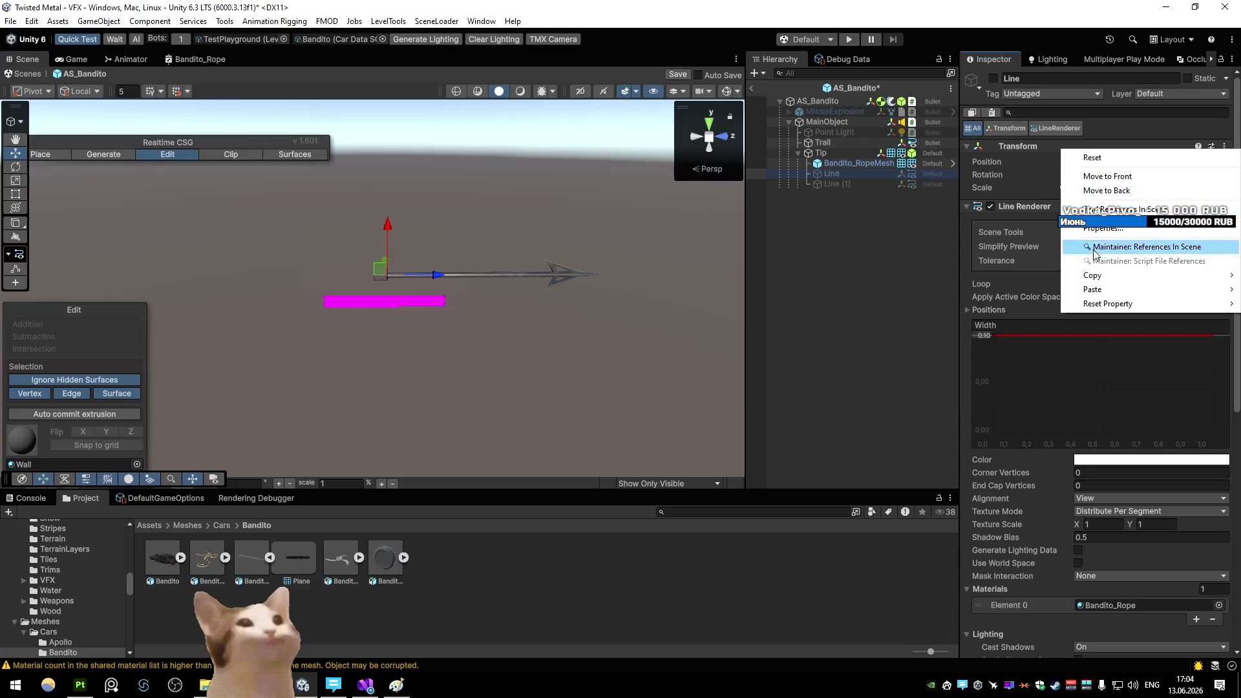
# Copy the Line object's Transform and paste its values onto Bandito_RopeMesh's Transform
pyautogui.moveTo(1098, 280)
pyautogui.click(1000, 341)
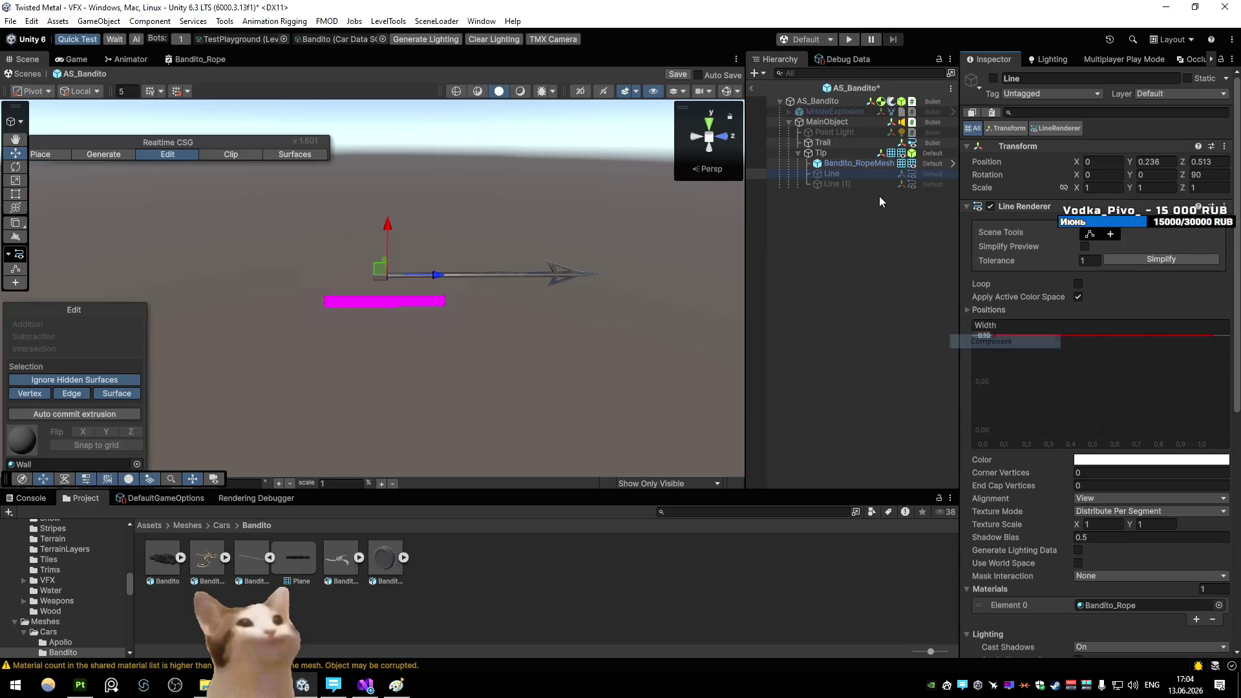
pyautogui.click(851, 164)
pyautogui.rightClick(1053, 181)
pyautogui.moveTo(1093, 331)
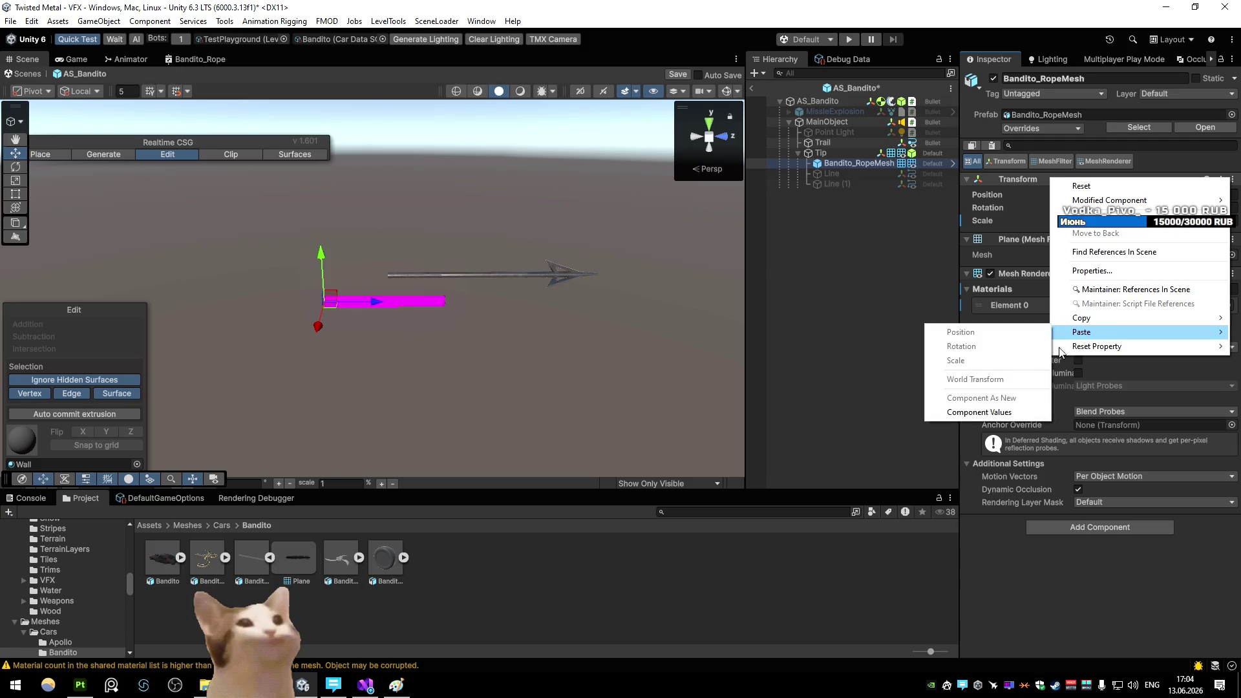
pyautogui.click(989, 414)
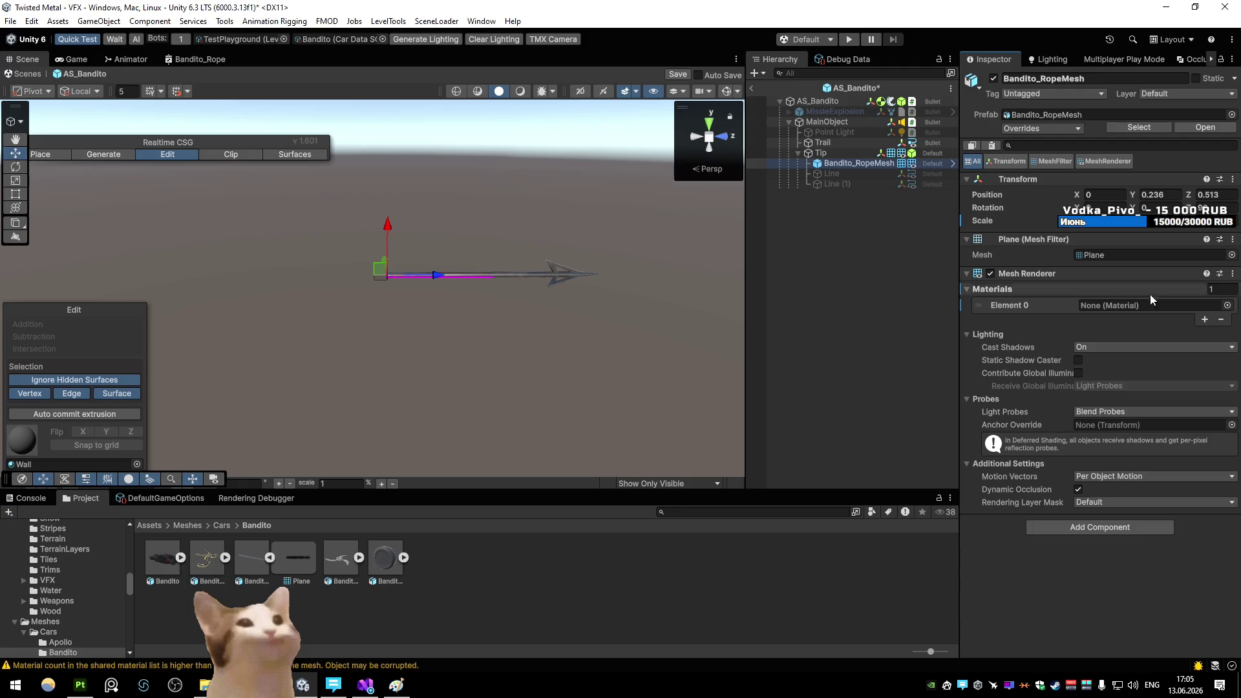
# Assign the Bandito_Rope material to the rope mesh's Element 0 slot
pyautogui.click(1228, 305)
pyautogui.write('rop')
pyautogui.click(989, 205)
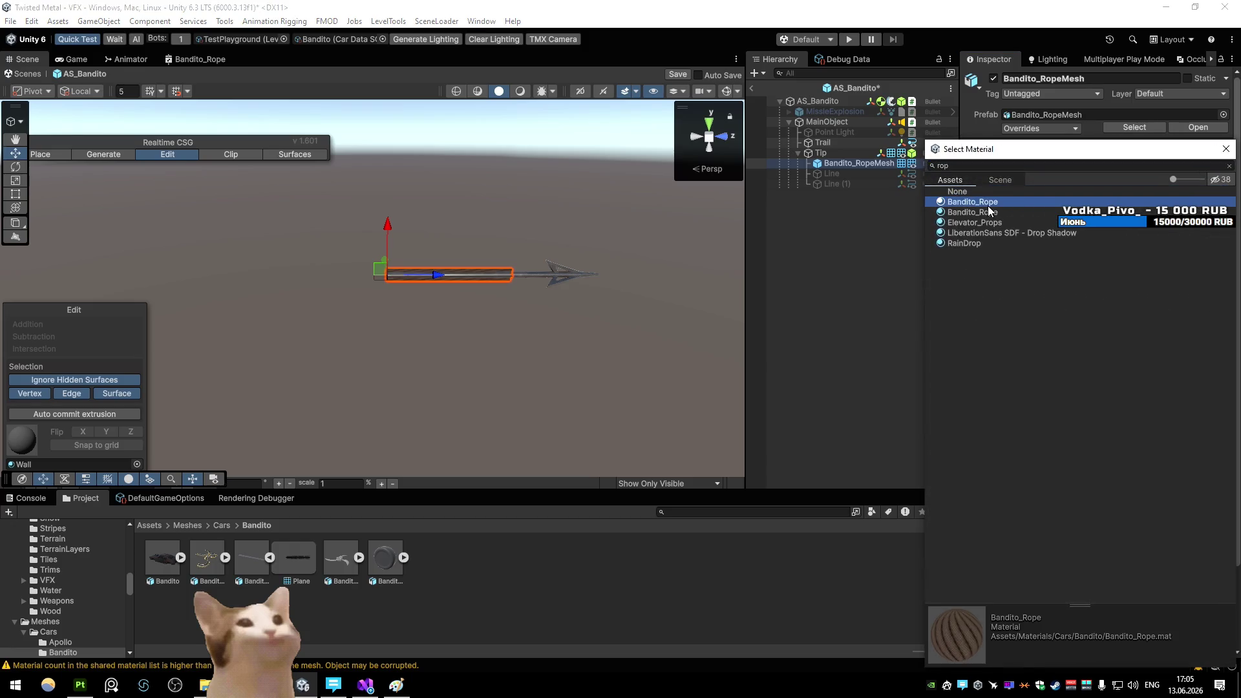
pyautogui.doubleClick(988, 216)
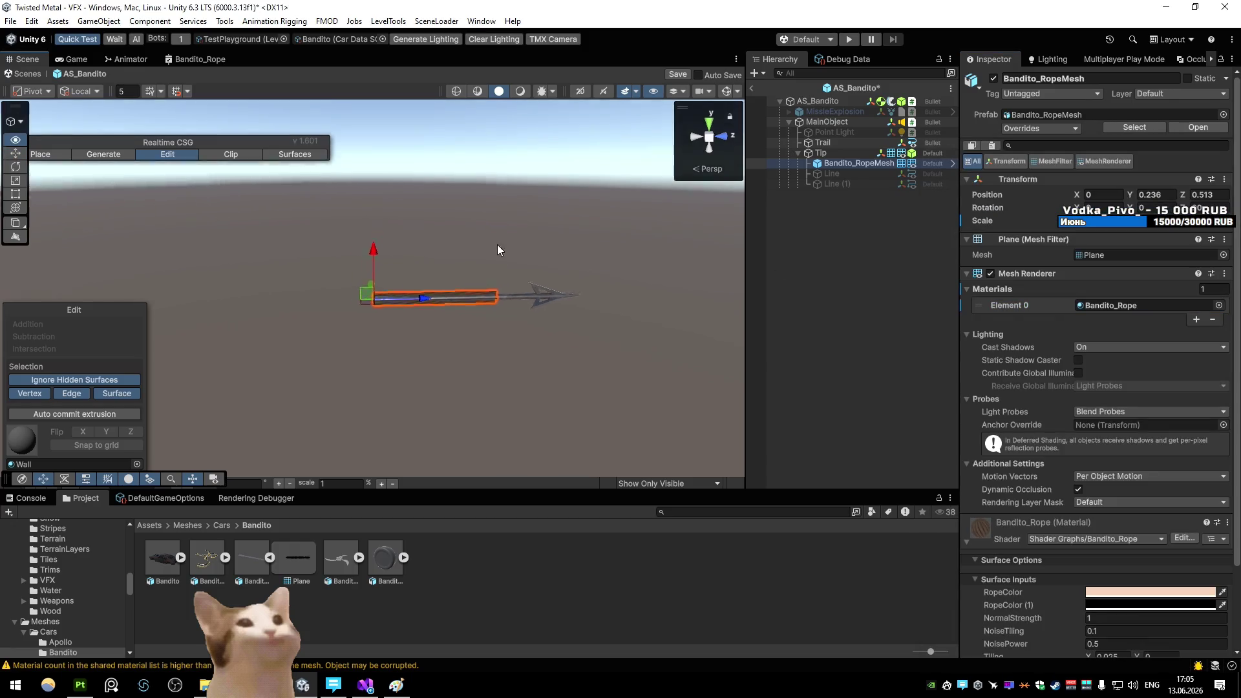
# Set the rope mesh's Y rotation to 180 and view it from around
pyautogui.press('f')
pyautogui.press('e')
pyautogui.click(1154, 208)
pyautogui.write('180')
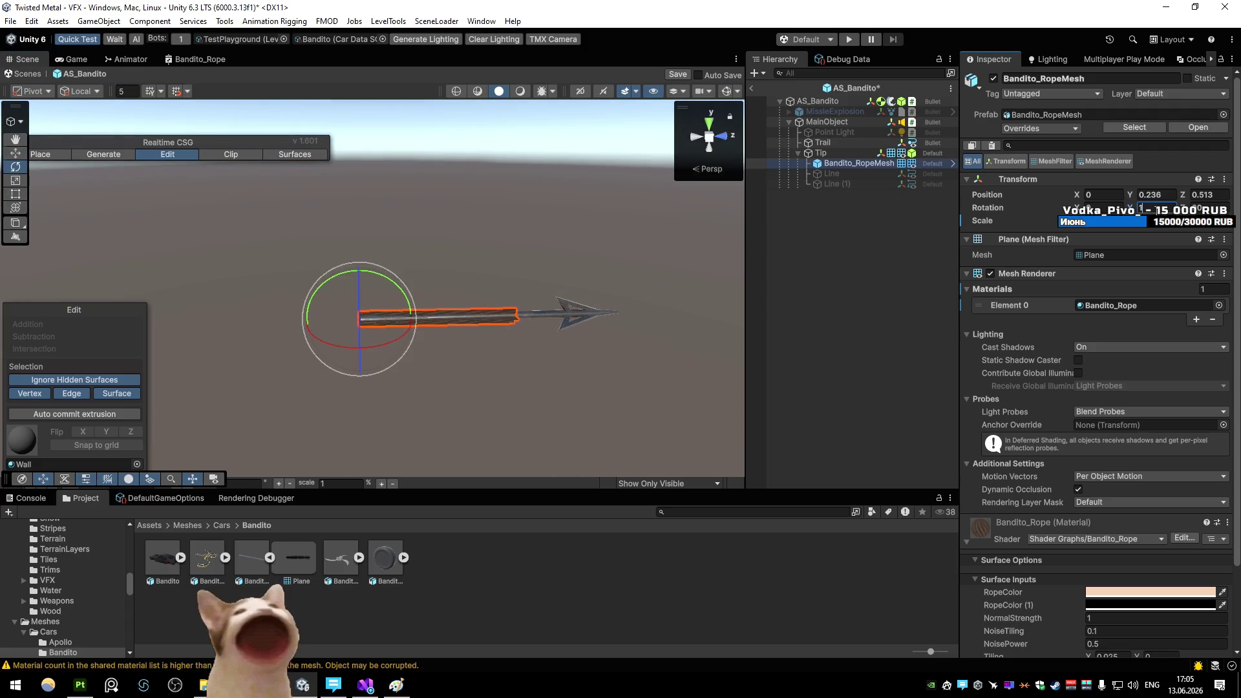
pyautogui.moveTo(710, 251)
pyautogui.mouseDown()
pyautogui.moveTo(449, 263)
pyautogui.moveTo(582, 252)
pyautogui.moveTo(587, 236)
pyautogui.moveTo(711, 240)
pyautogui.moveTo(432, 255)
pyautogui.moveTo(481, 242)
pyautogui.mouseUp()
pyautogui.scroll(3, 479, 244)
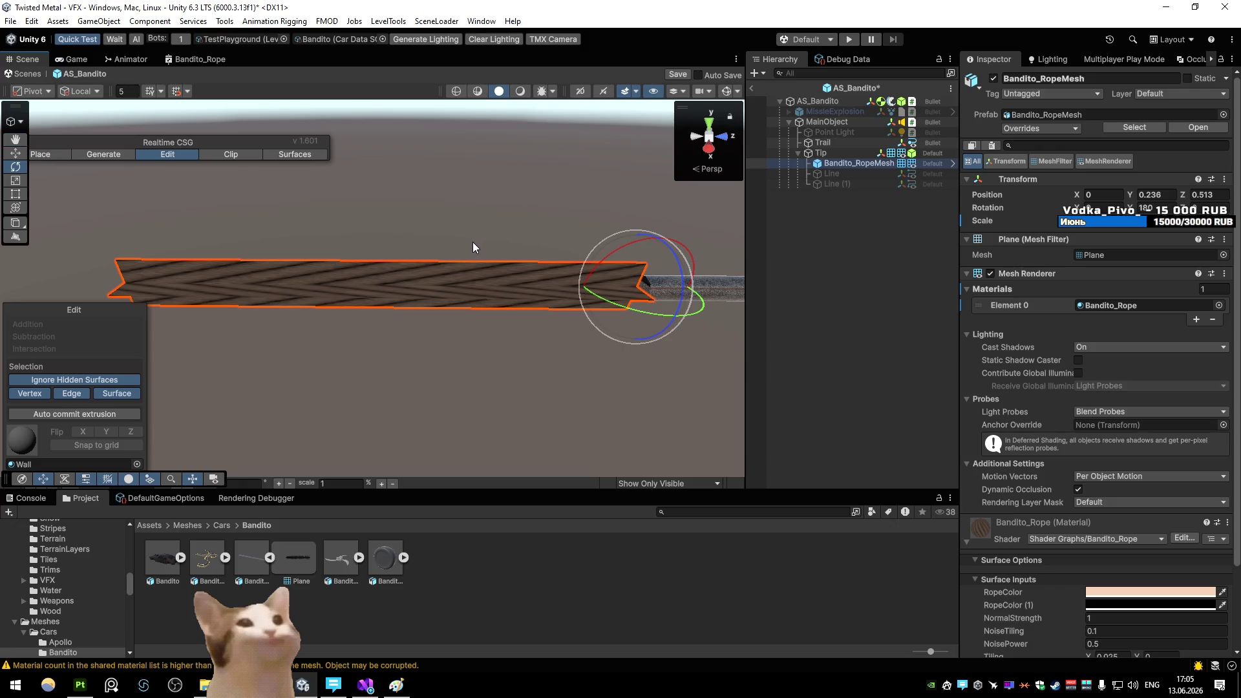
# Open AS_Bandito's projectile script and duplicate its LineRenderer array declaration
pyautogui.click(843, 102)
pyautogui.click(1113, 283)
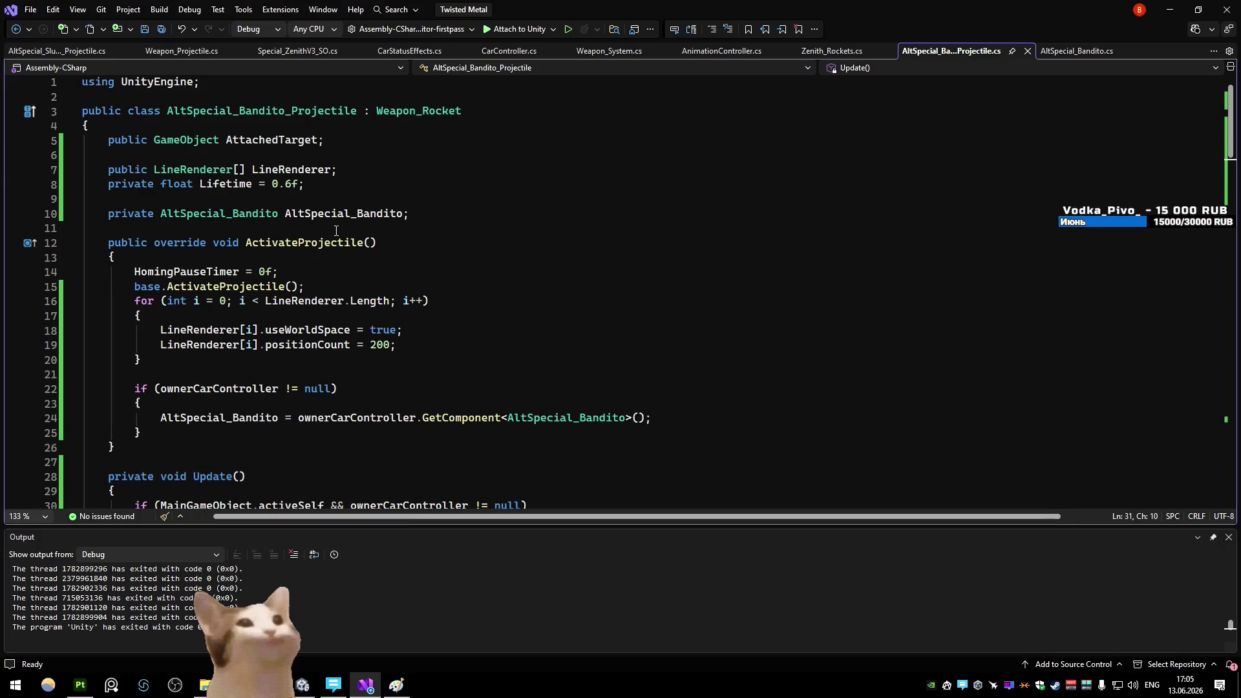
pyautogui.hotkey('ctrl', 'd')
pyautogui.doubleClick(205, 186)
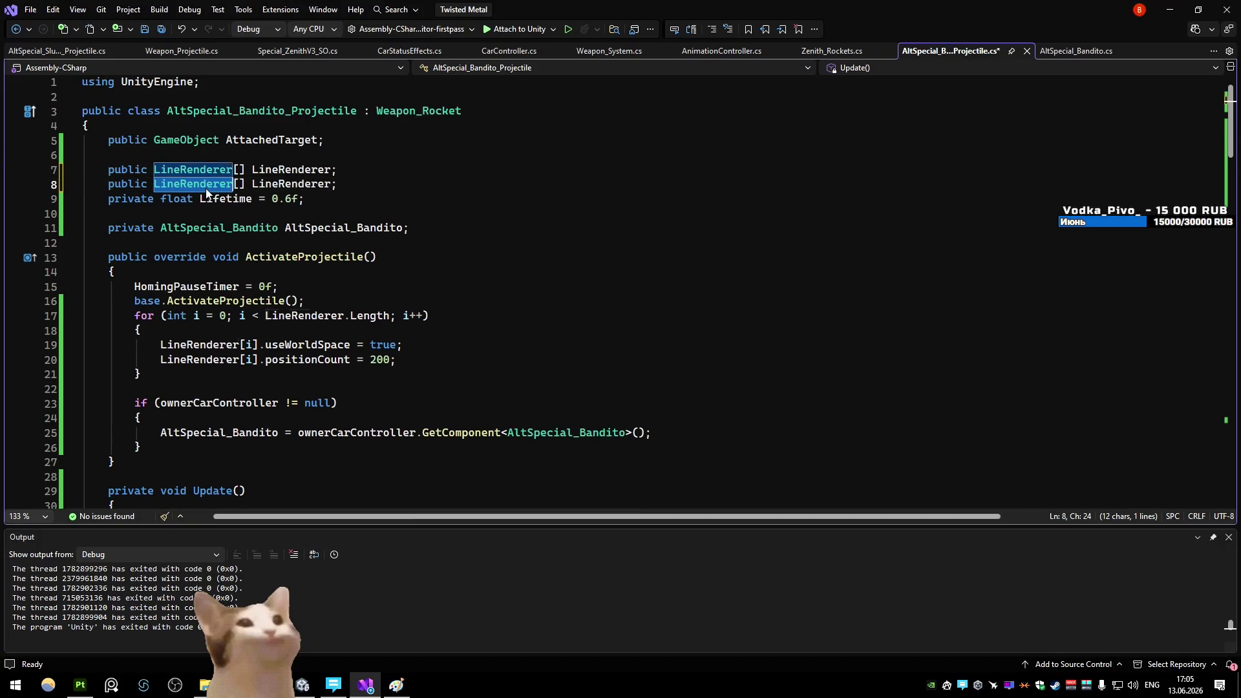
# Change the duplicated line into a public GameObject RopeMesh field and save
pyautogui.press('Delete')
pyautogui.press('Delete')
pyautogui.press('Tab')
pyautogui.hotkey('ctrl', 'Right')
pyautogui.hotkey('ctrl', 'shift', 'Right')
pyautogui.write('Rop')
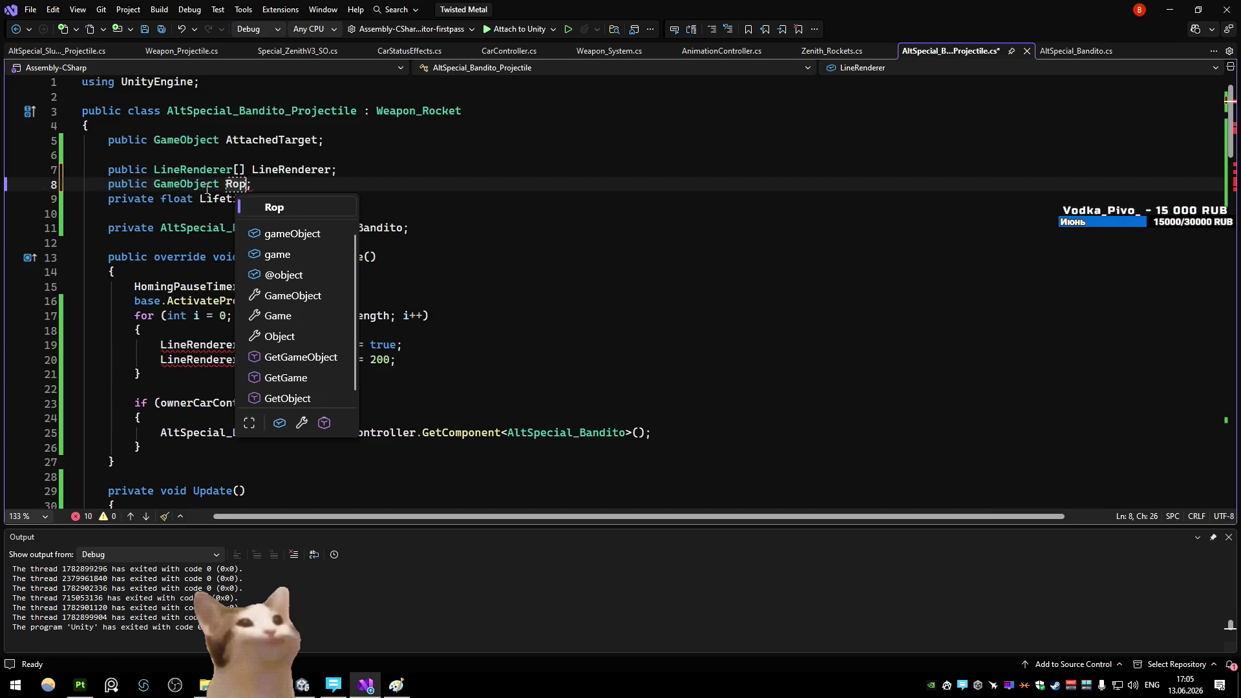
pyautogui.press('Escape')
pyautogui.press('Up')
pyautogui.press('Up')
pyautogui.hotkey('ctrl', 's')
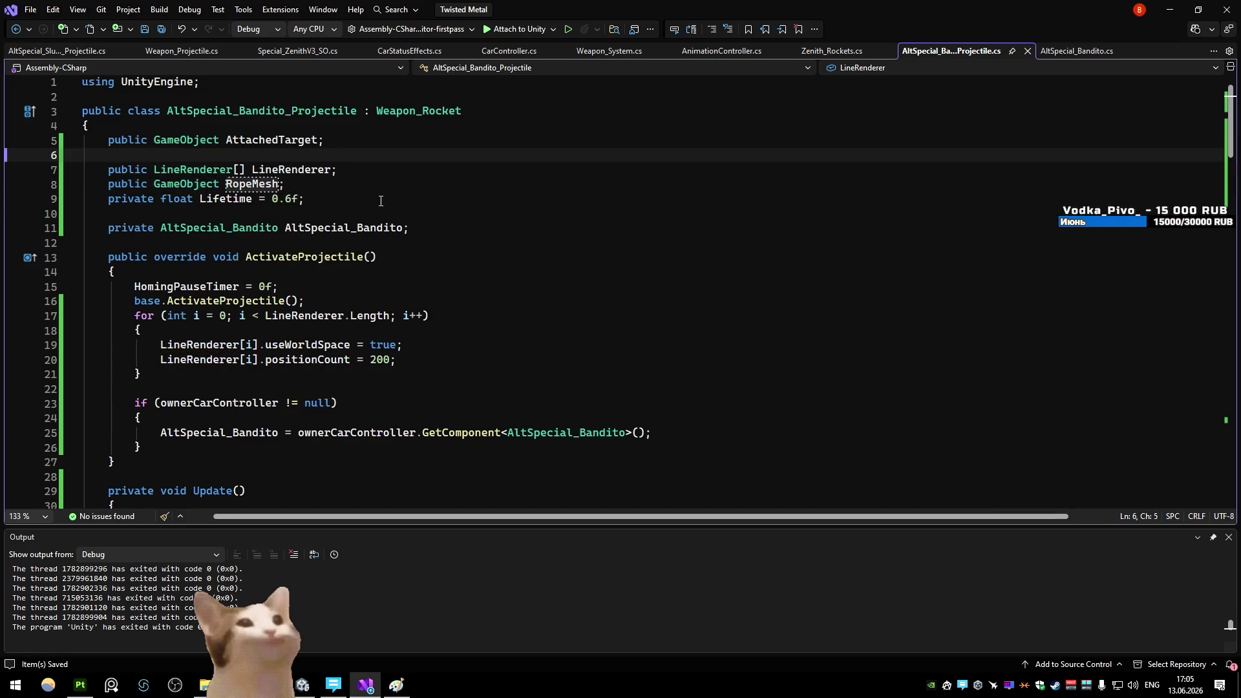
# Review the Update rope-positioning loop and let Unity recompile the script
pyautogui.click(381, 201)
pyautogui.scroll(-10, 362, 207)
pyautogui.scroll(2, 313, 197)
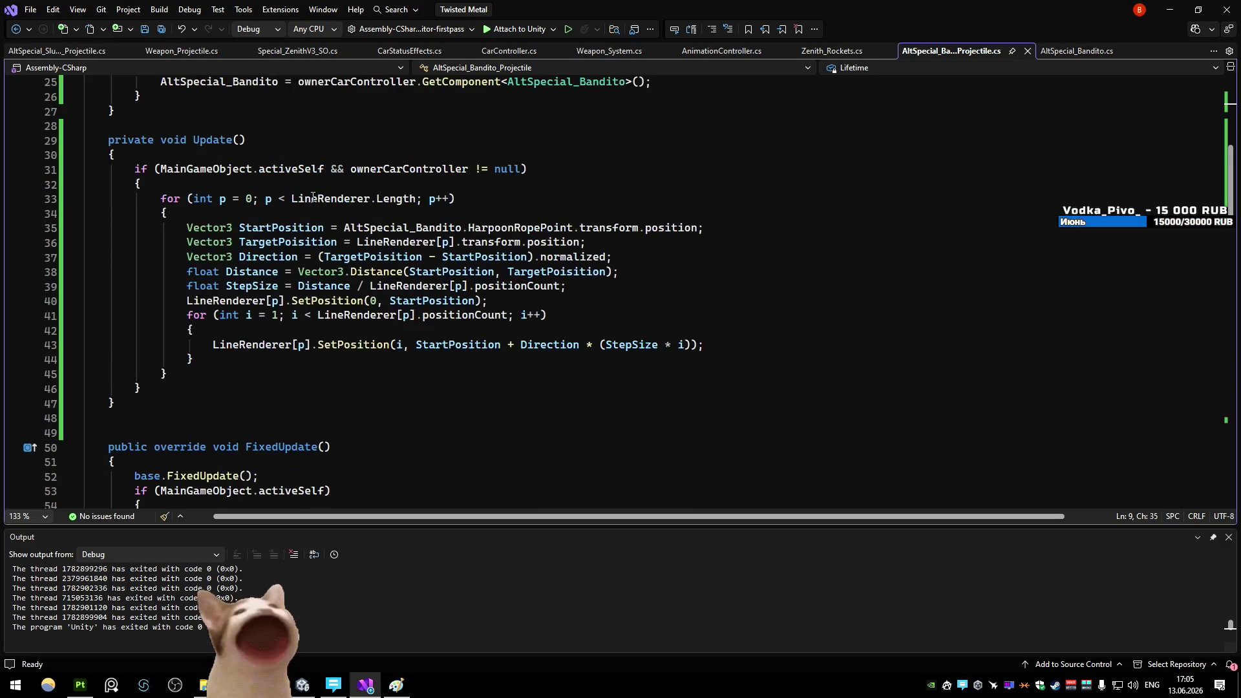
pyautogui.click(228, 372)
pyautogui.moveTo(203, 368); pyautogui.dragTo(161, 198)
pyautogui.click(254, 243)
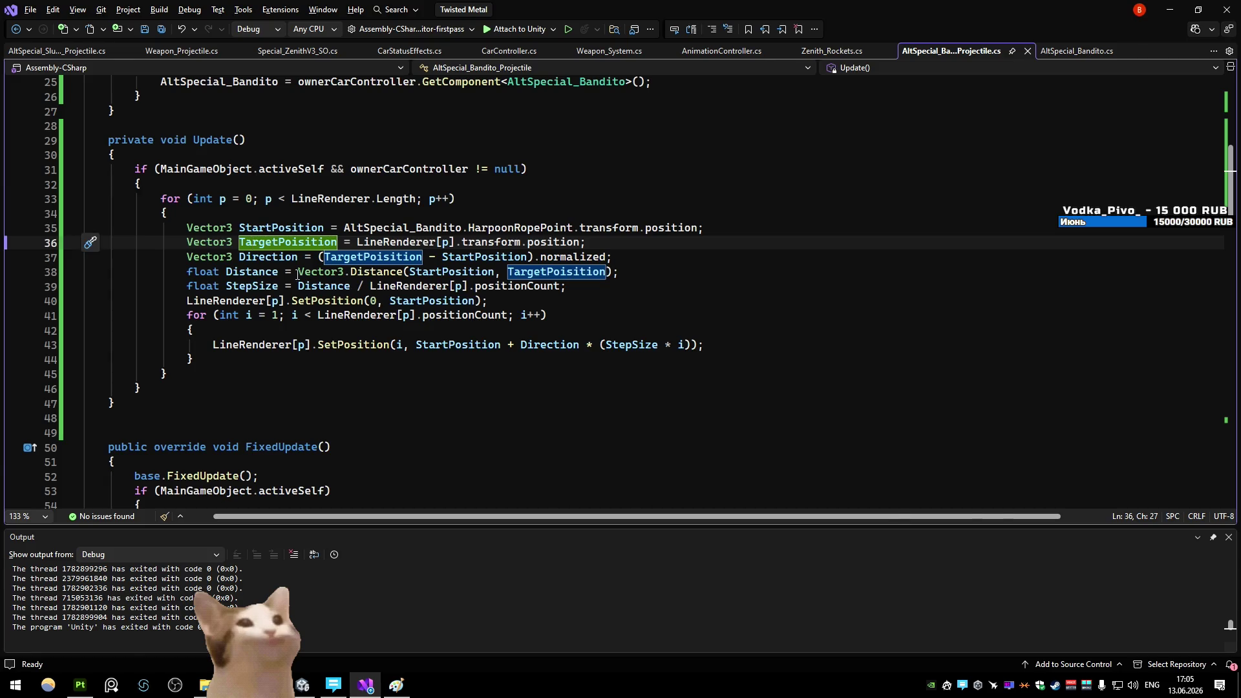
pyautogui.hotkey('alt', 'Tab')
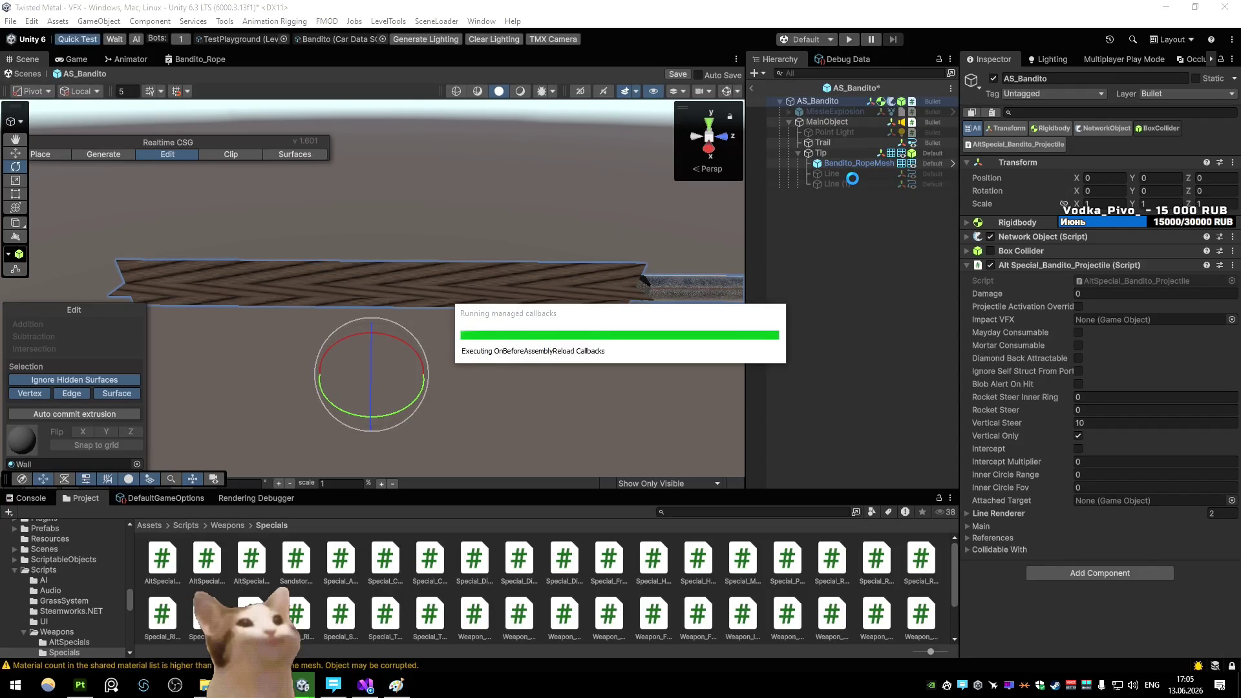
pyautogui.hotkey('alt', 'Tab')
# Start a RopeMesh.transform.localScale line after the inner loop in Update
pyautogui.click(301, 363)
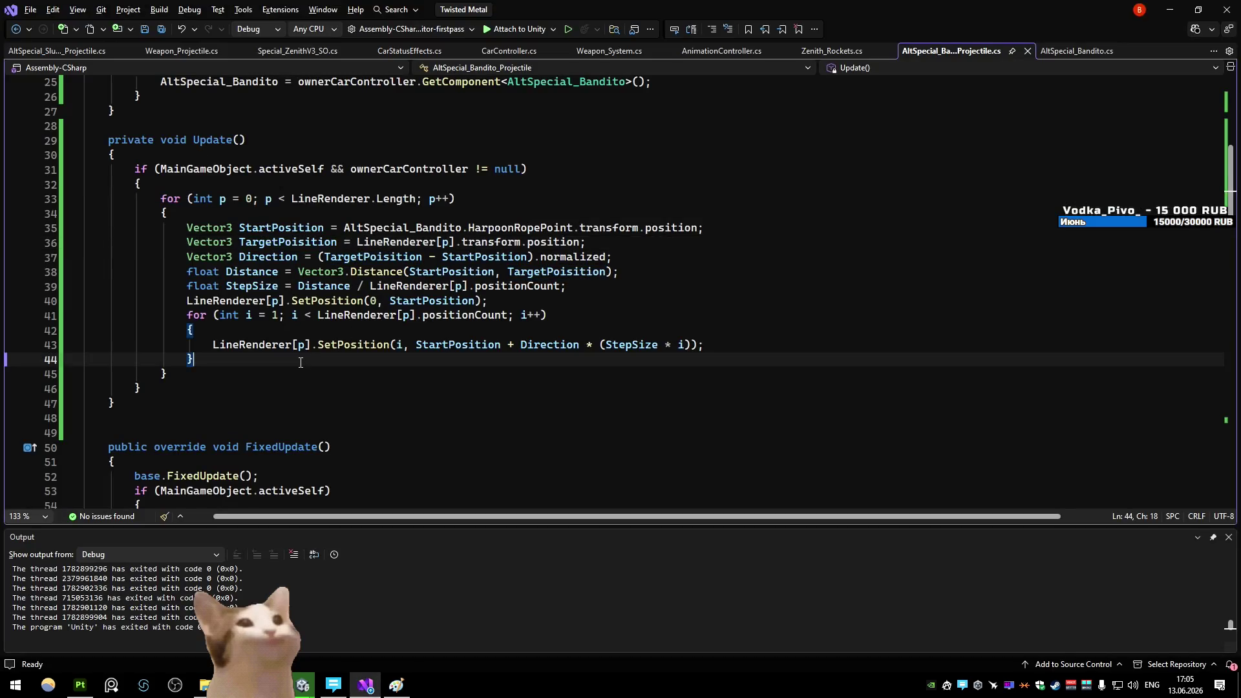
pyautogui.press('Return')
pyautogui.press('Return')
pyautogui.write('rope')
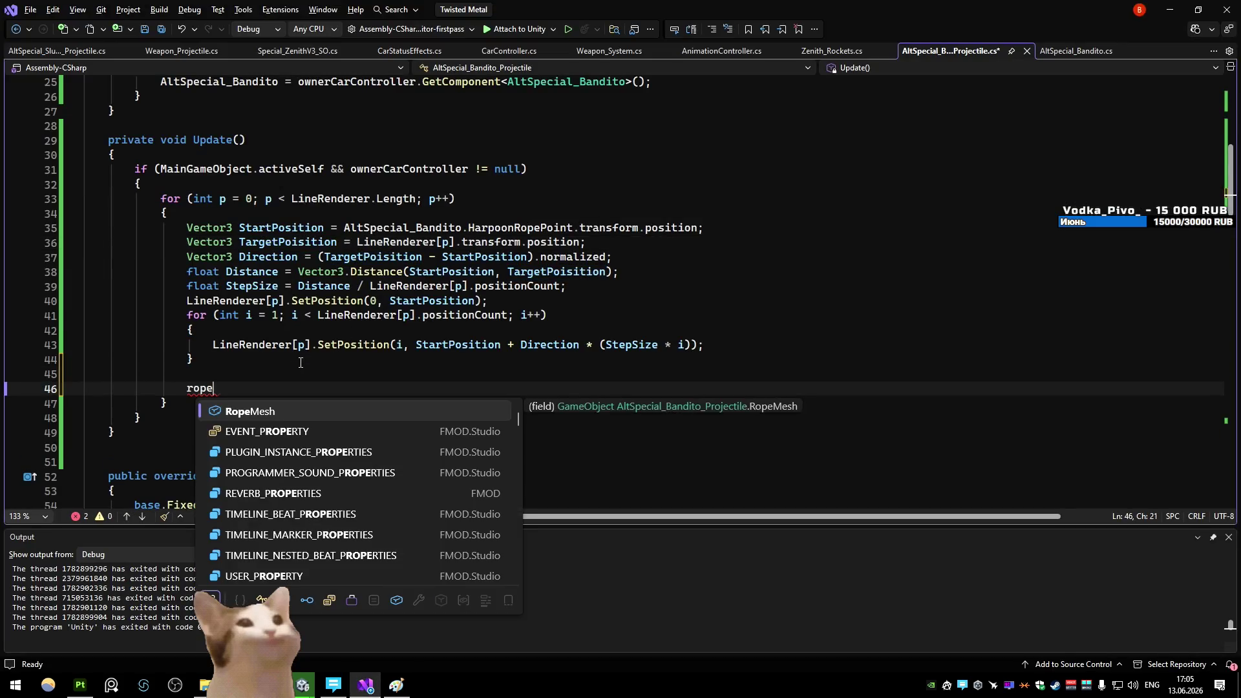
pyautogui.press('BackSpace')
pyautogui.press('BackSpace')
pyautogui.press('BackSpace')
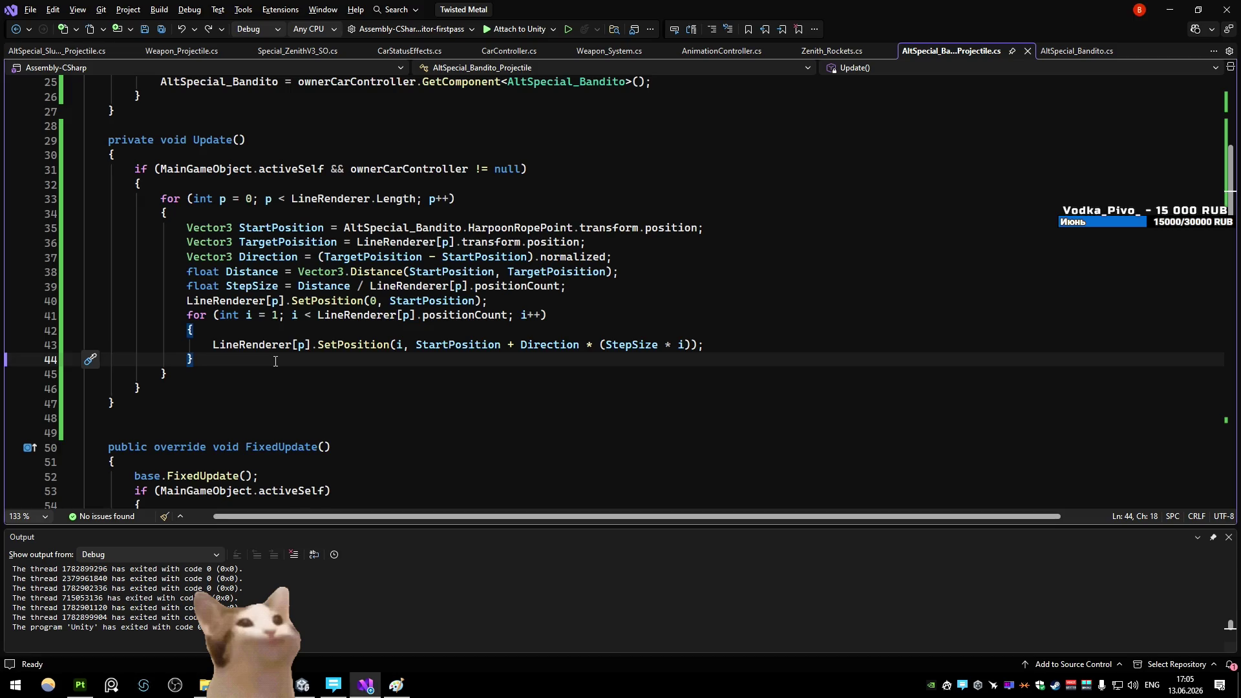
pyautogui.press('Return')
pyautogui.press('Return')
pyautogui.write('RopeMesh')
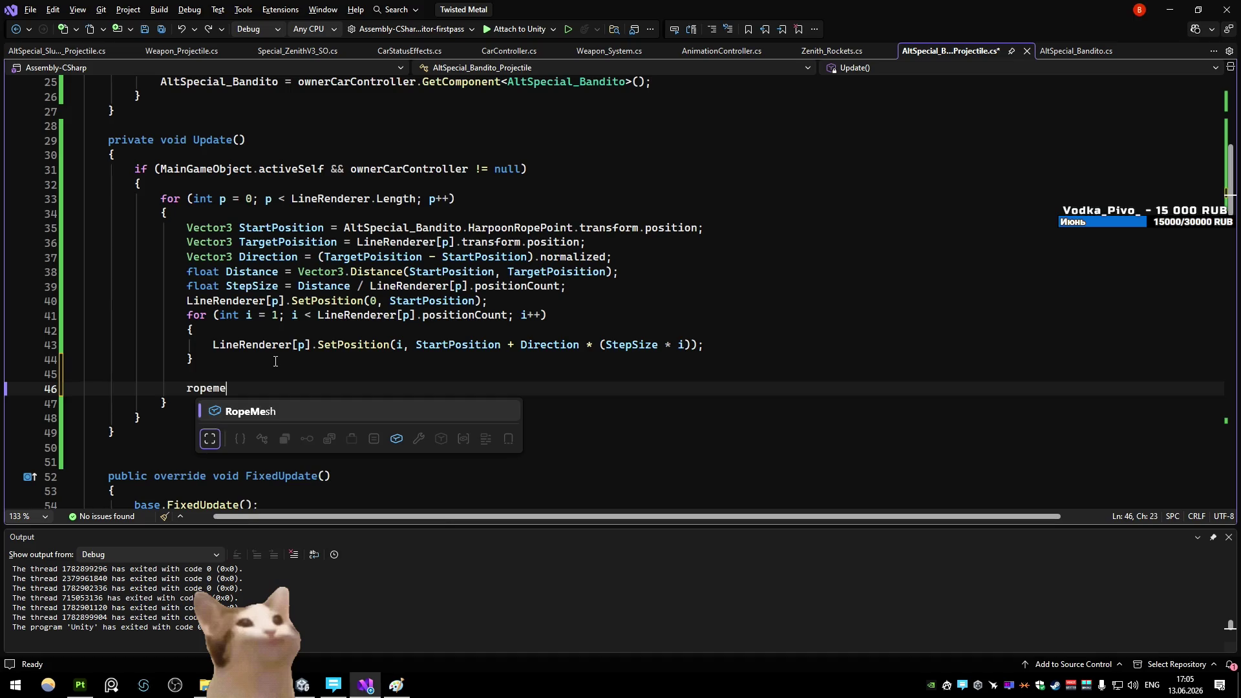
pyautogui.write('.l')
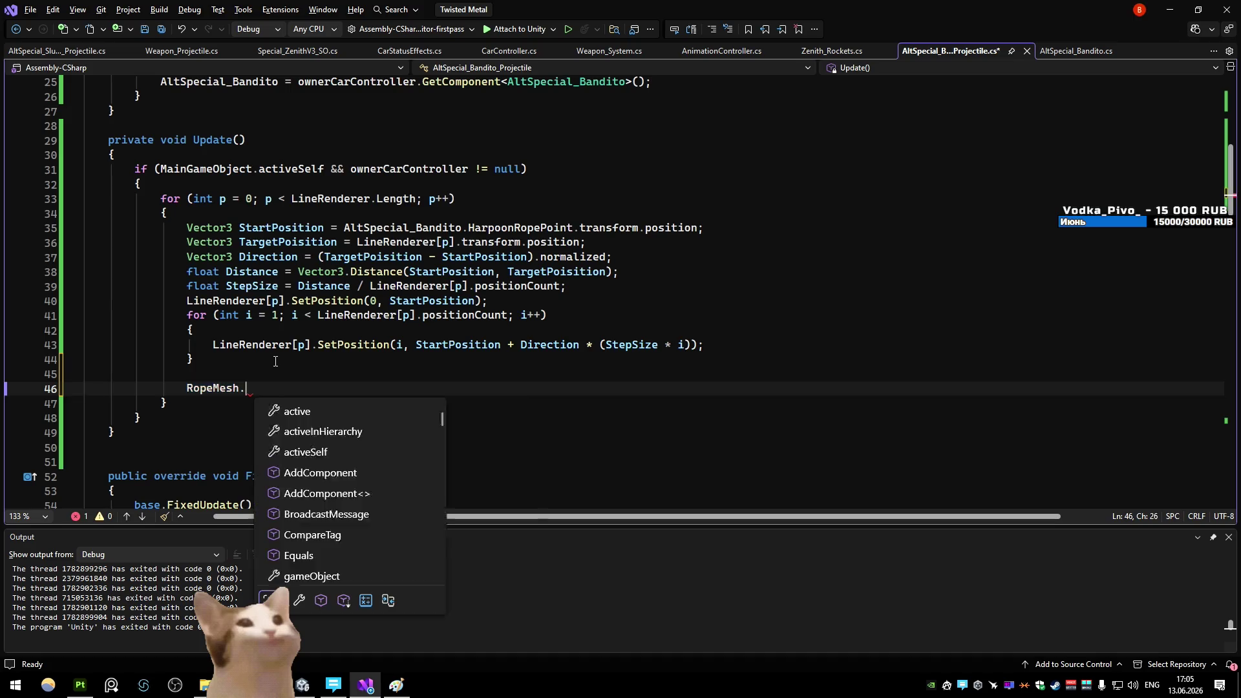
pyautogui.press('BackSpace')
pyautogui.write('transform.loc')
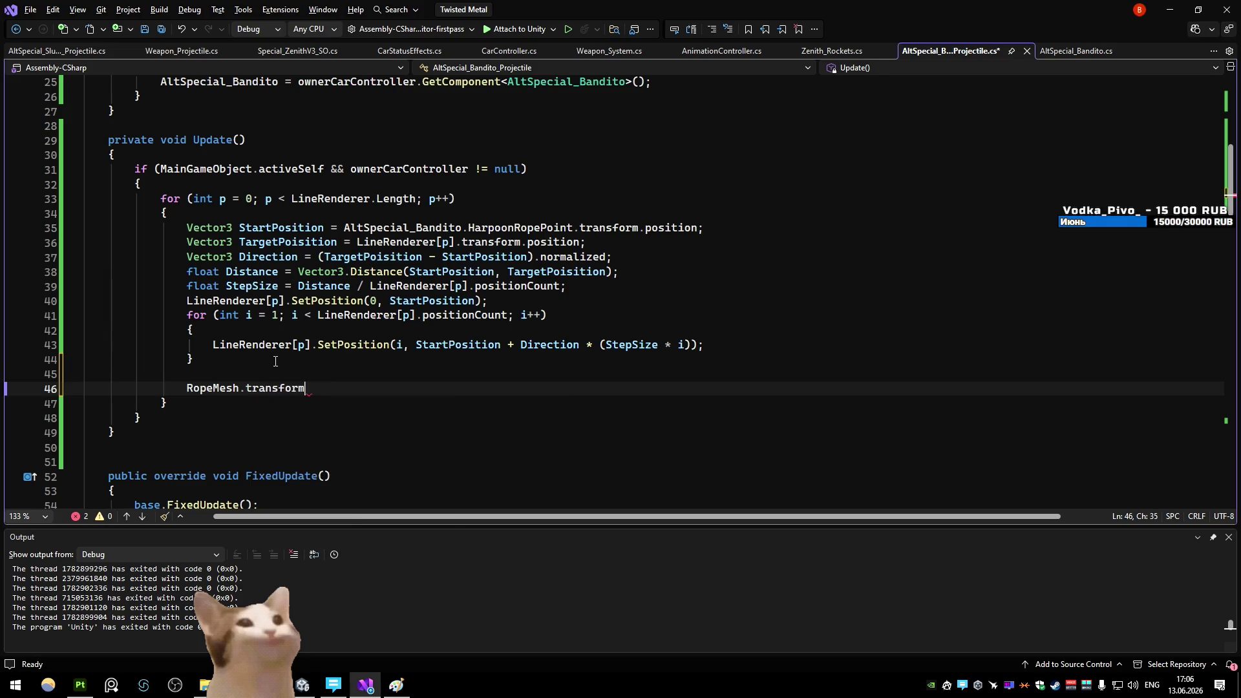
pyautogui.press('Down')
pyautogui.press('Down')
pyautogui.press('Down')
pyautogui.press('Tab')
pyautogui.hotkey('alt', 'Tab')
pyautogui.click(1099, 203)
# Try Scale X 2.25 and a new Y on AS_Bandito, then adjust Bandito_RopeMesh's Scale Z
pyautogui.write('2.25')
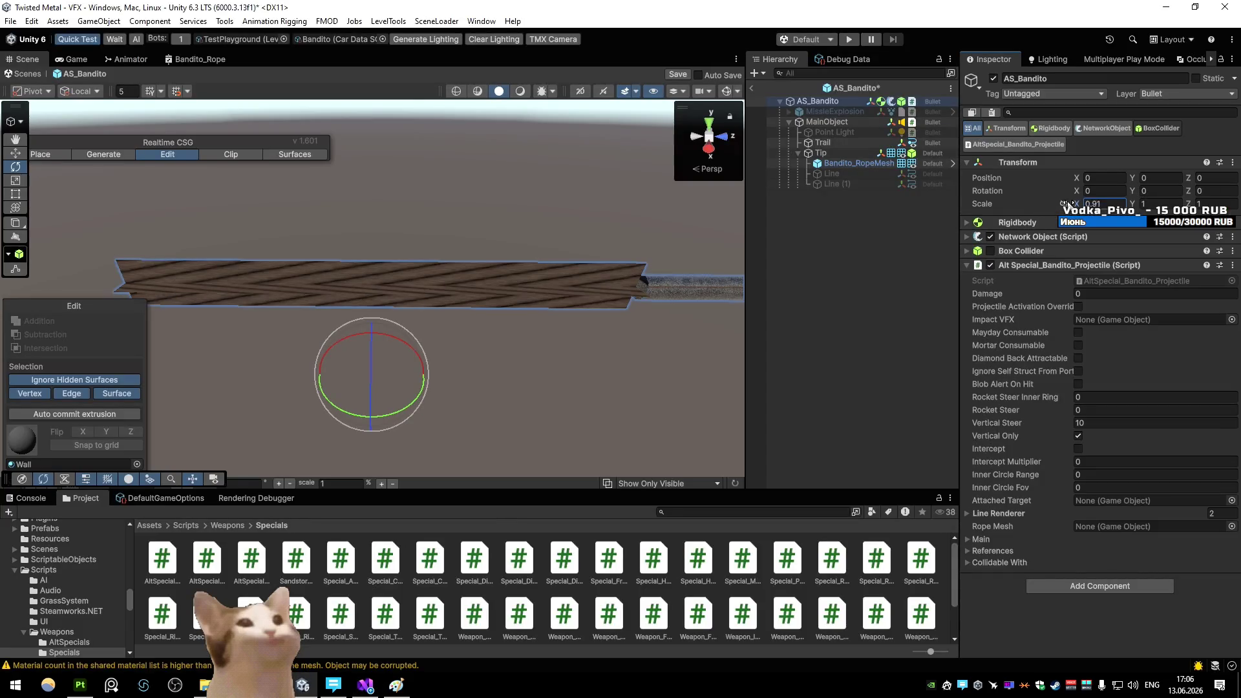
pyautogui.click(1167, 205)
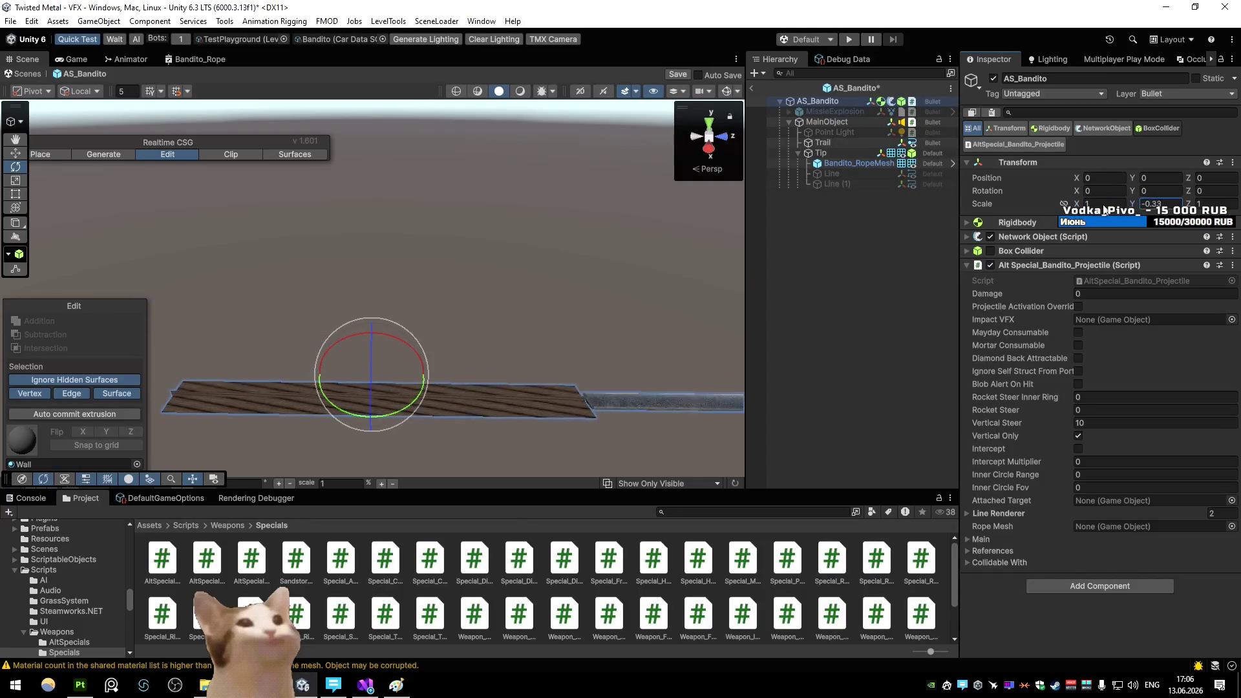
pyautogui.click(845, 165)
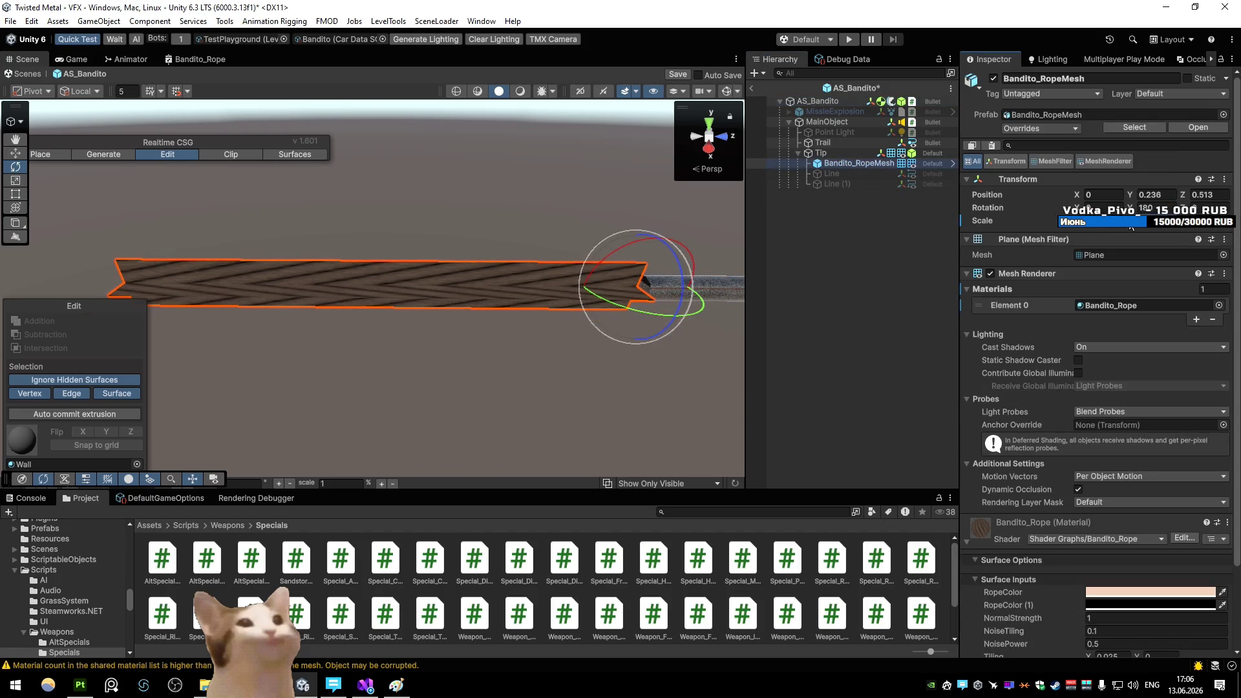
pyautogui.click(1178, 229)
# Scale the rope with new Vector3(0,0,RopeLength), with RopeLength from the Vector3.Distance expression
pyautogui.hotkey('alt', 'Tab')
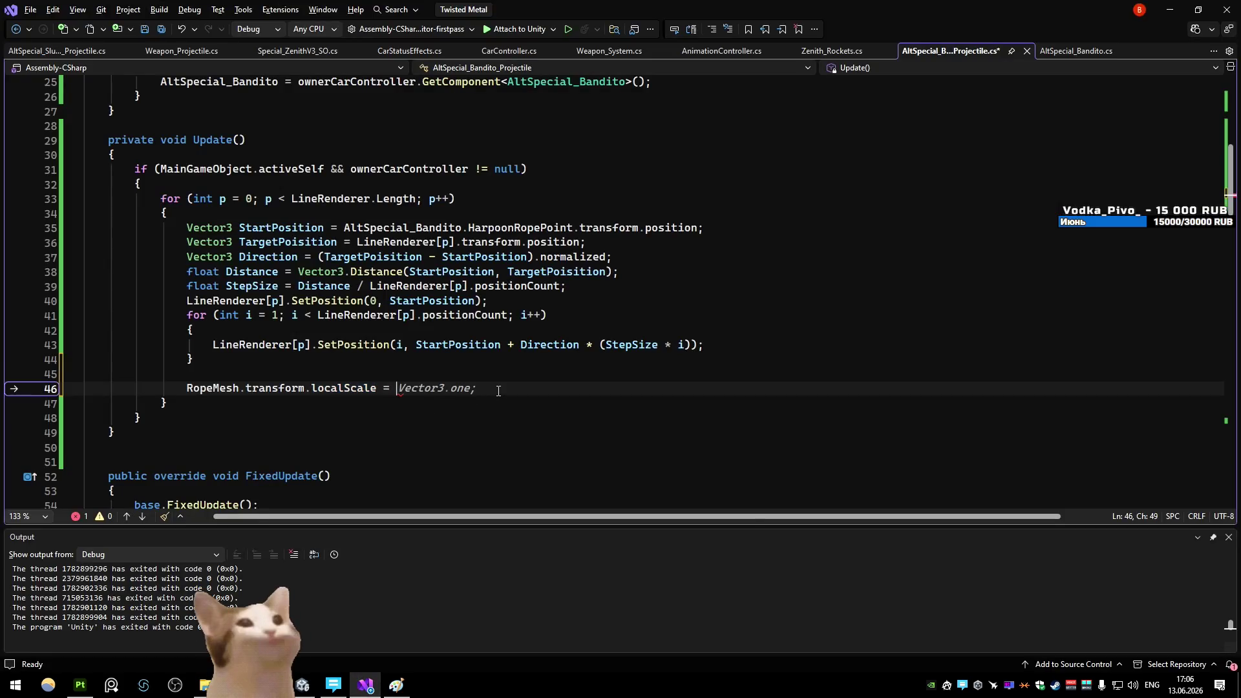
pyautogui.write('new Vector3(0,0,')
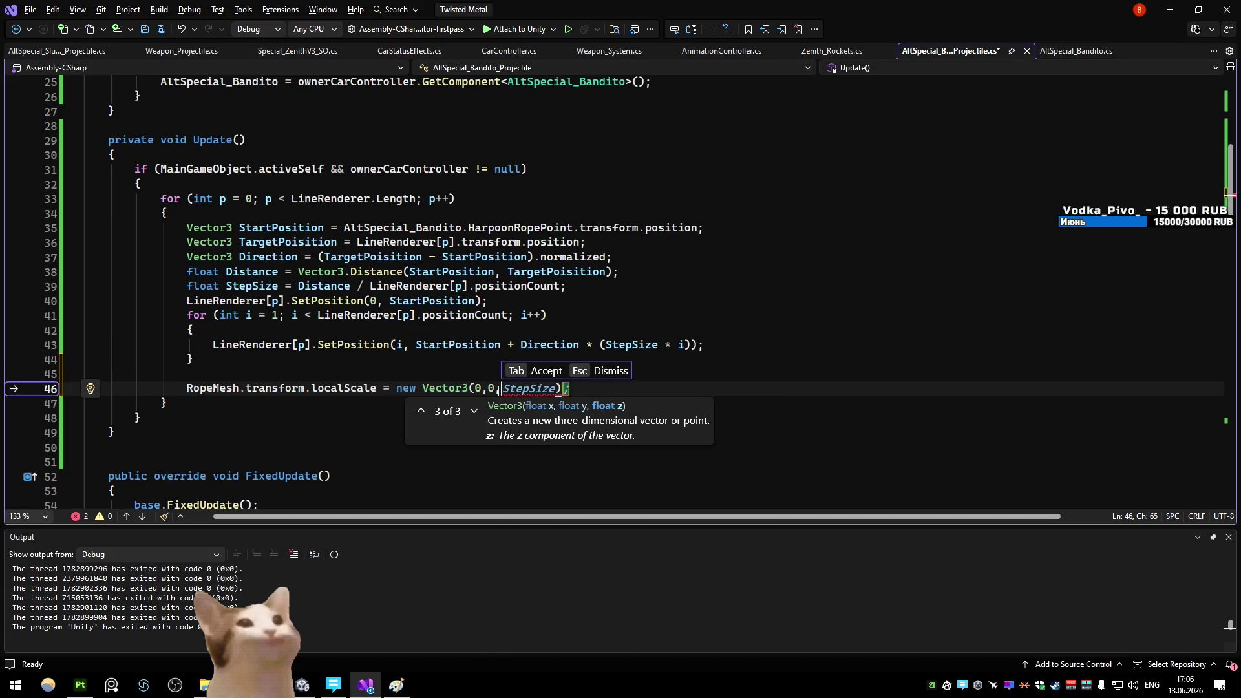
pyautogui.click(376, 374)
pyautogui.write('float RopeLength =')
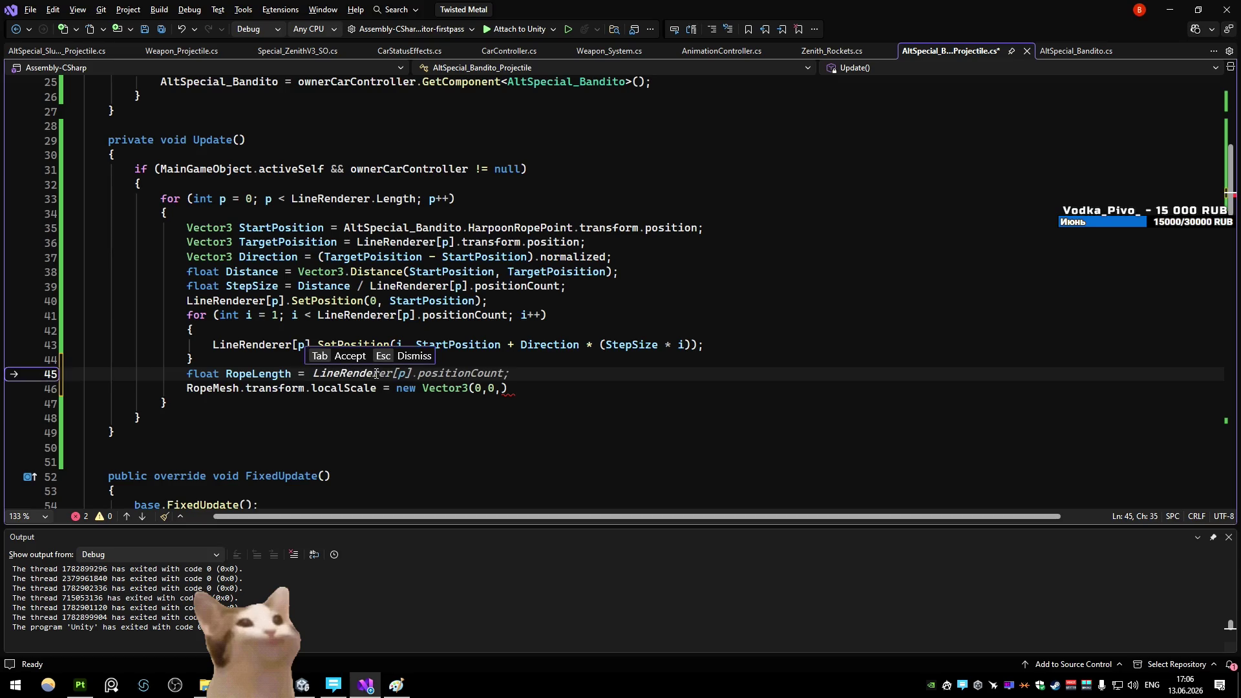
pyautogui.press('Escape')
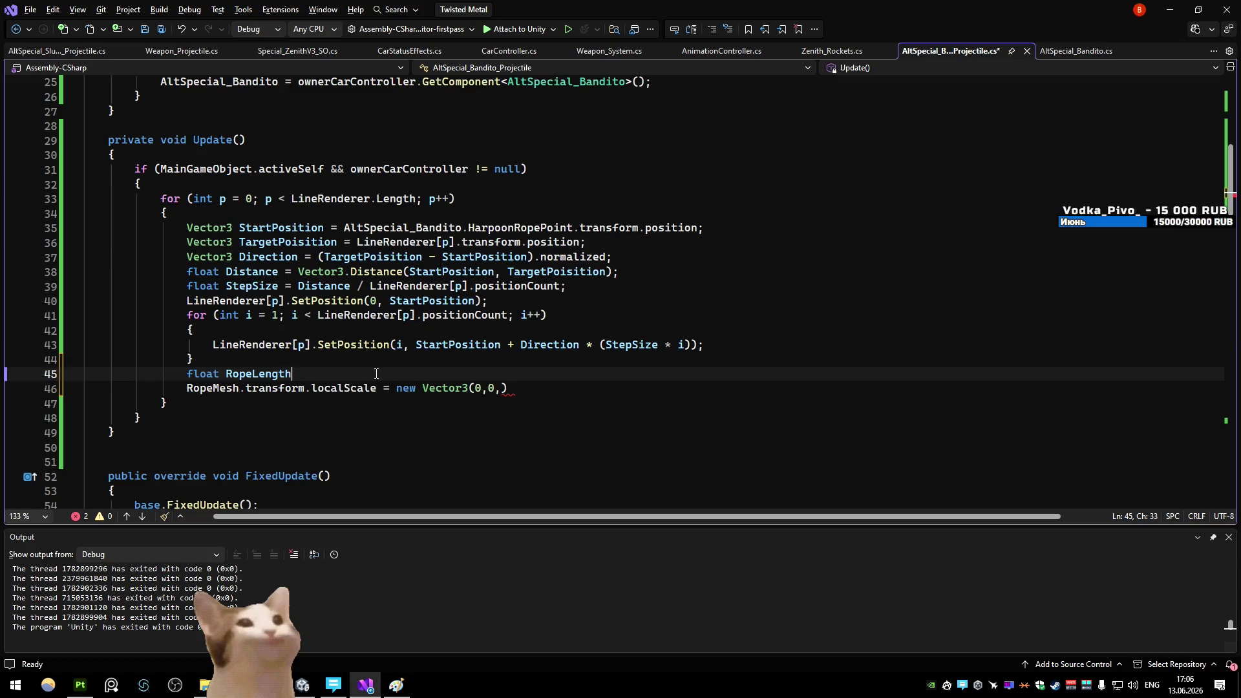
pyautogui.click(503, 388)
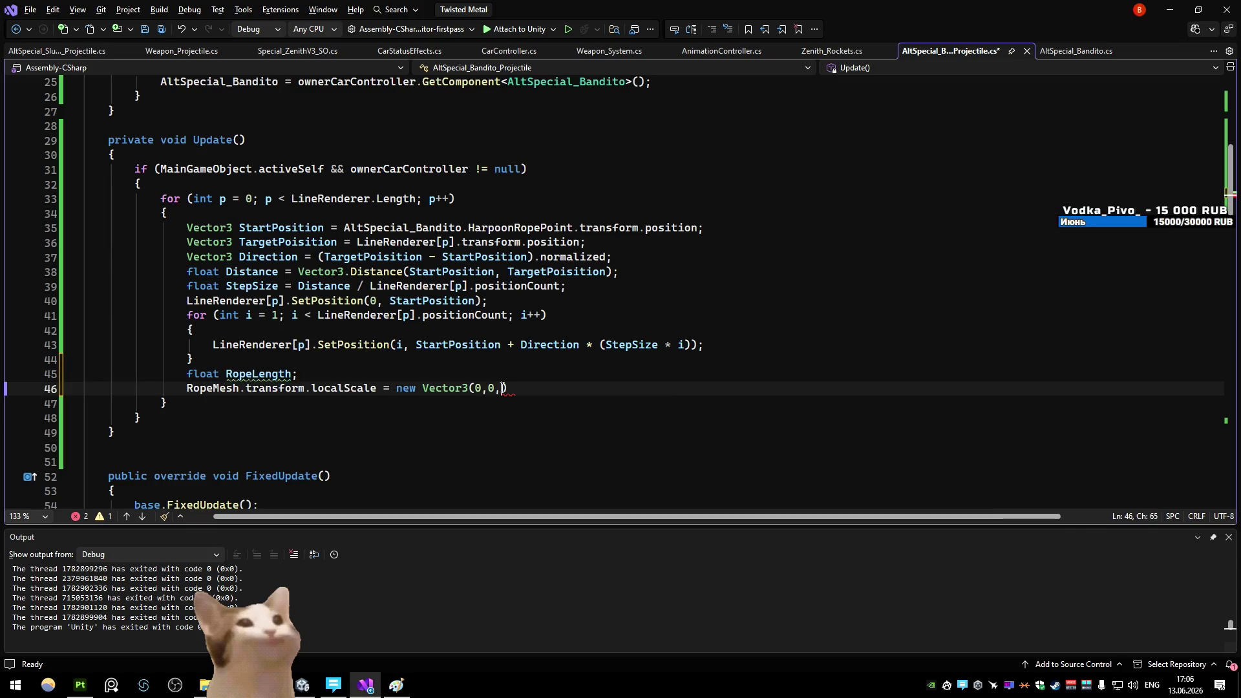
pyautogui.click(292, 374)
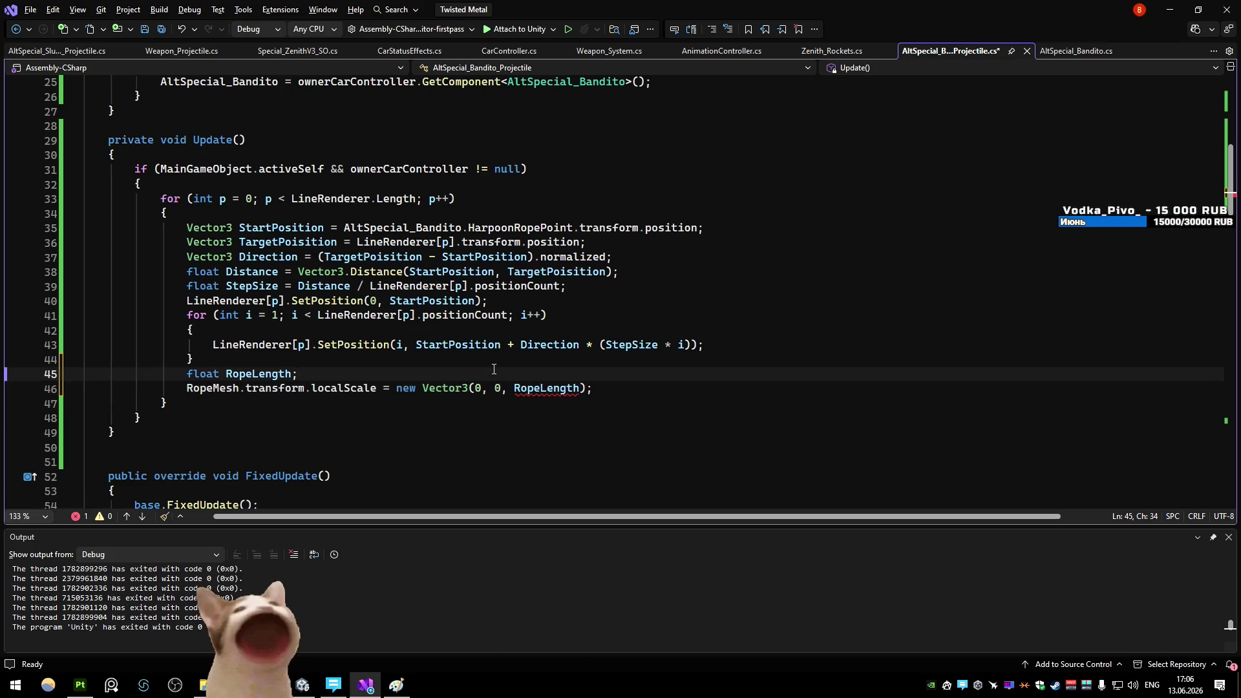
pyautogui.write('=')
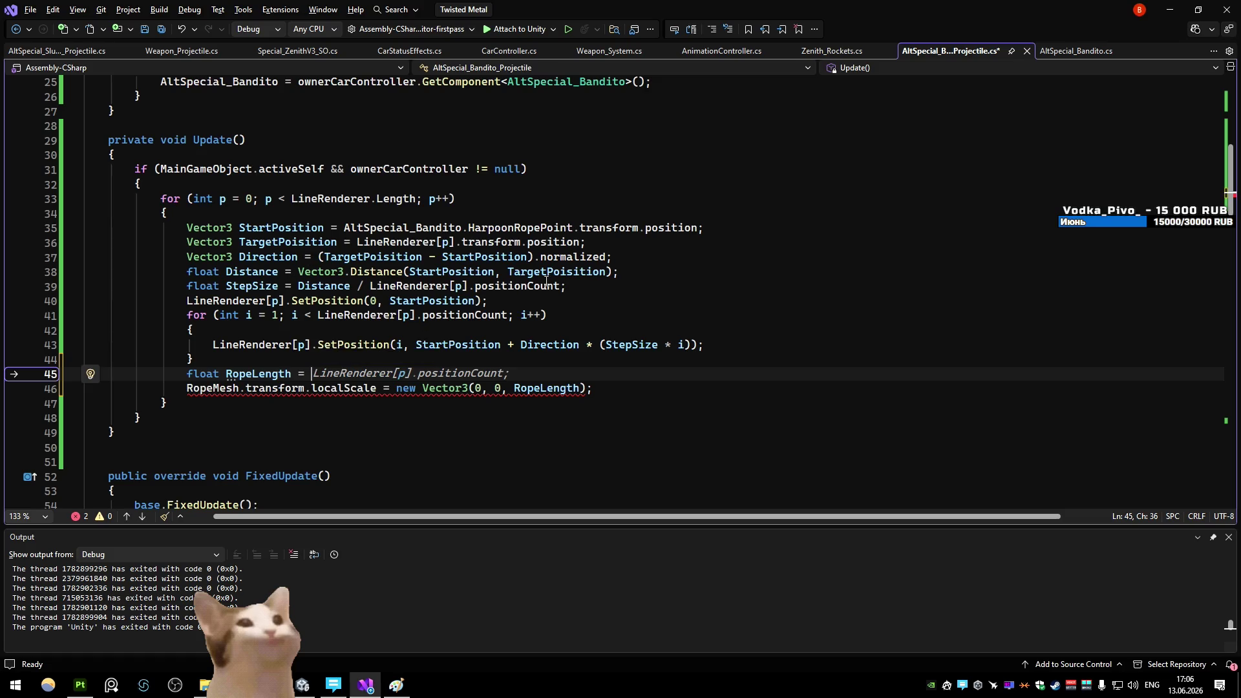
pyautogui.moveTo(616, 272); pyautogui.dragTo(298, 272)
pyautogui.hotkey('ctrl', 'c')
pyautogui.click(310, 374)
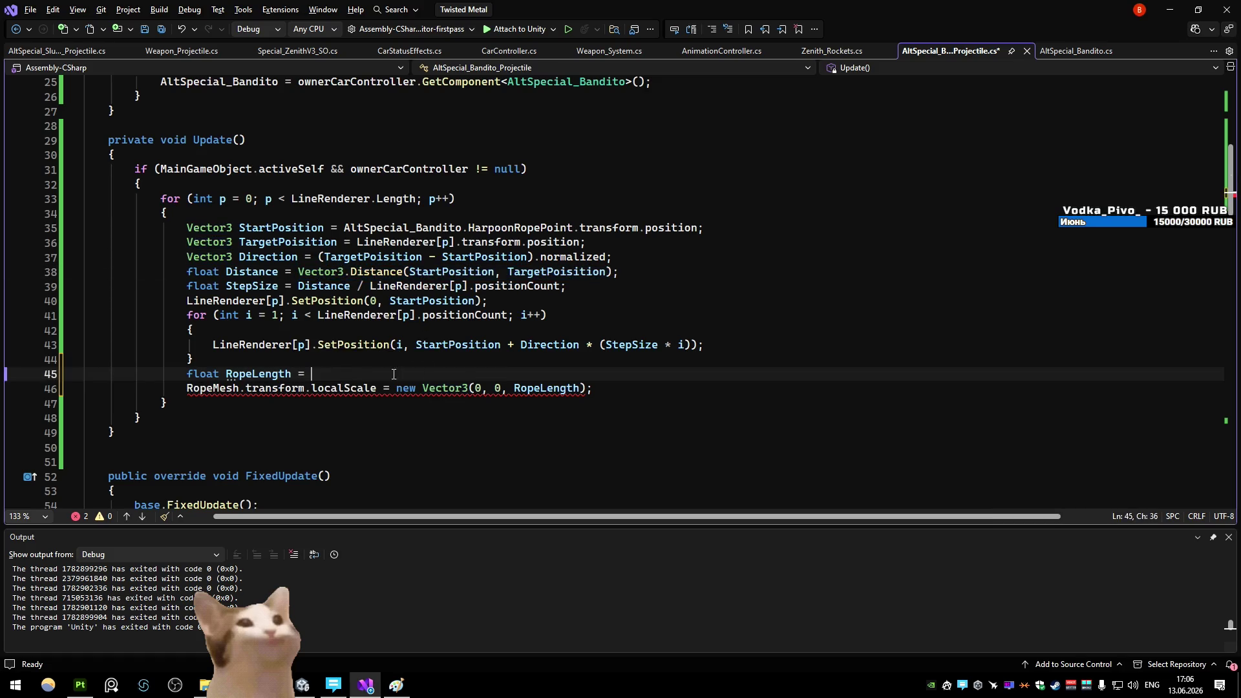
pyautogui.hotkey('ctrl', 'v')
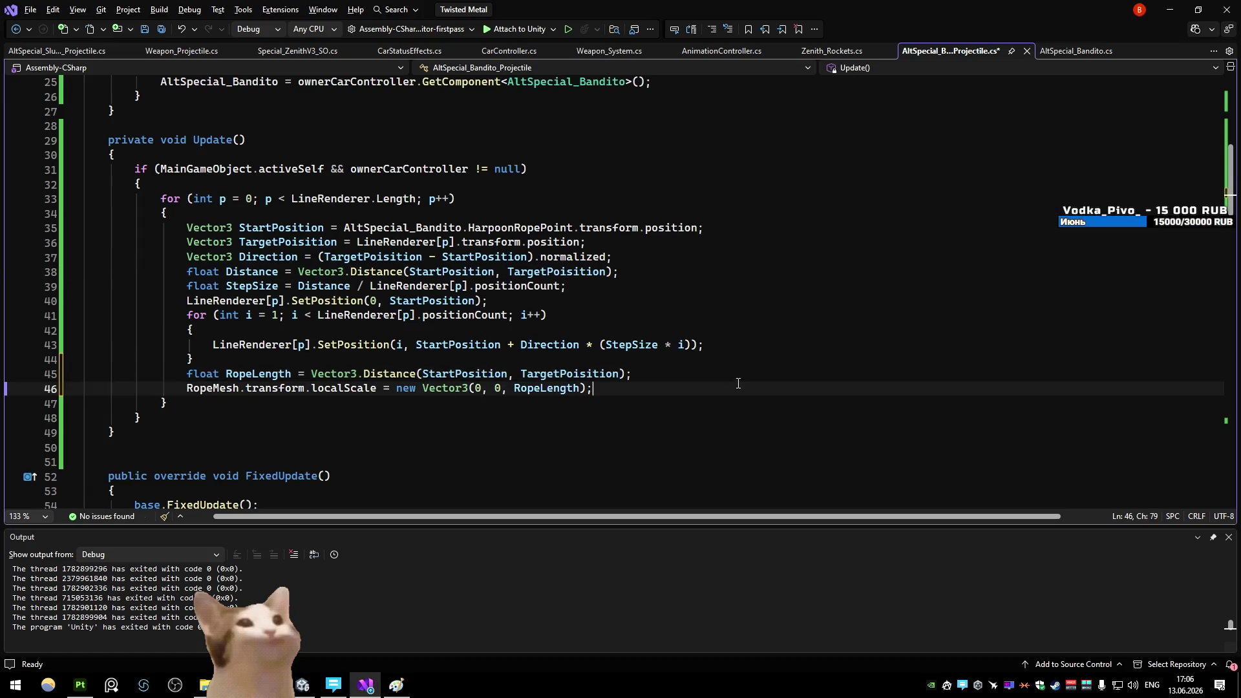
# Add a RopeMesh.transform.rotation = Quaternion.LookRotation( line below the scale line
pyautogui.click(734, 386)
pyautogui.press('Return')
pyautogui.write('RopeMesh.transform')
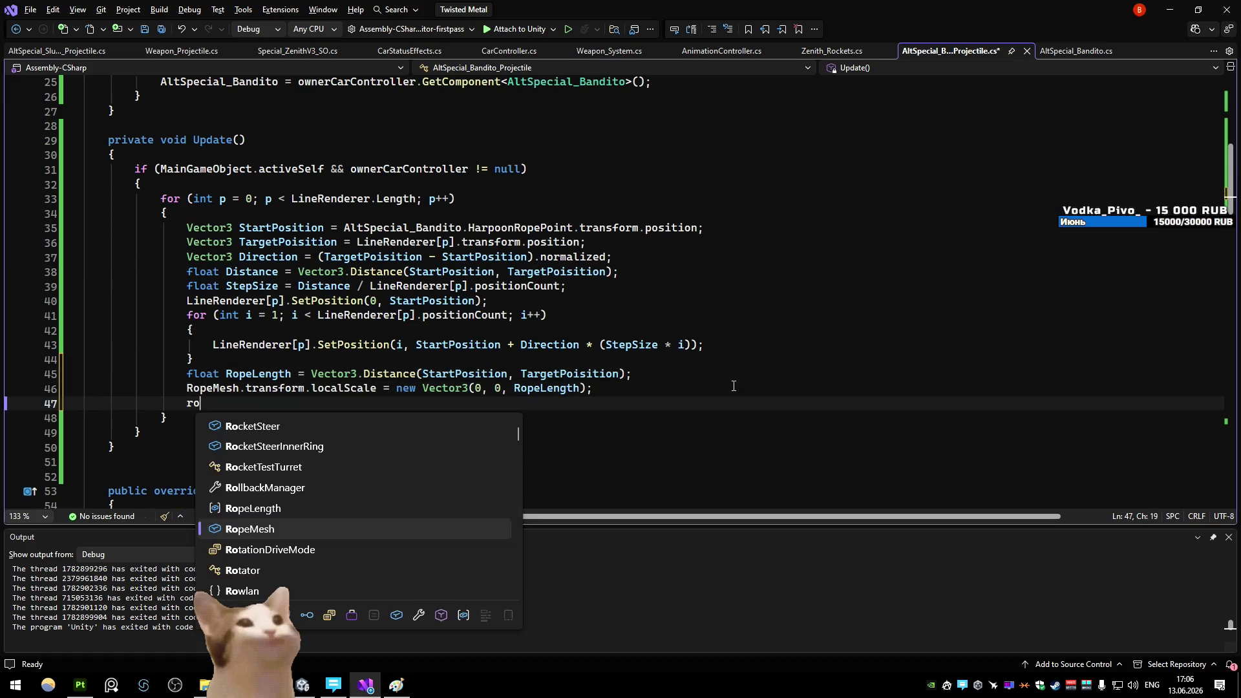
pyautogui.write('.ro')
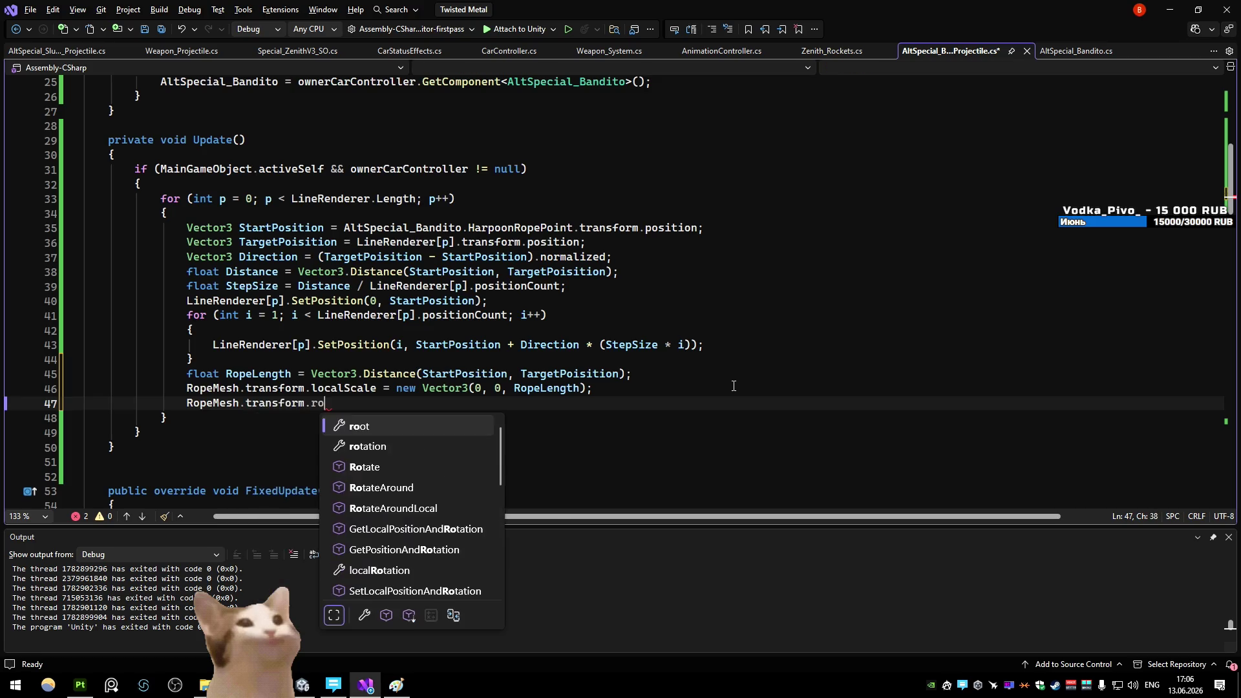
pyautogui.press('Tab')
pyautogui.write('ation')
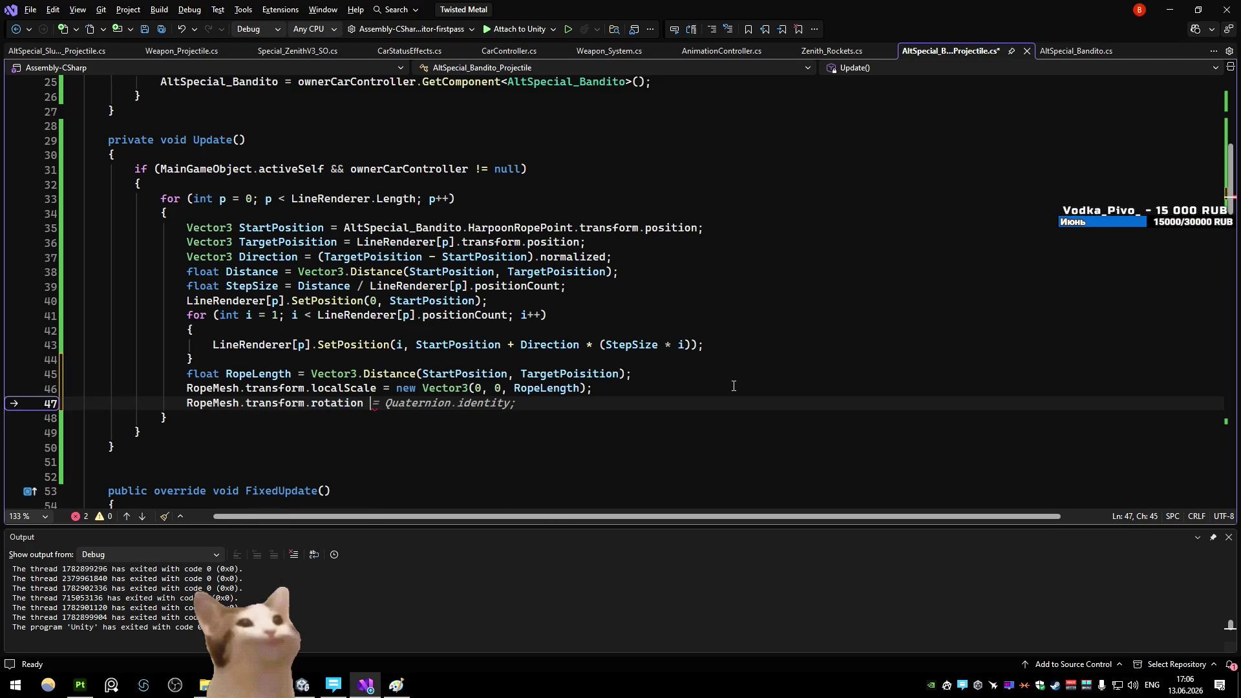
pyautogui.write(' = Qua')
pyautogui.press('Tab')
pyautogui.write('.')
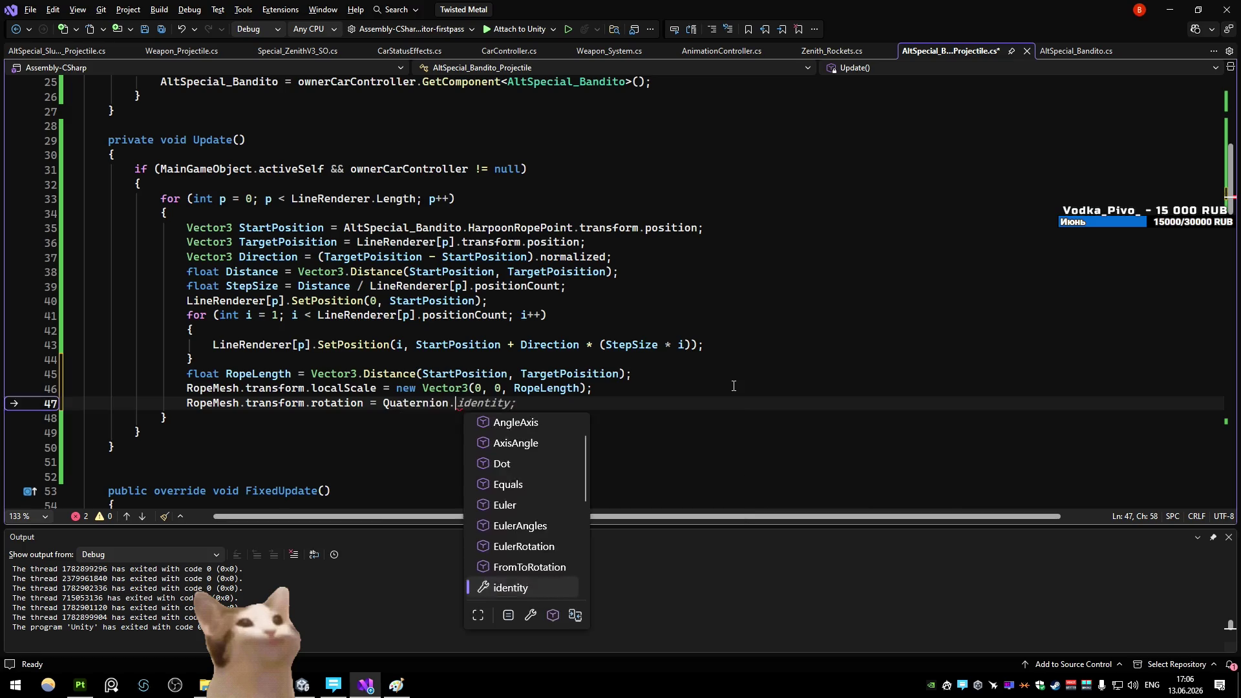
pyautogui.write('lo(')
# Use the normalized target-minus-start direction as the LookRotation argument and save the script
pyautogui.click(637, 259)
pyautogui.moveTo(608, 258); pyautogui.dragTo(347, 257)
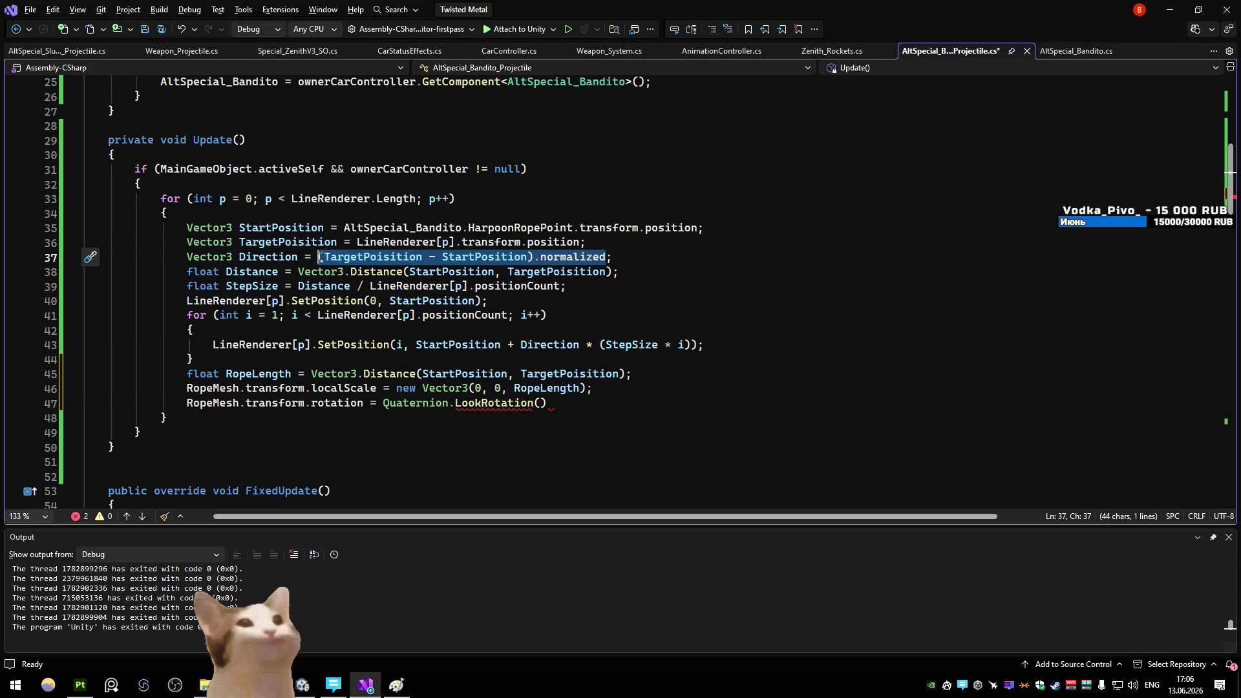
pyautogui.hotkey('ctrl', 'c')
pyautogui.click(537, 403)
pyautogui.hotkey('ctrl', 'v')
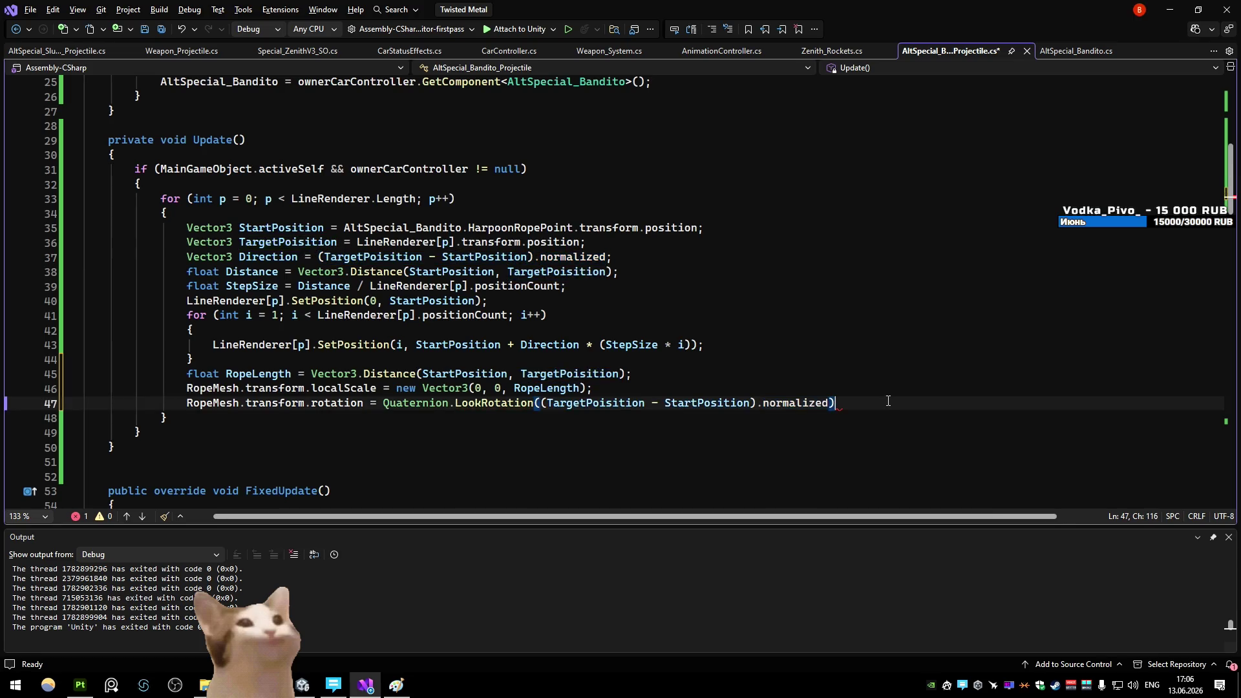
pyautogui.hotkey('ctrl', 's')
pyautogui.click(886, 315)
pyautogui.click(884, 296)
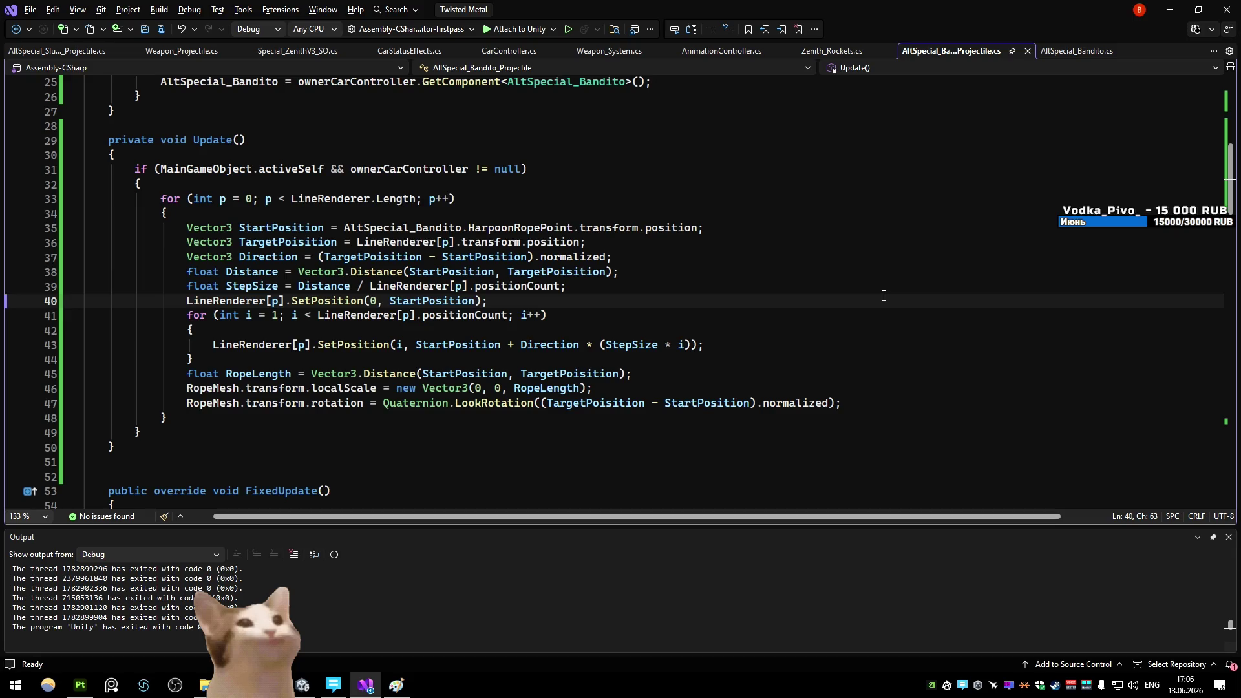
# In Unity, turn off AS_Bandito, exit prefab mode saving changes, and start Play
pyautogui.hotkey('alt', 'Tab')
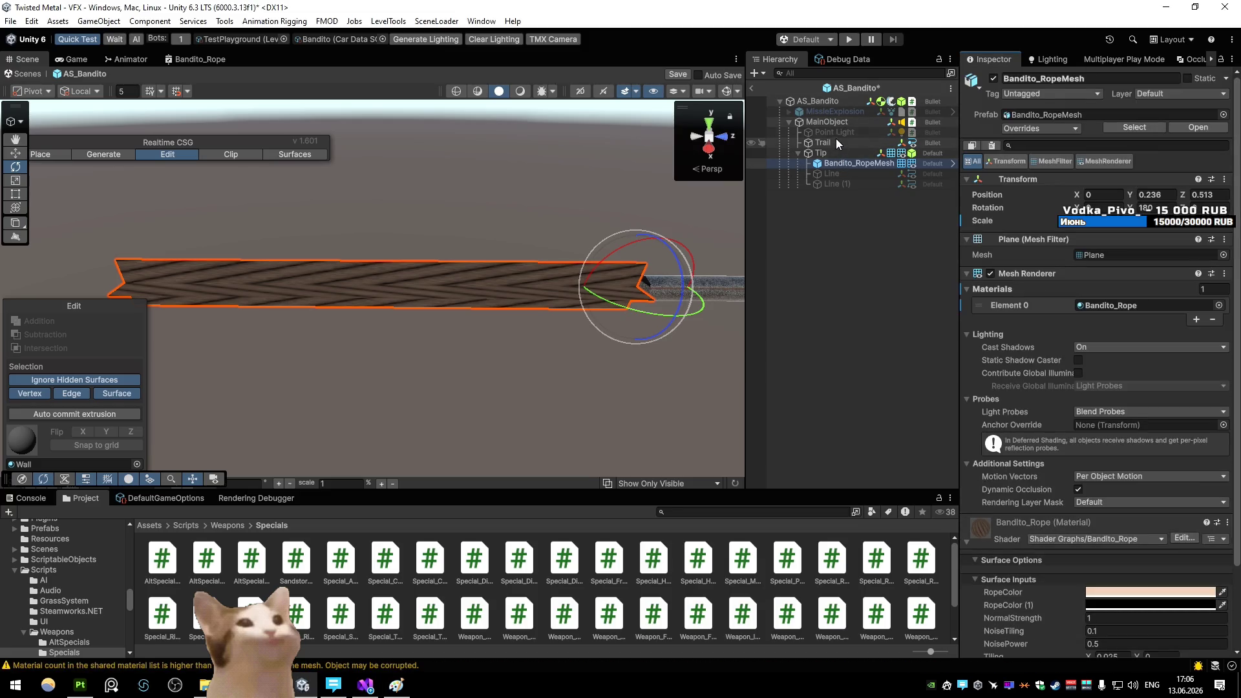
pyautogui.click(929, 101)
pyautogui.click(994, 78)
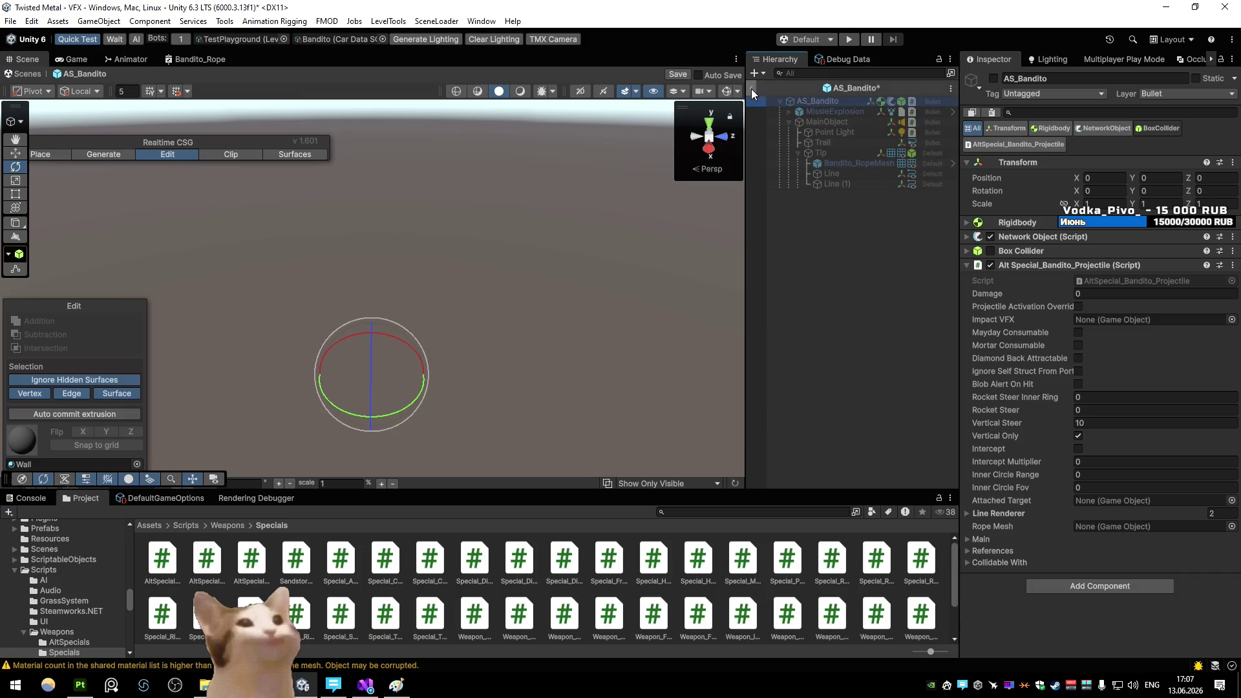
pyautogui.click(753, 90)
pyautogui.click(597, 359)
pyautogui.click(849, 39)
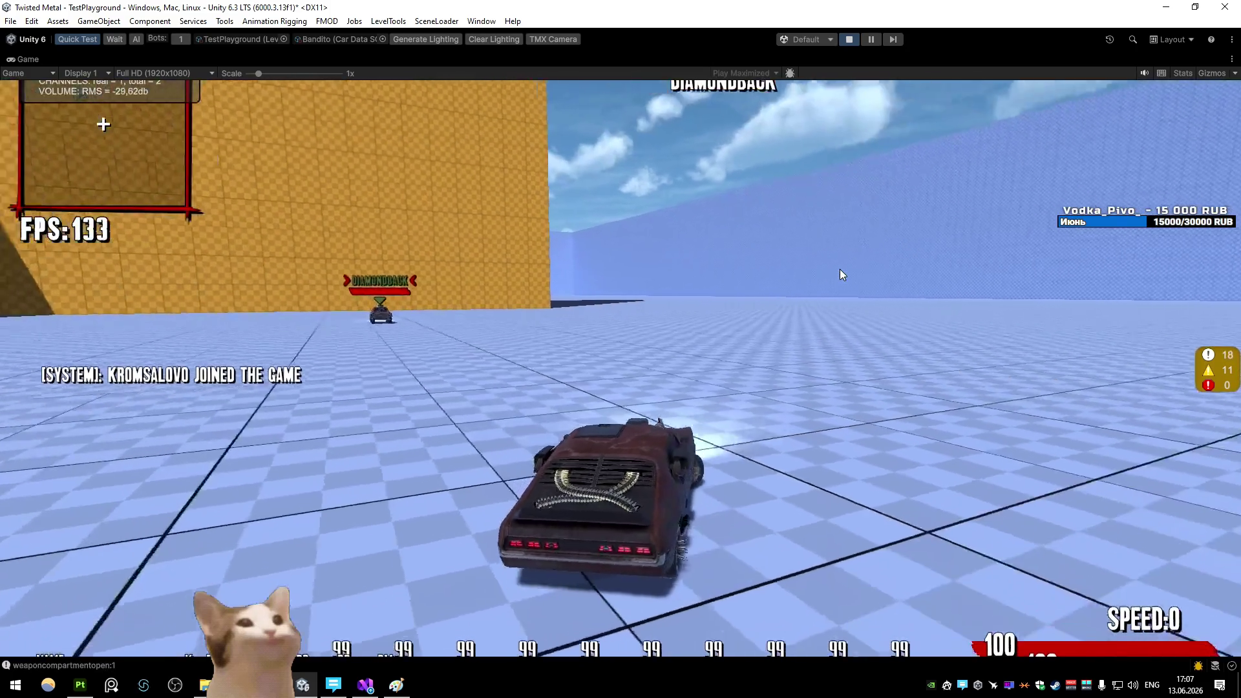
# Drive forward, stop the test, and open the Prefabs/Weapons/AltSpecials/AS_Bandito prefab
pyautogui.press('w')
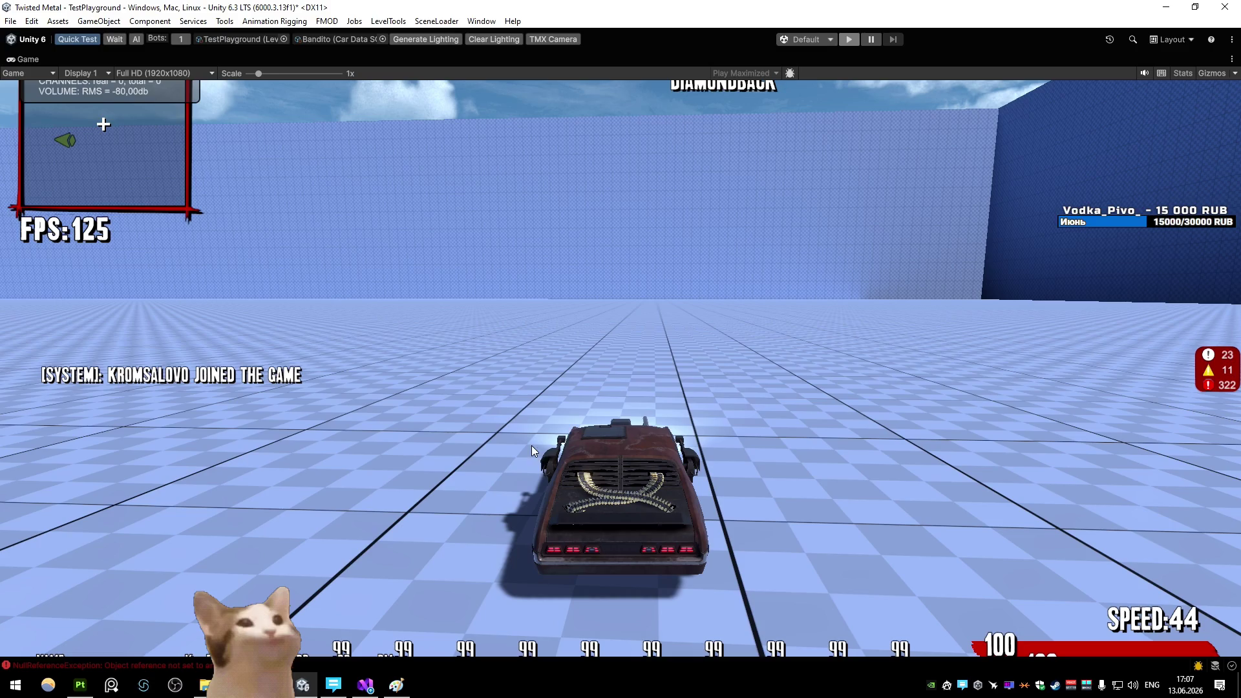
pyautogui.hotkey('ctrl', 'p')
pyautogui.doubleClick(563, 560)
pyautogui.doubleClick(430, 560)
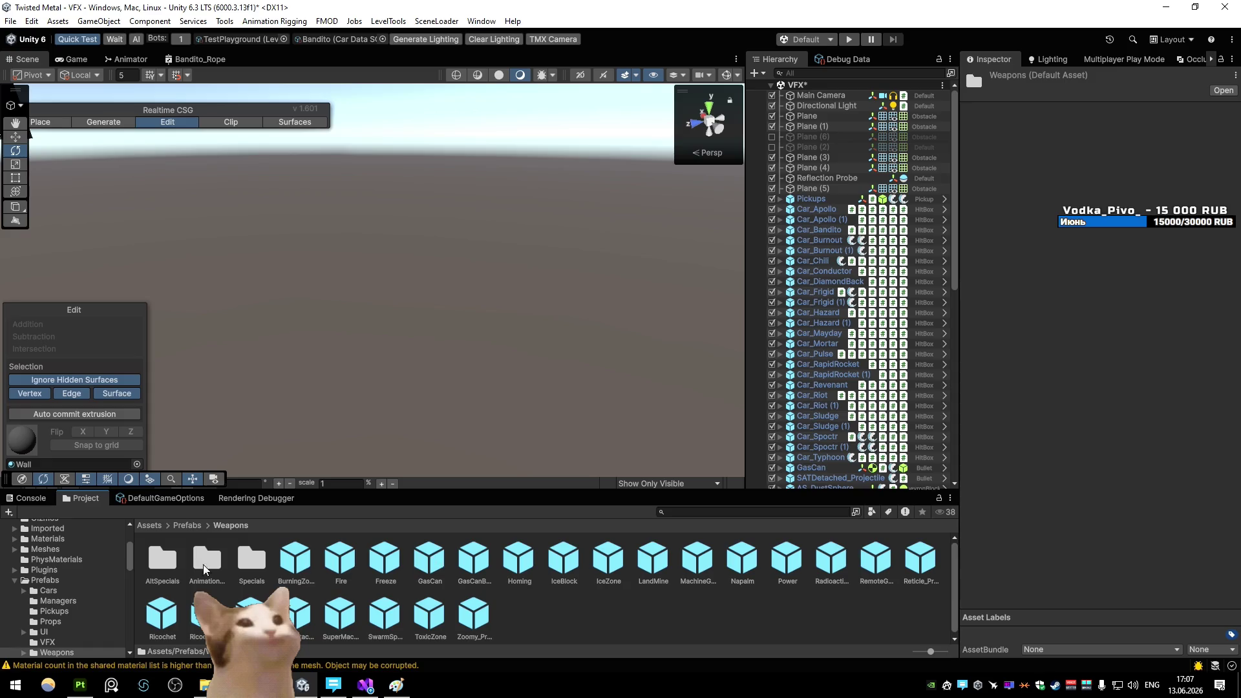
pyautogui.doubleClick(165, 560)
pyautogui.doubleClick(162, 560)
# Assign Bandito_RopeMesh to the Rope Mesh field, save the prefab, and play-test with the console open
pyautogui.click(847, 163)
pyautogui.click(819, 102)
pyautogui.moveTo(854, 163)
pyautogui.mouseDown()
pyautogui.moveTo(1035, 388)
pyautogui.moveTo(1122, 532)
pyautogui.mouseUp()
pyautogui.click(752, 89)
pyautogui.press('Return')
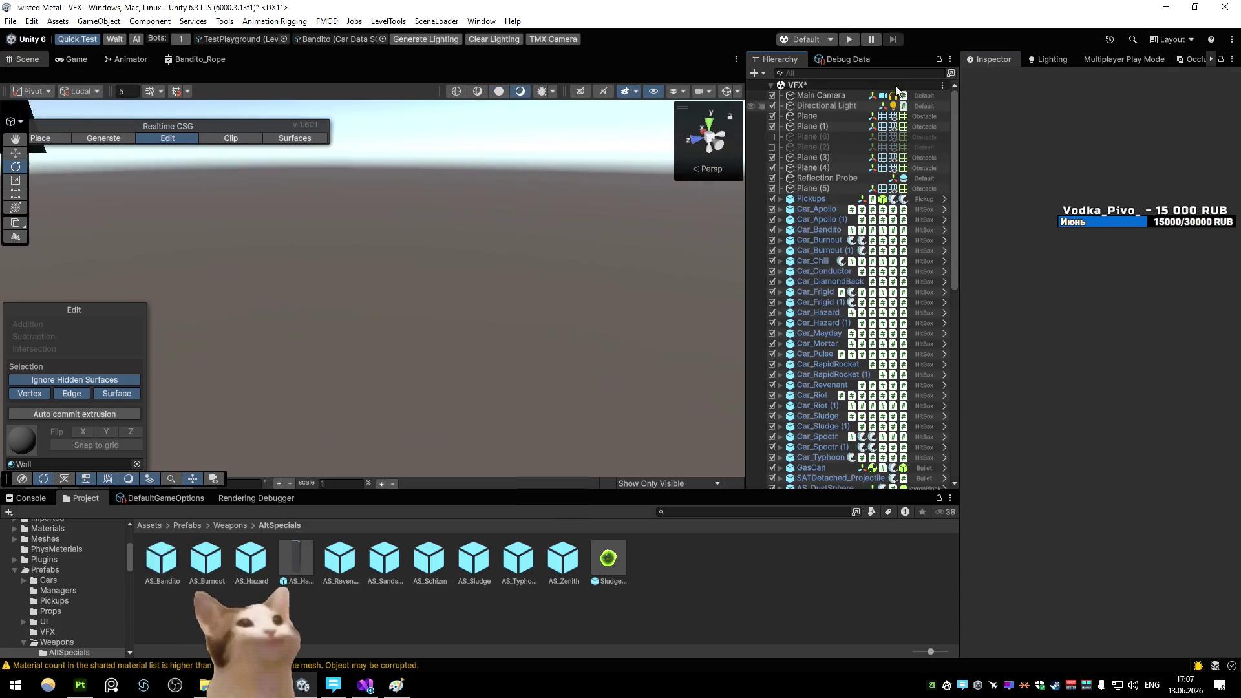
pyautogui.click(849, 40)
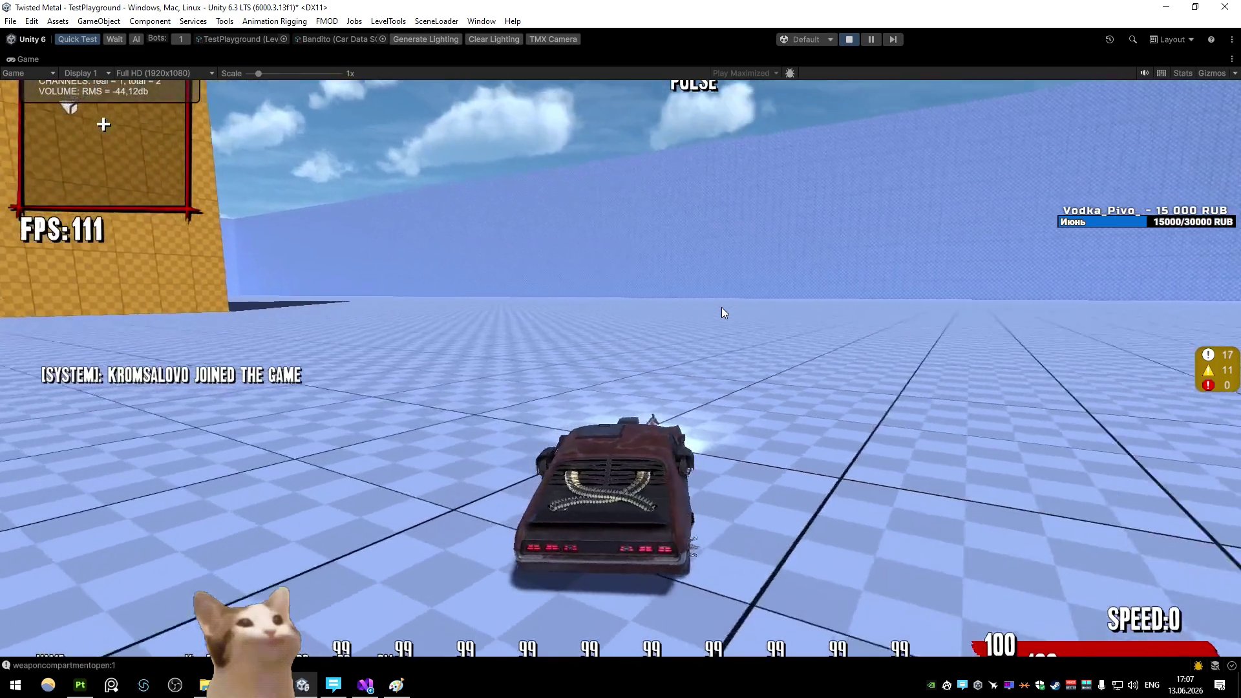
pyautogui.press('`')
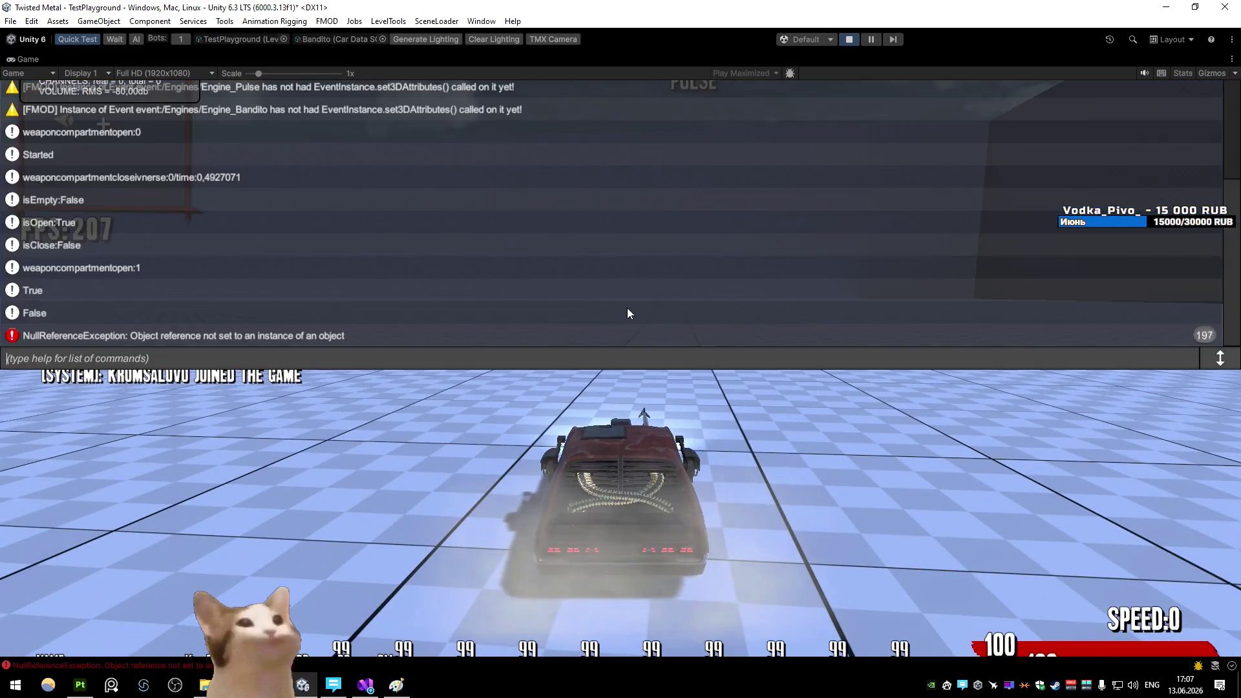
pyautogui.hotkey('alt', 'Tab')
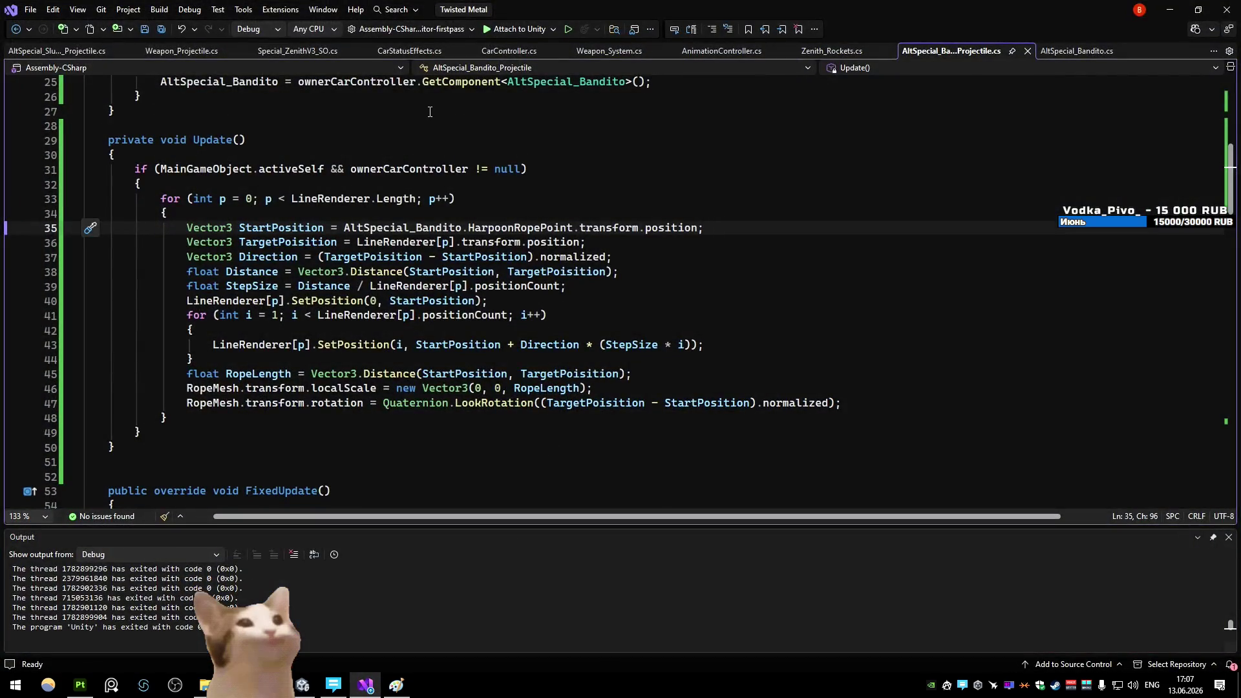
# Move the rope length, scale, rotation and start/target position lines below the loop
pyautogui.moveTo(209, 418)
pyautogui.mouseDown()
pyautogui.moveTo(82, 373)
pyautogui.moveTo(79, 200)
pyautogui.mouseUp()
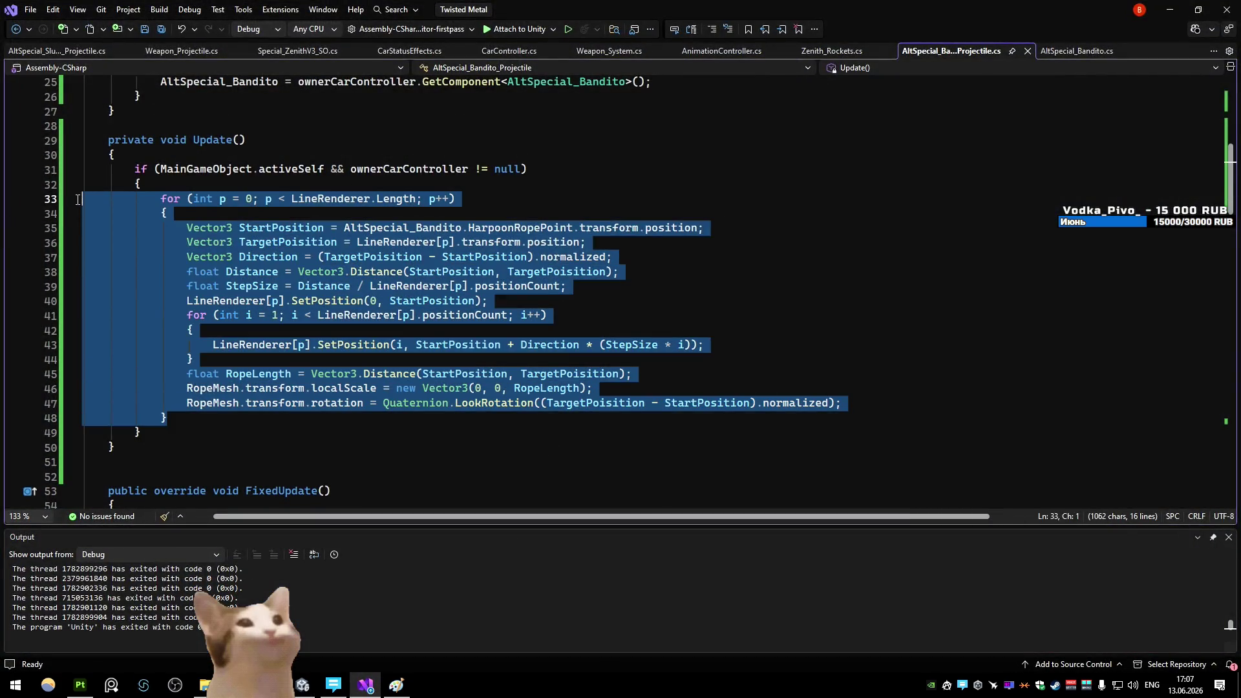
pyautogui.click(163, 250)
pyautogui.moveTo(842, 403); pyautogui.dragTo(68, 374)
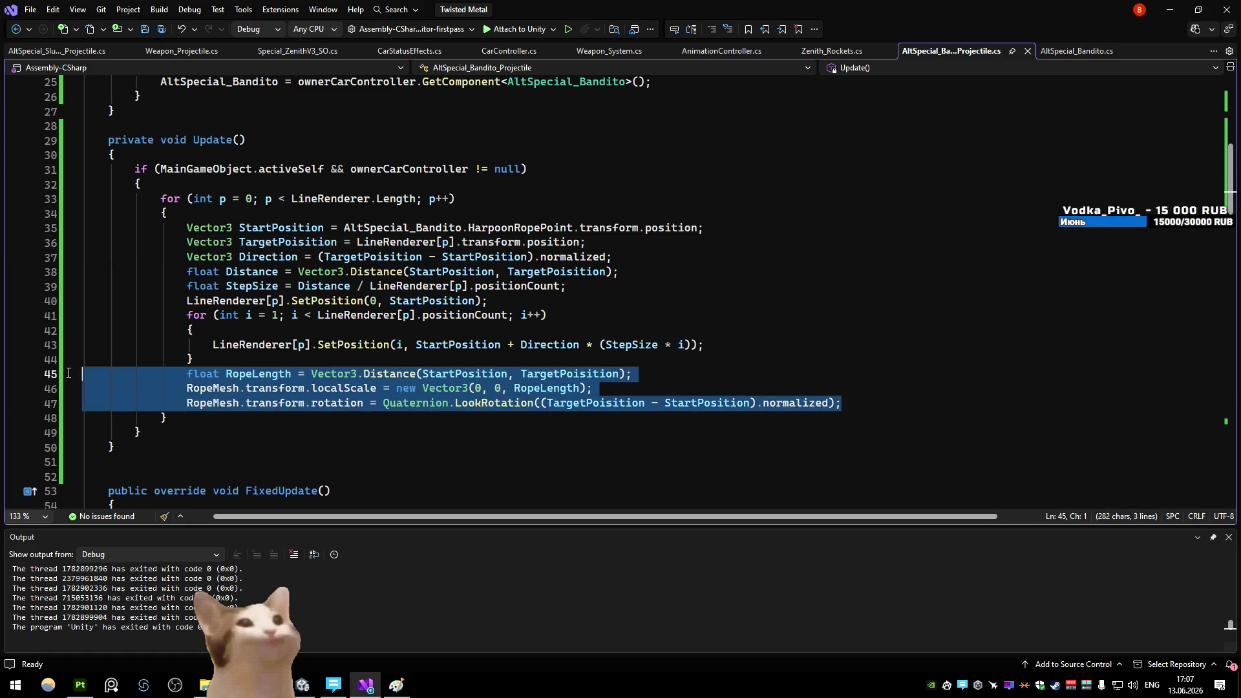
pyautogui.hotkey('alt', 'Down')
pyautogui.click(250, 366)
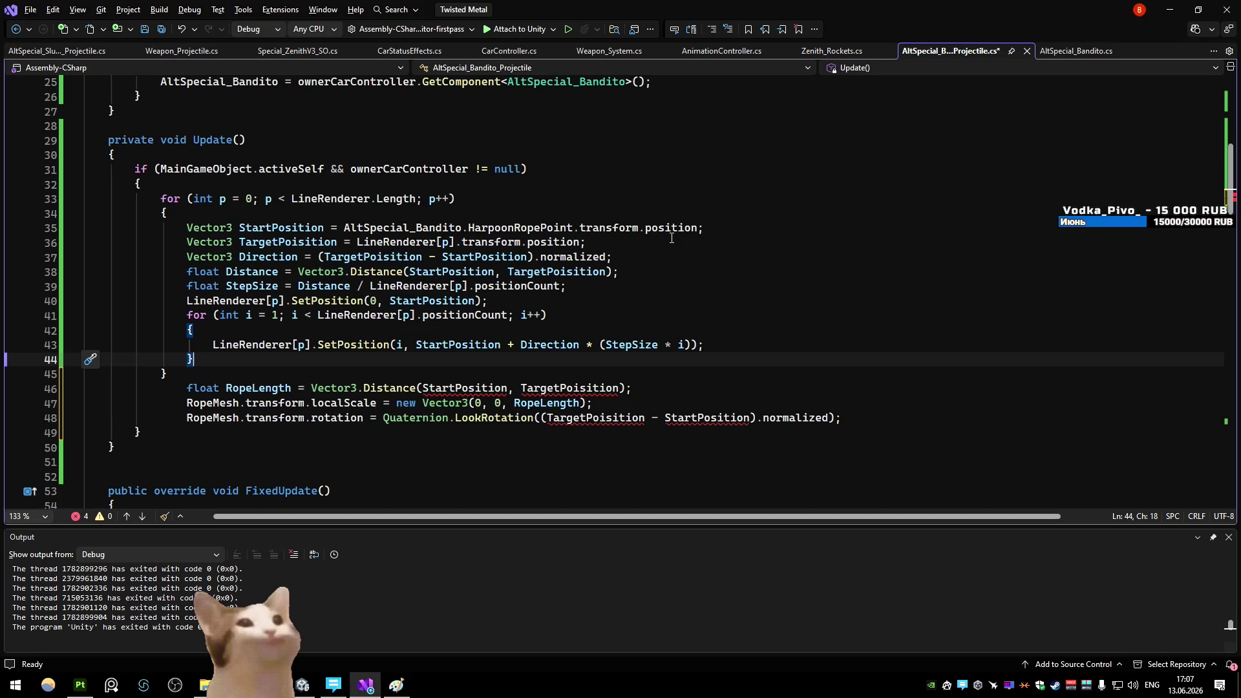
pyautogui.moveTo(647, 239); pyautogui.dragTo(102, 231)
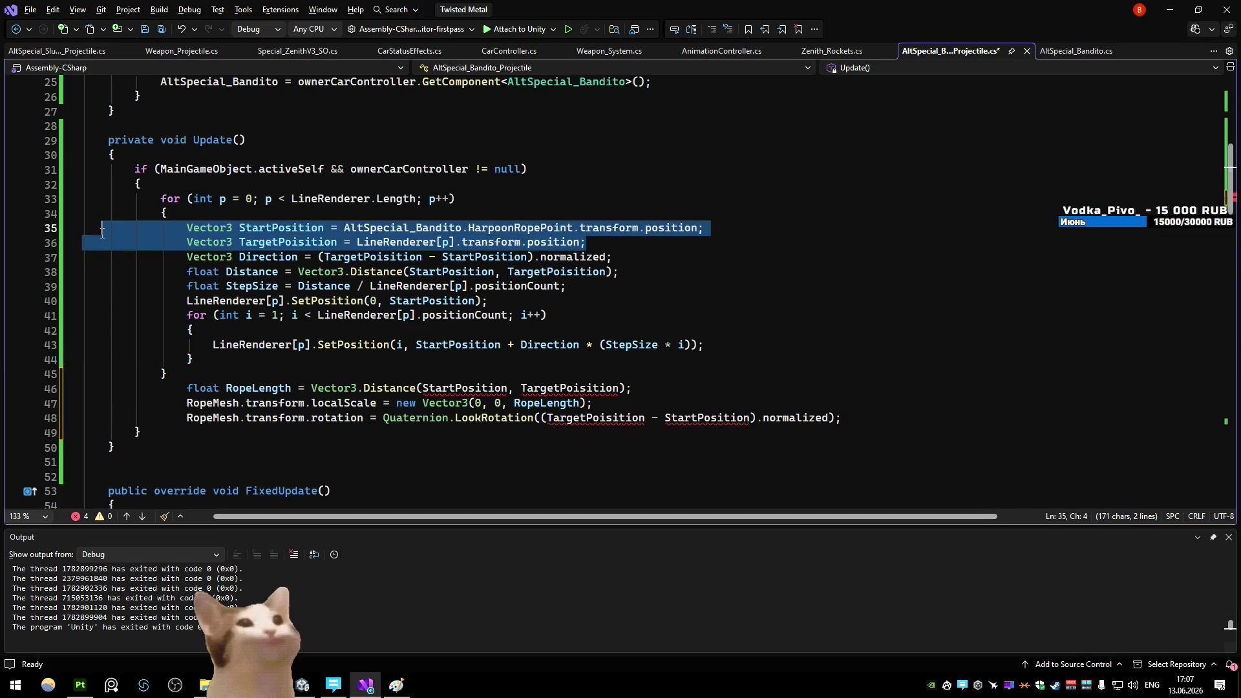
pyautogui.hotkey('alt', 'Down')
pyautogui.hotkey('alt', 'Down')
pyautogui.hotkey('alt', 'Down')
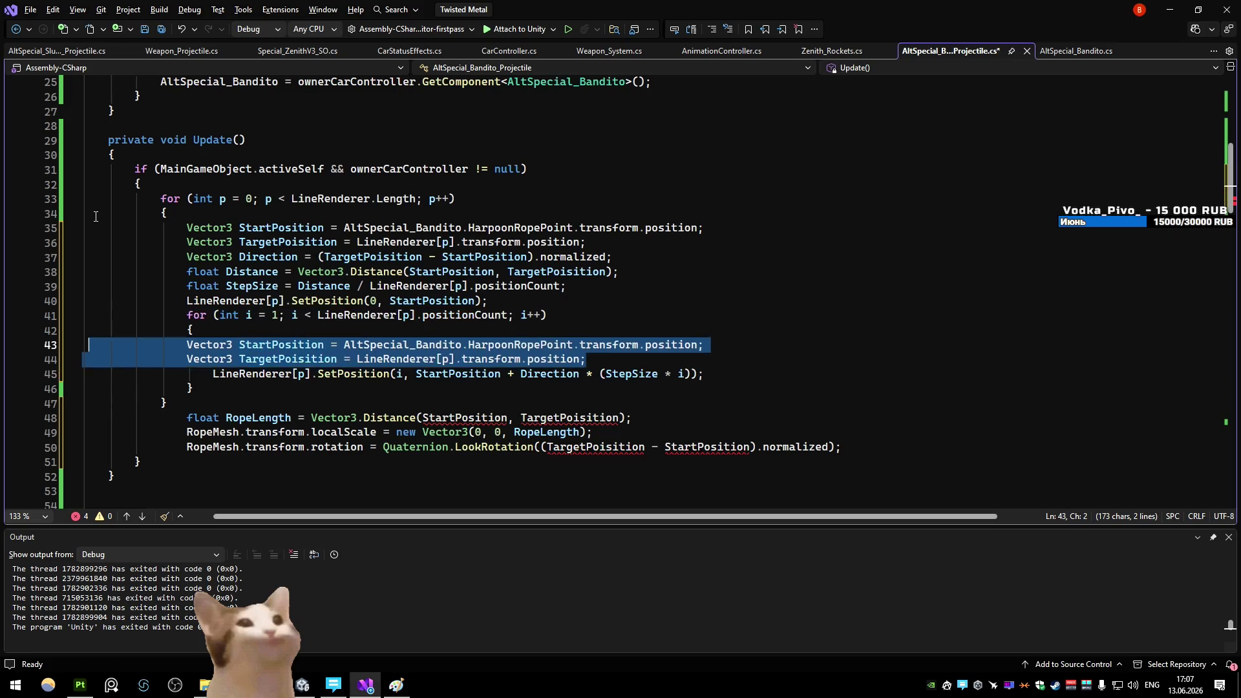
pyautogui.click(544, 179)
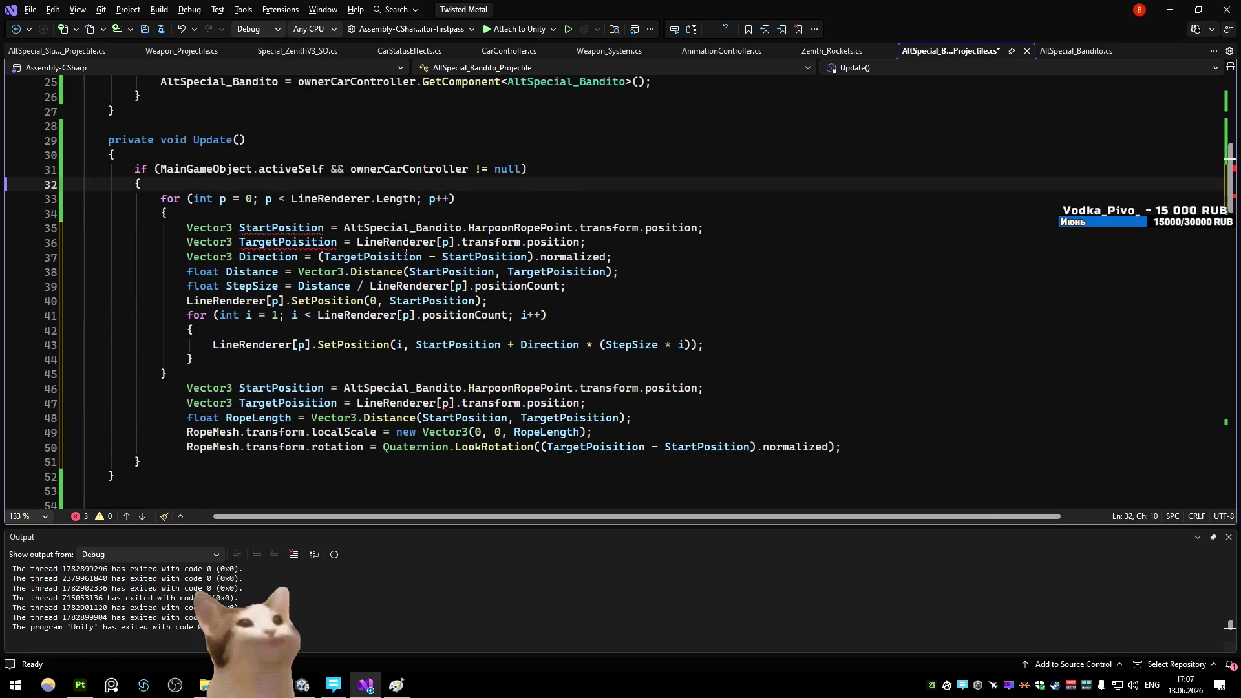
# Comment out the old line-renderer loop on lines 33 to 45
pyautogui.moveTo(227, 374)
pyautogui.mouseDown()
pyautogui.moveTo(90, 316)
pyautogui.moveTo(65, 190)
pyautogui.mouseUp()
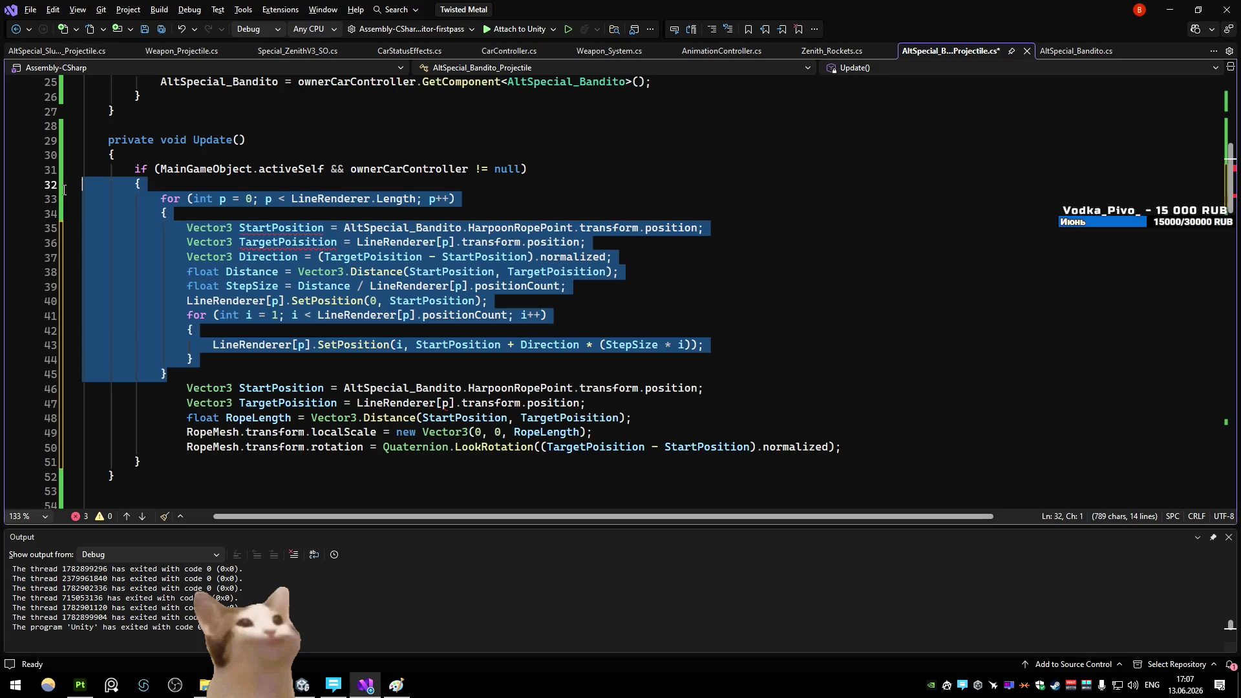
pyautogui.moveTo(167, 375)
pyautogui.mouseDown()
pyautogui.moveTo(81, 344)
pyautogui.moveTo(78, 206)
pyautogui.mouseUp()
pyautogui.hotkey('ctrl', 'k')
pyautogui.hotkey('ctrl', 'c')
pyautogui.click(620, 106)
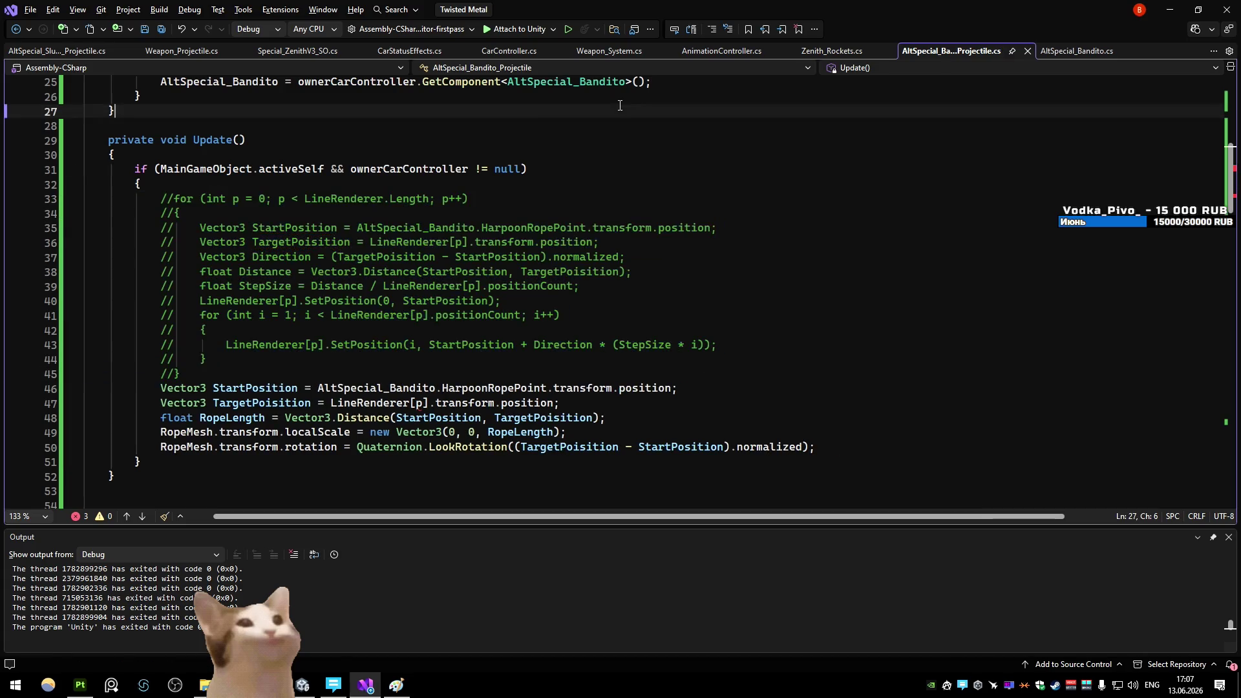
# Try playing in Unity and read the CS0103 compile error in the console
pyautogui.click(1170, 10)
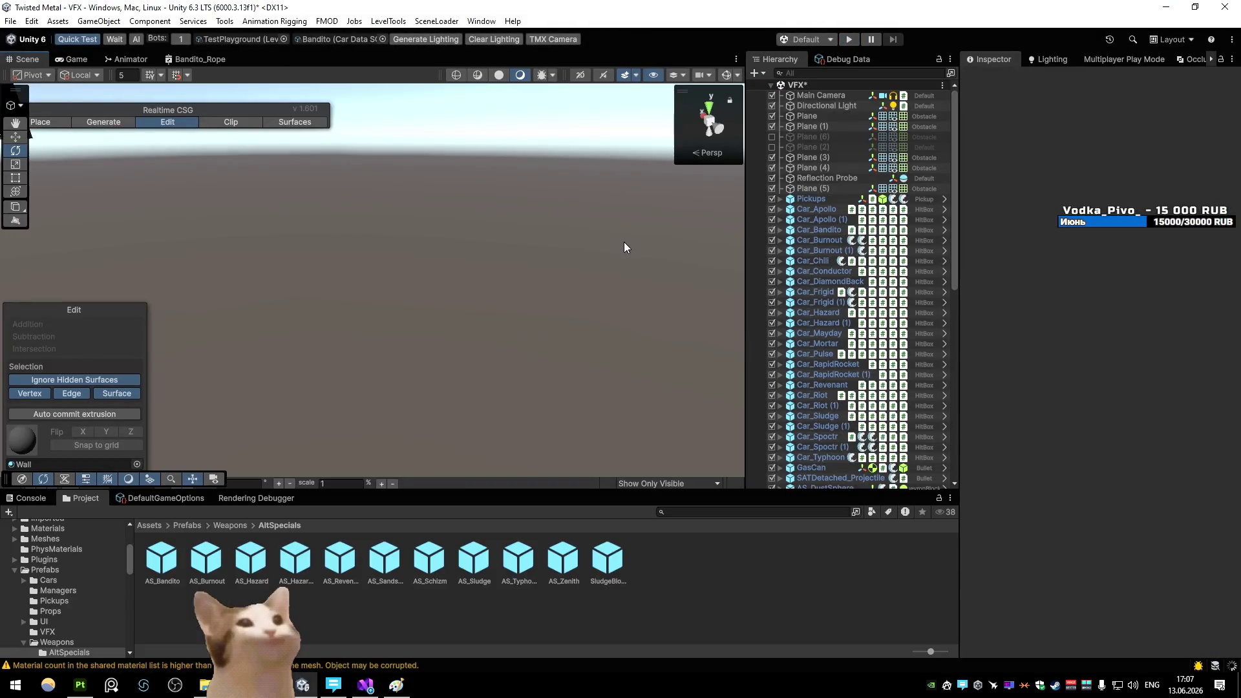
pyautogui.click(849, 40)
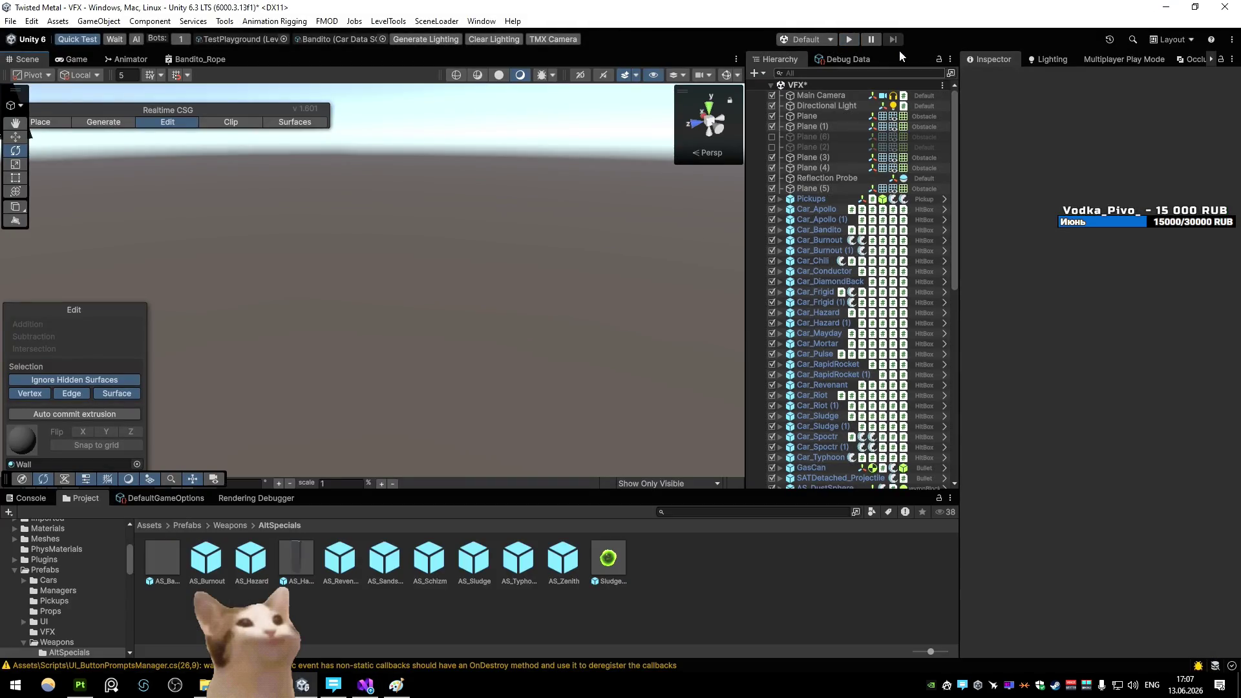
pyautogui.click(22, 499)
pyautogui.click(81, 499)
pyautogui.click(29, 499)
pyautogui.click(158, 532)
# Take TargetPosition from RopeMesh instead of LineRenderer[p] on line 47 and save
pyautogui.hotkey('alt', 'Tab')
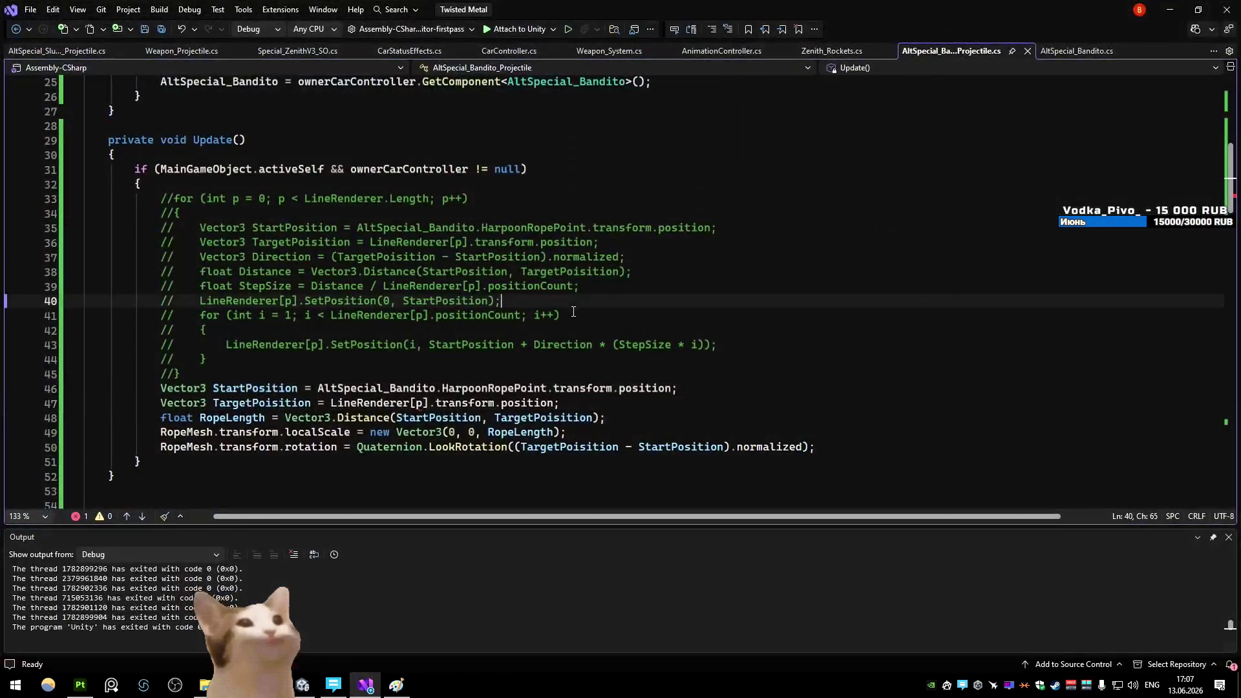
pyautogui.moveTo(427, 404); pyautogui.dragTo(332, 404)
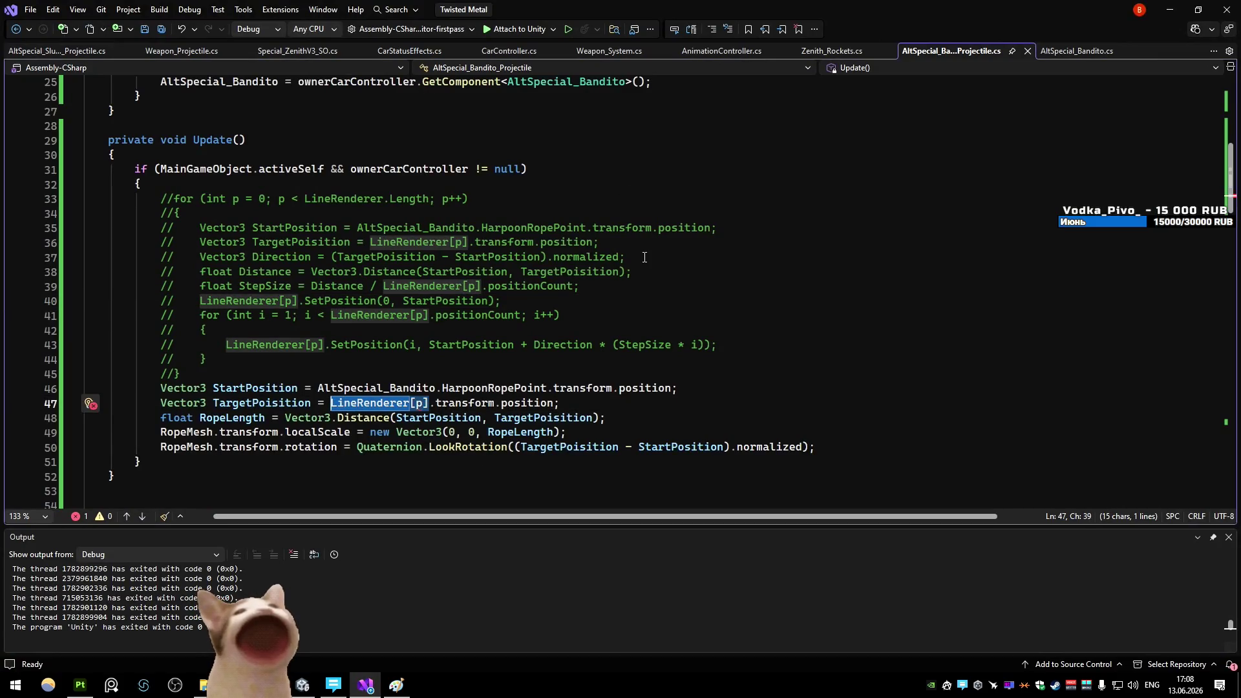
pyautogui.write('ropme')
pyautogui.press('Tab')
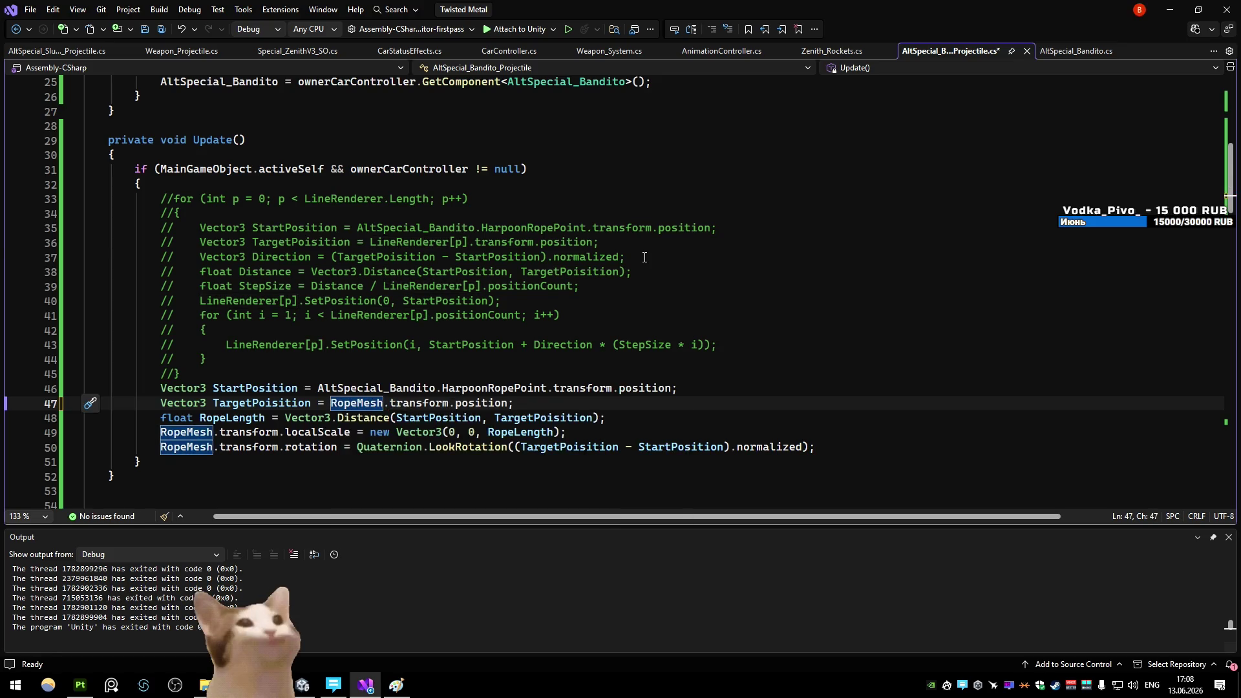
pyautogui.hotkey('ctrl', 's')
pyautogui.click(699, 243)
pyautogui.hotkey('alt', 'Tab')
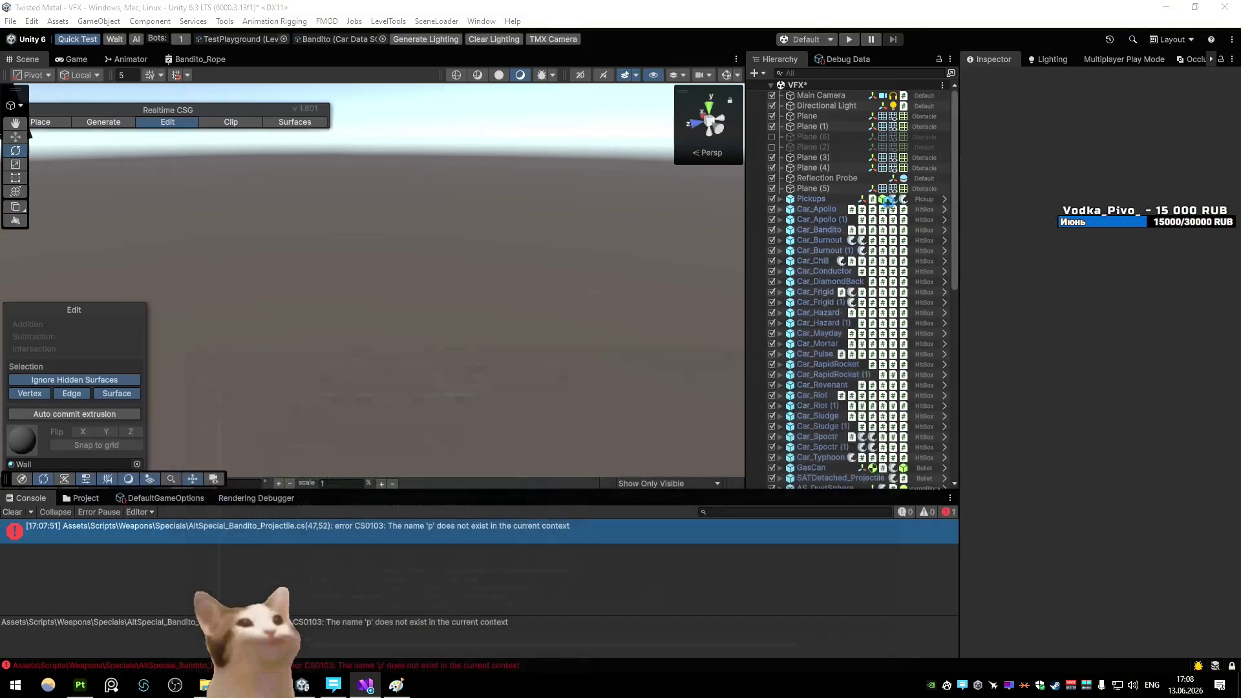
# Bring Unity to the front, start Play, and open the in-game developer console
pyautogui.click(373, 689)
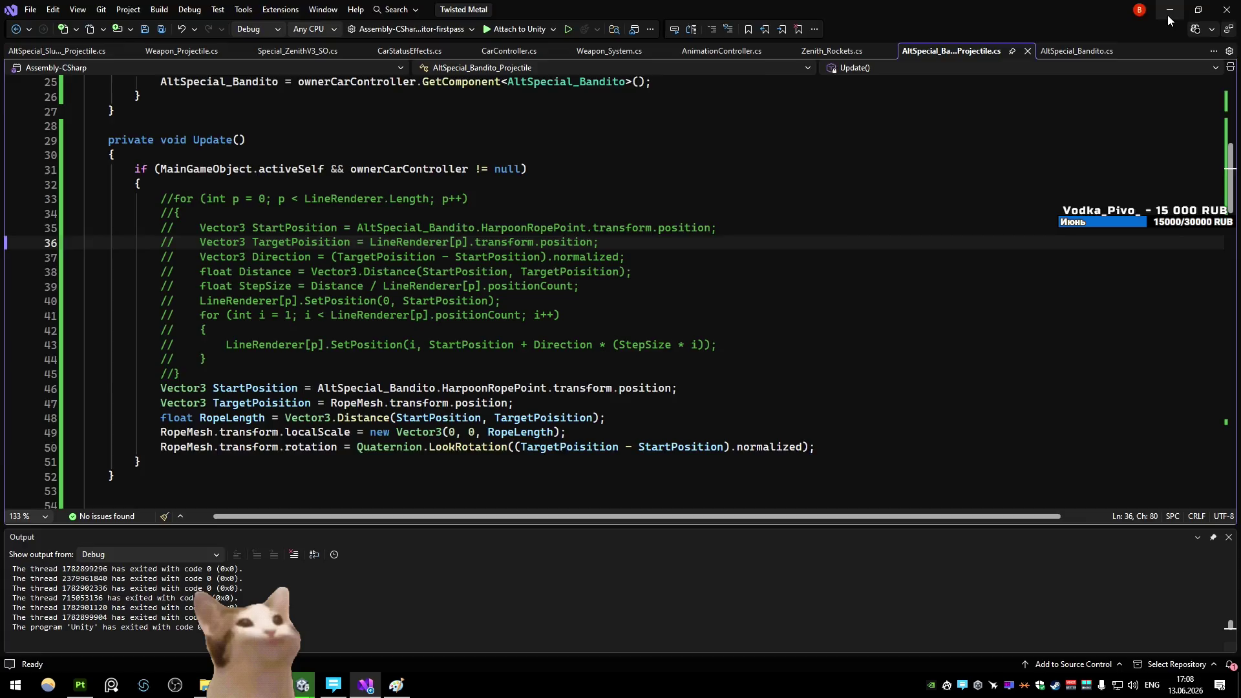
pyautogui.click(1169, 19)
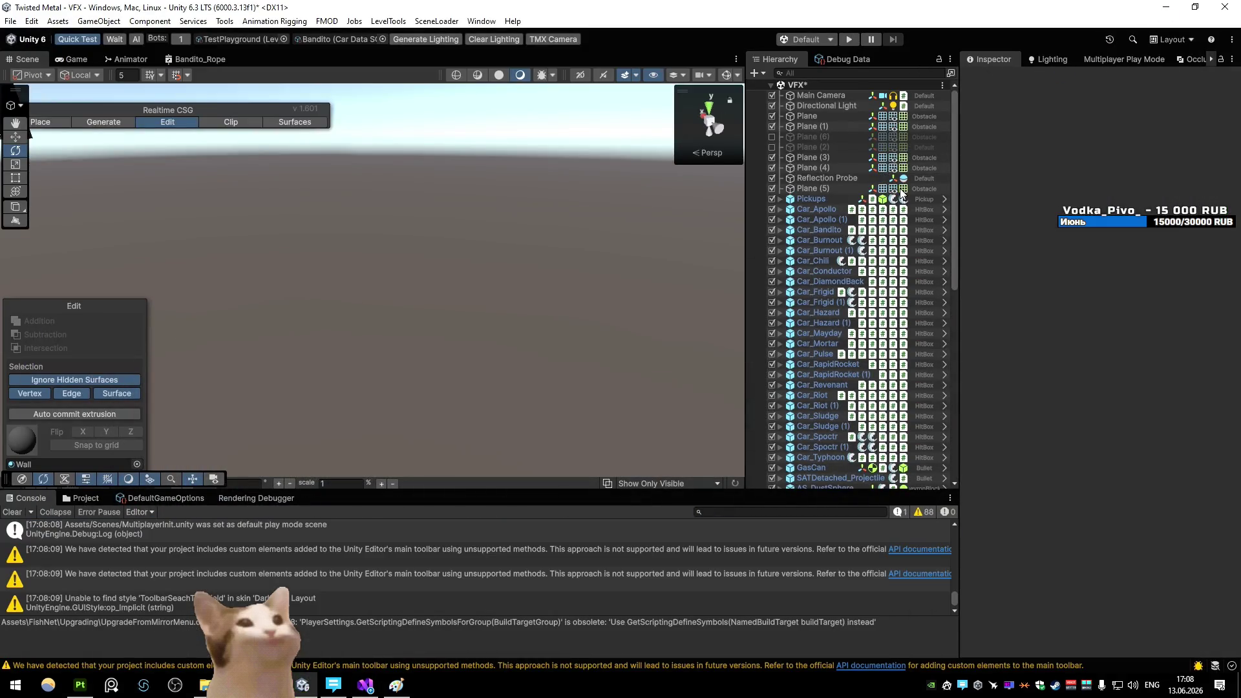
pyautogui.hotkey('ctrl', 'p')
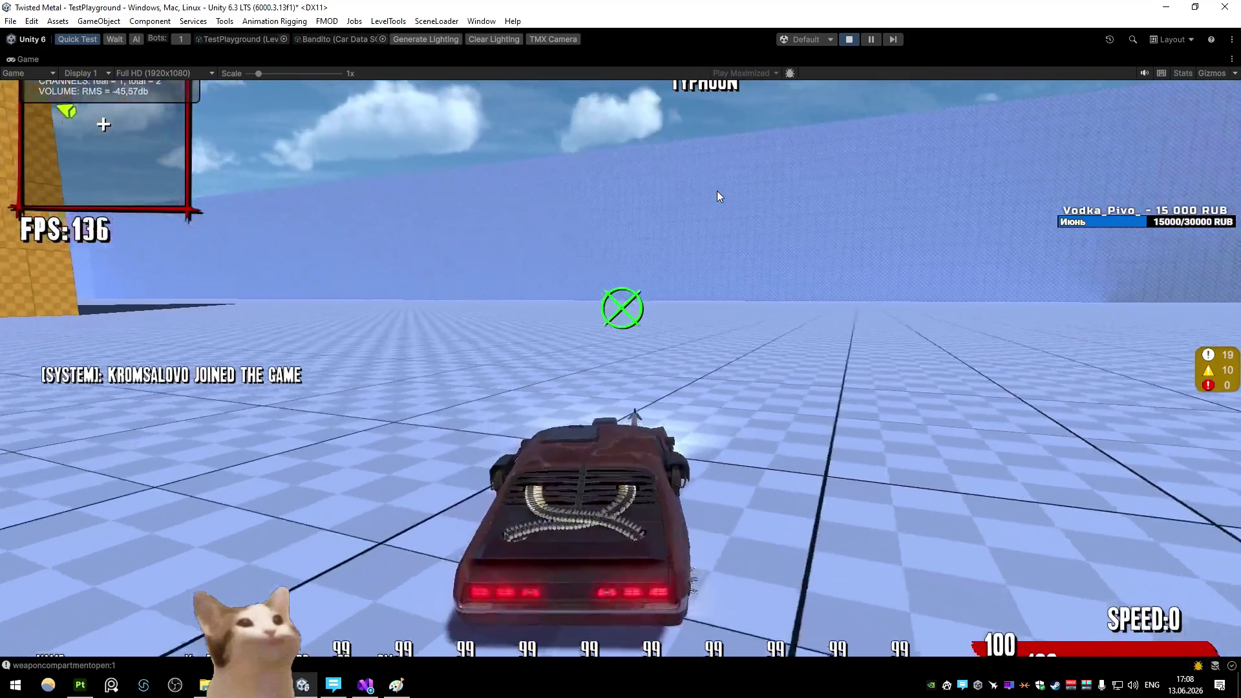
pyautogui.press('`')
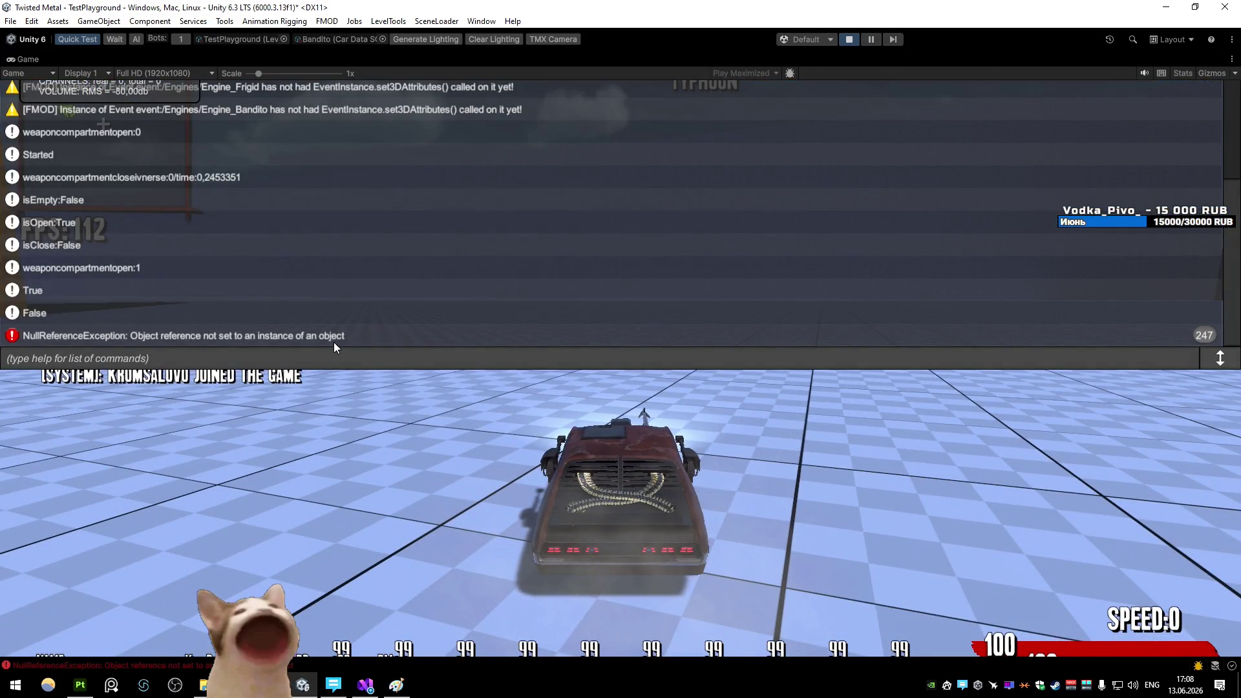
# Scroll through the projectile script's Update code, then stop the test and browse project folders
pyautogui.hotkey('alt', 'Tab')
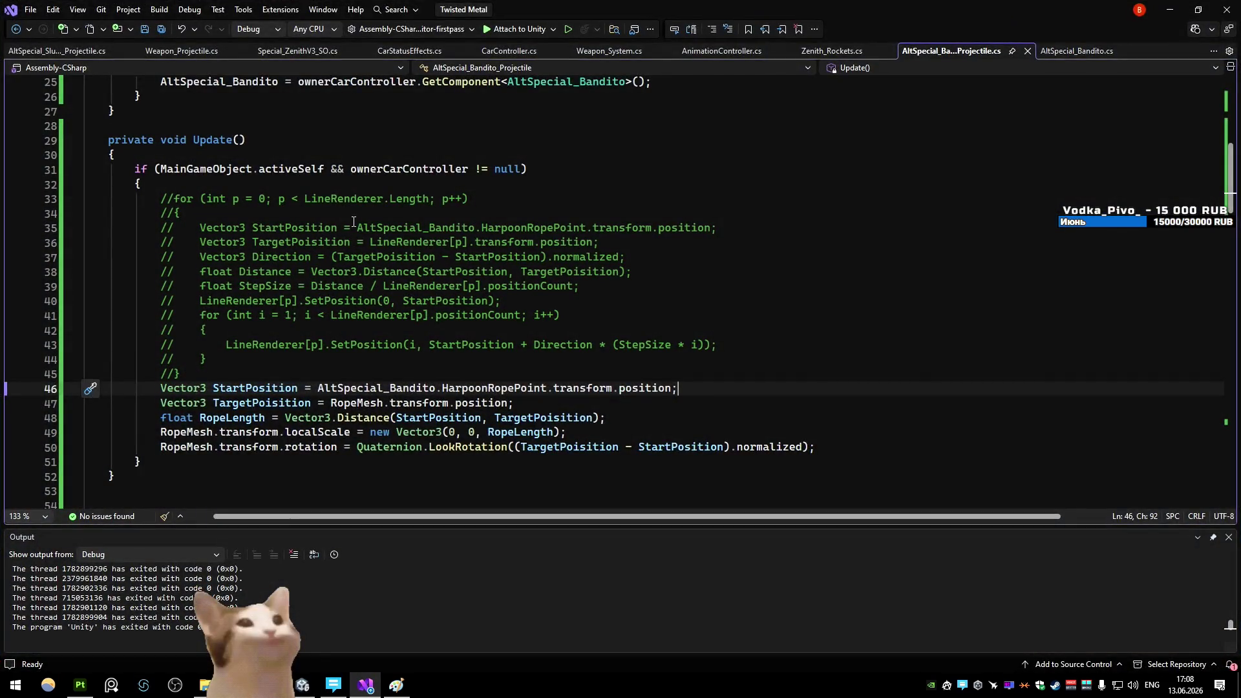
pyautogui.scroll(8, 401, 221)
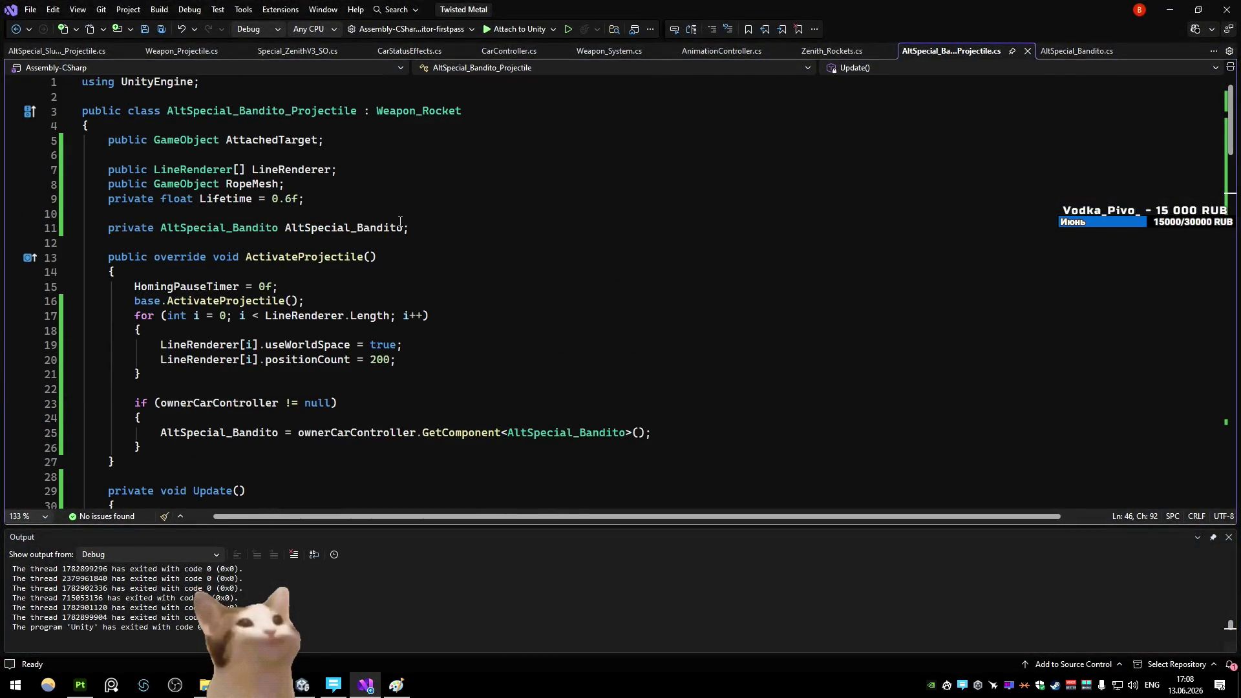
pyautogui.scroll(-7, 400, 221)
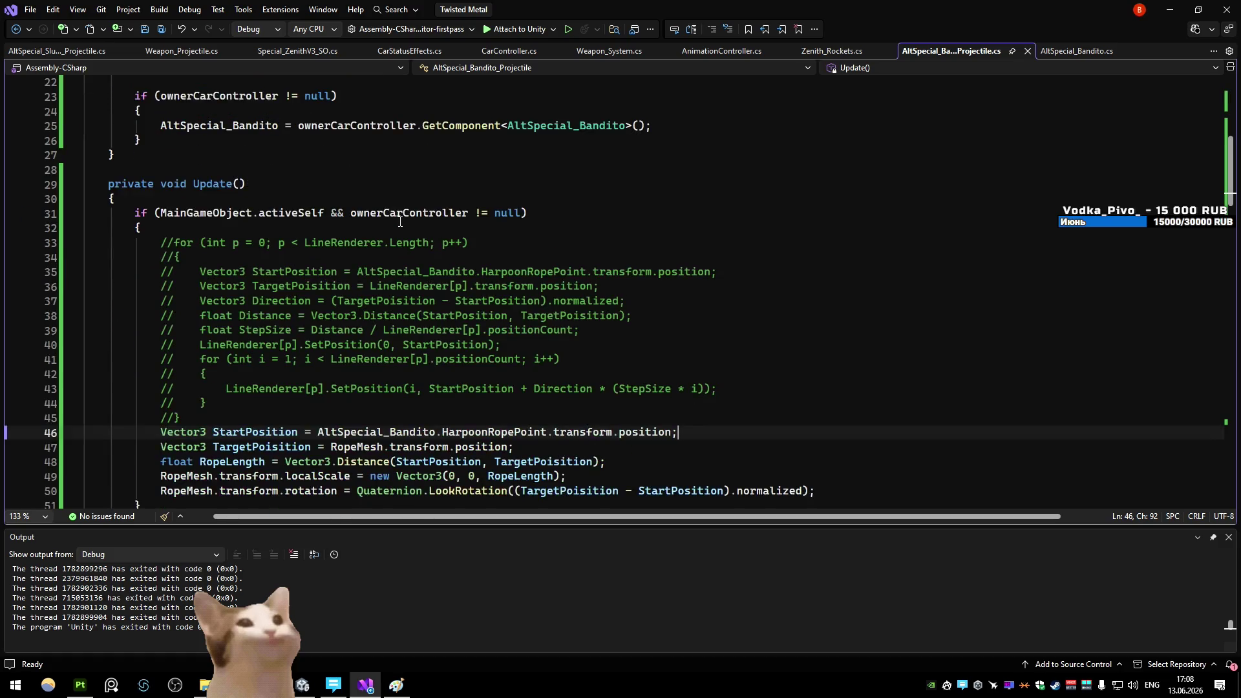
pyautogui.scroll(-2, 400, 221)
pyautogui.scroll(1, 246, 221)
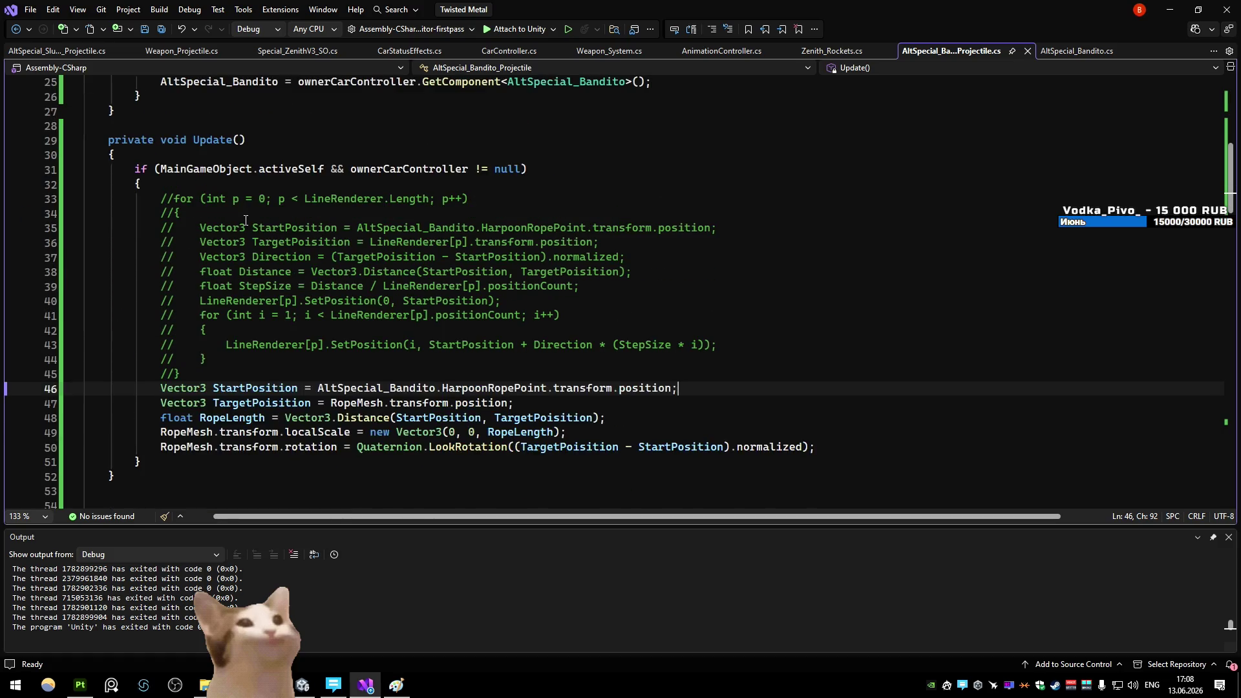
pyautogui.hotkey('alt', 'Tab')
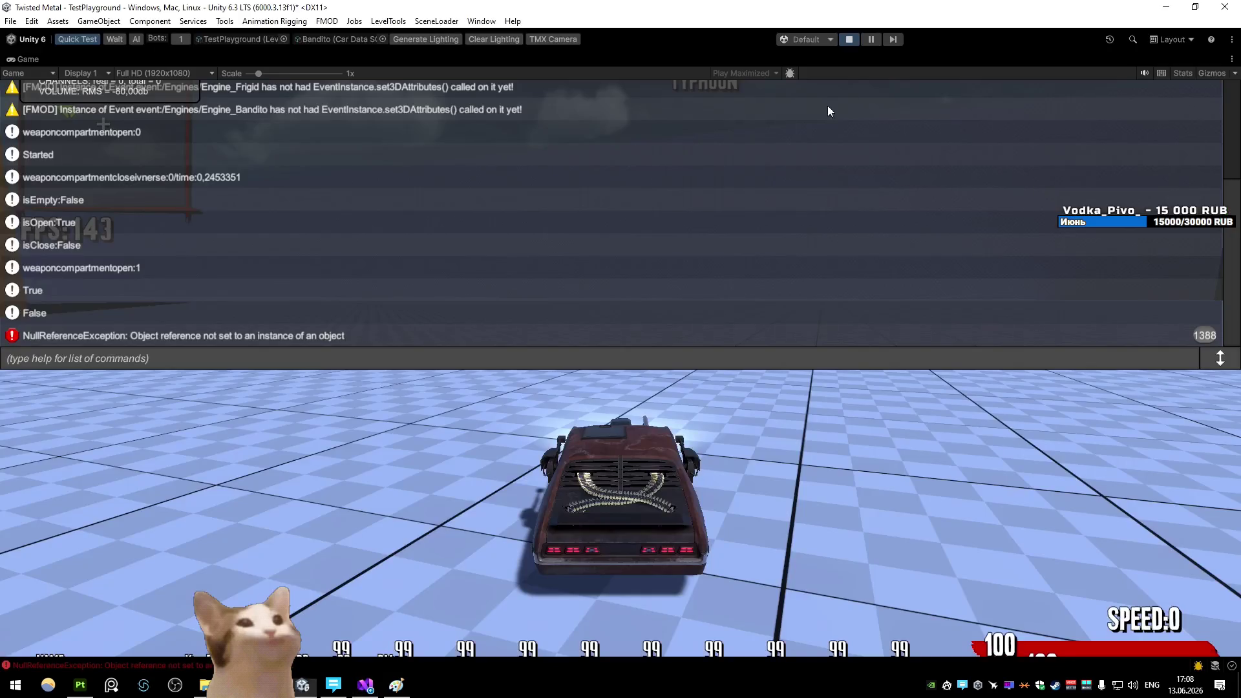
pyautogui.hotkey('ctrl', 'p')
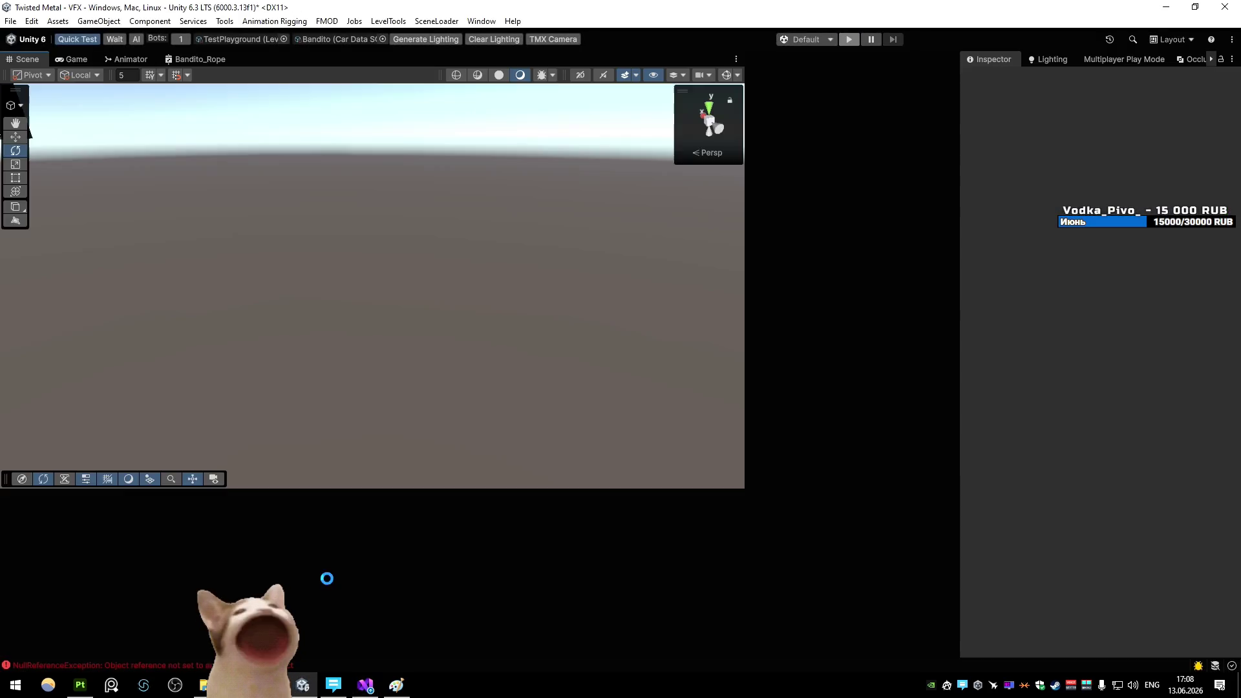
pyautogui.click(207, 563)
pyautogui.click(228, 525)
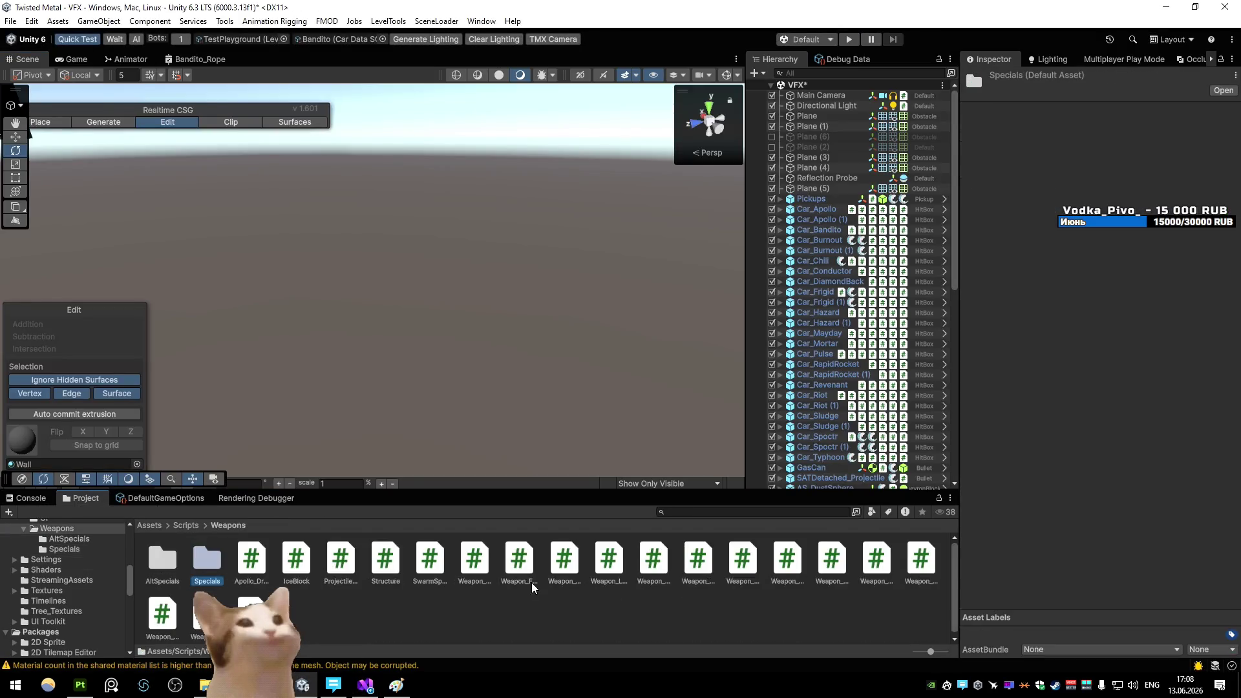
# Open the AS_Bandito prefab from Prefabs/Weapons/AltSpecials and make its root object active
pyautogui.click(250, 528)
pyautogui.doubleClick(162, 559)
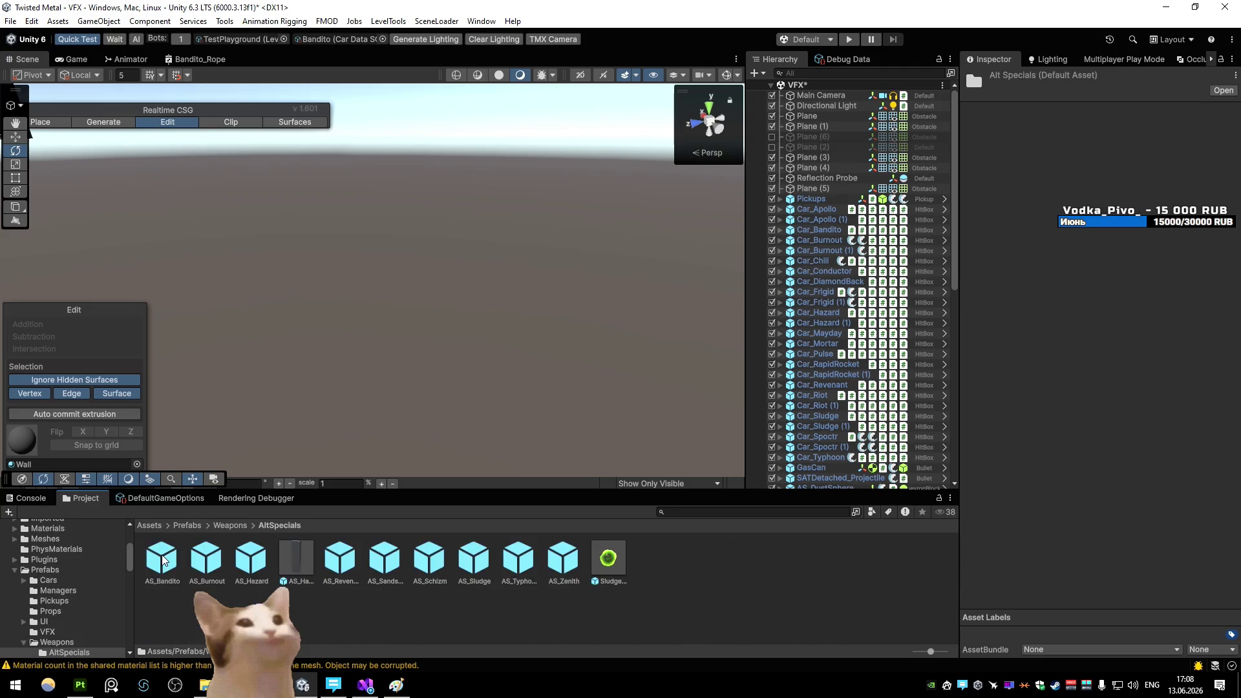
pyautogui.doubleClick(179, 559)
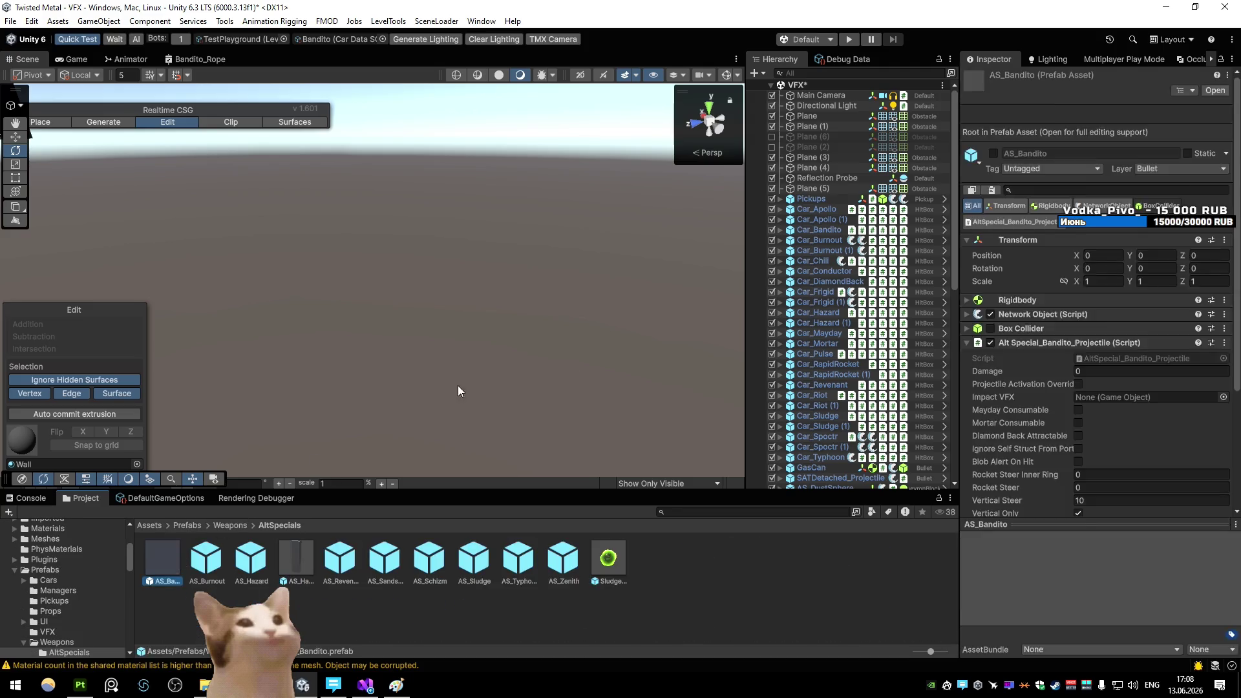
pyautogui.click(831, 122)
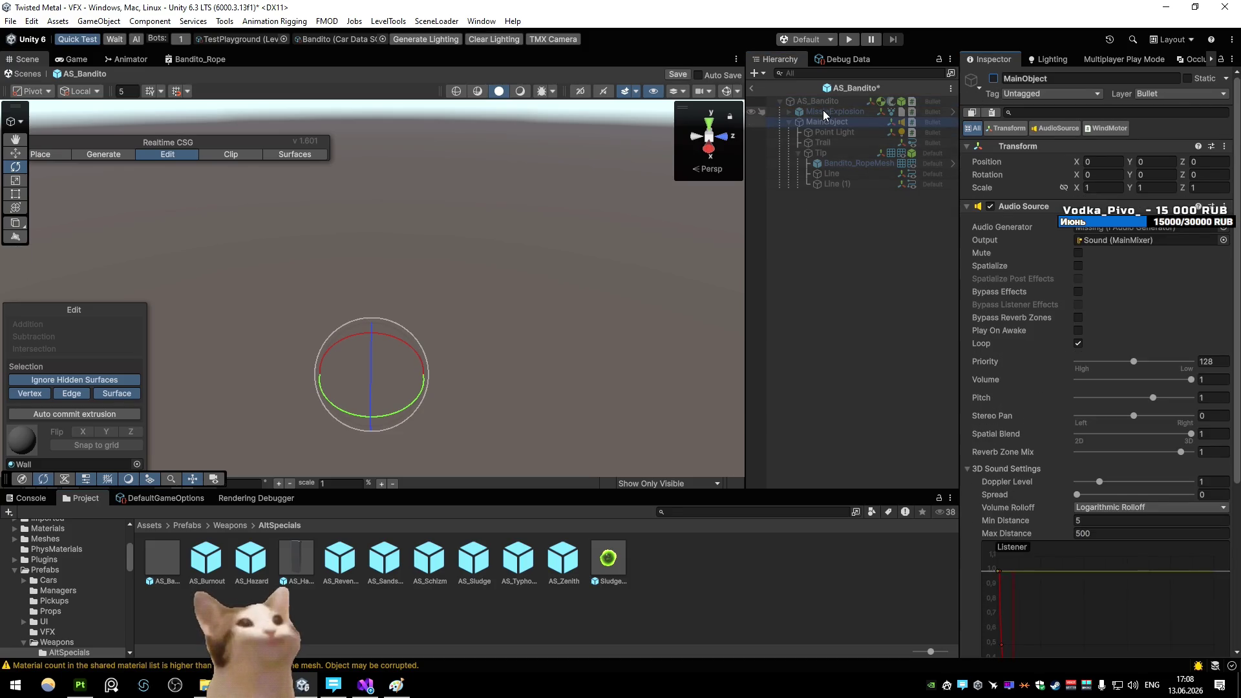
pyautogui.click(824, 102)
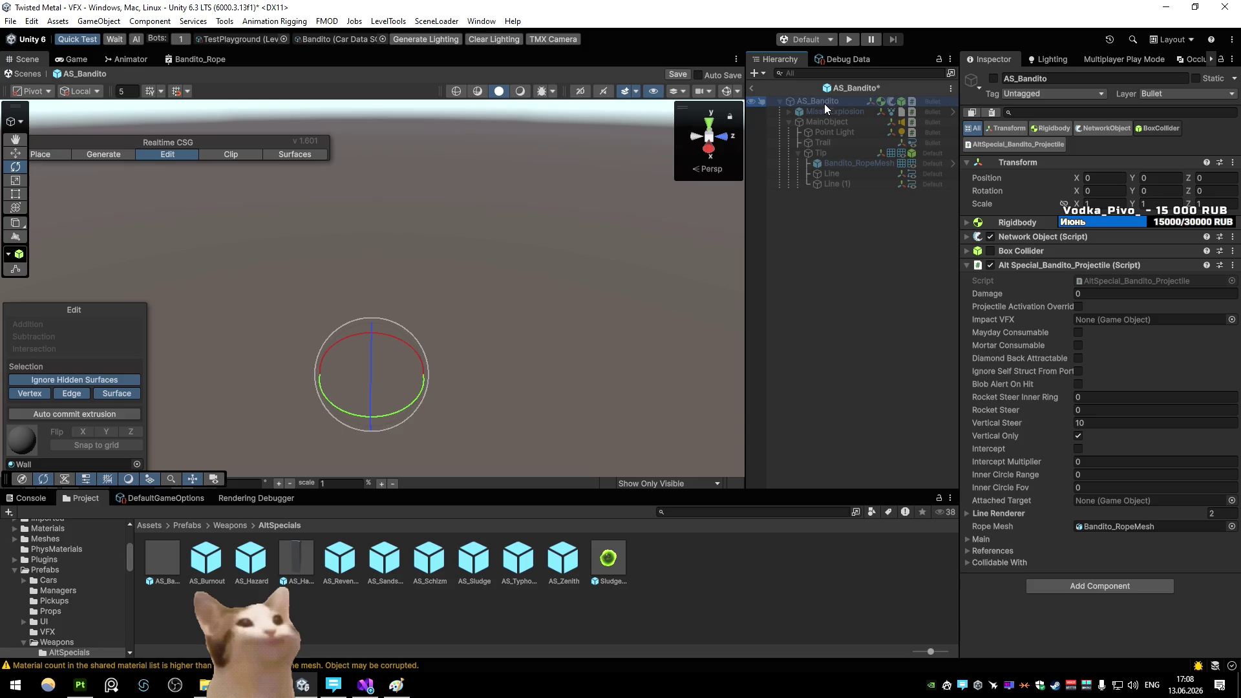
pyautogui.click(999, 75)
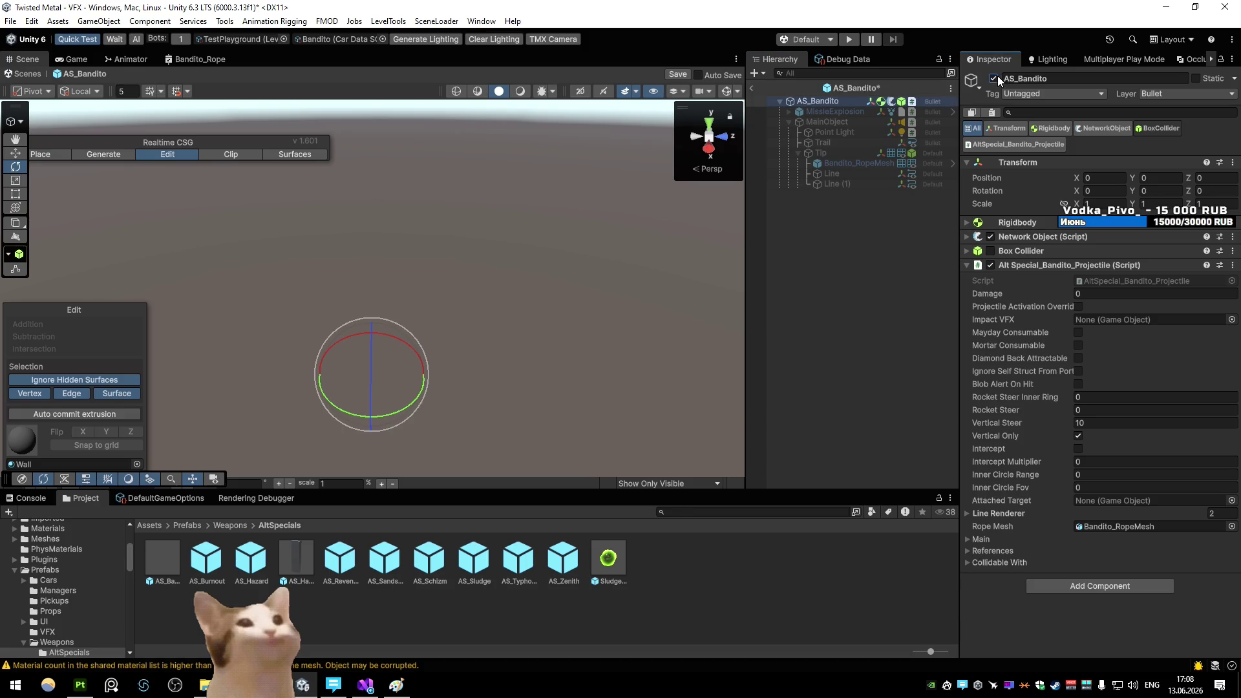
# Save the AS_Bandito prefab, briefly open AS_Revenant, then start a new play test
pyautogui.click(752, 88)
pyautogui.click(577, 364)
pyautogui.doubleClick(340, 559)
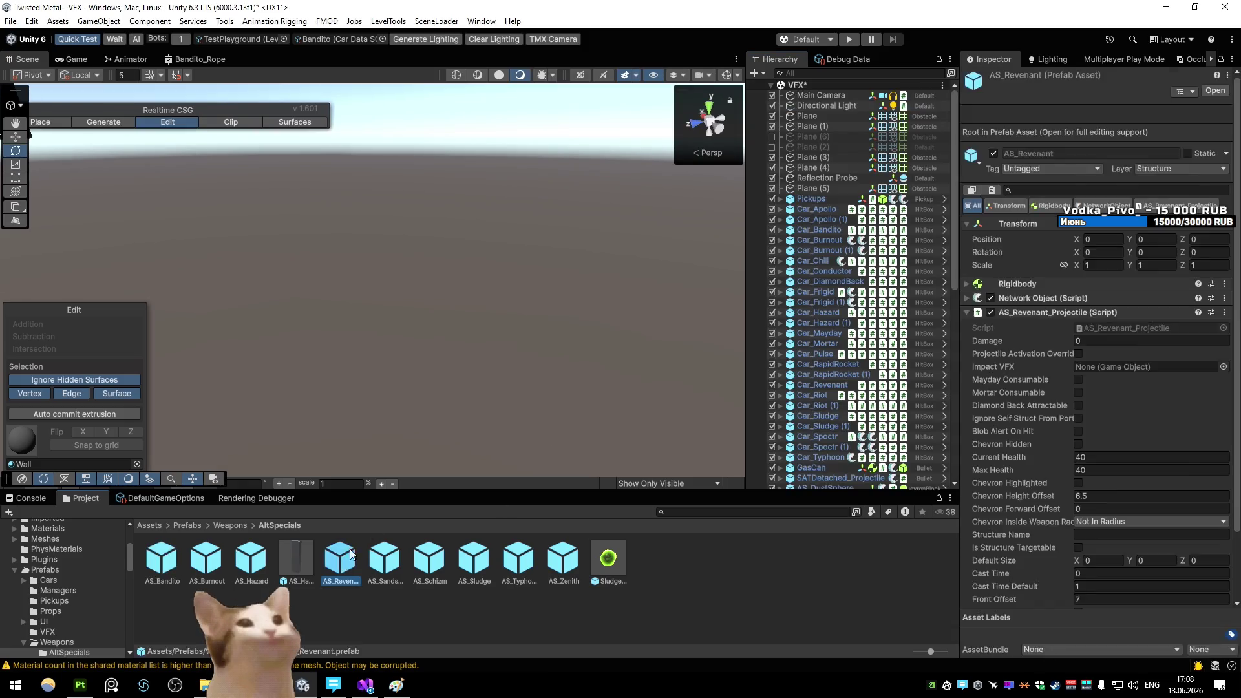
pyautogui.click(753, 88)
pyautogui.hotkey('ctrl', 'p')
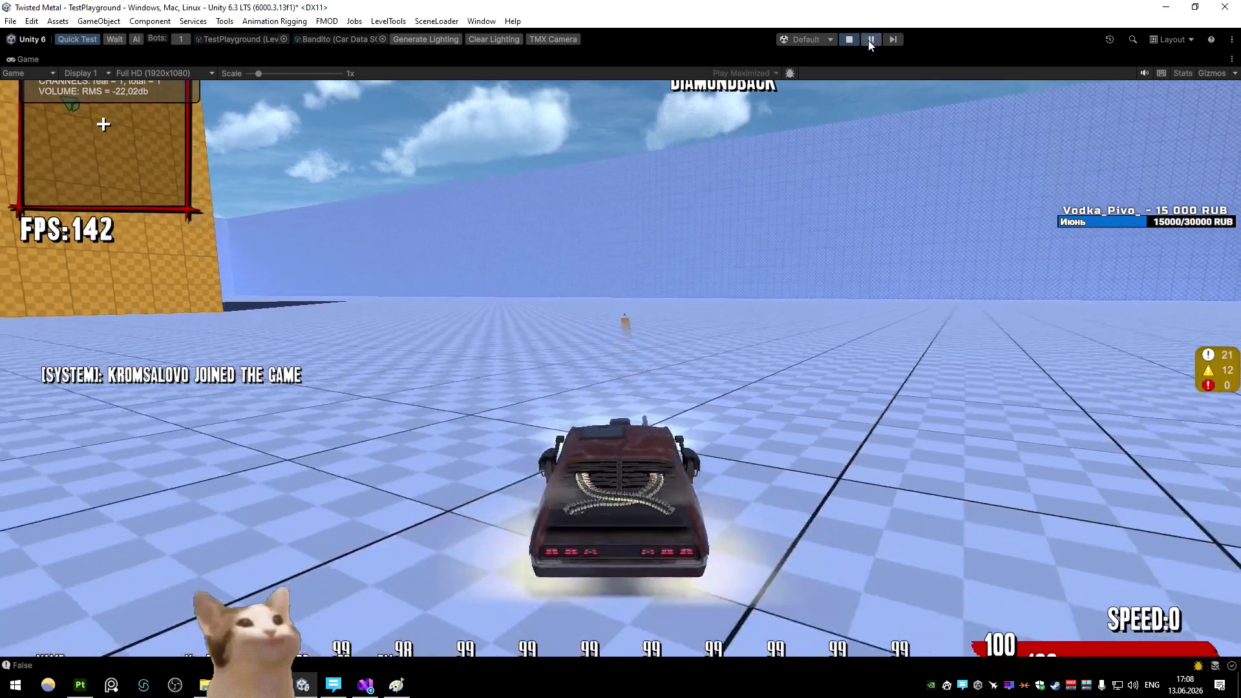
# Pause the game and select Bandito_RopeMesh under AS_Bandito(Clone) > MainObject > Tip
pyautogui.click(871, 39)
pyautogui.click(771, 106)
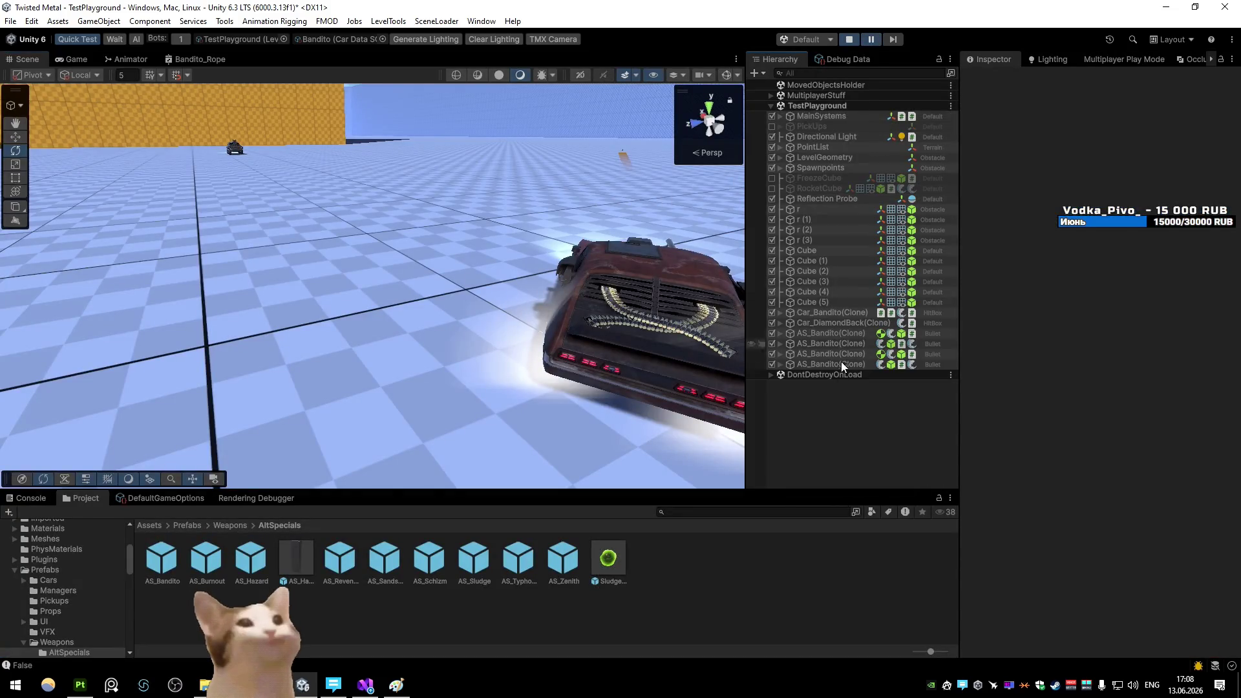
pyautogui.click(840, 357)
pyautogui.press('f')
pyautogui.moveTo(639, 310); pyautogui.dragTo(654, 301)
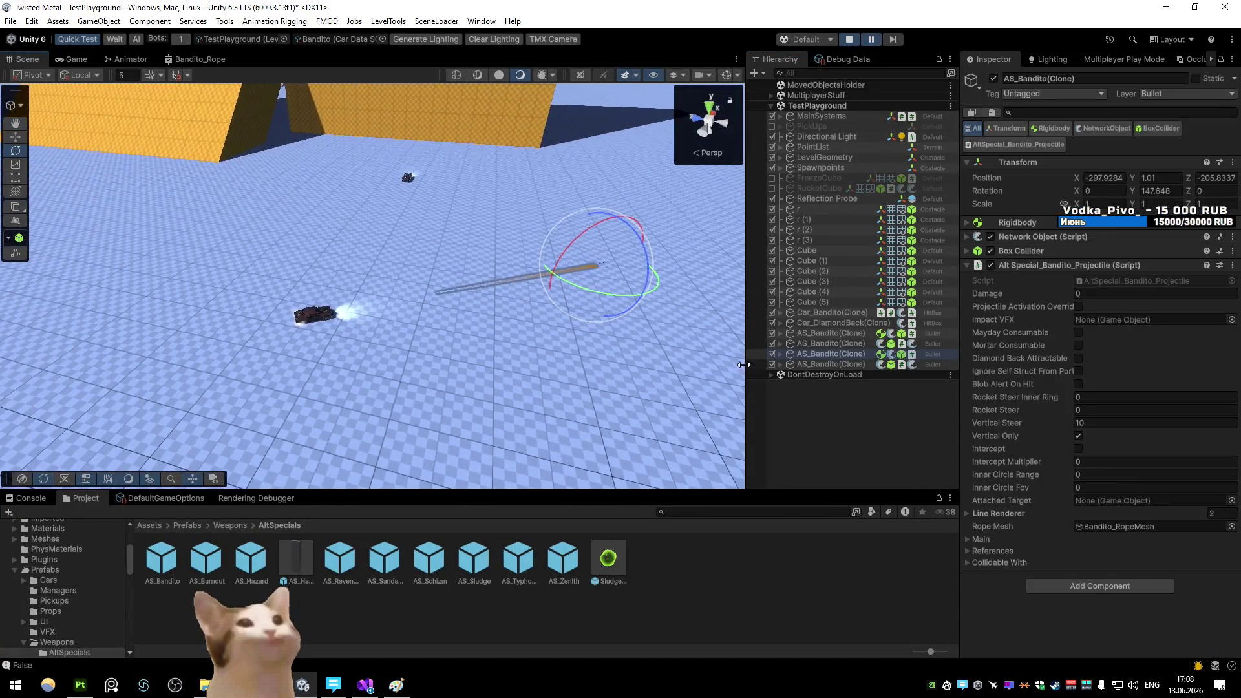
pyautogui.click(779, 355)
pyautogui.click(789, 375)
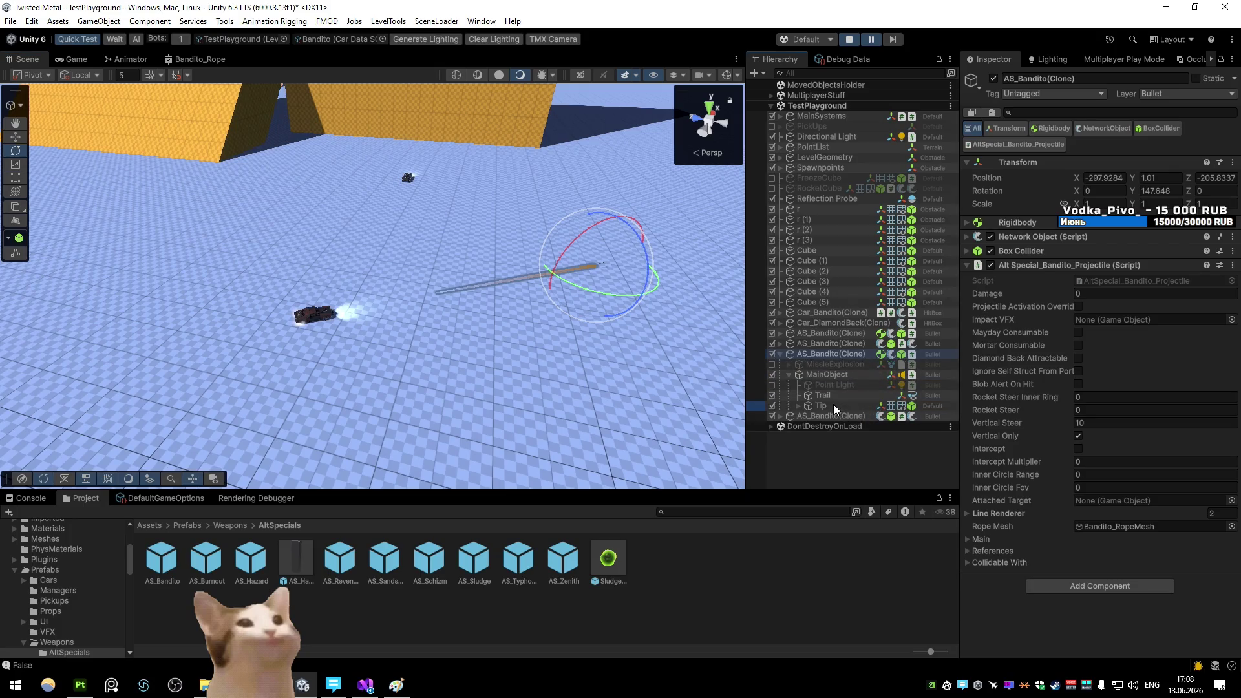
pyautogui.click(833, 405)
pyautogui.press('Right')
pyautogui.press('Down')
pyautogui.moveTo(572, 308)
pyautogui.mouseDown()
pyautogui.moveTo(400, 296)
pyautogui.moveTo(310, 252)
pyautogui.moveTo(424, 249)
pyautogui.mouseUp()
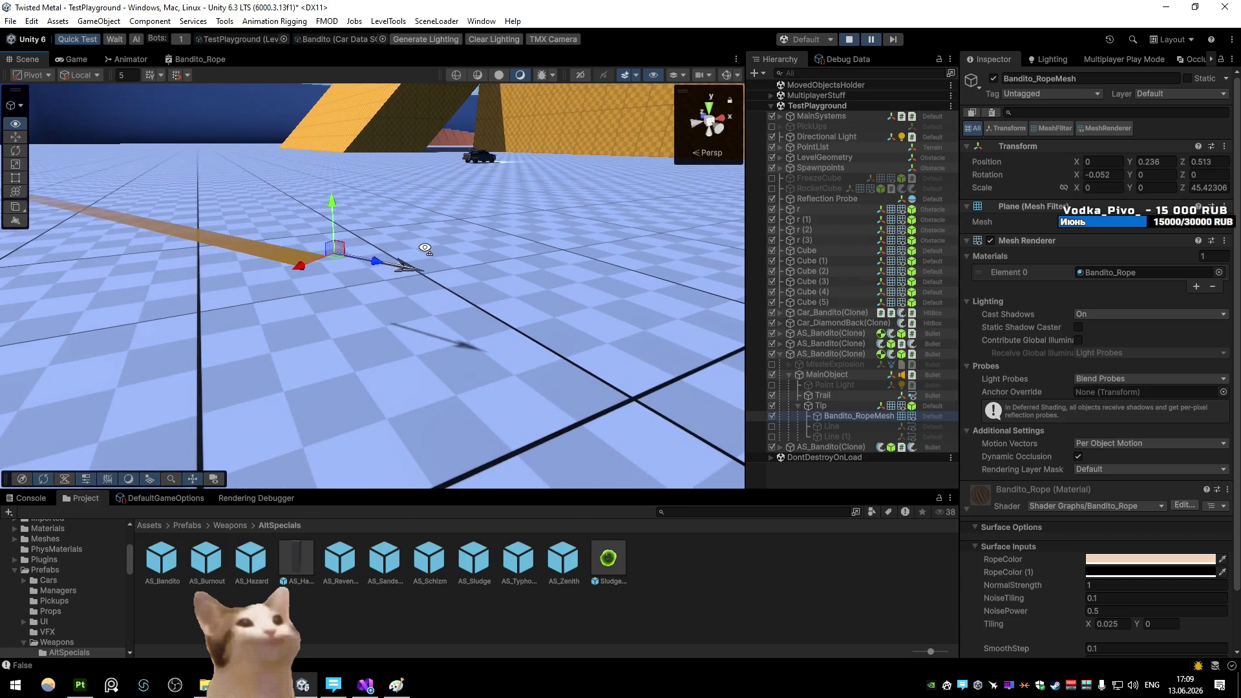
# Set the rope mesh's Scale Z to 1, step one frame, and clear its material slot
pyautogui.click(1221, 188)
pyautogui.write('1')
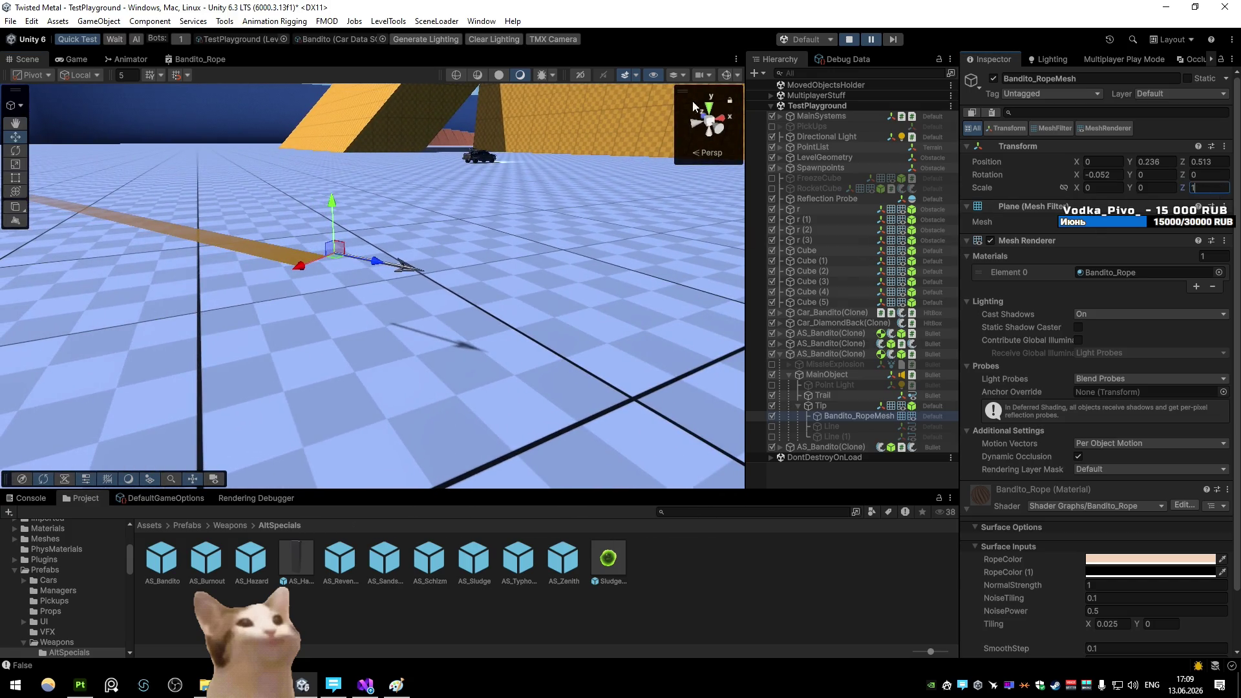
pyautogui.click(894, 37)
pyautogui.moveTo(521, 226); pyautogui.dragTo(540, 231)
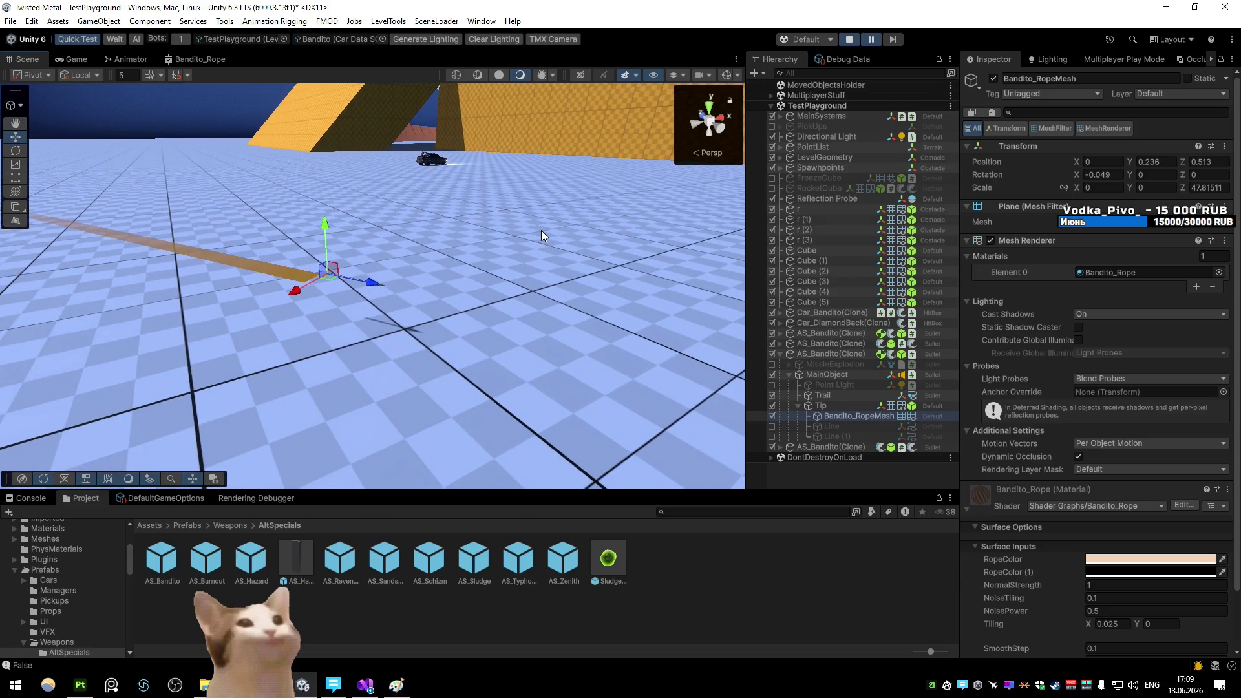
pyautogui.click(1107, 272)
pyautogui.press('Delete')
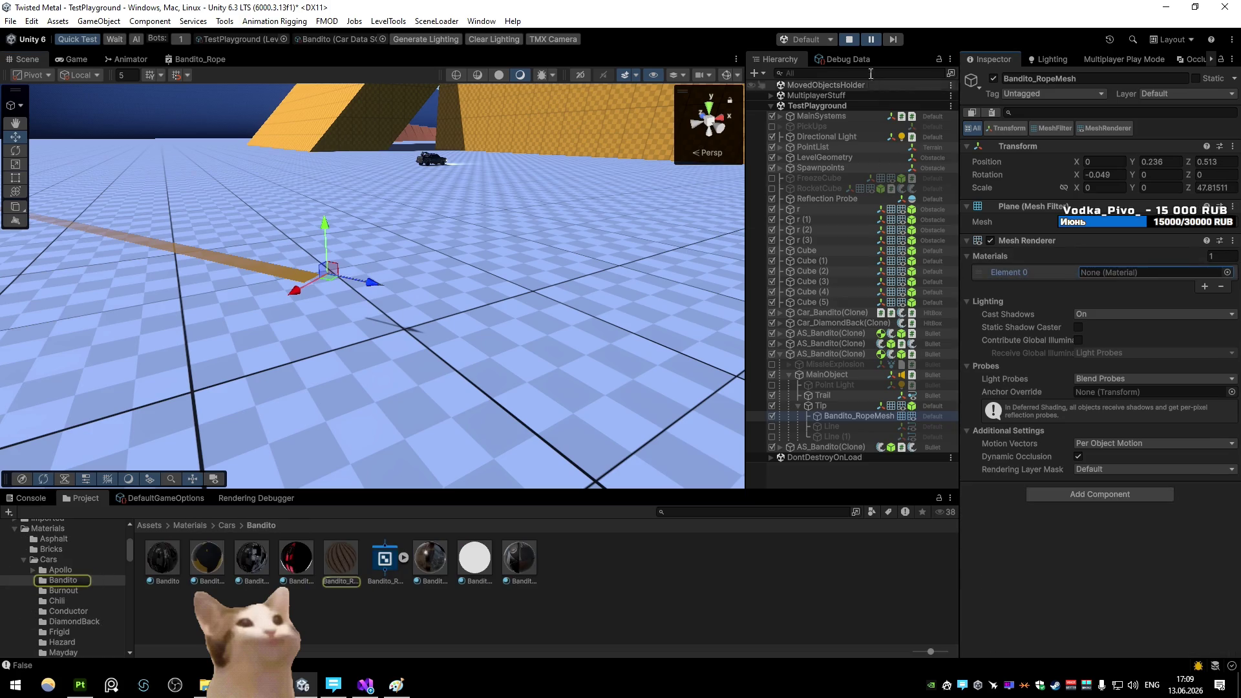
# Reset the rope mesh's transform and reselect Bandito_RopeMesh in the hierarchy
pyautogui.rightClick(1107, 146)
pyautogui.click(1115, 151)
pyautogui.moveTo(630, 206)
pyautogui.mouseDown()
pyautogui.moveTo(492, 220)
pyautogui.moveTo(449, 203)
pyautogui.moveTo(647, 246)
pyautogui.moveTo(686, 239)
pyautogui.mouseUp()
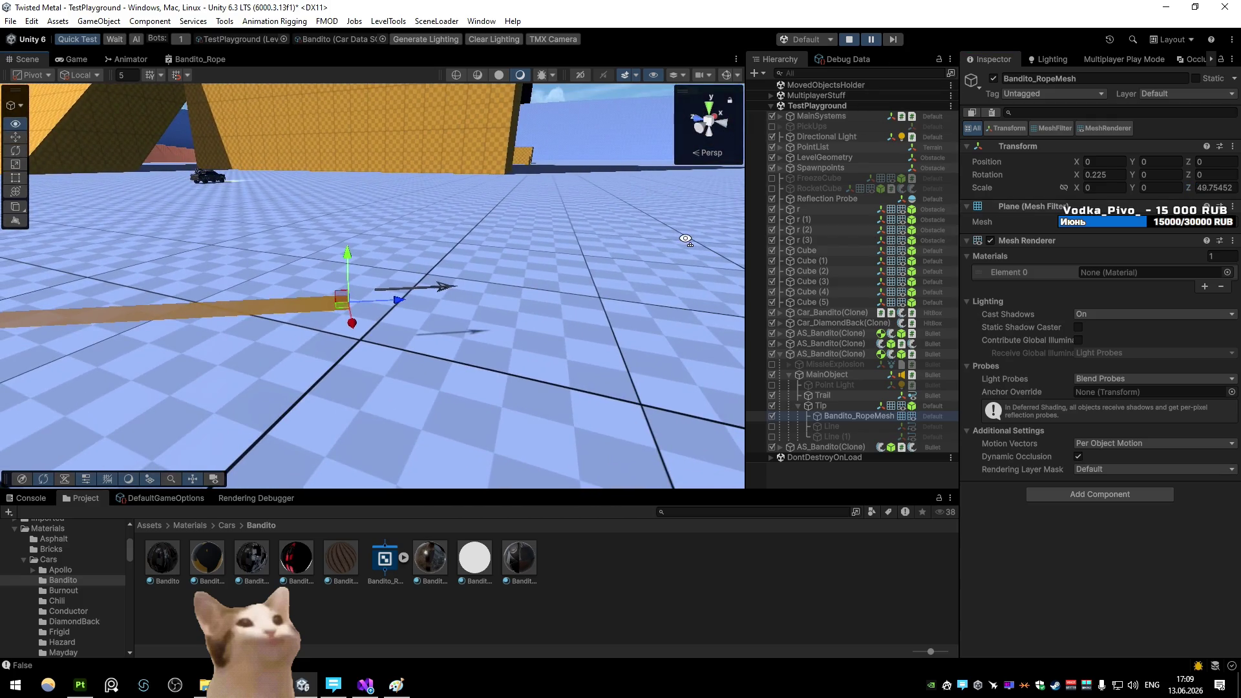
pyautogui.click(831, 406)
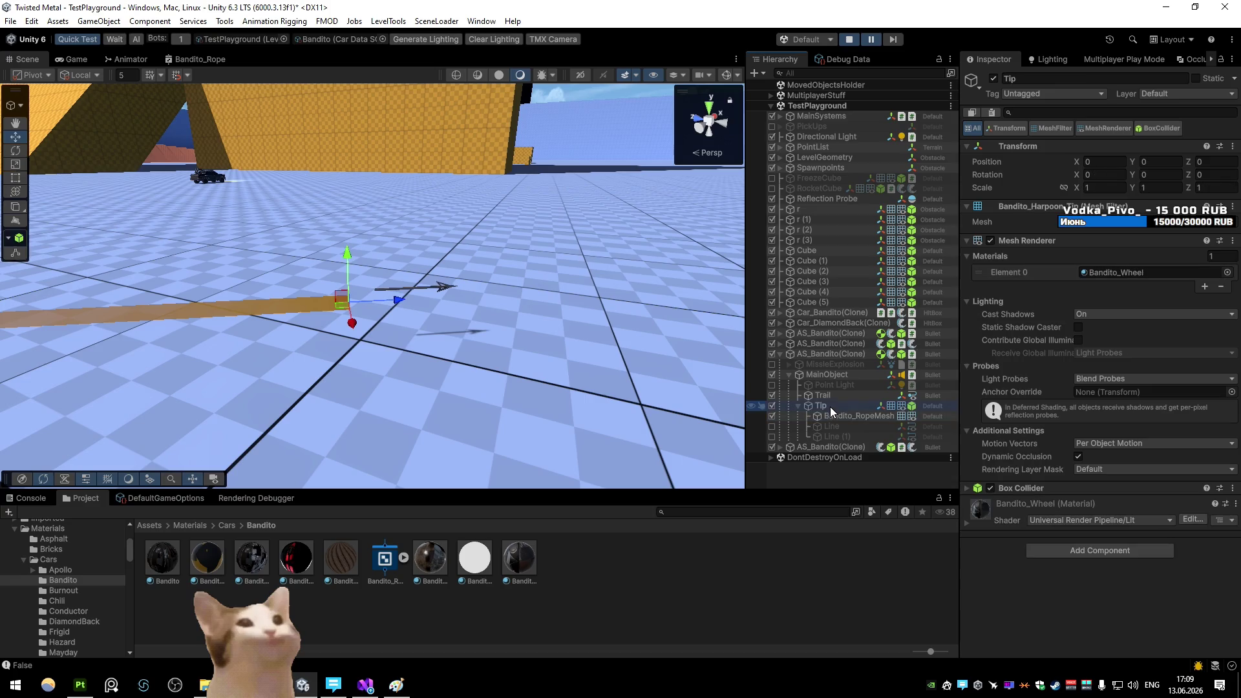
pyautogui.click(826, 376)
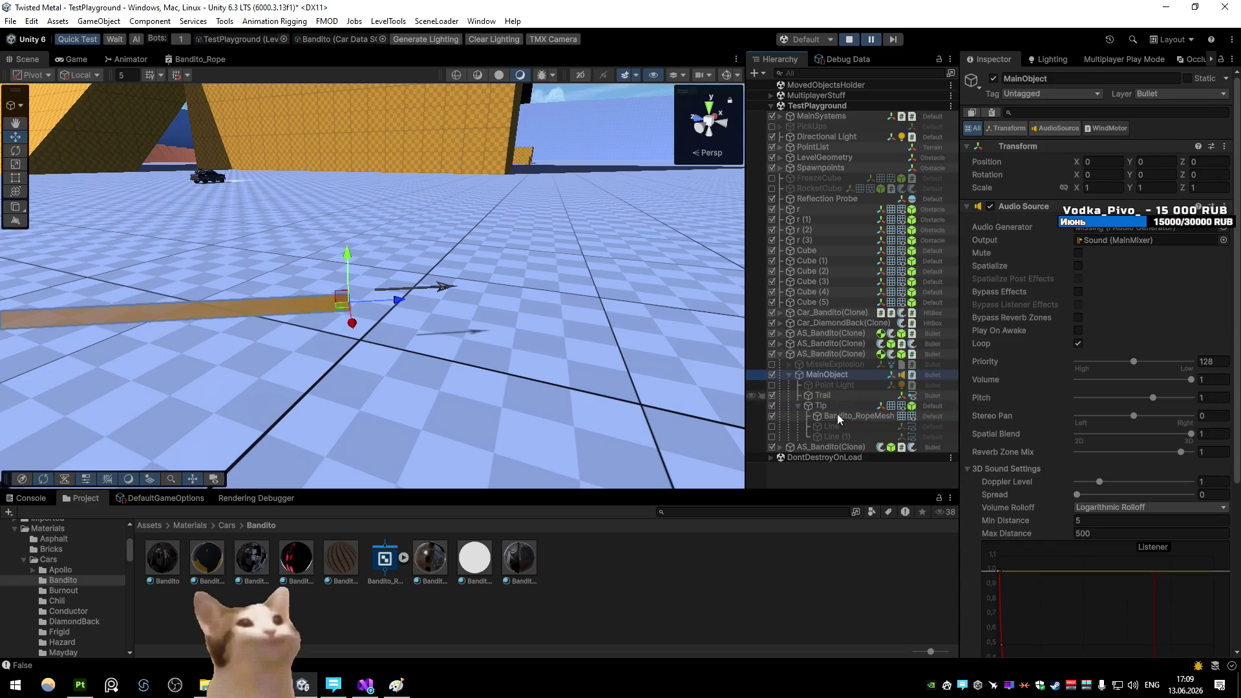
pyautogui.click(840, 417)
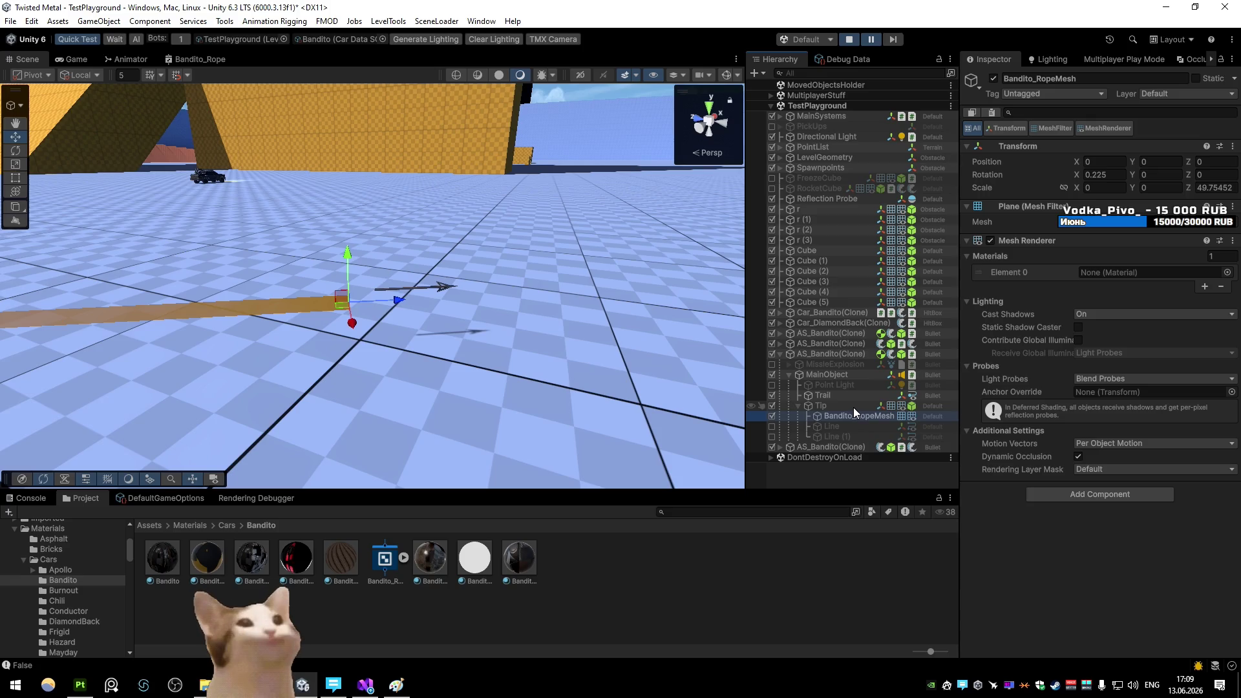
# Assign the Chili_Wheel material to the rope mesh's Element 0 slot
pyautogui.click(1227, 272)
pyautogui.write('wh')
pyautogui.doubleClick(973, 234)
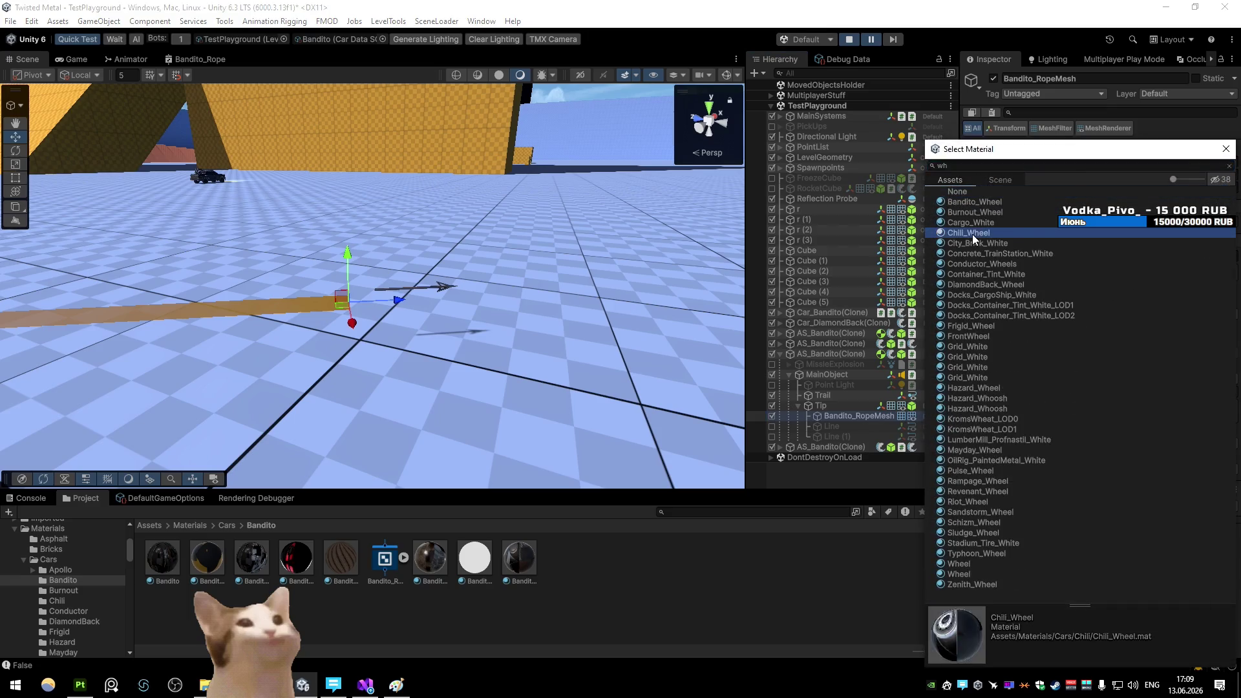
pyautogui.moveTo(518, 234)
pyautogui.mouseDown()
pyautogui.moveTo(443, 247)
pyautogui.moveTo(241, 181)
pyautogui.moveTo(487, 231)
pyautogui.mouseUp()
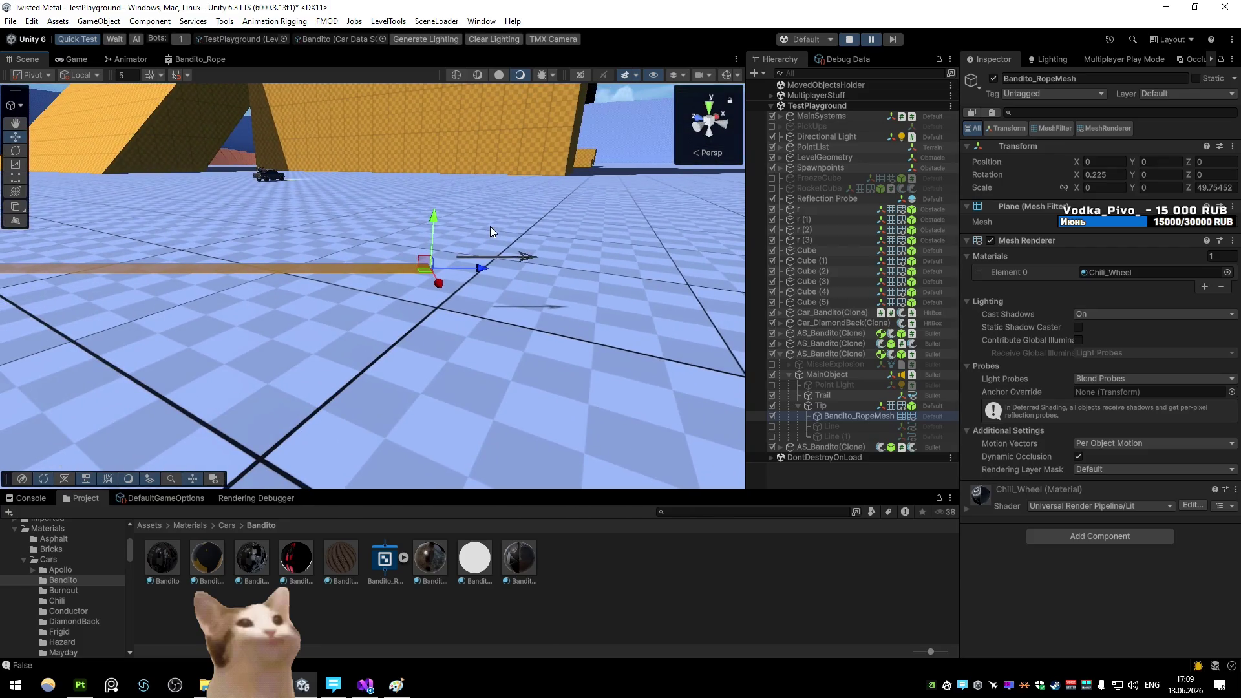
# Inspect the Plane mesh asset (208 vertices, 204 triangles), then reselect Bandito_RopeMesh with Gizmos on
pyautogui.click(1081, 227)
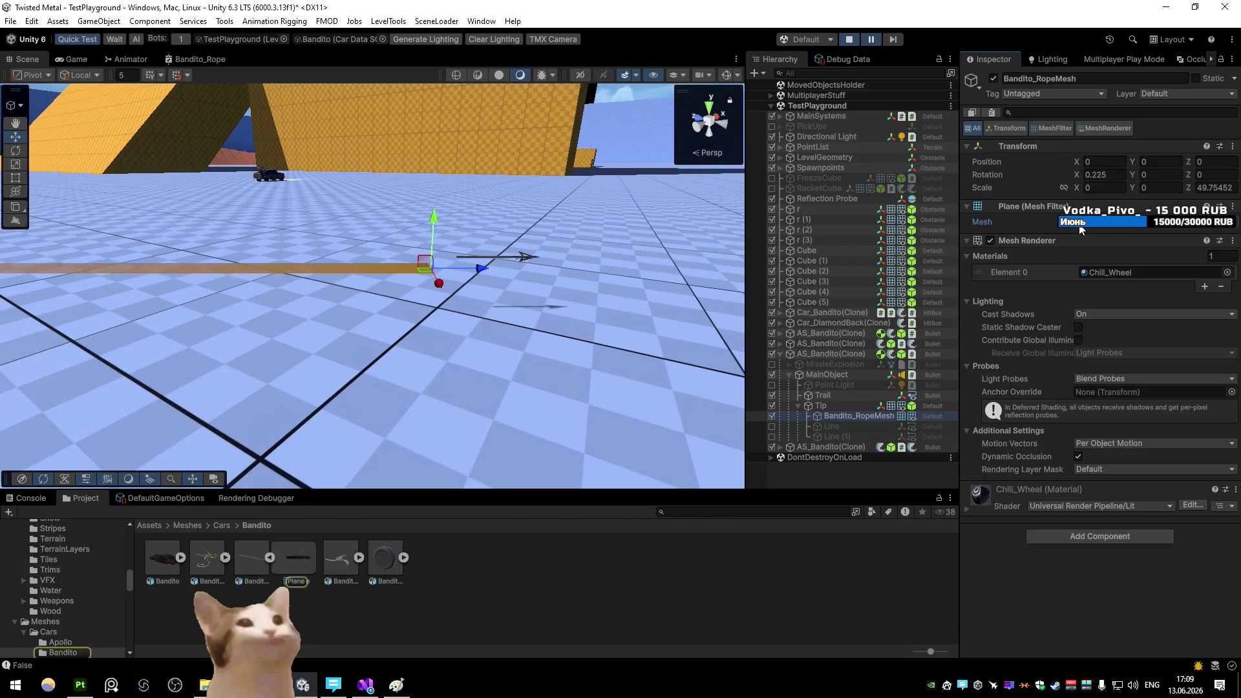
pyautogui.doubleClick(1080, 226)
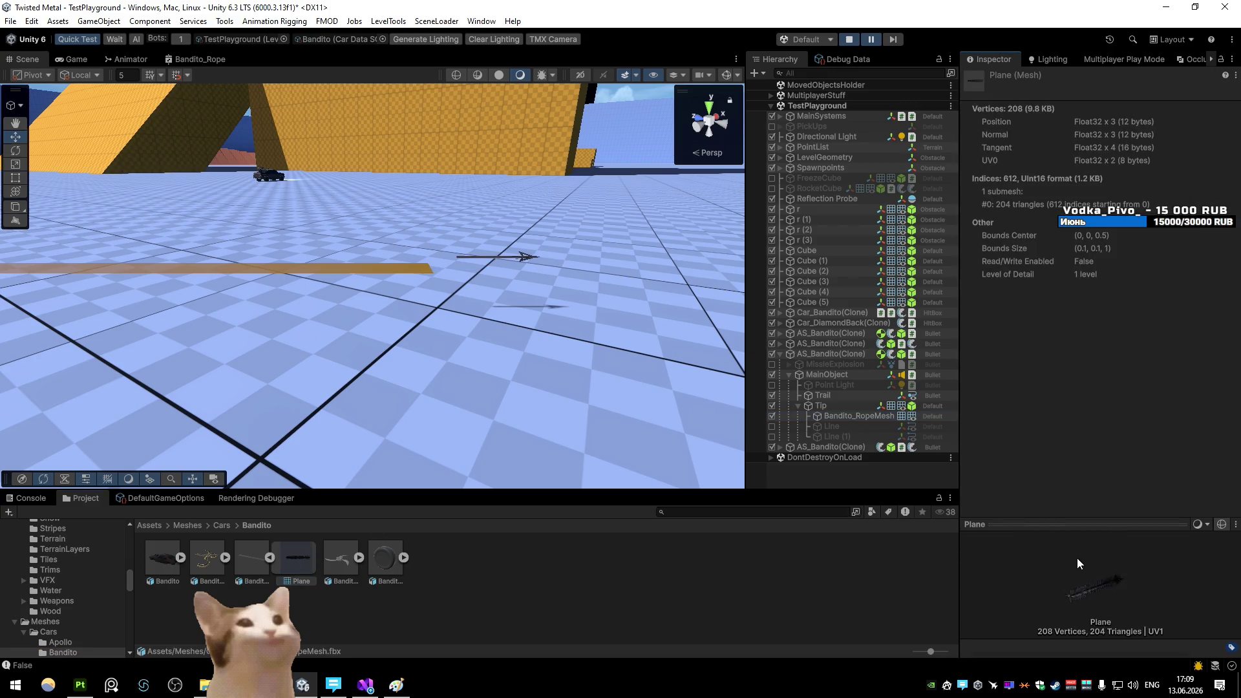
pyautogui.moveTo(1128, 585); pyautogui.dragTo(1115, 575)
pyautogui.moveTo(362, 297)
pyautogui.mouseDown()
pyautogui.moveTo(268, 343)
pyautogui.moveTo(582, 310)
pyautogui.moveTo(647, 362)
pyautogui.moveTo(757, 417)
pyautogui.mouseUp()
pyautogui.click(760, 416)
pyautogui.click(731, 76)
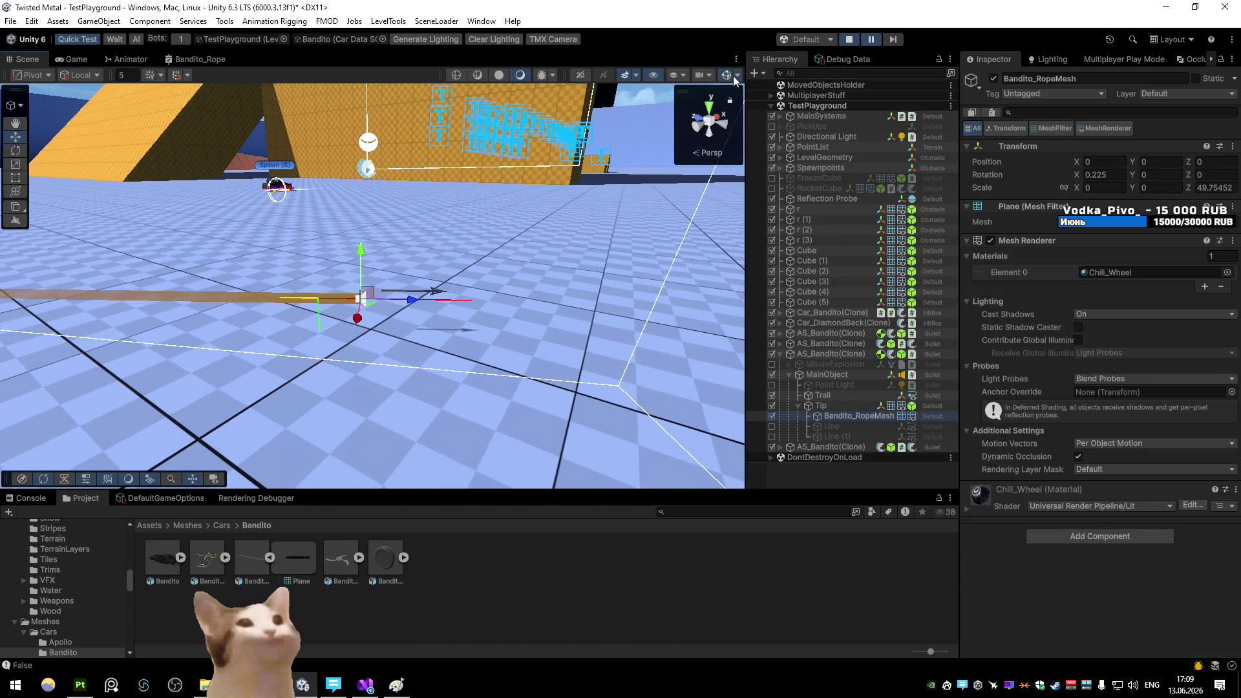
# Turn scene gizmos off and pick out the harpoon Tip among overlapping scene objects
pyautogui.click(736, 79)
pyautogui.click(440, 303)
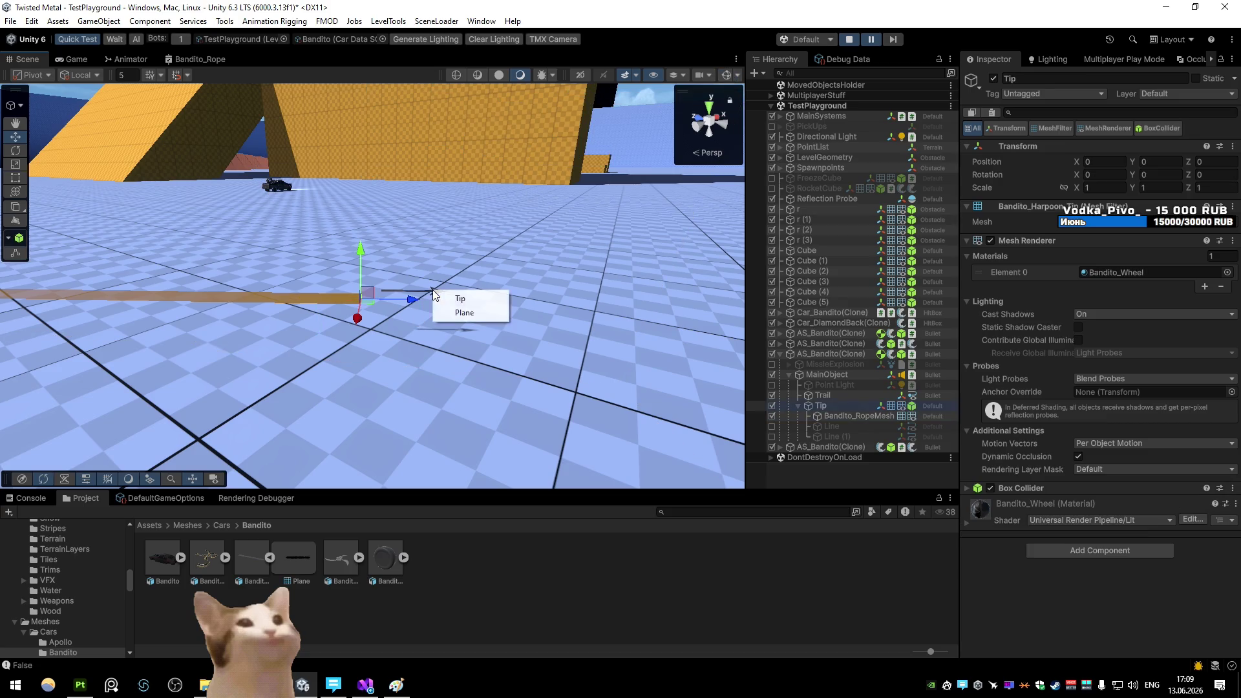
pyautogui.click(441, 302)
pyautogui.click(466, 317)
pyautogui.click(441, 302)
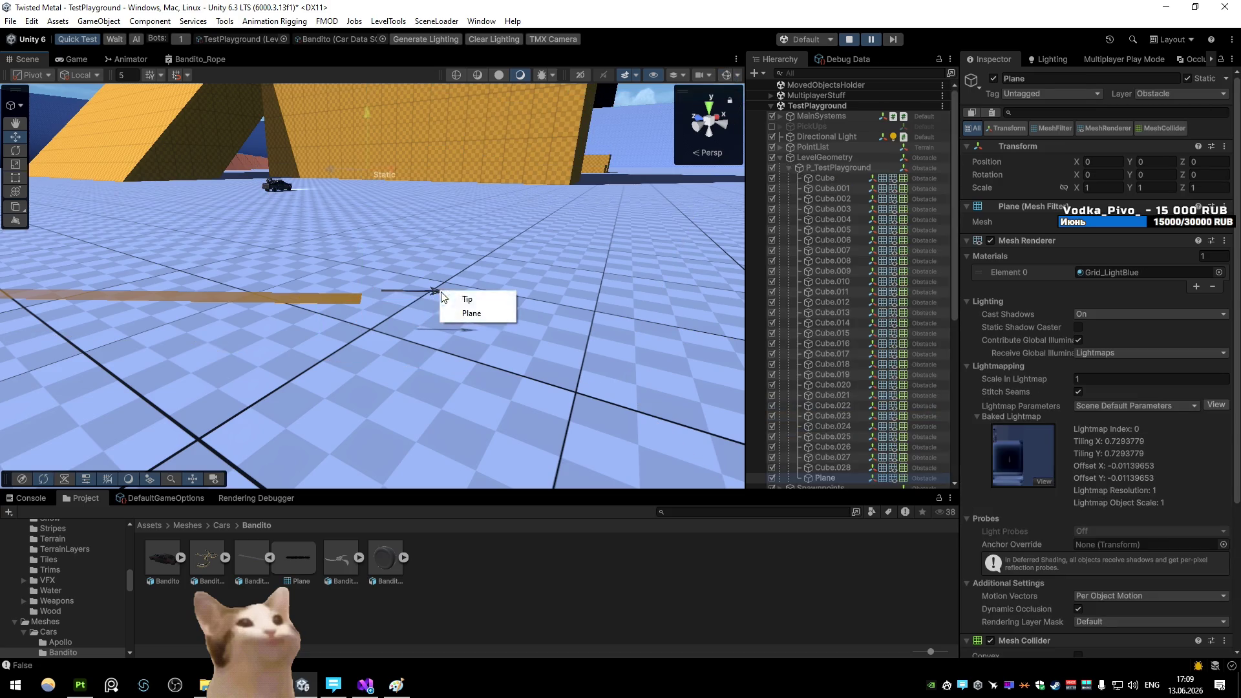
pyautogui.click(462, 304)
pyautogui.click(739, 76)
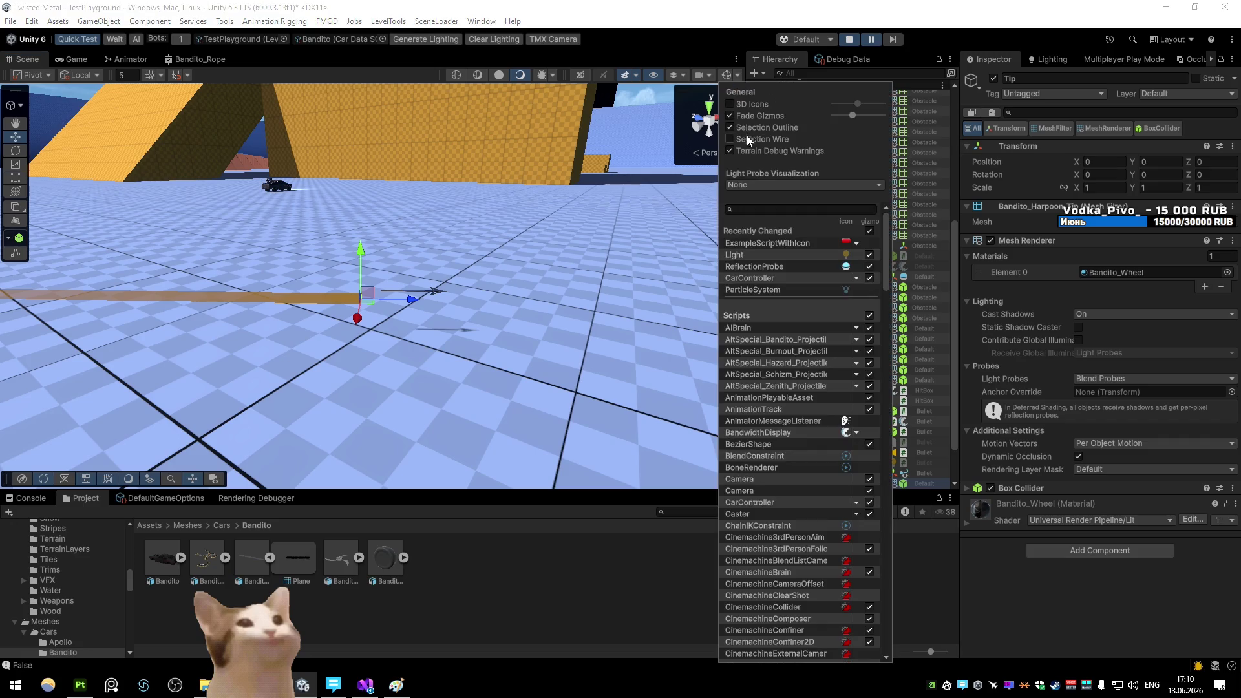
pyautogui.click(436, 295)
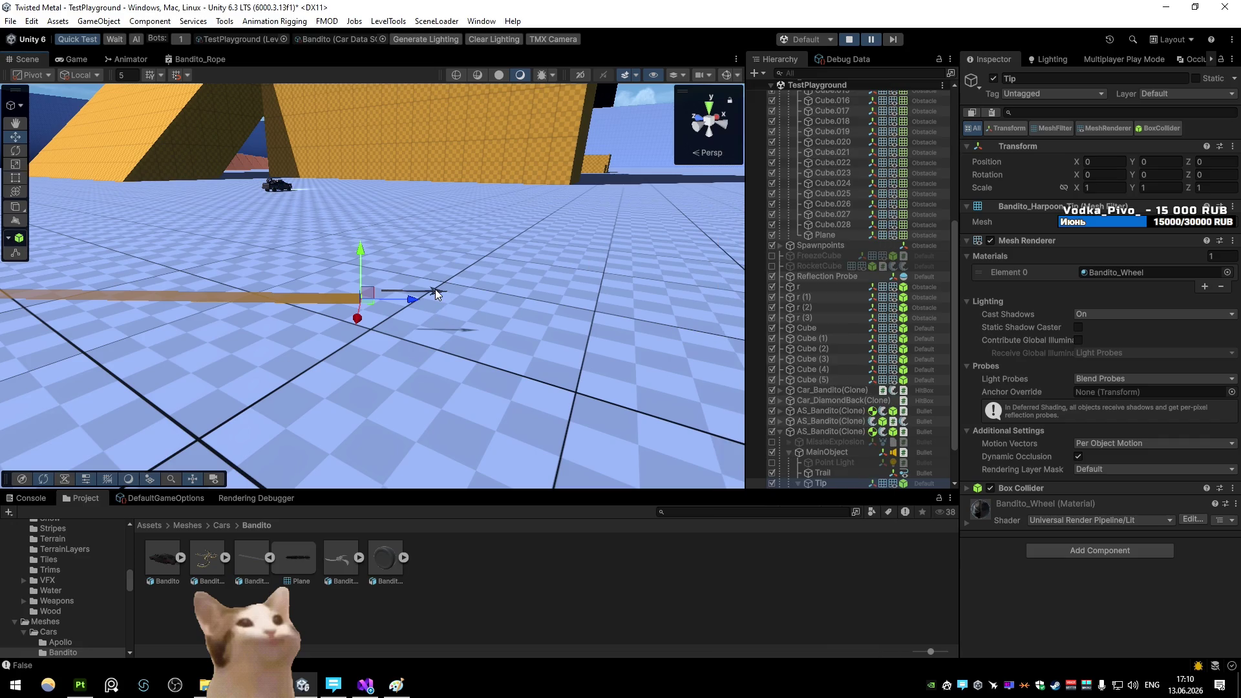
# Step the paused game one frame and select Bandito_RopeMesh under Tip
pyautogui.click(899, 40)
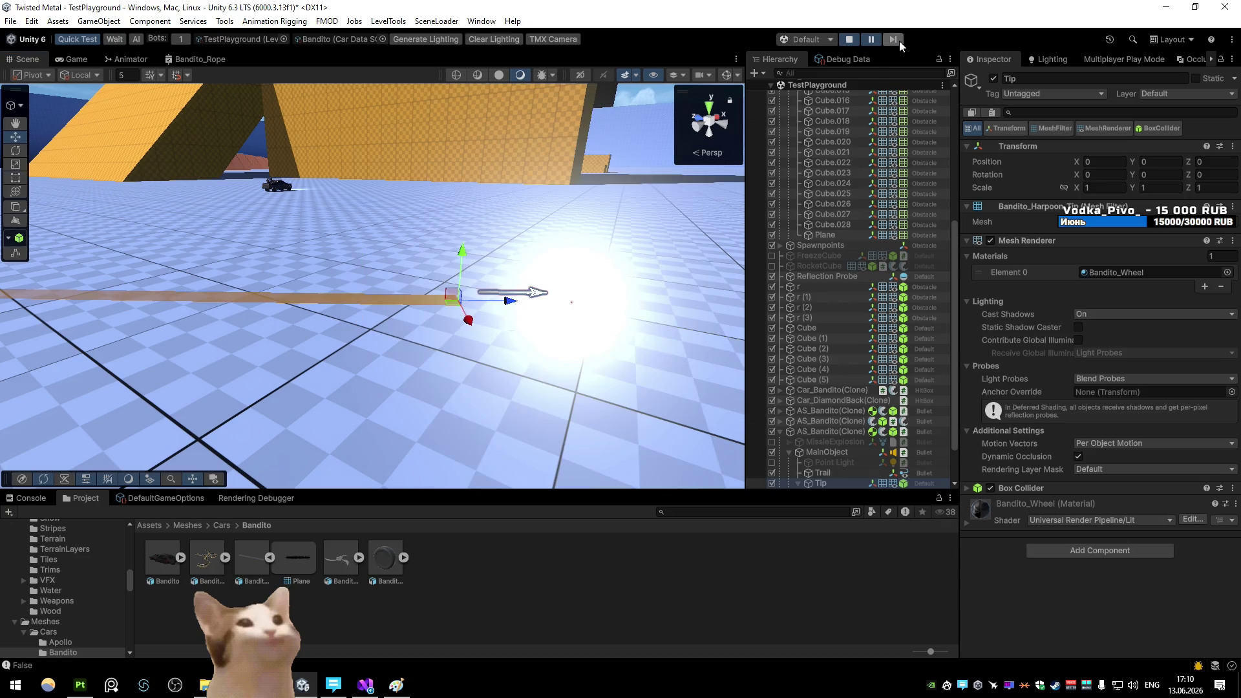
pyautogui.click(1211, 189)
pyautogui.click(847, 486)
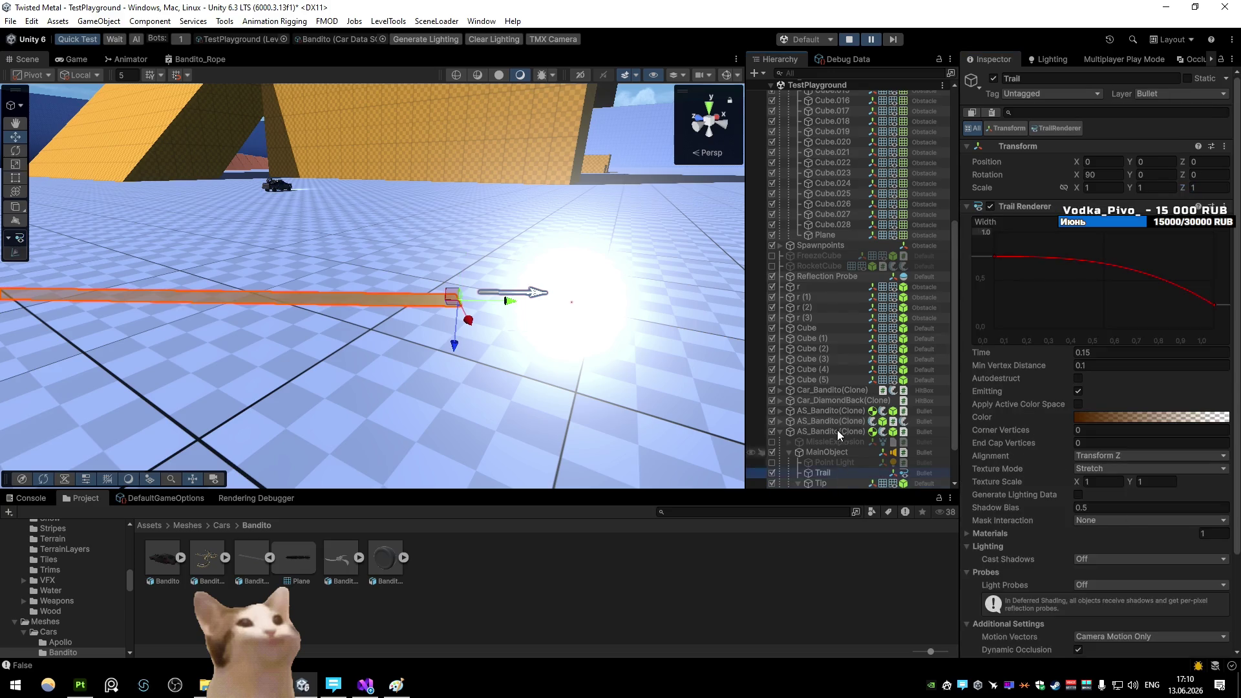
pyautogui.click(847, 443)
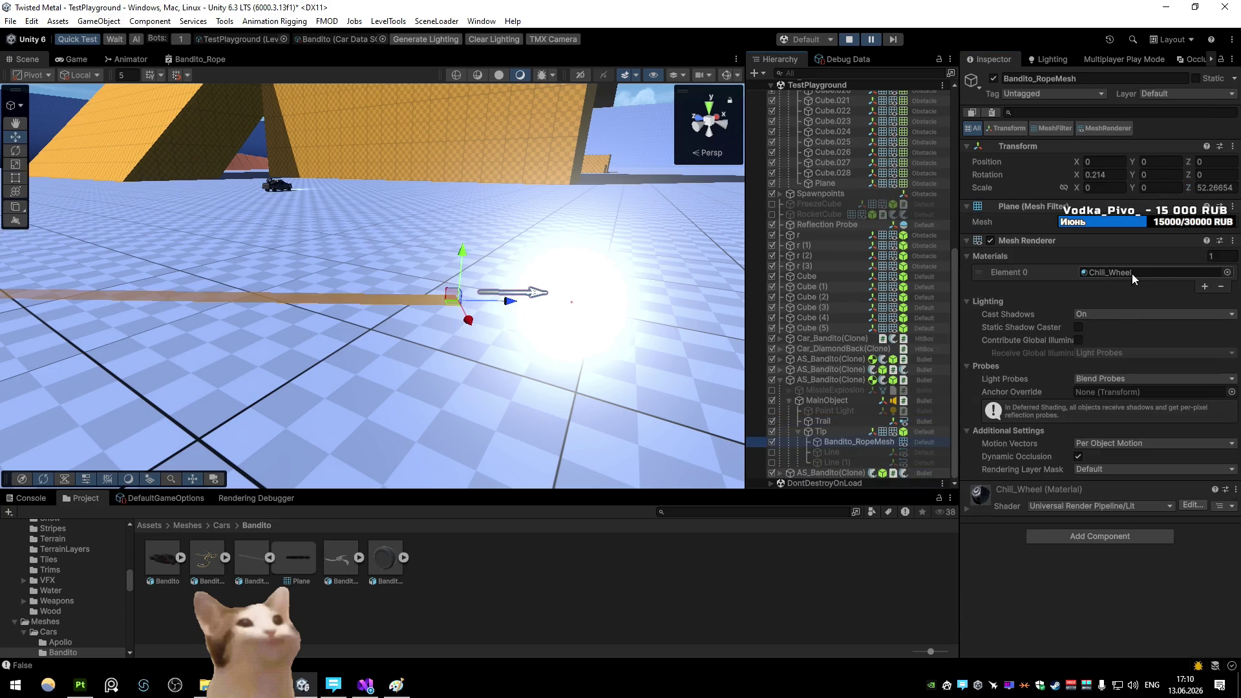
# Assign the Bush material to the rope's Element 0, step a frame, and resume play
pyautogui.click(1228, 272)
pyautogui.click(965, 241)
pyautogui.doubleClick(965, 242)
pyautogui.click(893, 40)
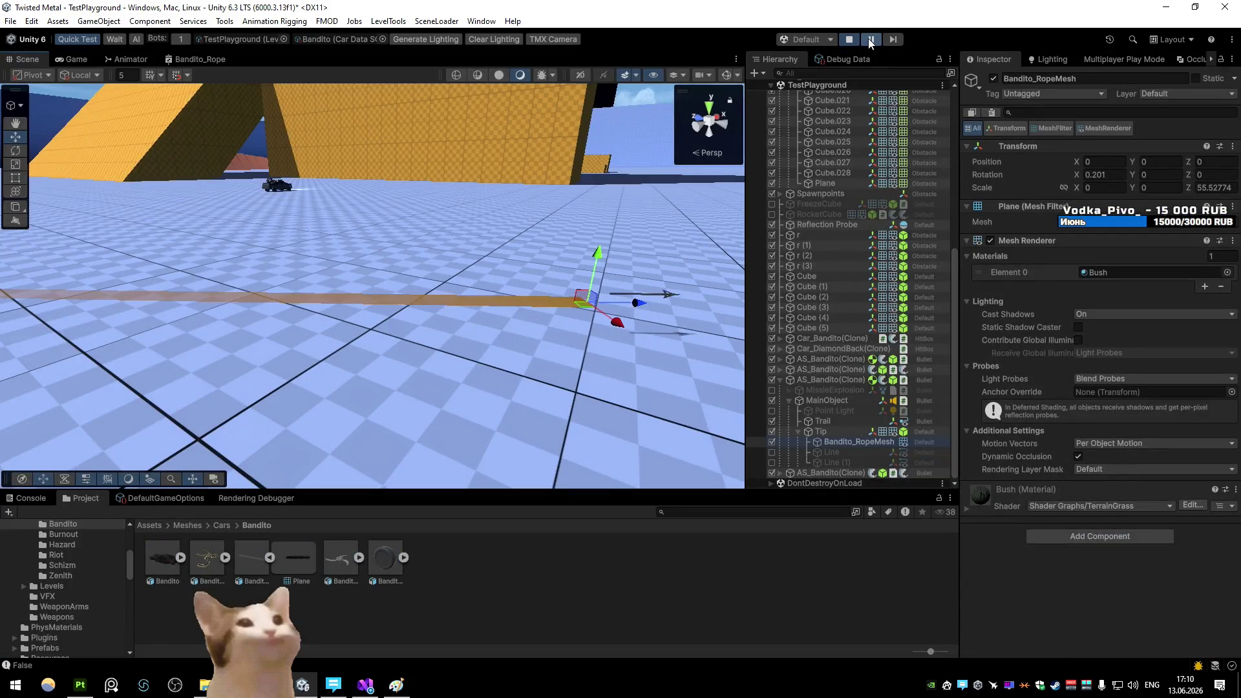
pyautogui.click(869, 39)
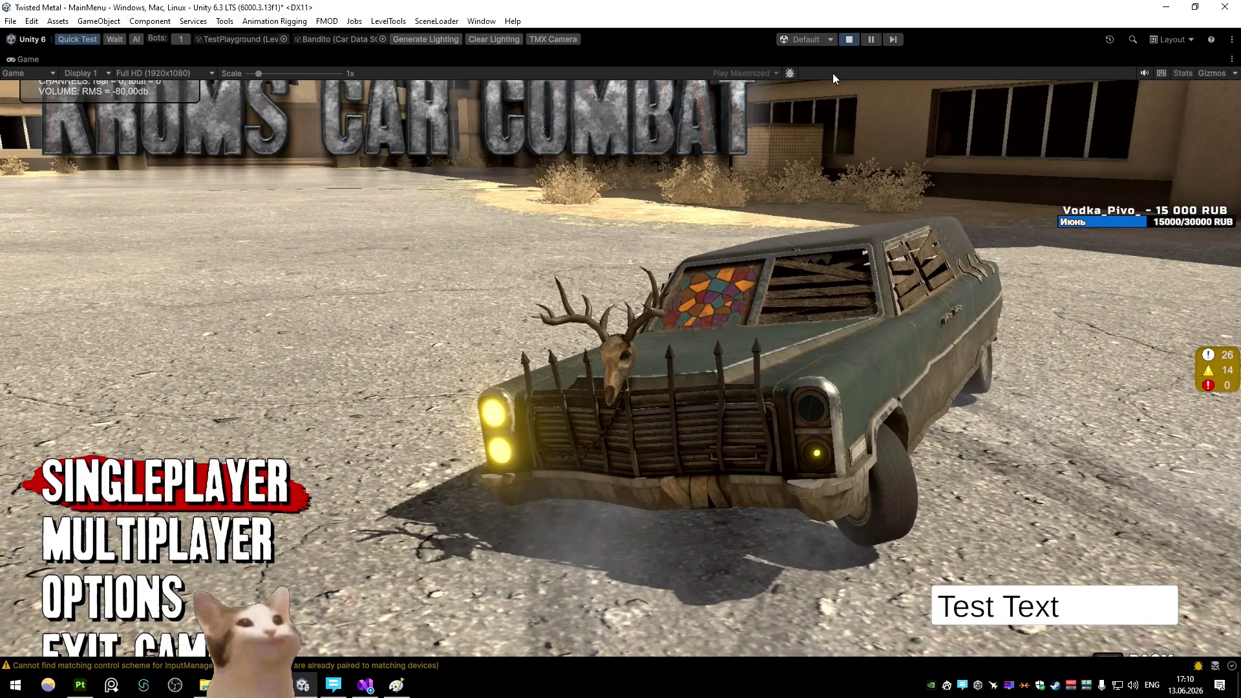
# Stop play mode and open the AS_Bandito prefab from Prefabs/Weapons/AltSpecials
pyautogui.click(849, 39)
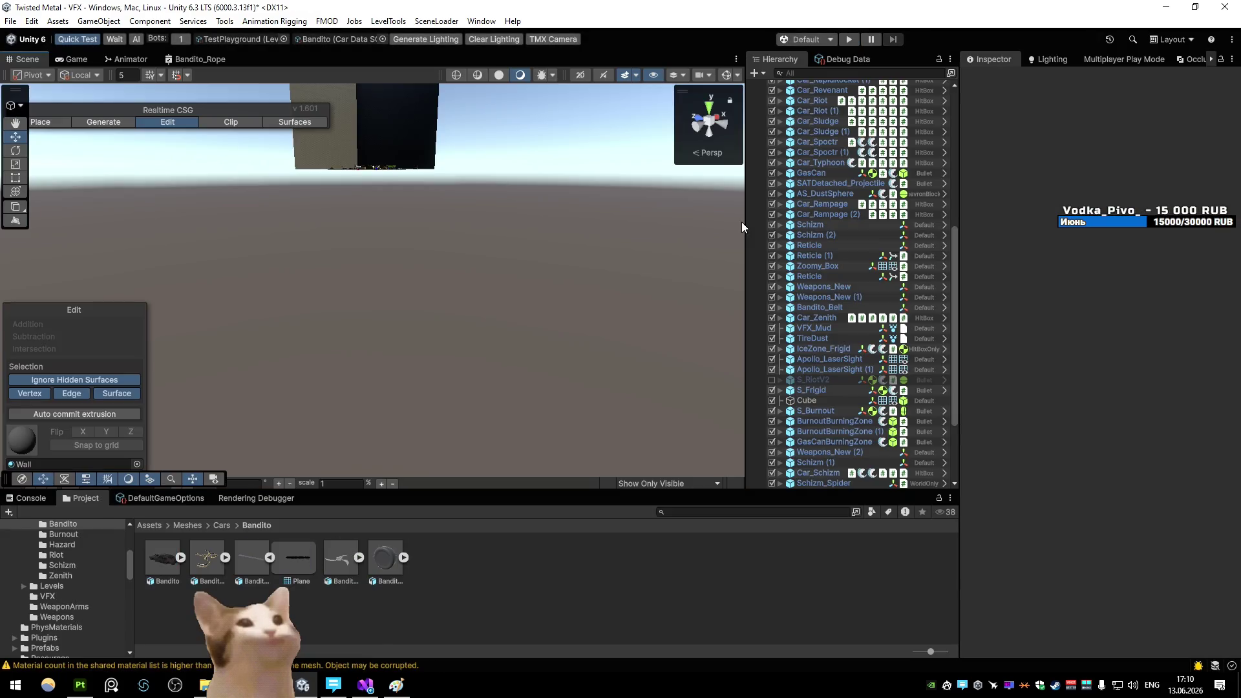
pyautogui.press('BackSpace')
pyautogui.press('BackSpace')
pyautogui.press('BackSpace')
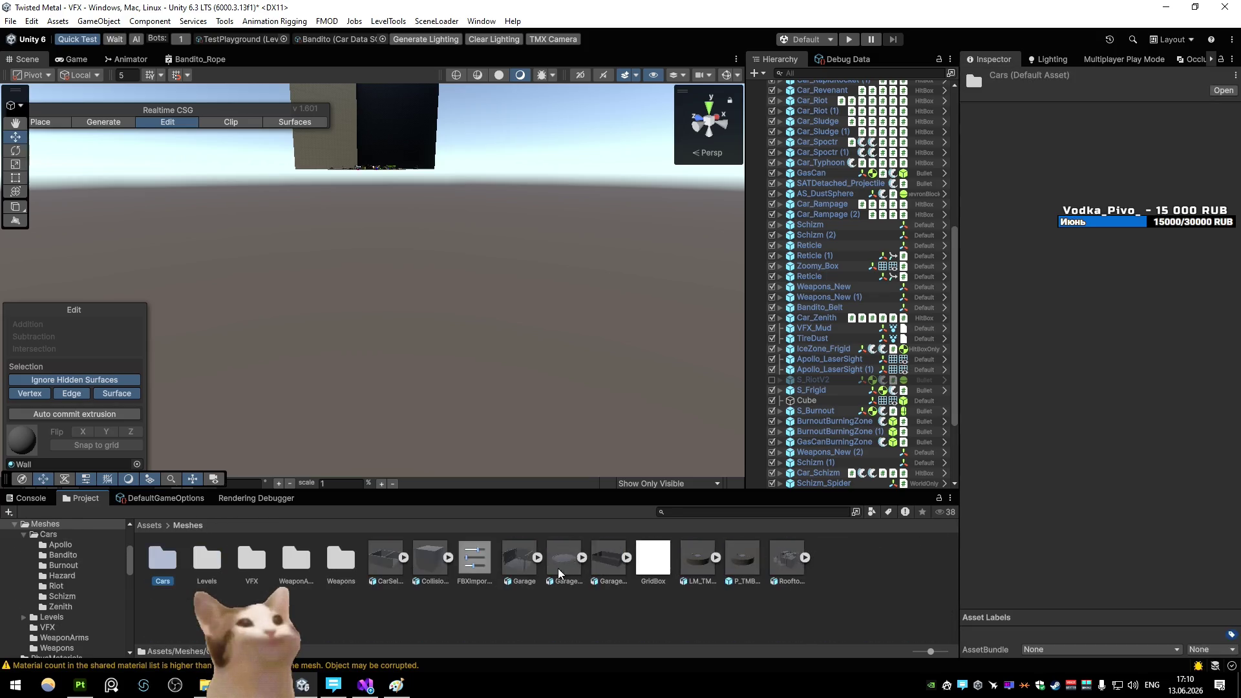
pyautogui.click(517, 564)
pyautogui.doubleClick(564, 559)
pyautogui.doubleClick(430, 559)
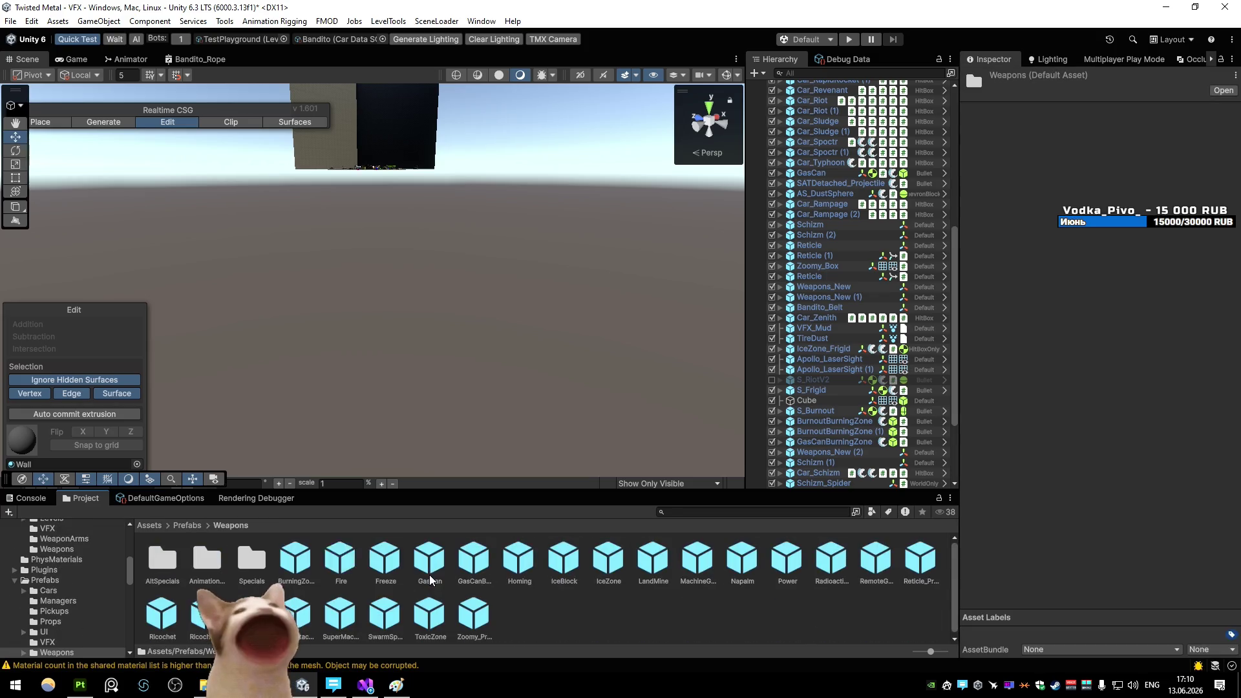
pyautogui.doubleClick(162, 559)
pyautogui.click(172, 560)
pyautogui.doubleClick(172, 560)
# Activate the Tip so the rope appears, reselect Bandito_RopeMesh, and switch to Visual Studio
pyautogui.click(855, 164)
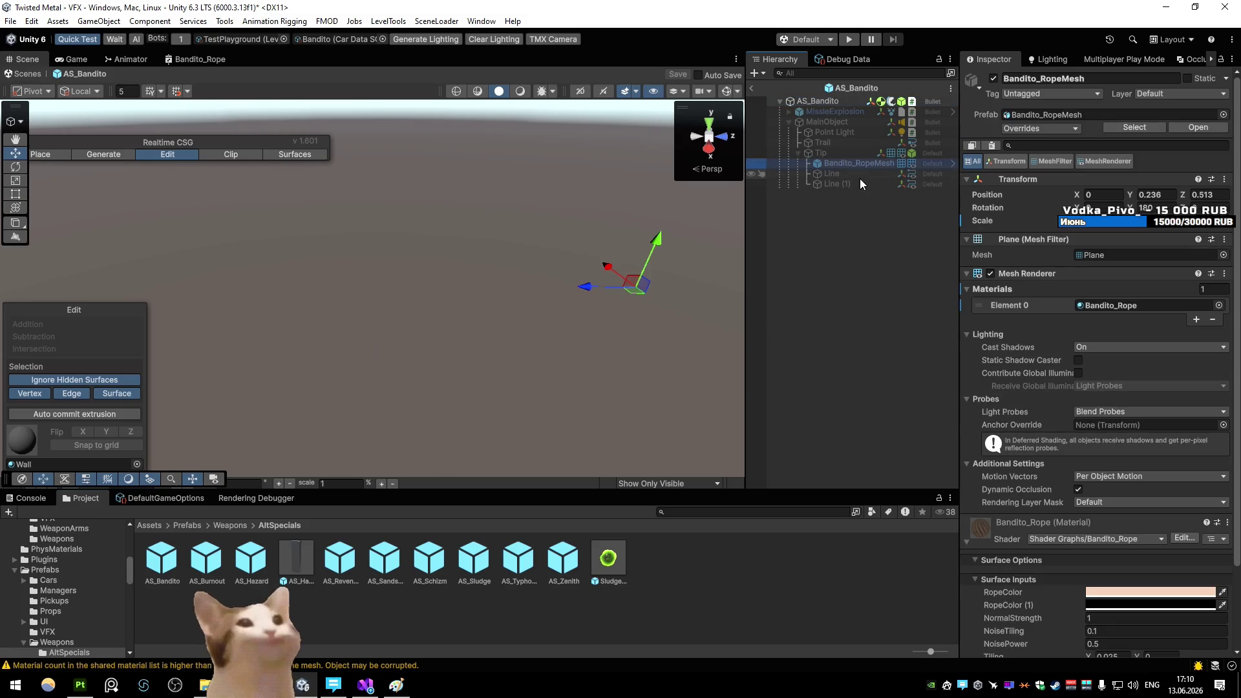
pyautogui.click(822, 153)
pyautogui.click(994, 78)
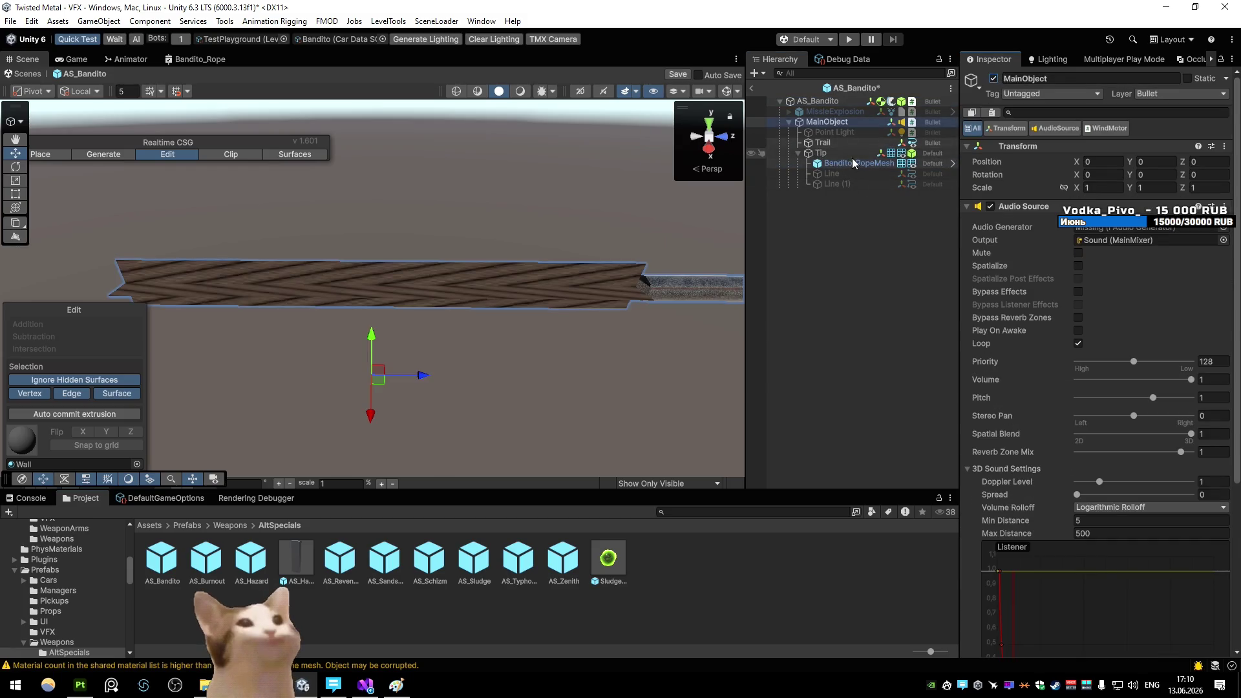
pyautogui.click(855, 163)
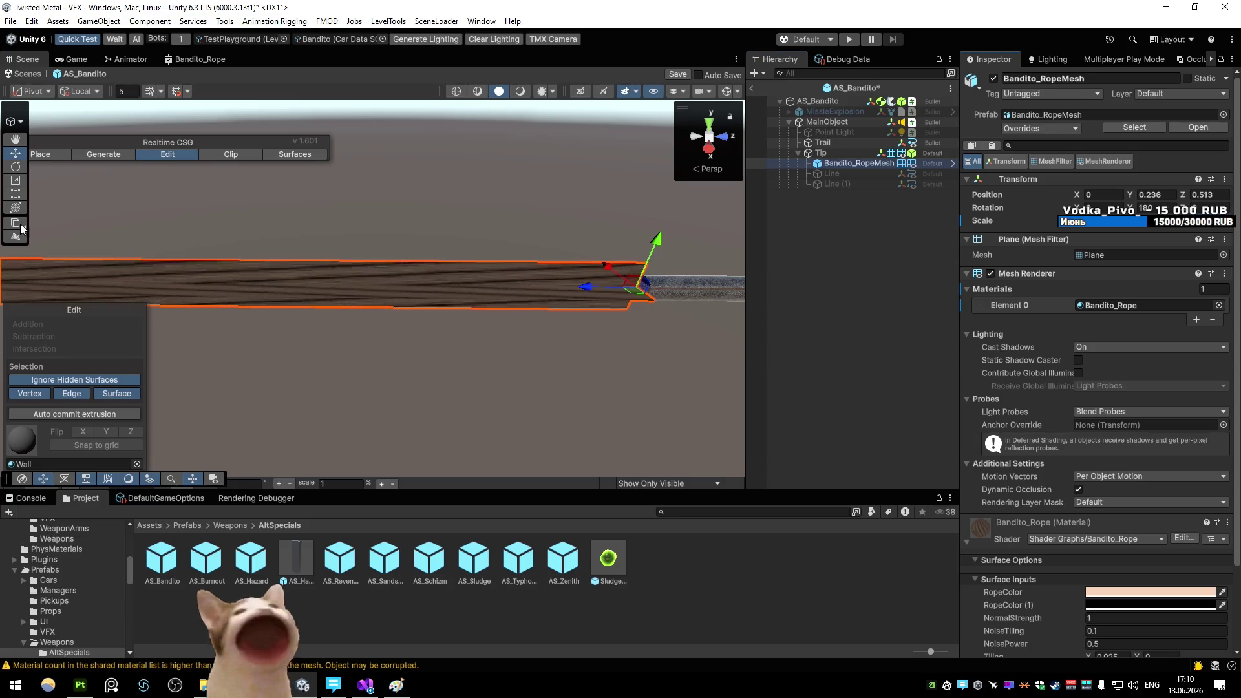
pyautogui.hotkey('alt', 'Tab')
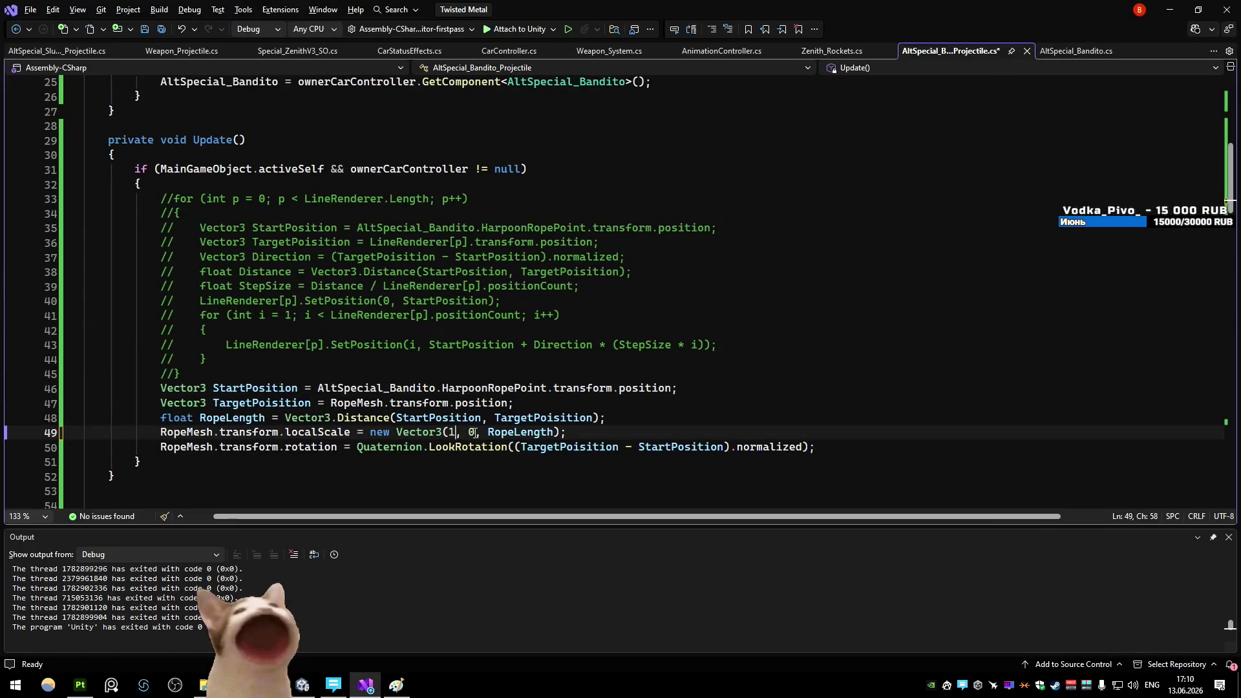
# Save the rope scale line as new Vector3(1, 1, RopeLength) and return to Unity
pyautogui.hotkey('alt', 'Tab')
pyautogui.hotkey('alt', 'Tab')
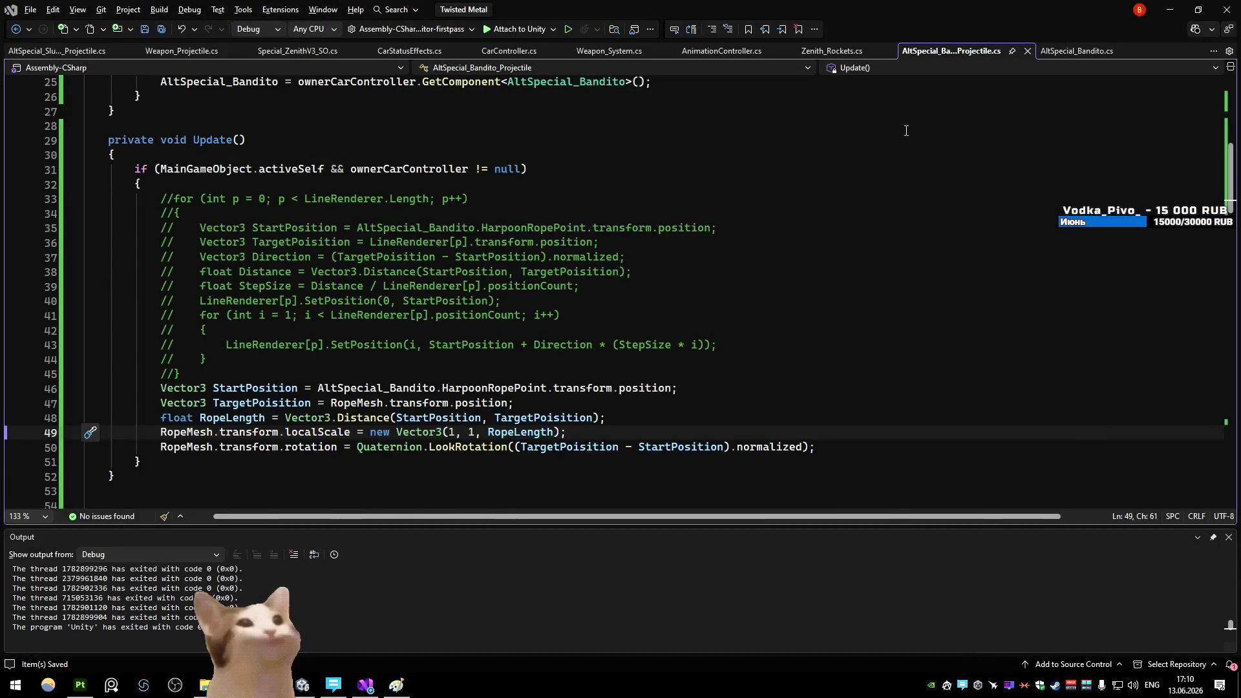
pyautogui.hotkey('alt', 'Tab')
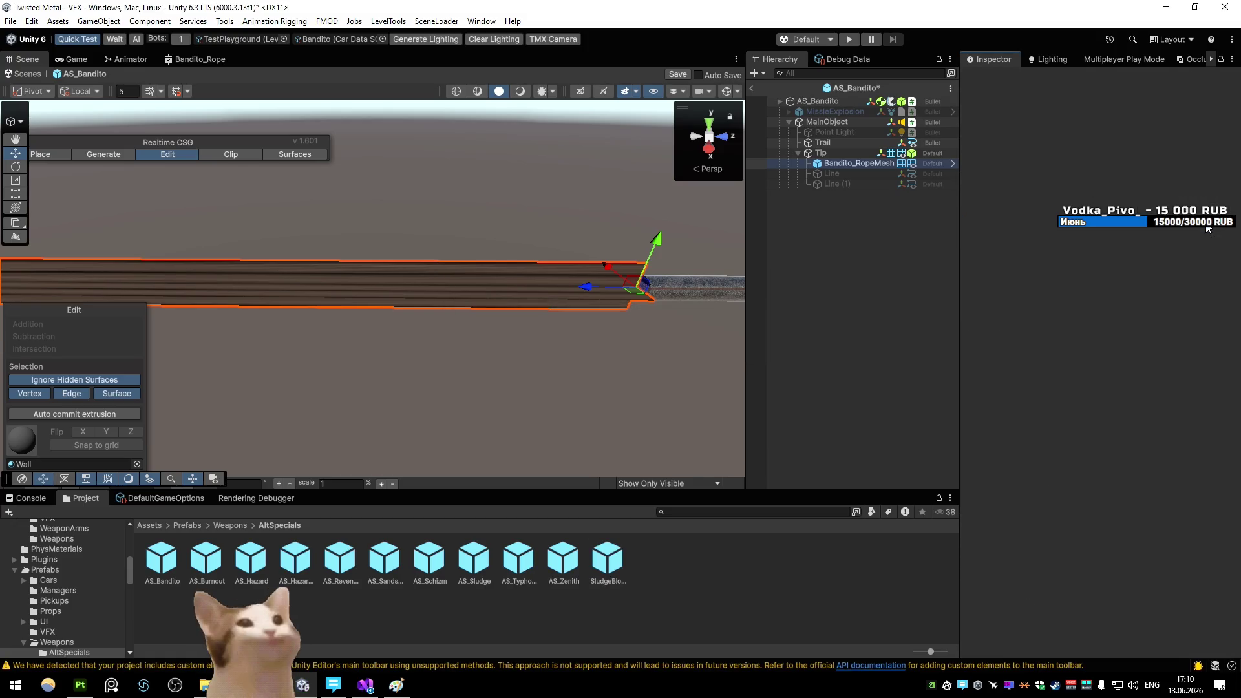
# Save the AS_Bandito prefab, play-test by driving the car, then switch to Visual Studio
pyautogui.click(1138, 255)
pyautogui.click(751, 88)
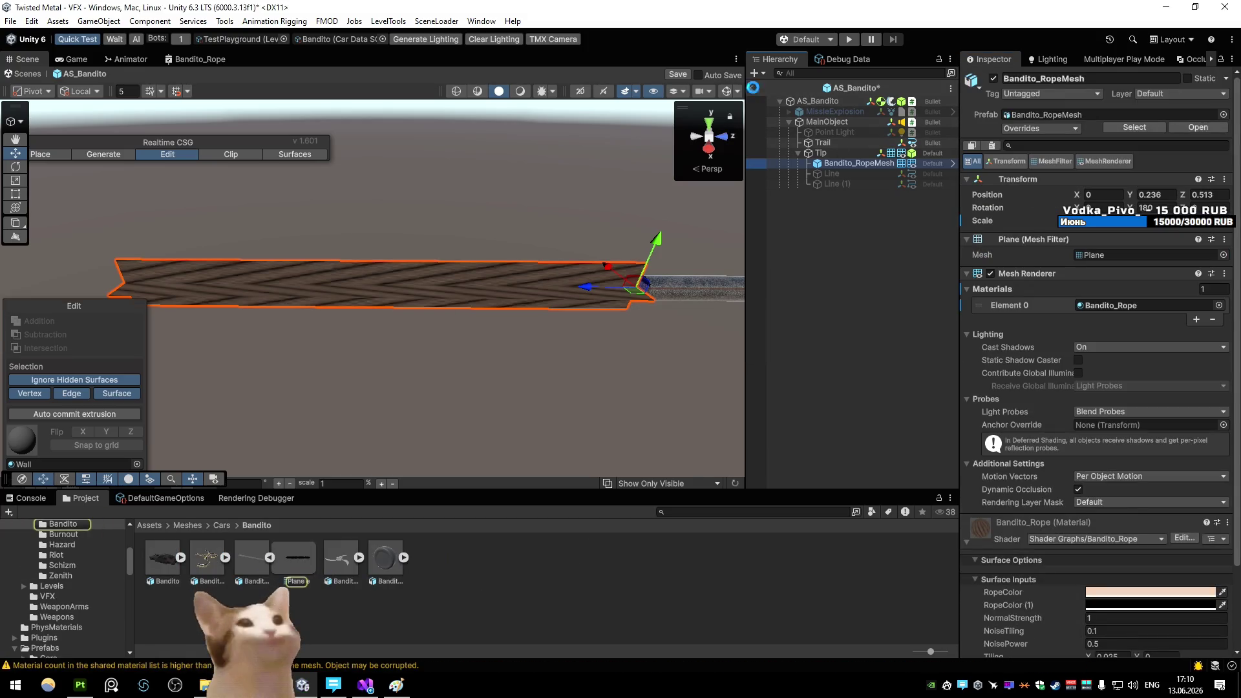
pyautogui.press('Escape')
pyautogui.click(849, 39)
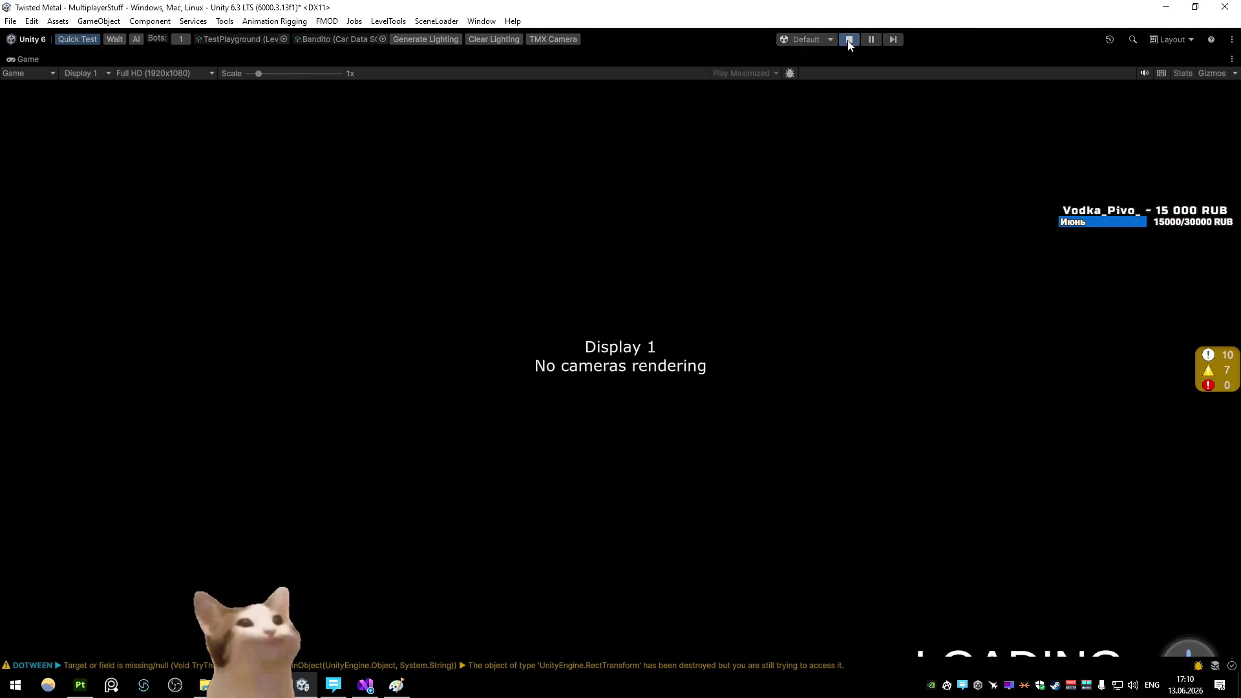
pyautogui.press('d')
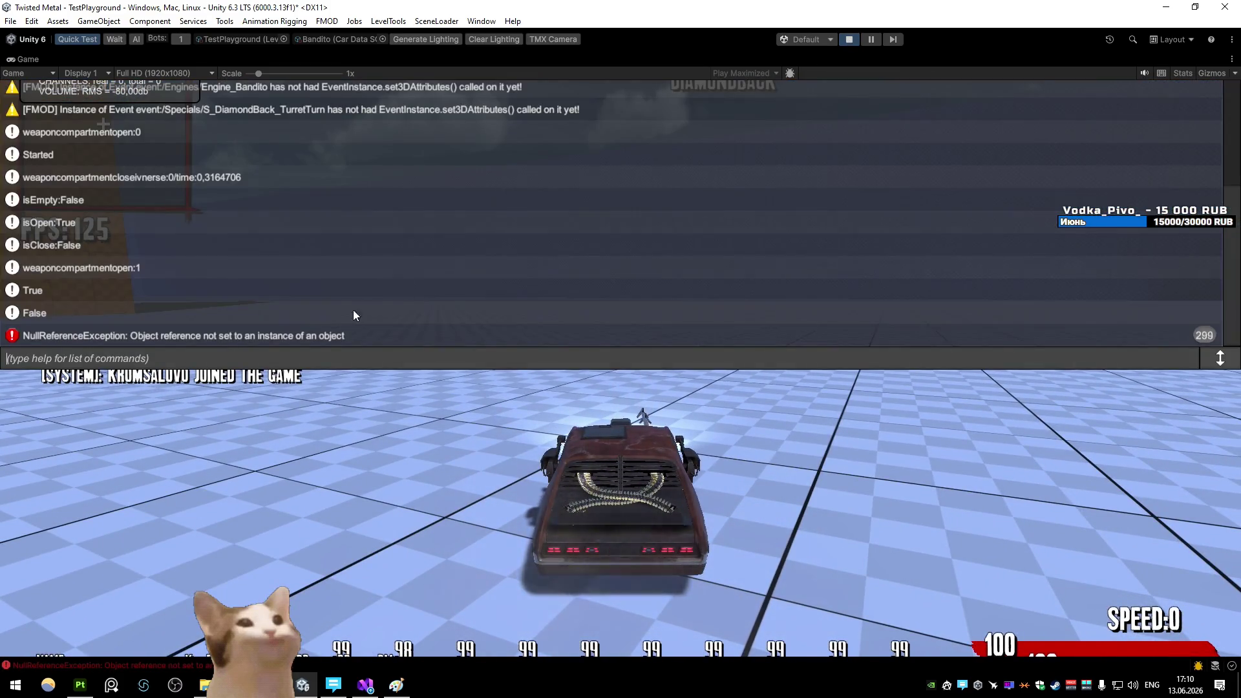
pyautogui.hotkey('alt', 'Tab')
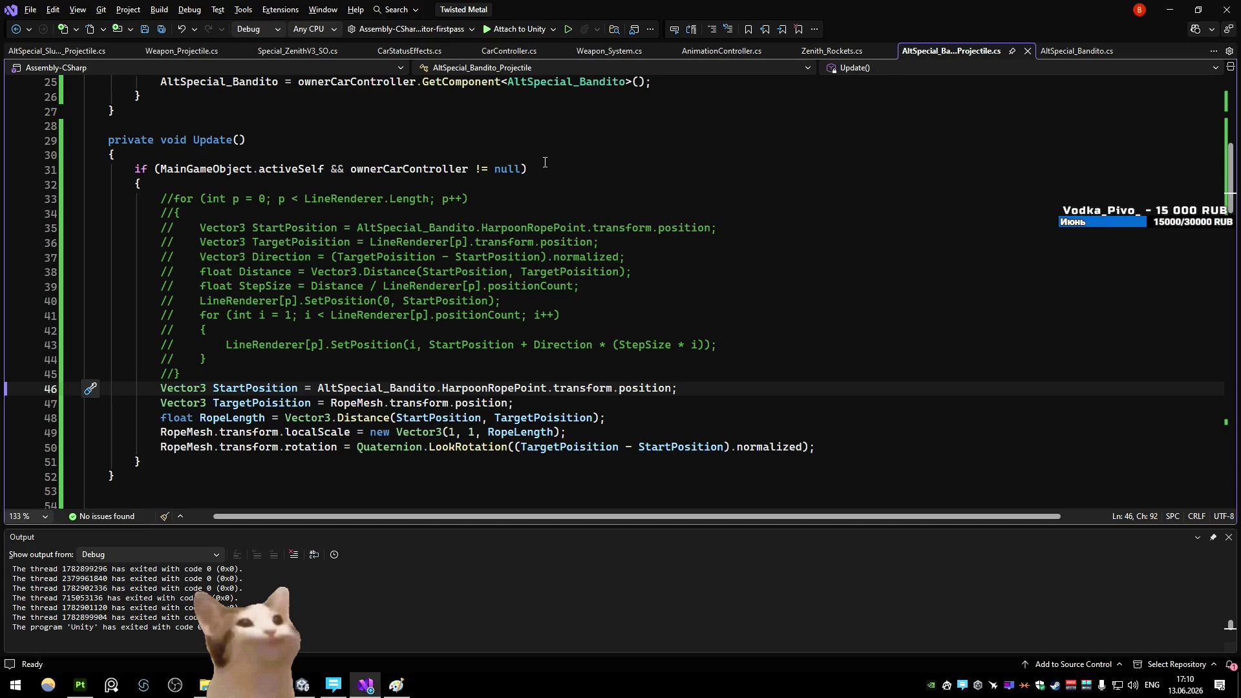
# Review the Update() rope code, stop the Unity test, and browse back into the Prefabs folder
pyautogui.scroll(4, 545, 162)
pyautogui.scroll(-5, 540, 163)
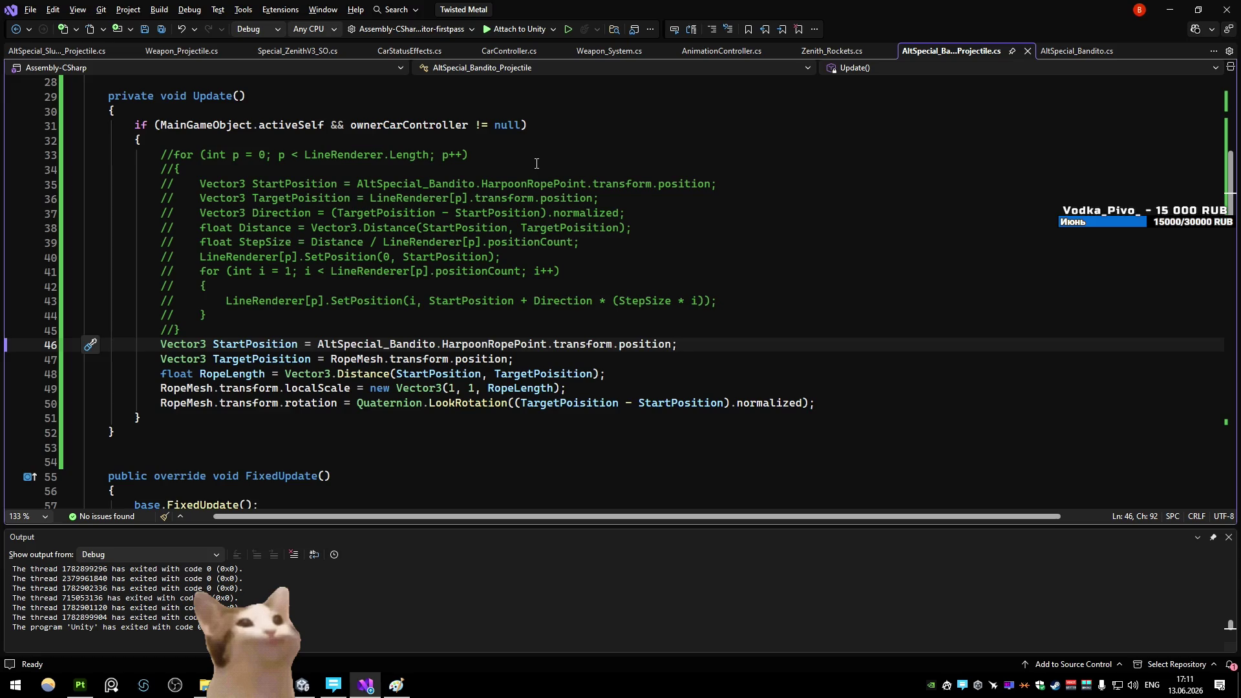
pyautogui.hotkey('alt', 'Tab')
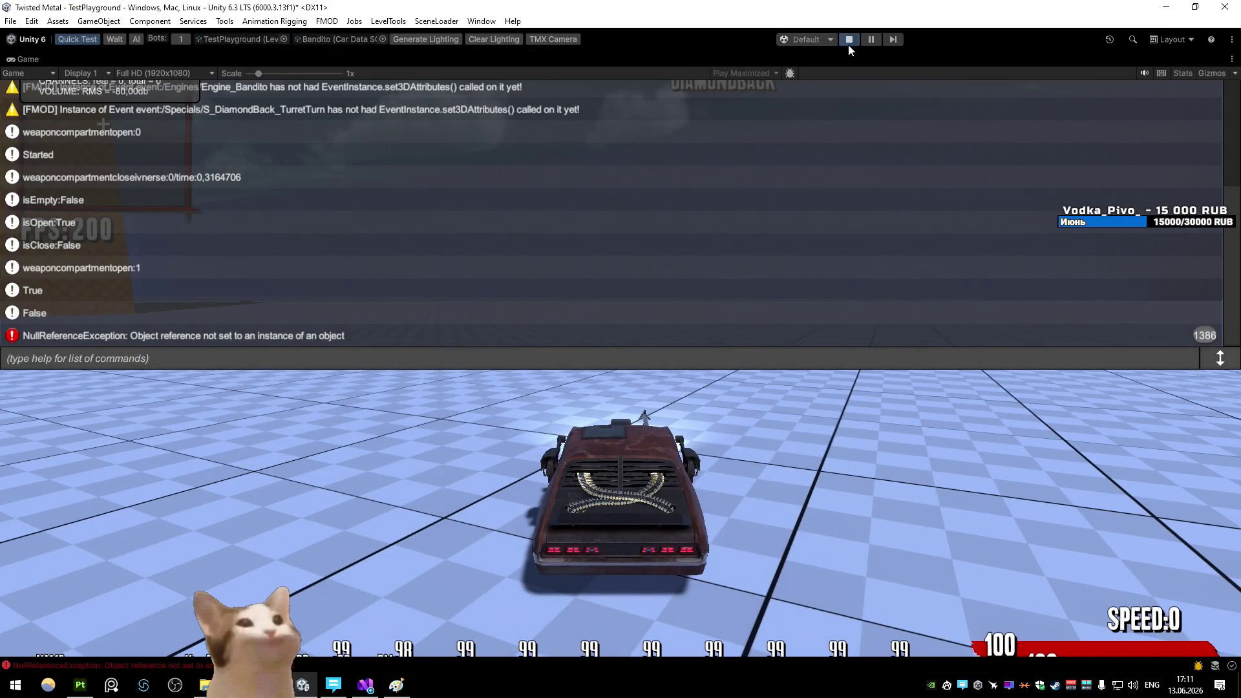
pyautogui.hotkey('ctrl', 'p')
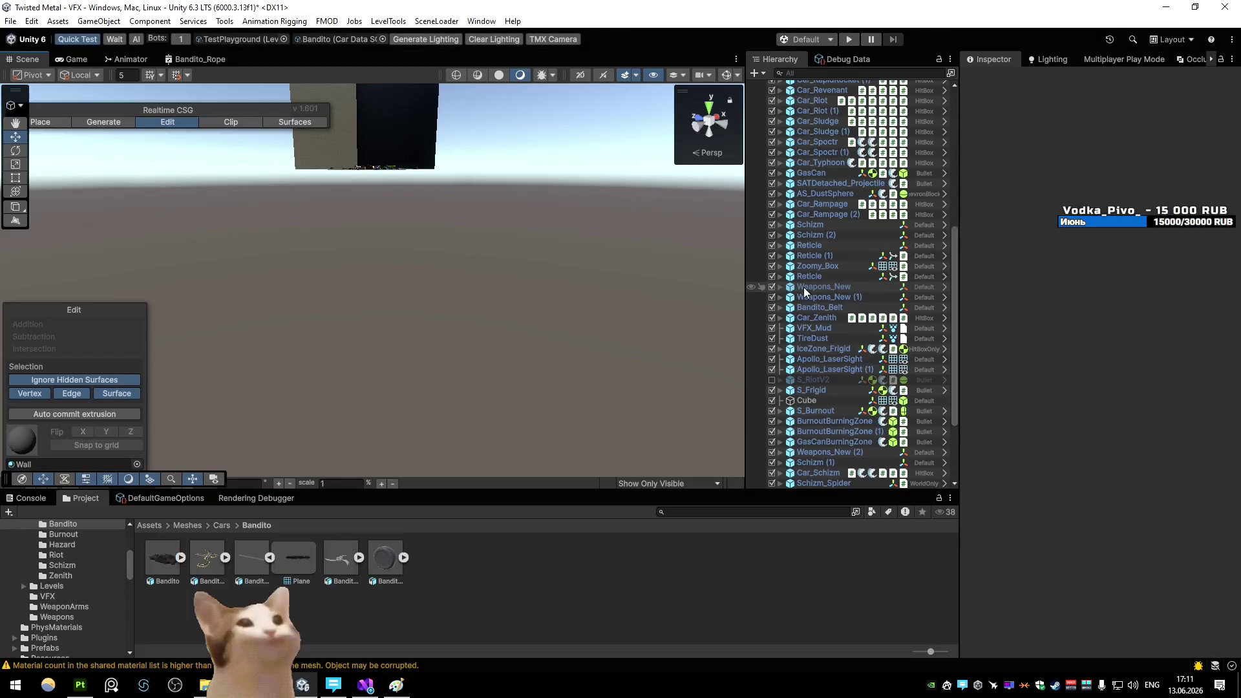
pyautogui.hotkey('alt', 'Tab')
pyautogui.scroll(7, 465, 285)
pyautogui.scroll(-7, 465, 286)
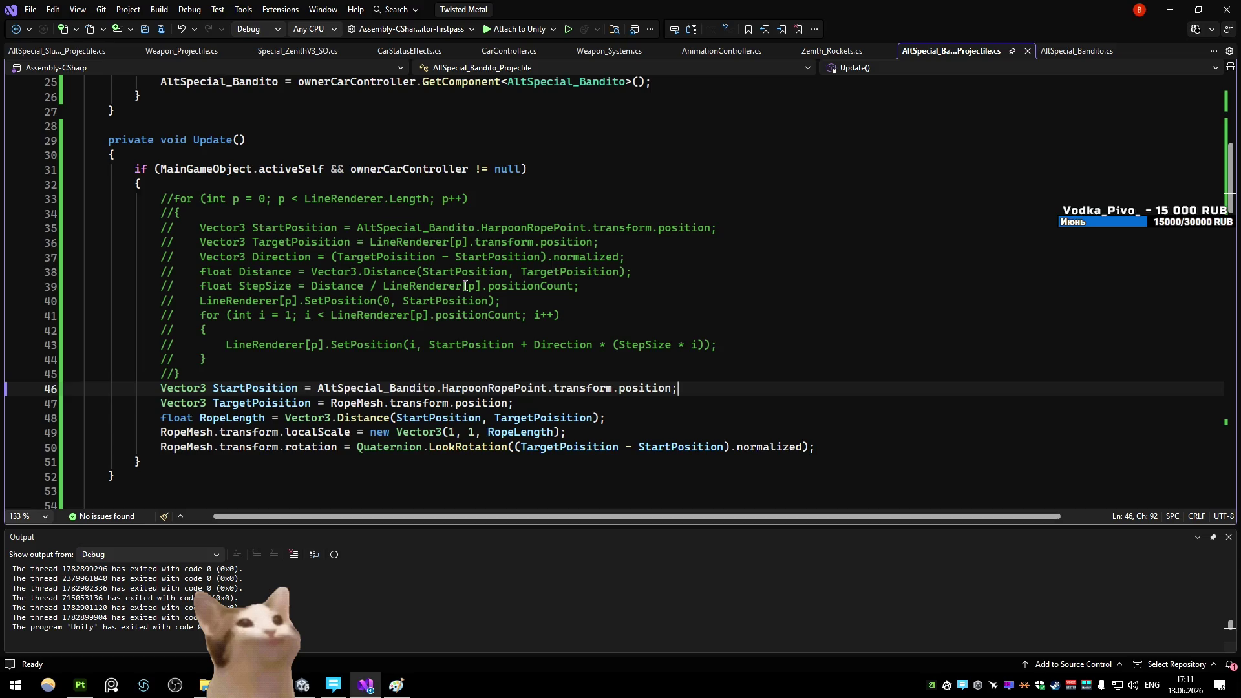
pyautogui.hotkey('alt', 'Tab')
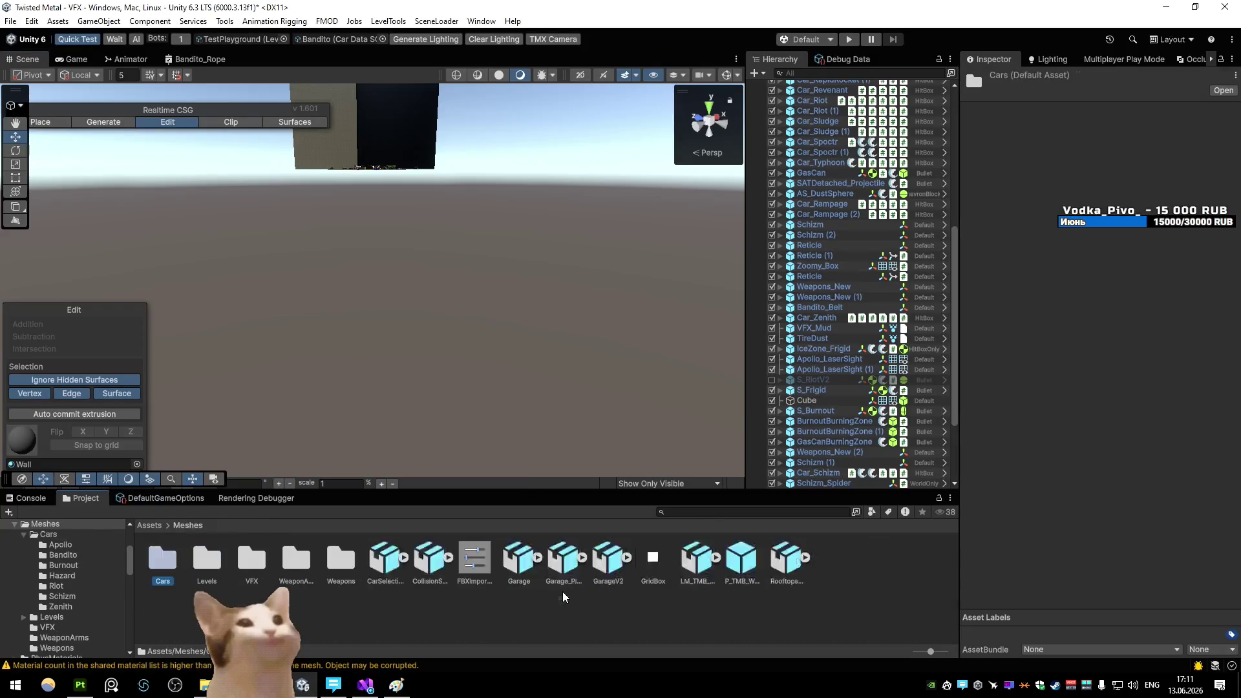
pyautogui.click(563, 560)
pyautogui.doubleClick(563, 560)
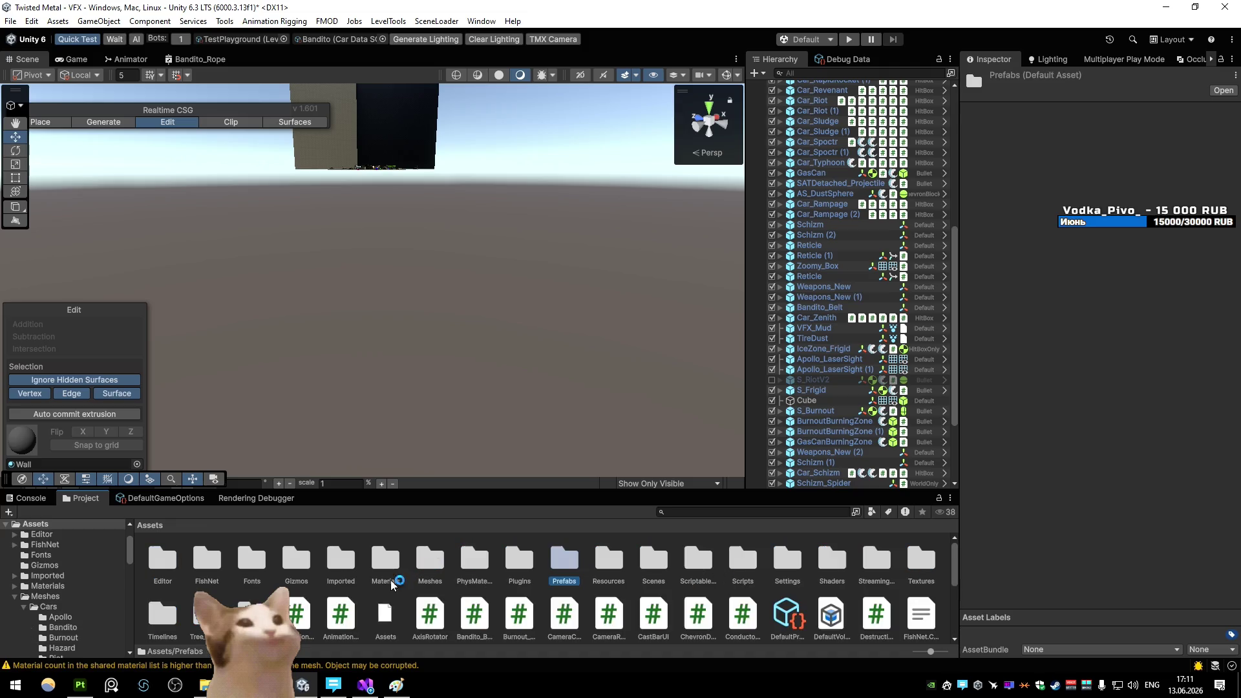
# Open Car_Bandito, filter to AltSpecial_Bandito, and select Harpoon_RopePoint to check its position
pyautogui.doubleClick(153, 564)
pyautogui.doubleClick(297, 558)
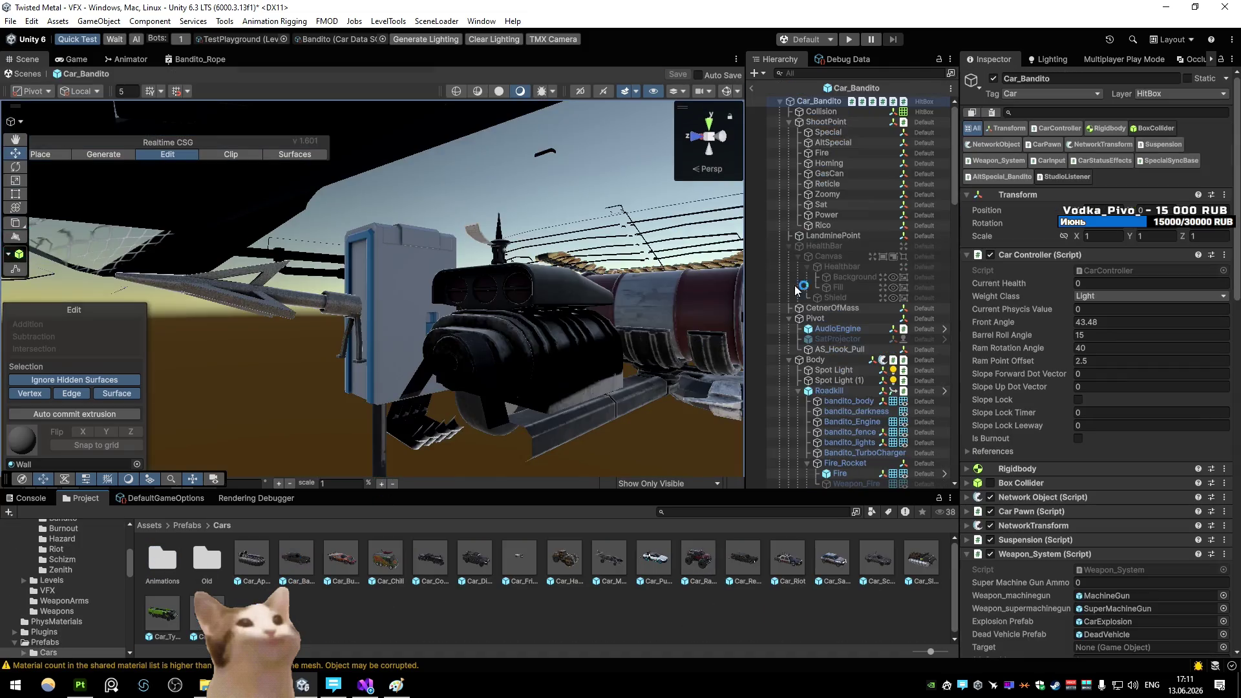
pyautogui.click(1009, 177)
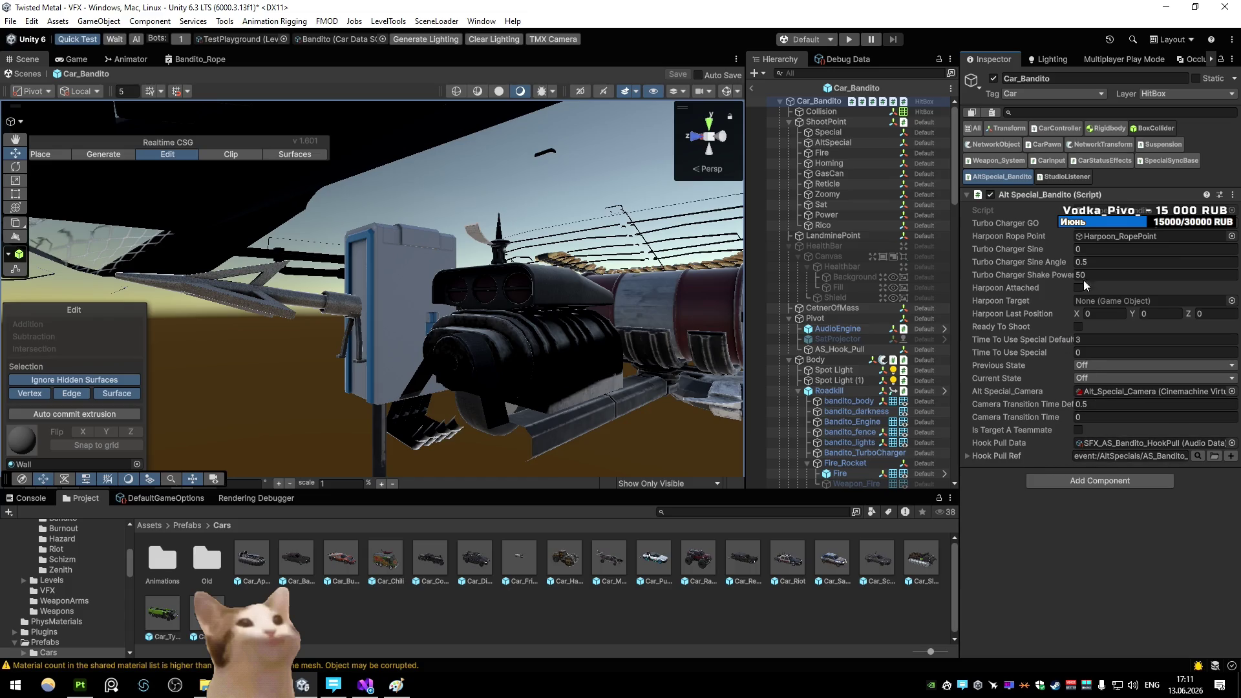
pyautogui.click(1122, 236)
pyautogui.click(878, 329)
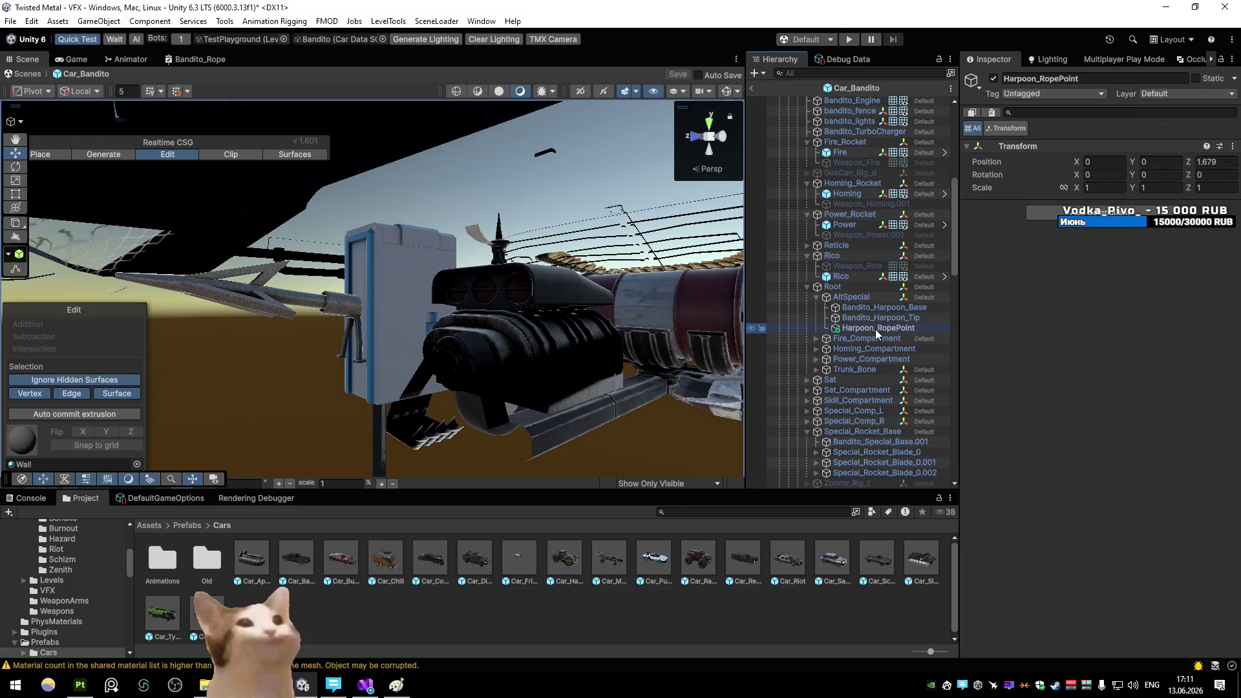
pyautogui.click(752, 88)
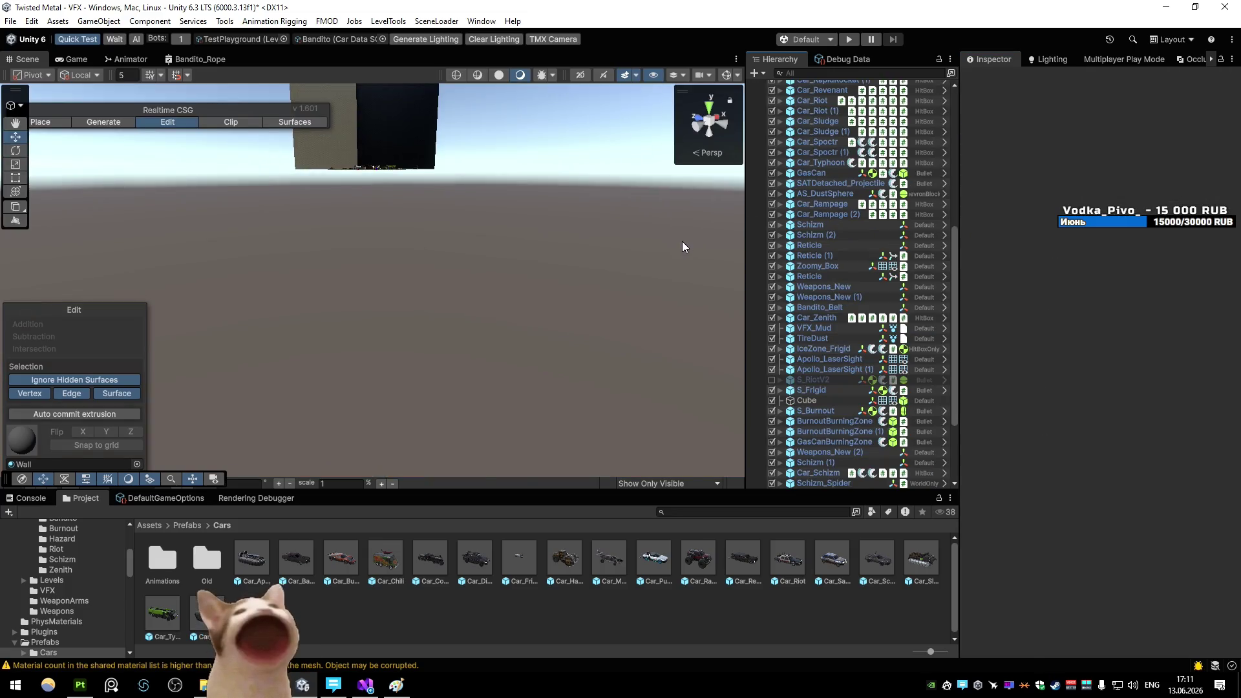
pyautogui.hotkey('alt', 'Tab')
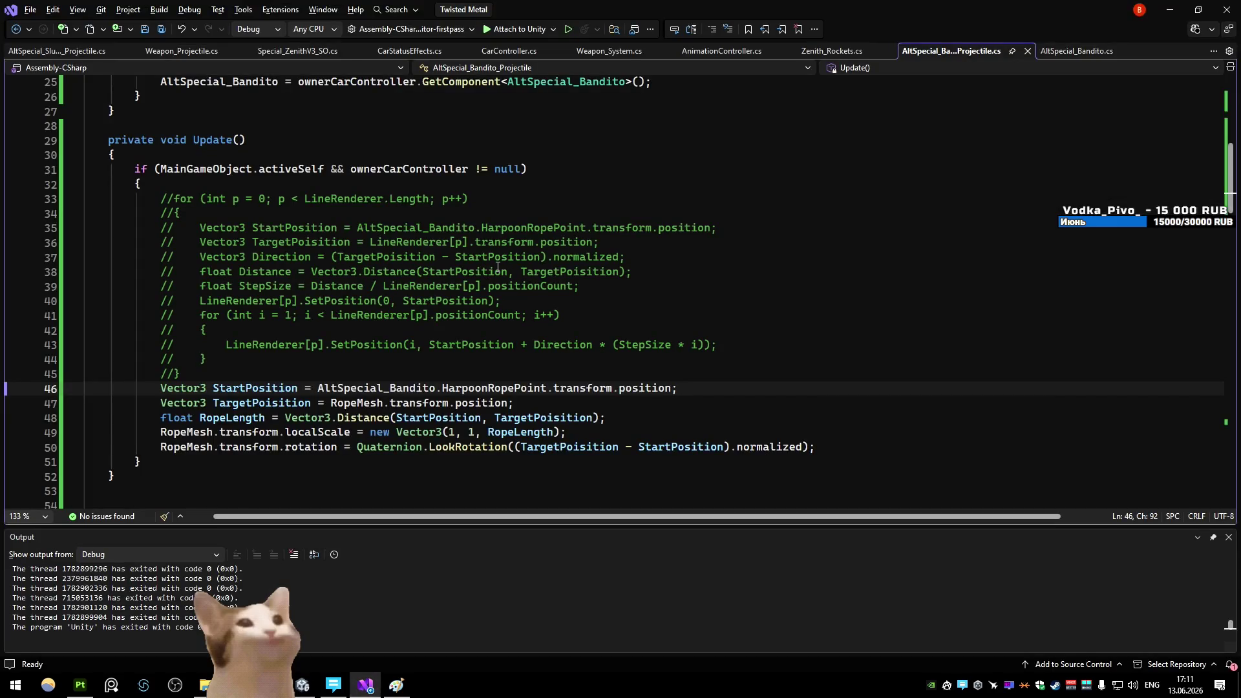
# Deactivate MainObject in the AS_Bandito prefab, then start Play and save the prefab change
pyautogui.hotkey('alt', 'Tab')
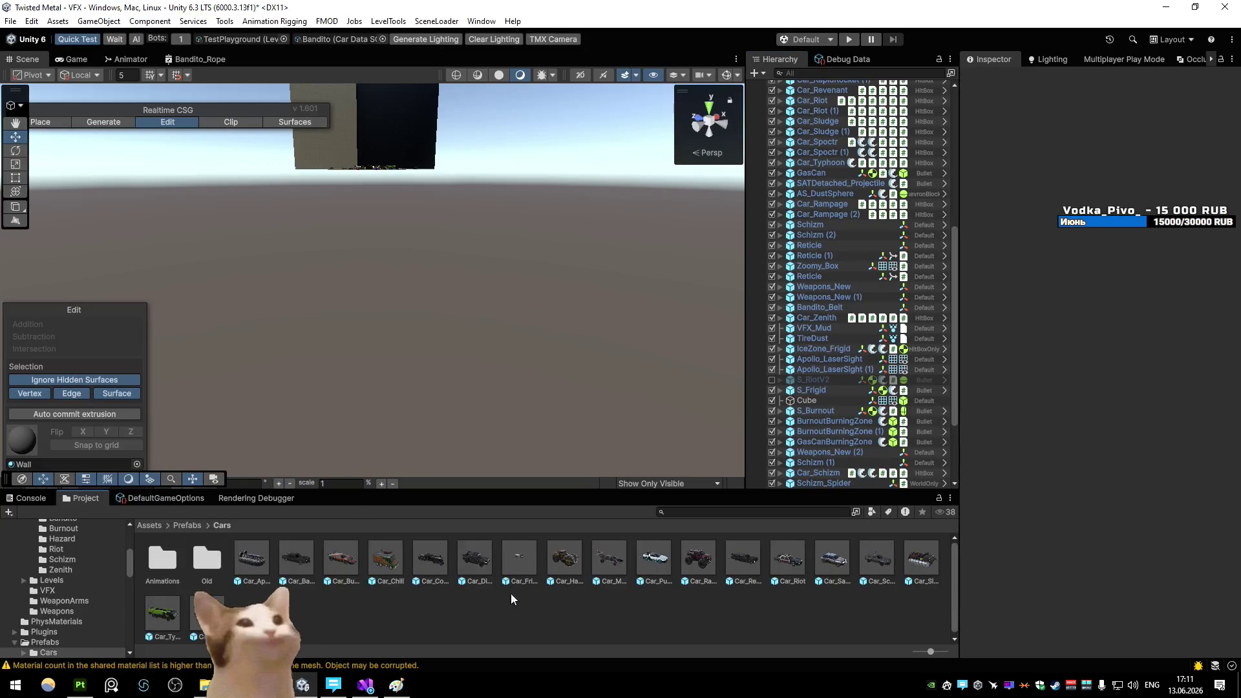
pyautogui.press('BackSpace')
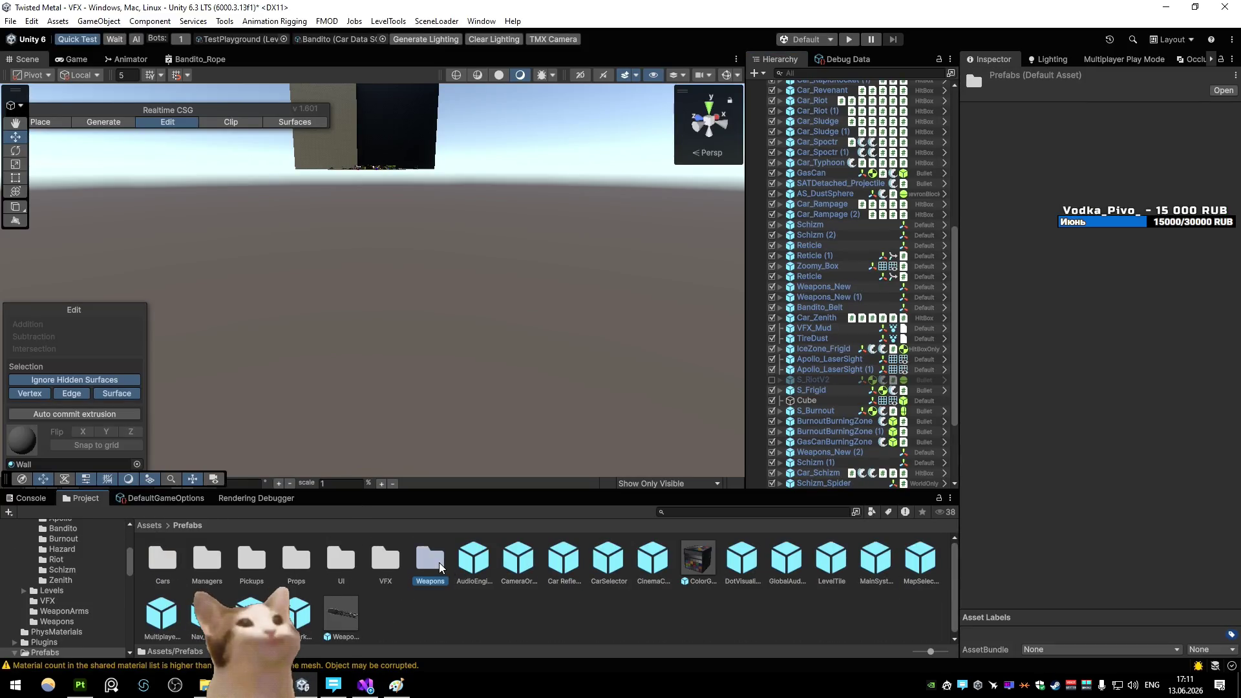
pyautogui.doubleClick(439, 568)
pyautogui.doubleClick(176, 572)
pyautogui.doubleClick(184, 561)
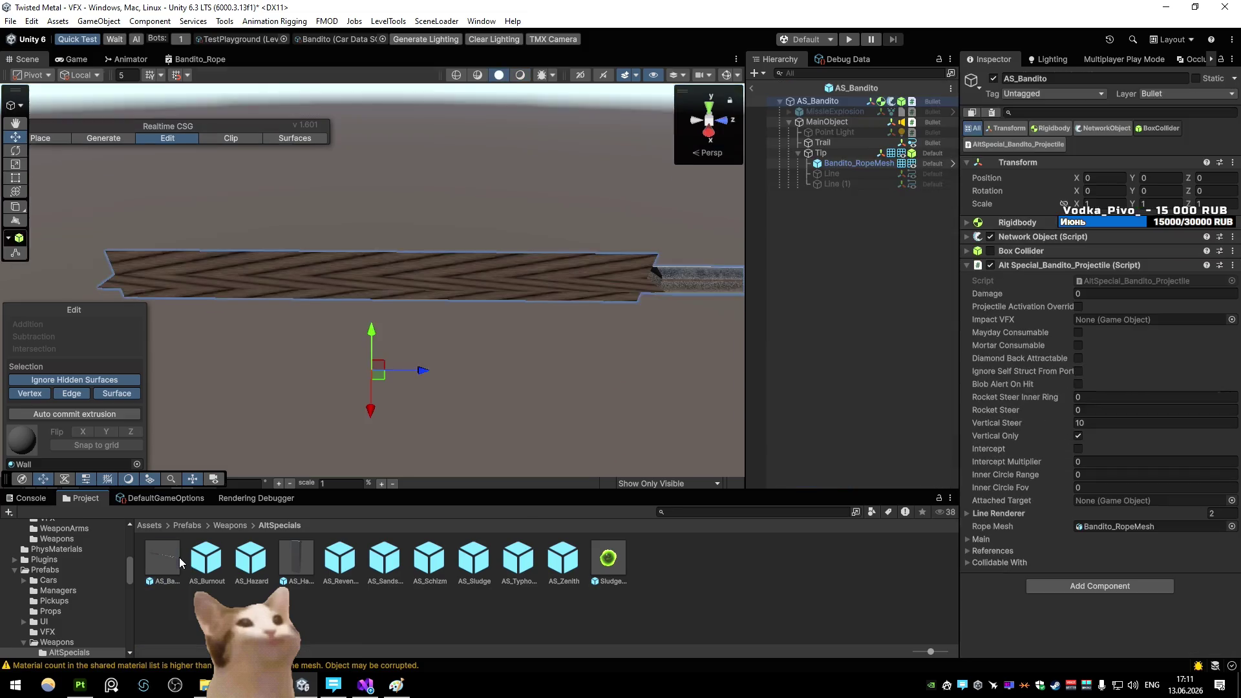
pyautogui.click(830, 123)
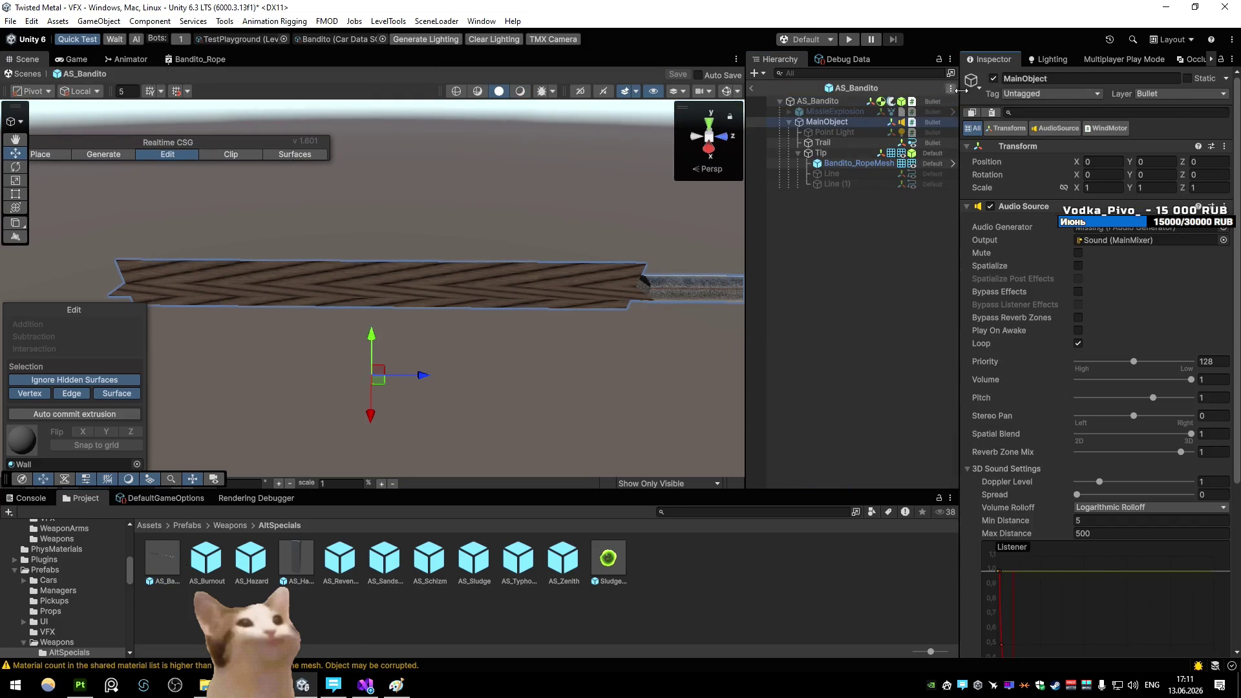
pyautogui.click(993, 78)
pyautogui.hotkey('ctrl', 'p')
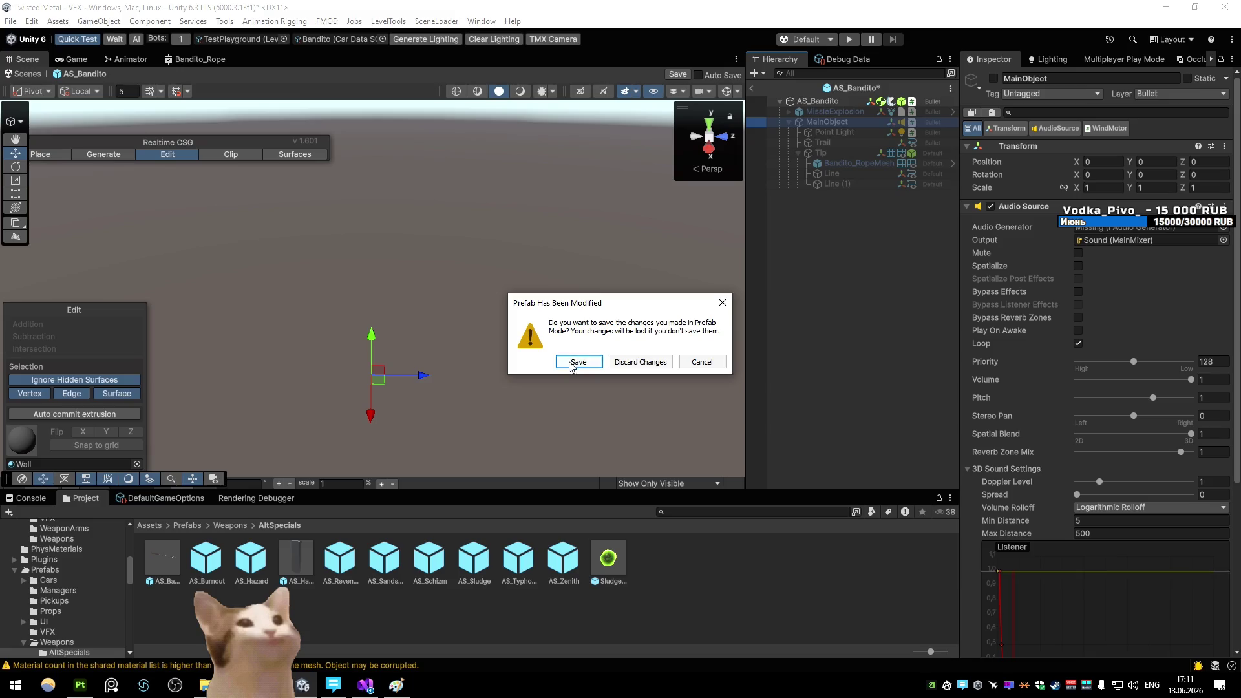
pyautogui.press('Return')
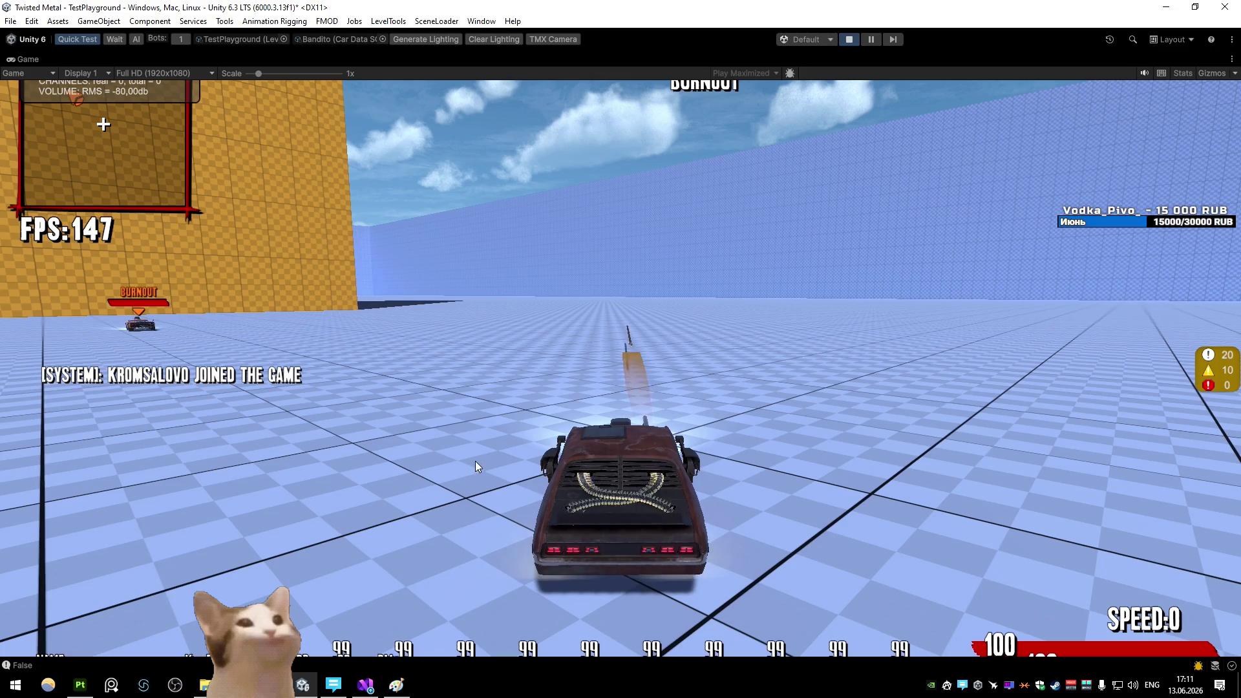
# Change line 50 to (StartPosition - TargetPoisition), then return to Unity and start play
pyautogui.click(366, 685)
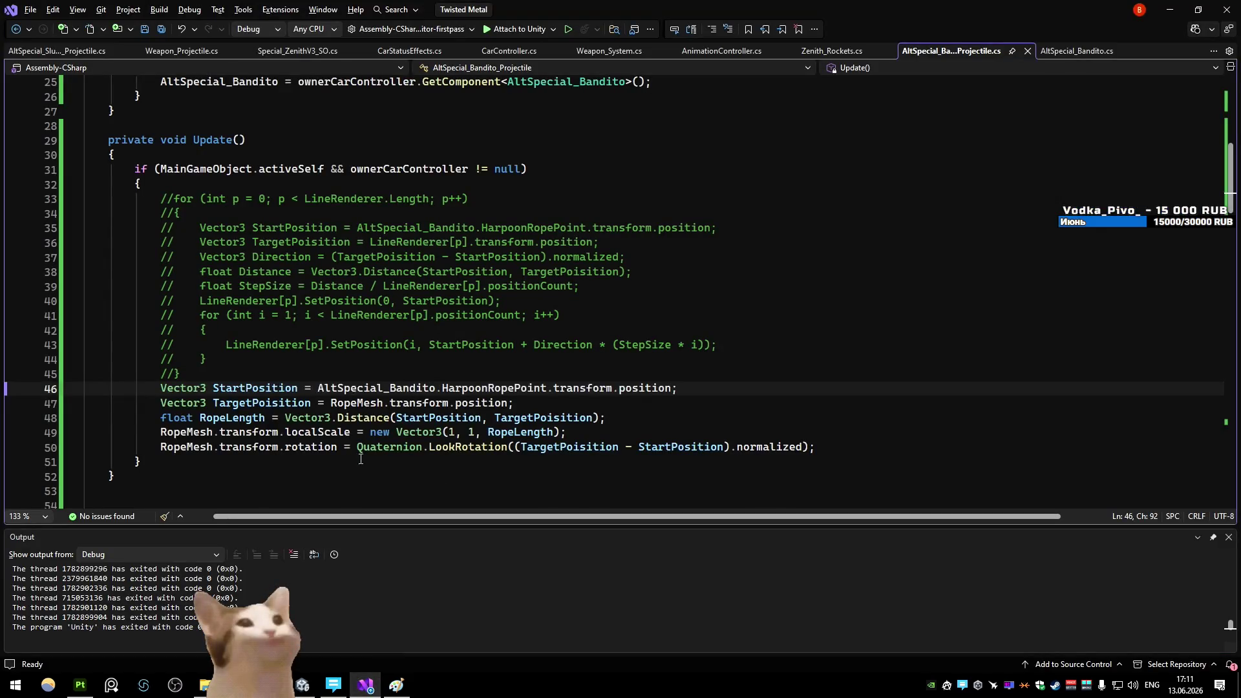
pyautogui.doubleClick(618, 447)
pyautogui.press('BackSpace')
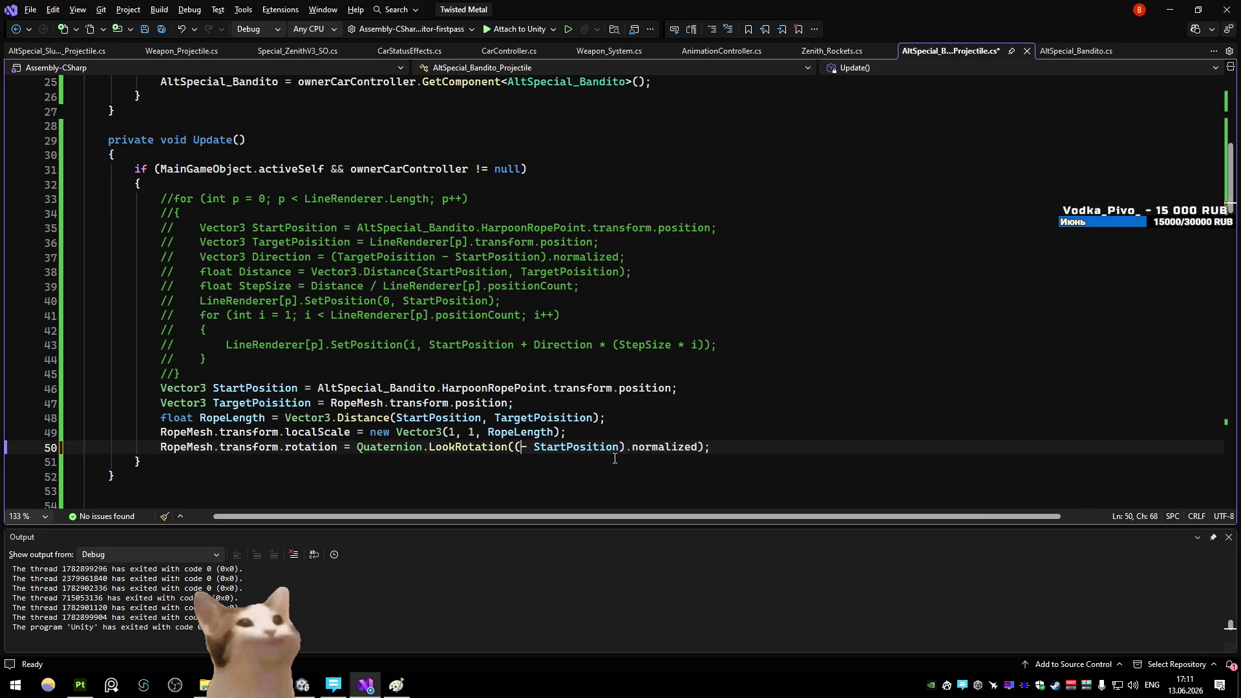
pyautogui.press('Delete')
pyautogui.press('Delete')
pyautogui.hotkey('ctrl', 'Right')
pyautogui.write('-')
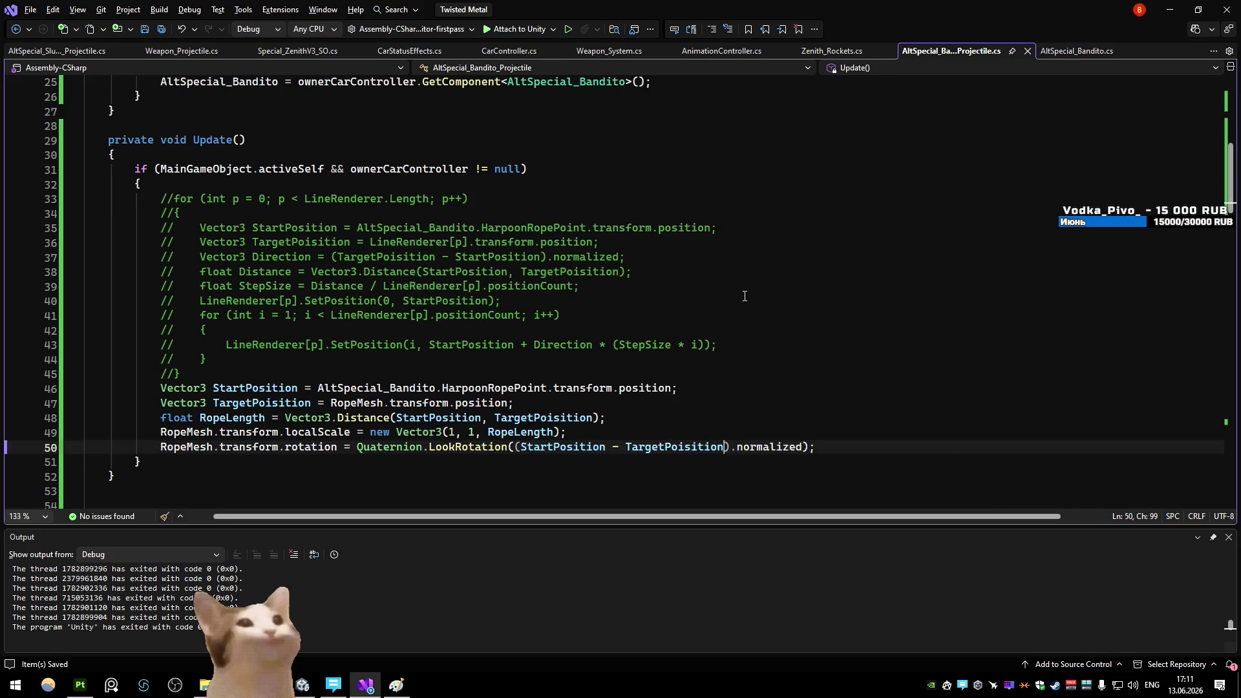
pyautogui.hotkey('alt', 'Tab')
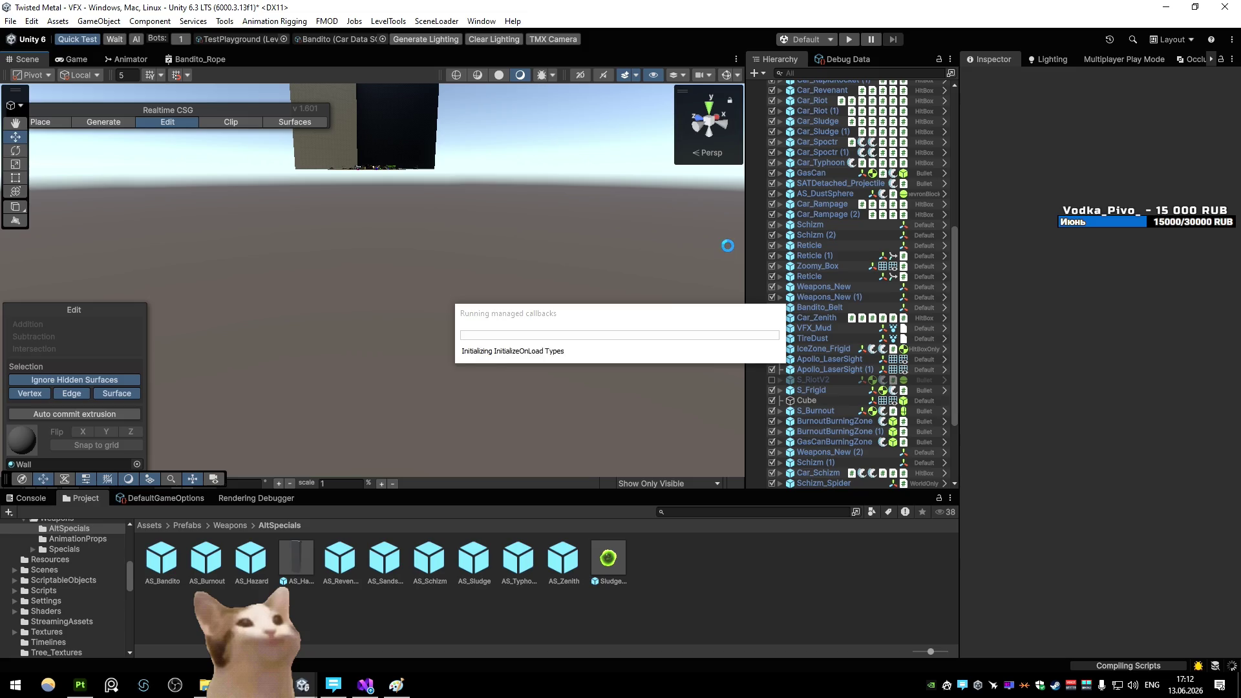
pyautogui.click(850, 40)
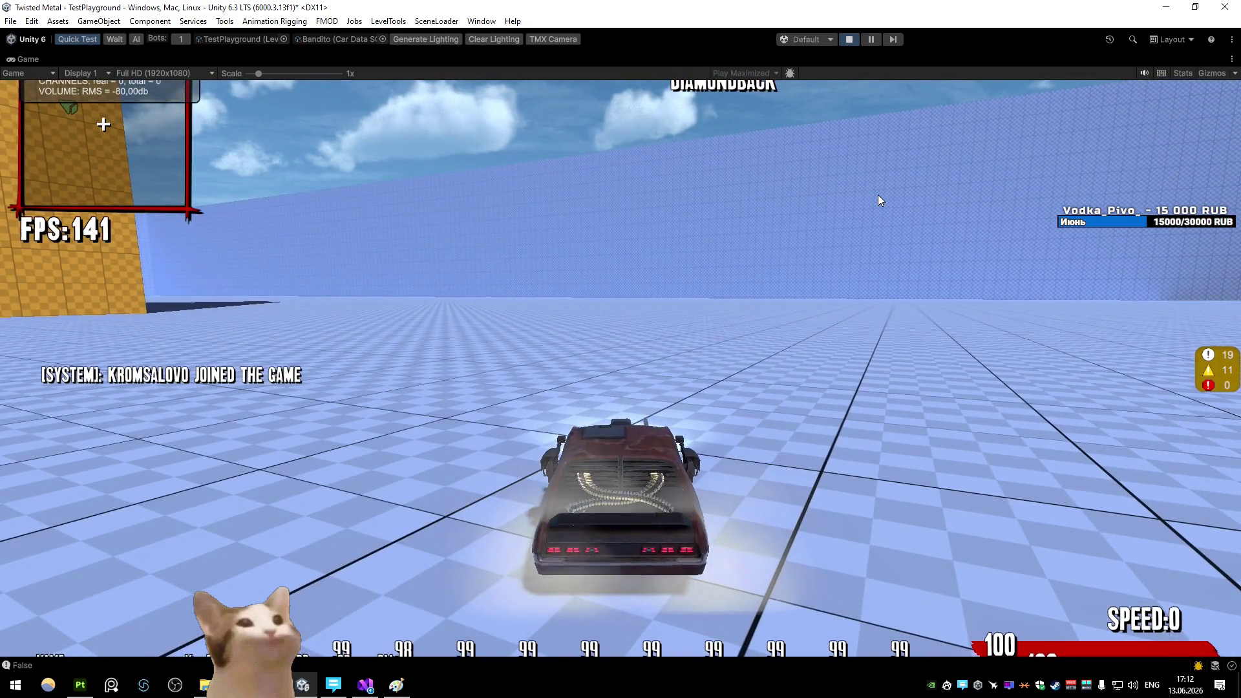
# Check Bandito_RopeMesh's material in the AS_Bandito prefab, leave the prefab, and pause the game
pyautogui.rightClick(37, 64)
pyautogui.click(77, 105)
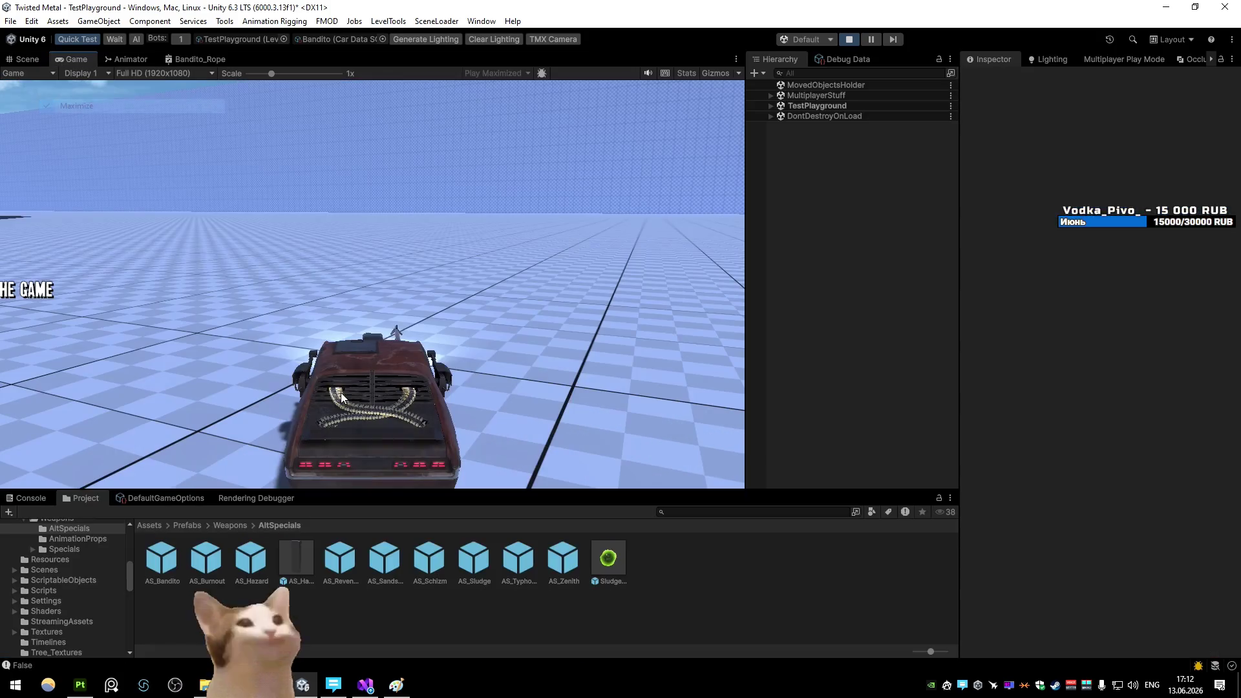
pyautogui.doubleClick(174, 561)
pyautogui.click(854, 162)
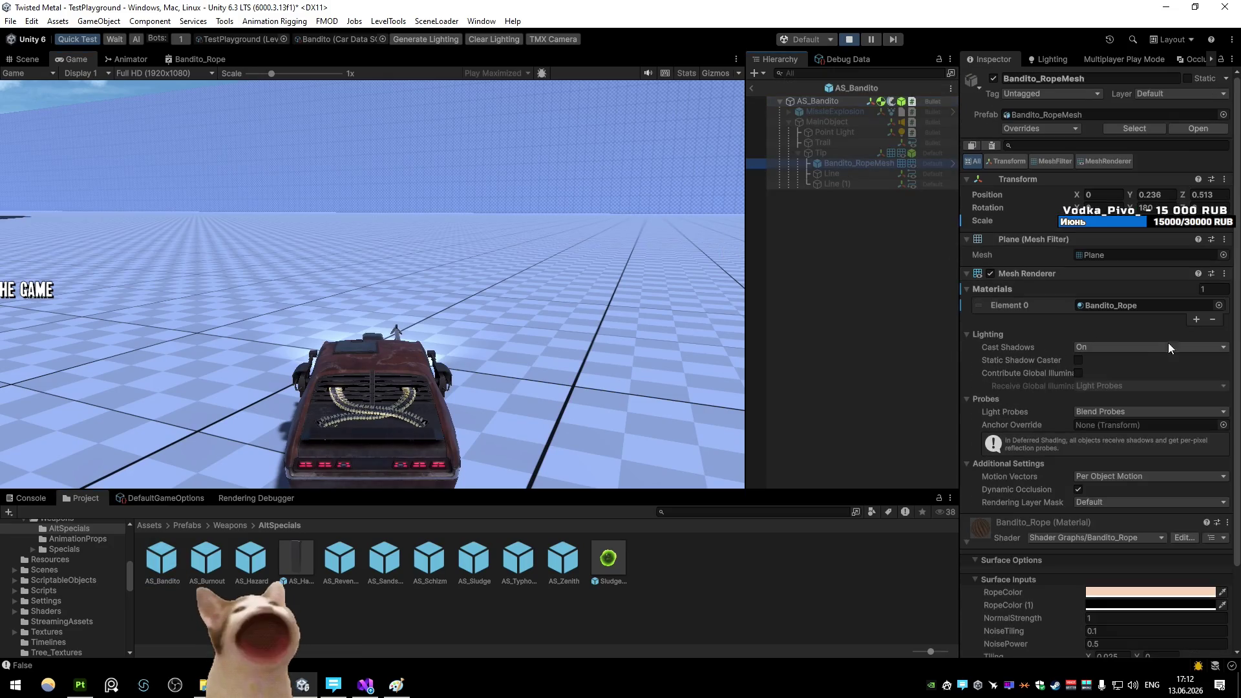
pyautogui.click(1222, 309)
pyautogui.click(962, 394)
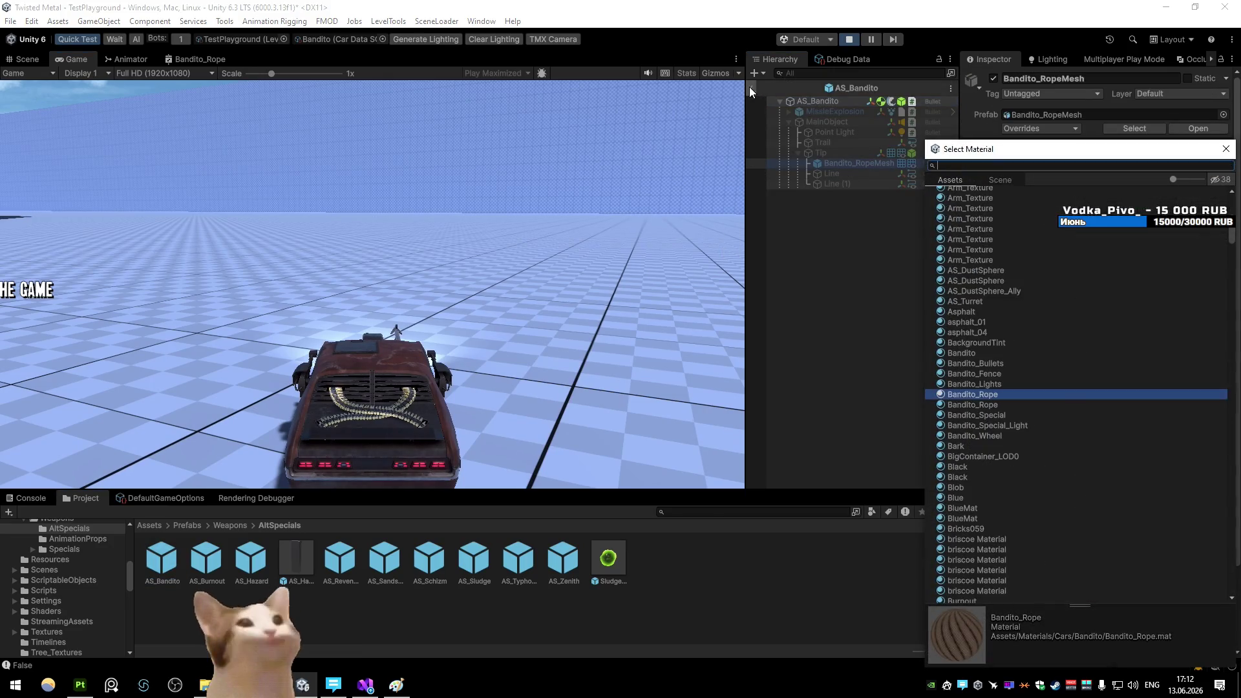
pyautogui.click(752, 88)
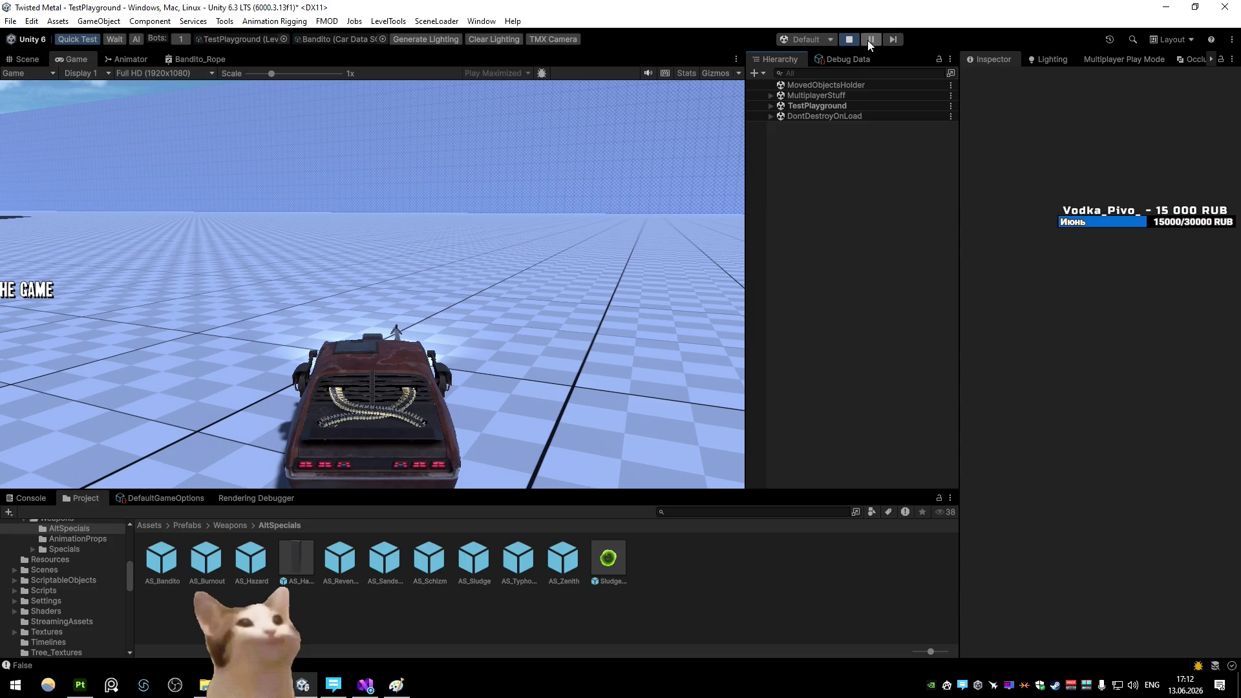
pyautogui.click(871, 40)
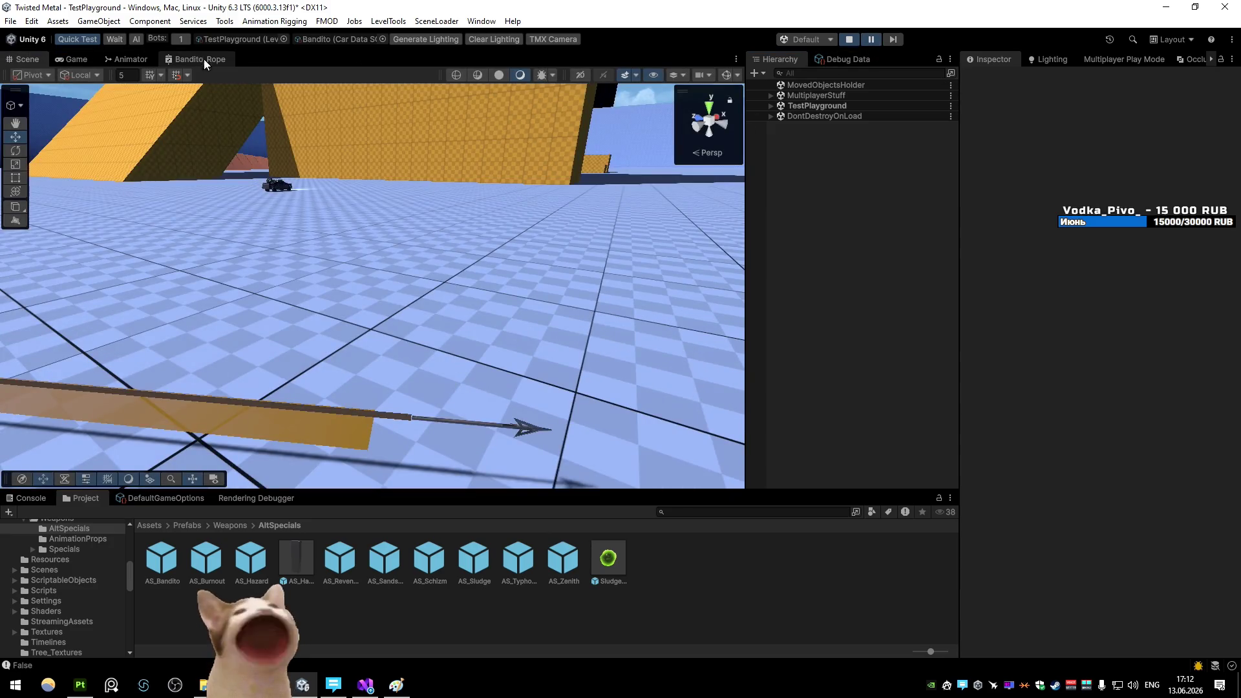
# Open the Bandito_Rope shader graph, wire the Add output into Vertex Position, and save
pyautogui.doubleClick(202, 59)
pyautogui.scroll(5, 478, 401)
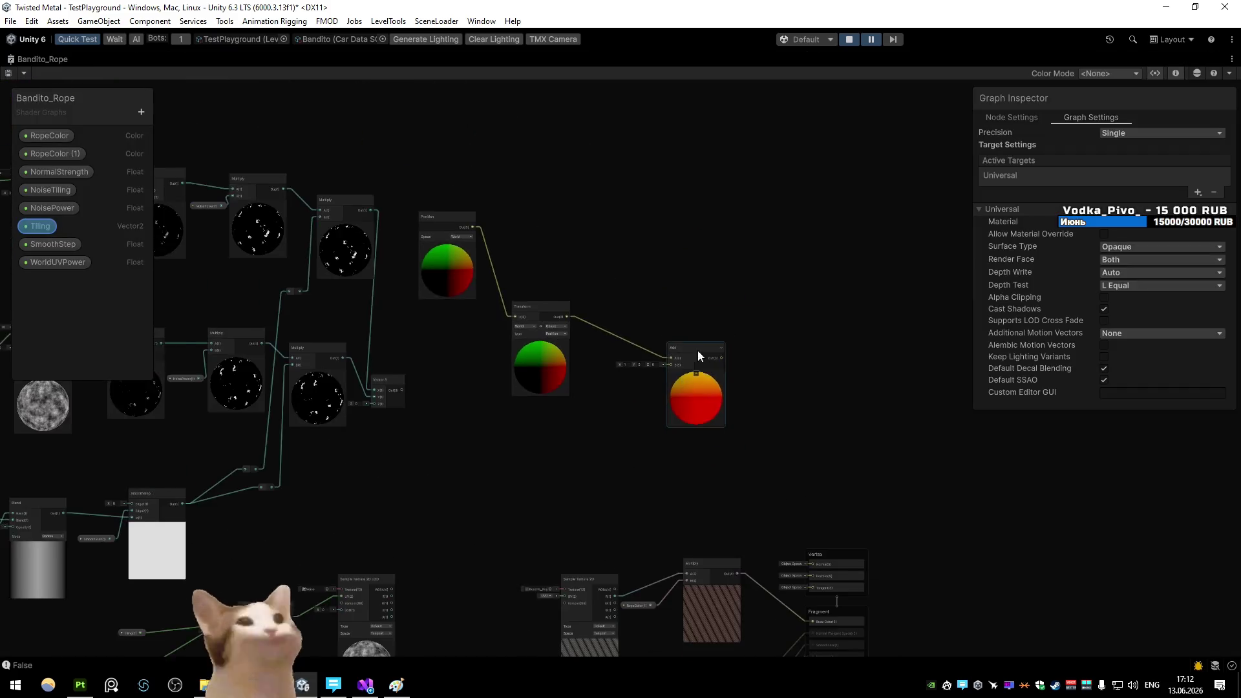
pyautogui.moveTo(786, 566)
pyautogui.mouseDown()
pyautogui.moveTo(819, 612)
pyautogui.moveTo(820, 568)
pyautogui.mouseUp()
pyautogui.click(9, 72)
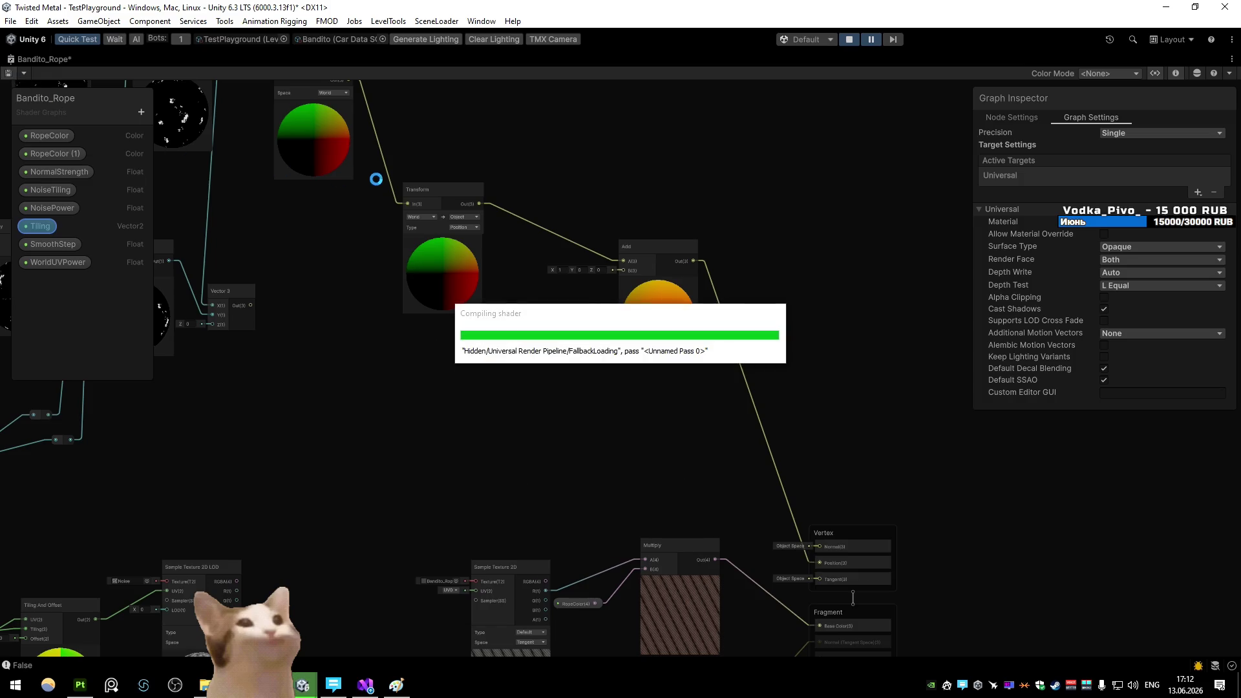
# Wire Position straight into Add's A input, delete Transform, set Position to Object space, and save
pyautogui.moveTo(353, 133); pyautogui.dragTo(627, 316)
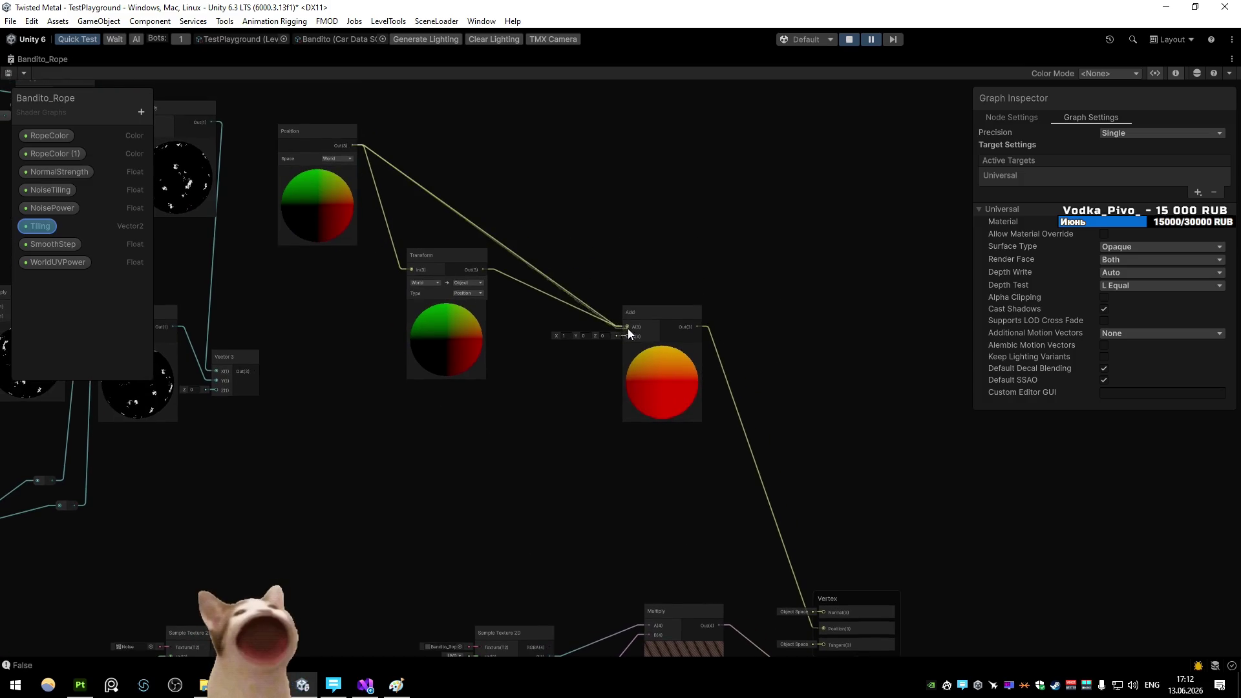
pyautogui.click(446, 259)
pyautogui.press('Delete')
pyautogui.moveTo(304, 211)
pyautogui.mouseDown()
pyautogui.moveTo(500, 322)
pyautogui.moveTo(483, 319)
pyautogui.mouseUp()
pyautogui.click(507, 277)
pyautogui.click(527, 288)
pyautogui.hotkey('ctrl', 's')
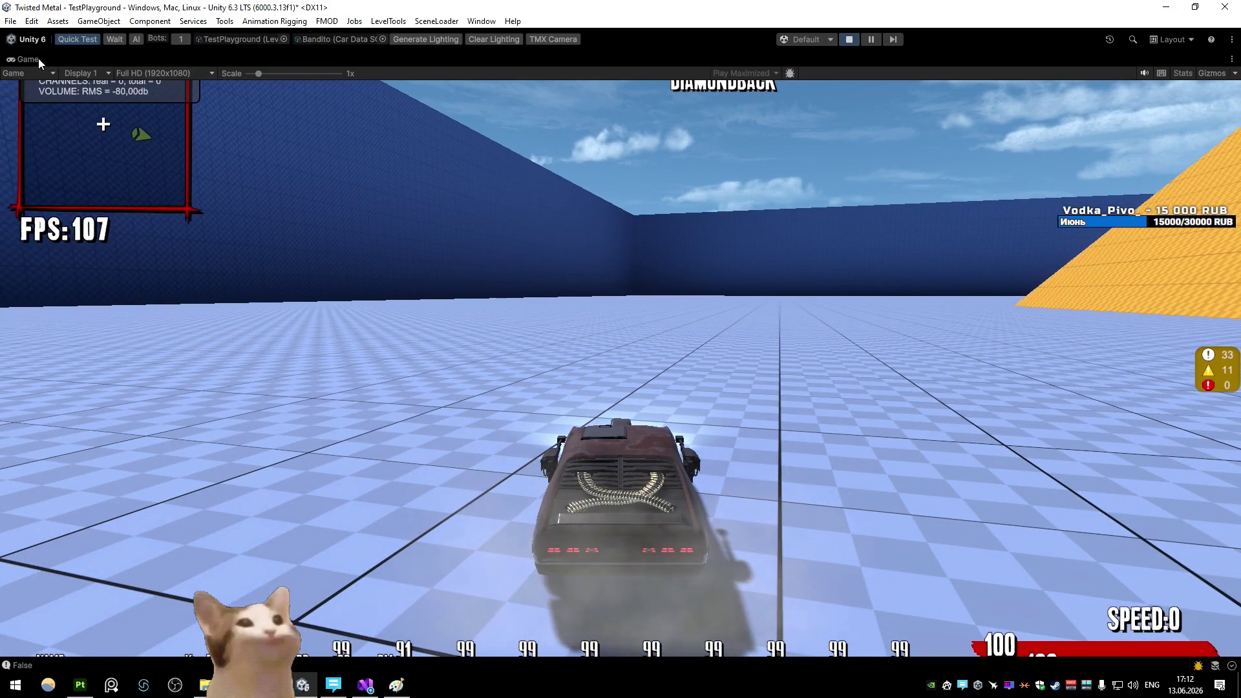
# Recreate the Add node fed by Position, wire the Vector 3 into its B input, and save
pyautogui.rightClick(37, 58)
pyautogui.click(105, 100)
pyautogui.doubleClick(212, 56)
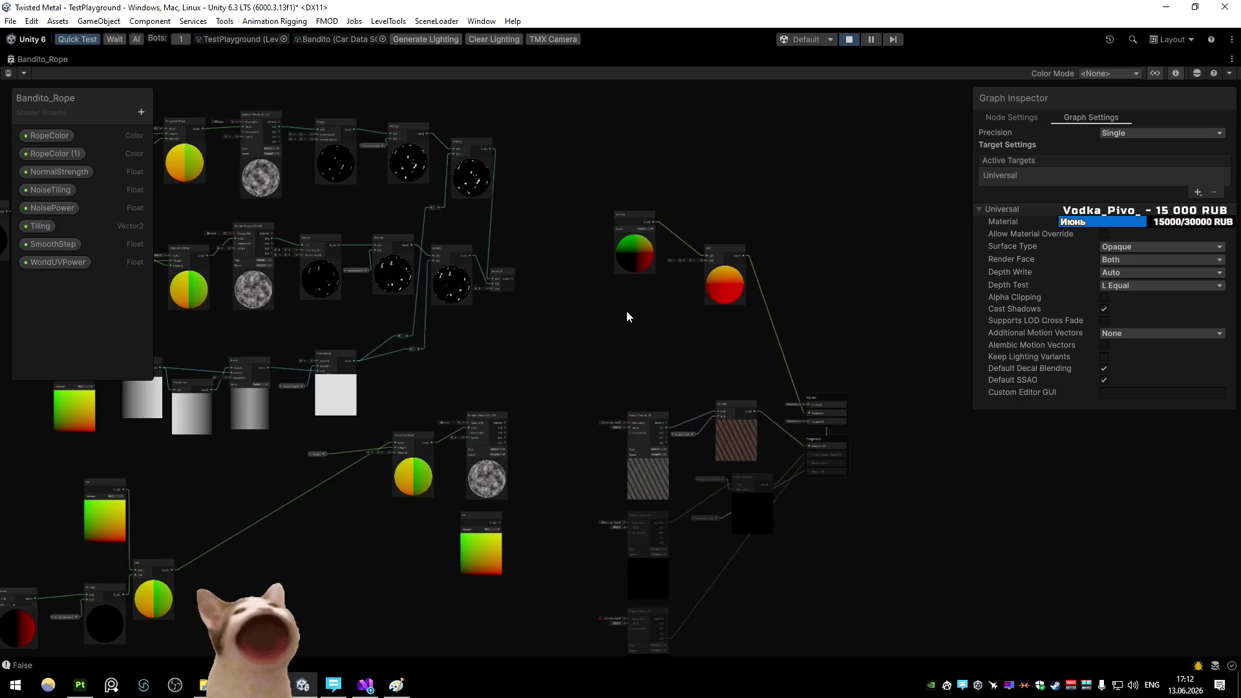
pyautogui.scroll(3, 626, 316)
pyautogui.click(802, 353)
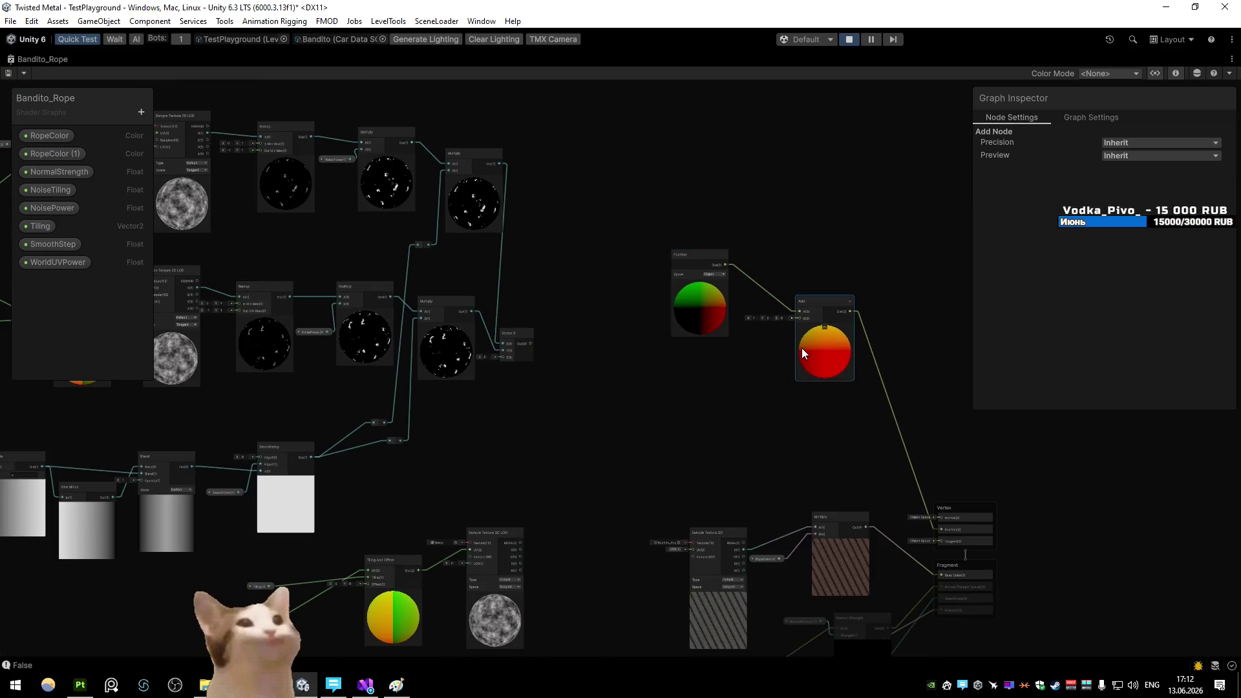
pyautogui.hotkey('ctrl', 'z')
pyautogui.hotkey('ctrl', 'z')
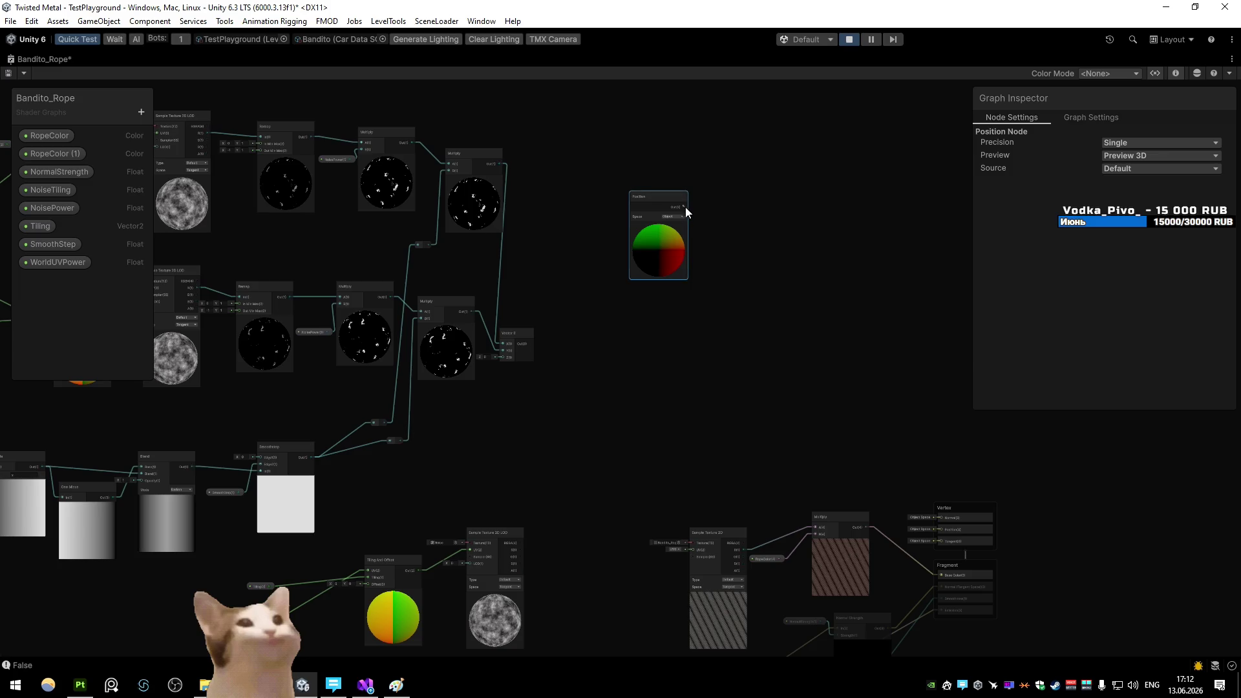
pyautogui.moveTo(685, 207); pyautogui.dragTo(750, 300)
pyautogui.write('add')
pyautogui.click(790, 446)
pyautogui.moveTo(527, 347)
pyautogui.mouseDown()
pyautogui.moveTo(751, 325)
pyautogui.moveTo(750, 313)
pyautogui.mouseUp()
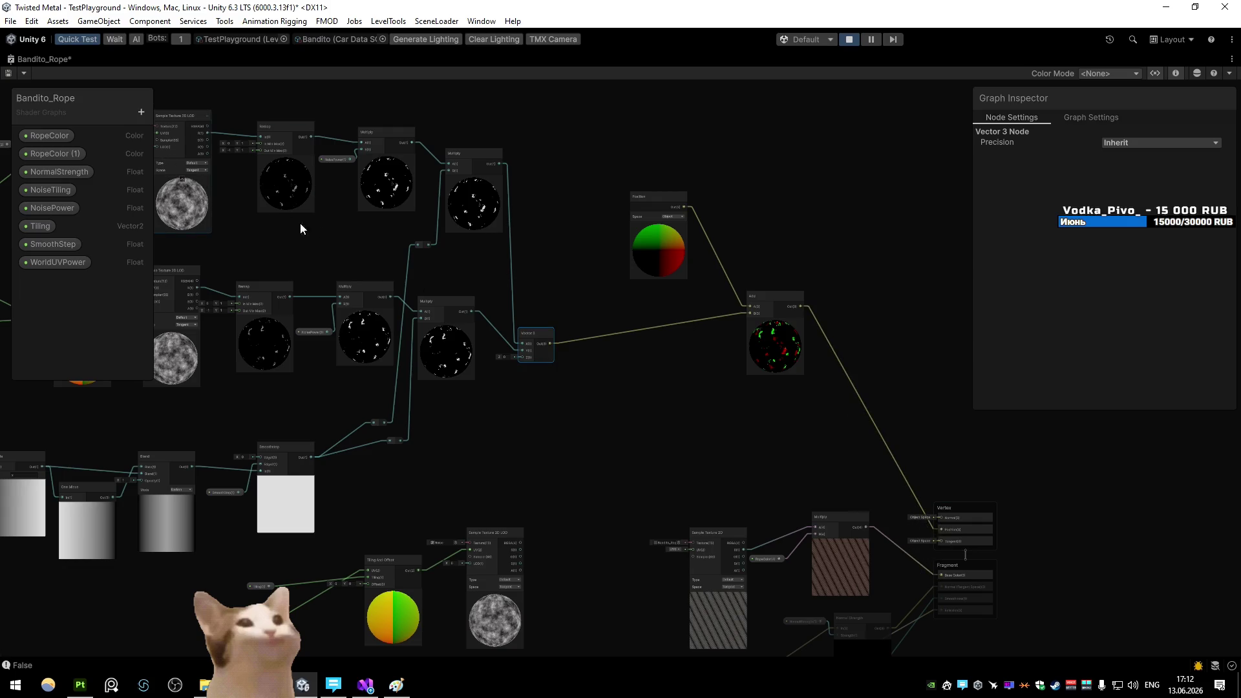
pyautogui.click(7, 73)
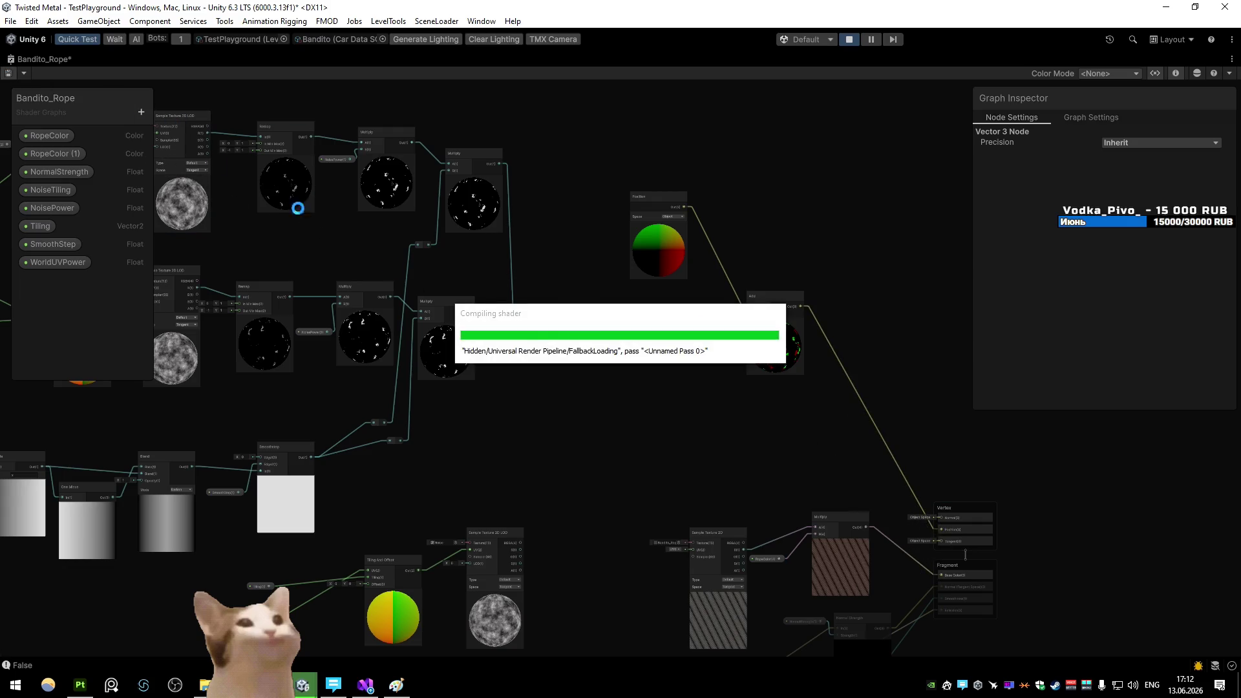
# Move the vertex Position block above Normal, save the graph, and return to the running game
pyautogui.click(969, 538)
pyautogui.moveTo(968, 530); pyautogui.dragTo(968, 517)
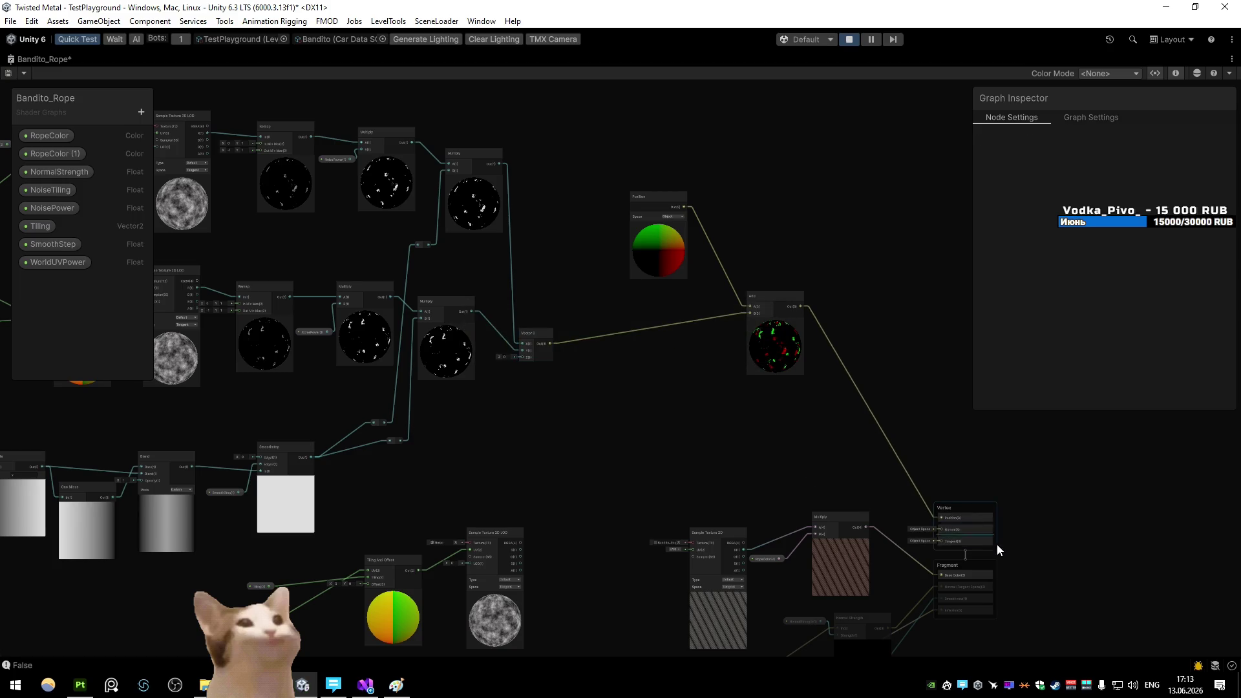
pyautogui.hotkey('shift', 'space')
pyautogui.click(9, 74)
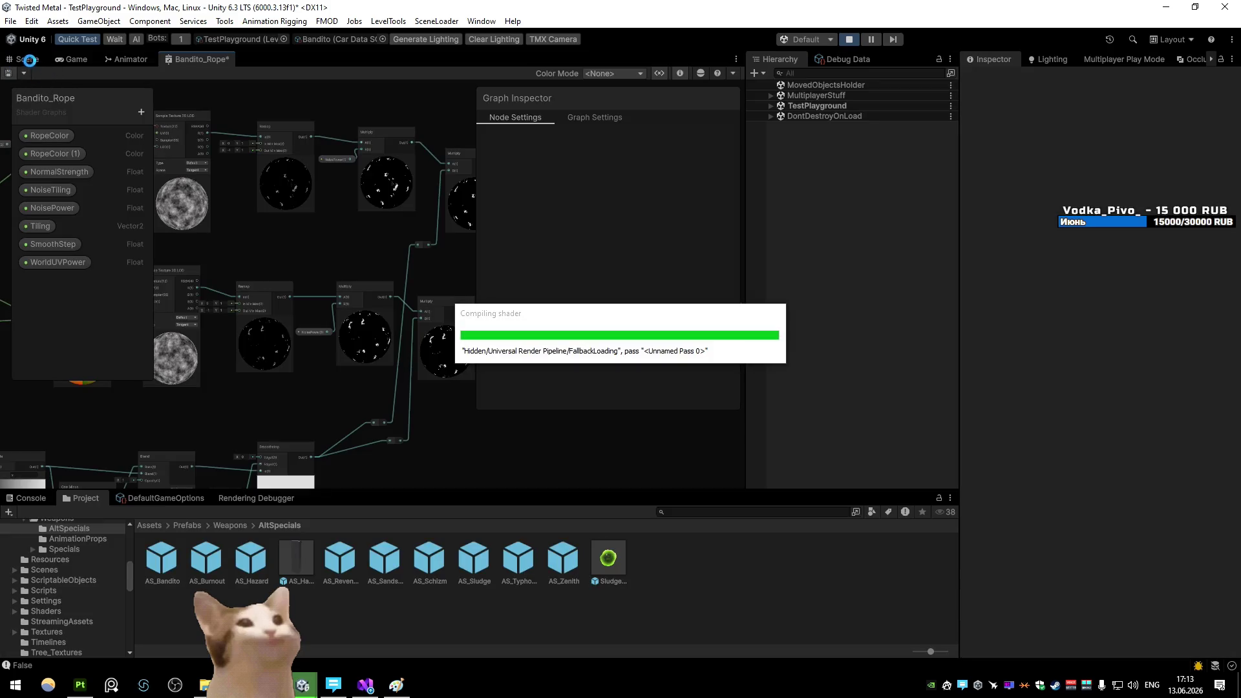
pyautogui.click(75, 60)
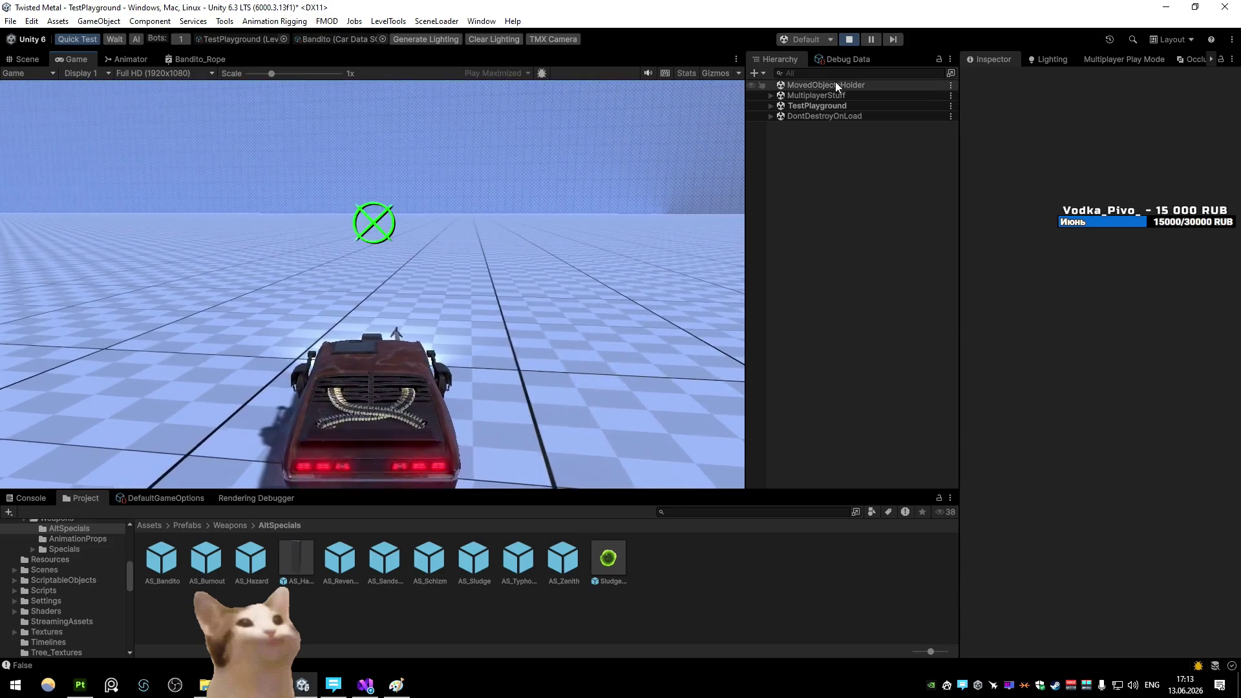
# Pause the game and browse to the Assets/Materials/Cars/Bandito folder
pyautogui.click(869, 40)
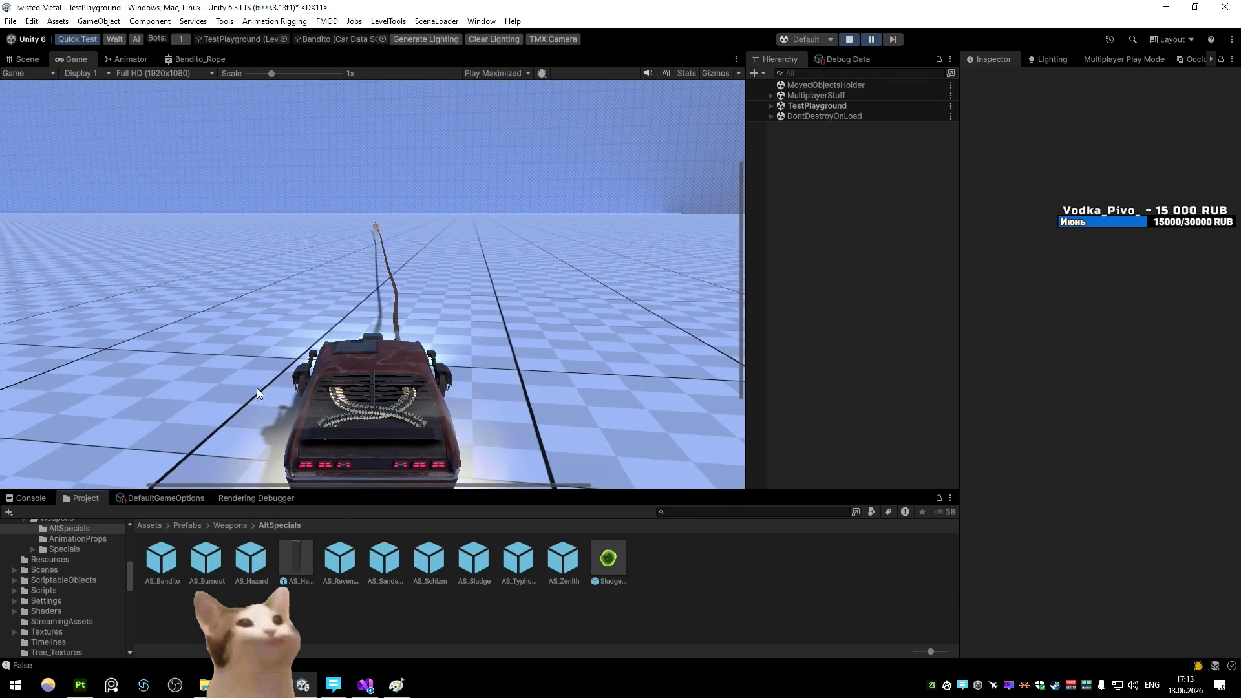
pyautogui.click(430, 610)
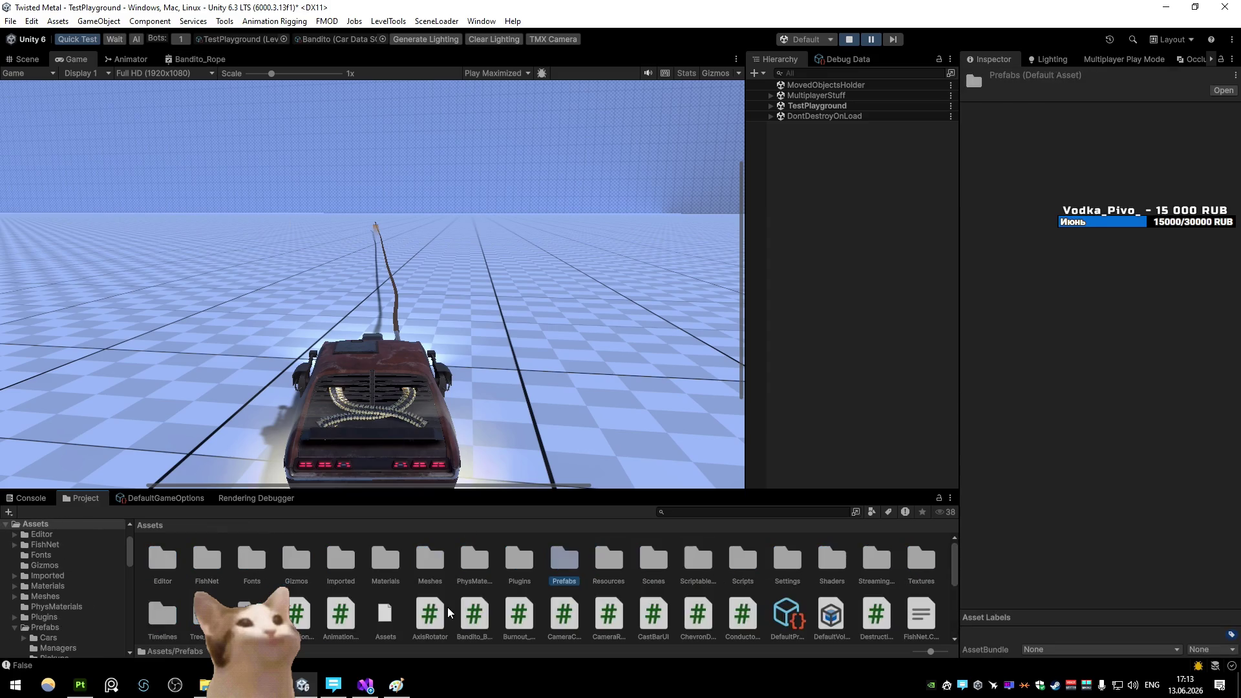
pyautogui.doubleClick(386, 559)
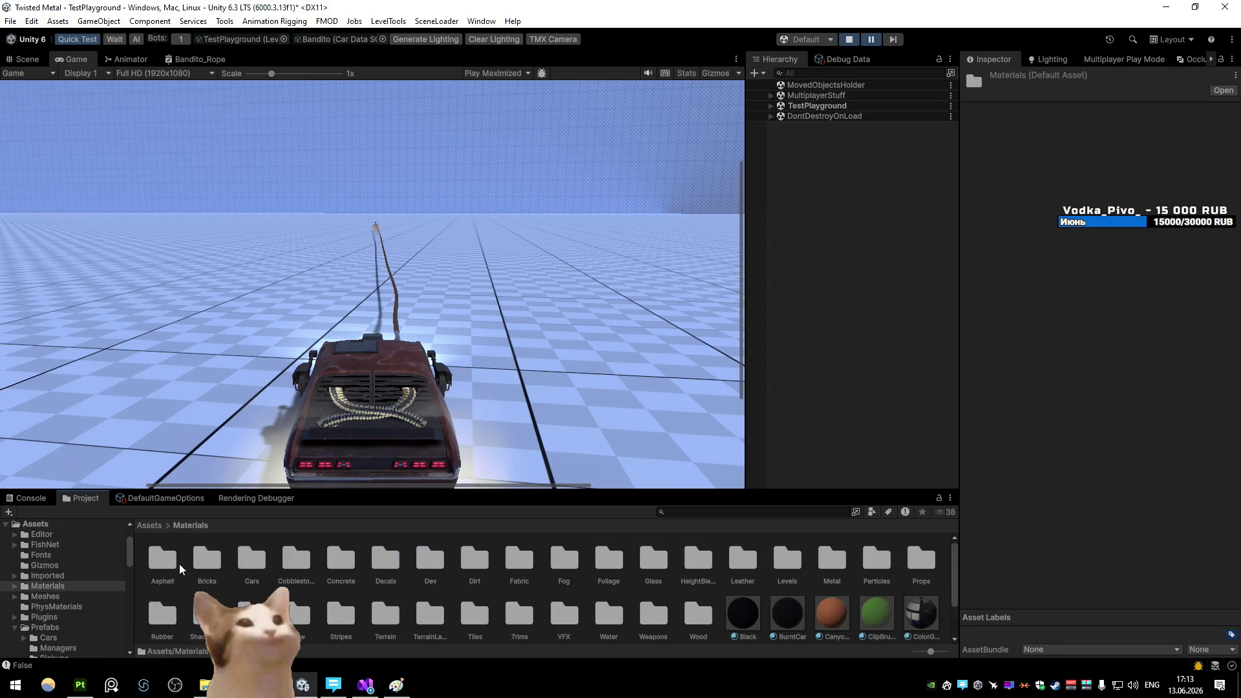
pyautogui.doubleClick(237, 561)
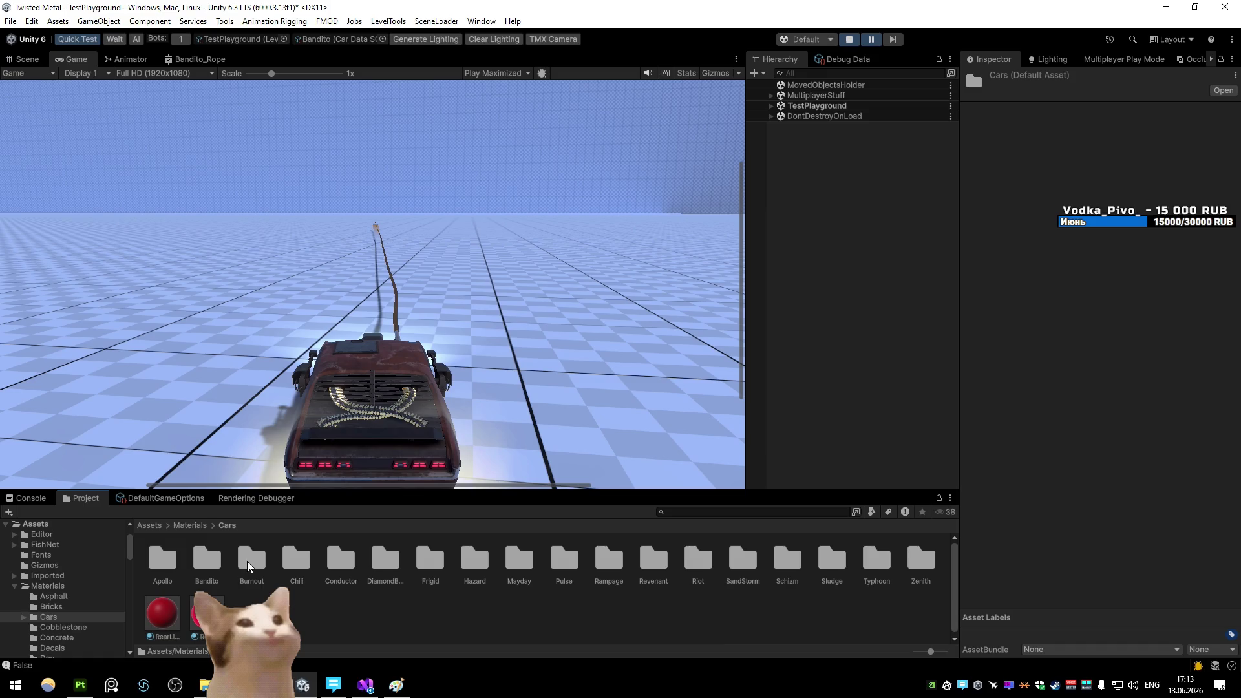
pyautogui.doubleClick(205, 564)
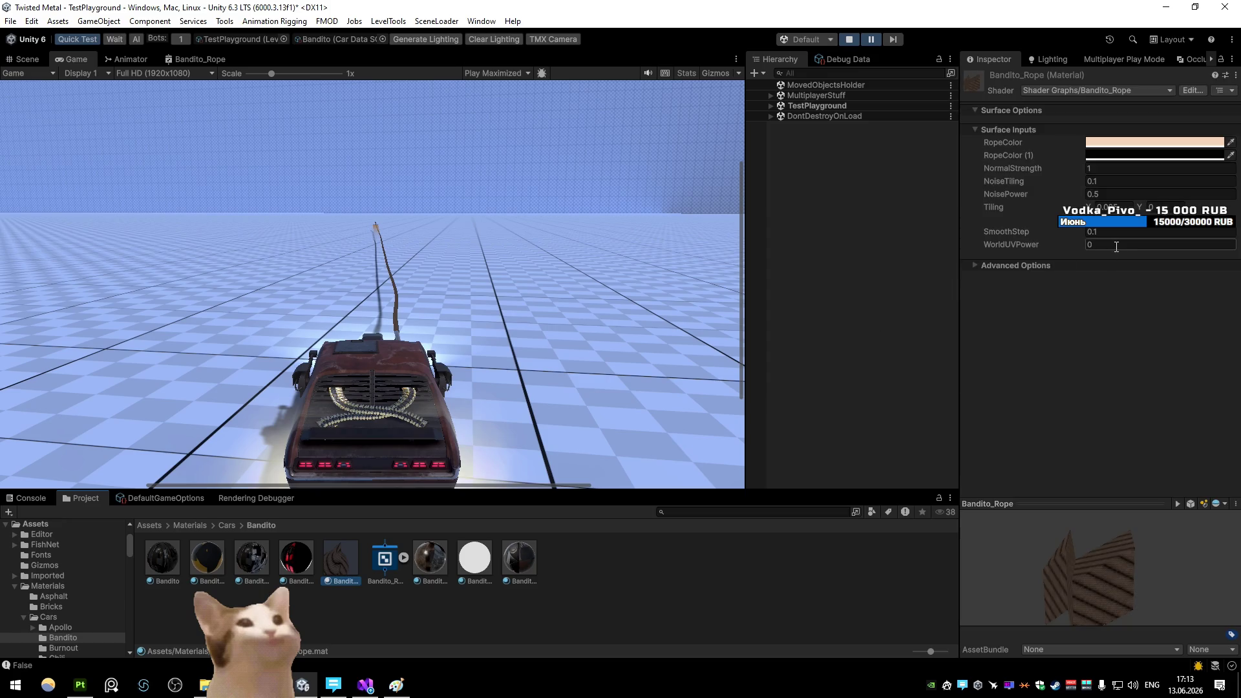
# Set Bandito_Rope's WorldUVPower to 0.005 and fire the harpoon three times to test
pyautogui.moveTo(1042, 245); pyautogui.dragTo(1006, 234)
pyautogui.write('0.01')
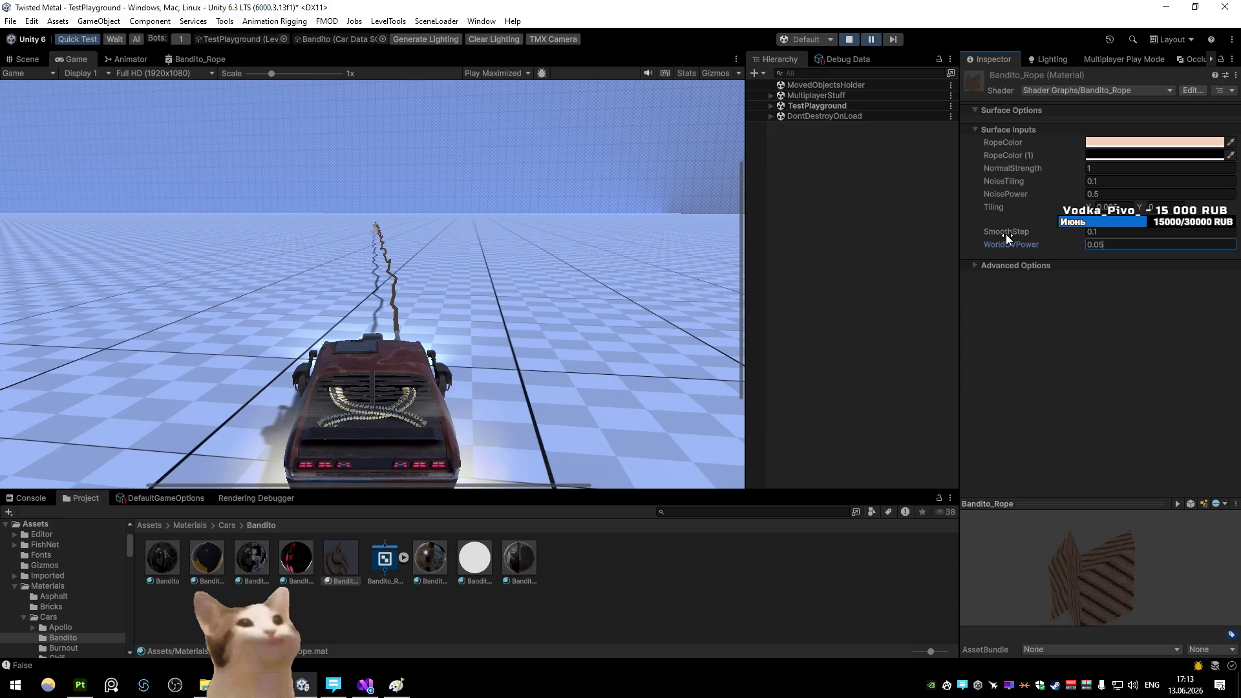
pyautogui.press('BackSpace')
pyautogui.write('05')
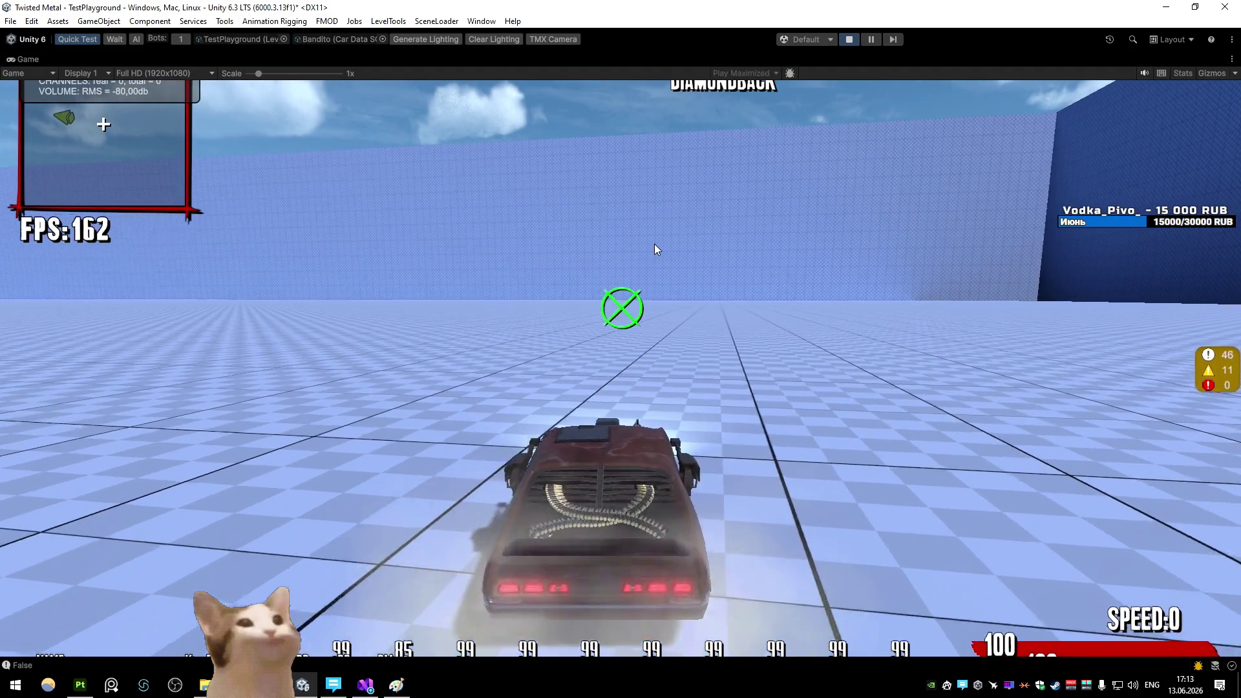
pyautogui.click(655, 245)
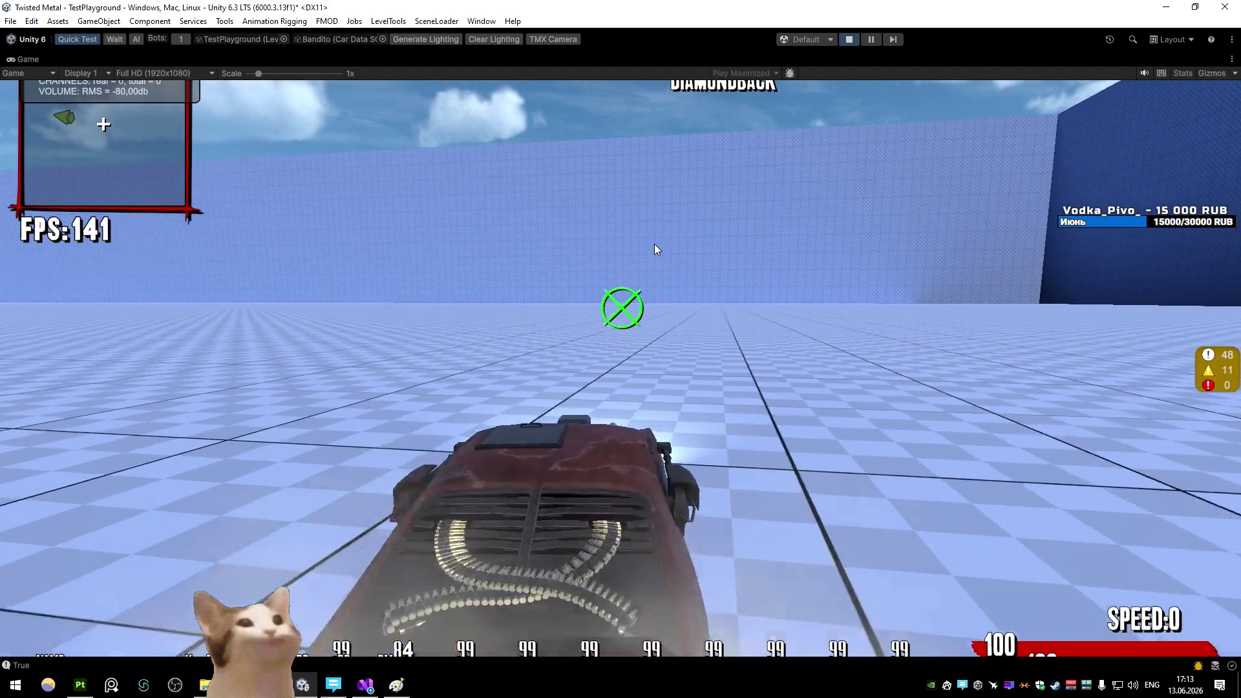
pyautogui.click(655, 250)
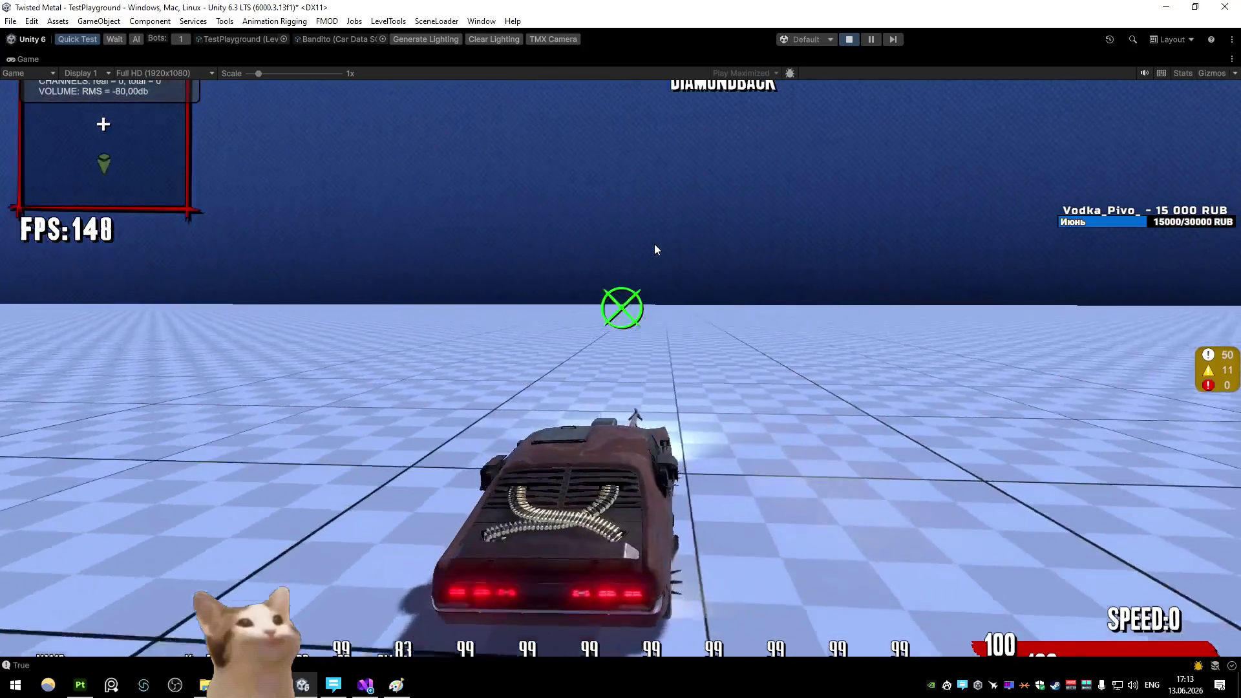
pyautogui.click(655, 246)
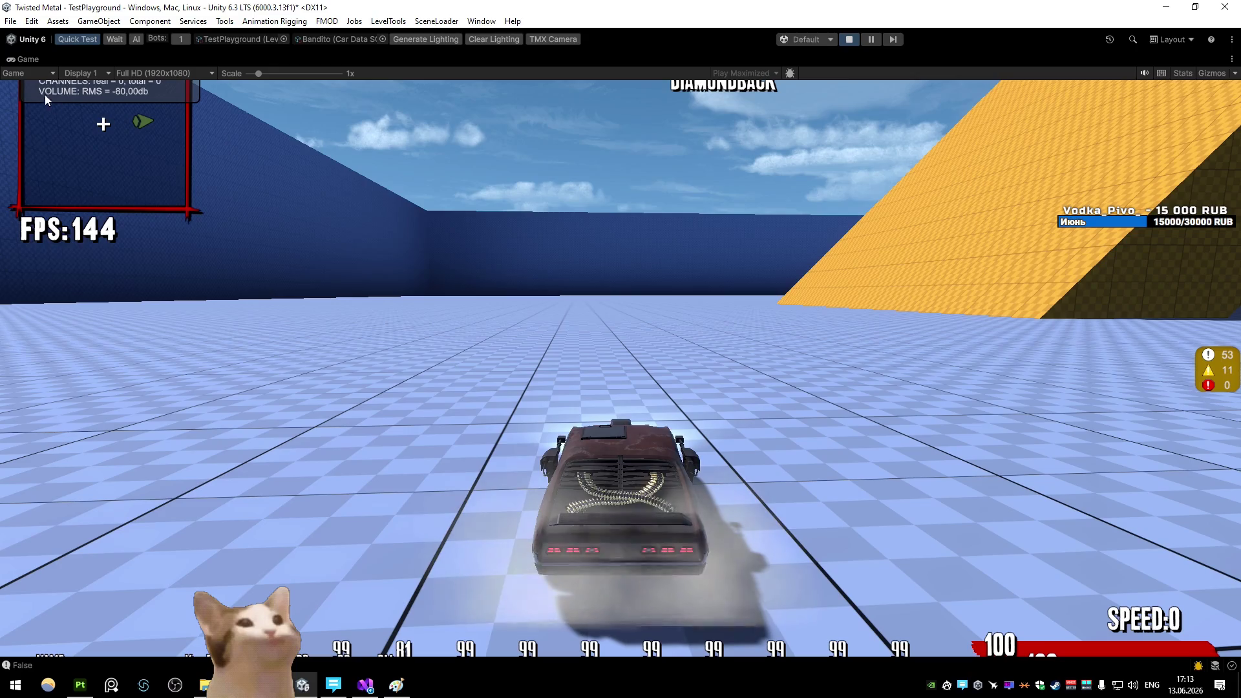
# Try WorldUVPower 0.001, settle back on 0.005, and pause the game
pyautogui.rightClick(25, 59)
pyautogui.click(64, 97)
pyautogui.click(1126, 244)
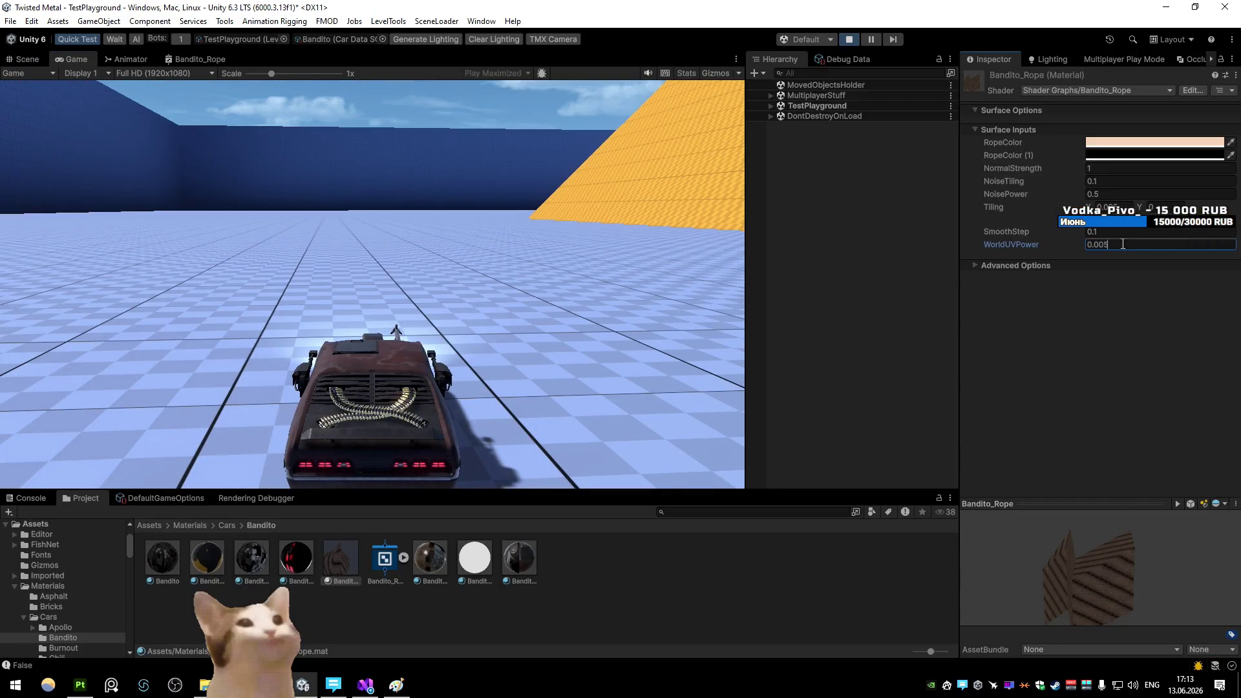
pyautogui.write('0.001')
pyautogui.click(534, 203)
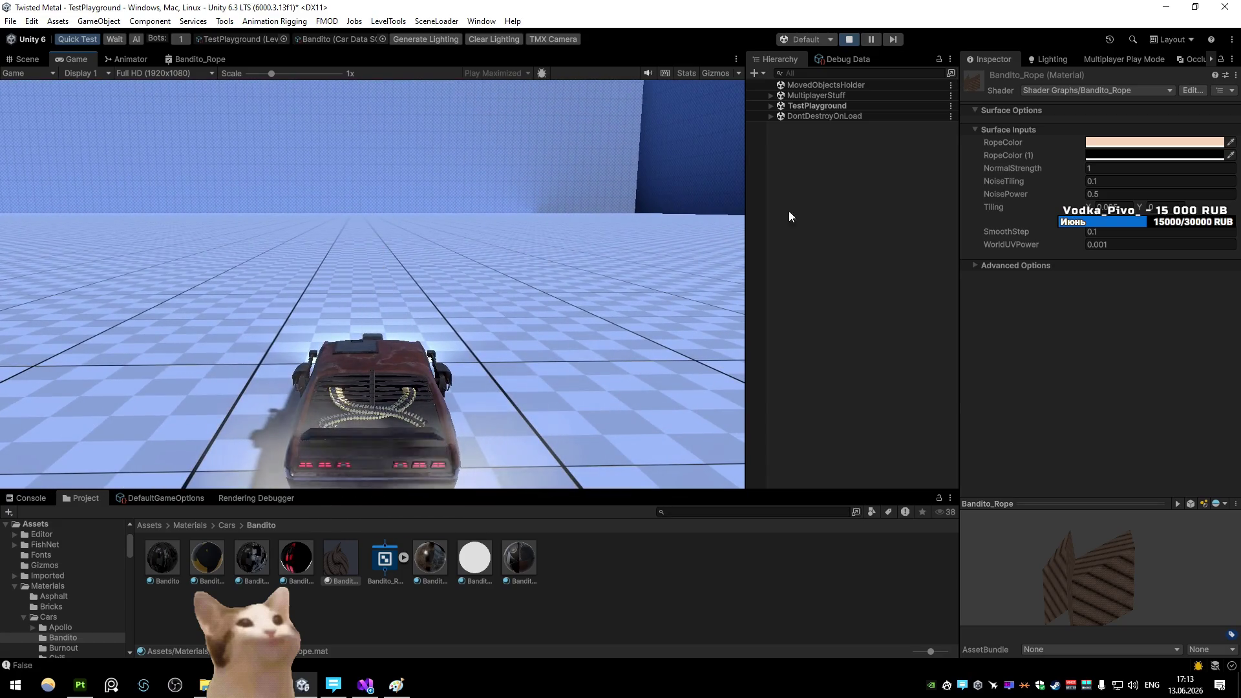
pyautogui.press('BackSpace')
pyautogui.write('5')
pyautogui.press('Return')
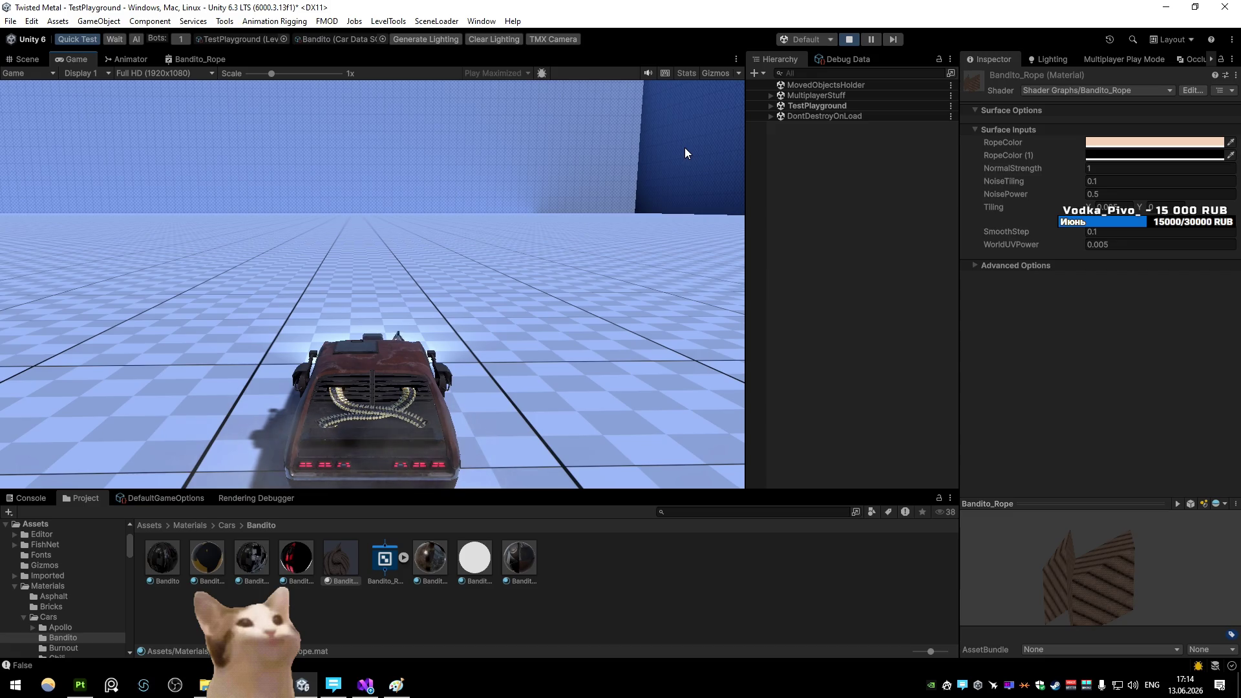
pyautogui.click(873, 40)
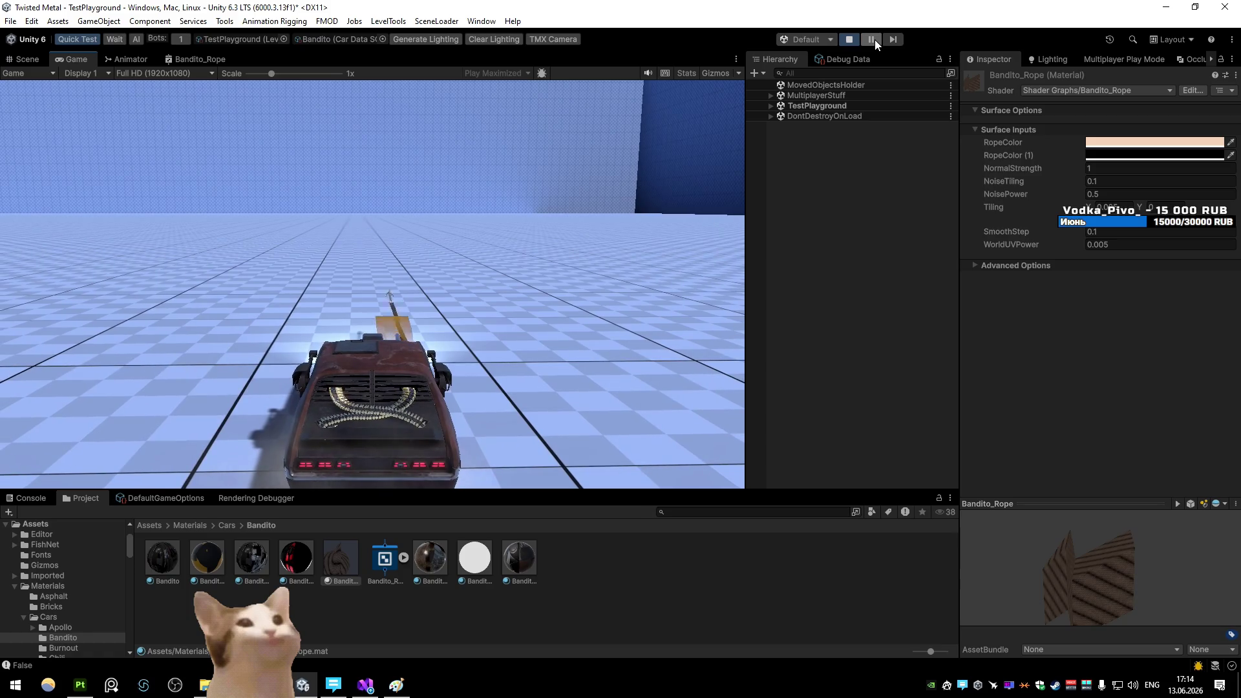
# Pause, lower the rope material's NoisePower to 0.25, and resume the game
pyautogui.click(875, 40)
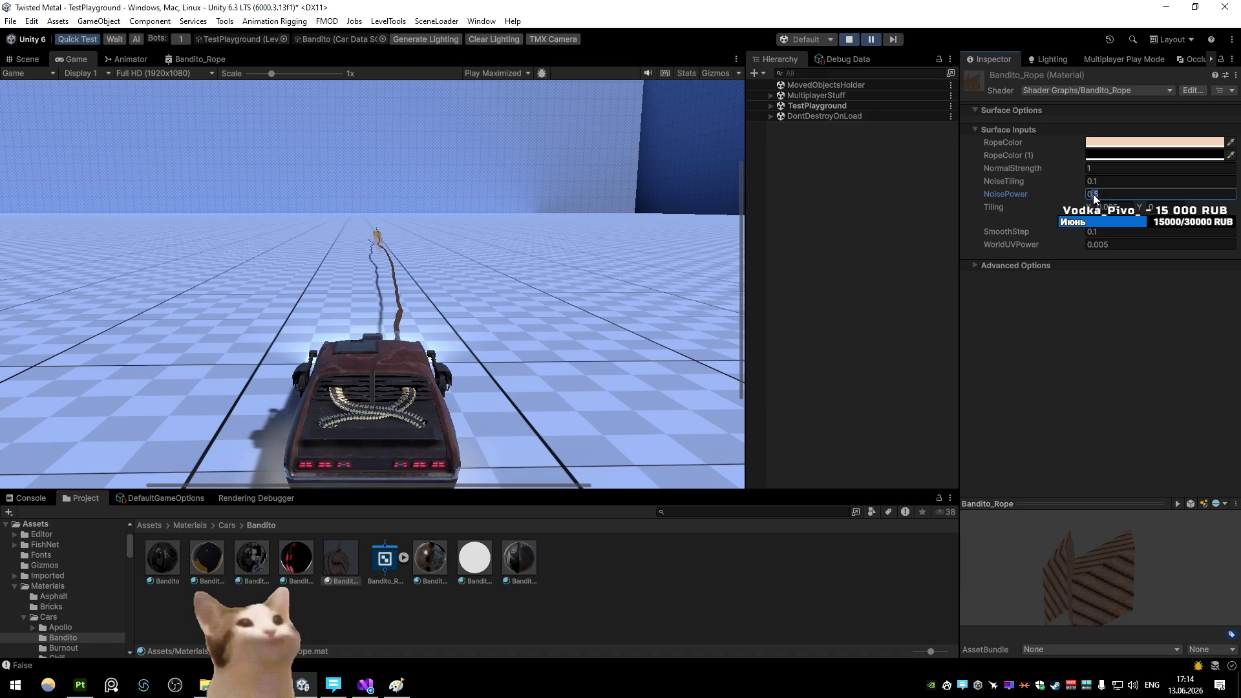
pyautogui.press('BackSpace')
pyautogui.write('1')
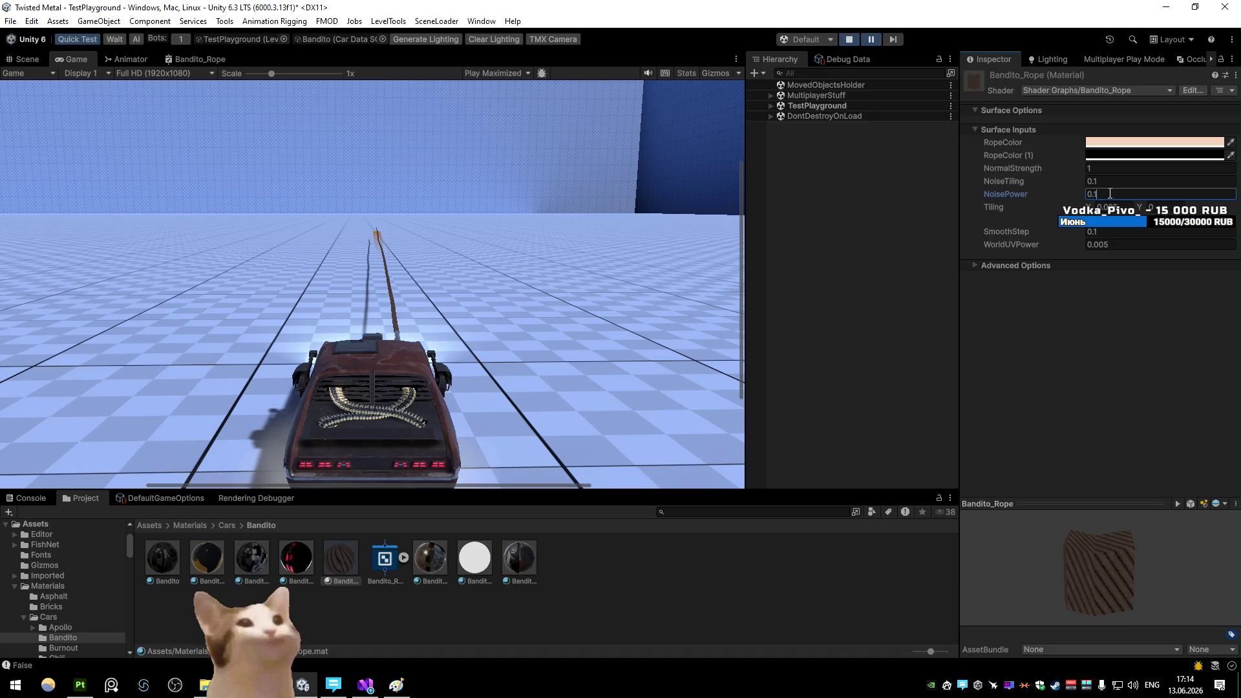
pyautogui.press('BackSpace')
pyautogui.write('25')
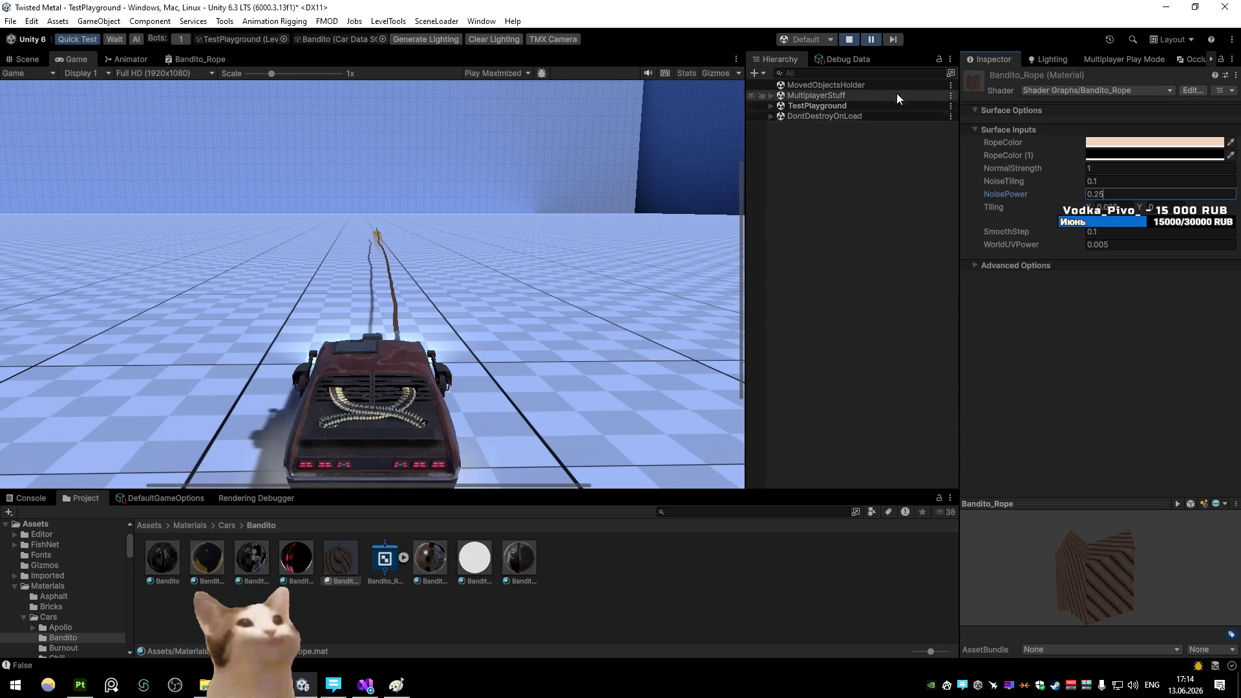
pyautogui.click(871, 40)
# Fire the harpoon repeatedly while driving forward, steering right and braking, then restore the layout
pyautogui.click(799, 187)
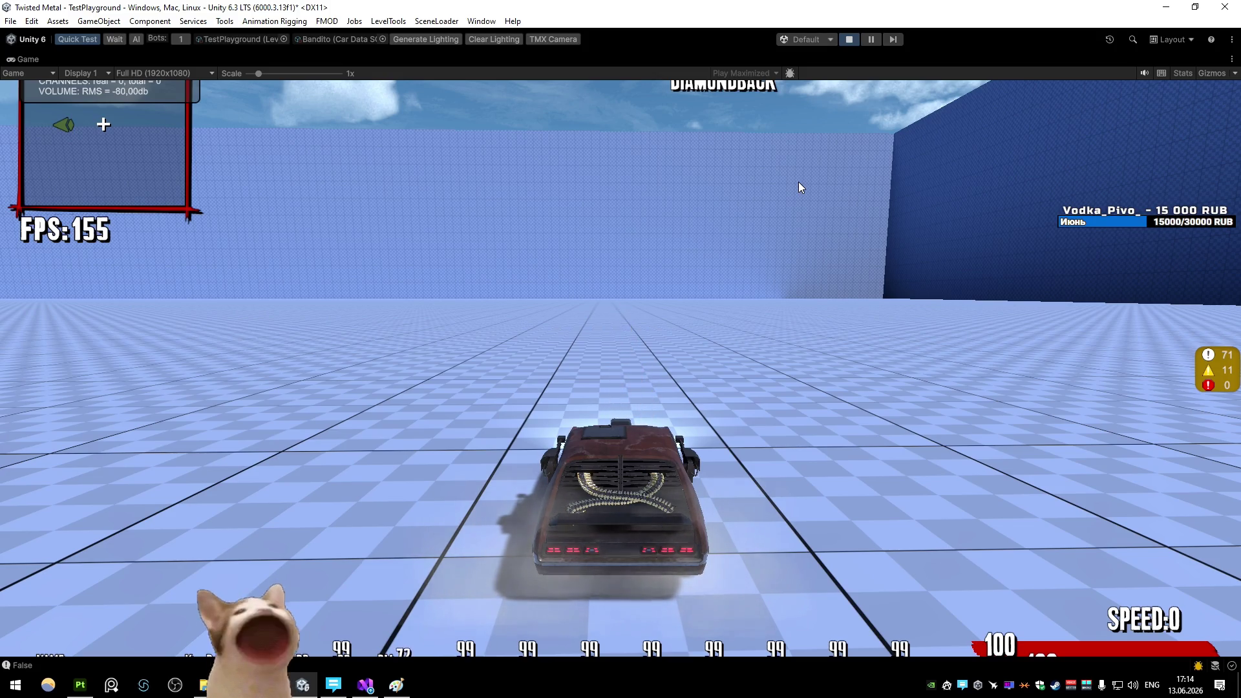
pyautogui.click(799, 183)
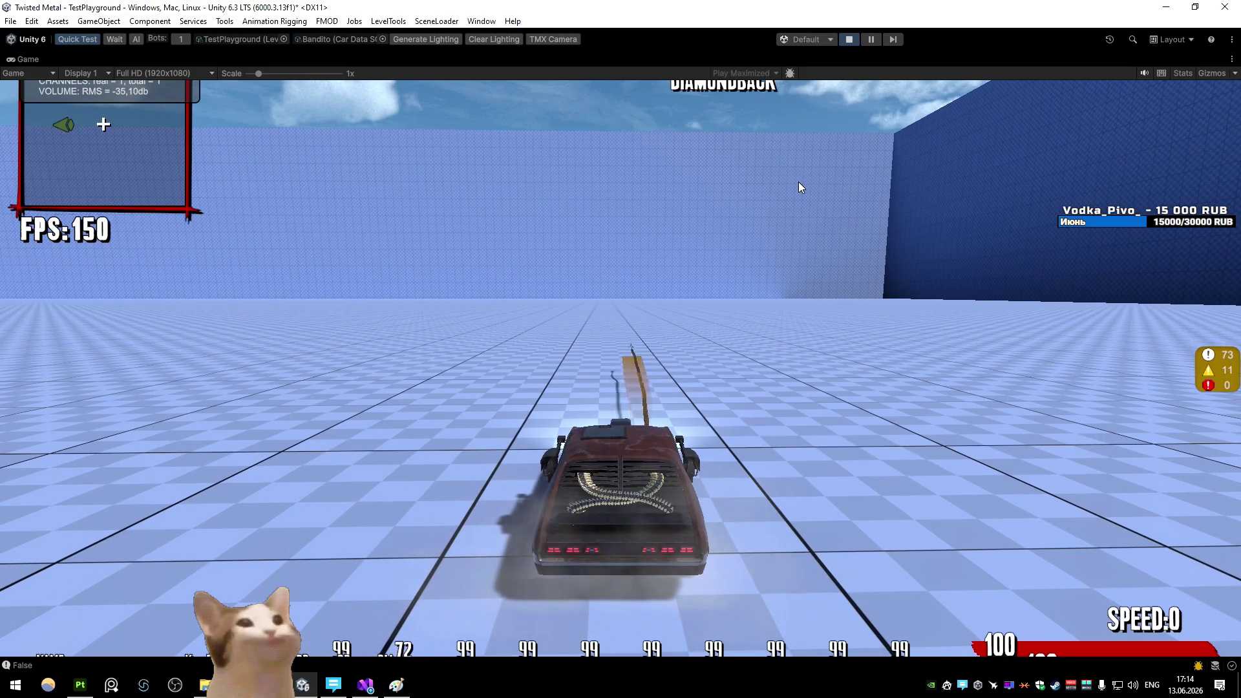
pyautogui.press('w')
pyautogui.press('d')
pyautogui.press('space')
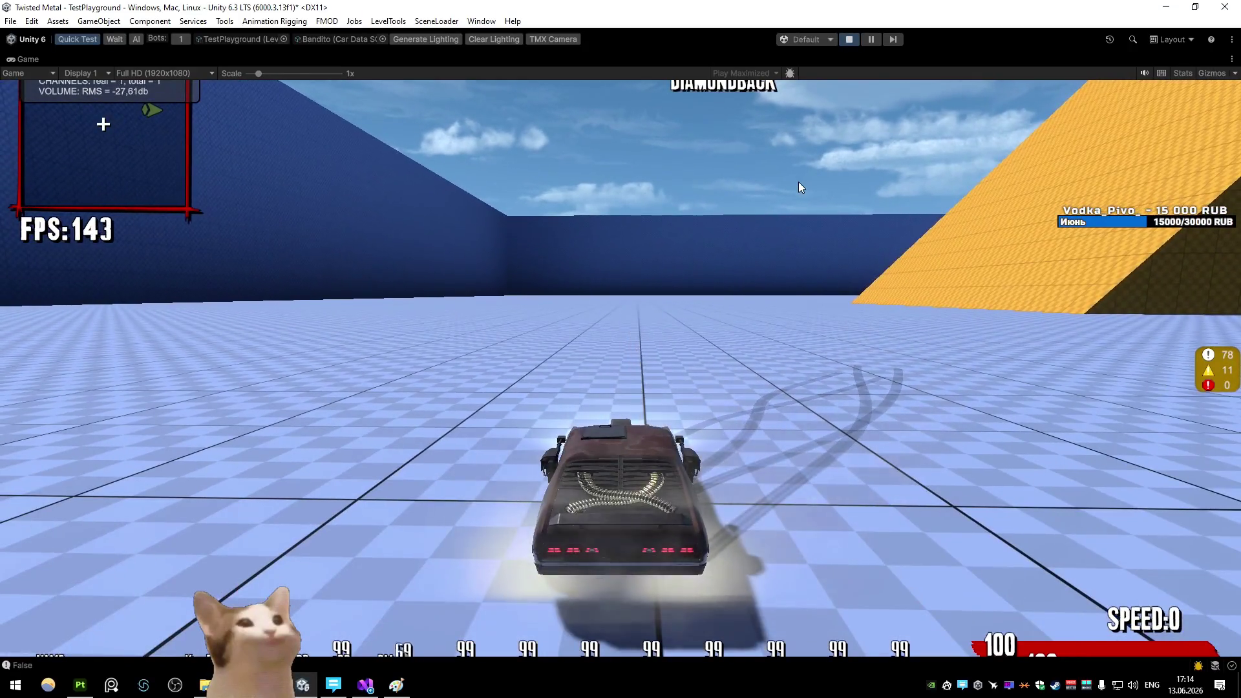
pyautogui.click(799, 187)
pyautogui.rightClick(23, 59)
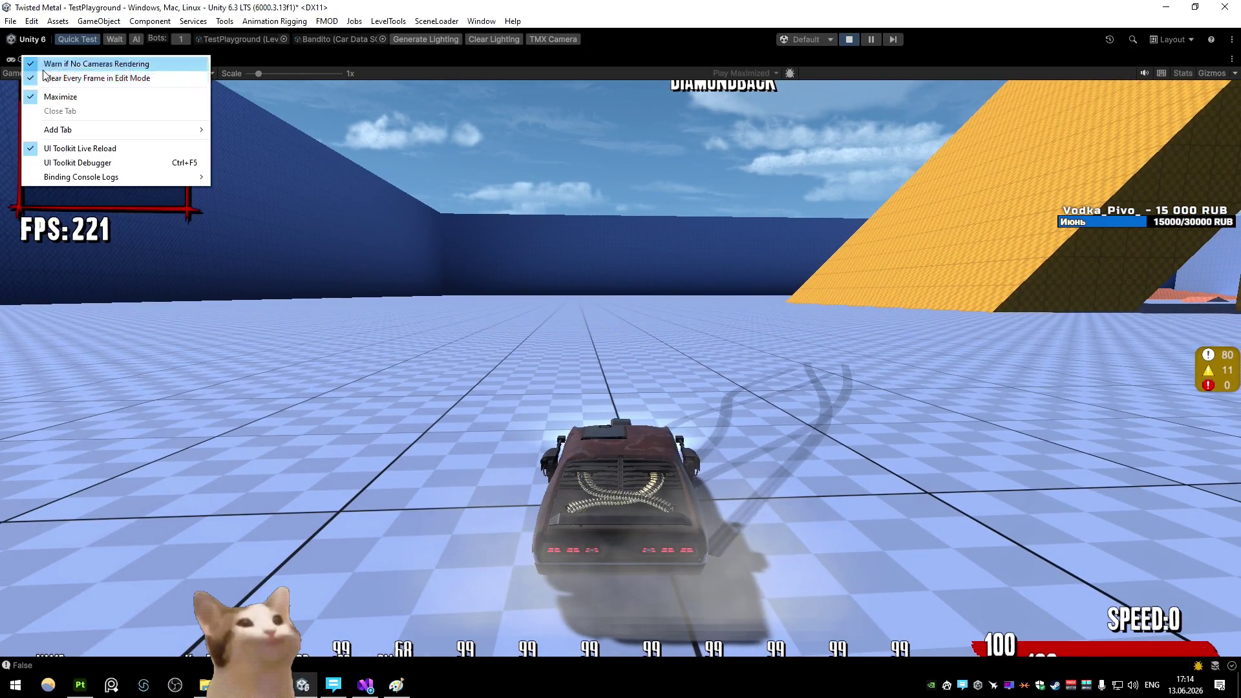
pyautogui.click(125, 103)
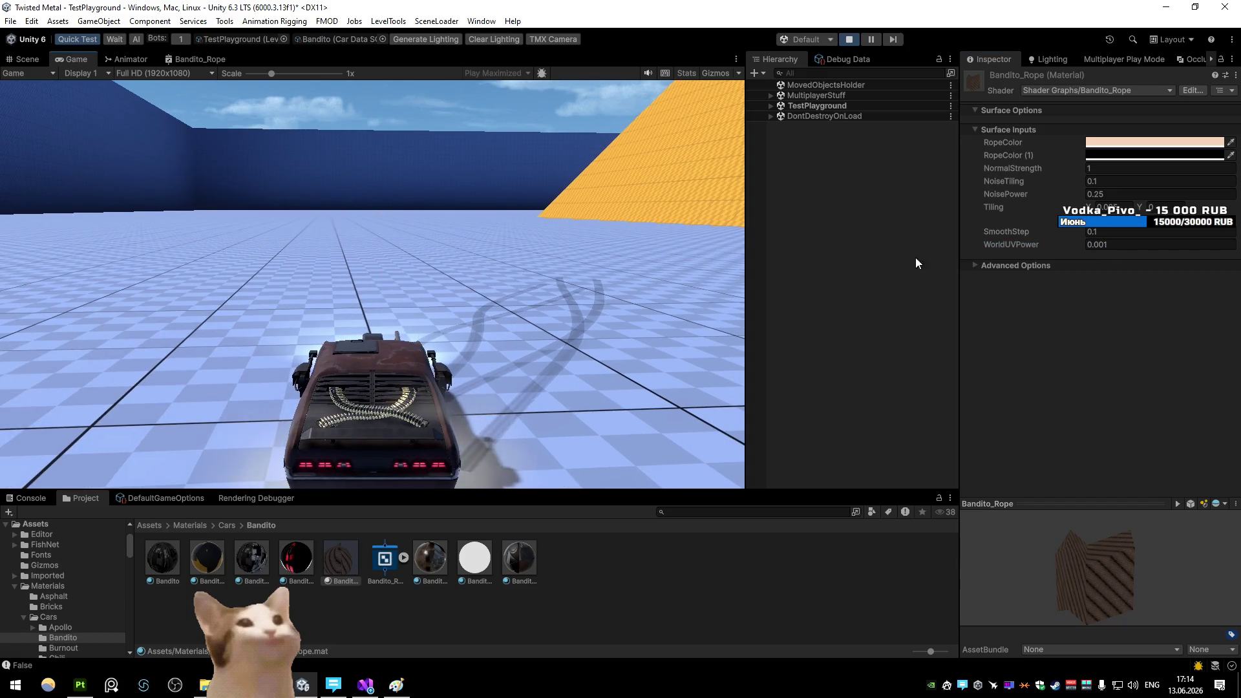
# Set WorldUVPower back to 0.005 and open the Bandito_Rope shader graph full-size
pyautogui.click(1107, 244)
pyautogui.write('0.005')
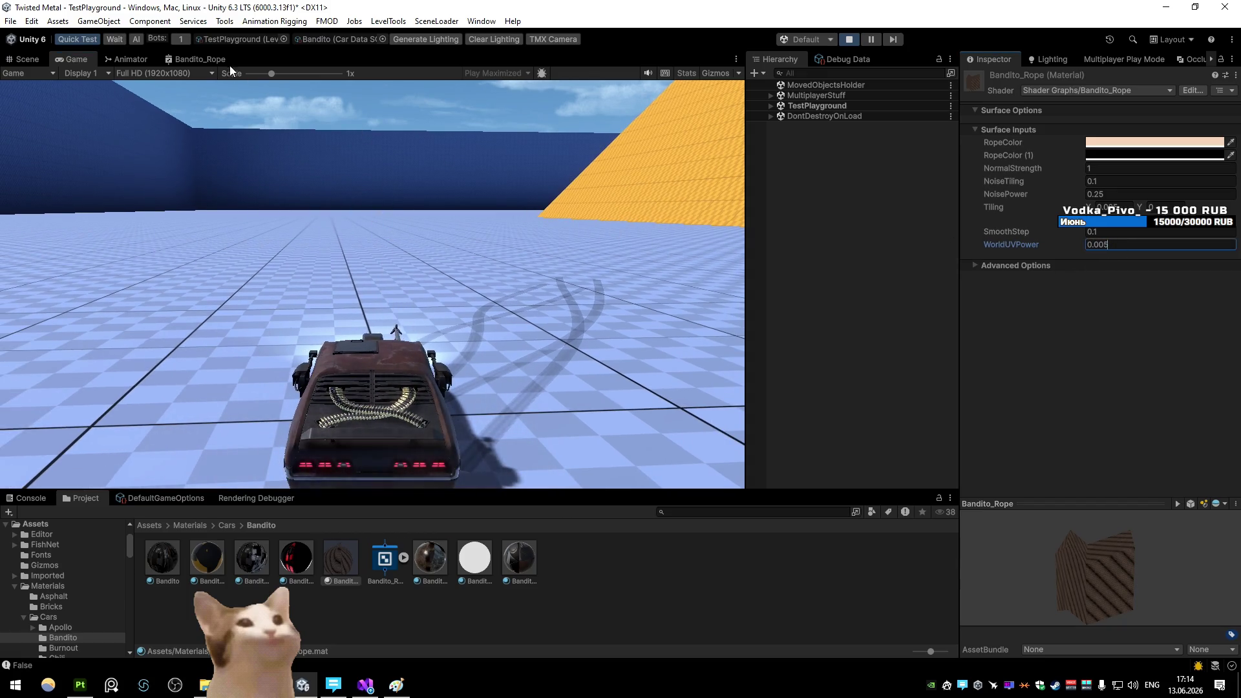
pyautogui.doubleClick(220, 60)
pyautogui.scroll(3, 404, 291)
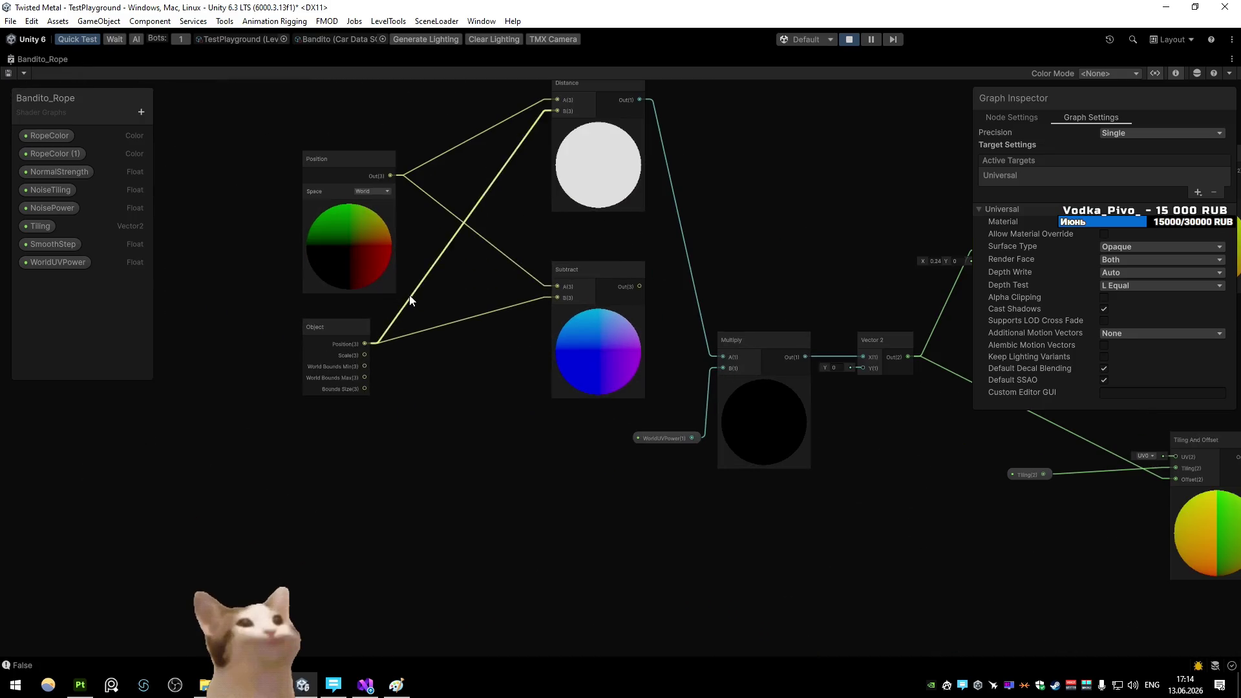
pyautogui.moveTo(415, 280); pyautogui.dragTo(365, 336)
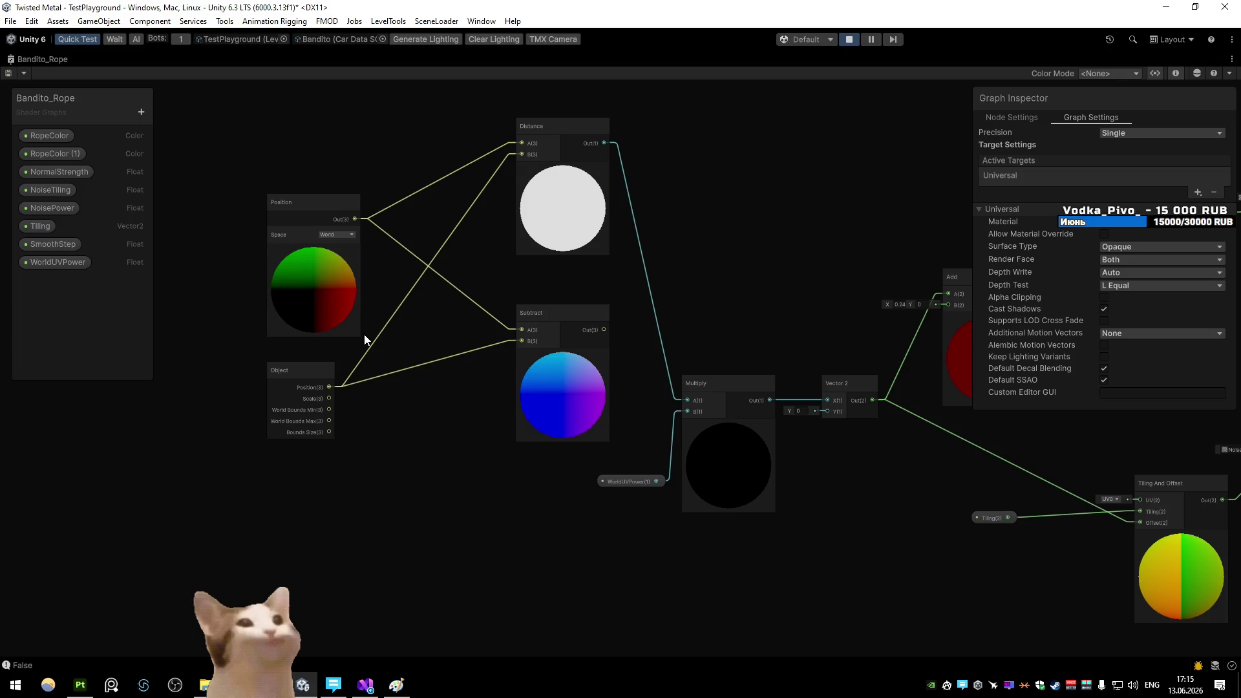
# Shift the left node group further left, making room around the Position node
pyautogui.moveTo(538, 329)
pyautogui.mouseDown()
pyautogui.moveTo(245, 282)
pyautogui.moveTo(272, 297)
pyautogui.moveTo(563, 328)
pyautogui.mouseUp()
pyautogui.scroll(-2, 428, 308)
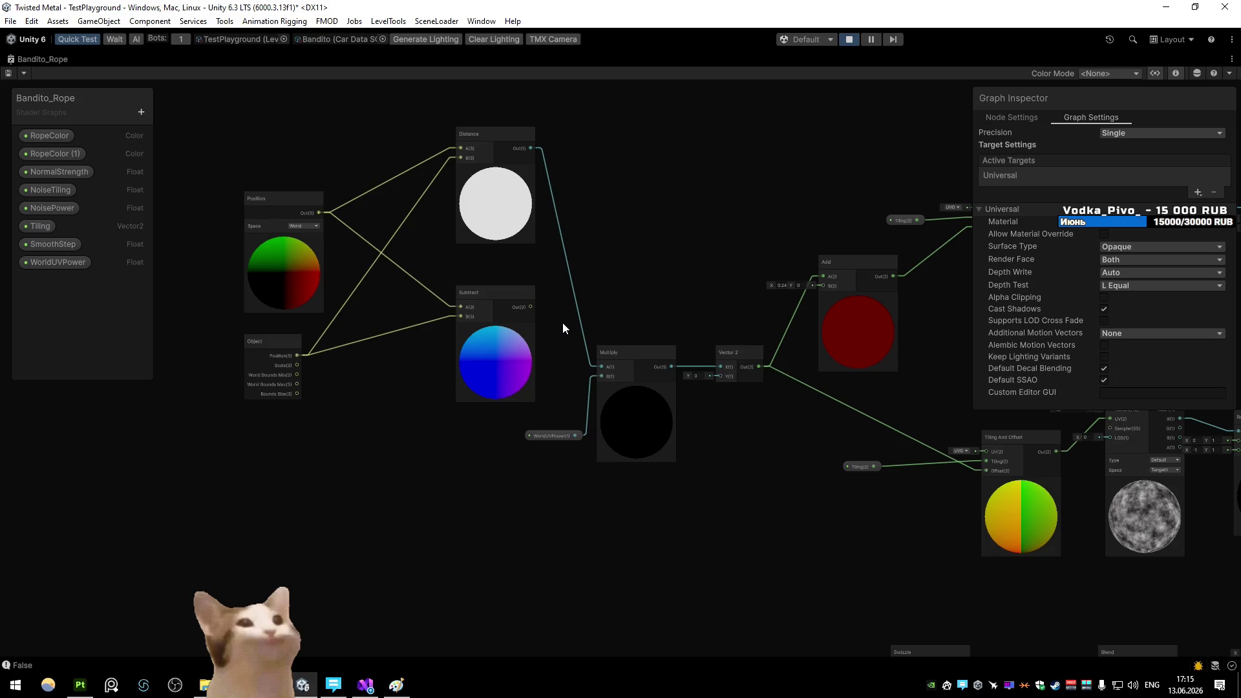
pyautogui.scroll(-3, 560, 324)
pyautogui.moveTo(313, 187)
pyautogui.mouseDown()
pyautogui.moveTo(603, 391)
pyautogui.moveTo(481, 448)
pyautogui.mouseUp()
pyautogui.scroll(3, 498, 325)
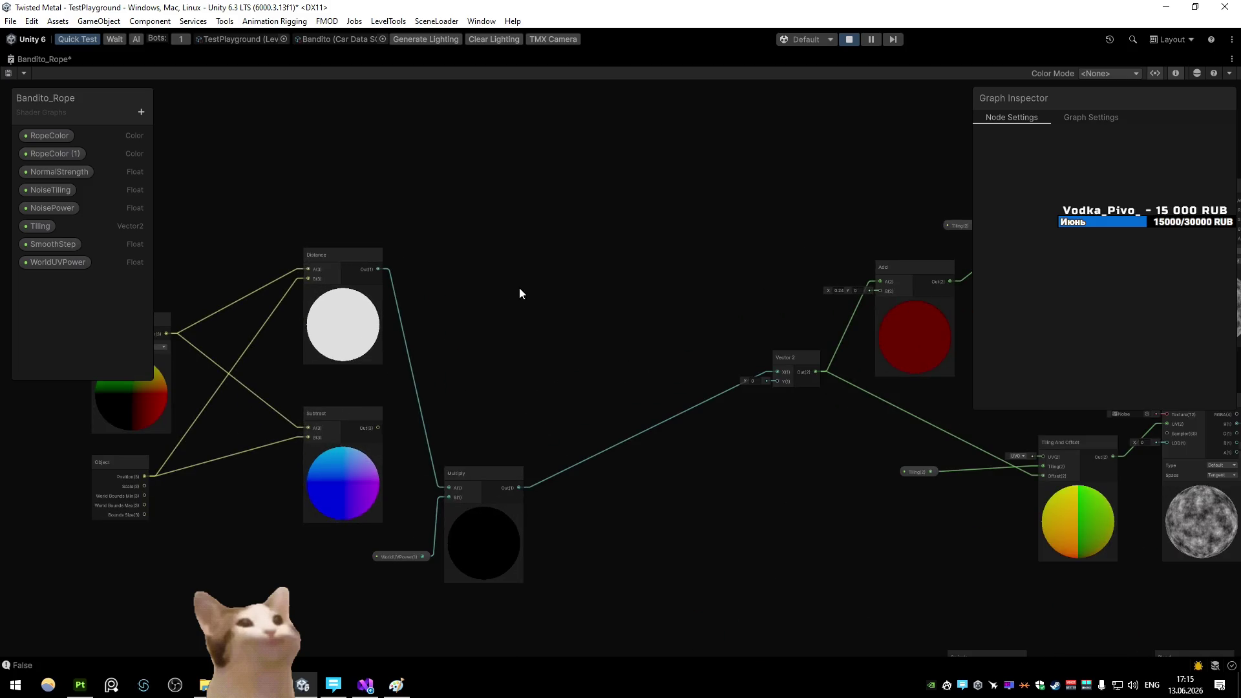
pyautogui.moveTo(621, 304); pyautogui.dragTo(756, 304)
# Duplicate the Position node and add a Swizzle node from its output, editing the mask
pyautogui.click(280, 335)
pyautogui.hotkey('ctrl', 'd')
pyautogui.moveTo(314, 363)
pyautogui.mouseDown()
pyautogui.moveTo(746, 280)
pyautogui.moveTo(502, 247)
pyautogui.moveTo(529, 271)
pyautogui.moveTo(456, 279)
pyautogui.moveTo(408, 221)
pyautogui.moveTo(455, 242)
pyautogui.mouseUp()
pyautogui.write('sw')
pyautogui.click(498, 293)
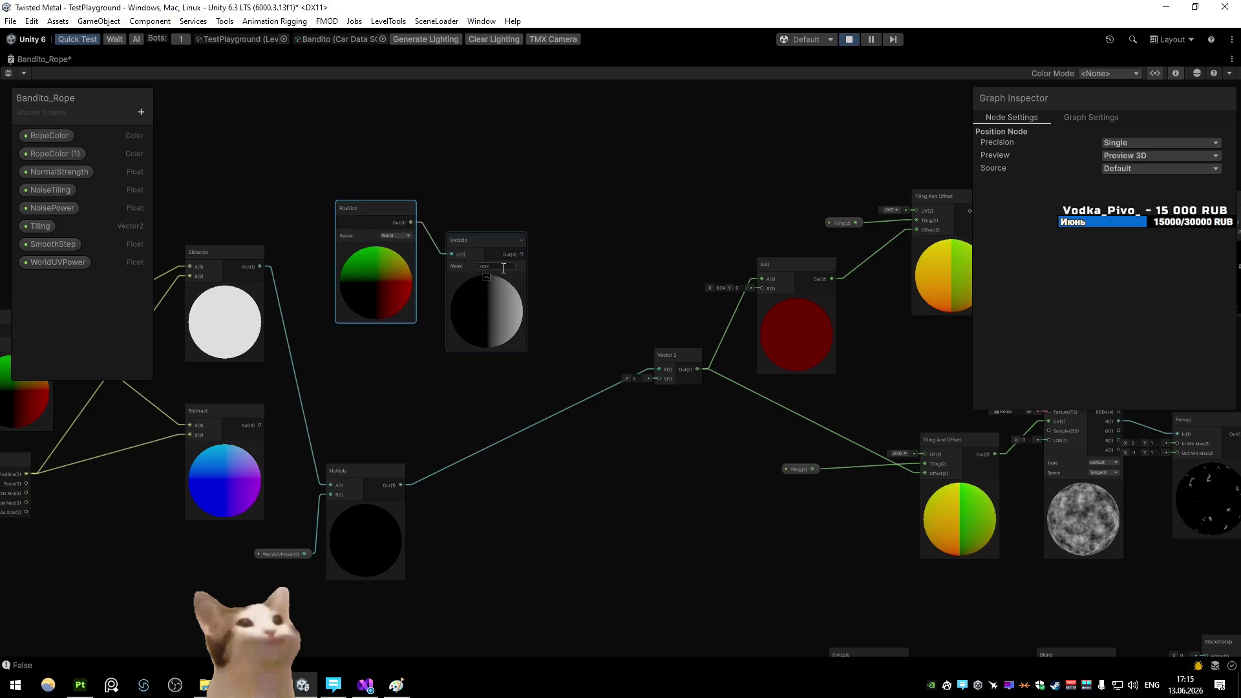
pyautogui.moveTo(569, 299); pyautogui.dragTo(493, 281)
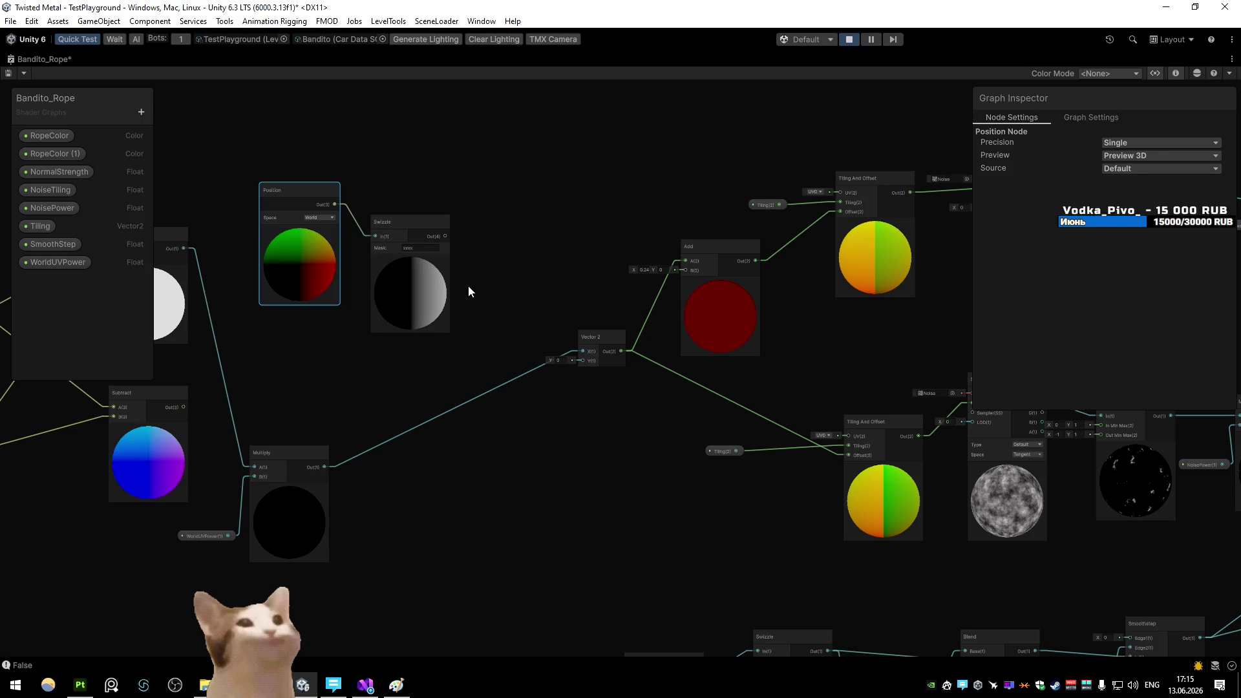
pyautogui.click(429, 250)
# Set Position to Object space, connect Swizzle to Vector 2's X, and fire the harpoon to test
pyautogui.click(319, 218)
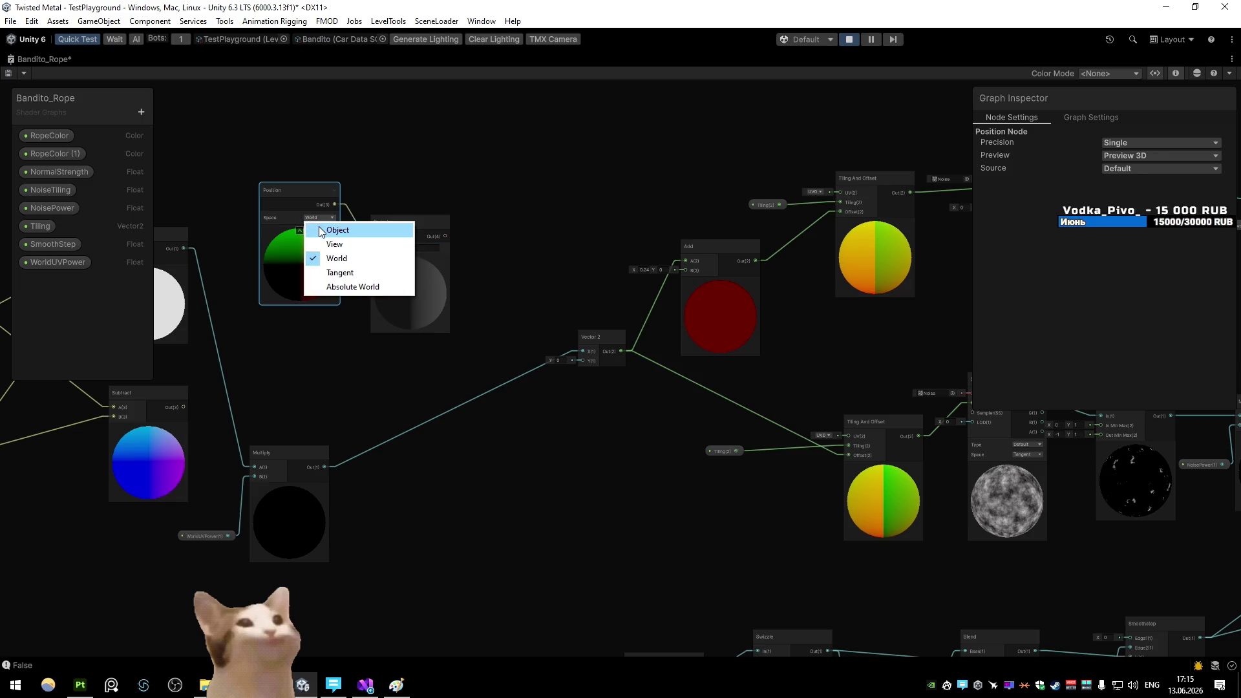
pyautogui.click(327, 231)
pyautogui.click(447, 252)
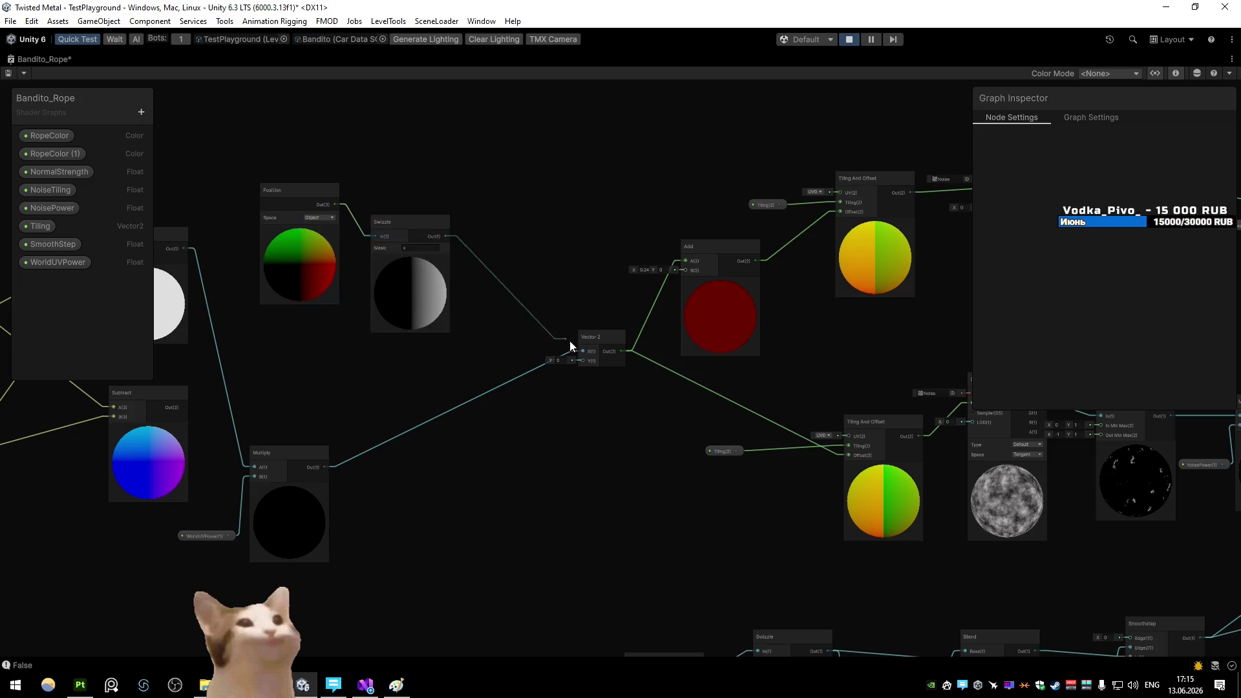
pyautogui.moveTo(571, 347); pyautogui.dragTo(582, 352)
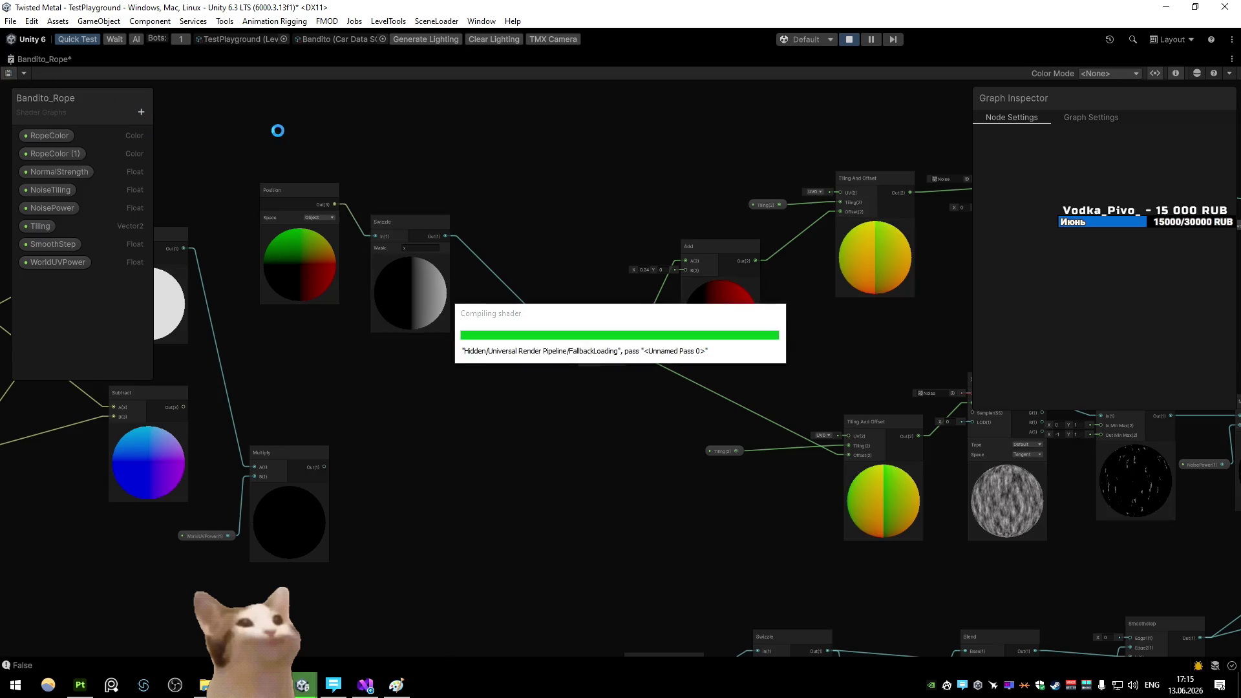
pyautogui.hotkey('shift', 'space')
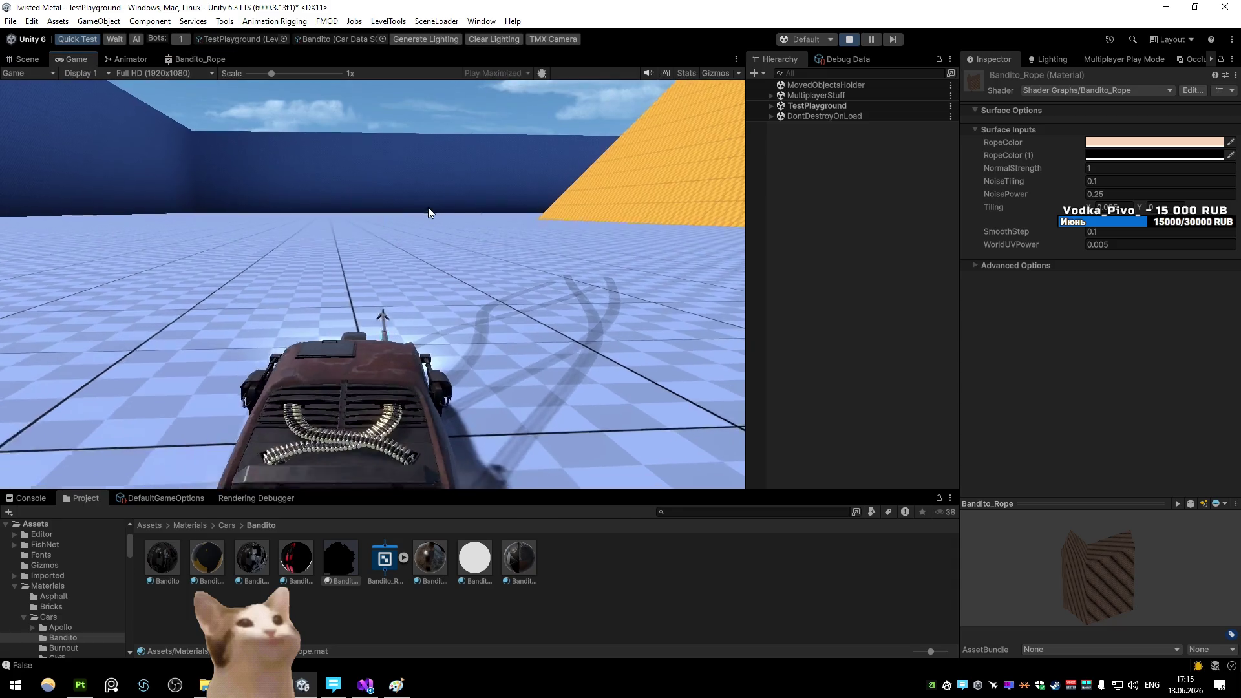
pyautogui.click(428, 207)
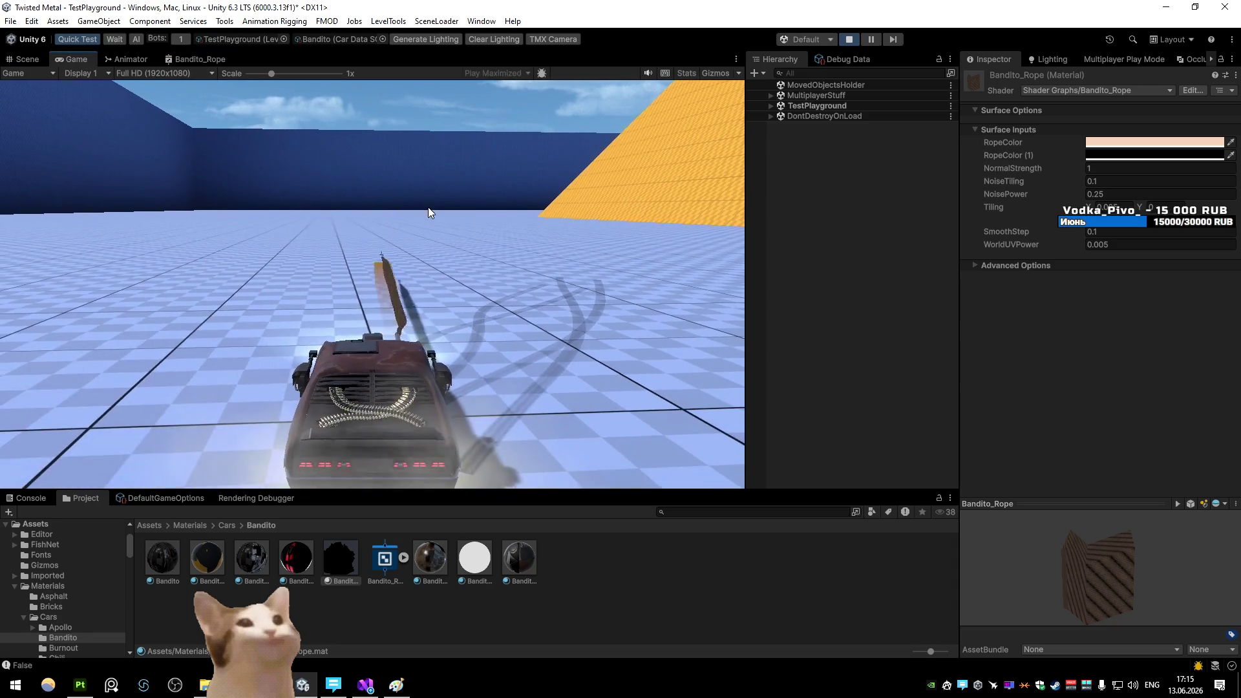
# Fire the rope, then switch the graph's Position node to World space and save the shader
pyautogui.rightClick(428, 208)
pyautogui.click(429, 210)
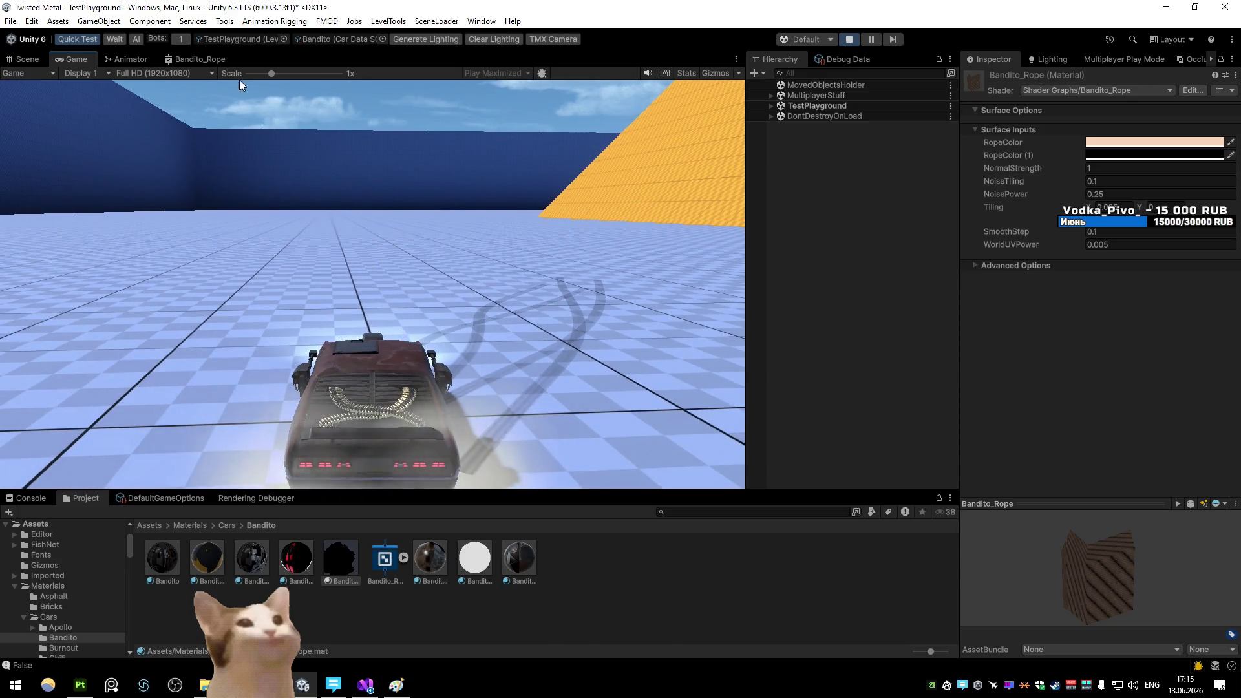
pyautogui.click(199, 59)
pyautogui.hotkey('shift', 'space')
pyautogui.click(319, 217)
pyautogui.click(328, 239)
pyautogui.click(319, 218)
pyautogui.click(337, 258)
pyautogui.hotkey('ctrl', 's')
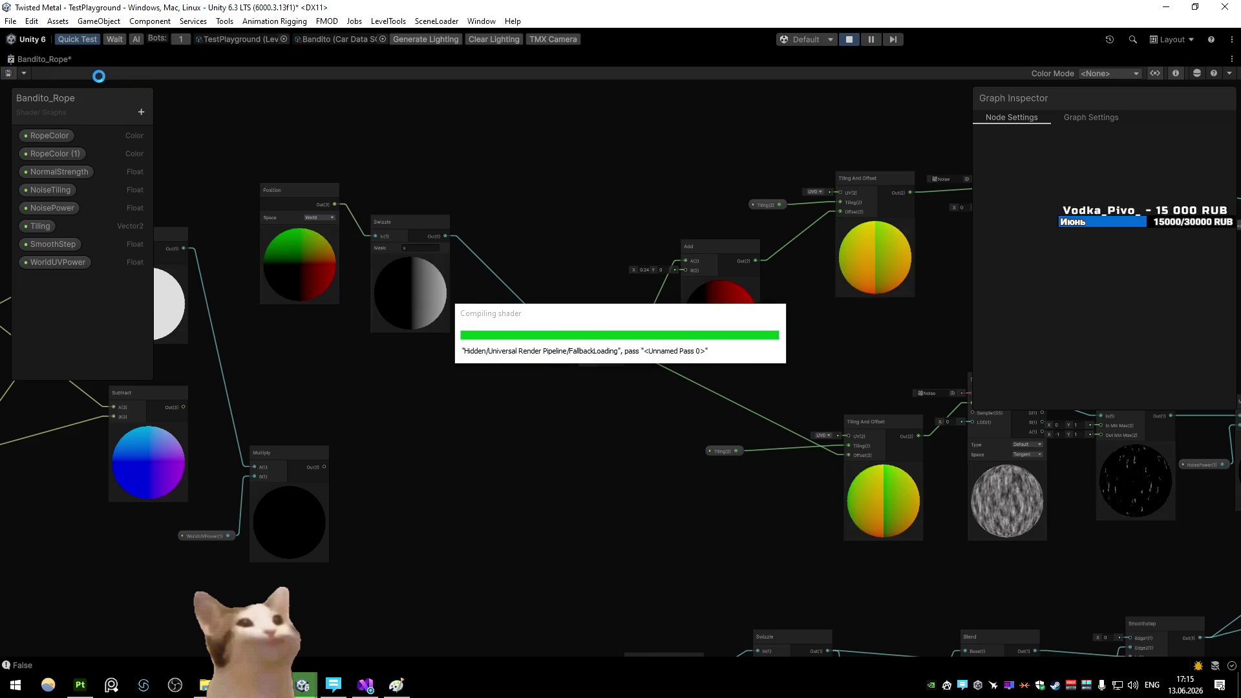
pyautogui.hotkey('shift', 'space')
# Fire the rope twice in the game, set WorldUVPower to 0.001, and reopen the shader graph maximized
pyautogui.click(68, 60)
pyautogui.click(361, 168)
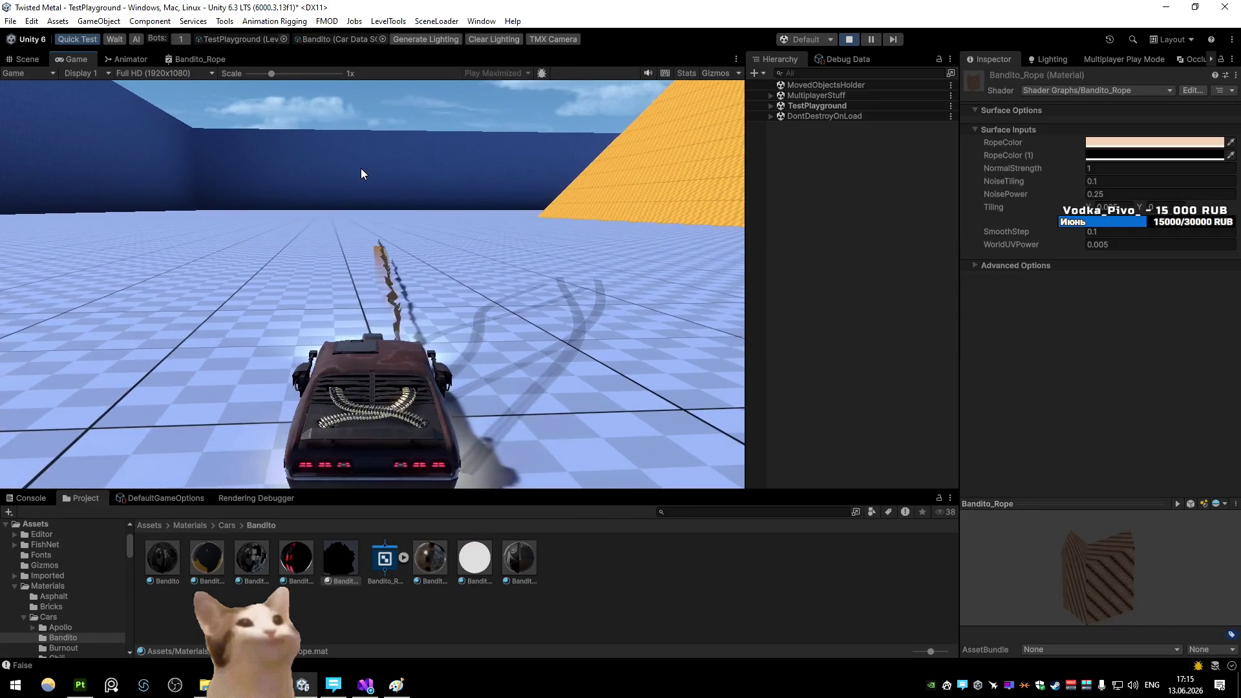
pyautogui.click(361, 168)
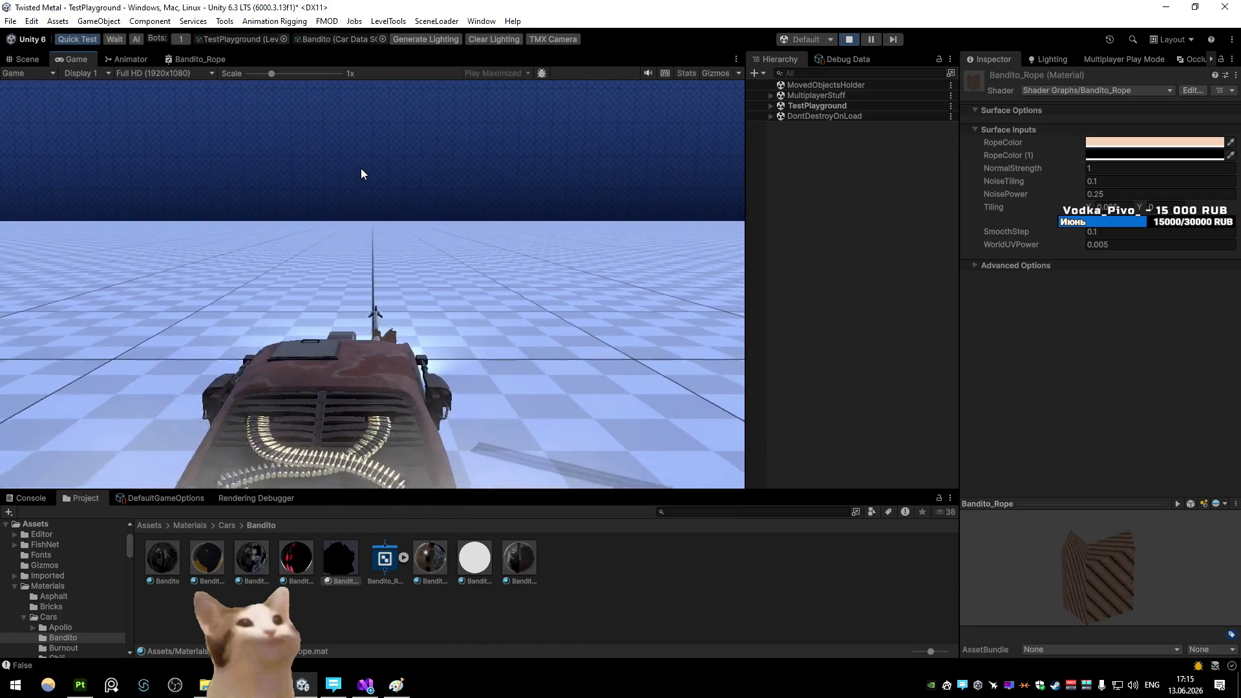
pyautogui.click(1103, 244)
pyautogui.write('0.001')
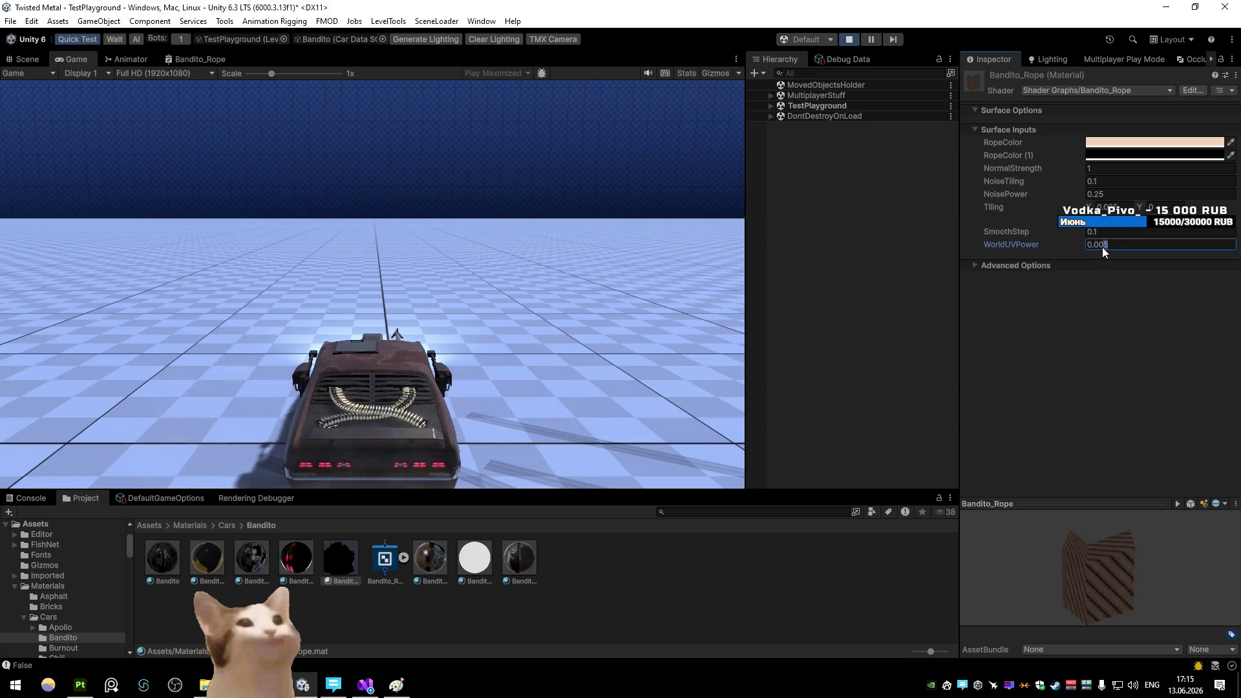
pyautogui.press('Return')
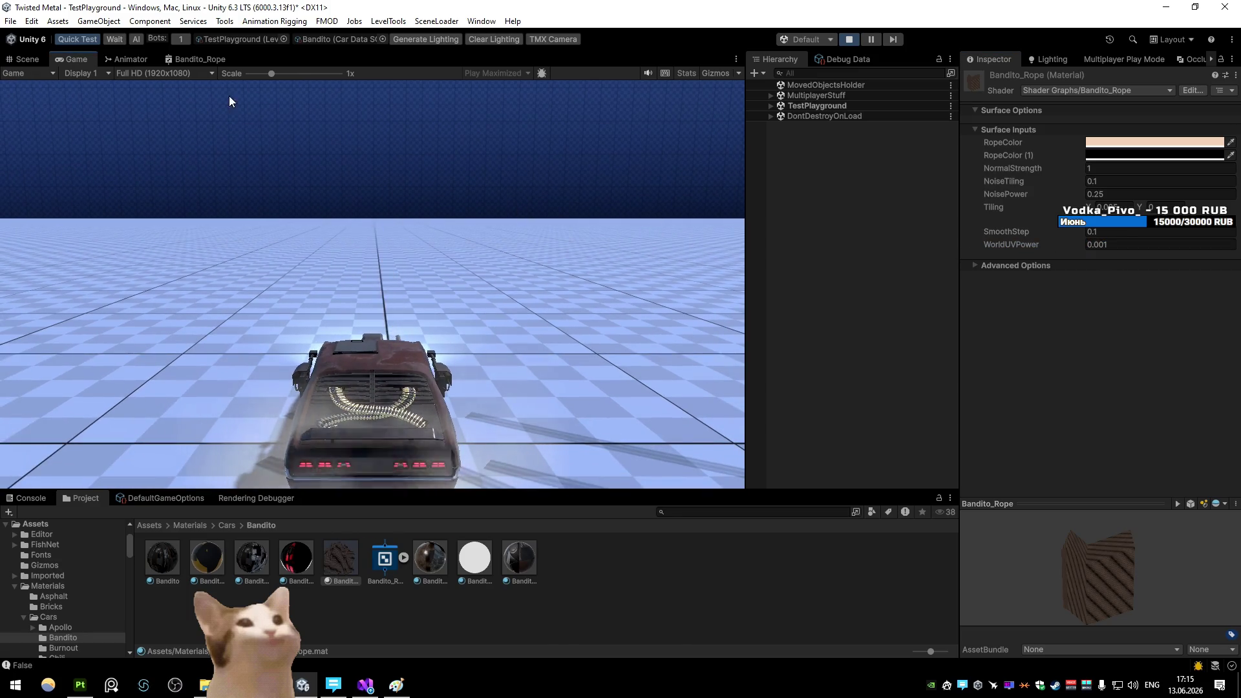
pyautogui.click(200, 59)
pyautogui.hotkey('shift', 'space')
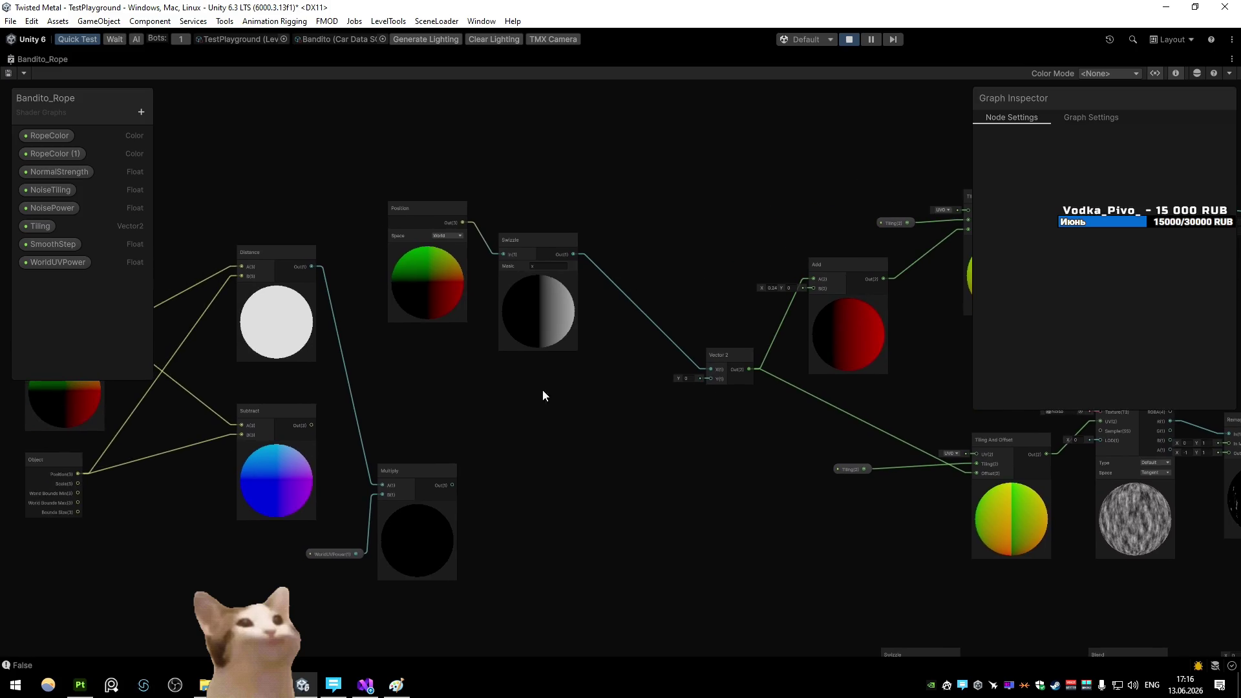
# Wire Multiply into Vector 2, delete the Position and Swizzle nodes, save, and return to the game
pyautogui.moveTo(455, 485); pyautogui.dragTo(711, 373)
pyautogui.moveTo(388, 188)
pyautogui.mouseDown()
pyautogui.moveTo(452, 233)
pyautogui.moveTo(604, 243)
pyautogui.mouseUp()
pyautogui.press('Delete')
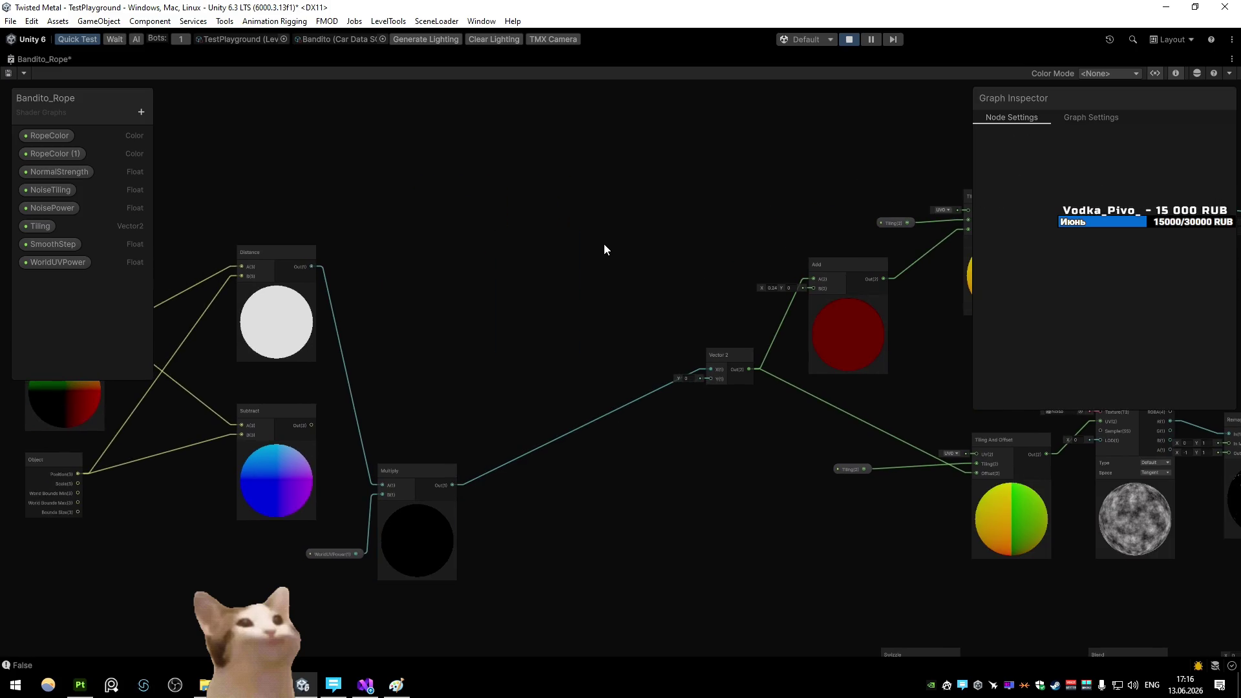
pyautogui.scroll(-3, 603, 245)
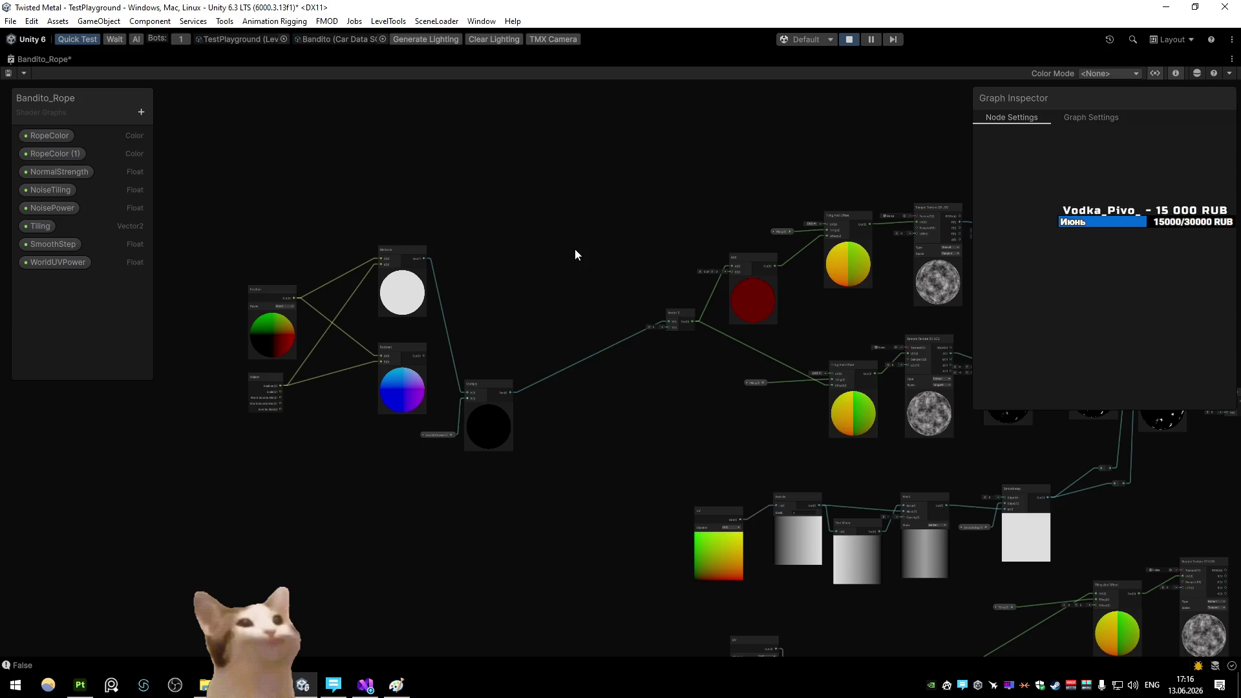
pyautogui.hotkey('ctrl', 's')
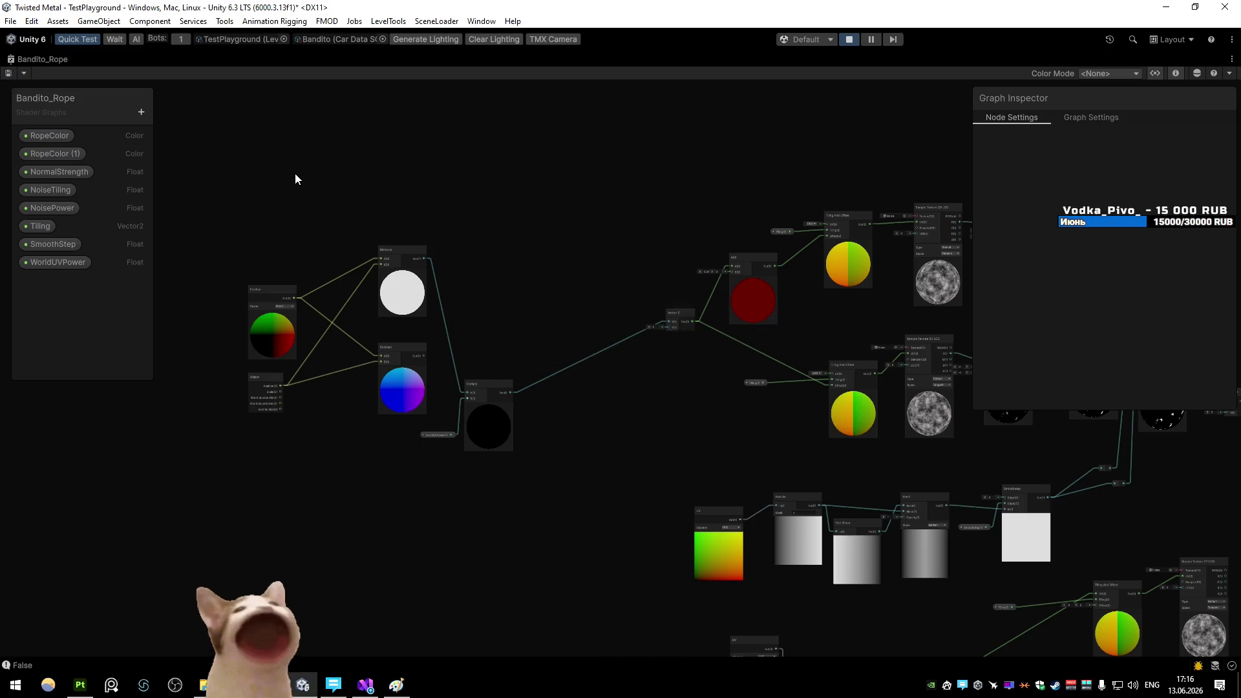
pyautogui.hotkey('shift', 'space')
pyautogui.click(75, 59)
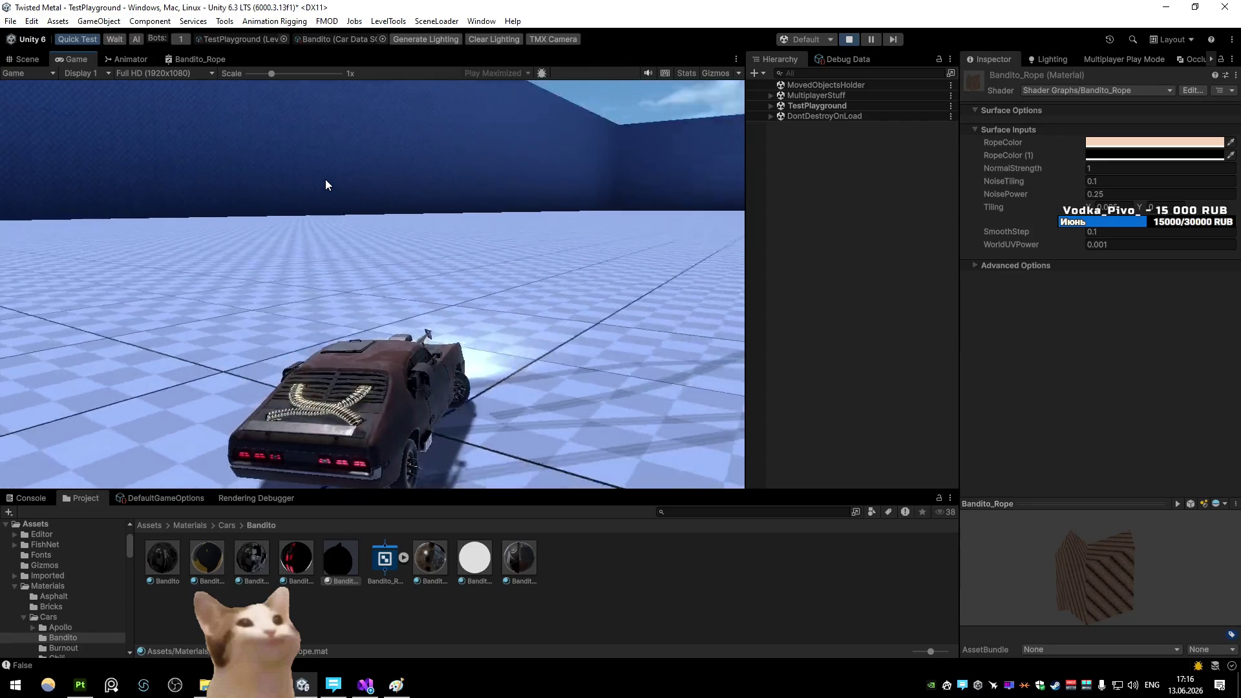
# Set WorldUVPower to 0.005 and fire the harpoon rope in the running game
pyautogui.click(1112, 244)
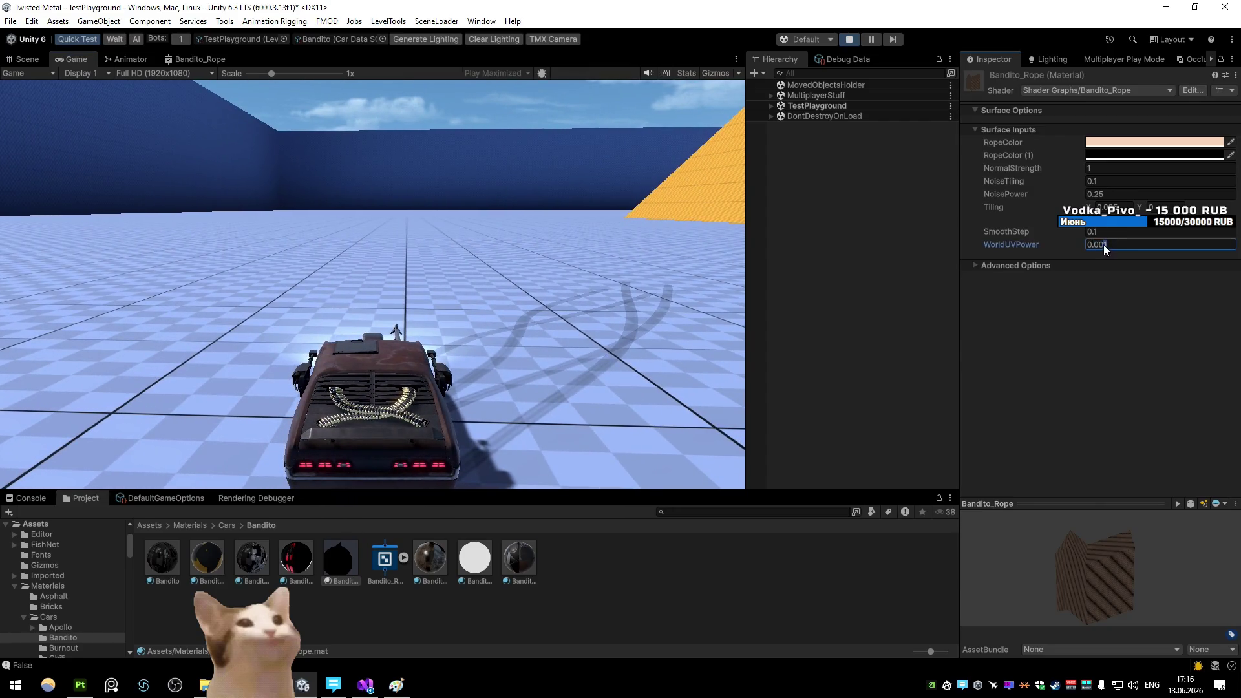
pyautogui.write('5')
pyautogui.click(581, 202)
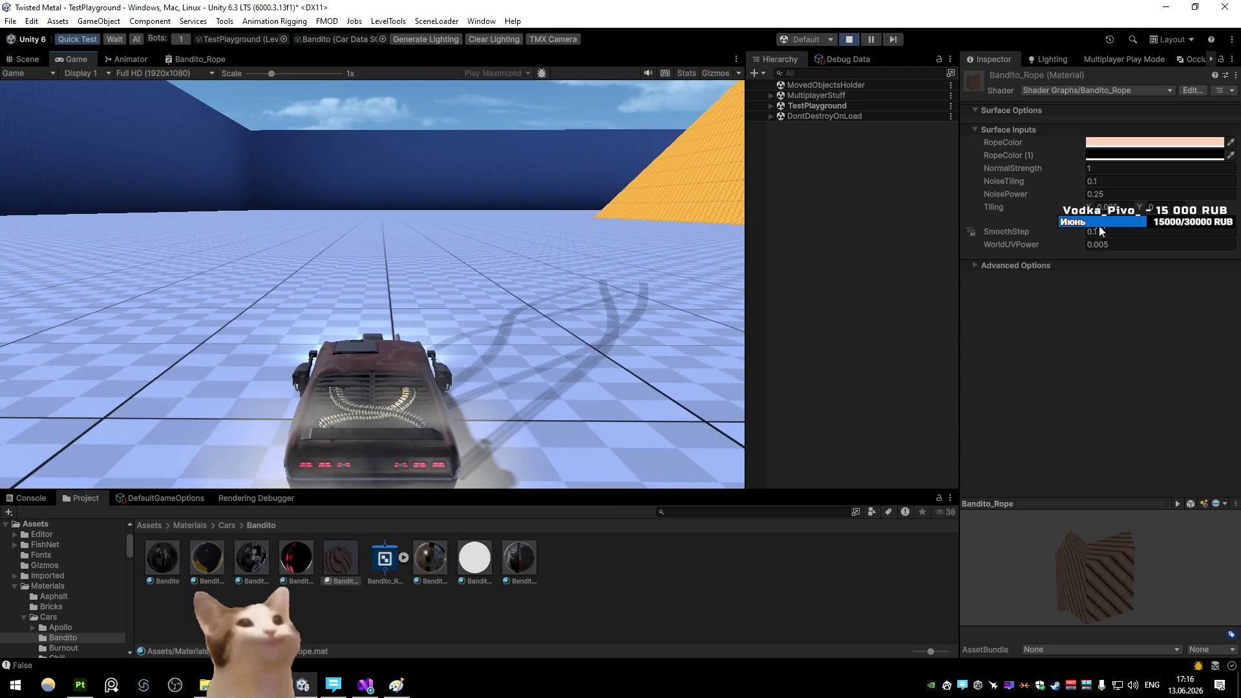
pyautogui.click(627, 176)
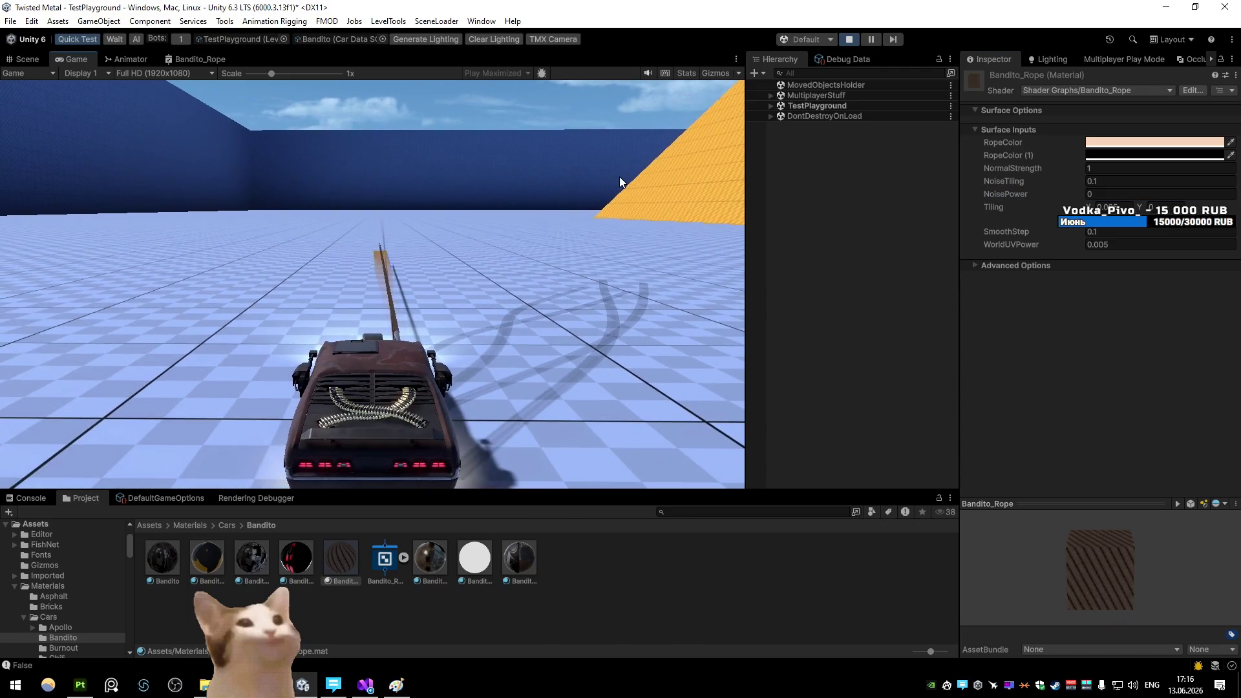
pyautogui.write('.25')
pyautogui.click(577, 162)
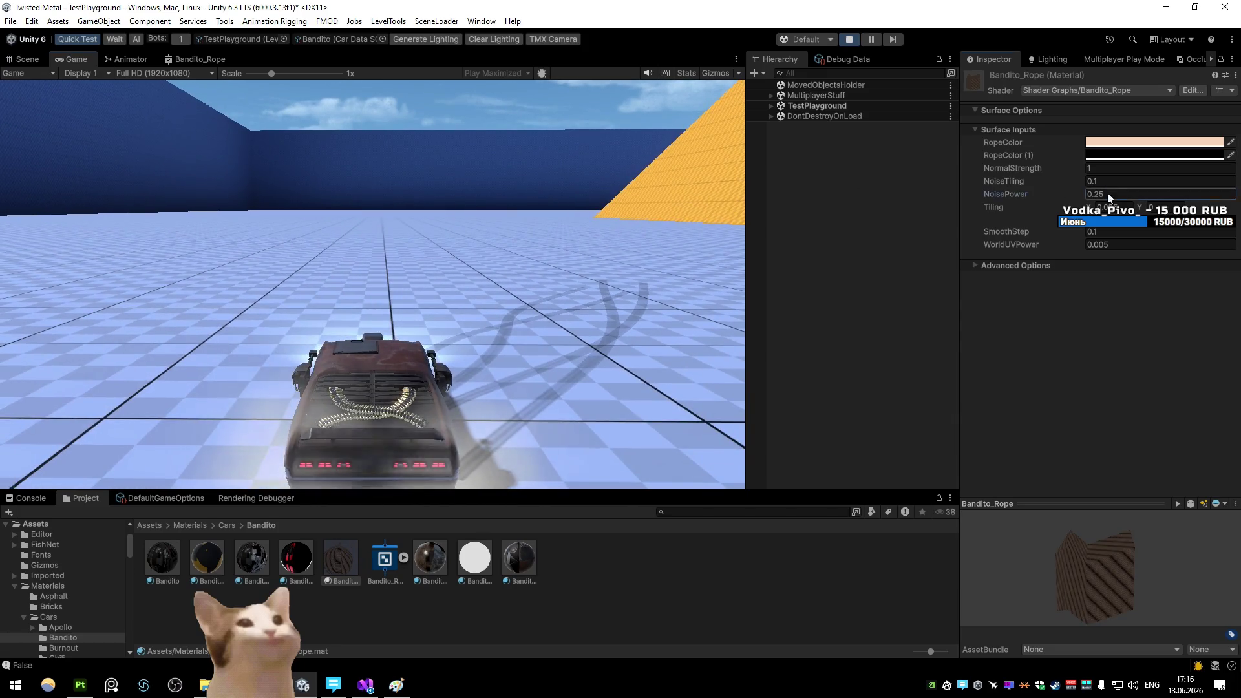
# Revert NoisePower to 0.25 and fire the rope twice to compare
pyautogui.write('1')
pyautogui.click(630, 190)
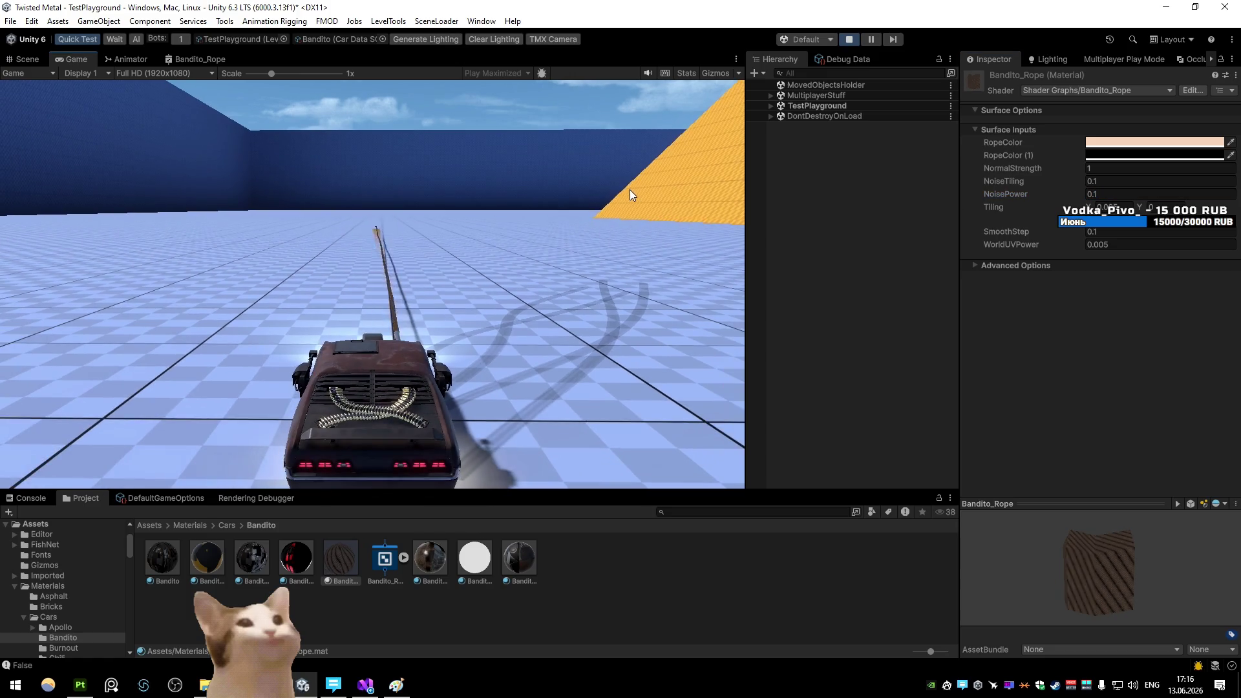
pyautogui.hotkey('ctrl', 'z')
pyautogui.click(657, 187)
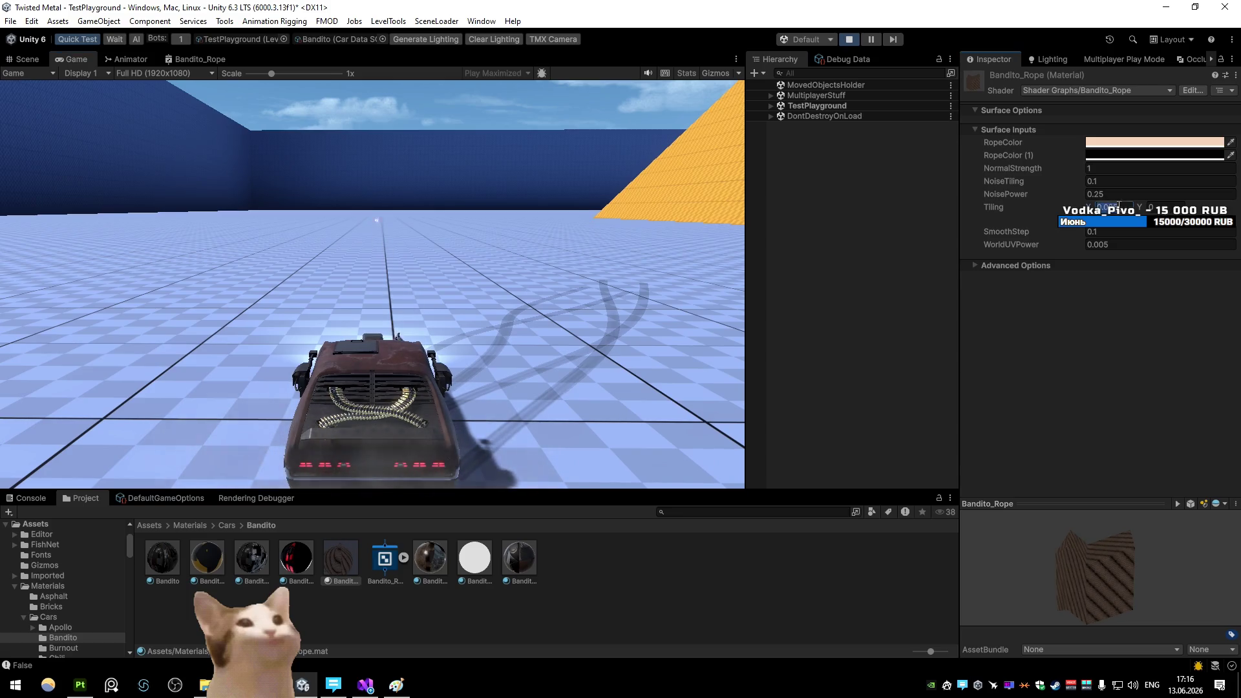
pyautogui.click(628, 181)
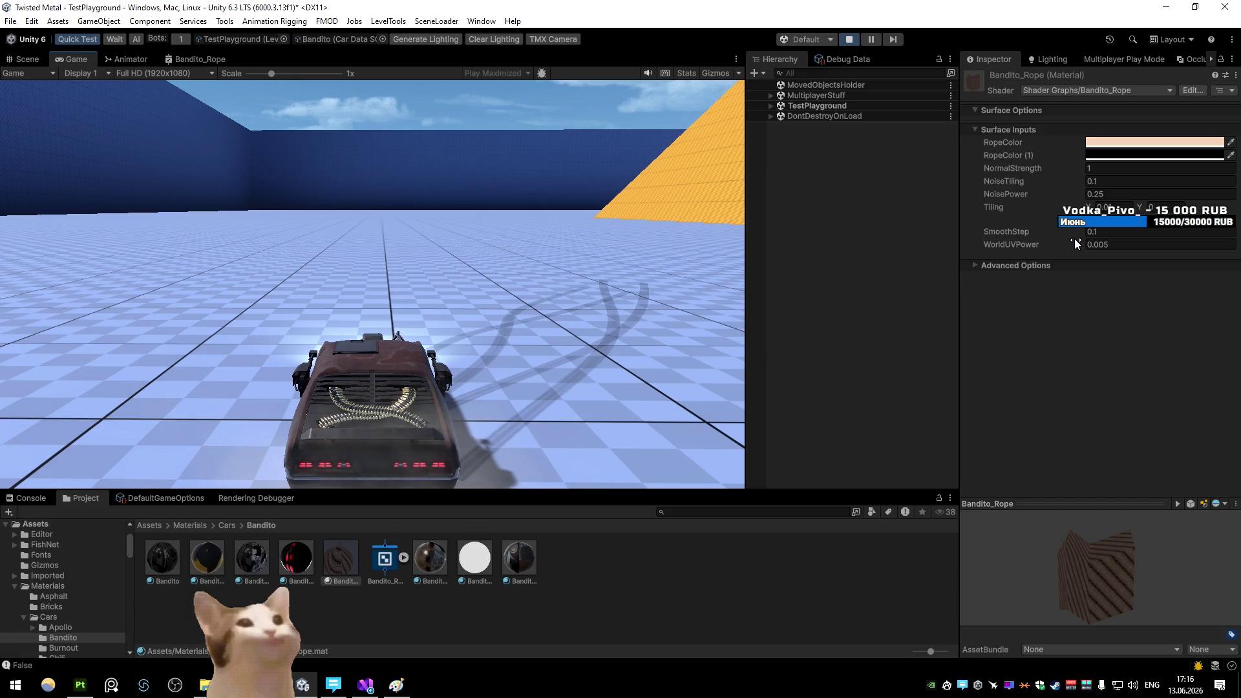
# Try NoisePower 1 with WorldUVPower 0.001, then WorldUVPower 0, and start re-entering NoisePower
pyautogui.write('1')
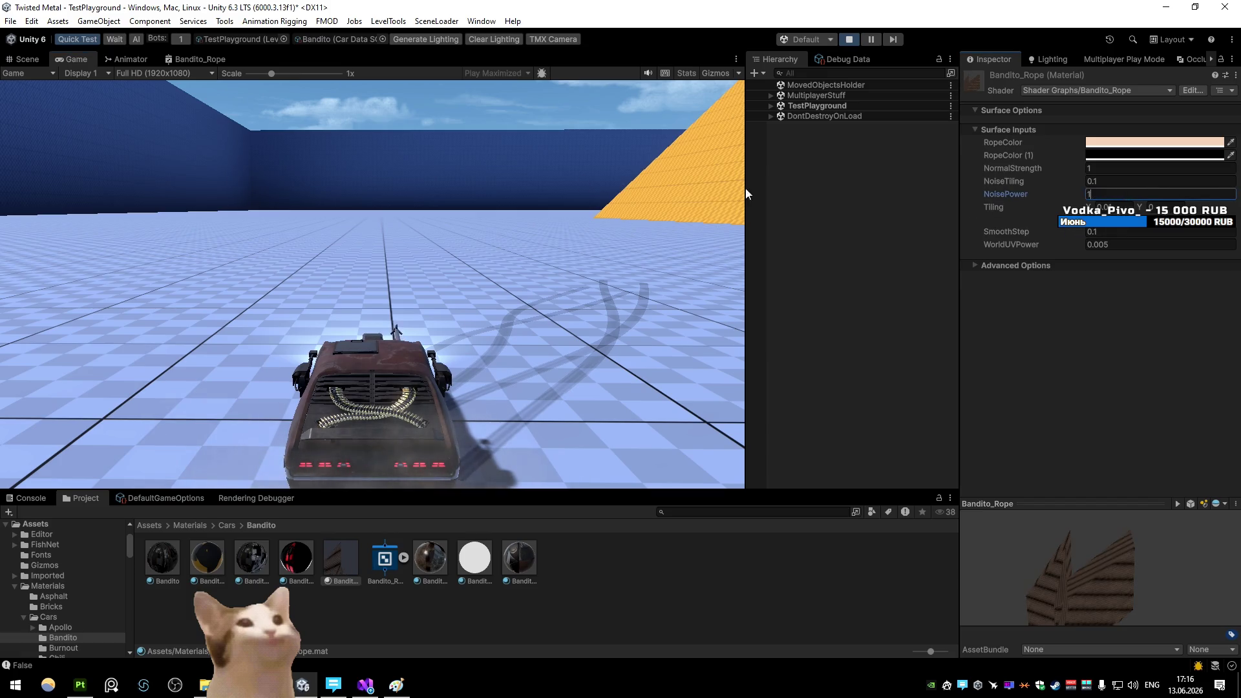
pyautogui.press('Return')
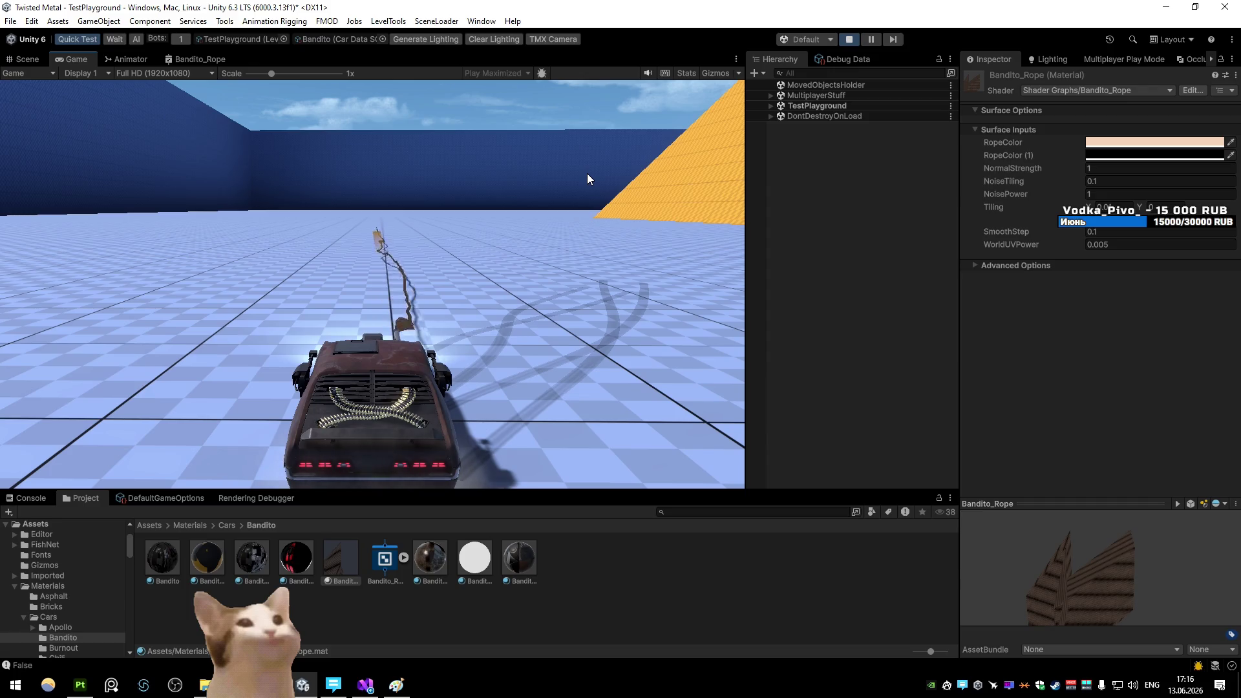
pyautogui.write('0.001')
pyautogui.press('Return')
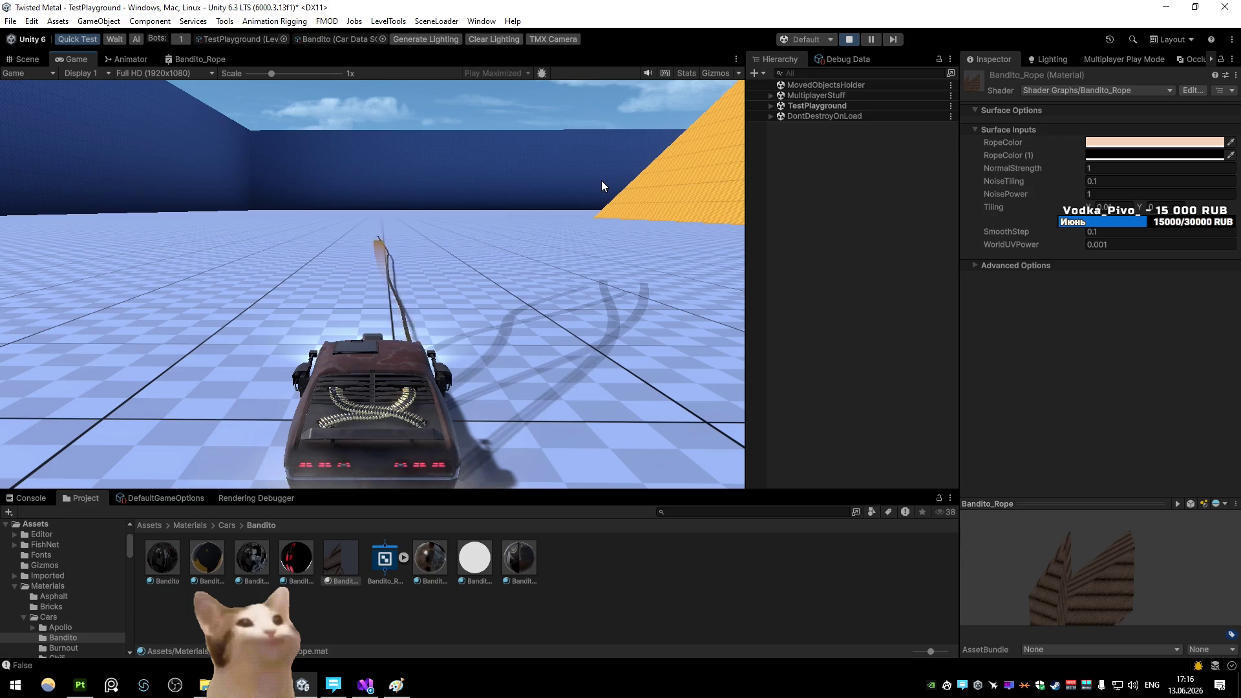
pyautogui.click(1035, 250)
pyautogui.write('0')
pyautogui.press('Return')
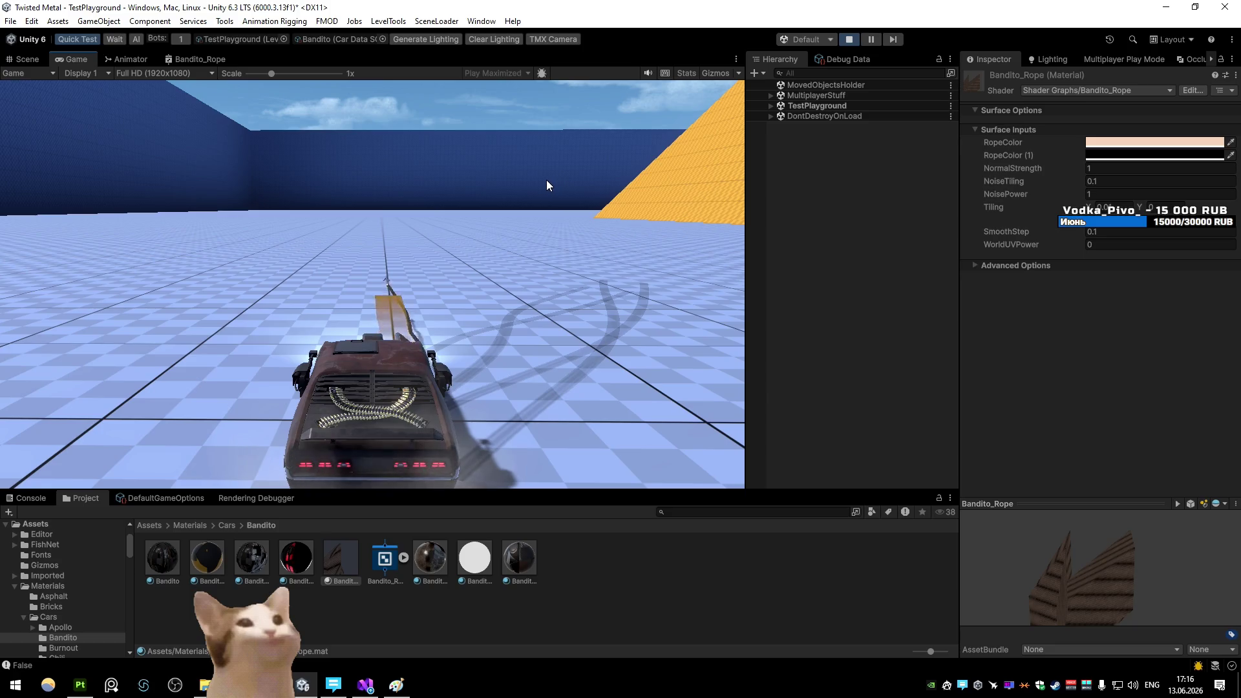
pyautogui.click(1095, 195)
pyautogui.write('0.005')
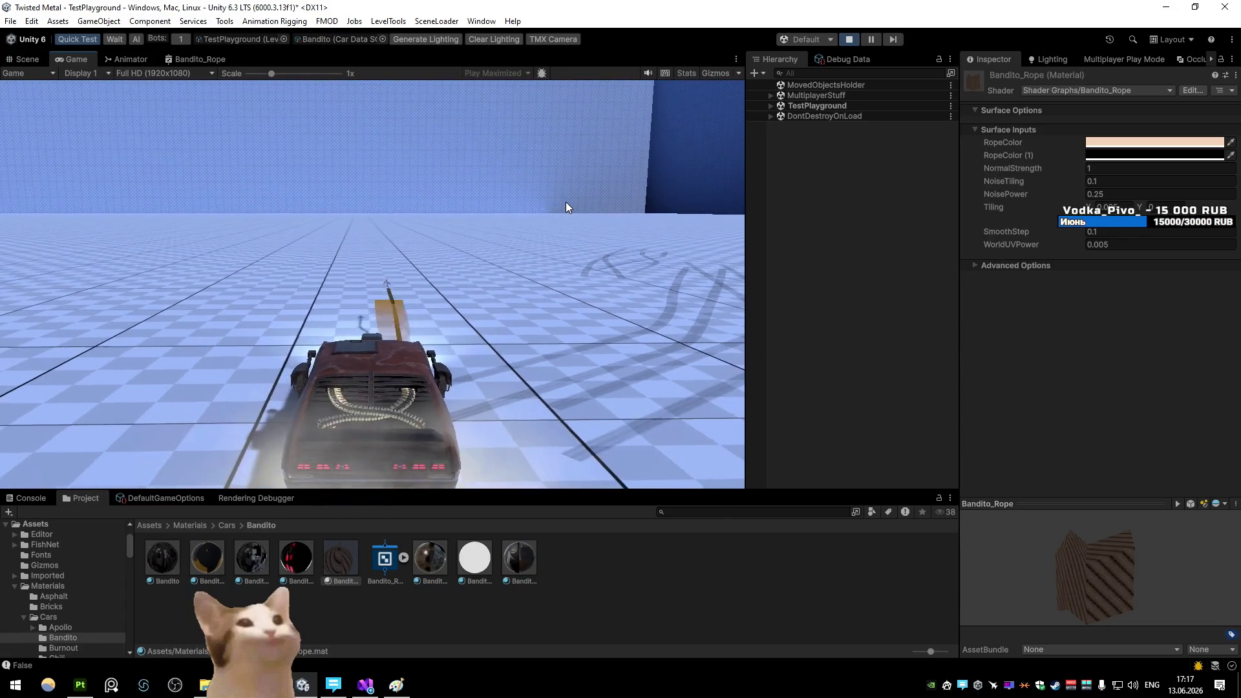
# Set WorldUVPower to 0.001 and NoisePower to 0.5, then return to the running game
pyautogui.click(1116, 247)
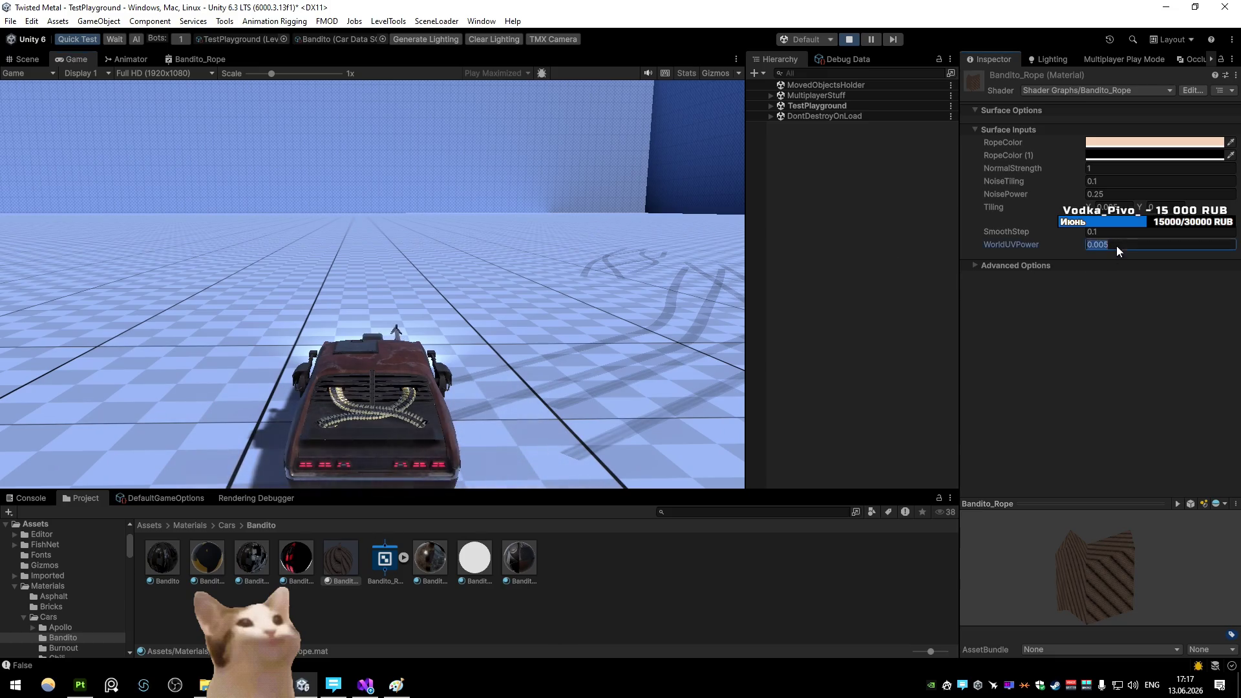
pyautogui.press('BackSpace')
pyautogui.write('1')
pyautogui.press('Return')
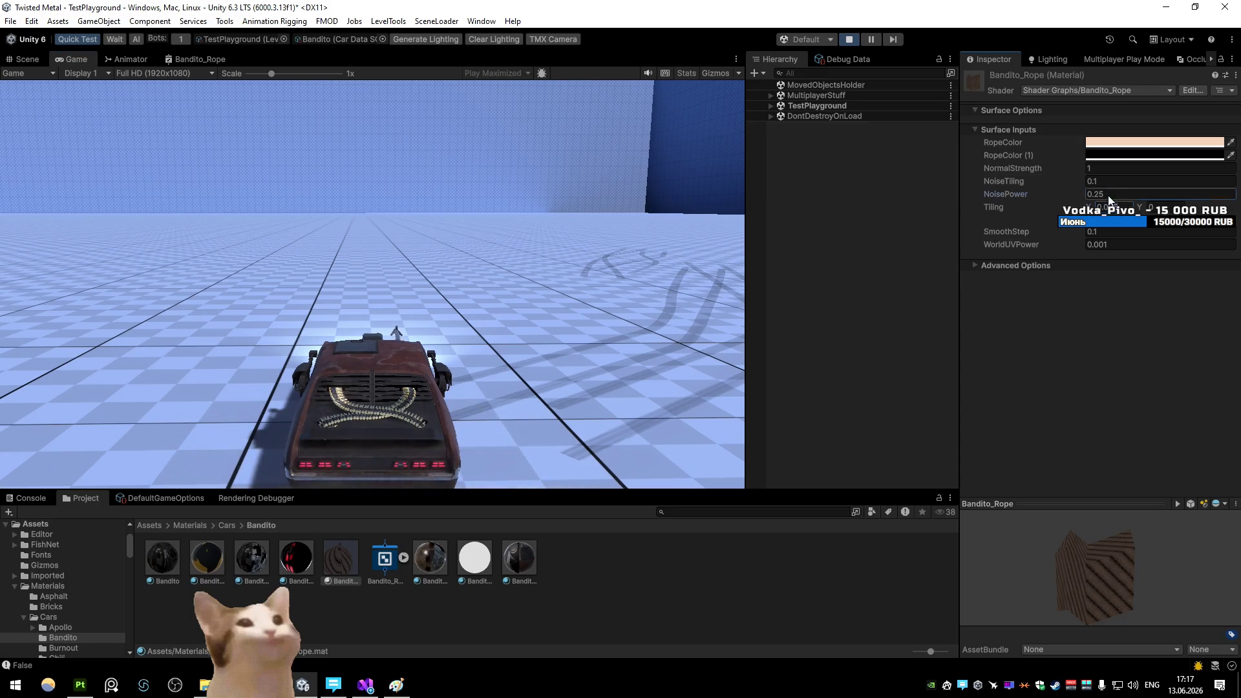
pyautogui.write('5')
pyautogui.press('Return')
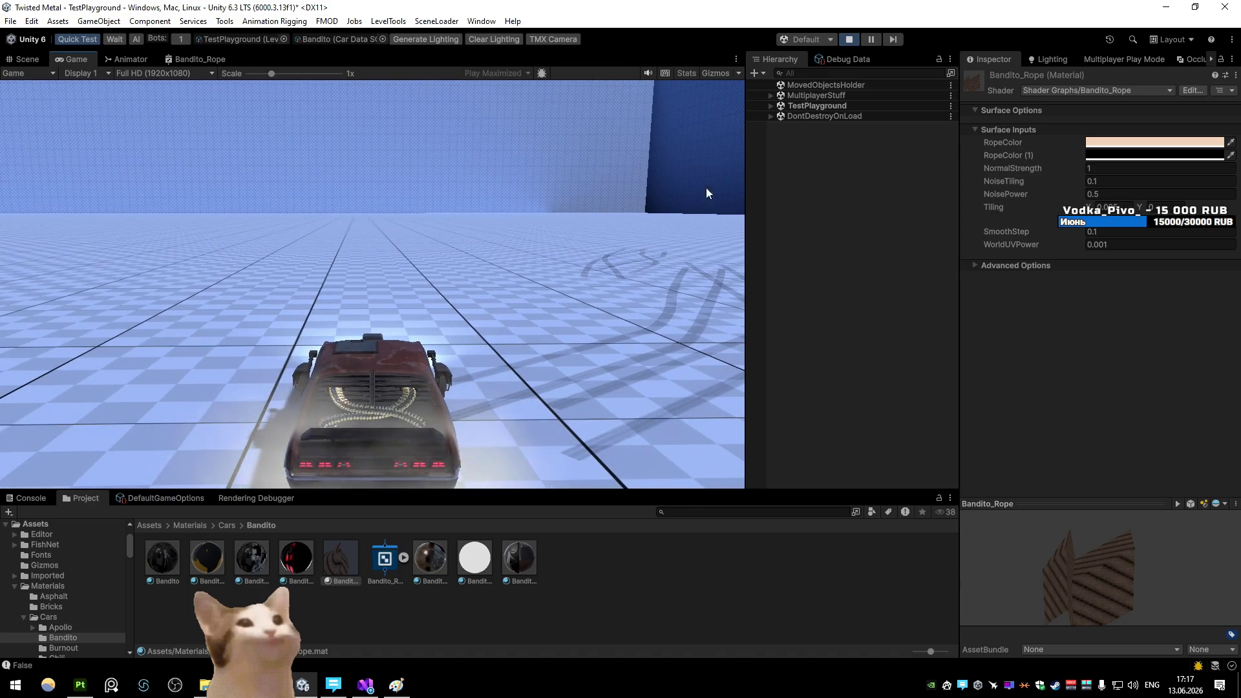
pyautogui.write('0')
pyautogui.click(591, 198)
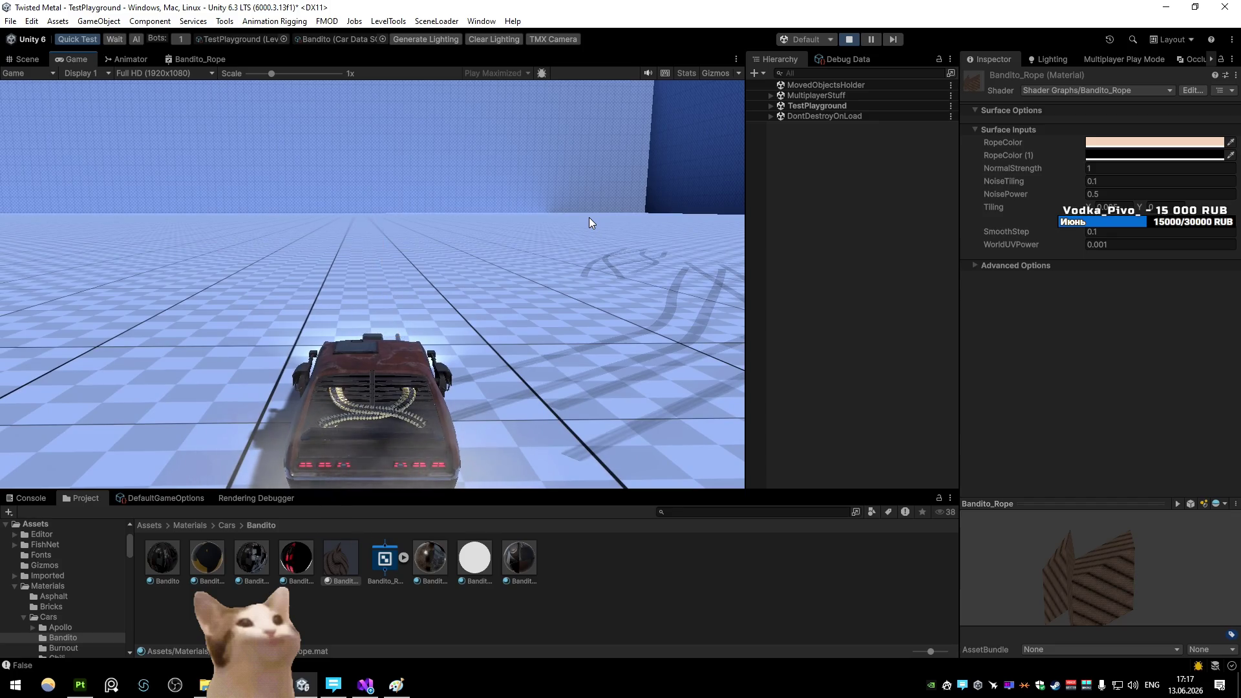
# Trial WorldUVPower 0.005 against two harpoon shots, adjust NoisePower, and pause the game
pyautogui.click(1103, 246)
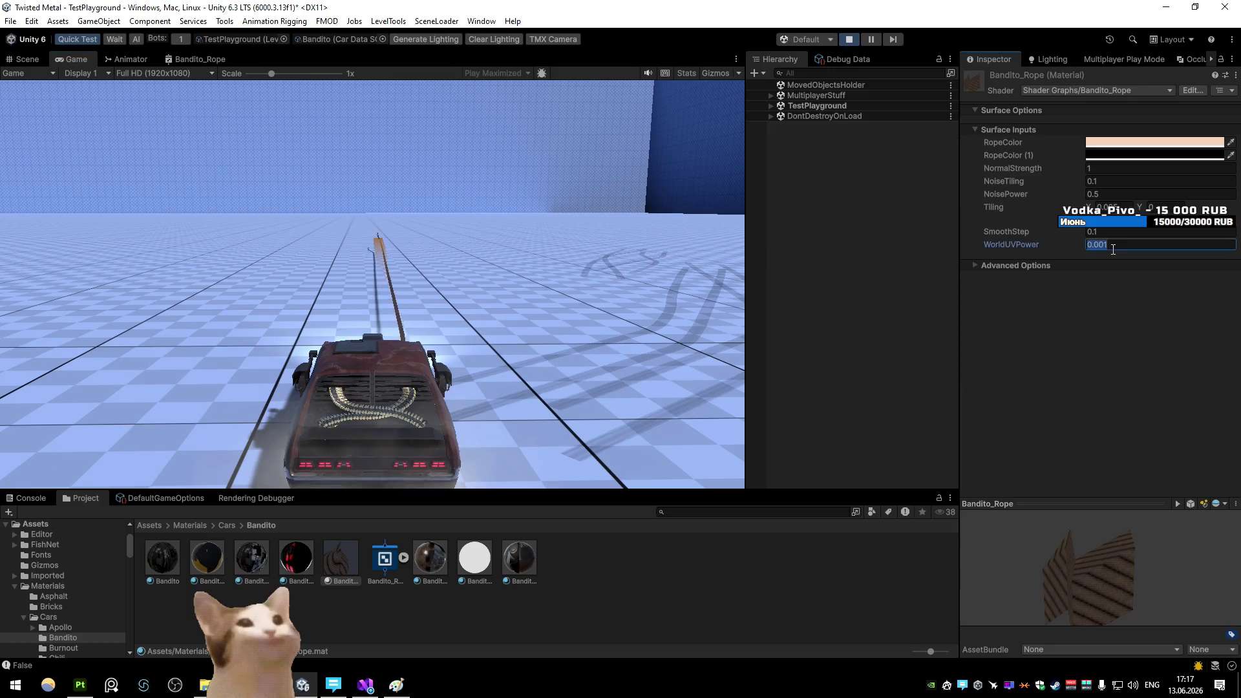
pyautogui.write('5')
pyautogui.click(556, 245)
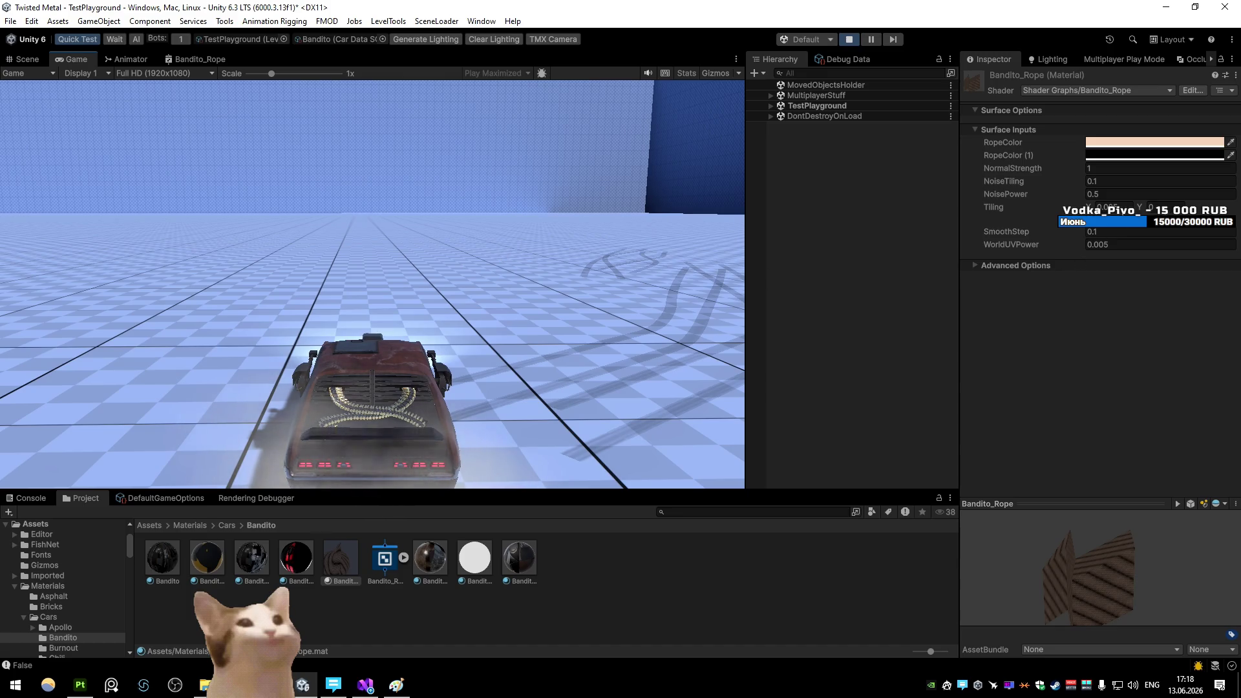
pyautogui.click(556, 196)
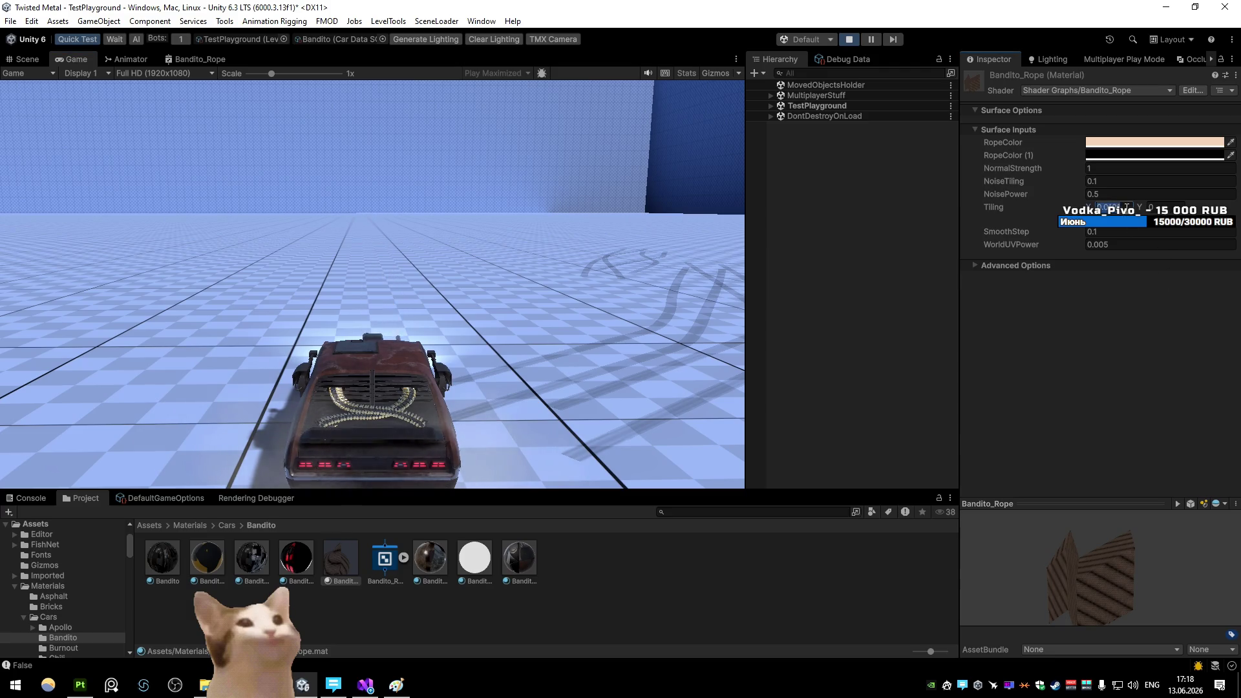
pyautogui.click(595, 201)
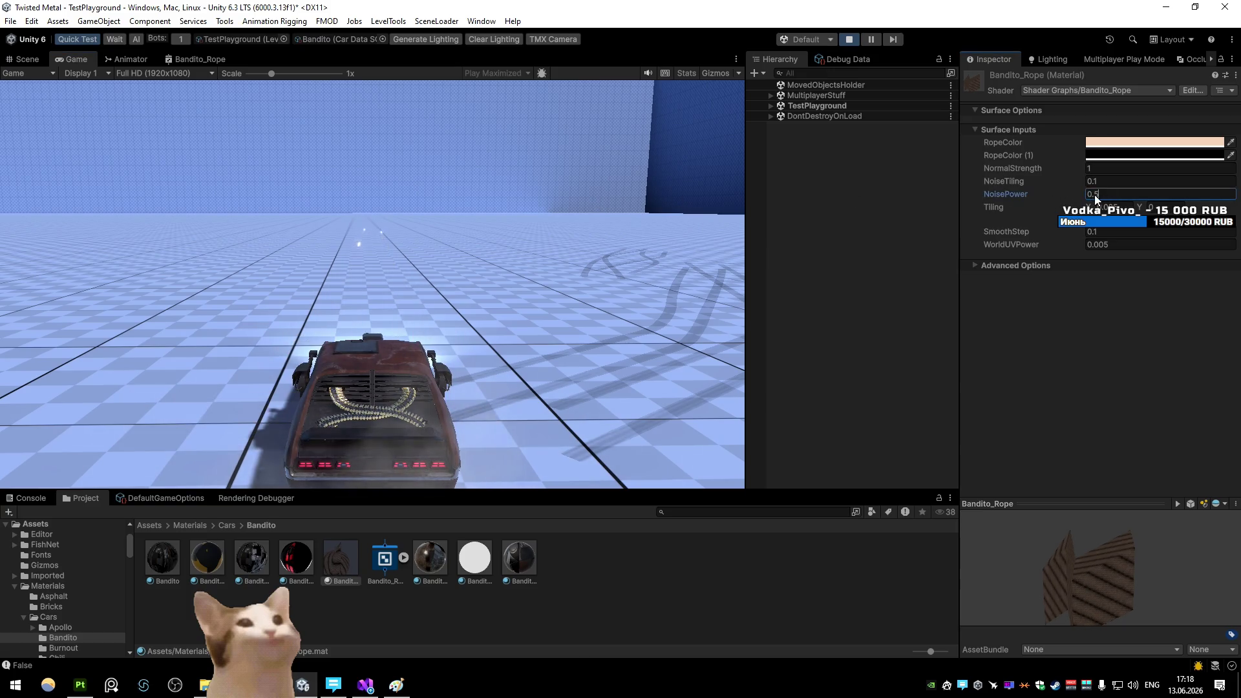
pyautogui.click(628, 173)
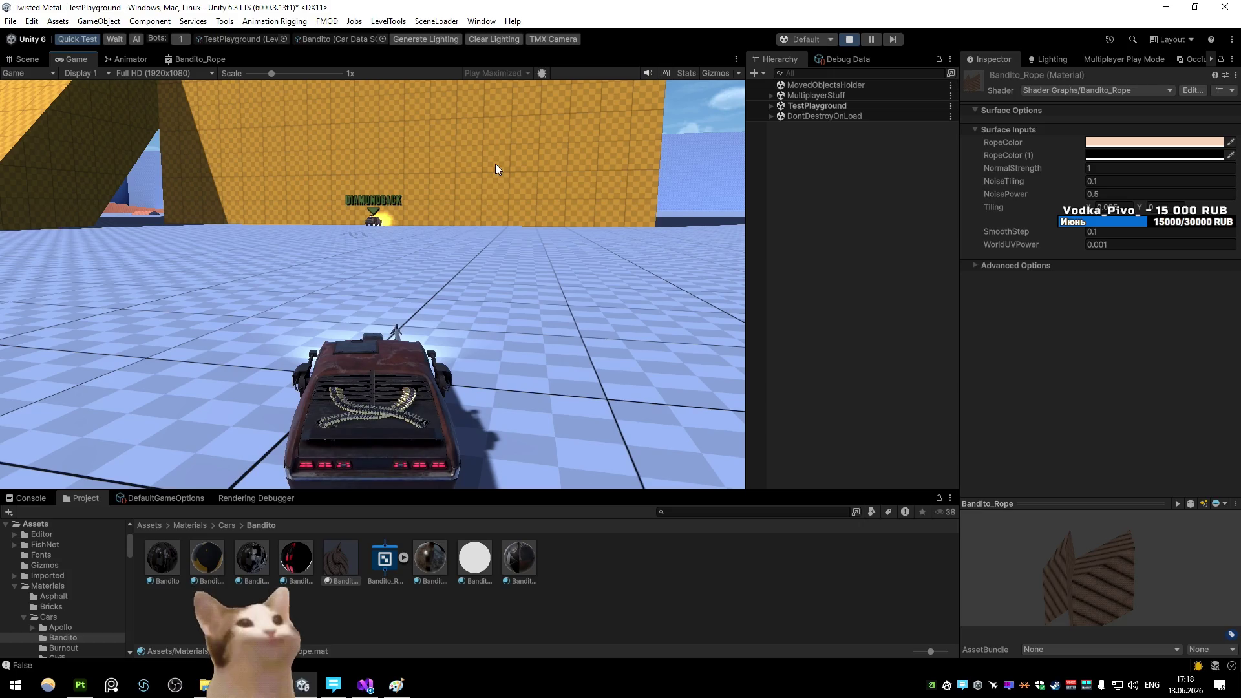
pyautogui.click(871, 40)
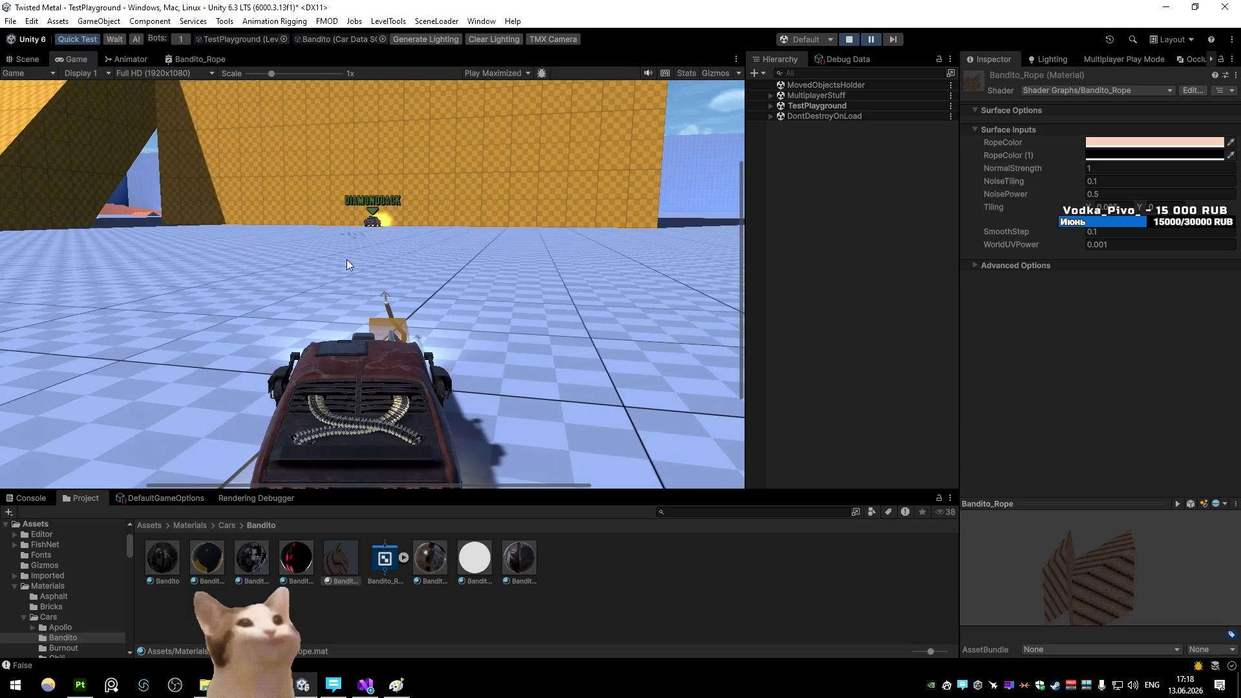
# Switch to the Scene view and frame the rope near the car, leaving SmoothStep at 0.1
pyautogui.click(26, 59)
pyautogui.moveTo(291, 194)
pyautogui.mouseDown()
pyautogui.moveTo(258, 128)
pyautogui.moveTo(275, 128)
pyautogui.moveTo(165, 174)
pyautogui.mouseUp()
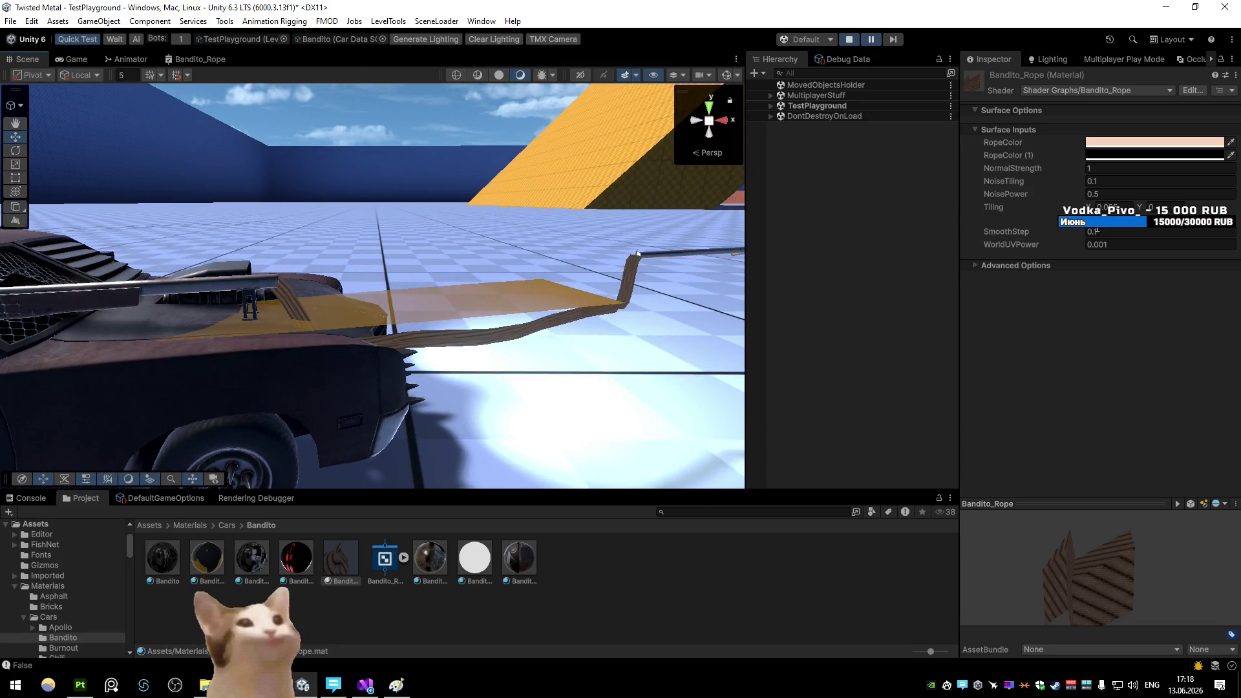
pyautogui.write('2')
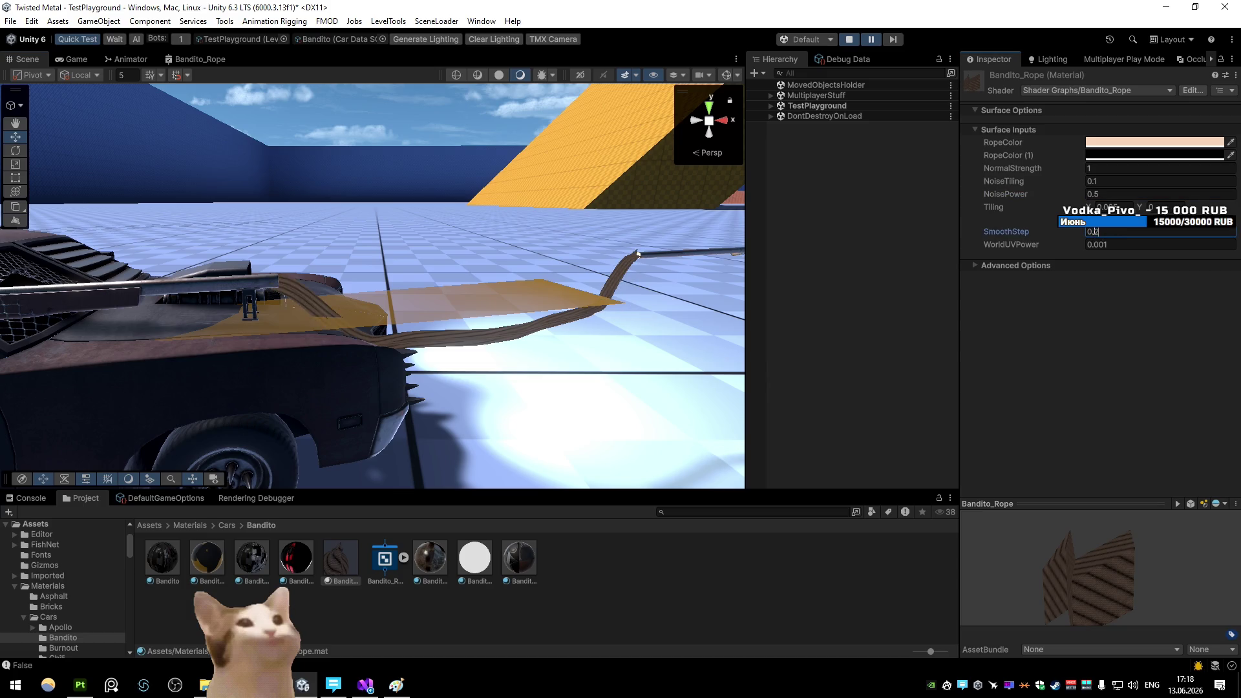
pyautogui.press('Escape')
pyautogui.moveTo(554, 233)
pyautogui.mouseDown()
pyautogui.moveTo(491, 222)
pyautogui.moveTo(519, 225)
pyautogui.mouseUp()
pyautogui.scroll(-5, 519, 225)
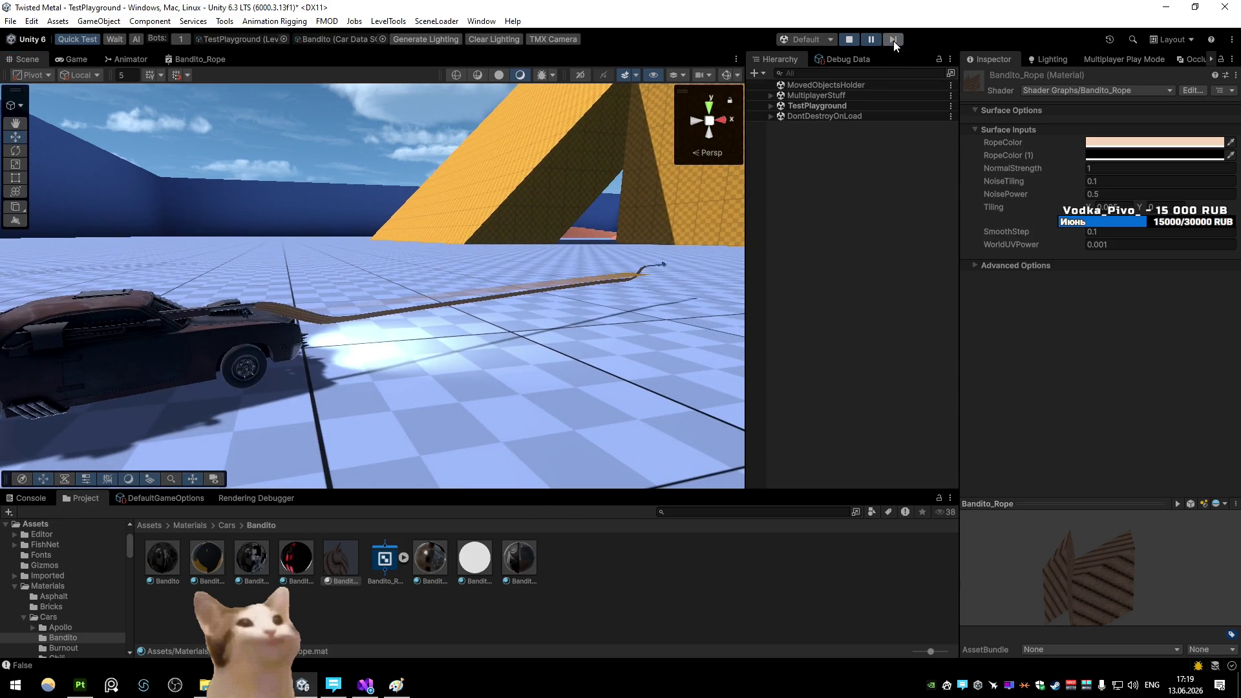
# Step the paused game frame by frame while orbiting the rope, enter 0.005, then resume play
pyautogui.click(894, 41)
pyautogui.moveTo(601, 304)
pyautogui.mouseDown()
pyautogui.moveTo(582, 304)
pyautogui.moveTo(610, 305)
pyautogui.moveTo(590, 324)
pyautogui.moveTo(447, 239)
pyautogui.moveTo(377, 269)
pyautogui.moveTo(368, 250)
pyautogui.mouseUp()
pyautogui.click(894, 38)
pyautogui.click(894, 37)
pyautogui.click(894, 37)
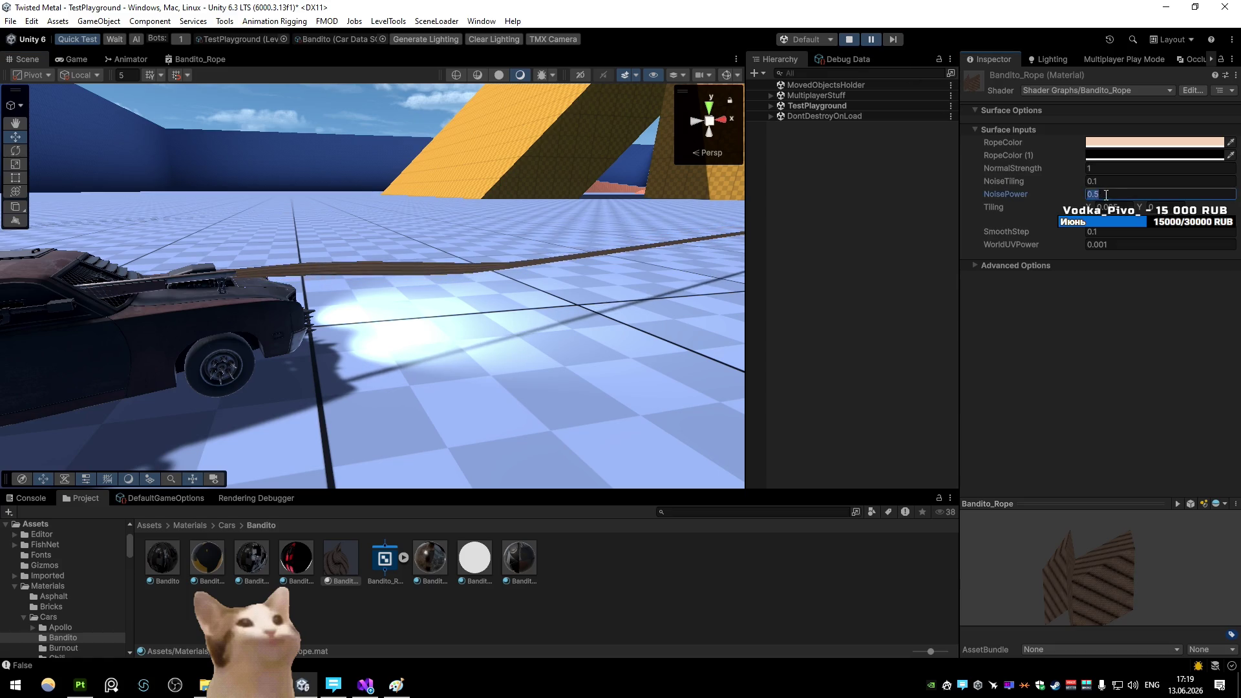
pyautogui.write('0.2')
pyautogui.moveTo(646, 258); pyautogui.dragTo(561, 214)
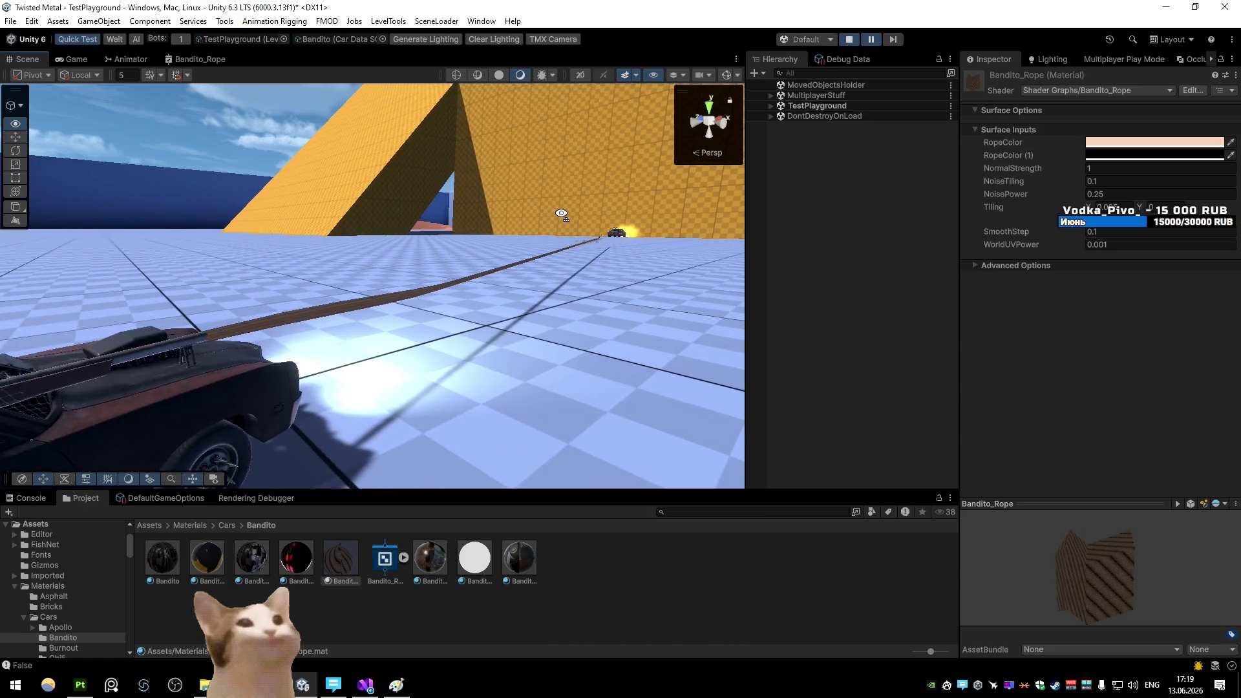
pyautogui.write('5')
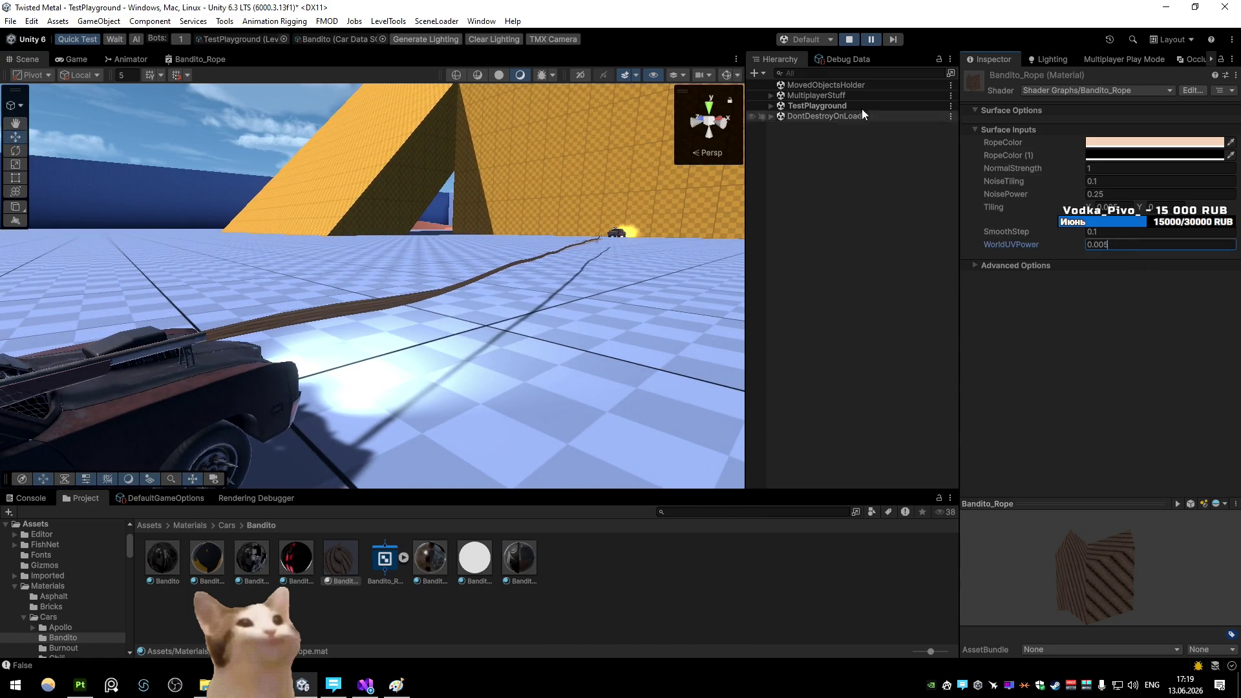
pyautogui.click(893, 39)
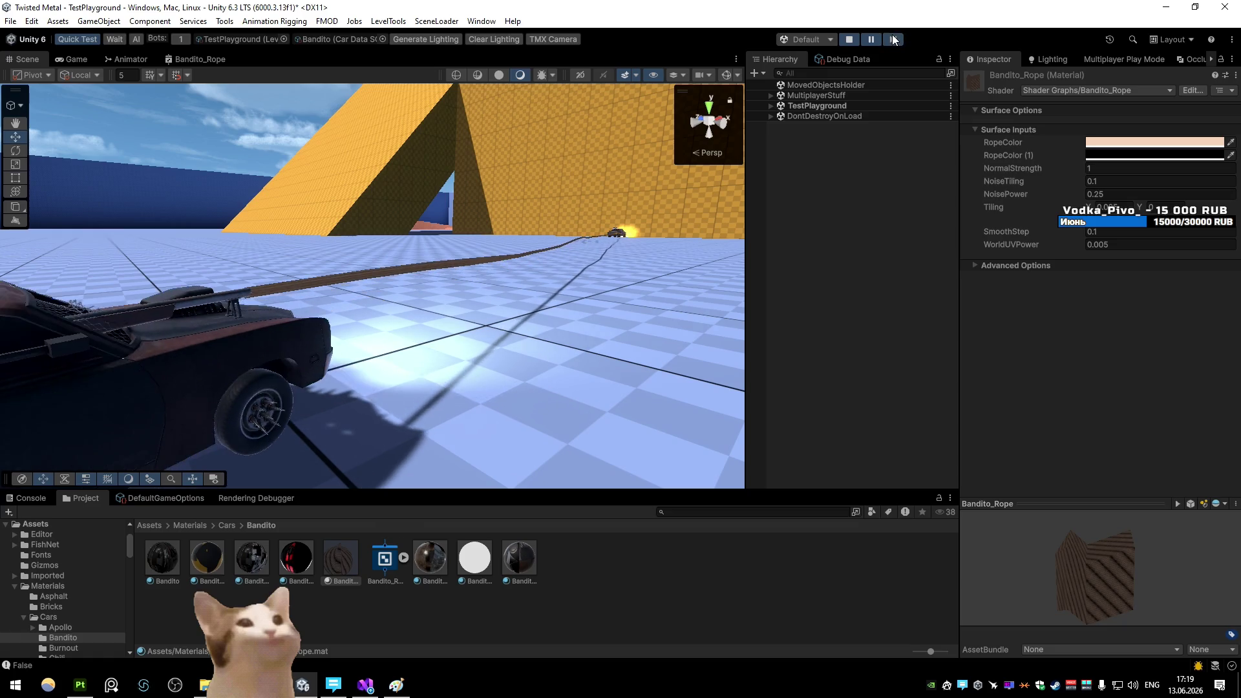
pyautogui.moveTo(452, 214); pyautogui.dragTo(388, 208)
pyautogui.hotkey('ctrl', 'shift', 'p')
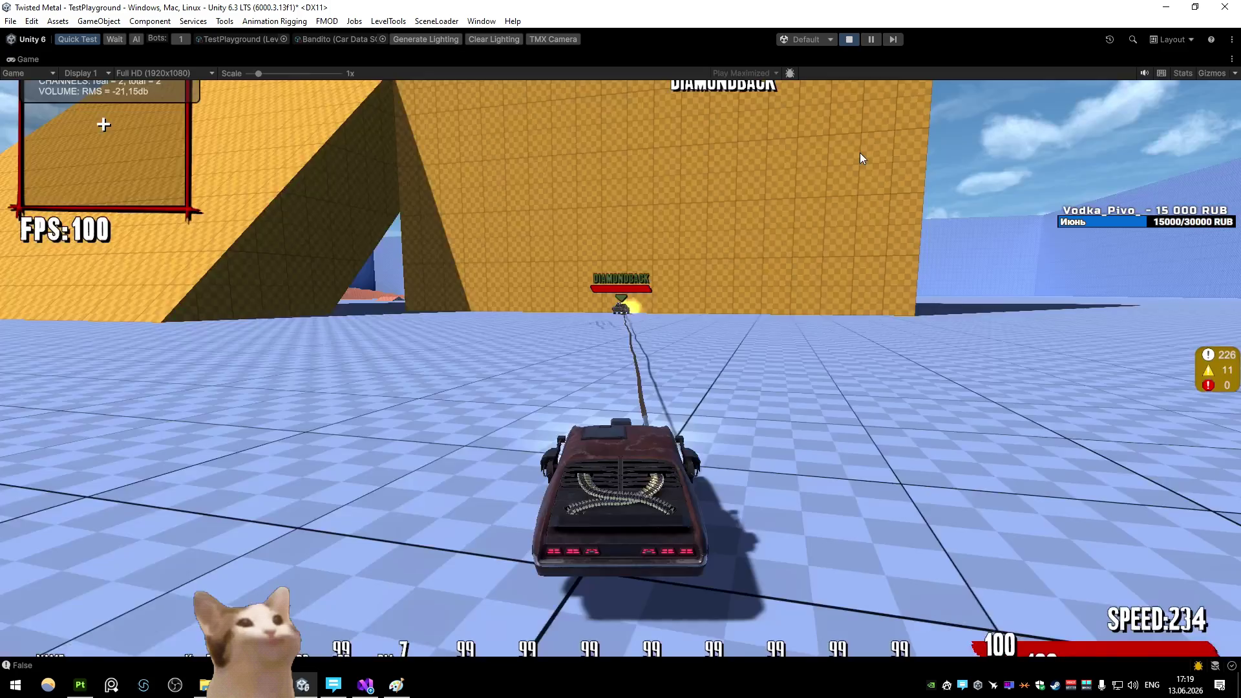
# Drive the Bandito around the arena and launch the wavy harpoon rope at the Diamondback
pyautogui.press('a')
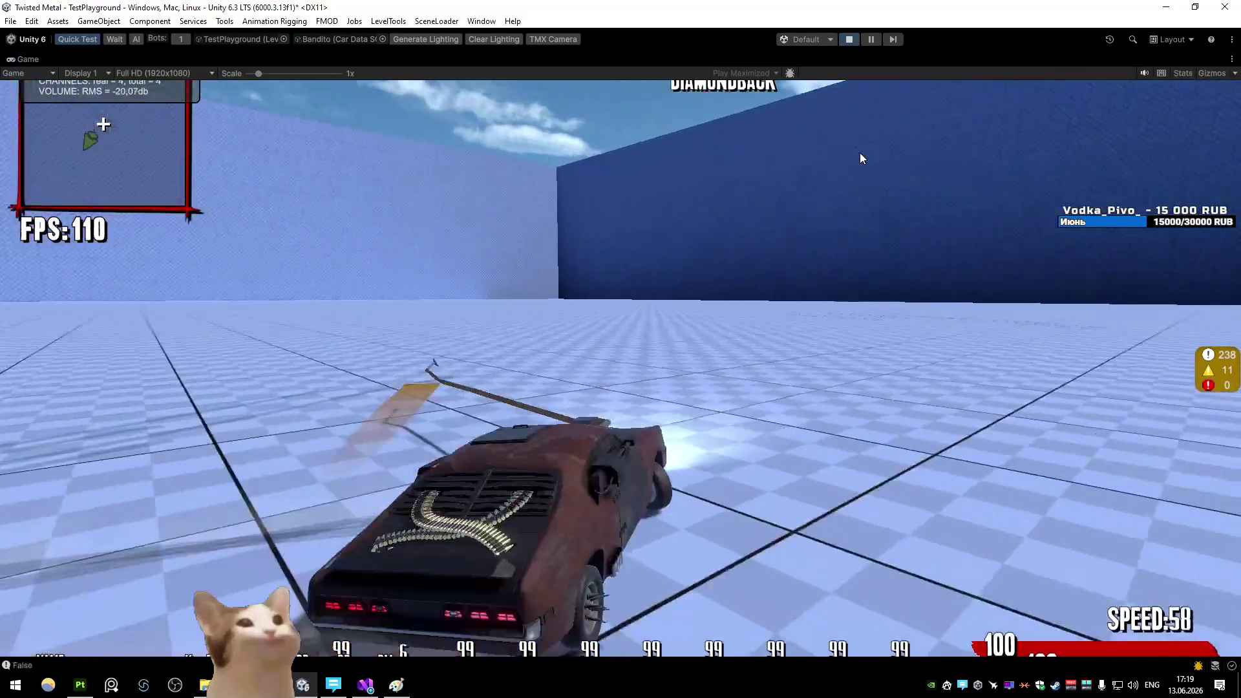
pyautogui.press('w')
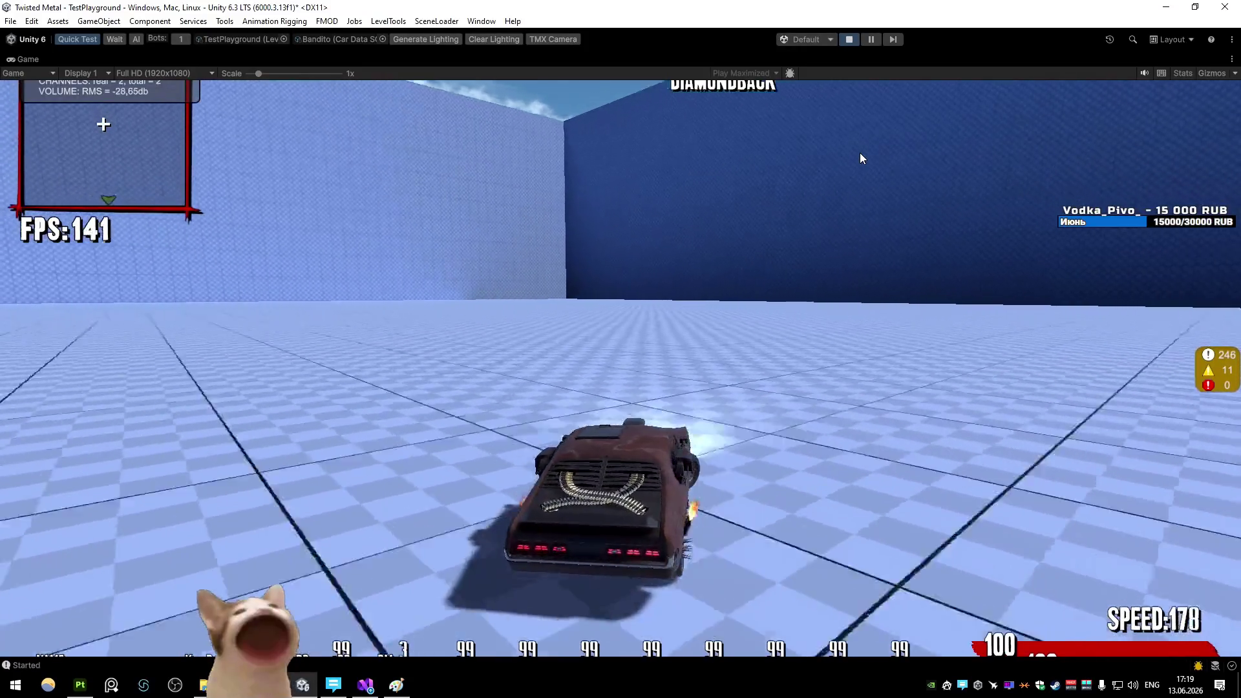
pyautogui.press('d')
pyautogui.press('s')
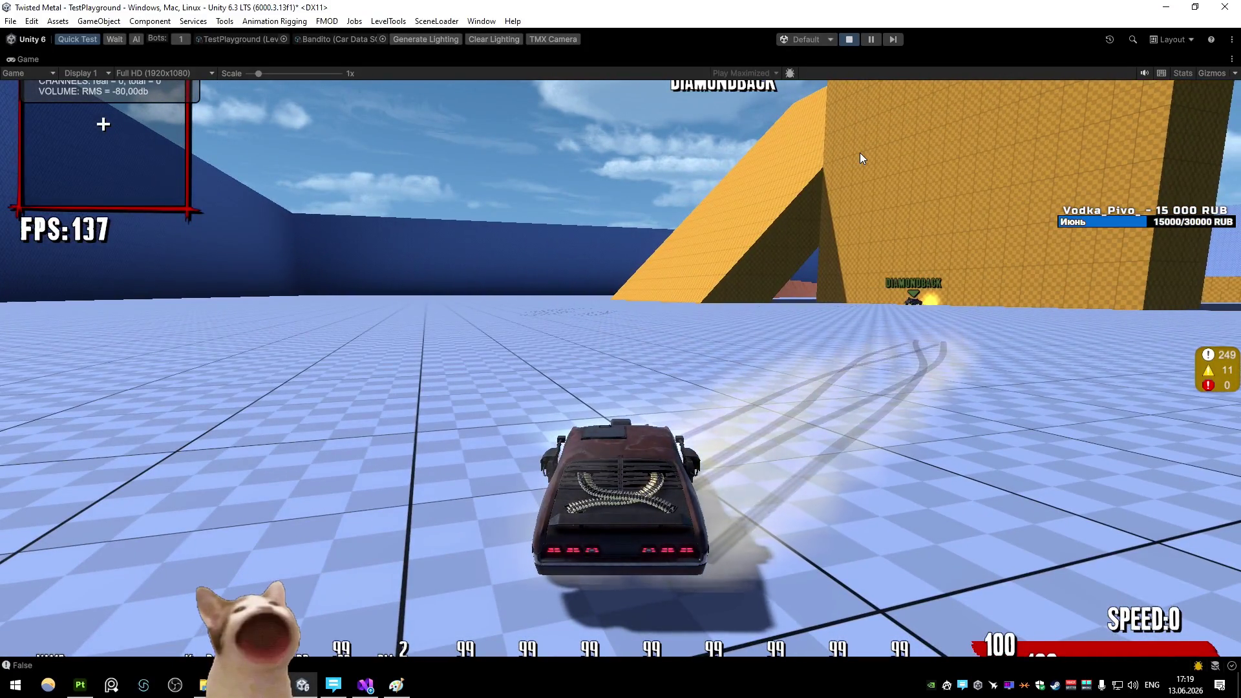
pyautogui.press('a')
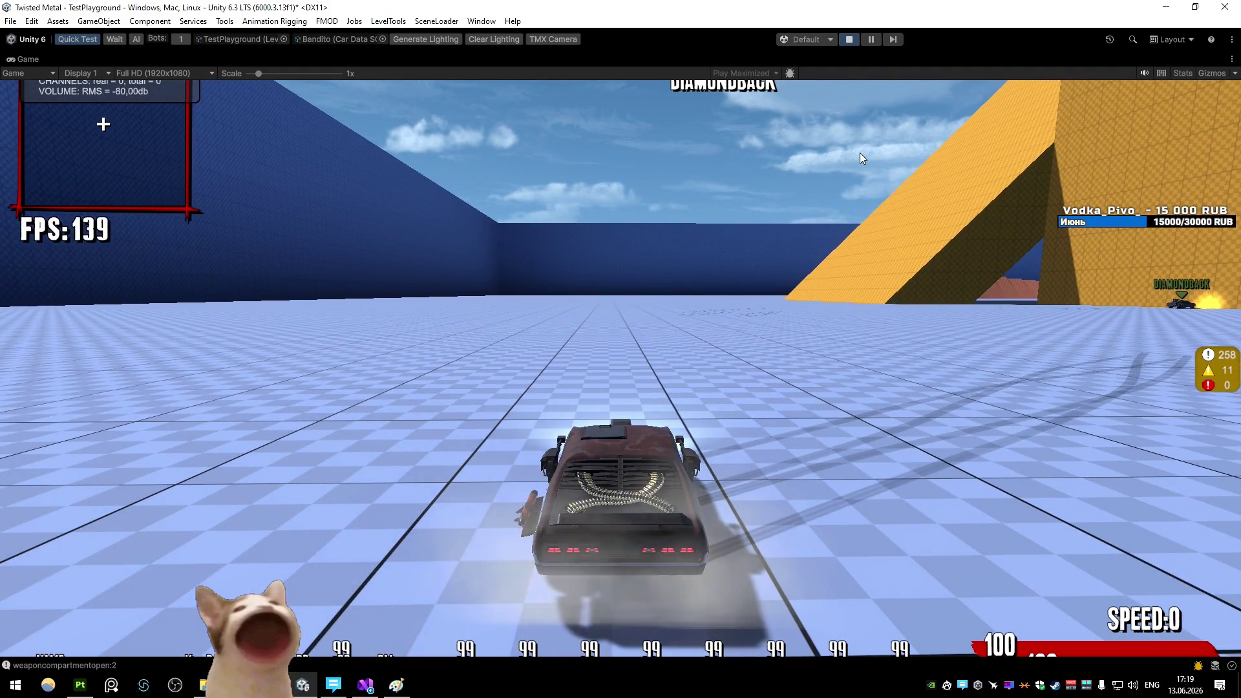
pyautogui.press('s')
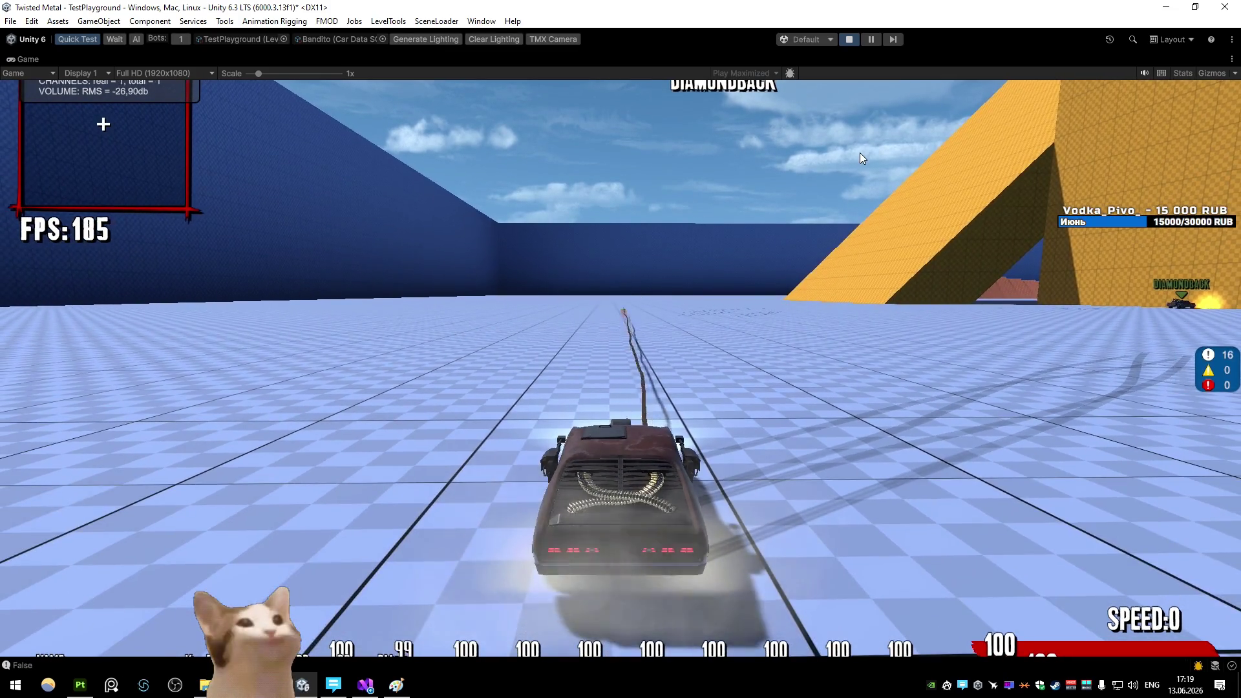
pyautogui.press('w')
pyautogui.press('d')
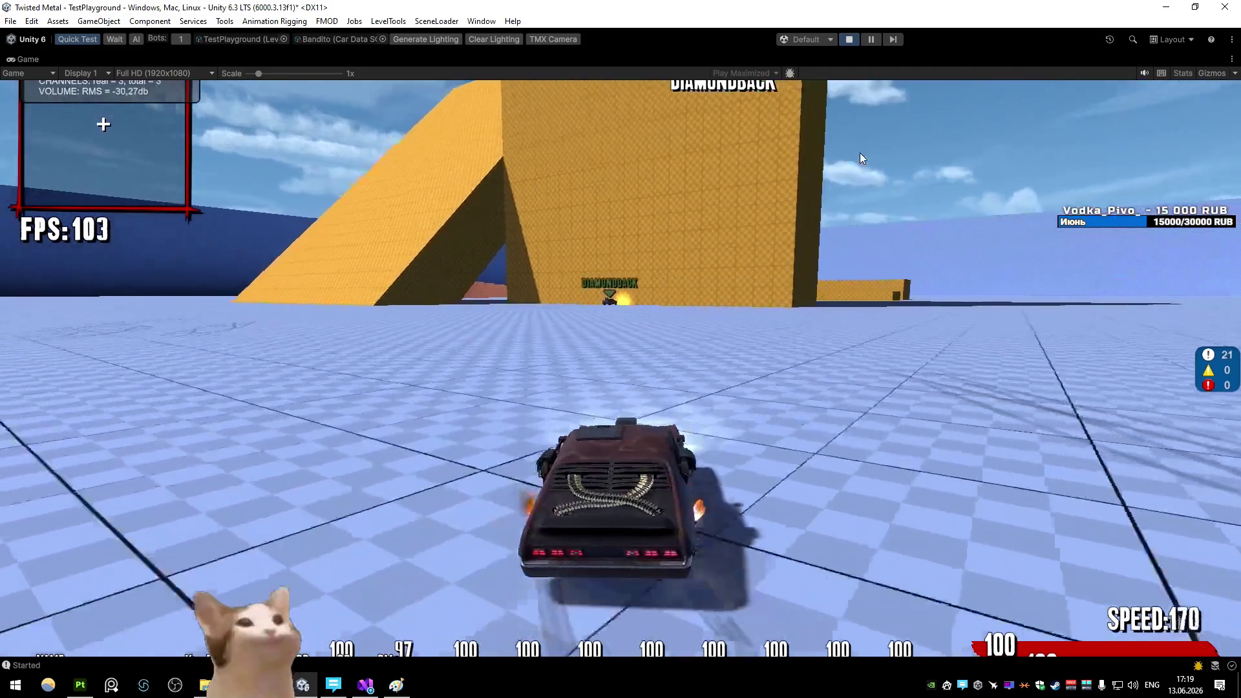
pyautogui.press('a')
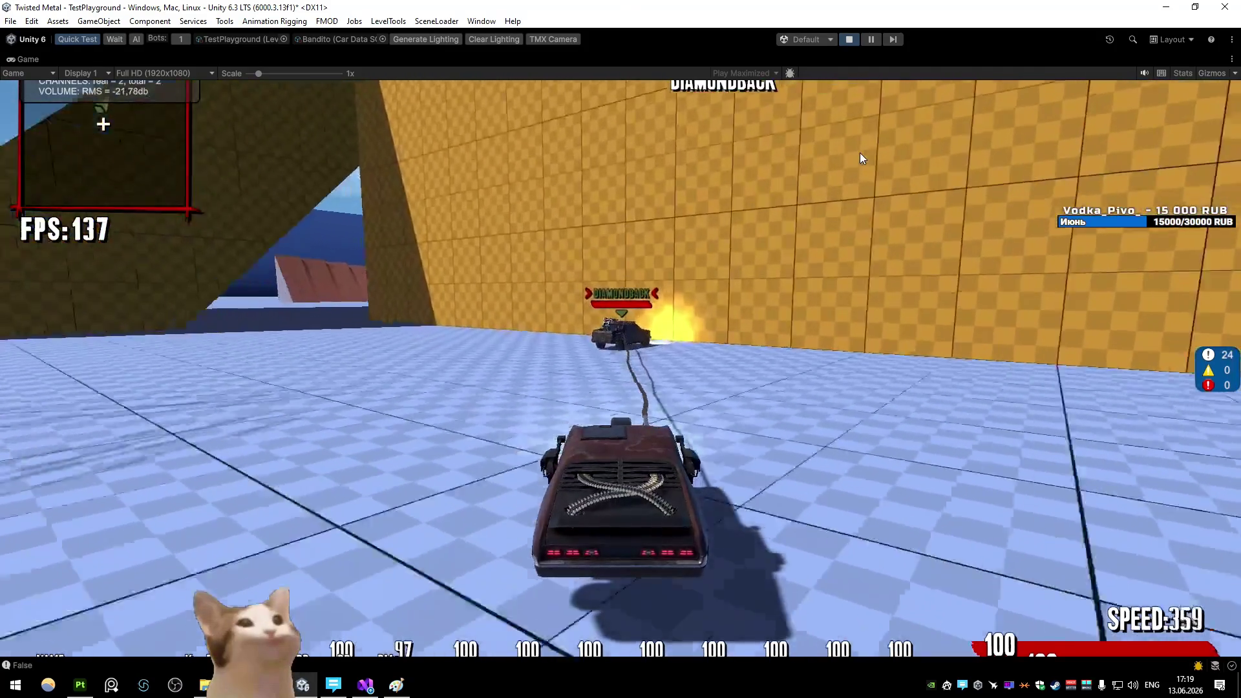
pyautogui.press('s')
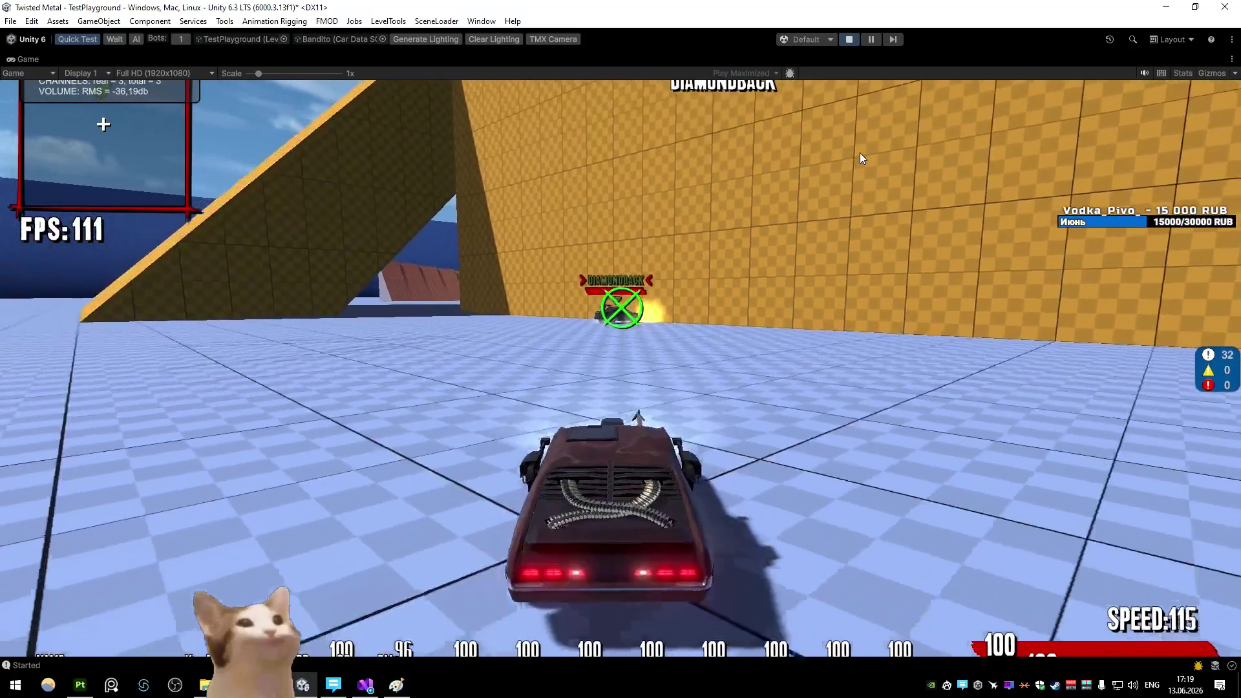
pyautogui.press('w')
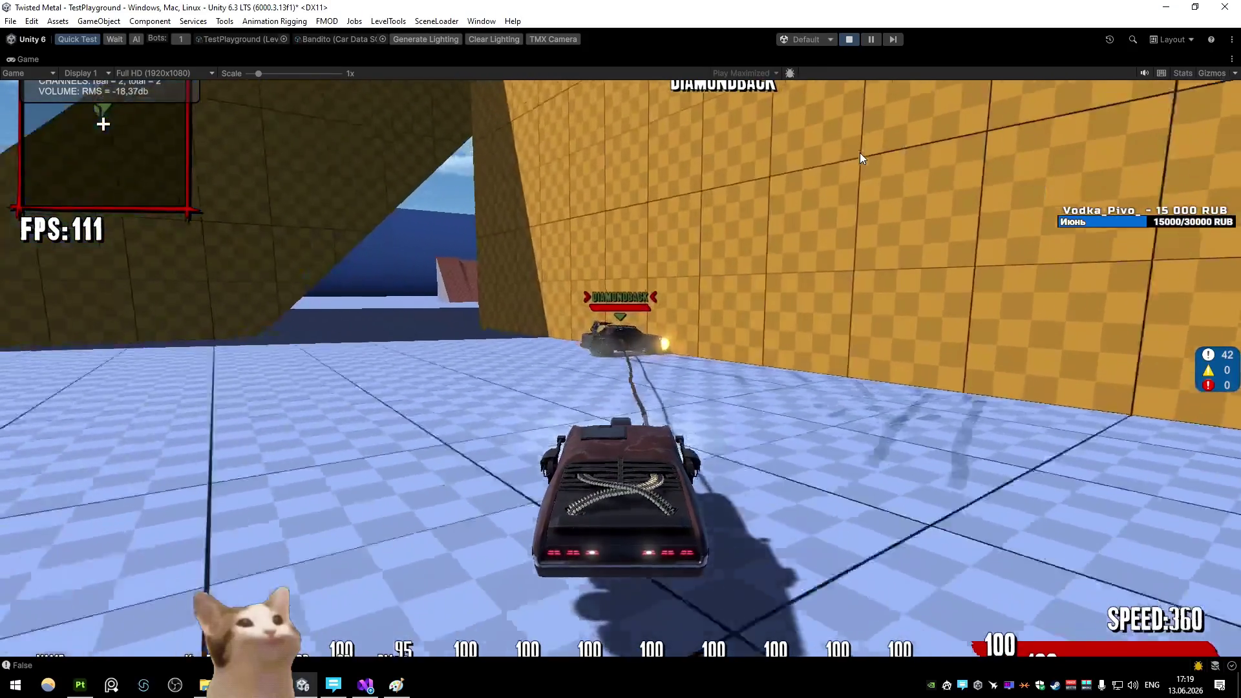
# Open Prefabs > Weapons > AltSpecials > AS_Bandito and select its Bandito_RopeMesh object
pyautogui.press('a')
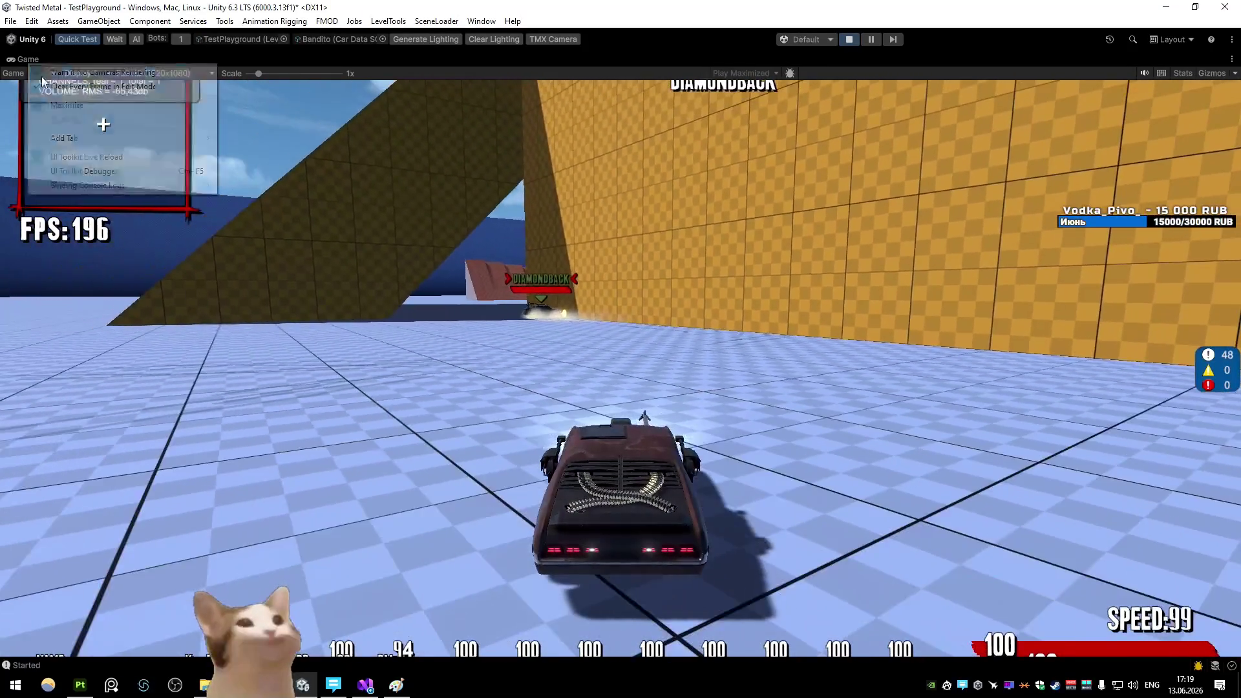
pyautogui.doubleClick(27, 58)
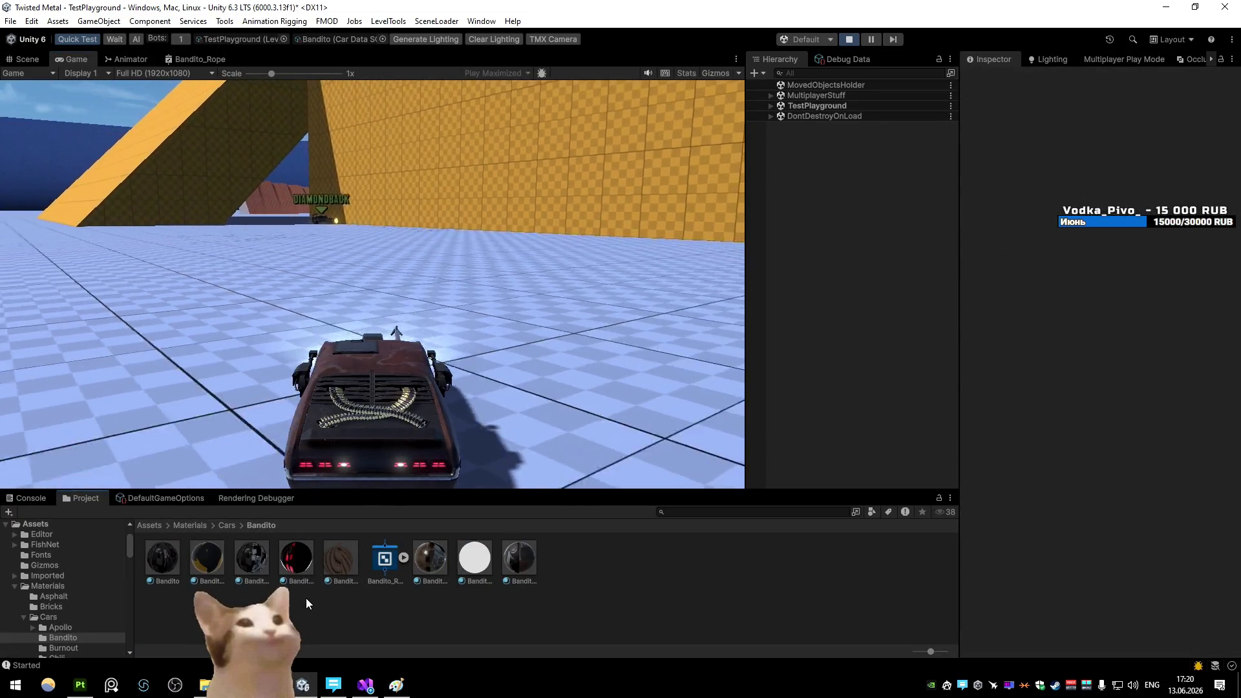
pyautogui.click(149, 525)
pyautogui.doubleClick(565, 559)
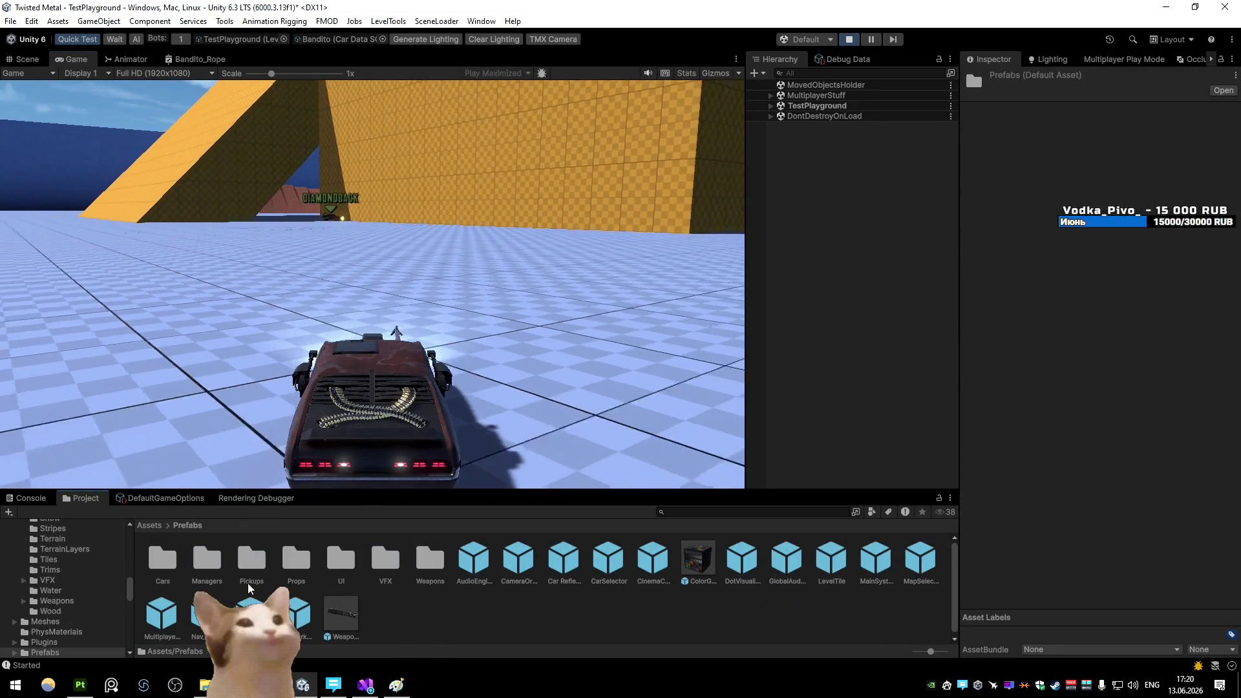
pyautogui.doubleClick(425, 565)
pyautogui.doubleClick(154, 561)
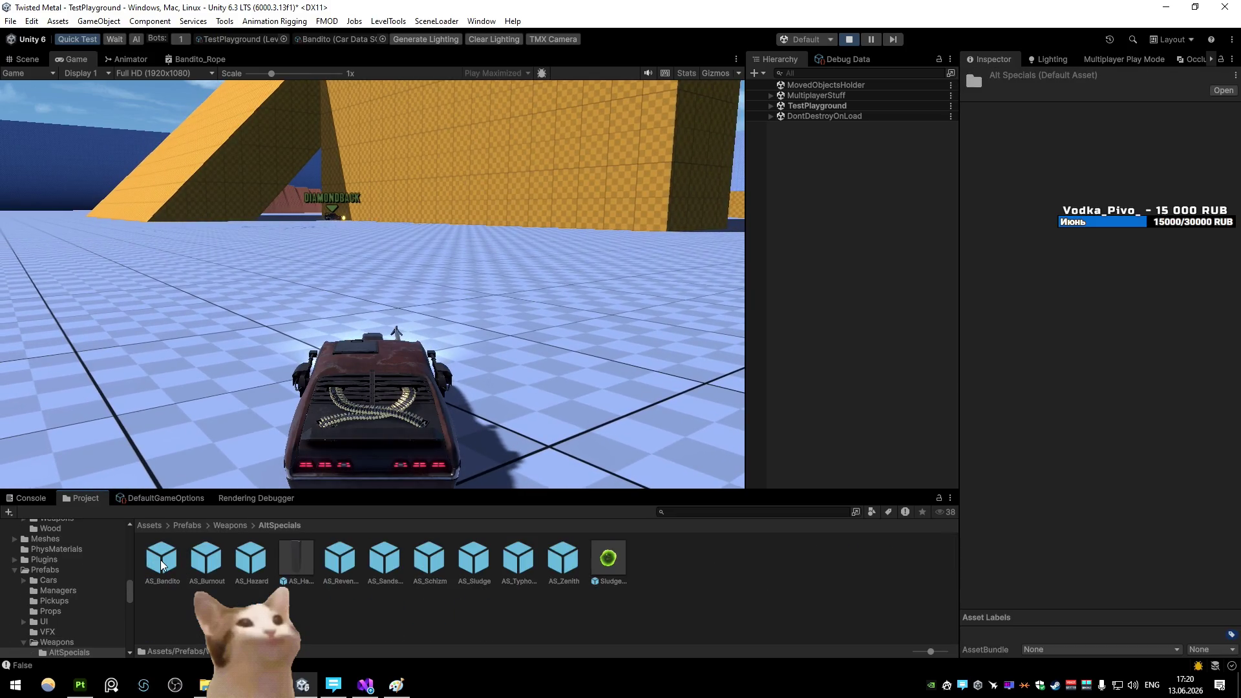
pyautogui.doubleClick(161, 559)
pyautogui.click(849, 163)
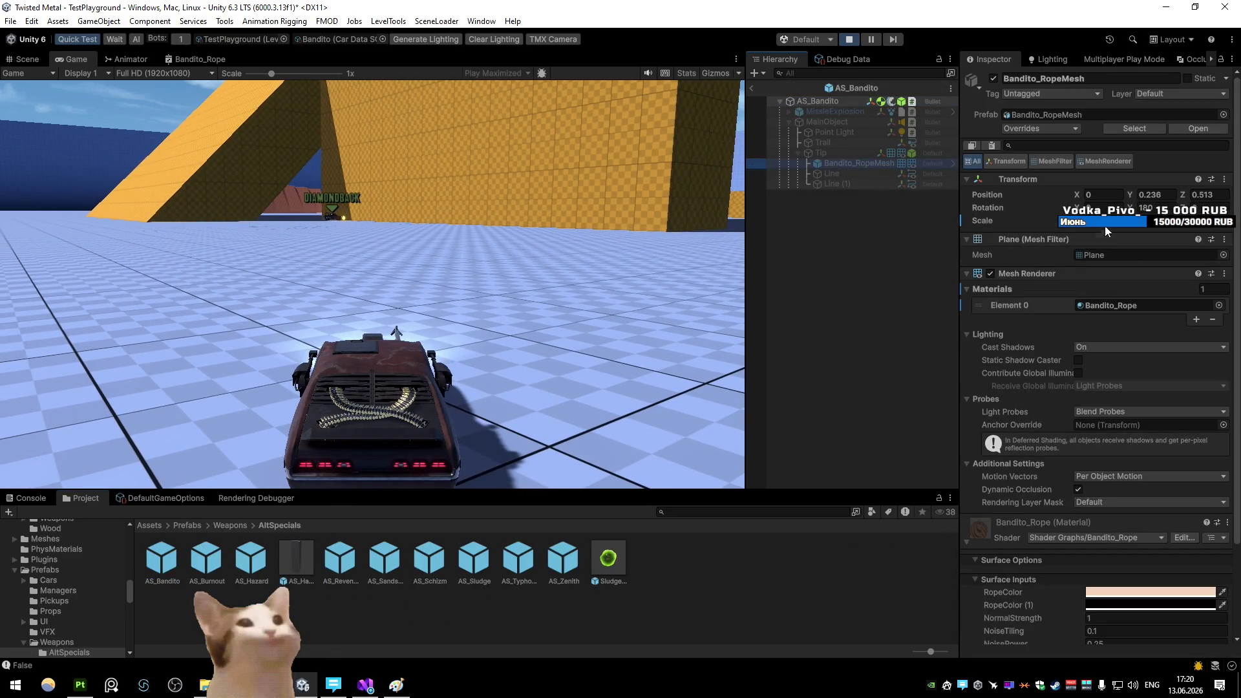
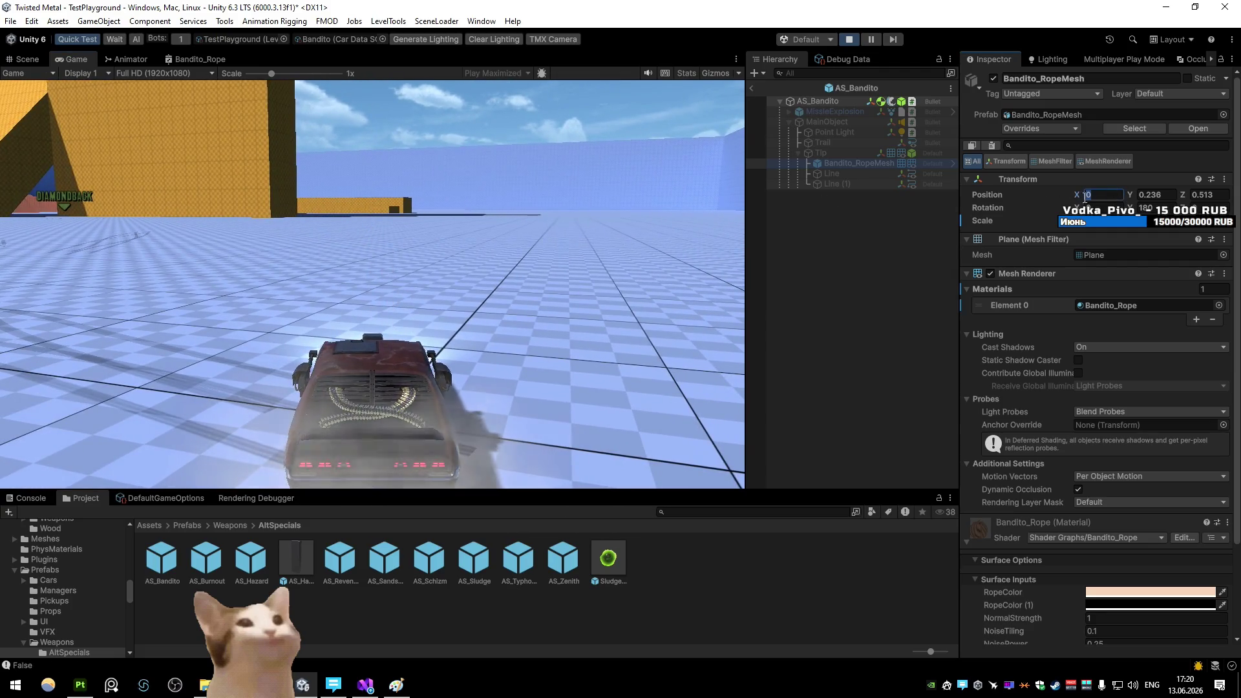
# Try Bandito_RopeMesh X position 5, reset it to 0, fire the rope, and open Bandito_Rope
pyautogui.click(569, 196)
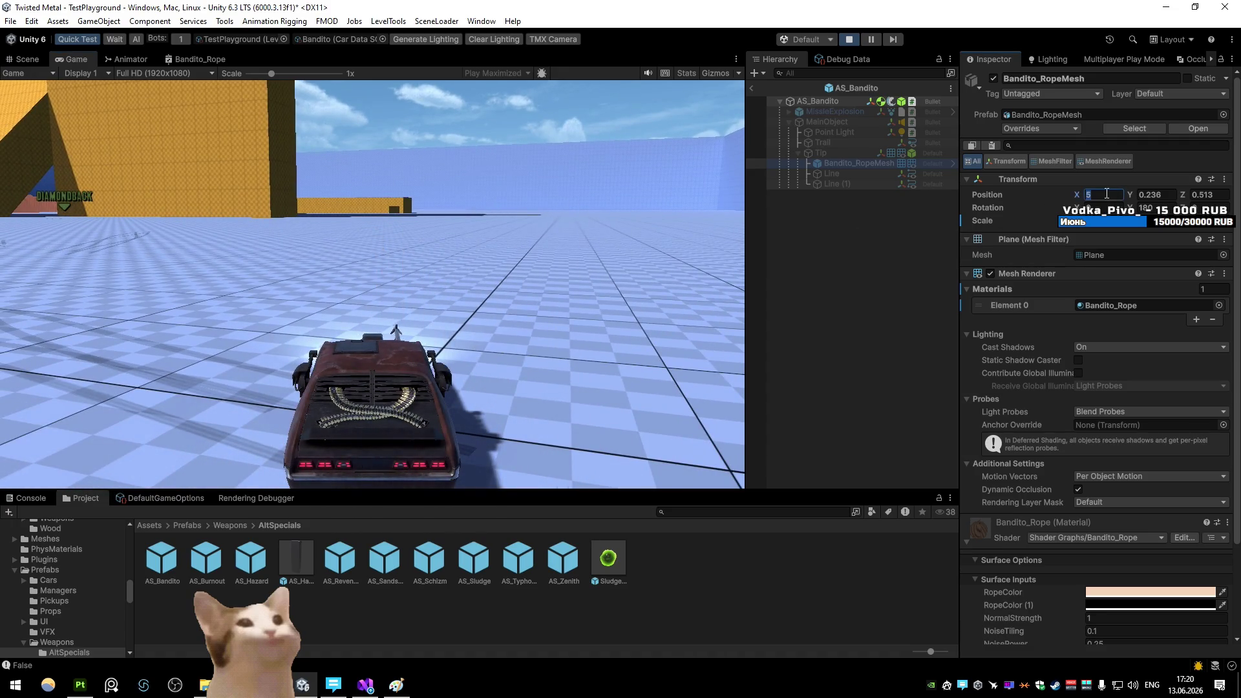
pyautogui.write('0')
pyautogui.click(578, 194)
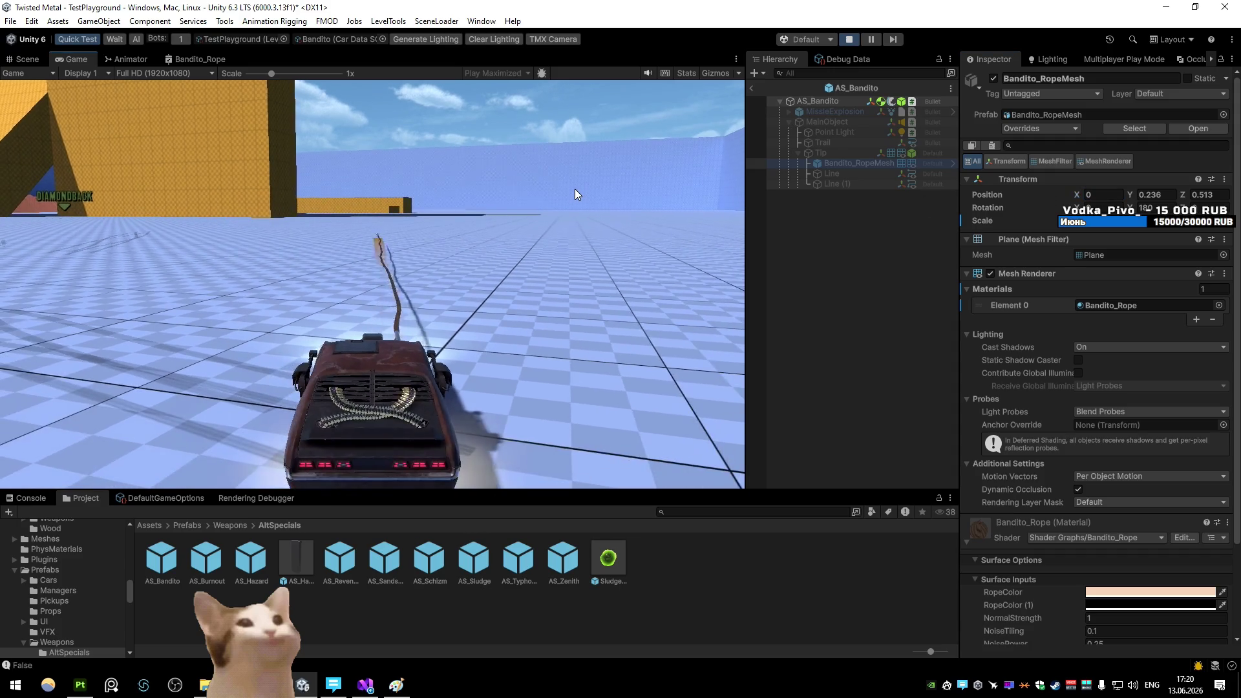
pyautogui.click(576, 189)
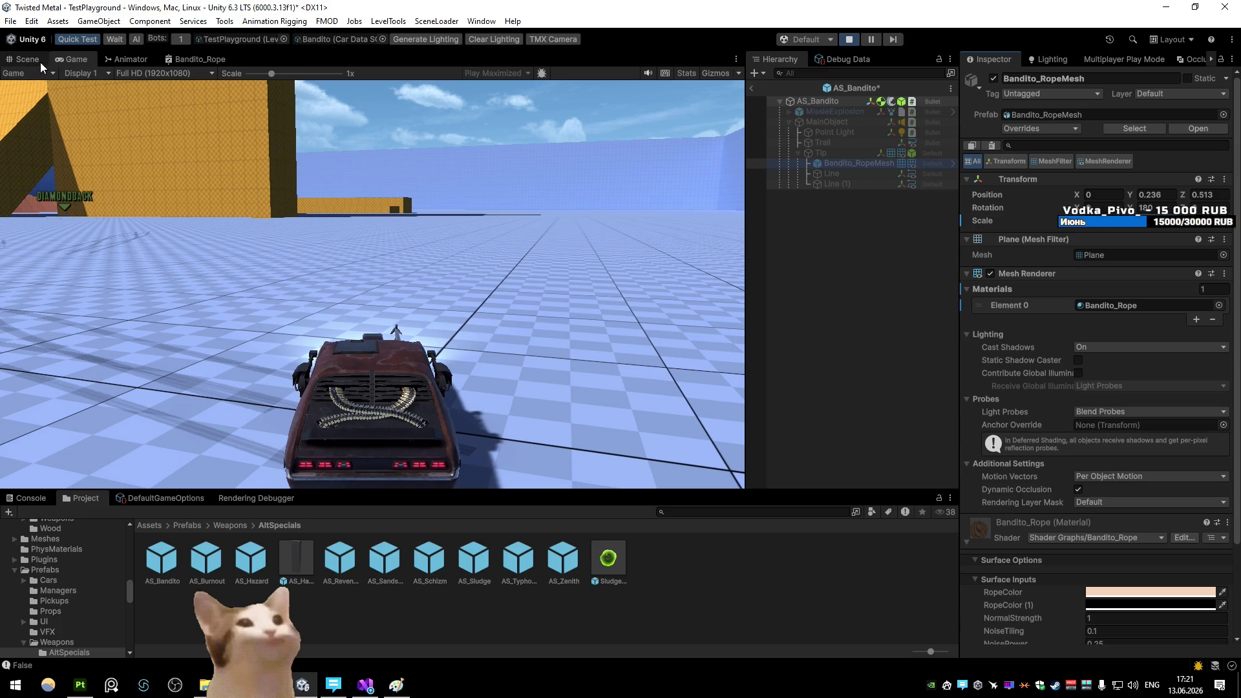
pyautogui.click(207, 59)
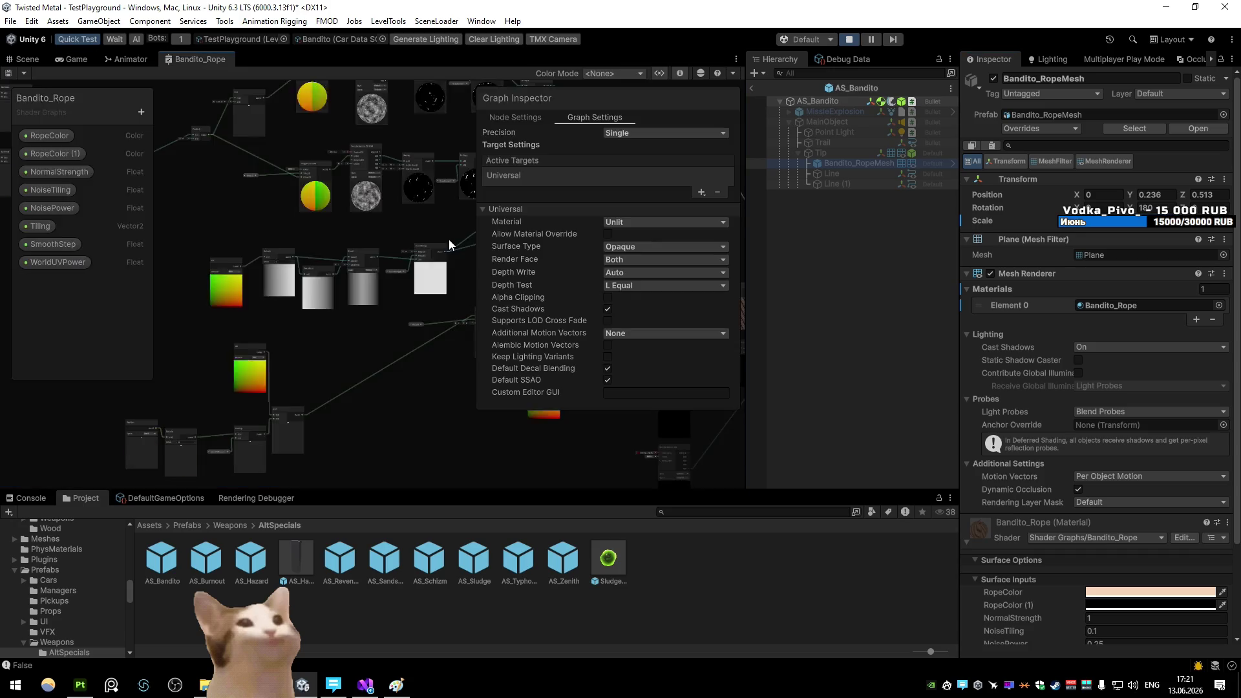
# With Shader Graph maximized, add an Object node below the Vector 3 node
pyautogui.hotkey('shift', 'space')
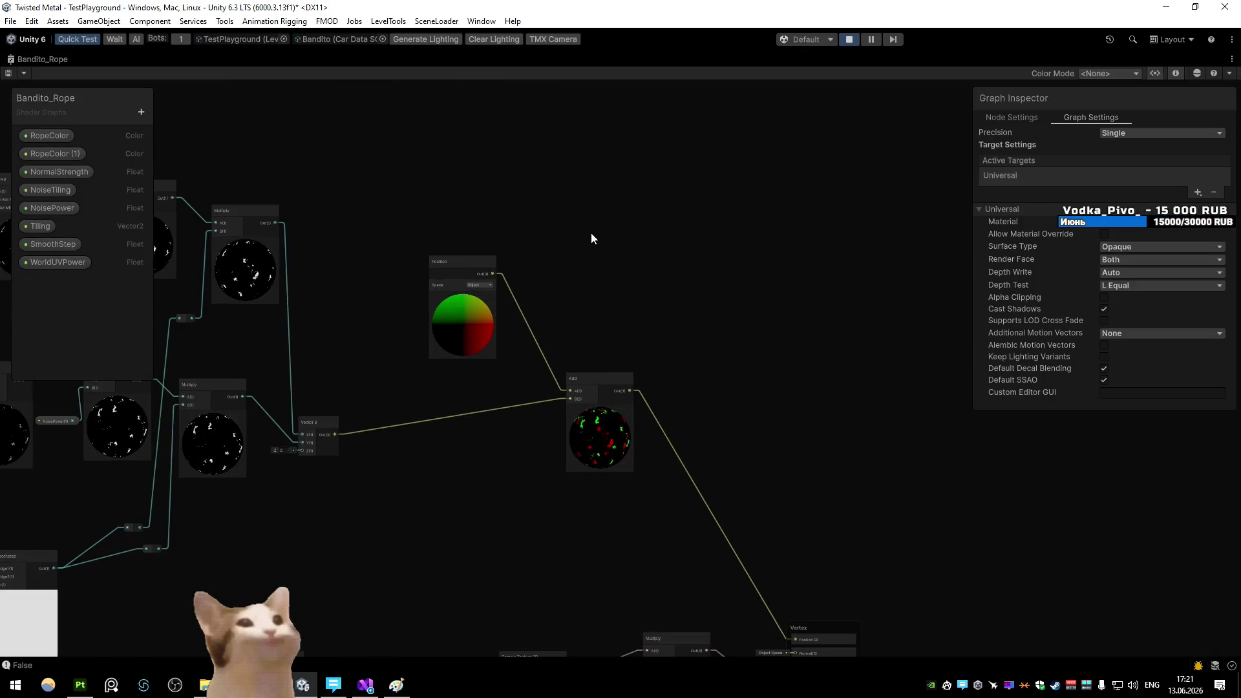
pyautogui.press('space')
pyautogui.write('scale')
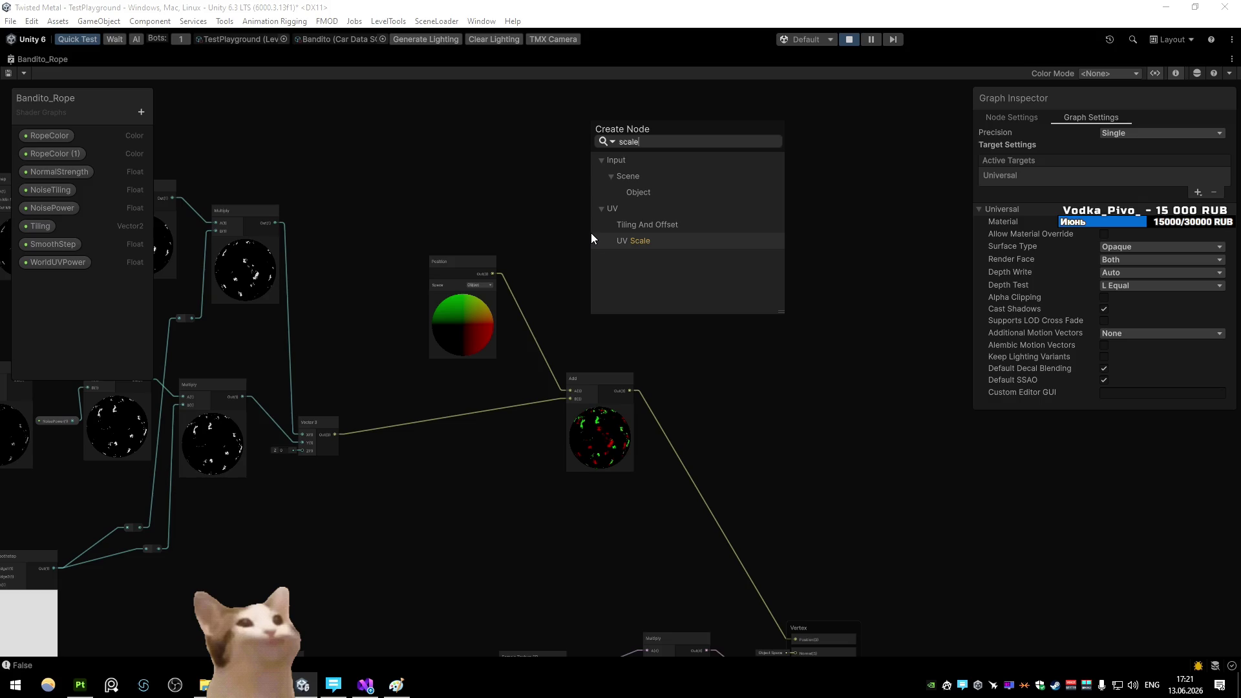
pyautogui.press('Up')
pyautogui.press('Up')
pyautogui.press('Up')
pyautogui.press('Return')
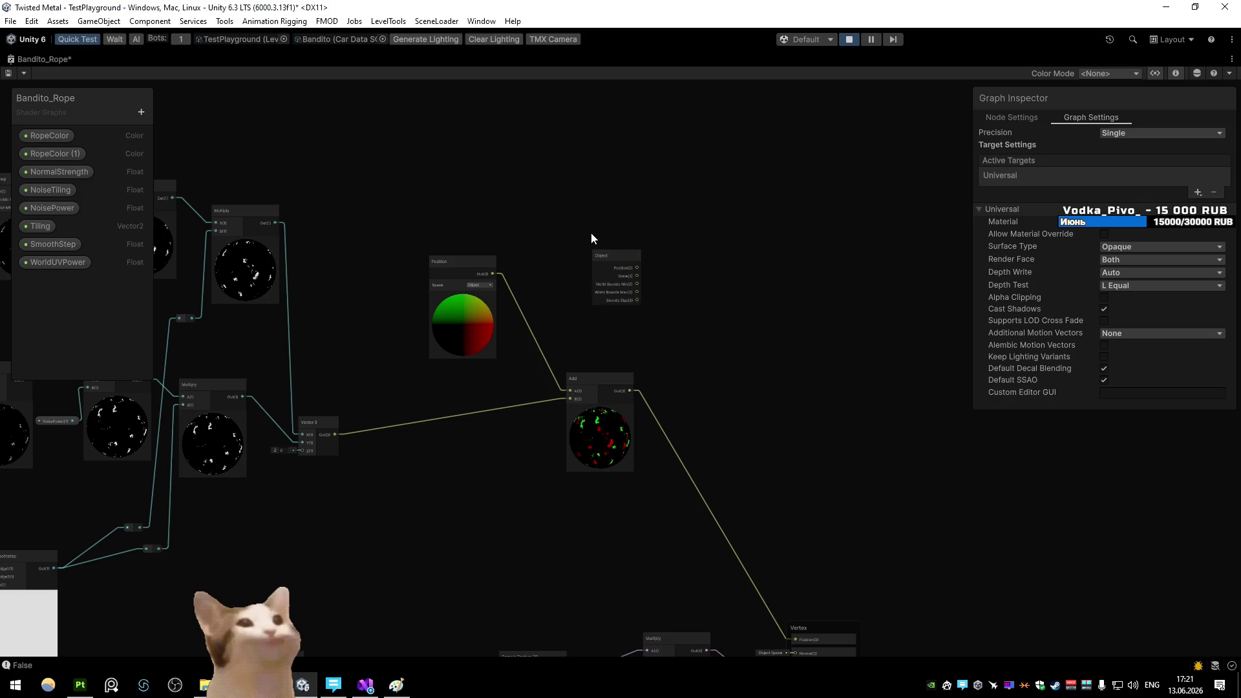
pyautogui.scroll(2, 591, 238)
pyautogui.scroll(2, 591, 236)
pyautogui.scroll(-3, 606, 270)
pyautogui.moveTo(626, 313)
pyautogui.mouseDown()
pyautogui.moveTo(541, 523)
pyautogui.moveTo(526, 370)
pyautogui.moveTo(585, 421)
pyautogui.mouseUp()
pyautogui.scroll(3, 446, 380)
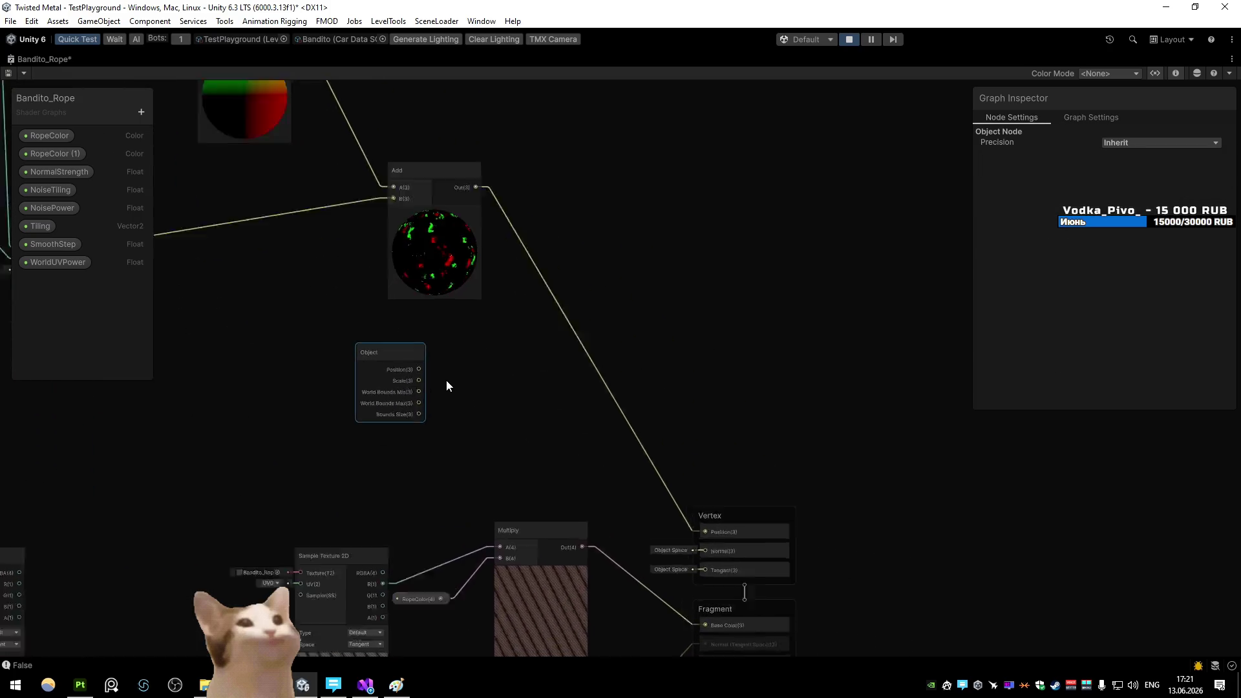
# Multiply Add's output by Object Scale into Vertex Position, save, and restore the layout
pyautogui.moveTo(482, 152)
pyautogui.mouseDown()
pyautogui.moveTo(596, 314)
pyautogui.moveTo(556, 349)
pyautogui.moveTo(553, 388)
pyautogui.mouseUp()
pyautogui.click(607, 490)
pyautogui.click(424, 377)
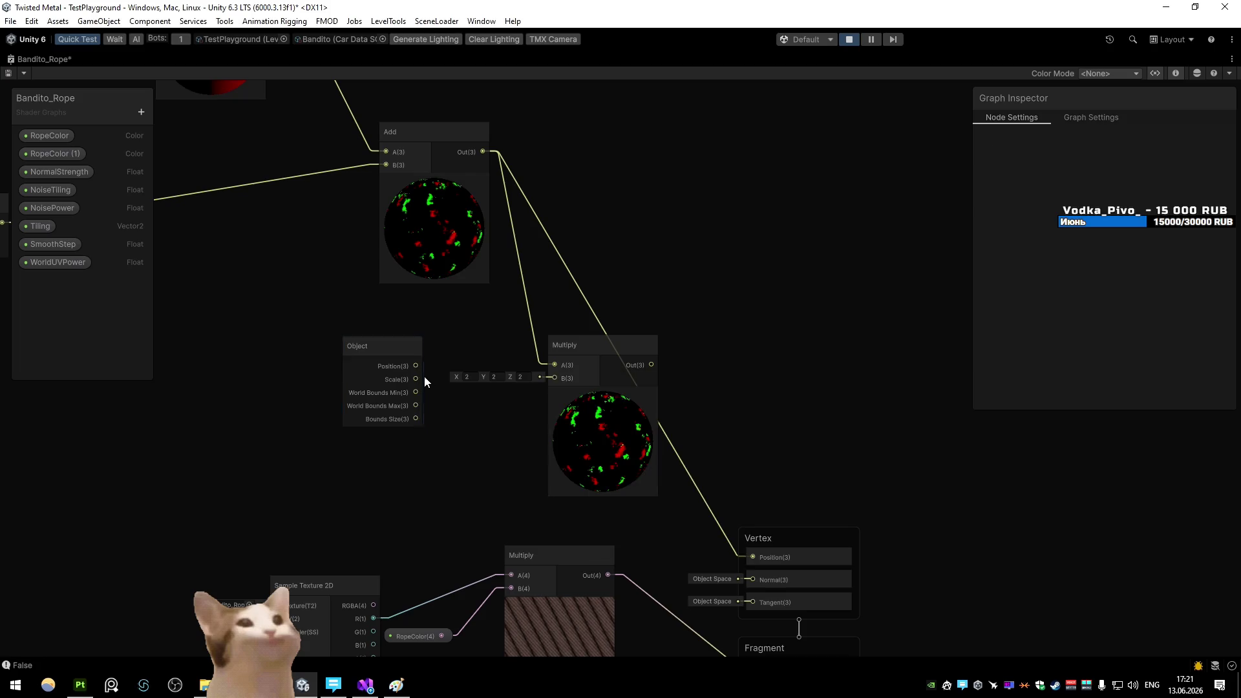
pyautogui.moveTo(735, 538); pyautogui.dragTo(737, 543)
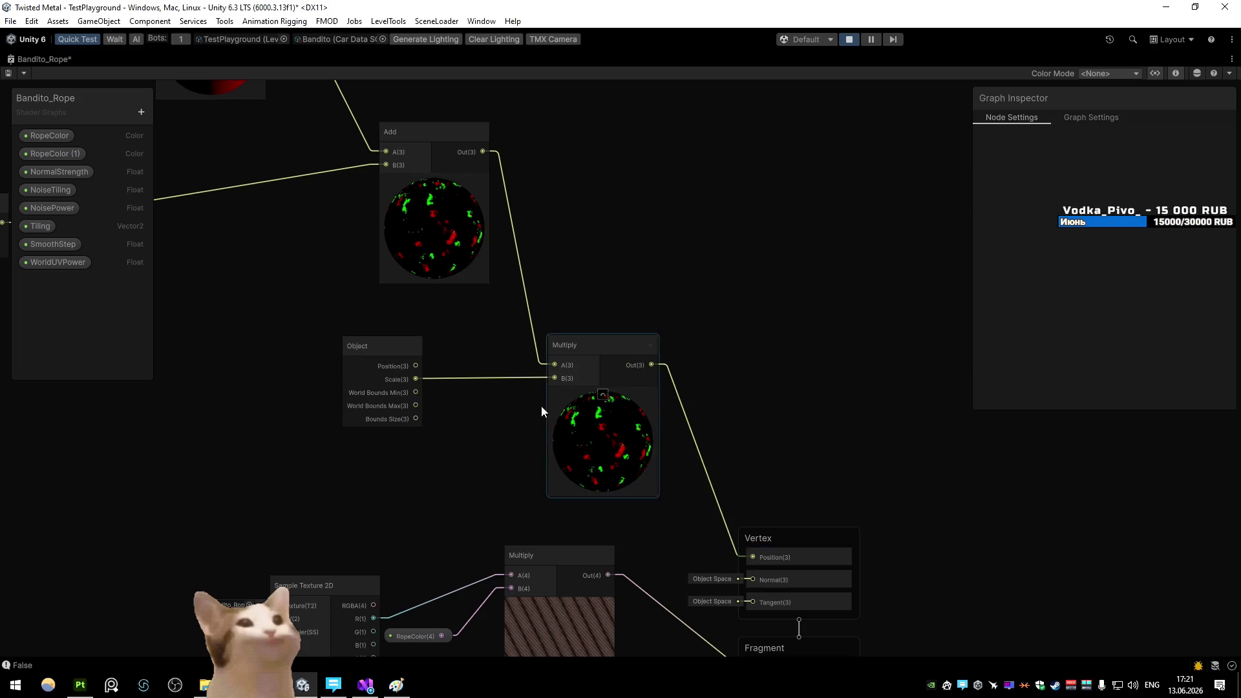
pyautogui.click(8, 75)
pyautogui.hotkey('shift', 'space')
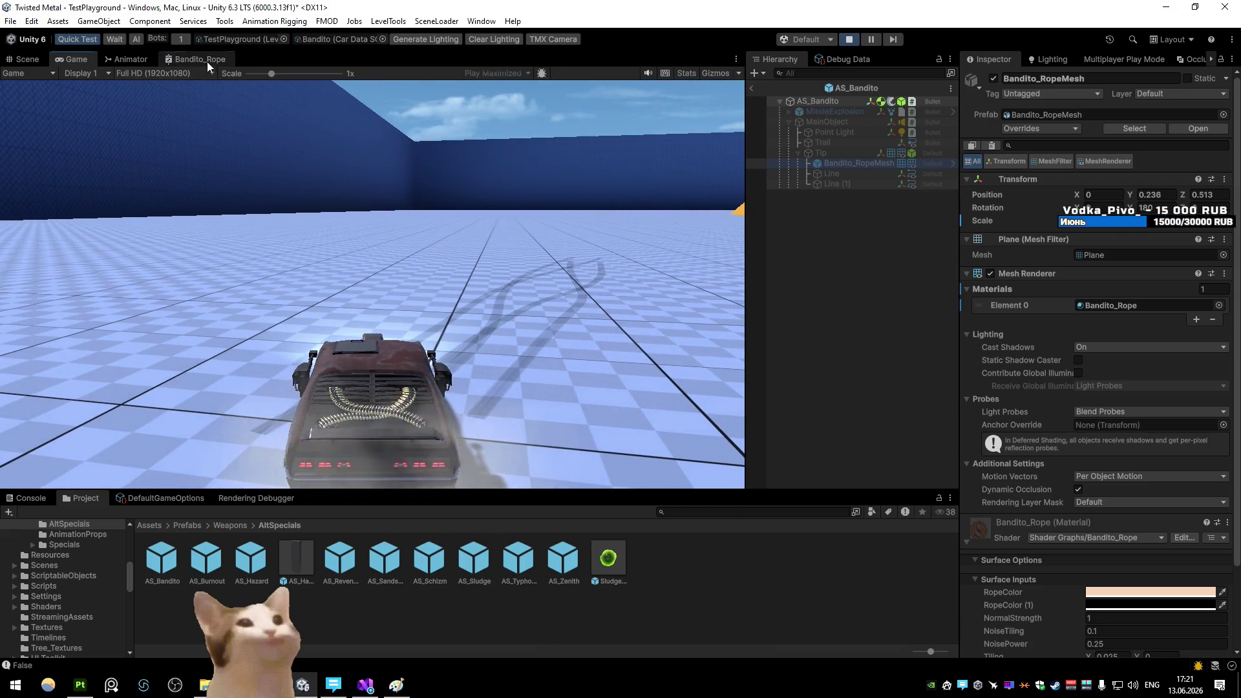
# Maximize the Bandito_Rope graph, recentre the nodes, and select the Object node
pyautogui.doubleClick(207, 60)
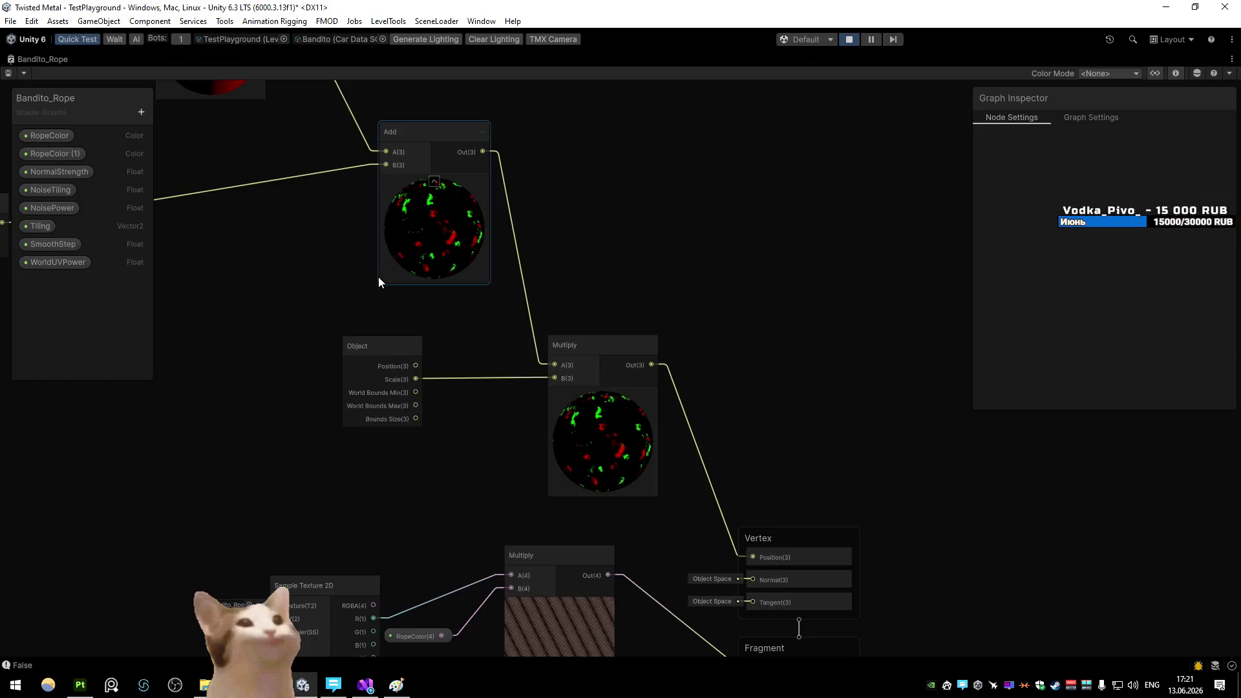
pyautogui.moveTo(381, 278); pyautogui.dragTo(480, 279)
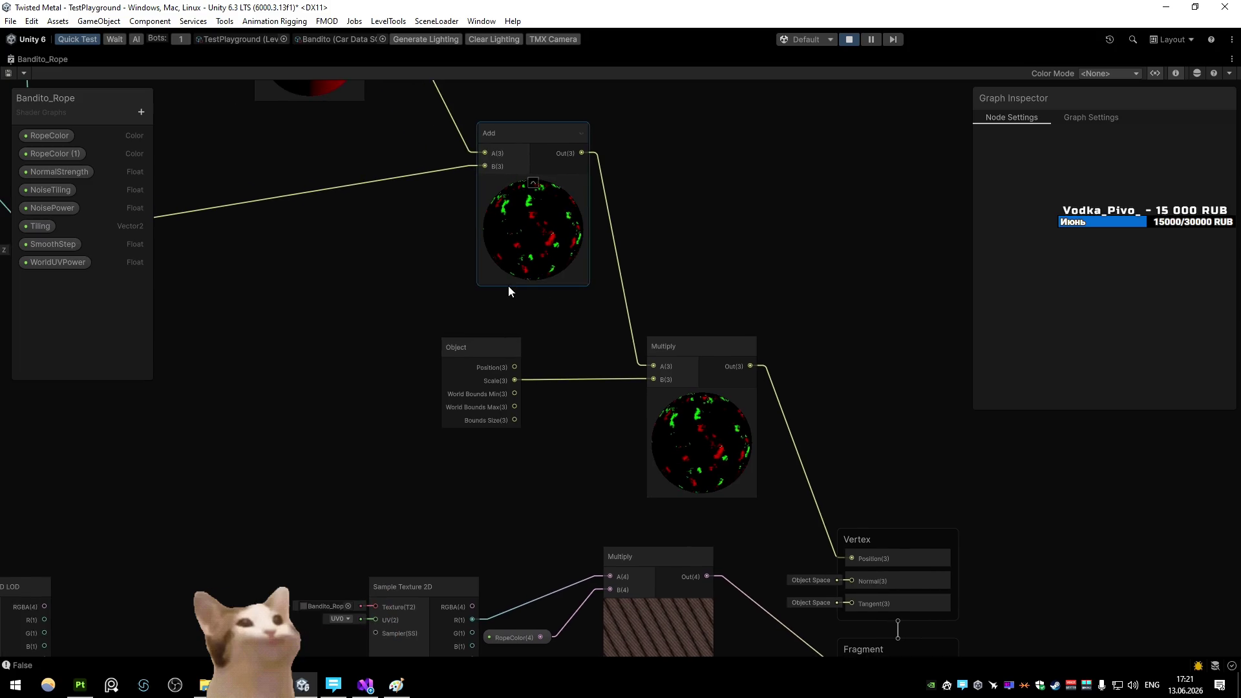
pyautogui.click(464, 371)
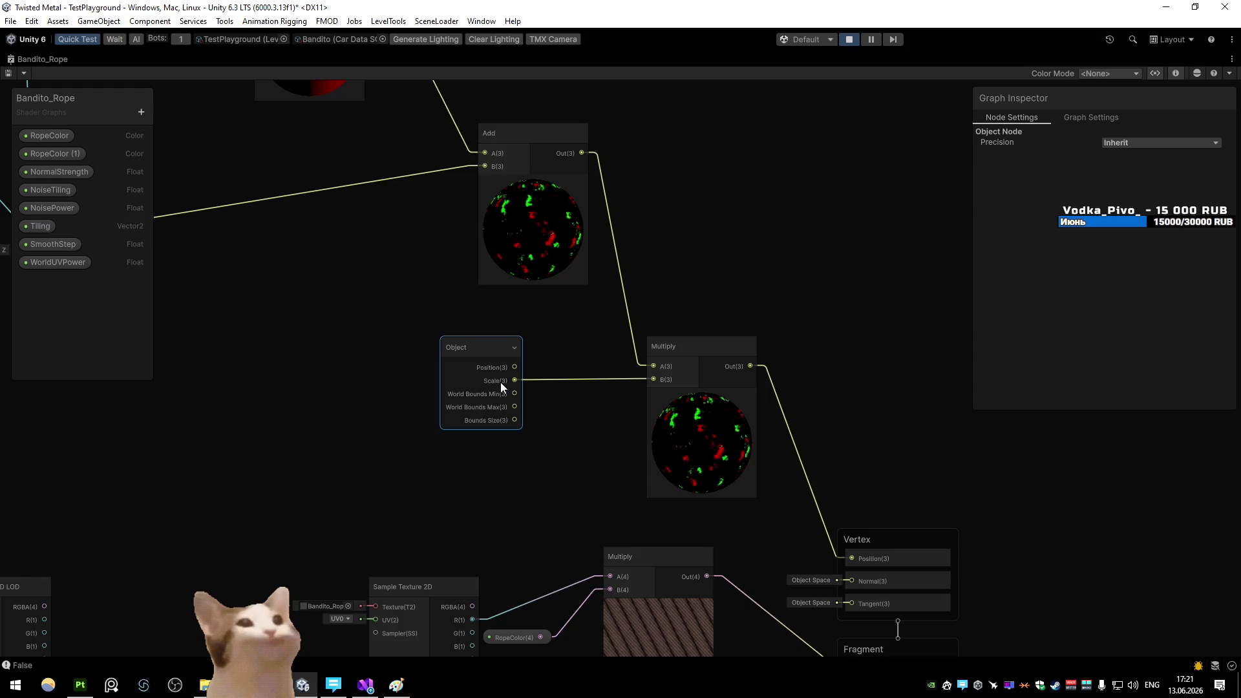
pyautogui.hotkey('shift', 'space')
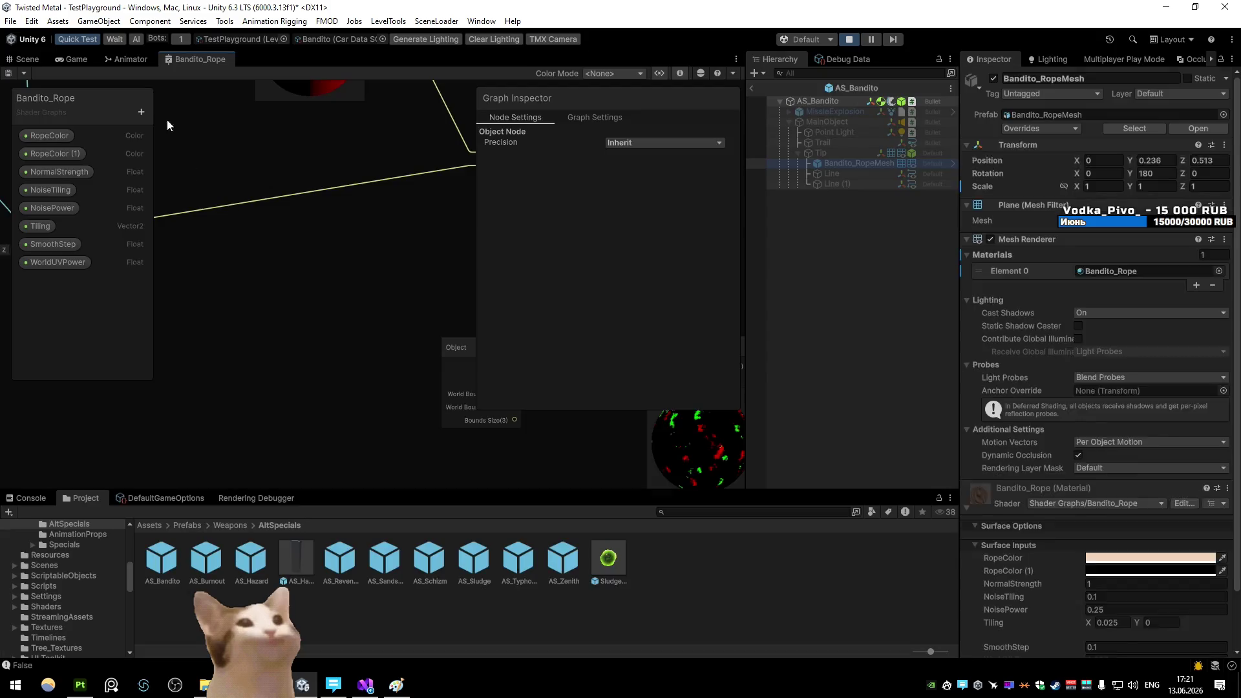
# Test-fire the harpoon rope in the Game view, then reopen Bandito_Rope full-size
pyautogui.click(72, 59)
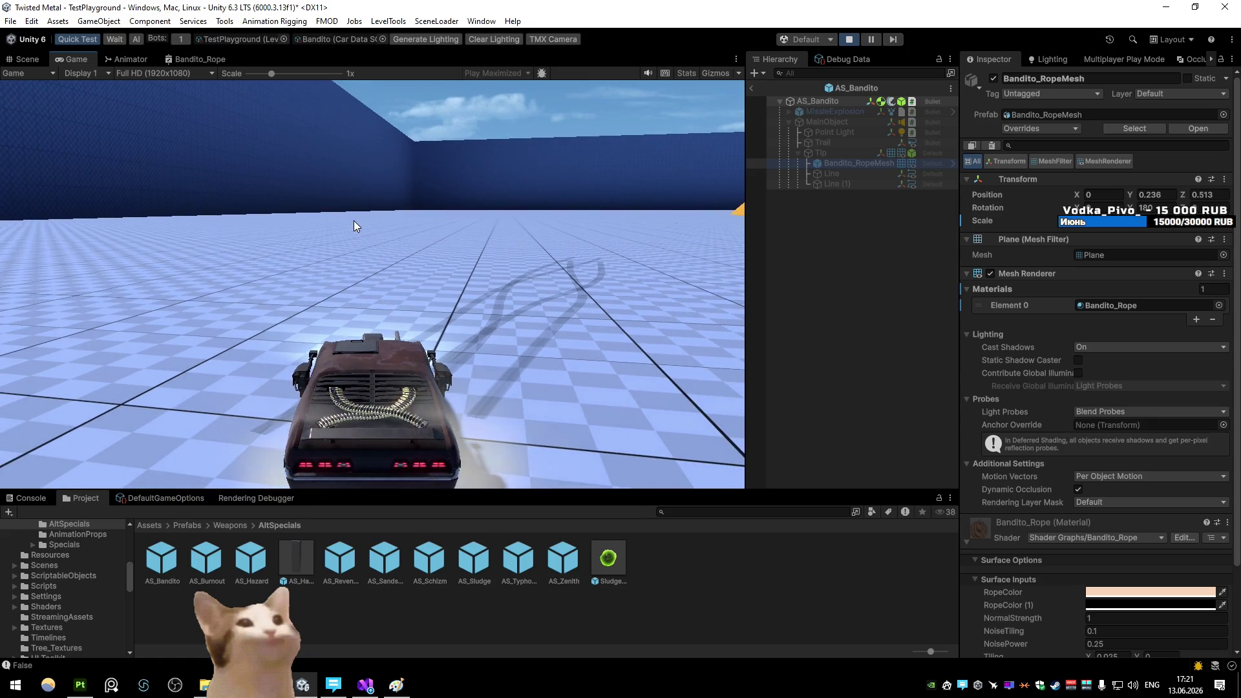
pyautogui.click(355, 220)
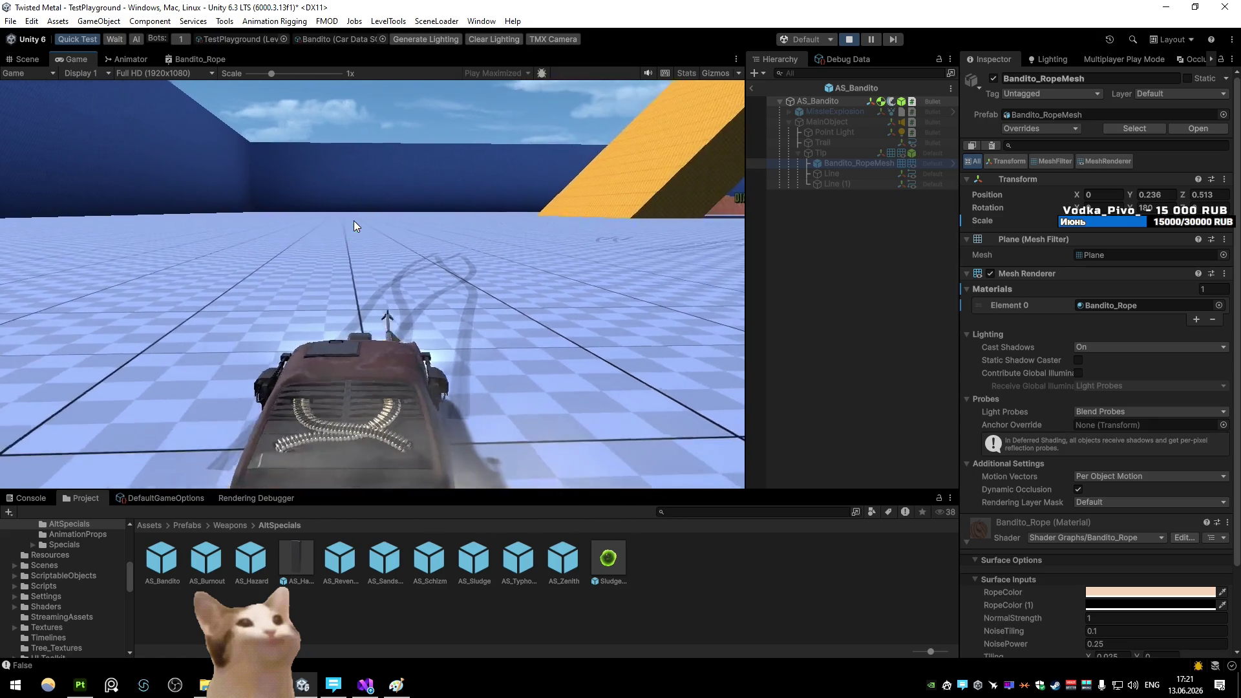
pyautogui.click(197, 72)
pyautogui.click(197, 59)
pyautogui.hotkey('shift', 'space')
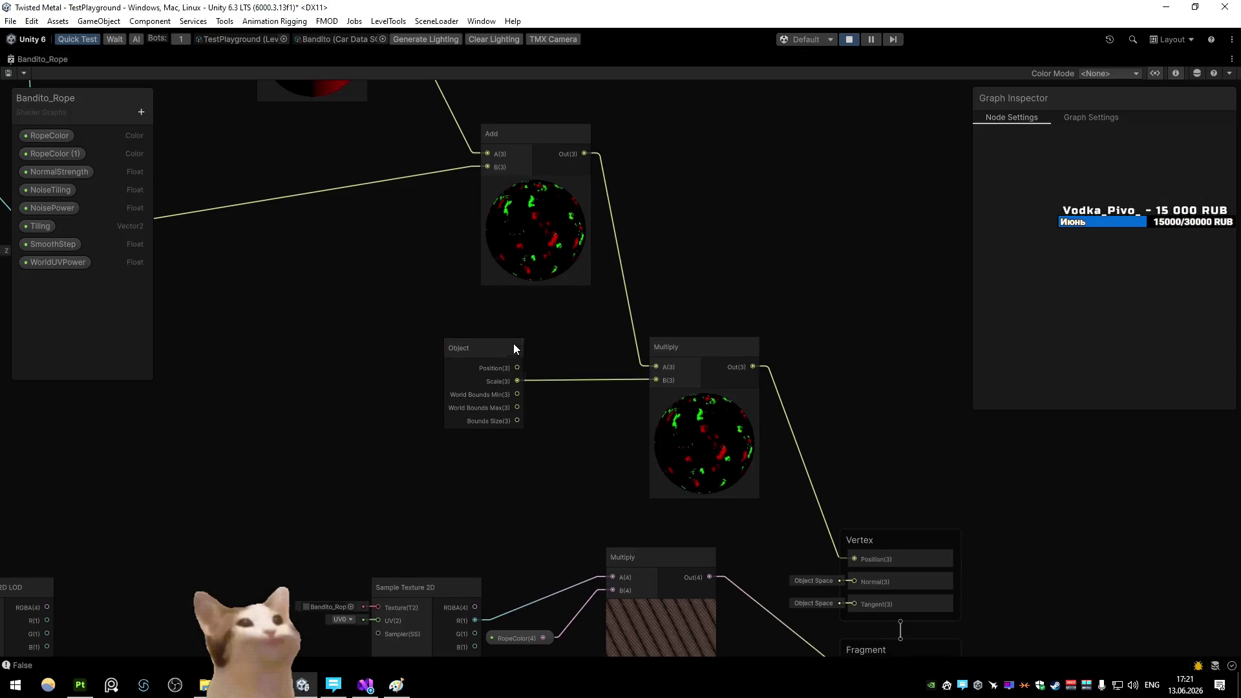
# Delete the Object node and its Scale link from the Multiply
pyautogui.click(368, 393)
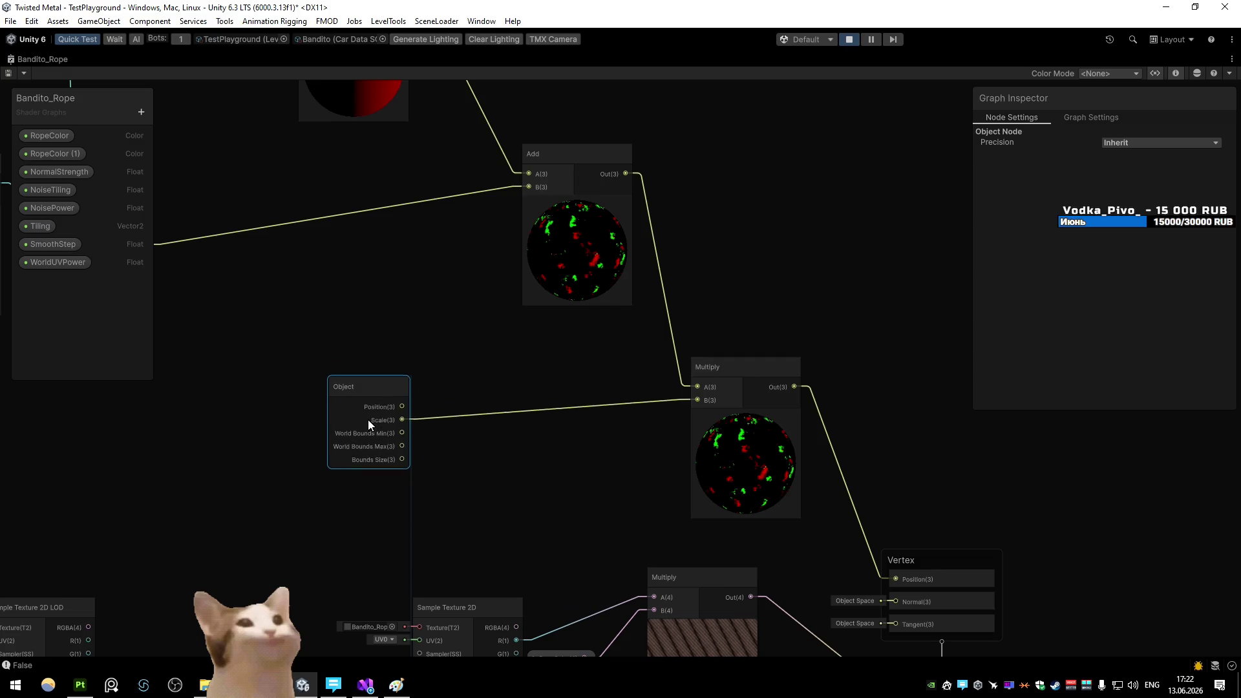
pyautogui.moveTo(449, 434)
pyautogui.mouseDown()
pyautogui.moveTo(378, 402)
pyautogui.moveTo(402, 446)
pyautogui.mouseUp()
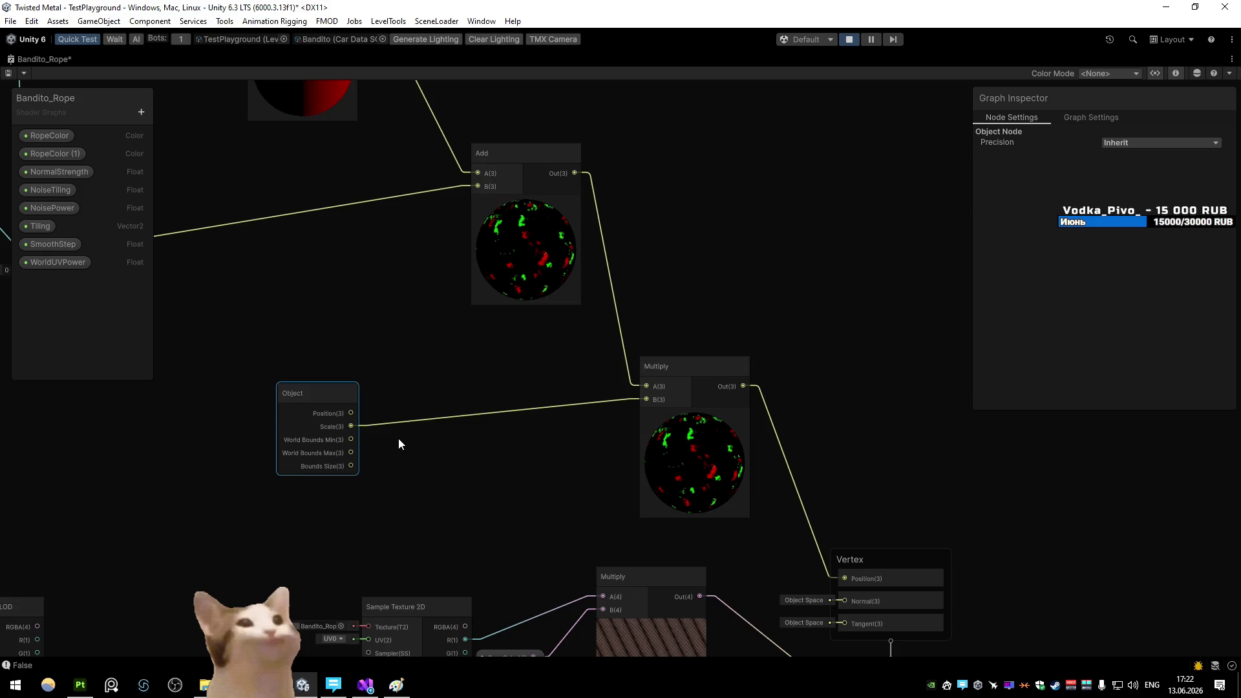
pyautogui.hotkey('ctrl', 'z')
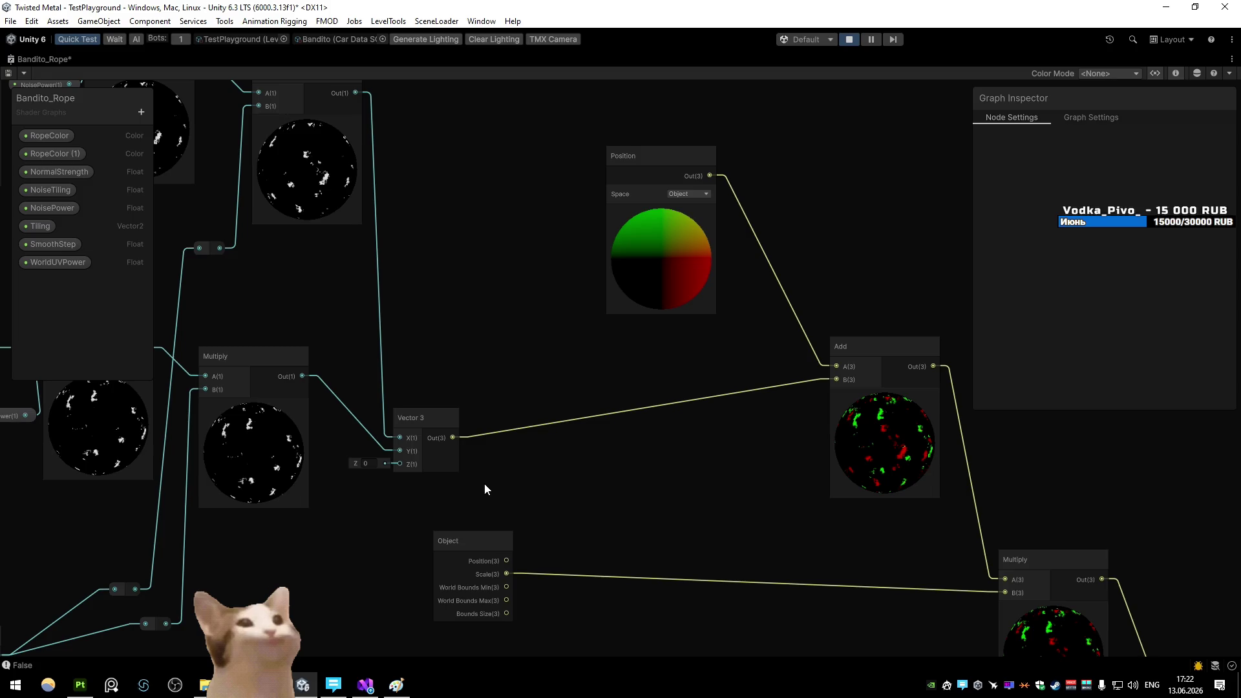
pyautogui.click(467, 569)
pyautogui.press('Delete')
# Save Bandito_Rope with Multiply using constant (2, 2, 2) and restore the layout
pyautogui.moveTo(558, 464); pyautogui.dragTo(355, 398)
pyautogui.click(497, 157)
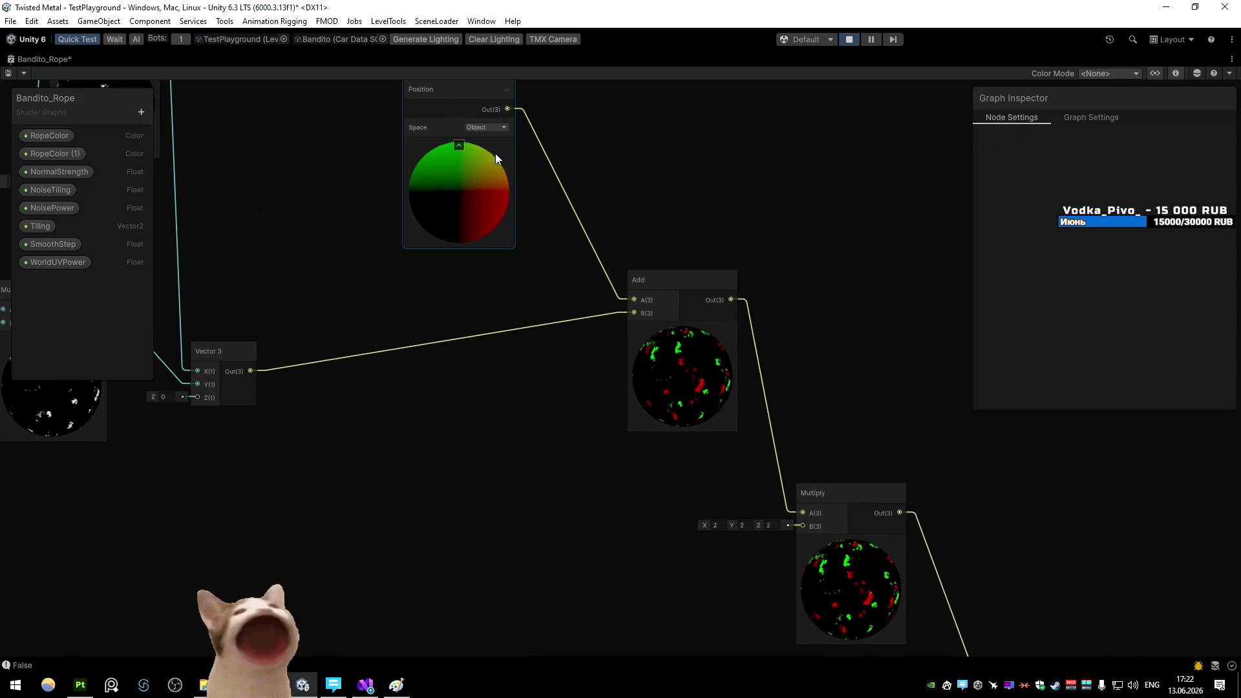
pyautogui.moveTo(495, 154); pyautogui.dragTo(594, 238)
pyautogui.hotkey('ctrl', 's')
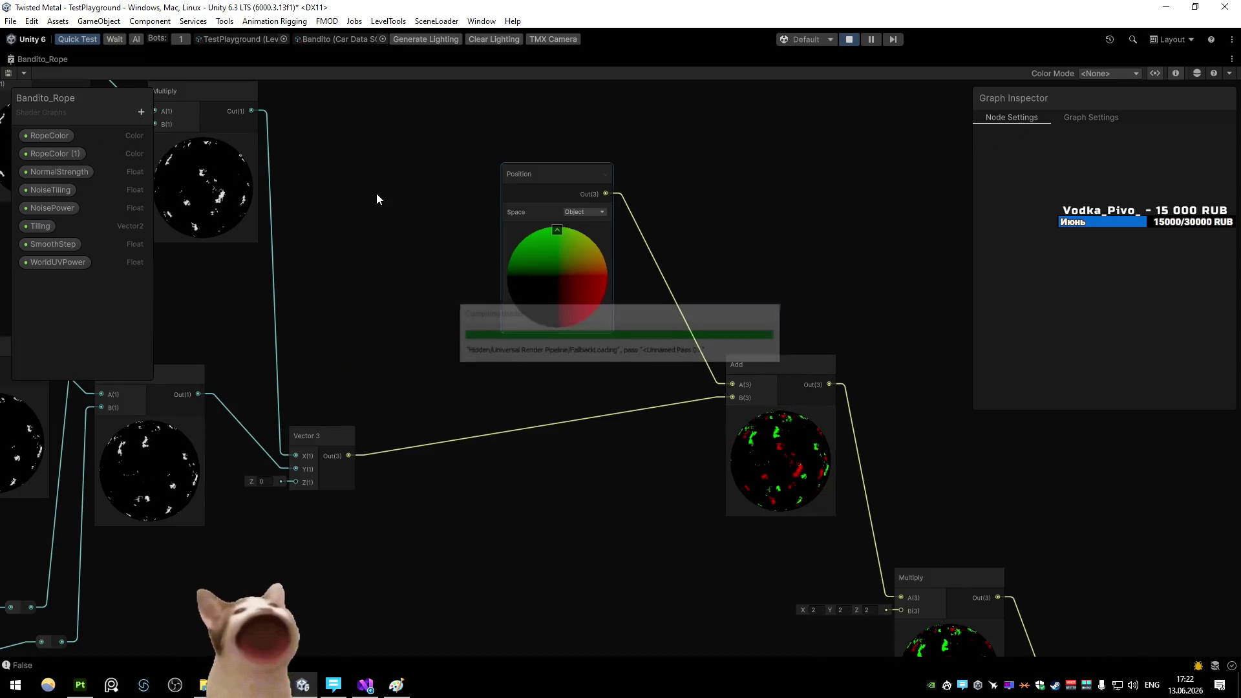
pyautogui.scroll(-3, 368, 180)
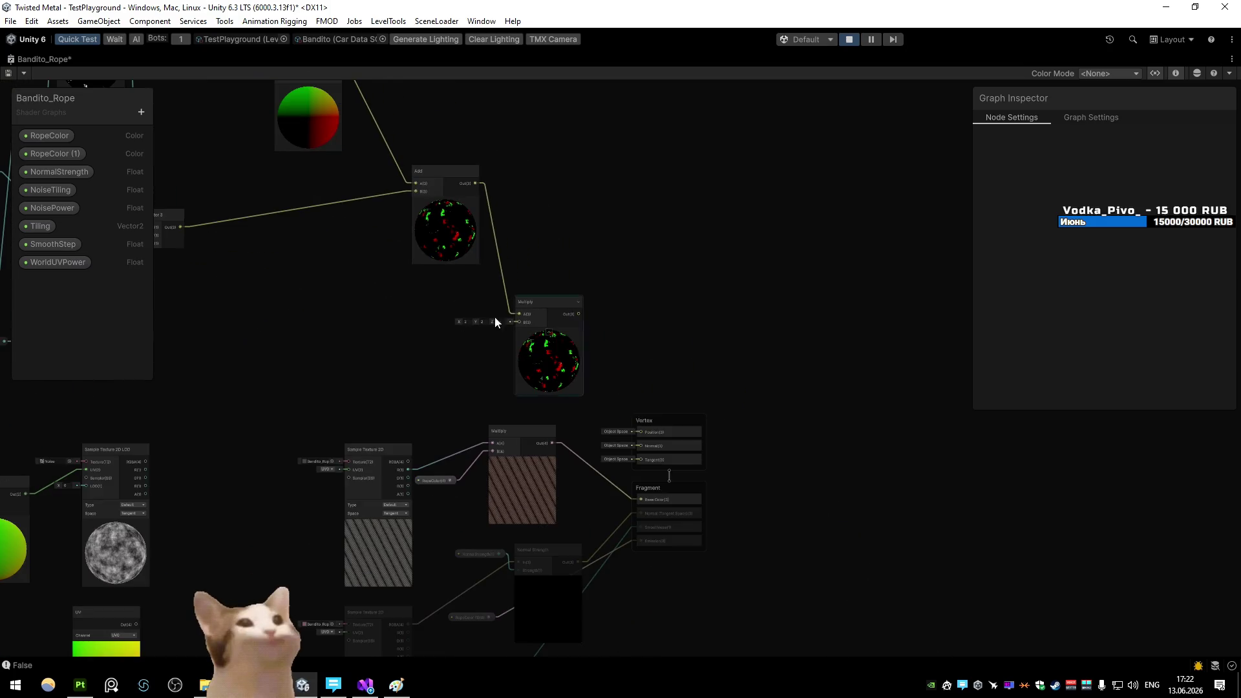
pyautogui.click(300, 187)
pyautogui.hotkey('ctrl', 's')
pyautogui.hotkey('shift', 'space')
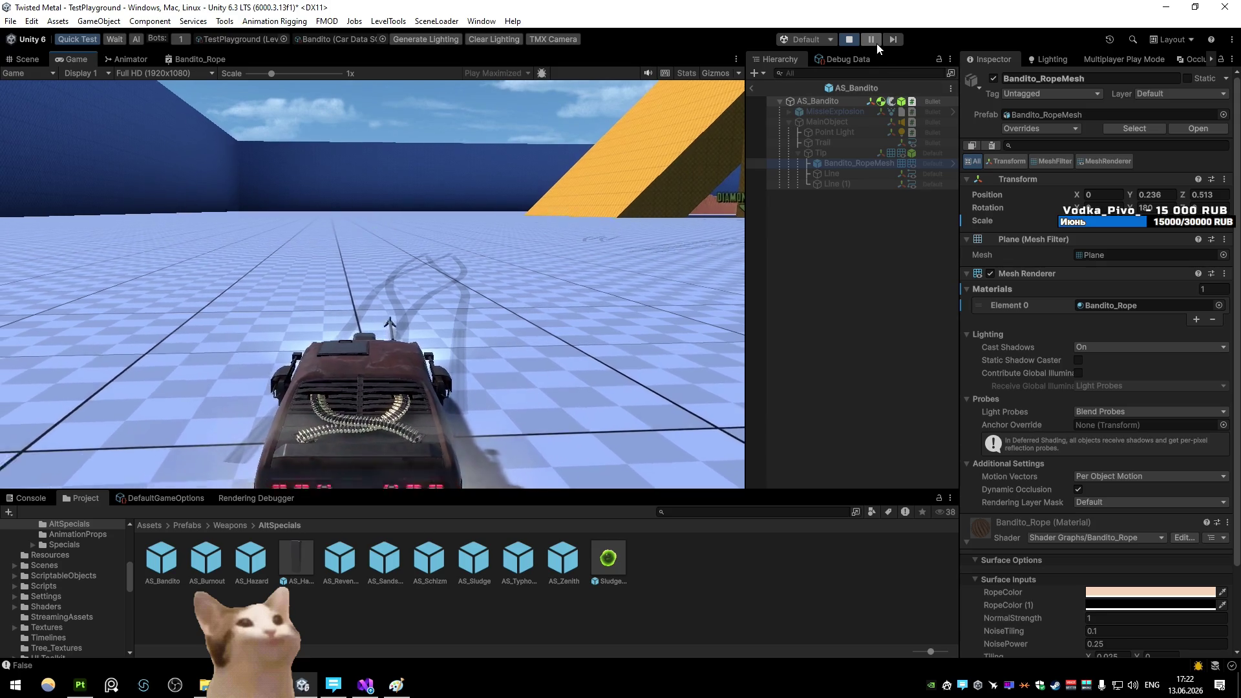
# Pause play, return to TestPlayground, and select Bandito_RopeMesh in the Scene view
pyautogui.click(875, 43)
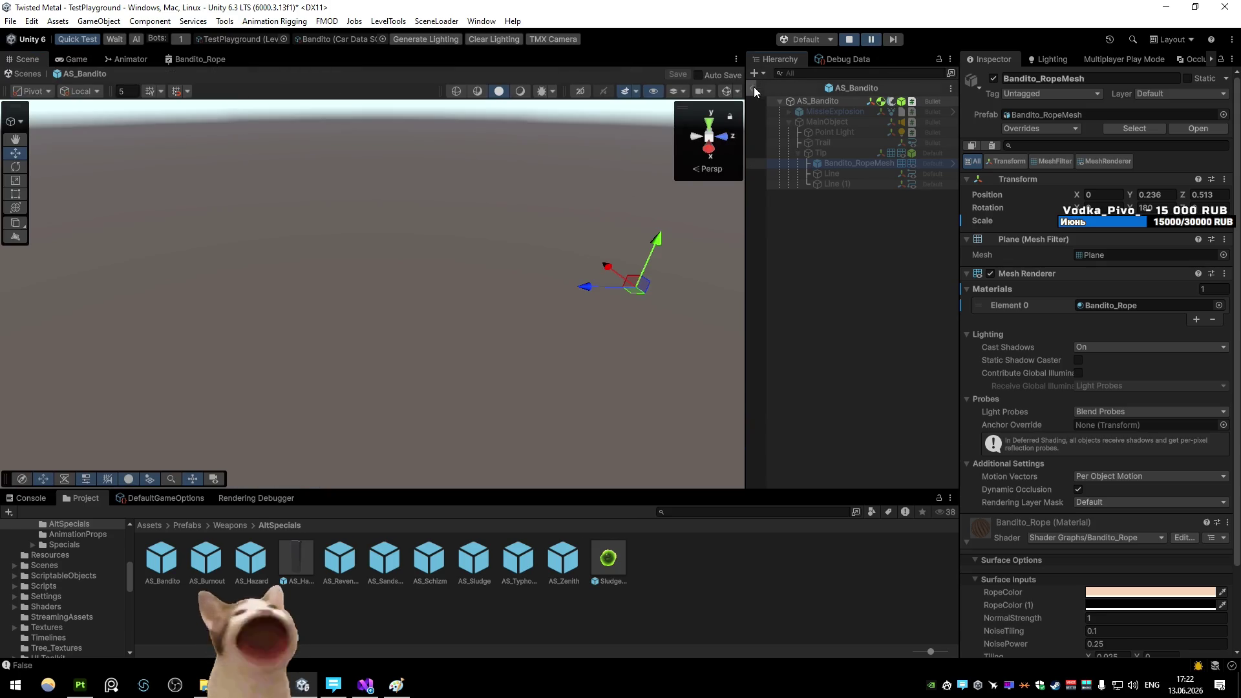
pyautogui.click(752, 88)
pyautogui.click(772, 107)
pyautogui.moveTo(362, 278)
pyautogui.mouseDown()
pyautogui.moveTo(347, 277)
pyautogui.moveTo(396, 274)
pyautogui.mouseUp()
pyautogui.scroll(5, 396, 274)
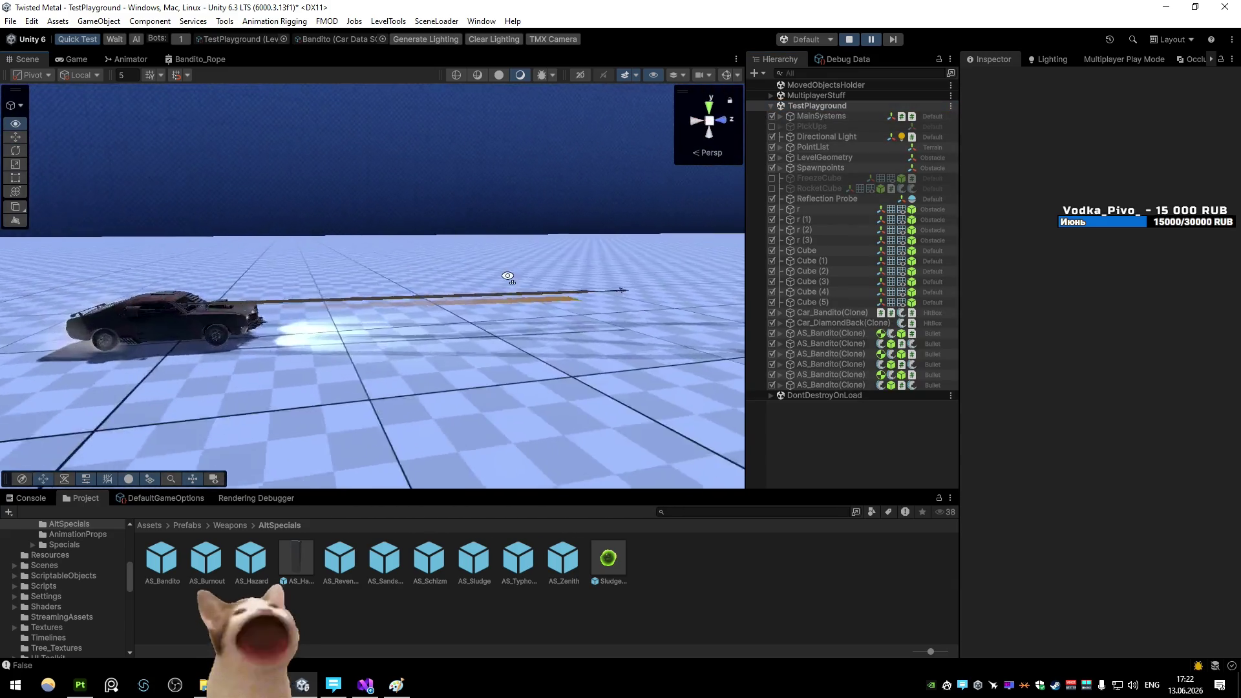
pyautogui.rightClick(451, 309)
pyautogui.click(450, 308)
# Set the rope mesh's X and Y scale to 1, then go to line 42 in Visual Studio
pyautogui.click(1106, 188)
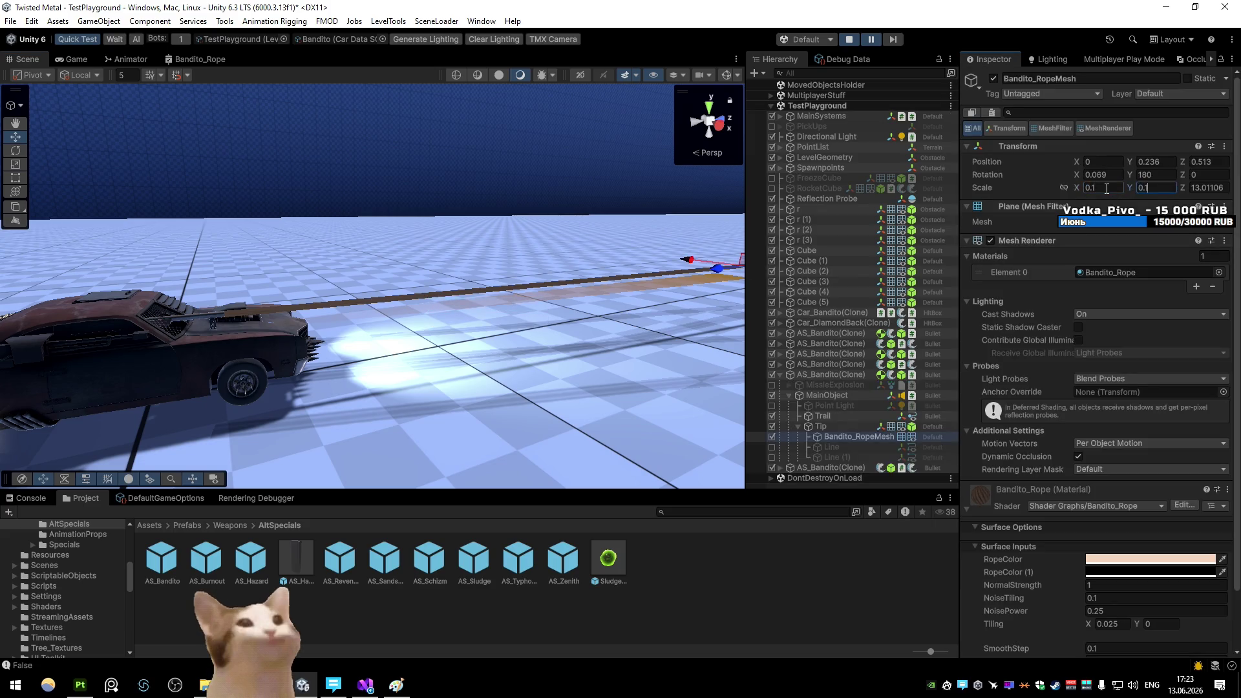
pyautogui.click(893, 39)
pyautogui.moveTo(502, 242)
pyautogui.mouseDown()
pyautogui.moveTo(654, 236)
pyautogui.moveTo(630, 233)
pyautogui.mouseUp()
pyautogui.click(381, 688)
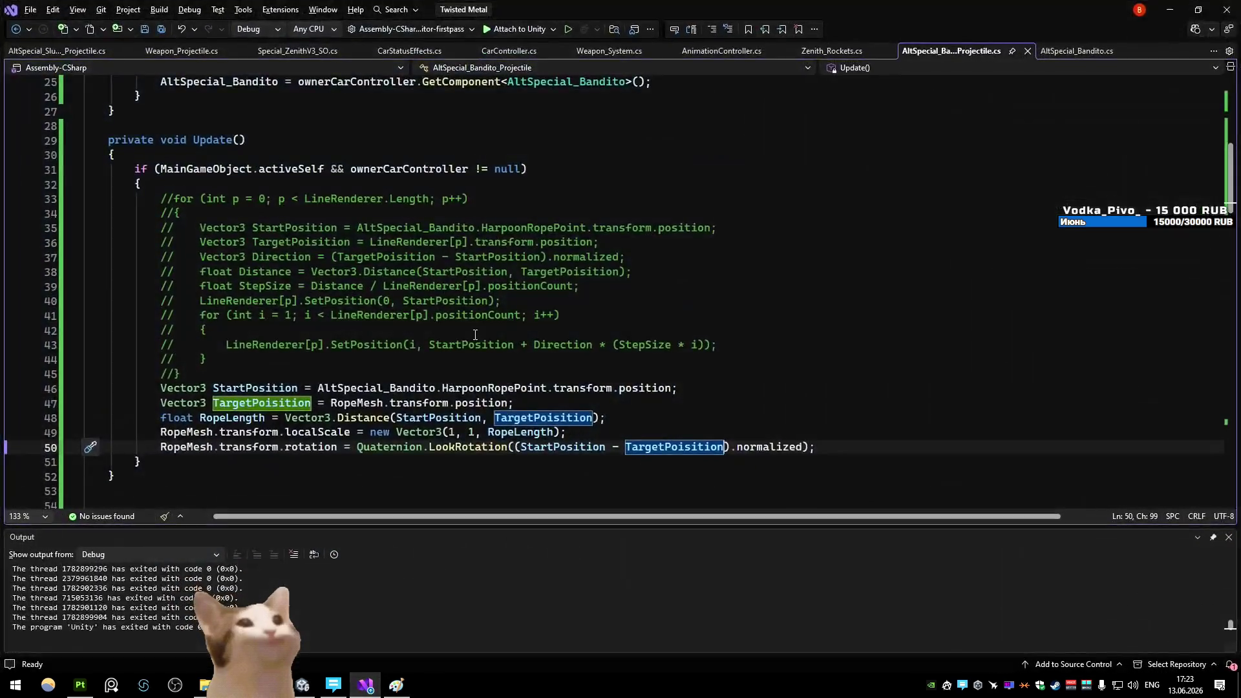
pyautogui.click(475, 334)
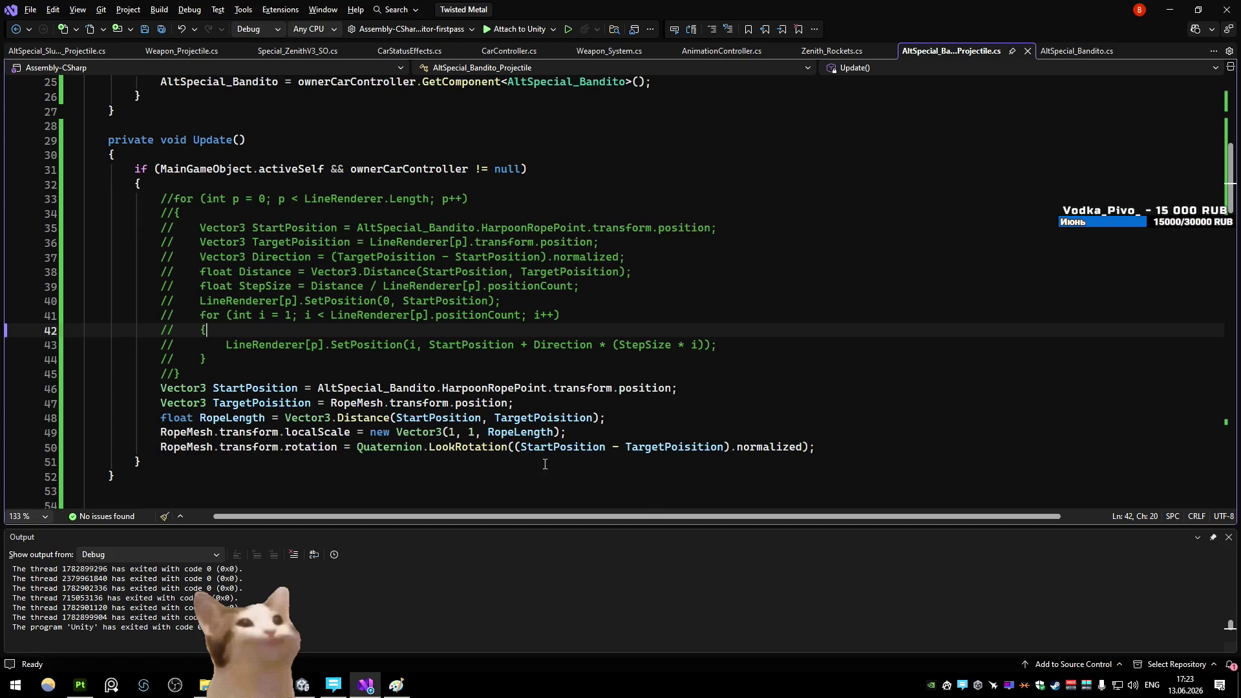
# Replace the two 1s with RopeMesh.transform.localScale.x and .y, and save the script
pyautogui.doubleClick(451, 432)
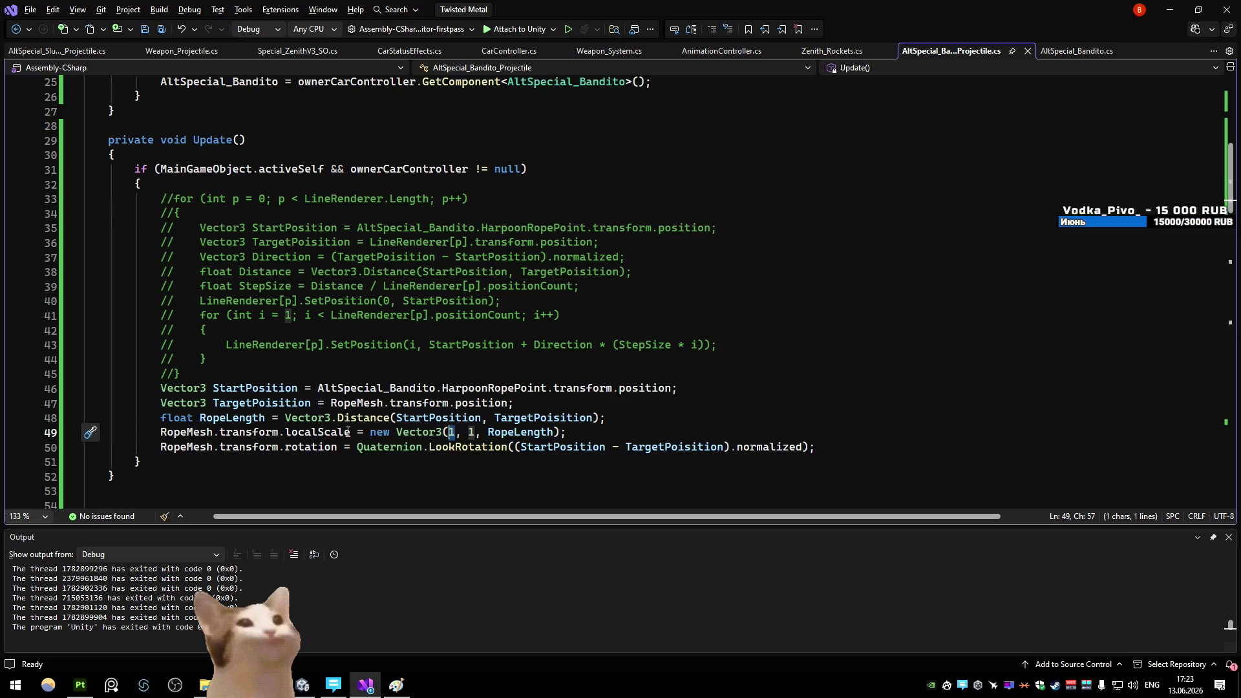
pyautogui.moveTo(452, 433)
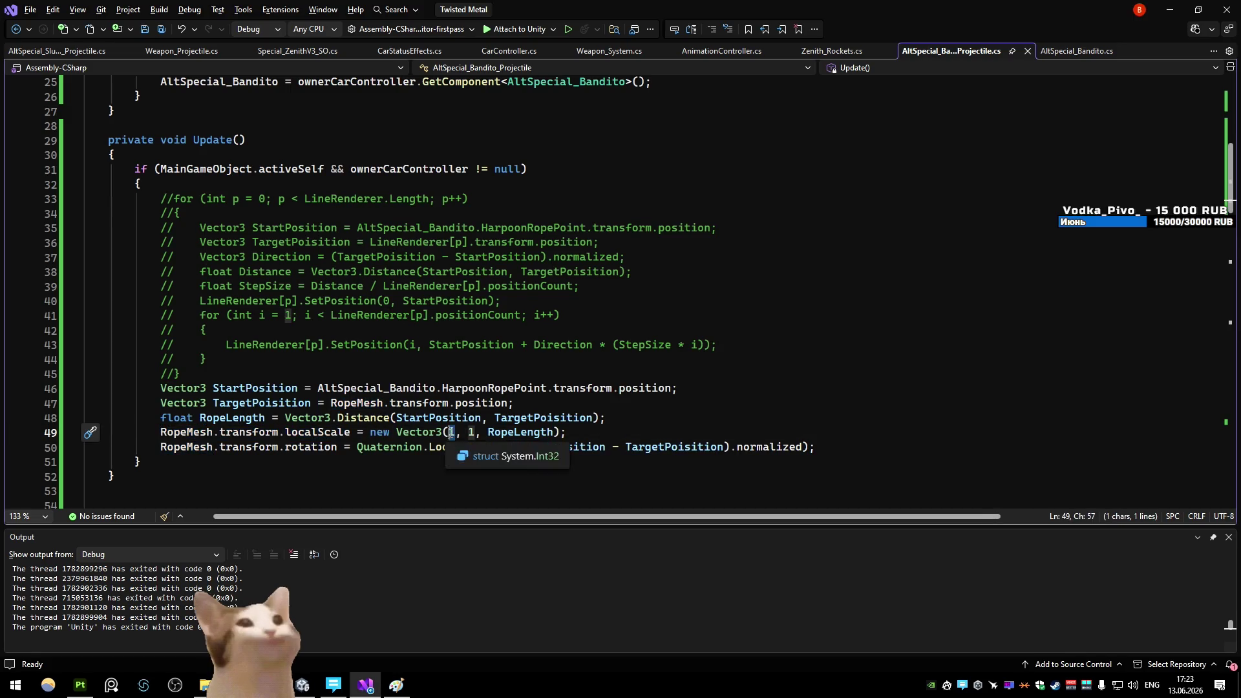
pyautogui.write('RopeMesh.transform.localScale.x')
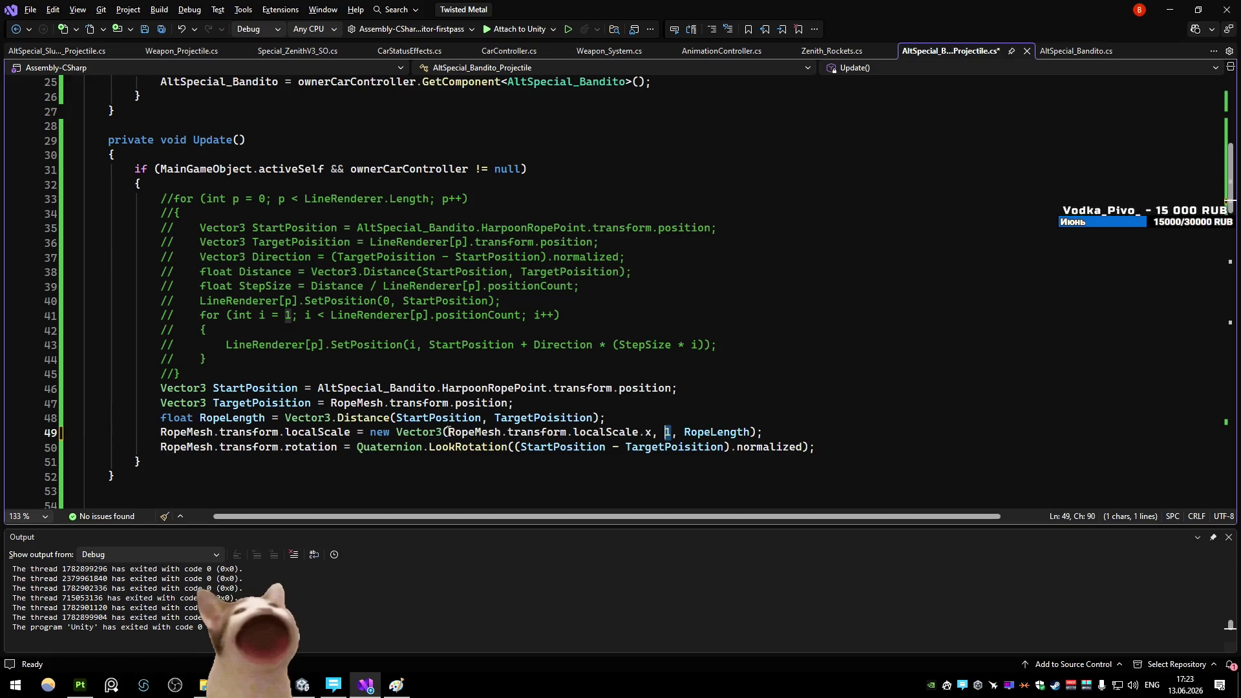
pyautogui.write('RopeMesh.transform.localScale.y')
pyautogui.hotkey('ctrl', 's')
pyautogui.hotkey('alt', 'Tab')
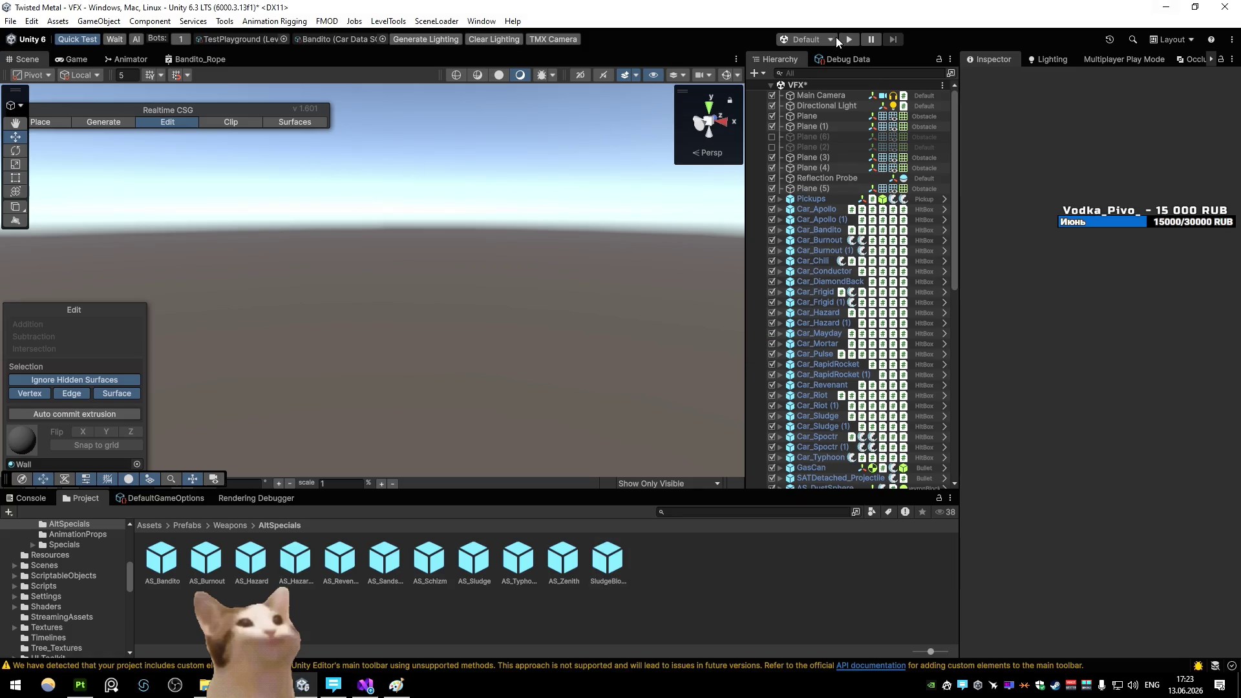
# Inspect Bandito_RopeMesh in the AS_Bandito prefab, then exit prefab editing
pyautogui.doubleClick(150, 567)
pyautogui.click(853, 163)
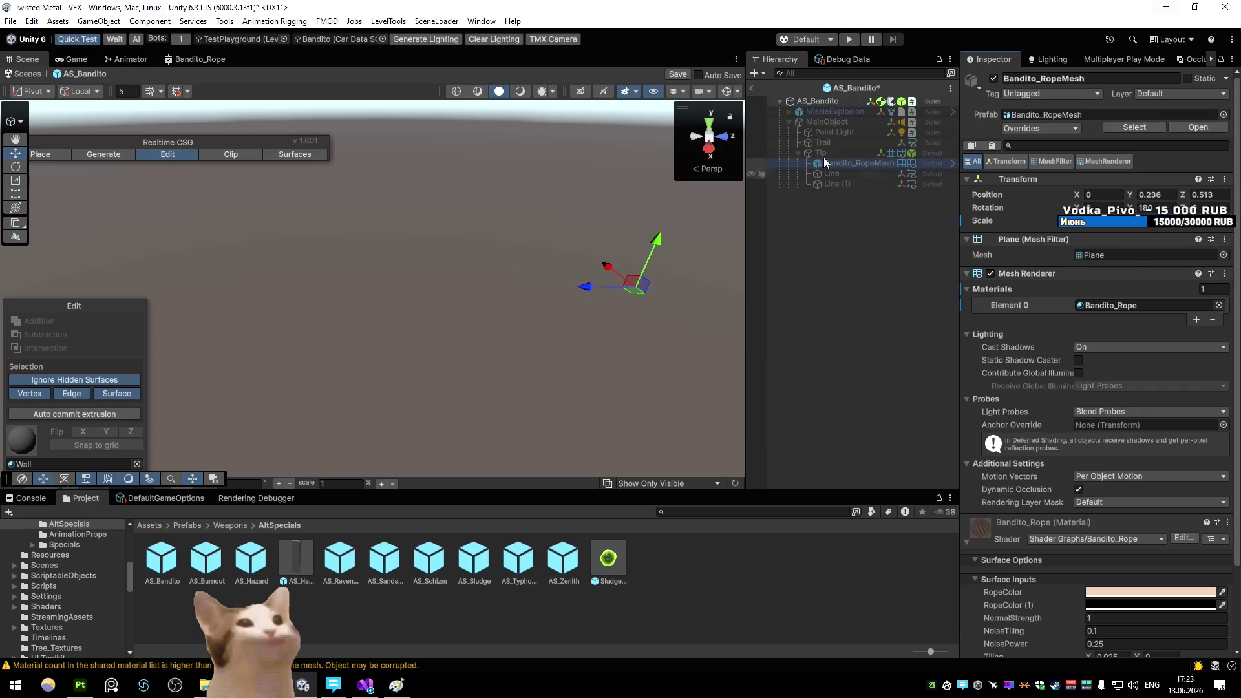
pyautogui.click(751, 88)
pyautogui.click(640, 361)
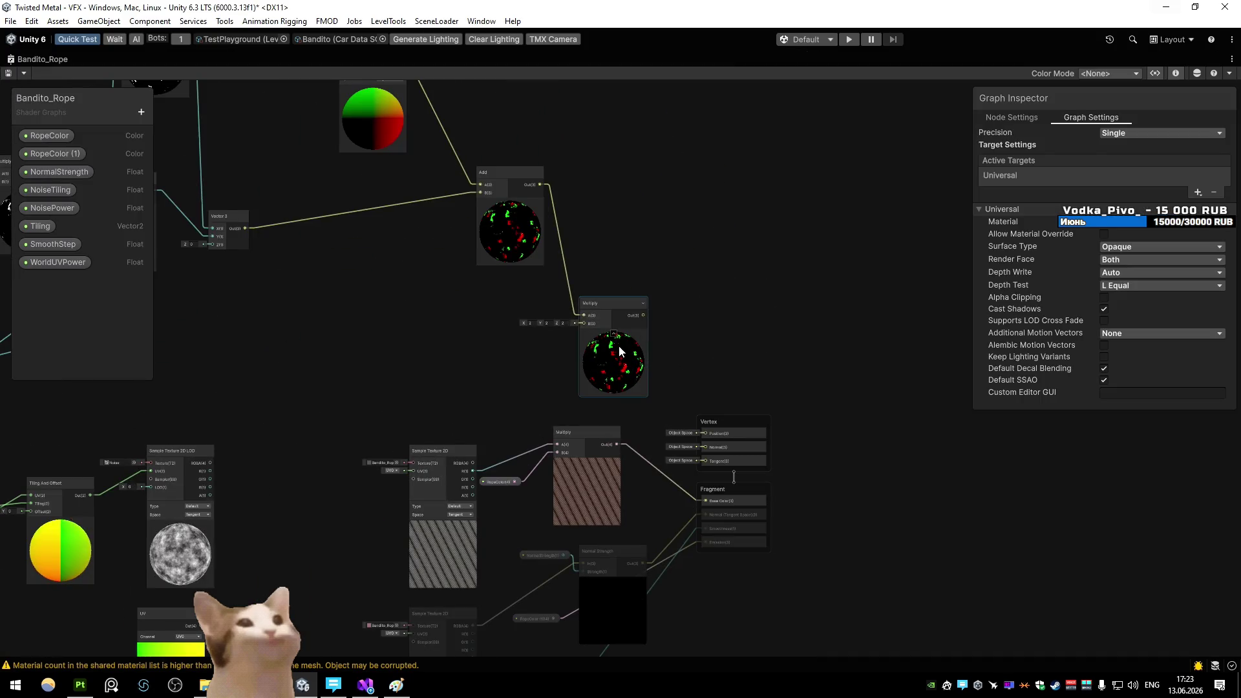
# Delete the Multiply node, wire Add Out into Vertex Position, and start Play
pyautogui.click(644, 320)
pyautogui.press('Delete')
pyautogui.moveTo(559, 215)
pyautogui.mouseDown()
pyautogui.moveTo(694, 467)
pyautogui.moveTo(706, 433)
pyautogui.mouseUp()
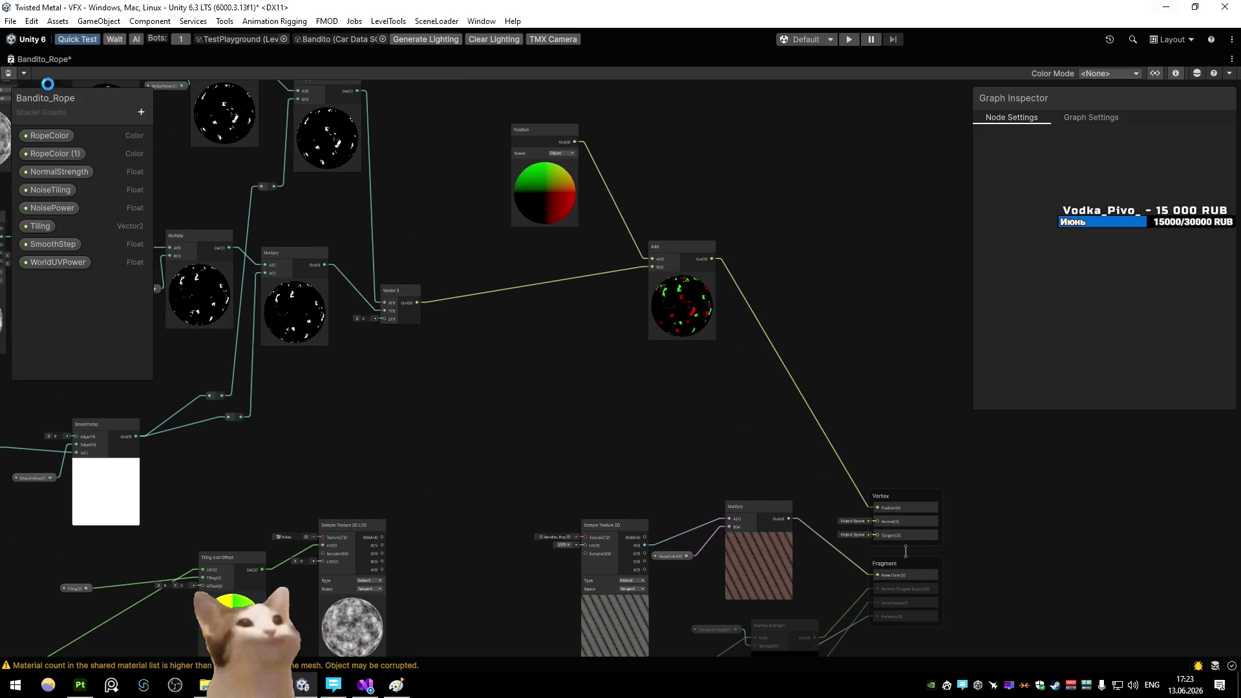
pyautogui.doubleClick(64, 59)
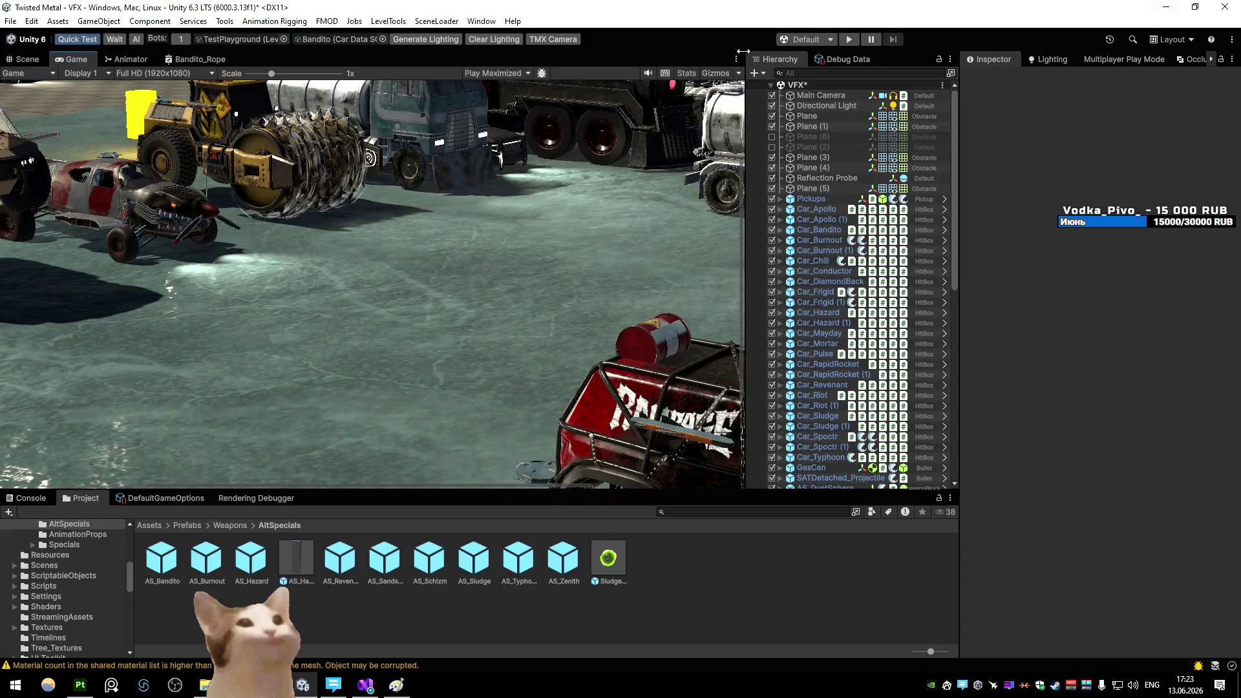
pyautogui.click(849, 41)
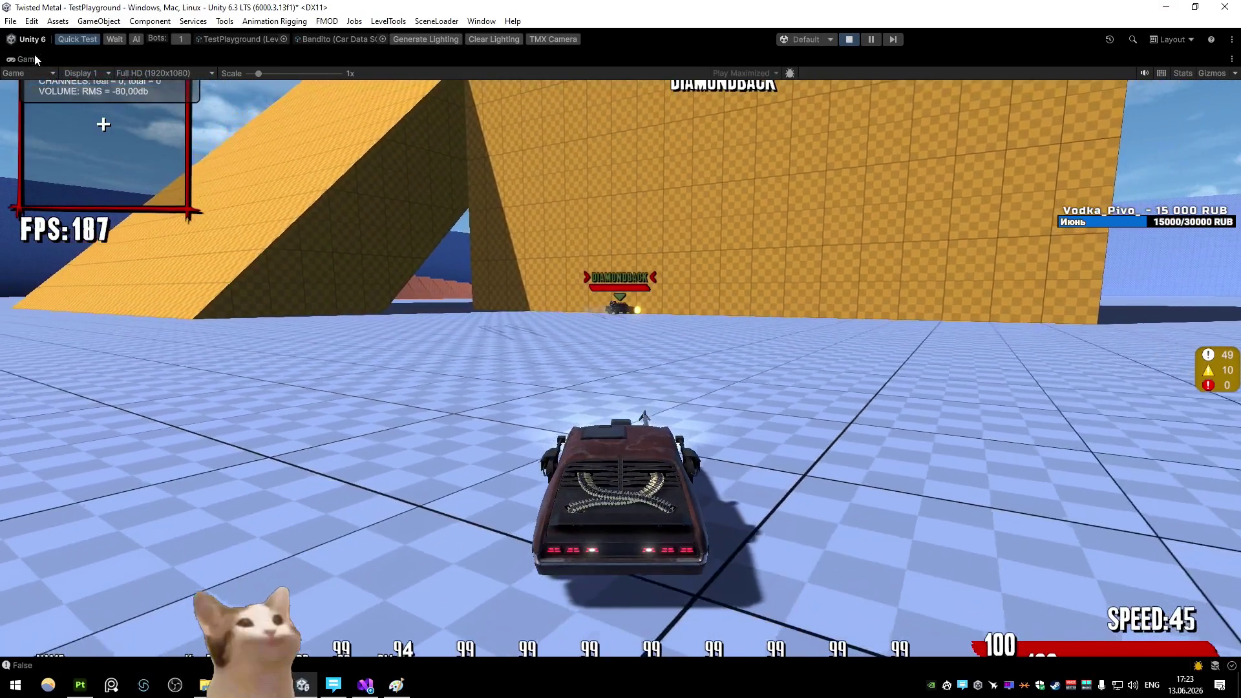
# Set Bandito_Rope's material type to Lit, save, and check the rope in the game
pyautogui.rightClick(27, 58)
pyautogui.click(62, 97)
pyautogui.click(190, 63)
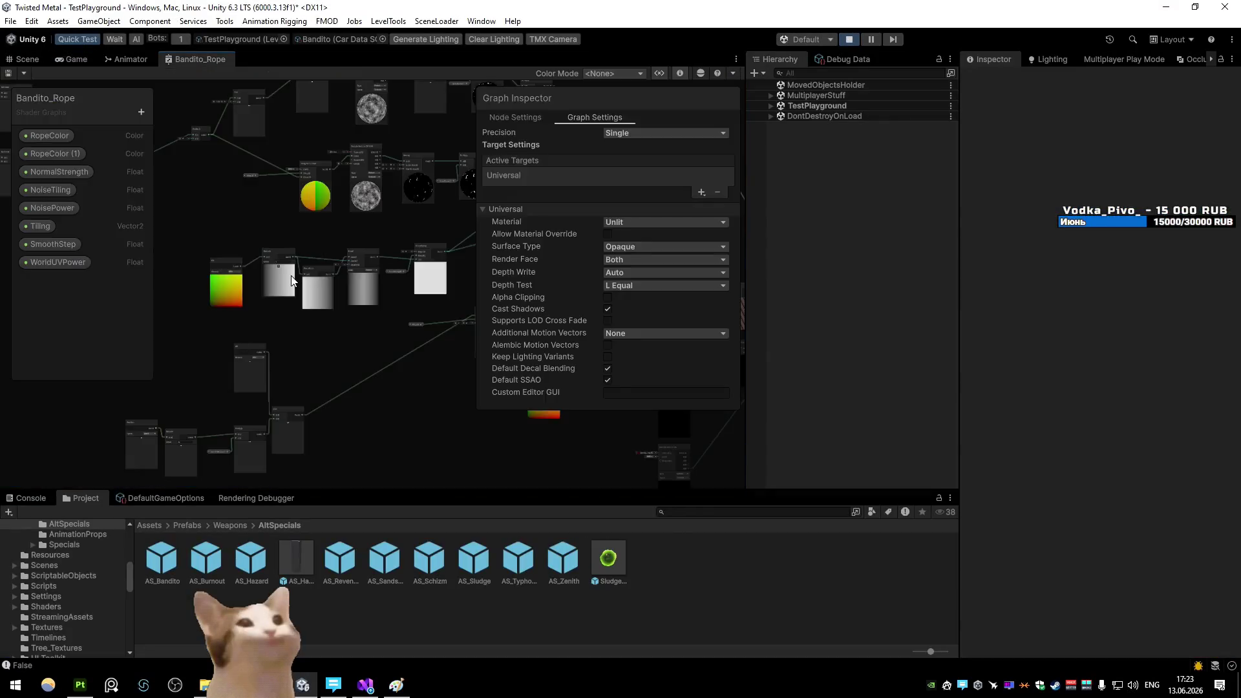
pyautogui.hotkey('shift', 'space')
pyautogui.click(1138, 221)
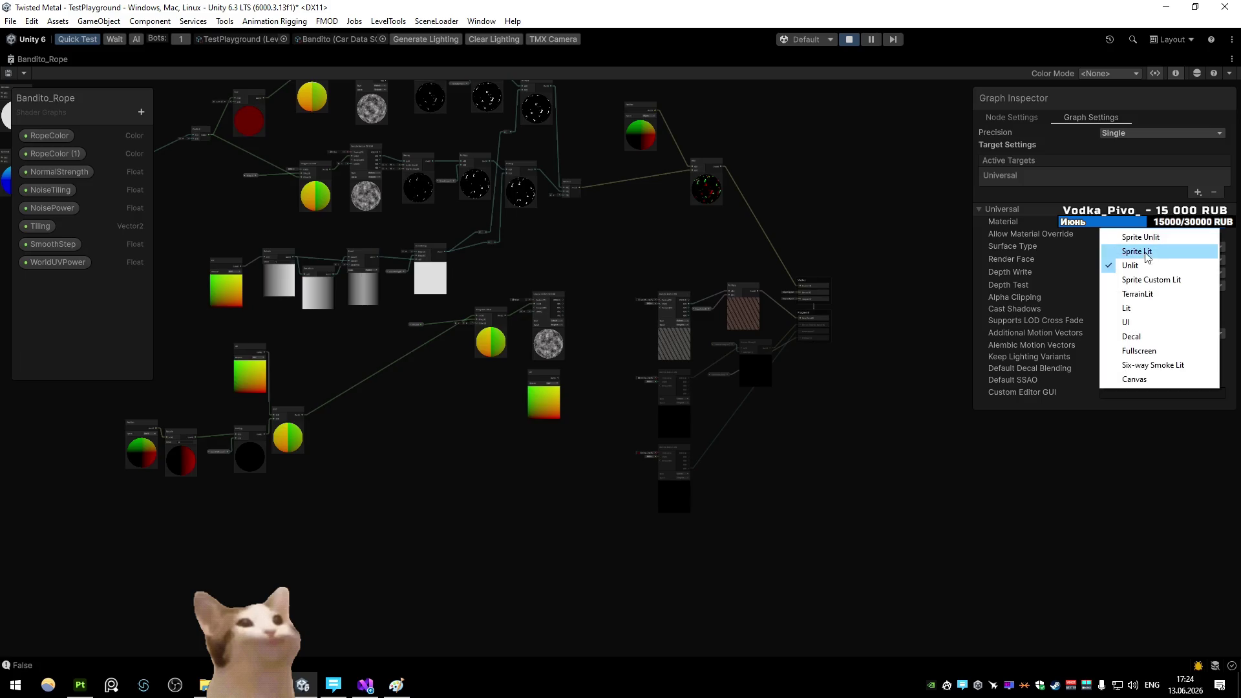
pyautogui.click(1146, 322)
pyautogui.press('f')
pyautogui.scroll(2, 569, 304)
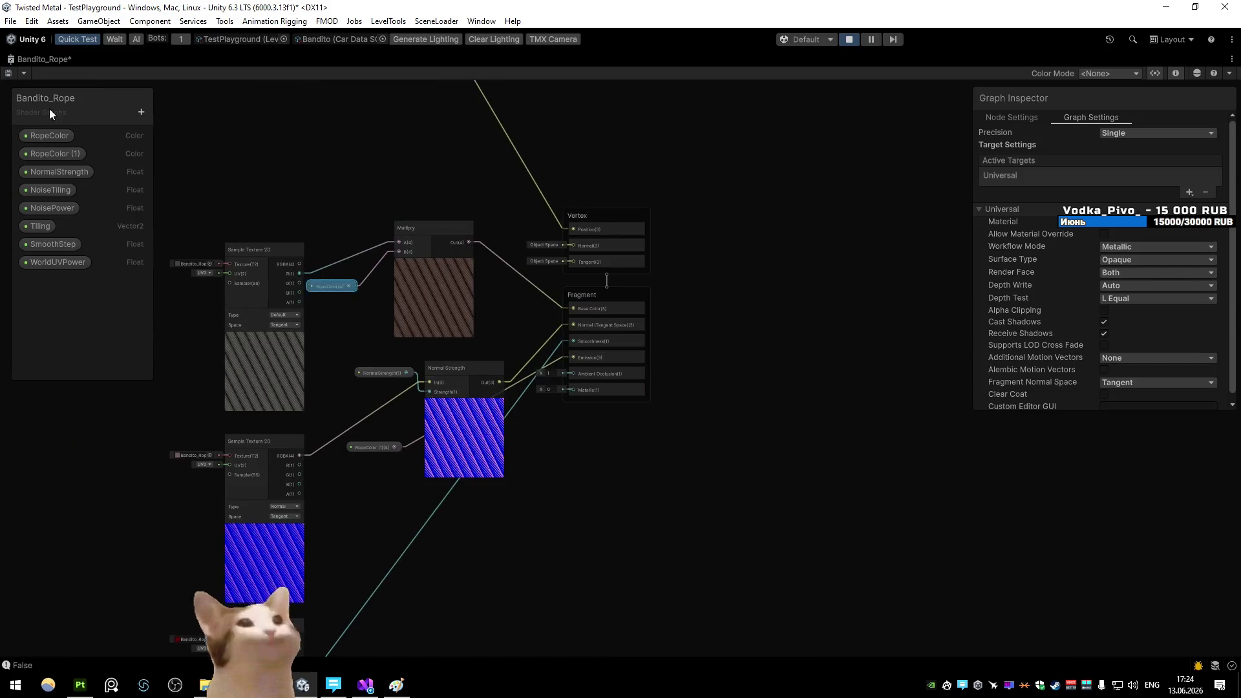
pyautogui.click(7, 76)
pyautogui.hotkey('shift', 'space')
pyautogui.click(77, 59)
pyautogui.click(455, 253)
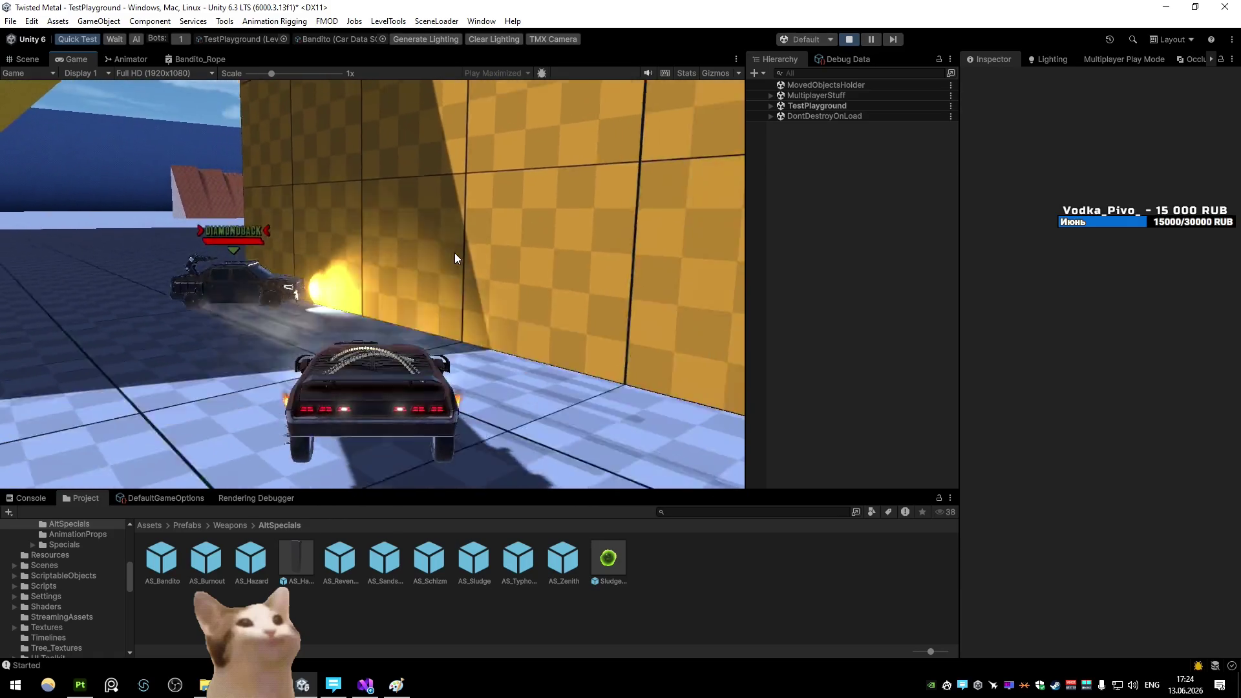
# Disconnect Normal Strength from Normal and Smoothness, save, and test-fire the harpoon
pyautogui.click(194, 59)
pyautogui.hotkey('shift', 'space')
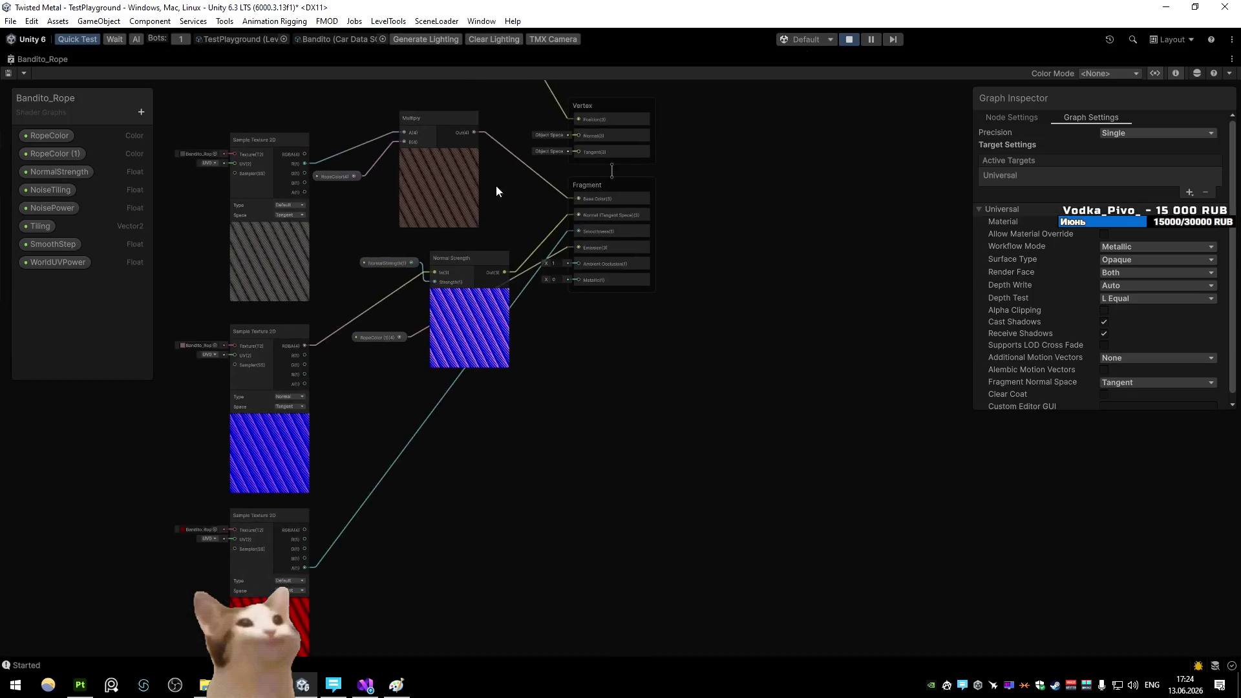
pyautogui.moveTo(517, 304); pyautogui.dragTo(513, 388)
pyautogui.press('Delete')
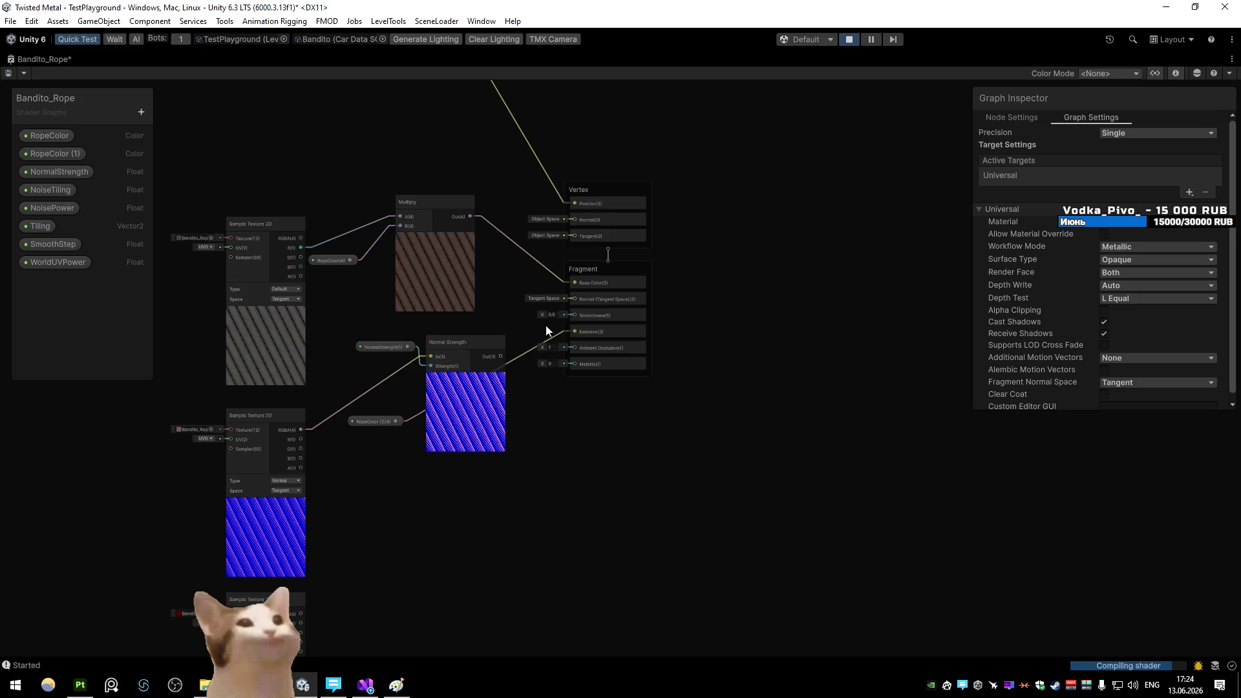
pyautogui.hotkey('ctrl', 's')
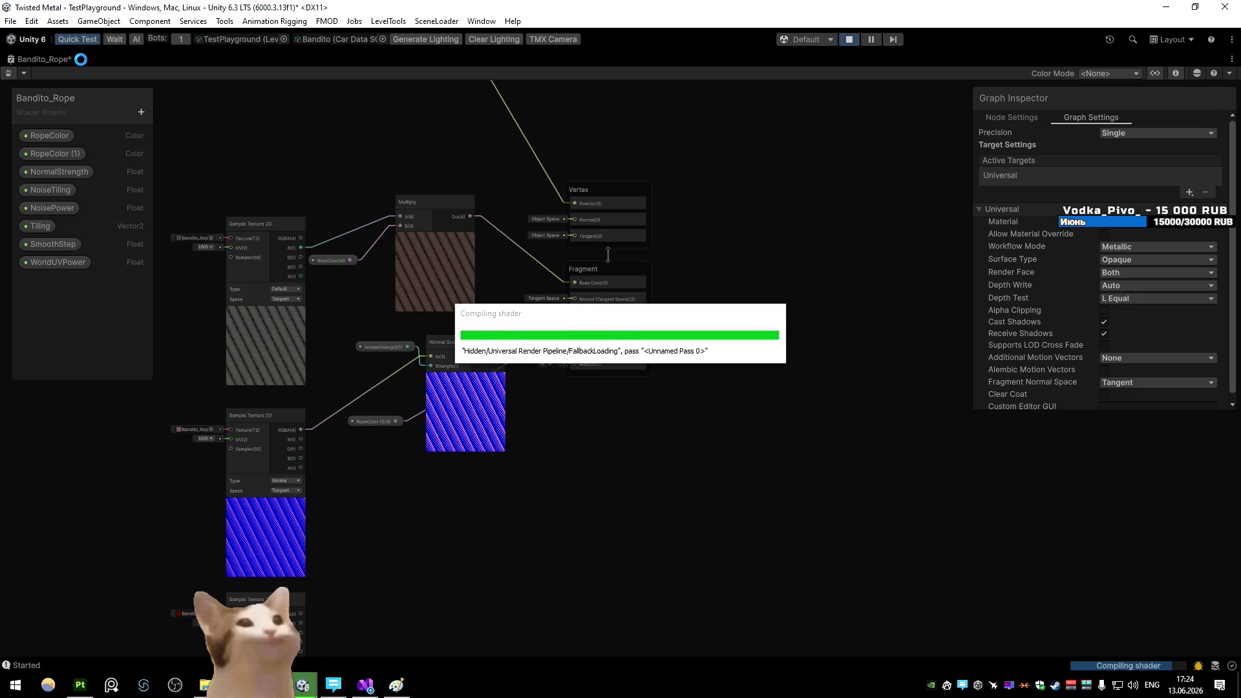
pyautogui.hotkey('shift', 'space')
pyautogui.click(78, 58)
pyautogui.click(278, 141)
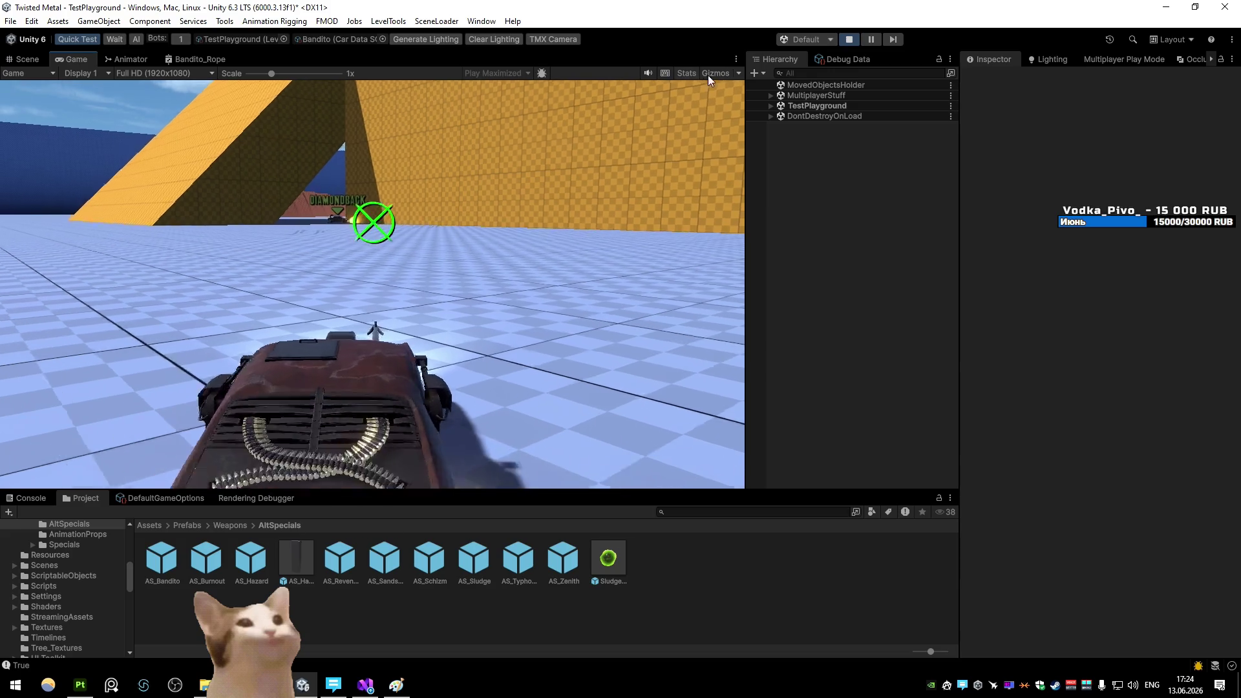
# Pause with the rope fired, orbit the Scene view around the car, and maximize Bandito_Rope
pyautogui.click(871, 39)
pyautogui.click(26, 59)
pyautogui.moveTo(224, 133)
pyautogui.mouseDown()
pyautogui.moveTo(864, 183)
pyautogui.moveTo(535, 269)
pyautogui.moveTo(523, 297)
pyautogui.moveTo(421, 318)
pyautogui.moveTo(634, 304)
pyautogui.moveTo(419, 344)
pyautogui.moveTo(873, 355)
pyautogui.moveTo(297, 201)
pyautogui.moveTo(207, 203)
pyautogui.mouseUp()
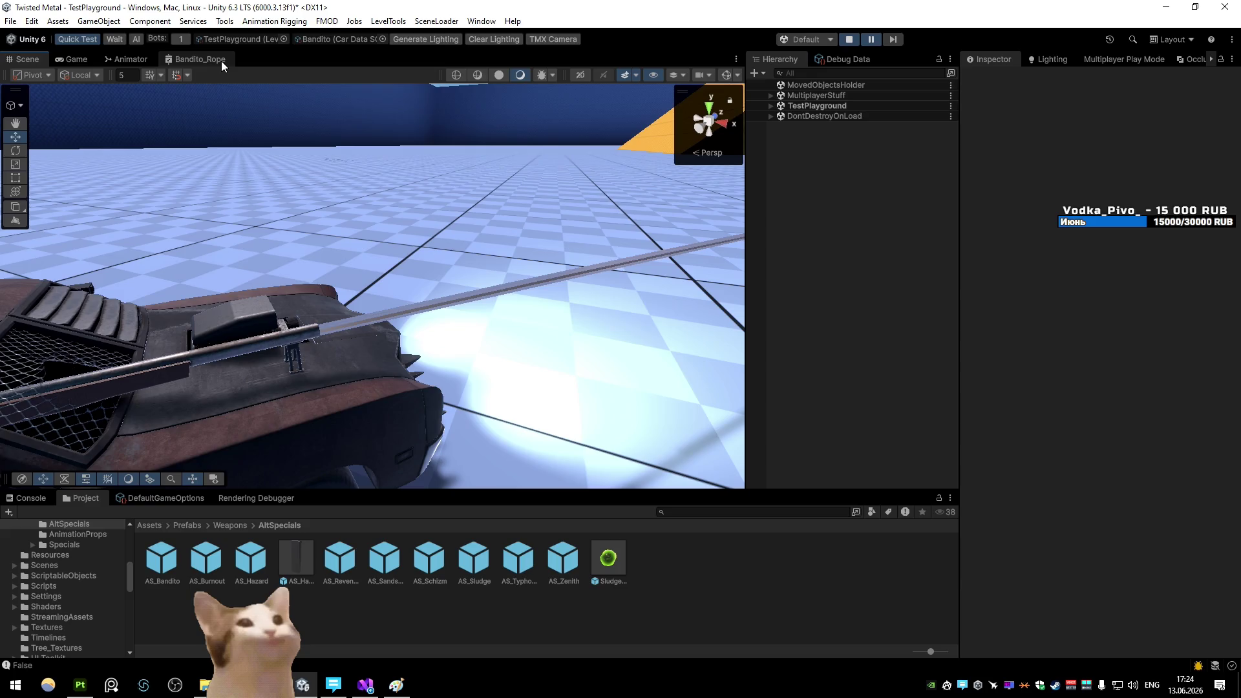
pyautogui.doubleClick(221, 61)
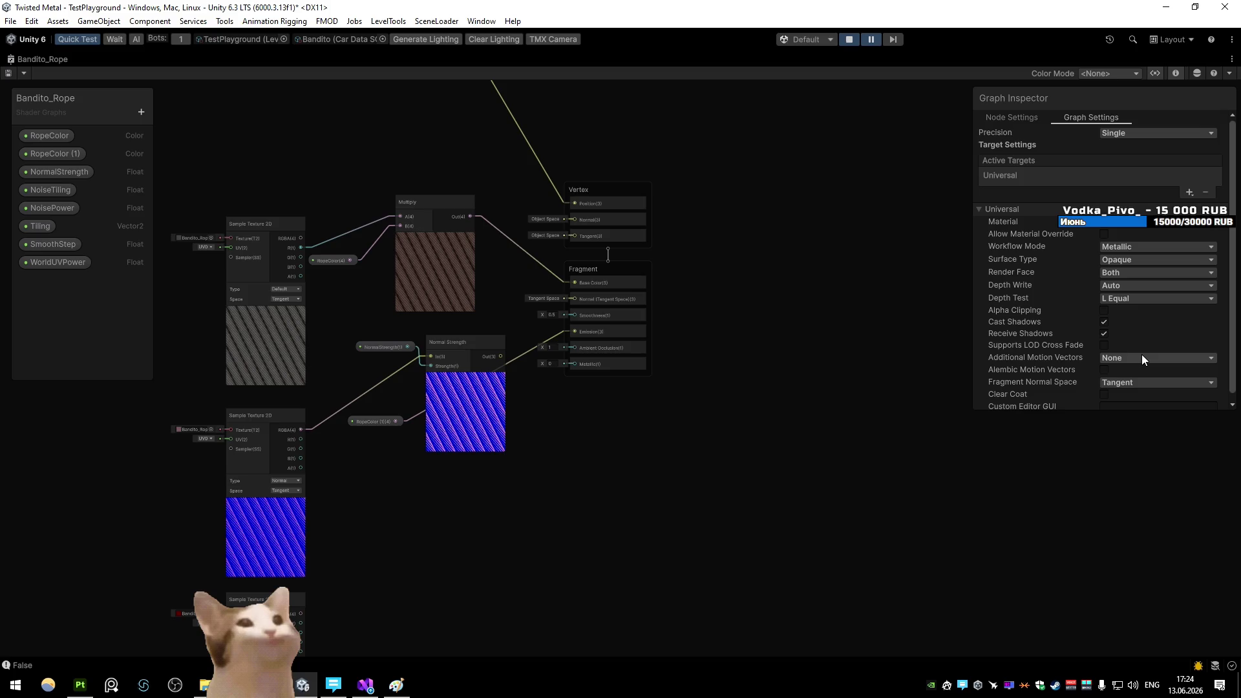
# Remove the RopeColor (1) wire into Emission and check the rope in Game and Scene
pyautogui.scroll(-1, 1142, 355)
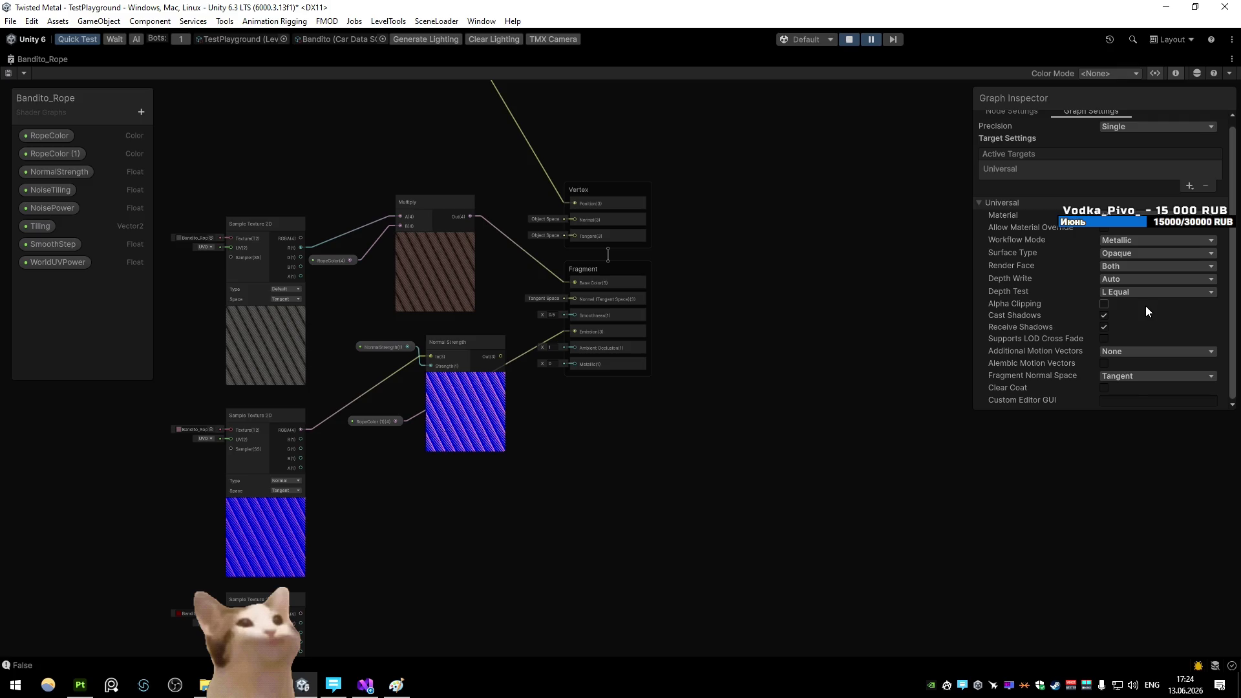
pyautogui.scroll(3, 634, 330)
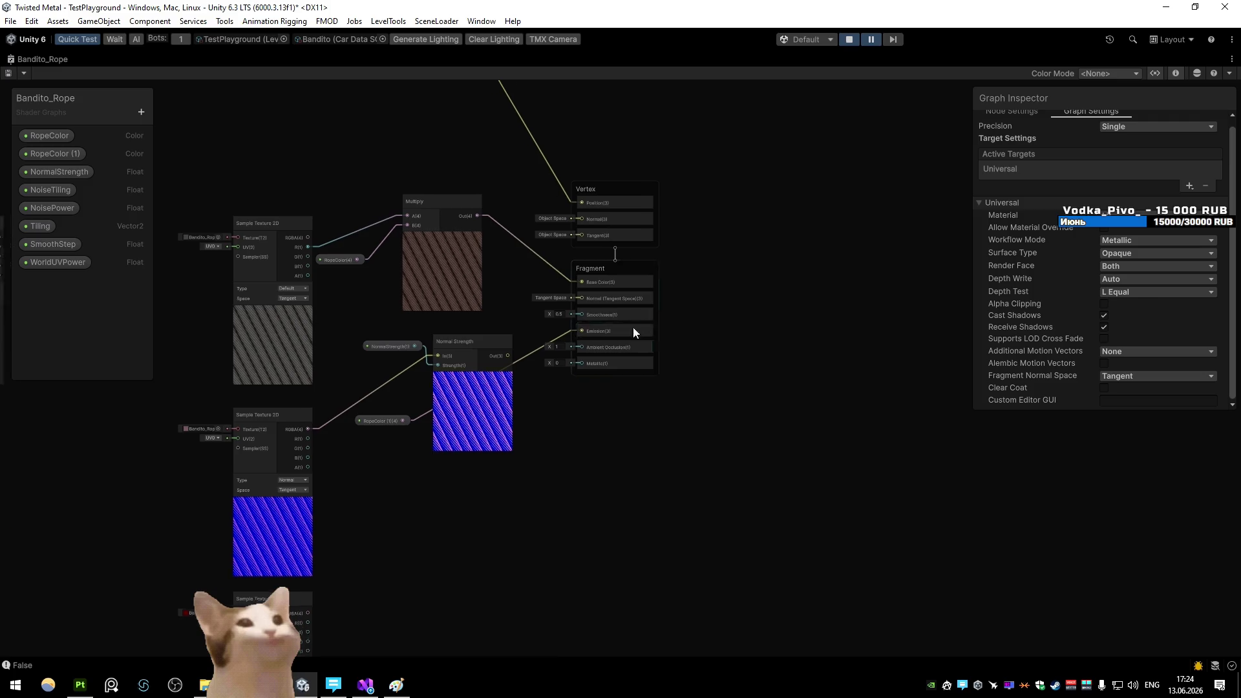
pyautogui.click(654, 335)
pyautogui.press('Delete')
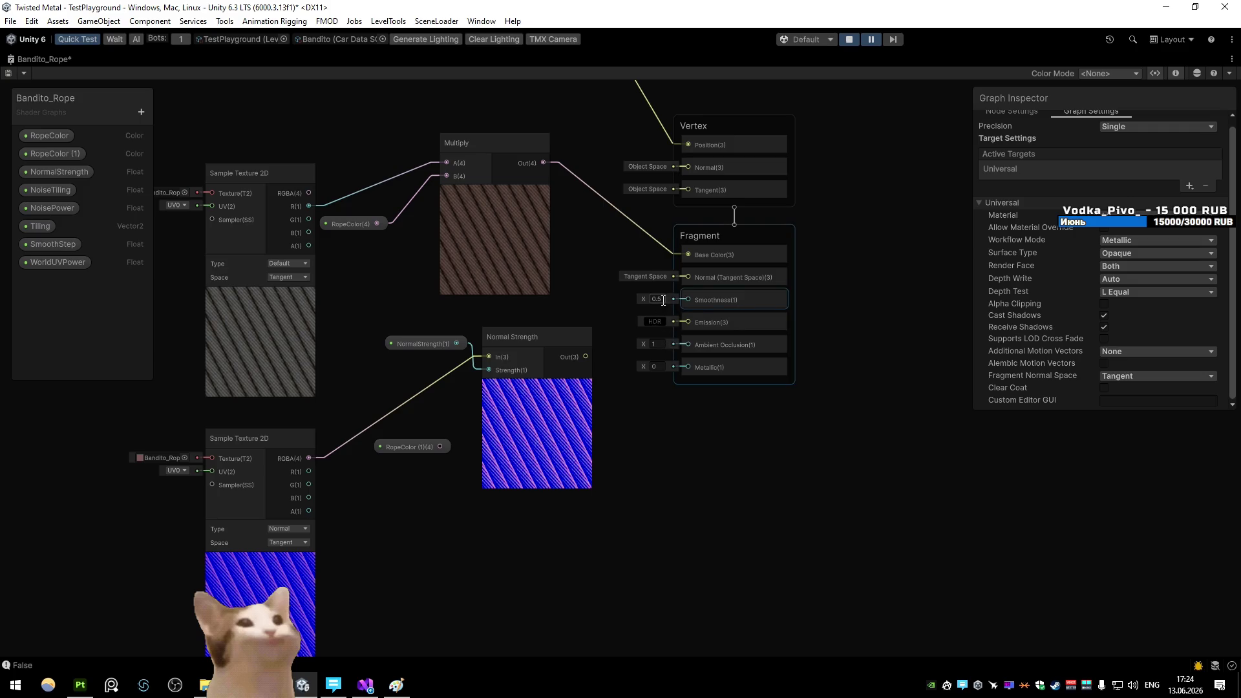
pyautogui.moveTo(439, 446); pyautogui.dragTo(679, 324)
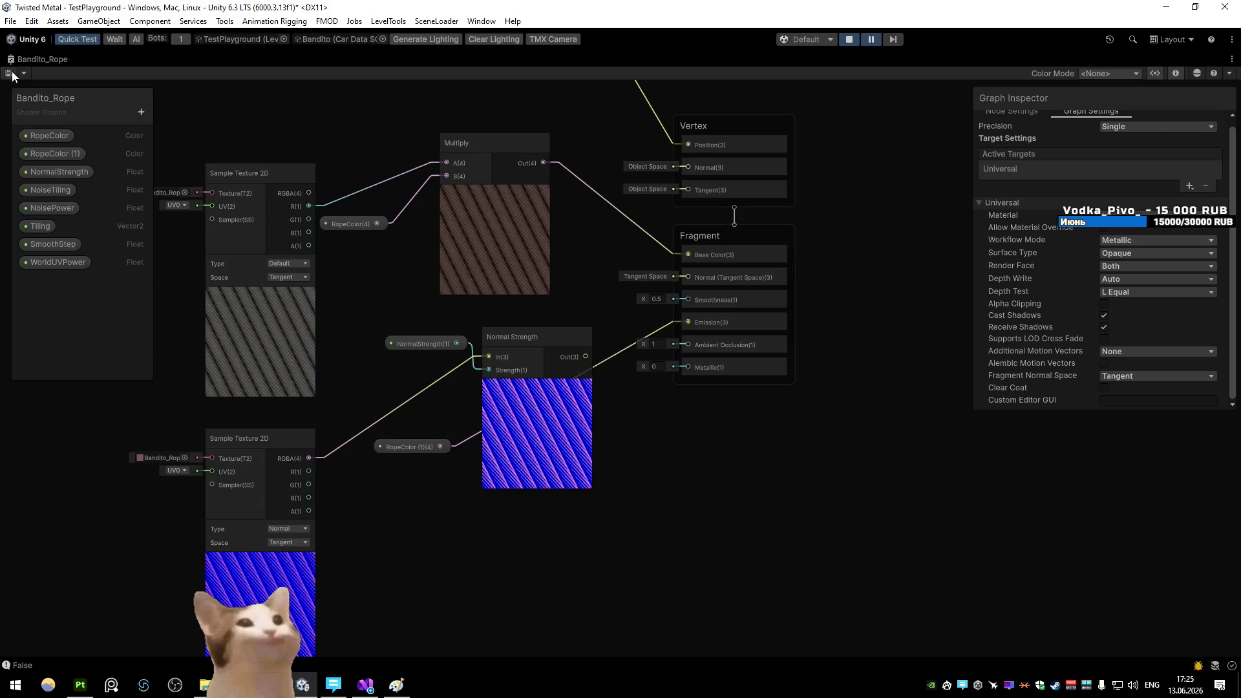
pyautogui.hotkey('ctrl', '2')
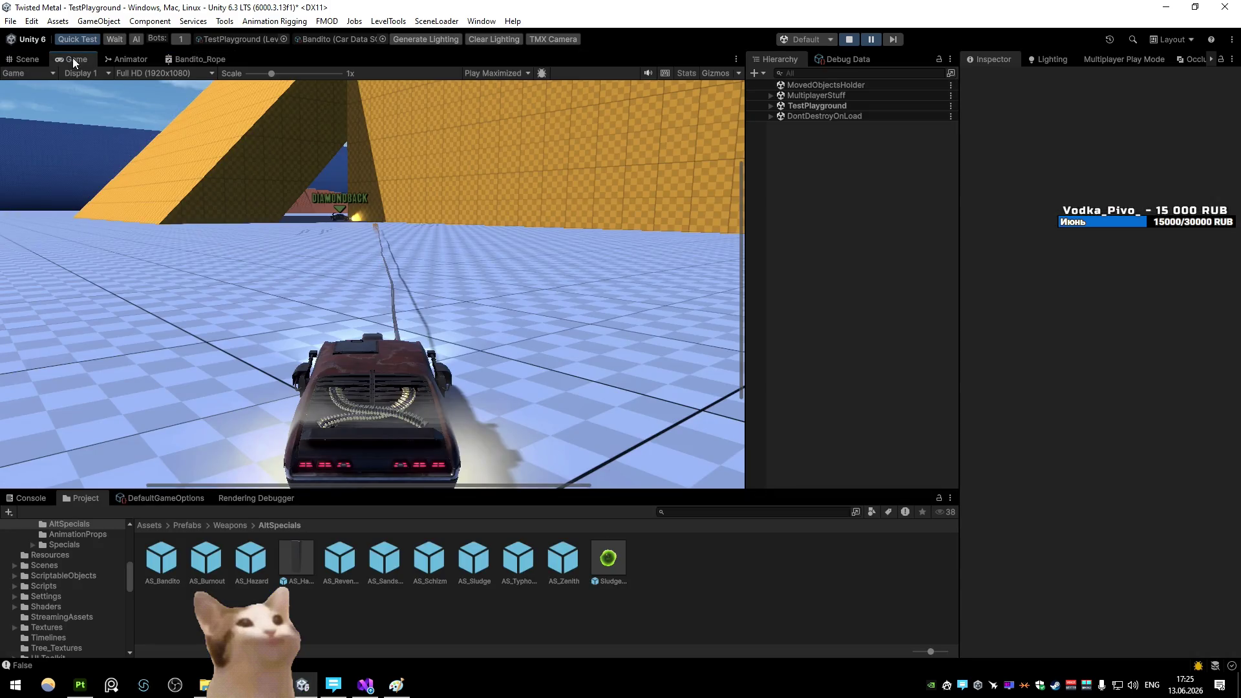
pyautogui.hotkey('ctrl', '1')
# Disconnect Multiply from Base Color, set Base Color to red, and save the graph
pyautogui.hotkey('ctrl', '3')
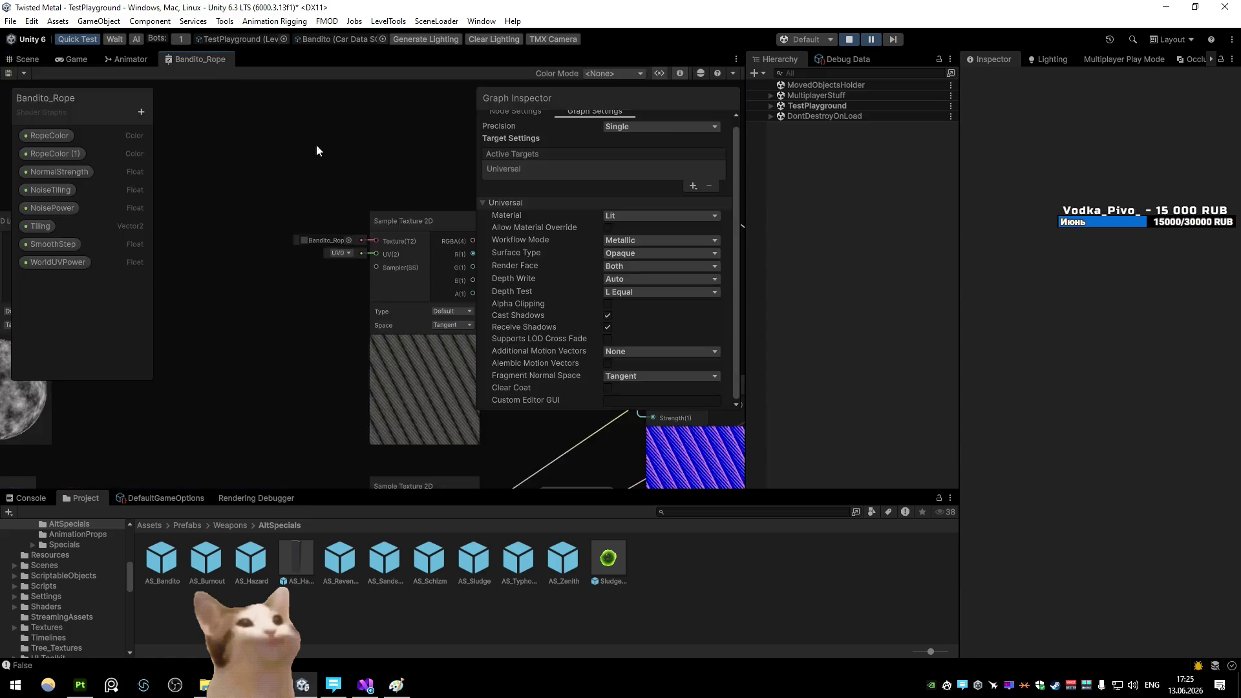
pyautogui.hotkey('shift', 'space')
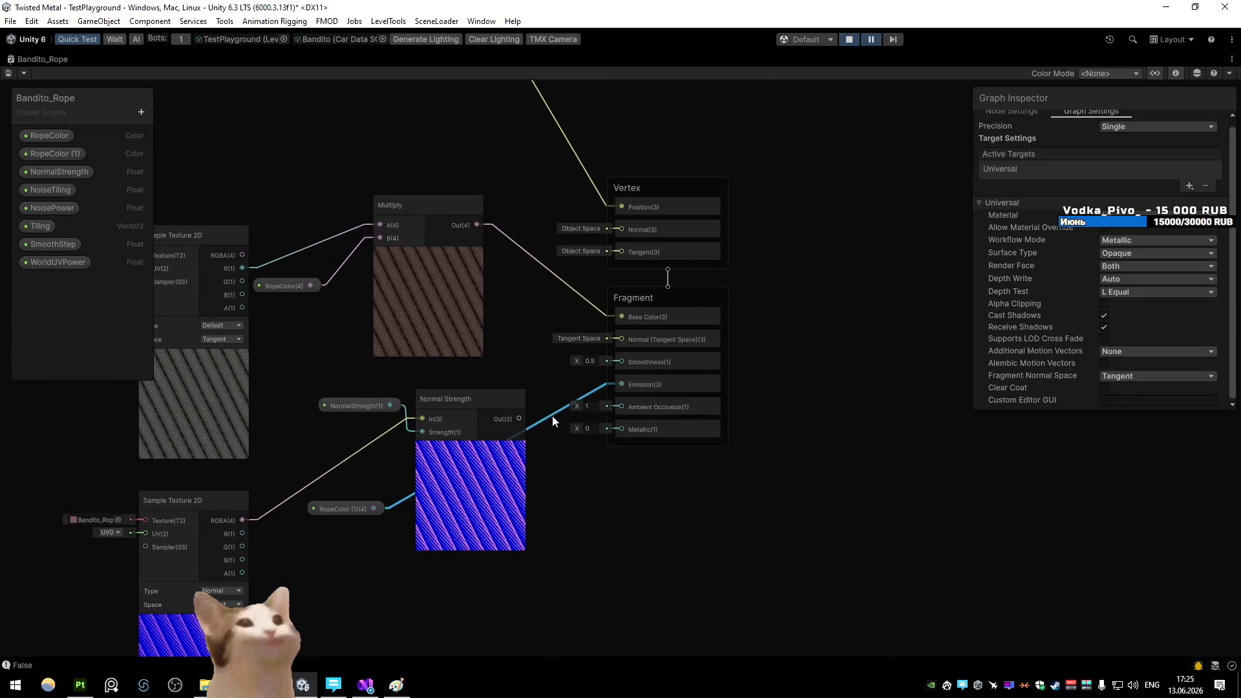
pyautogui.press('Delete')
pyautogui.click(588, 316)
pyautogui.click(729, 311)
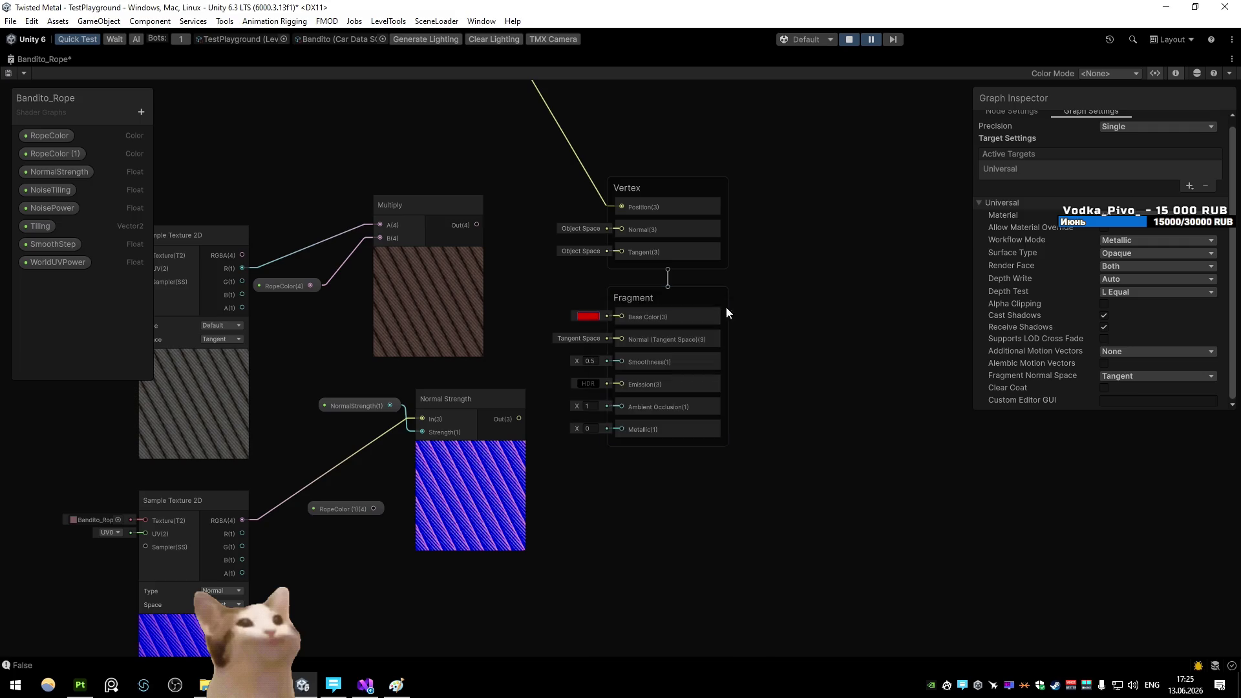
pyautogui.hotkey('ctrl', 's')
pyautogui.hotkey('shift', 'space')
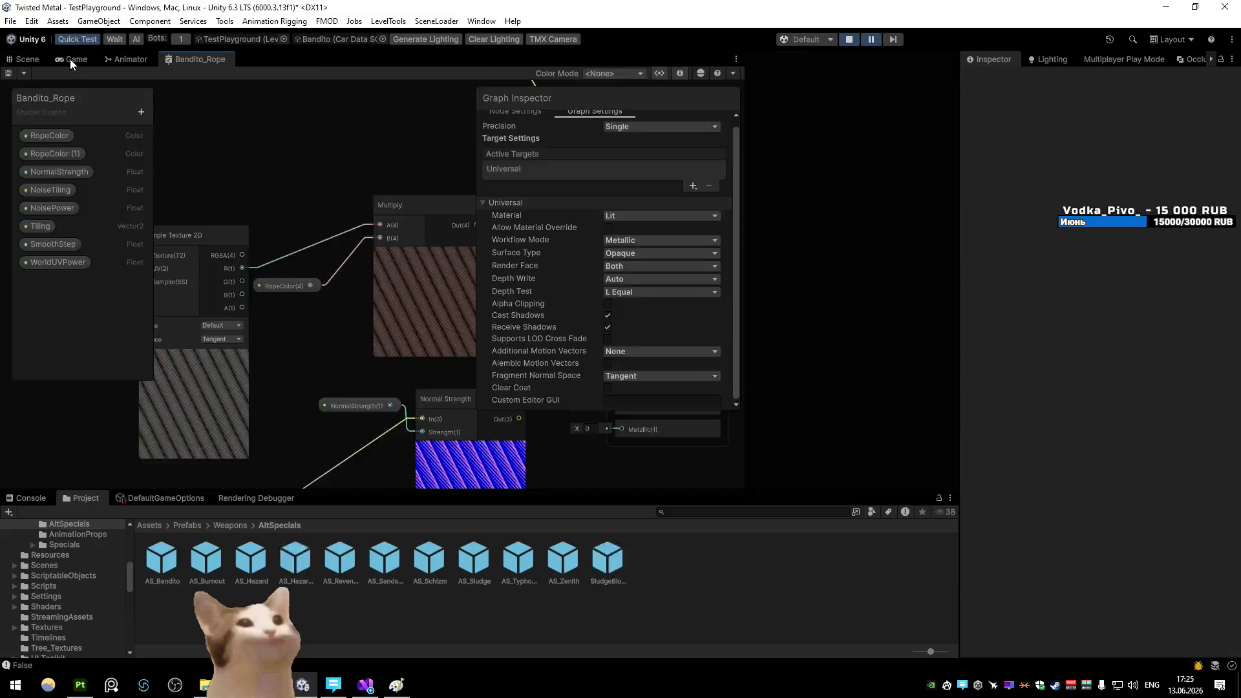
# Check the red rope in Game and Scene views, then select Bandito_RopeMesh from the overlap menu
pyautogui.click(70, 60)
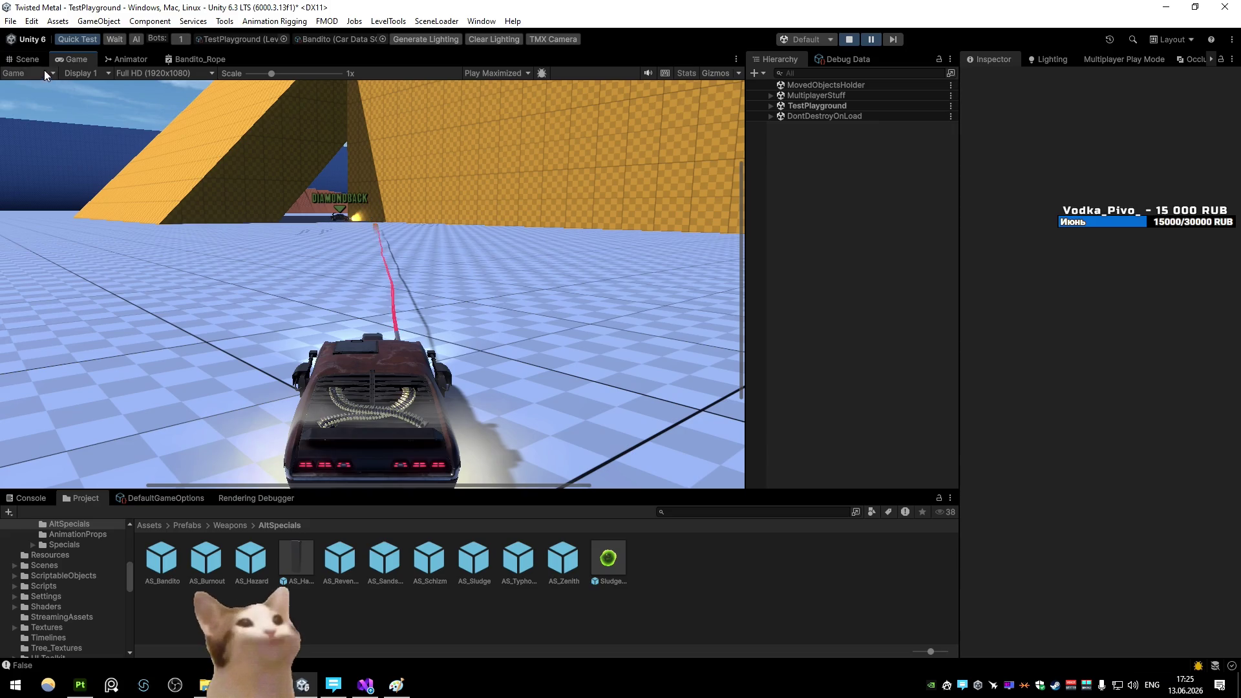
pyautogui.click(26, 59)
pyautogui.moveTo(412, 224); pyautogui.dragTo(421, 211)
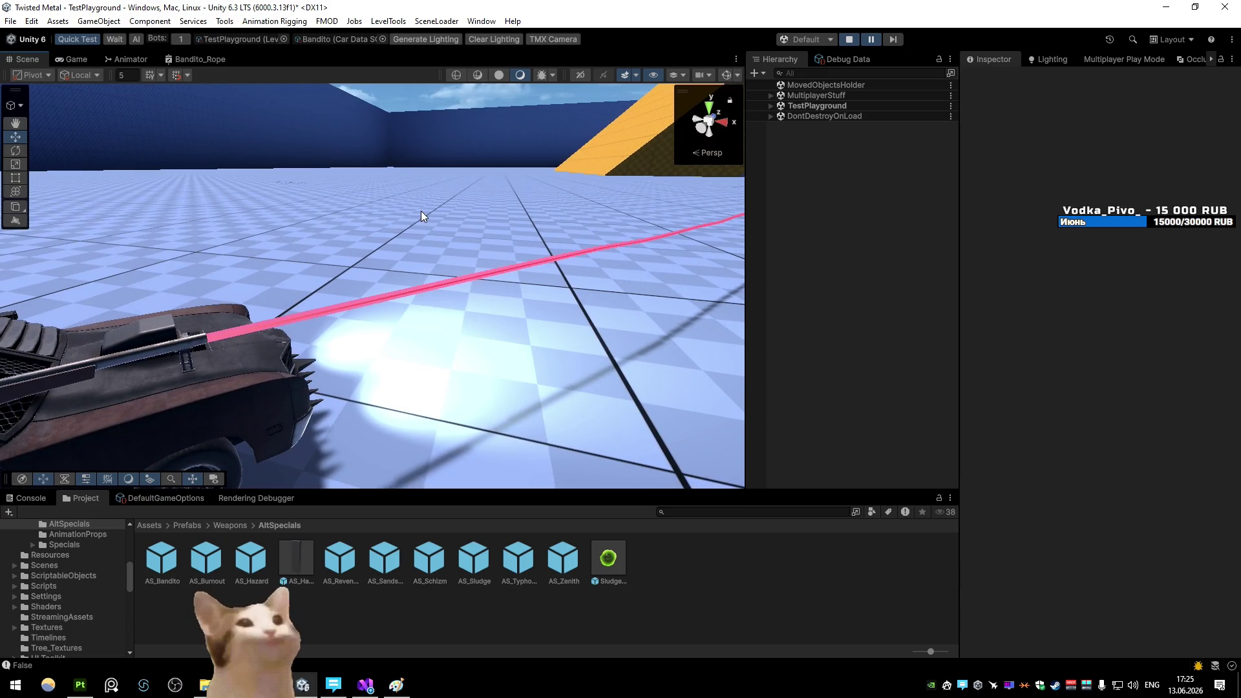
pyautogui.rightClick(417, 294)
pyautogui.click(460, 304)
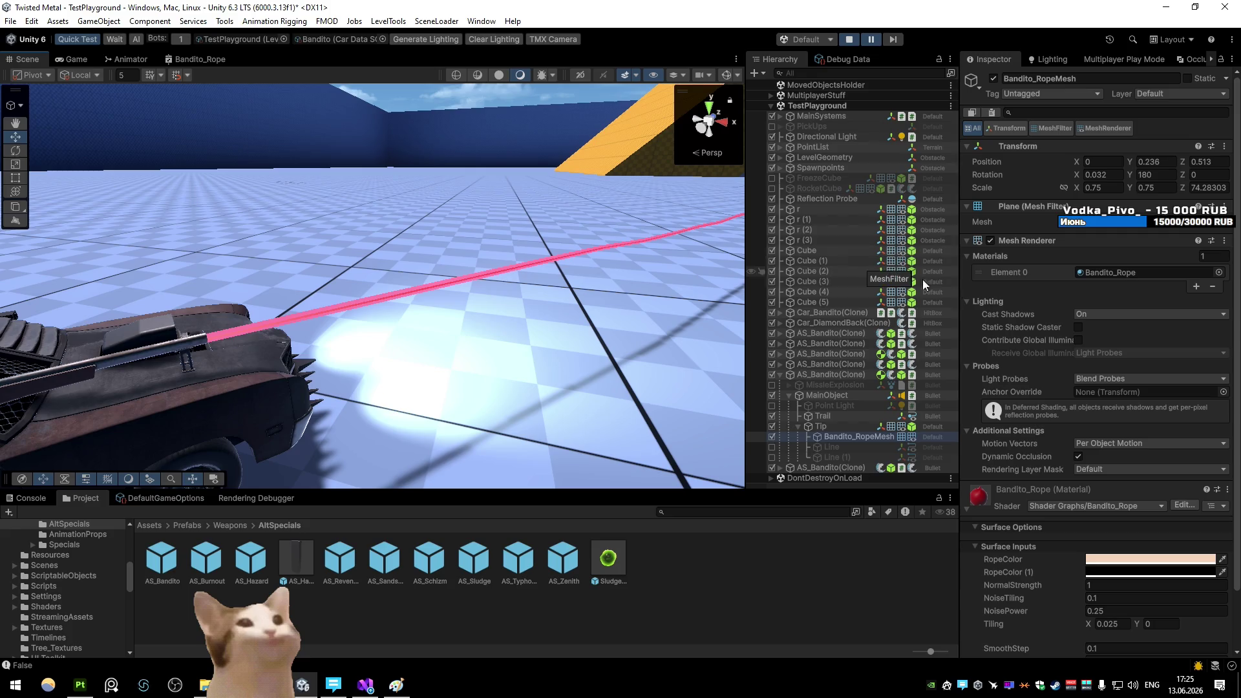
# Delete the link into the Bandito_Rope graph's Vertex Position, then check the rope in the Scene view
pyautogui.scroll(-3, 1178, 338)
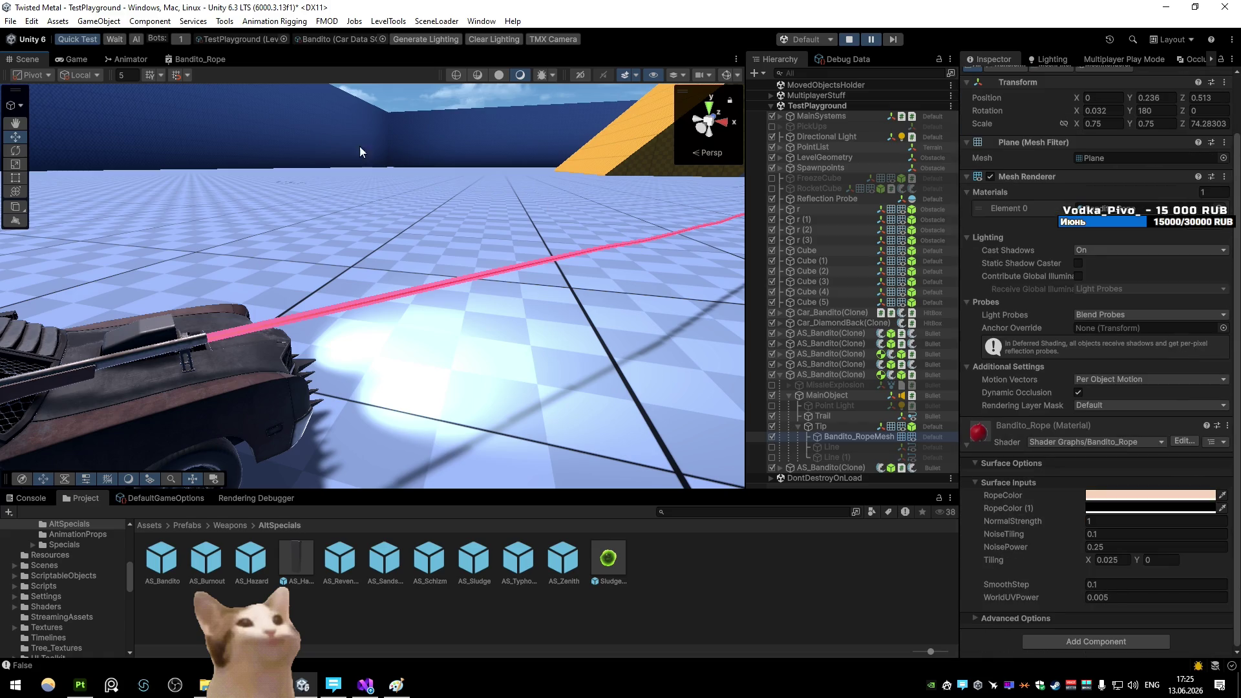
pyautogui.doubleClick(218, 64)
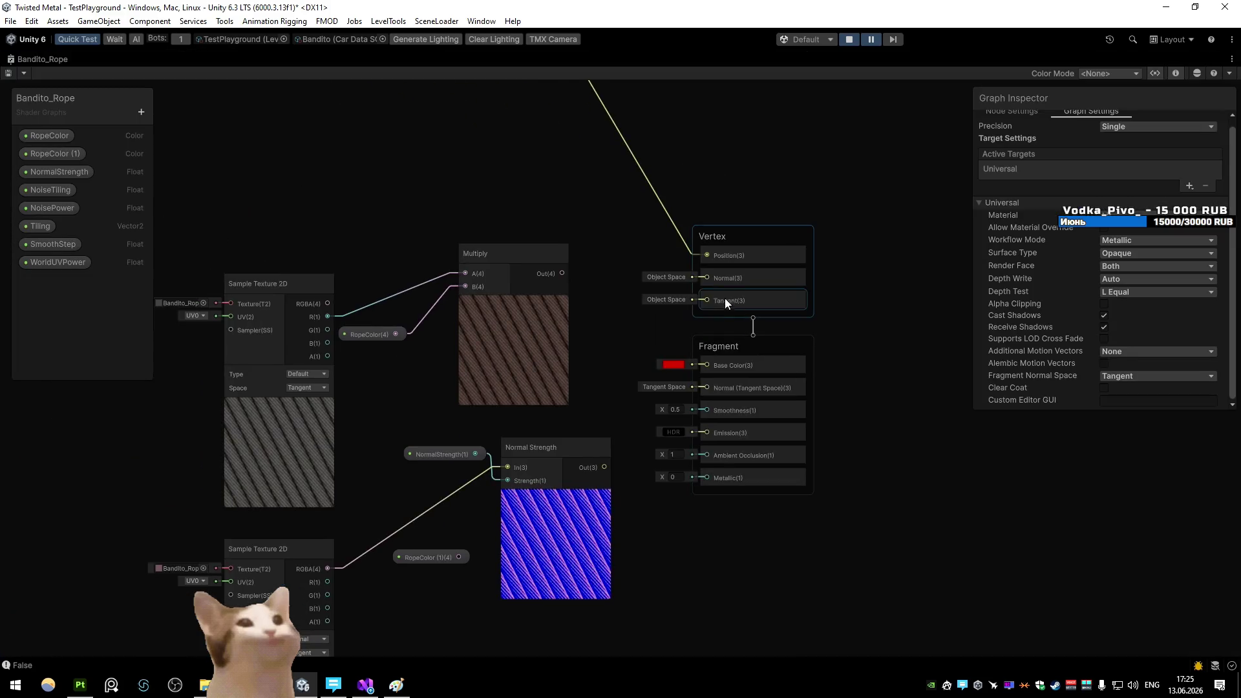
pyautogui.click(666, 207)
pyautogui.press('Delete')
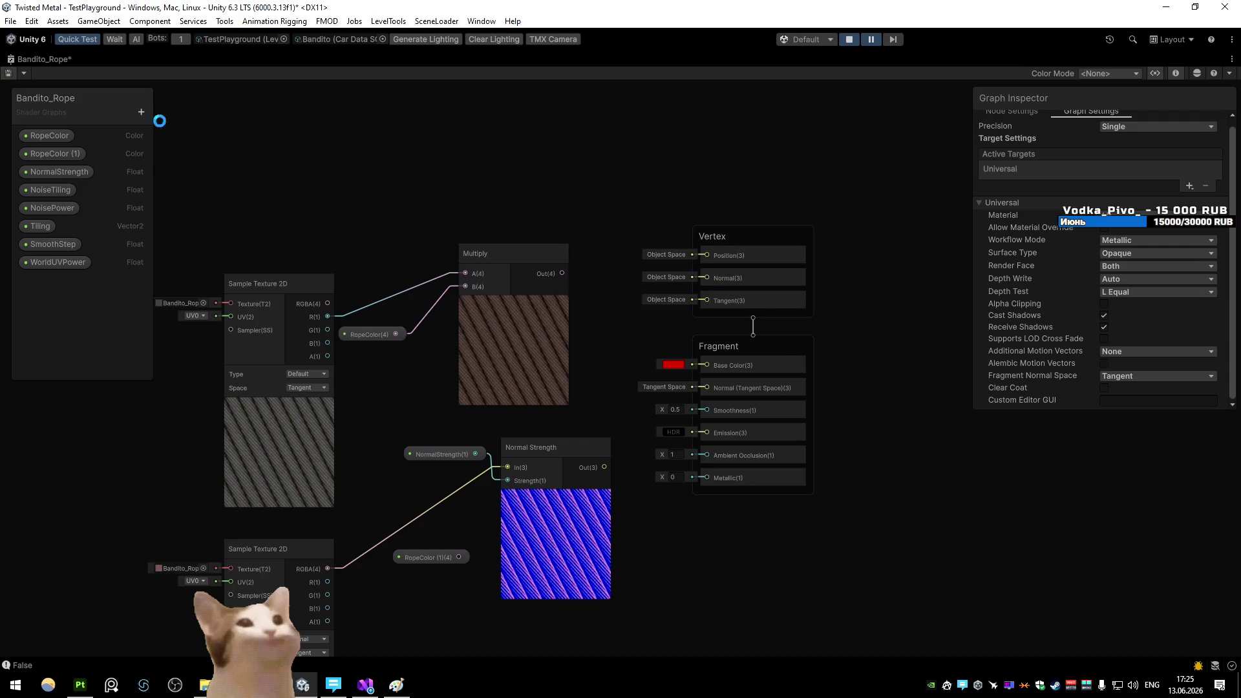
pyautogui.hotkey('shift', 'space')
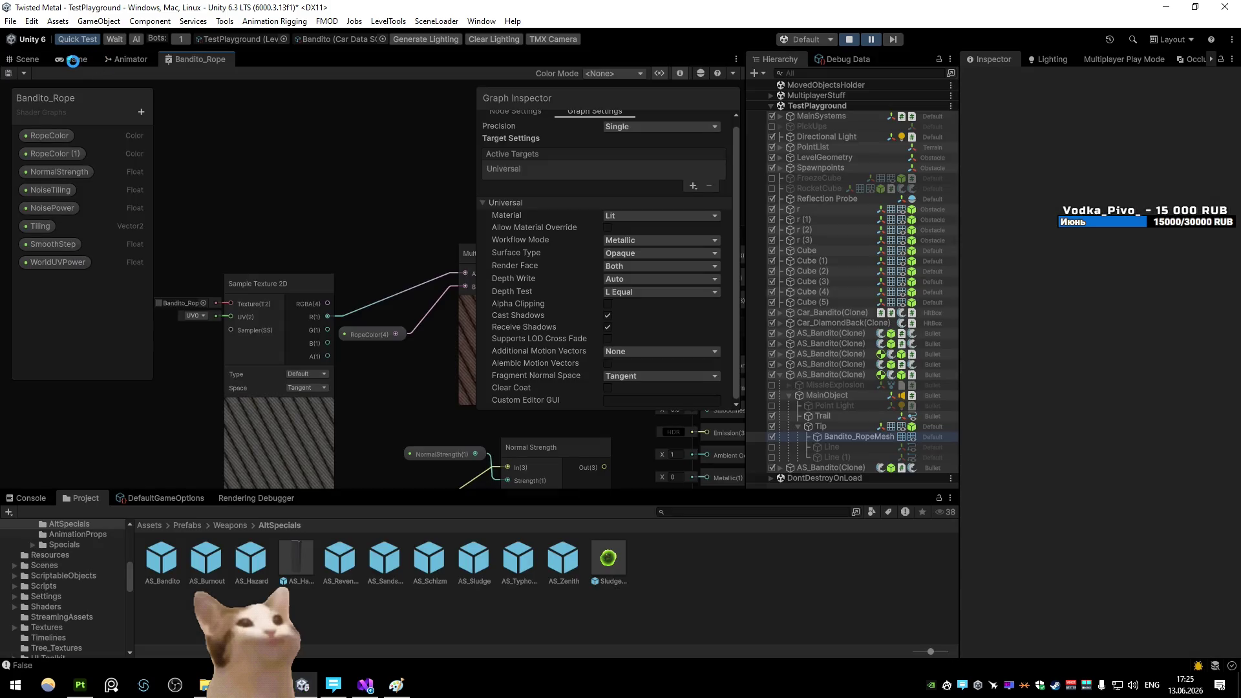
pyautogui.click(73, 59)
pyautogui.click(29, 59)
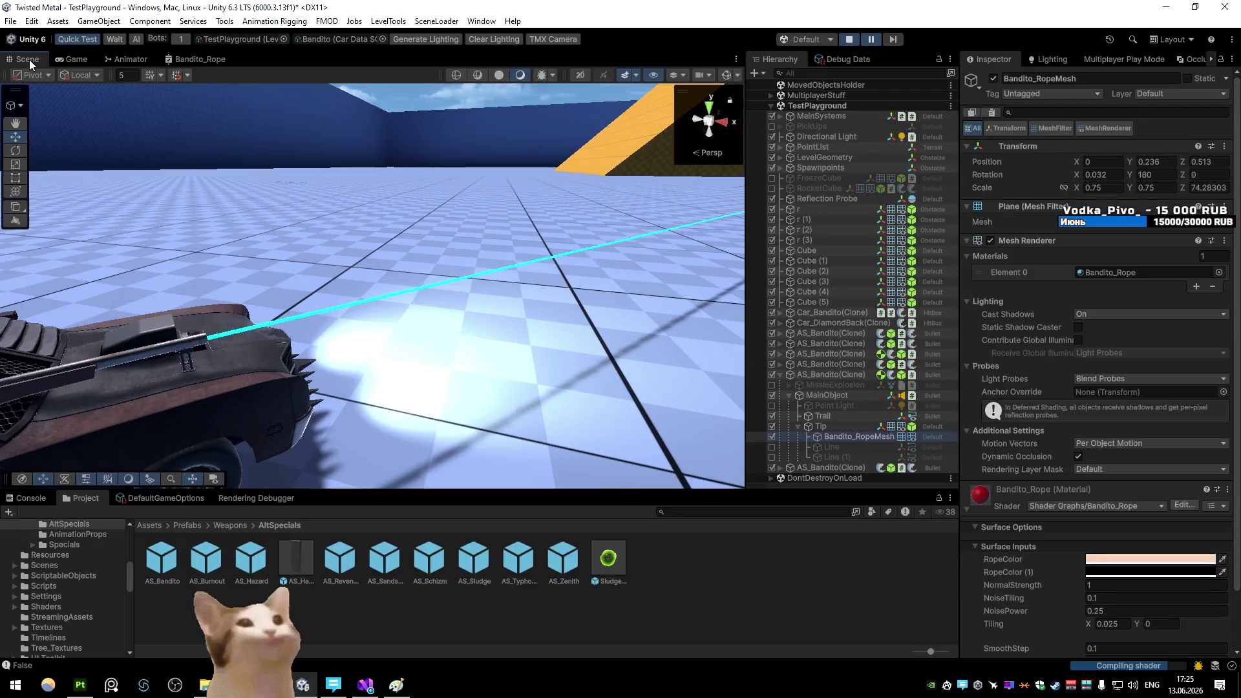
pyautogui.moveTo(278, 242); pyautogui.dragTo(612, 265)
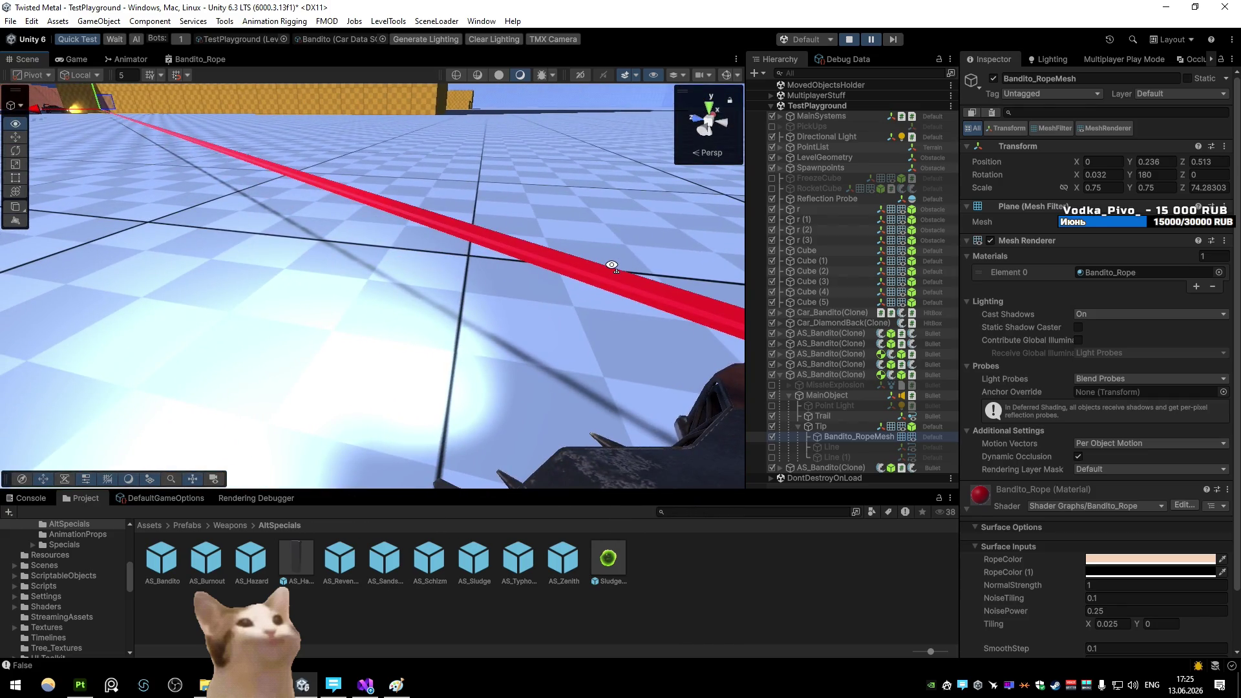
pyautogui.click(481, 75)
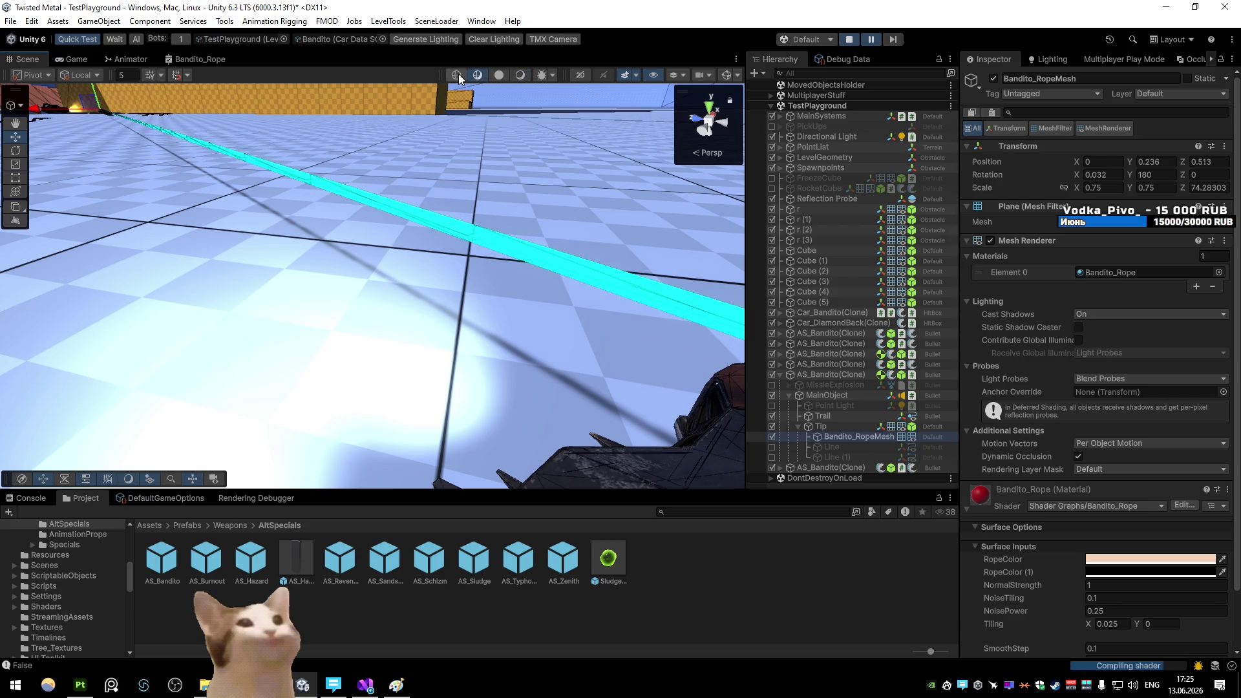
pyautogui.click(523, 75)
pyautogui.moveTo(513, 230); pyautogui.dragTo(211, 207)
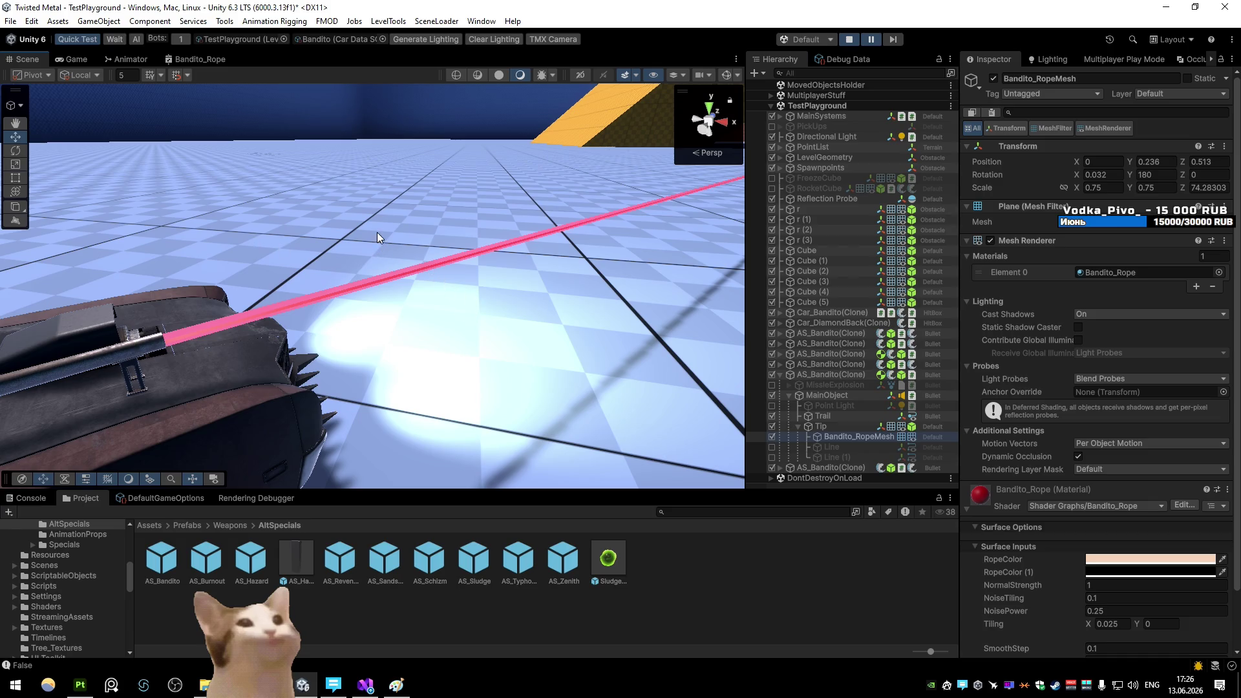
pyautogui.click(98, 21)
# Create a cube and assign it the Bandito_Rope material
pyautogui.moveTo(130, 111)
pyautogui.click(307, 112)
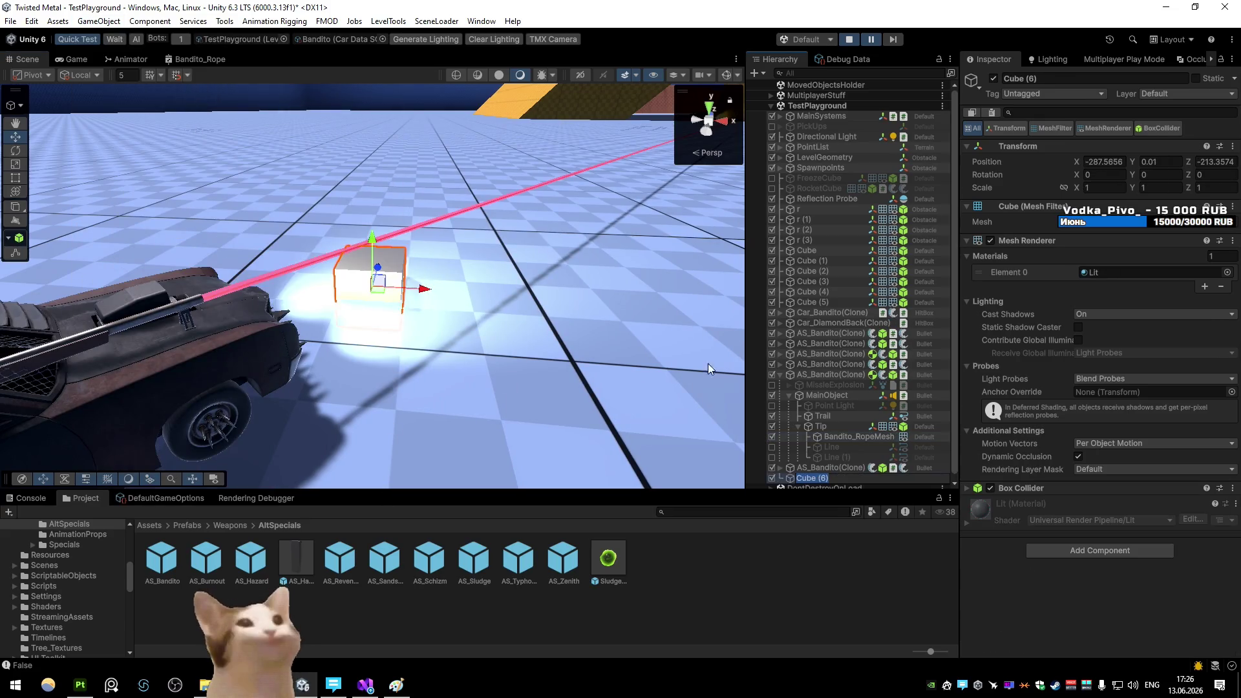
pyautogui.click(1228, 273)
pyautogui.write('rop')
pyautogui.click(995, 202)
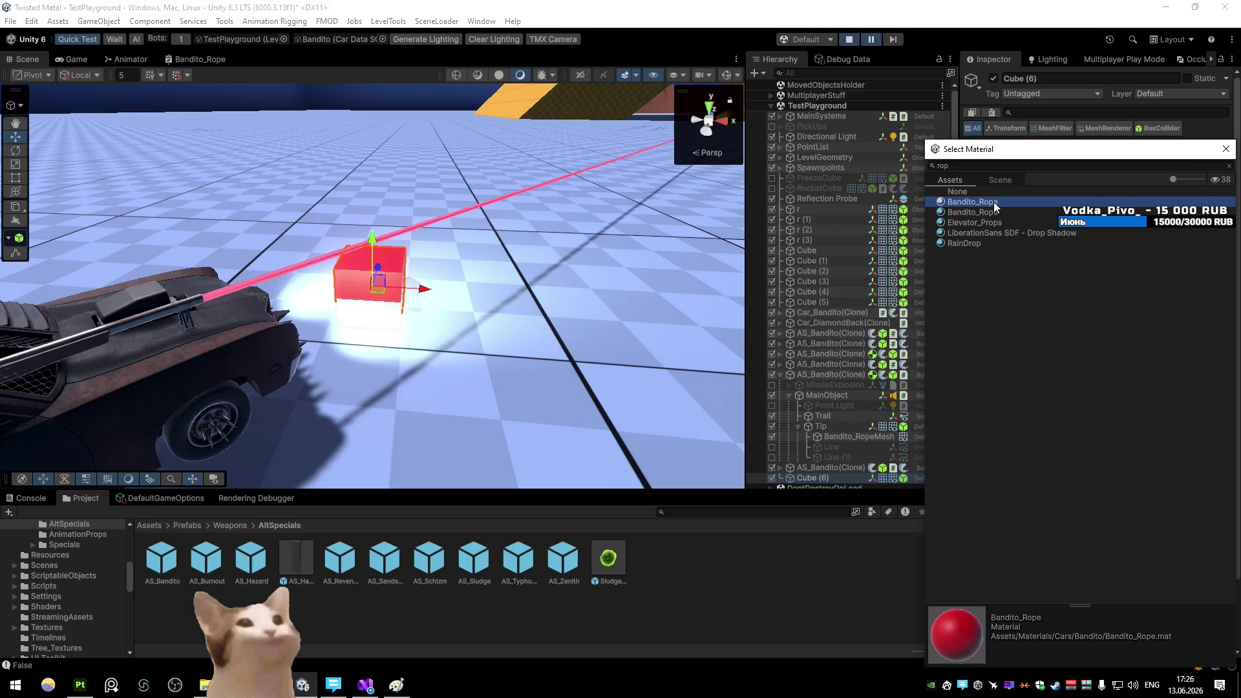
pyautogui.click(995, 201)
# Place the red cube on the floor beside the car and select Car_Bandito(Clone) in the Hierarchy
pyautogui.moveTo(377, 282)
pyautogui.mouseDown()
pyautogui.moveTo(540, 375)
pyautogui.moveTo(447, 332)
pyautogui.moveTo(543, 359)
pyautogui.moveTo(576, 258)
pyautogui.mouseUp()
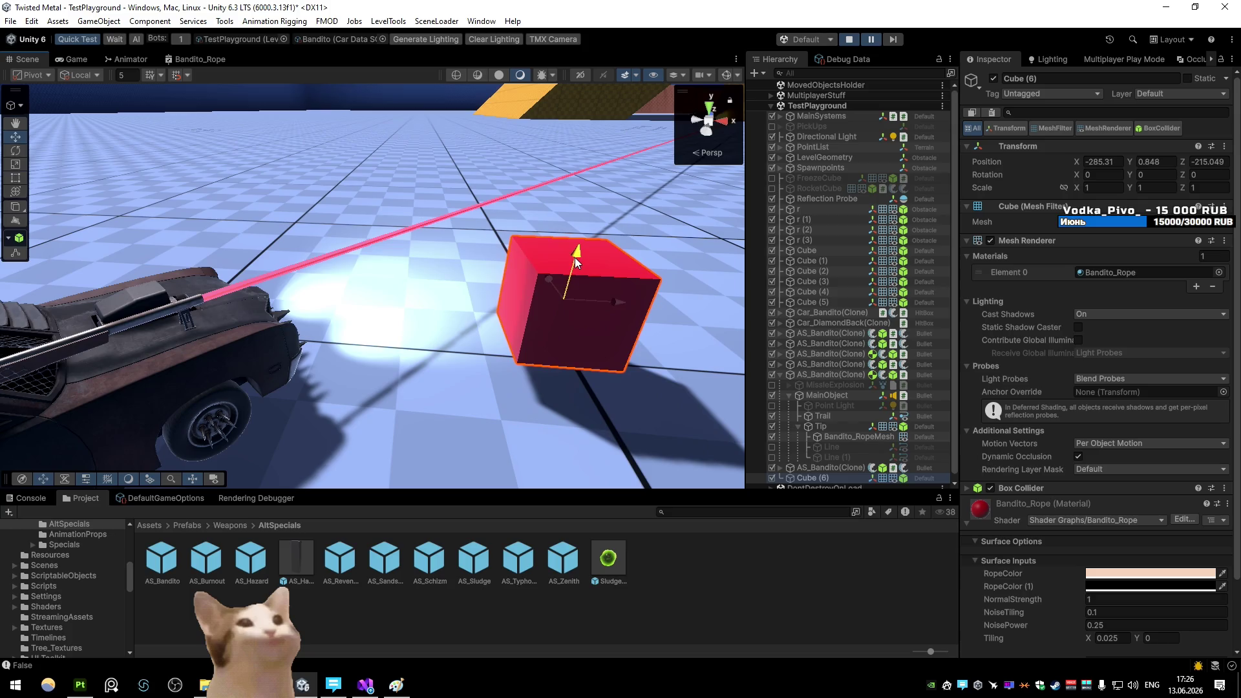
pyautogui.moveTo(566, 301)
pyautogui.mouseDown()
pyautogui.moveTo(415, 258)
pyautogui.moveTo(502, 288)
pyautogui.moveTo(615, 374)
pyautogui.moveTo(389, 266)
pyautogui.moveTo(534, 322)
pyautogui.mouseUp()
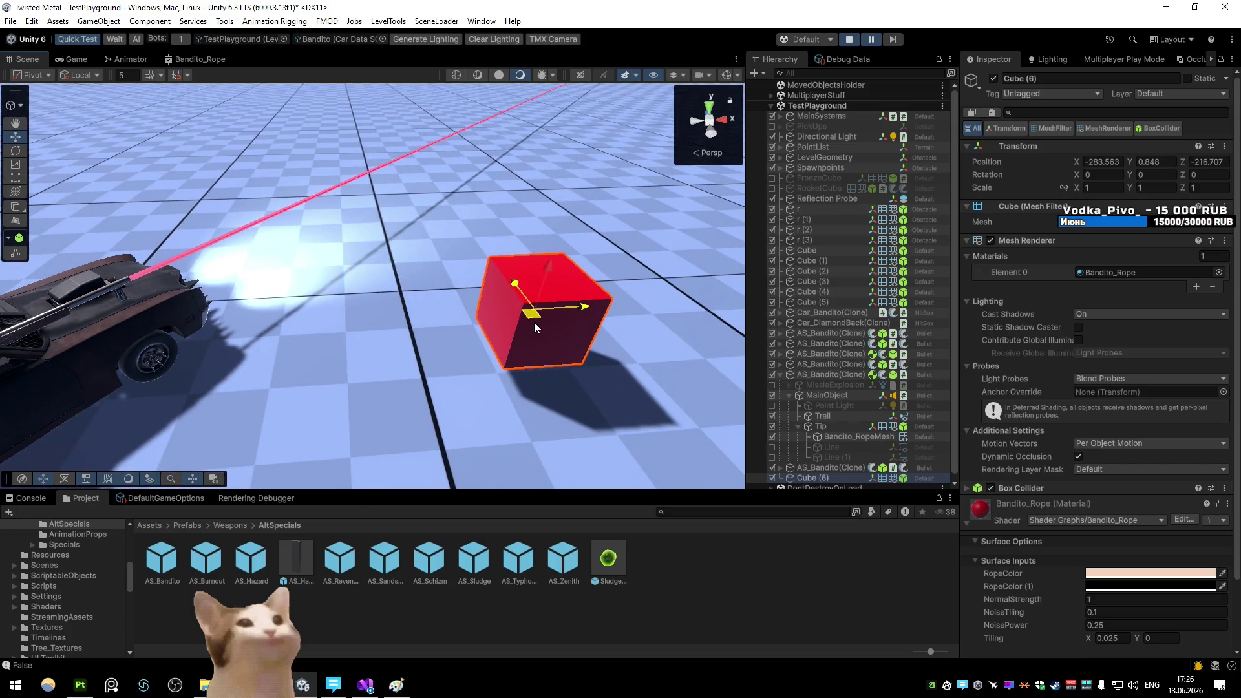
pyautogui.moveTo(418, 319); pyautogui.dragTo(599, 284)
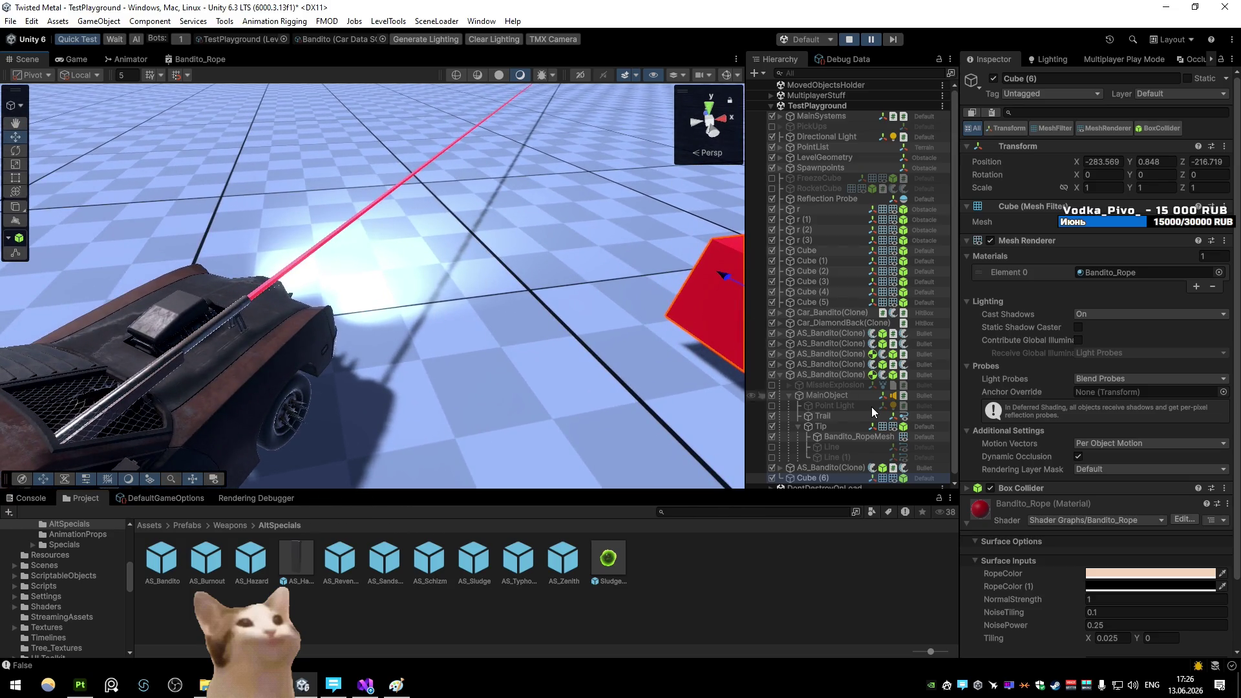
pyautogui.scroll(-1, 872, 406)
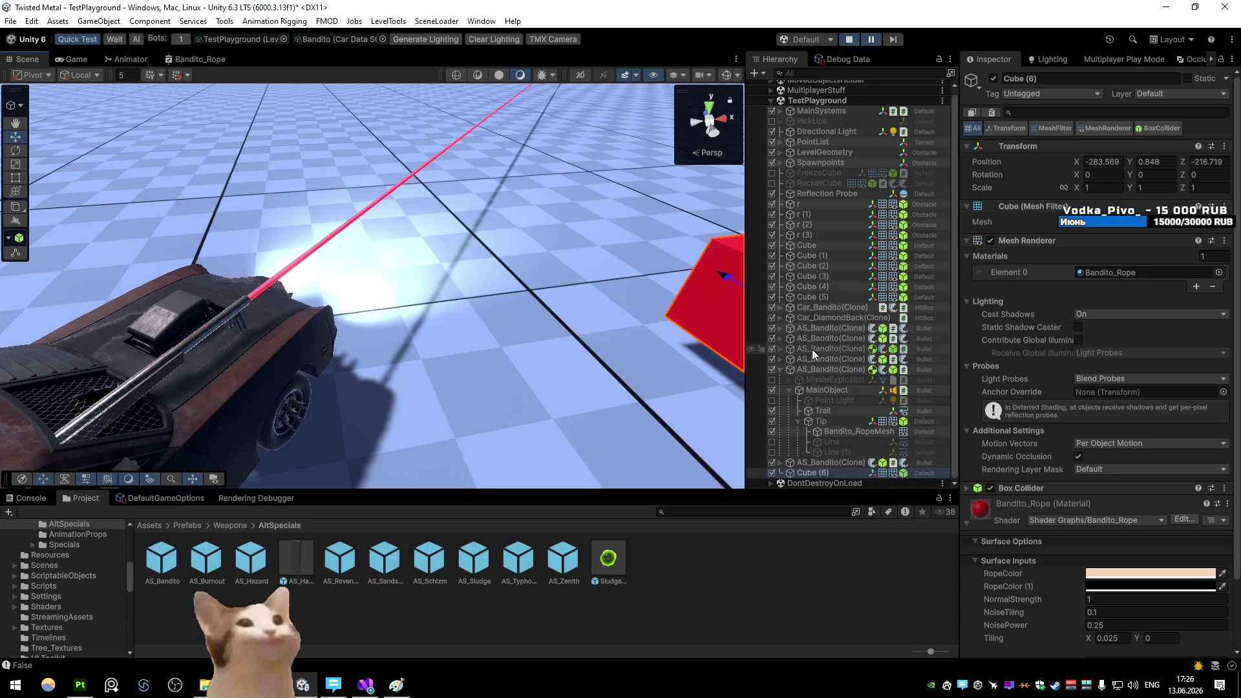
pyautogui.click(824, 309)
pyautogui.press('Right')
# Turn off Spot Light and Spot Light (1) under Car_Bandito(Clone) > Body and step one frame
pyautogui.click(840, 371)
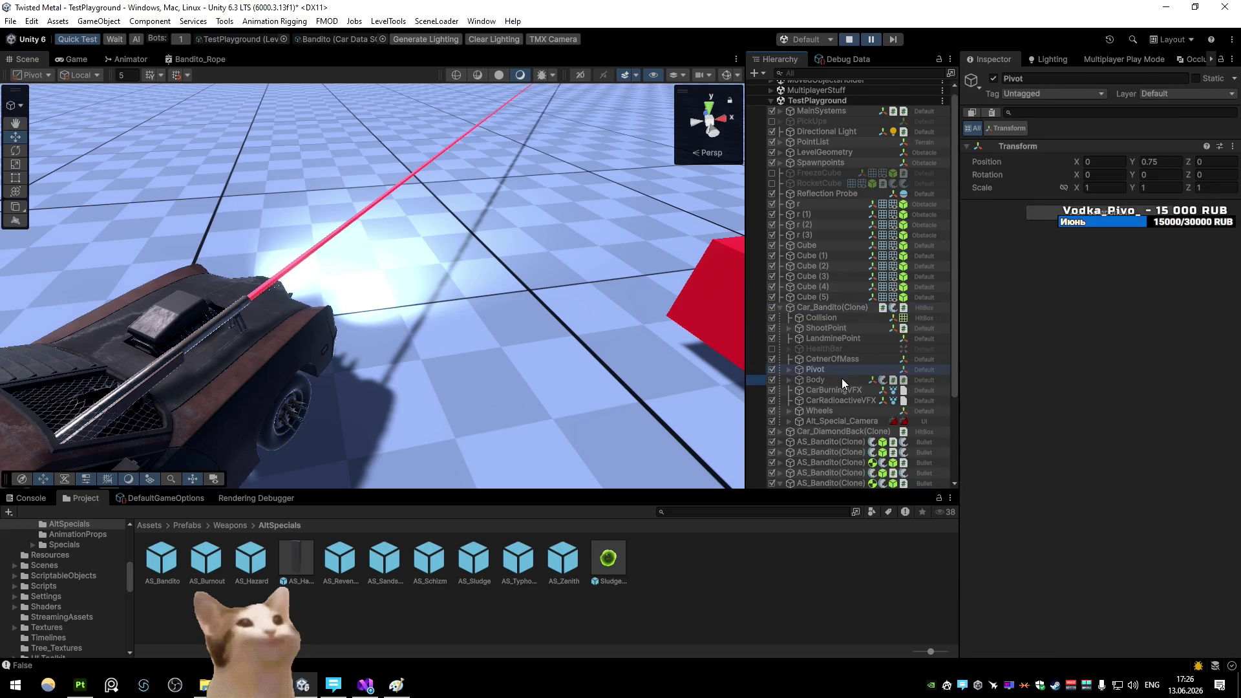
pyautogui.click(842, 380)
pyautogui.press('Right')
pyautogui.scroll(-5, 856, 361)
pyautogui.click(772, 163)
pyautogui.click(772, 173)
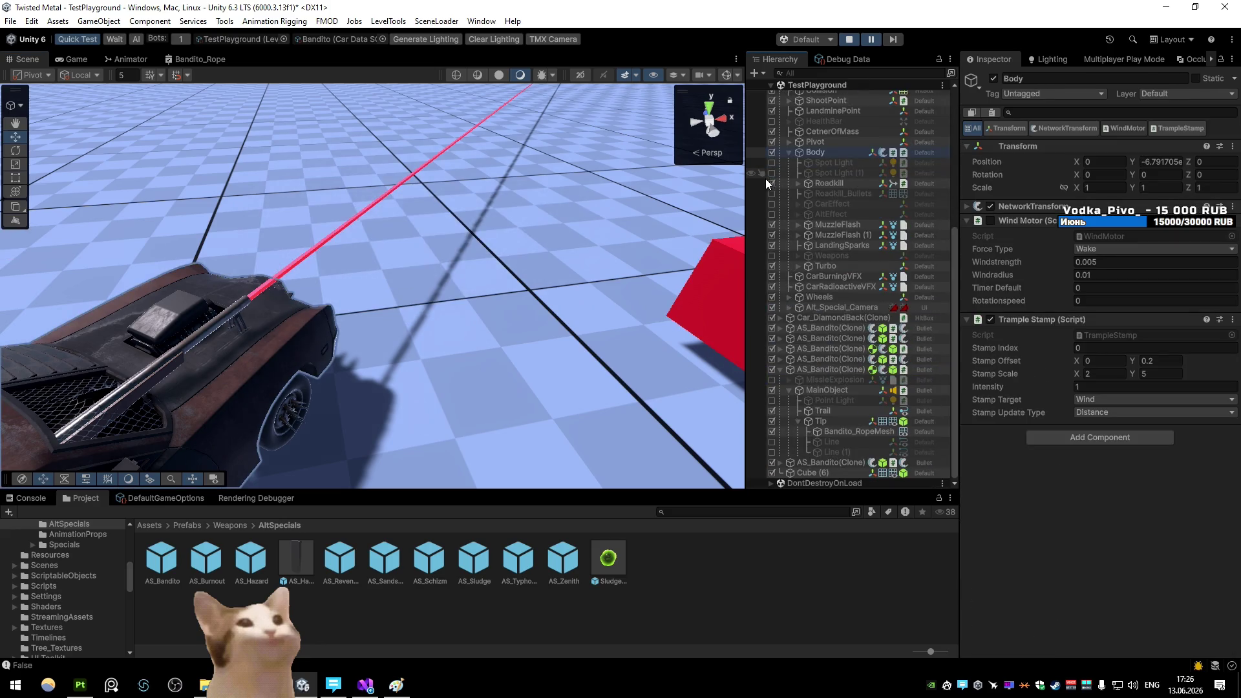
pyautogui.click(896, 40)
# View the orange wall and rope, then select a face on the rope strip in Blender
pyautogui.moveTo(545, 203)
pyautogui.mouseDown()
pyautogui.moveTo(467, 142)
pyautogui.moveTo(553, 89)
pyautogui.moveTo(649, 80)
pyautogui.moveTo(359, 134)
pyautogui.mouseUp()
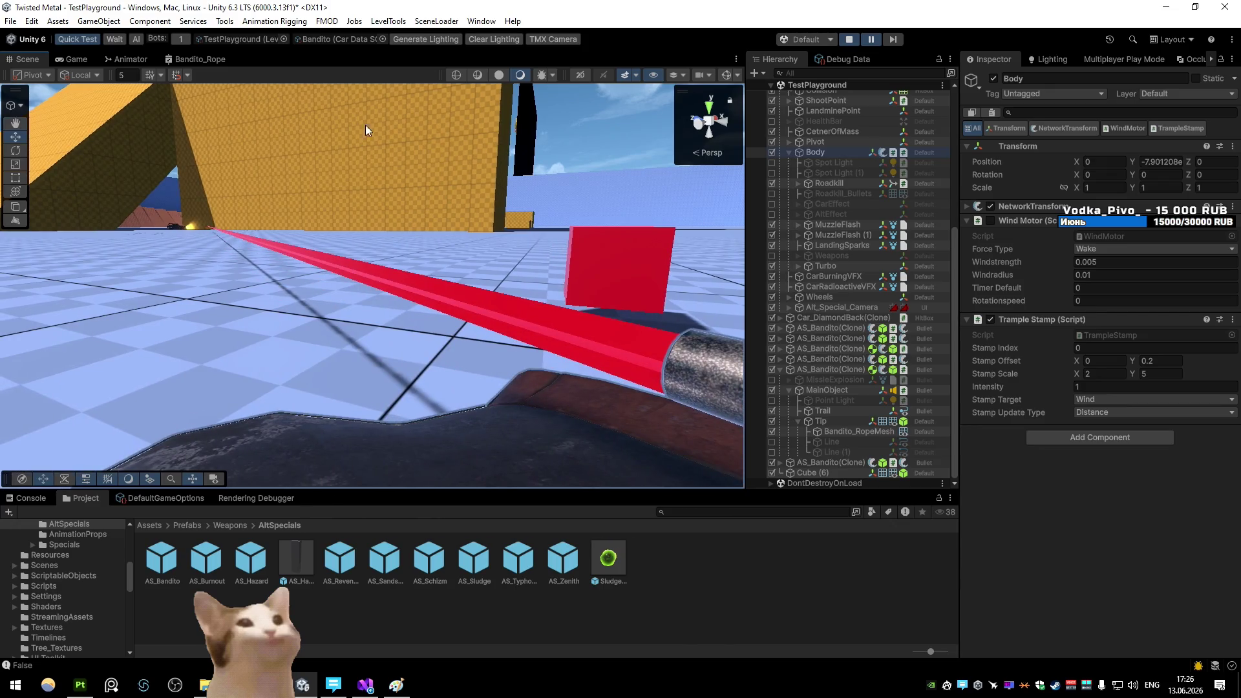
pyautogui.hotkey('alt', 'Tab')
pyautogui.click(762, 371)
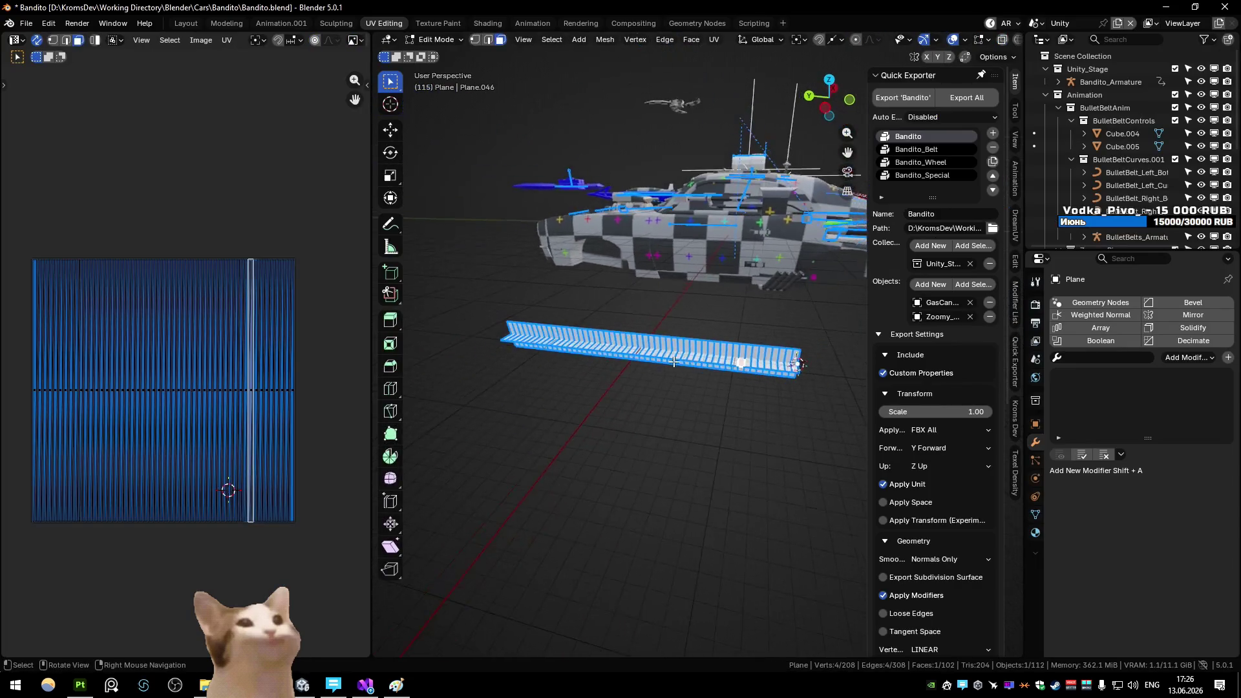
# Subdivide the whole rope strip mesh once and return to Object Mode
pyautogui.press('a')
pyautogui.hotkey('ctrl', 'e')
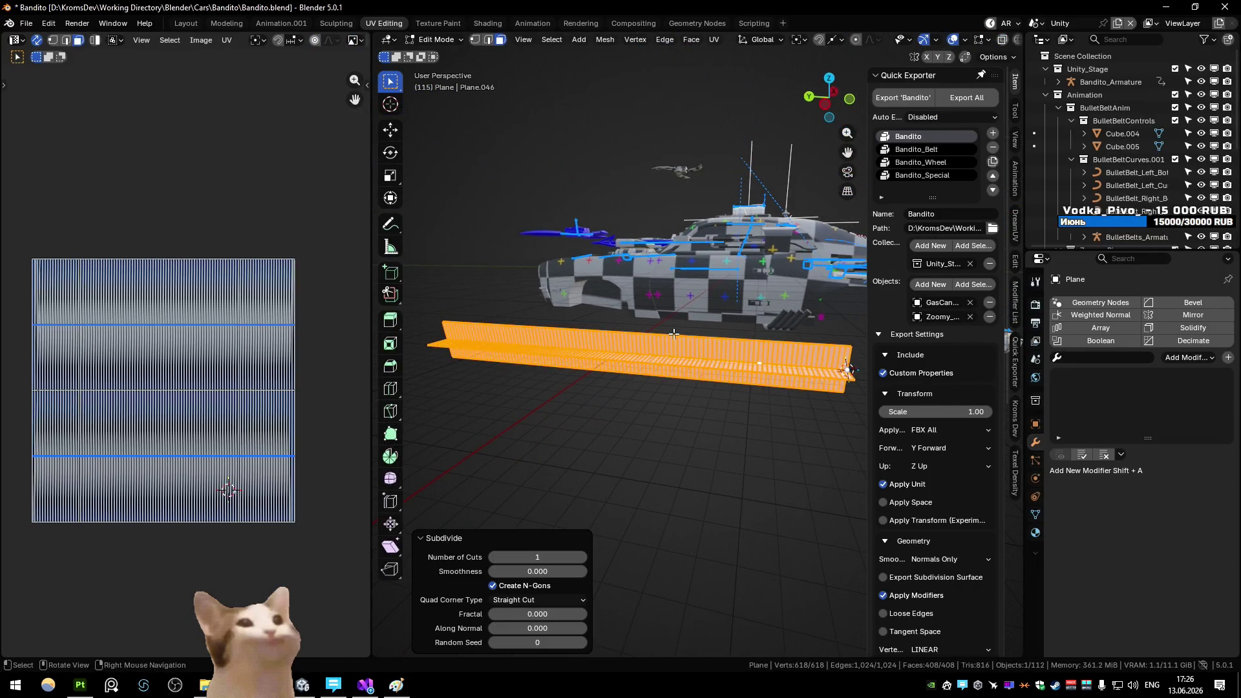
pyautogui.press('Tab')
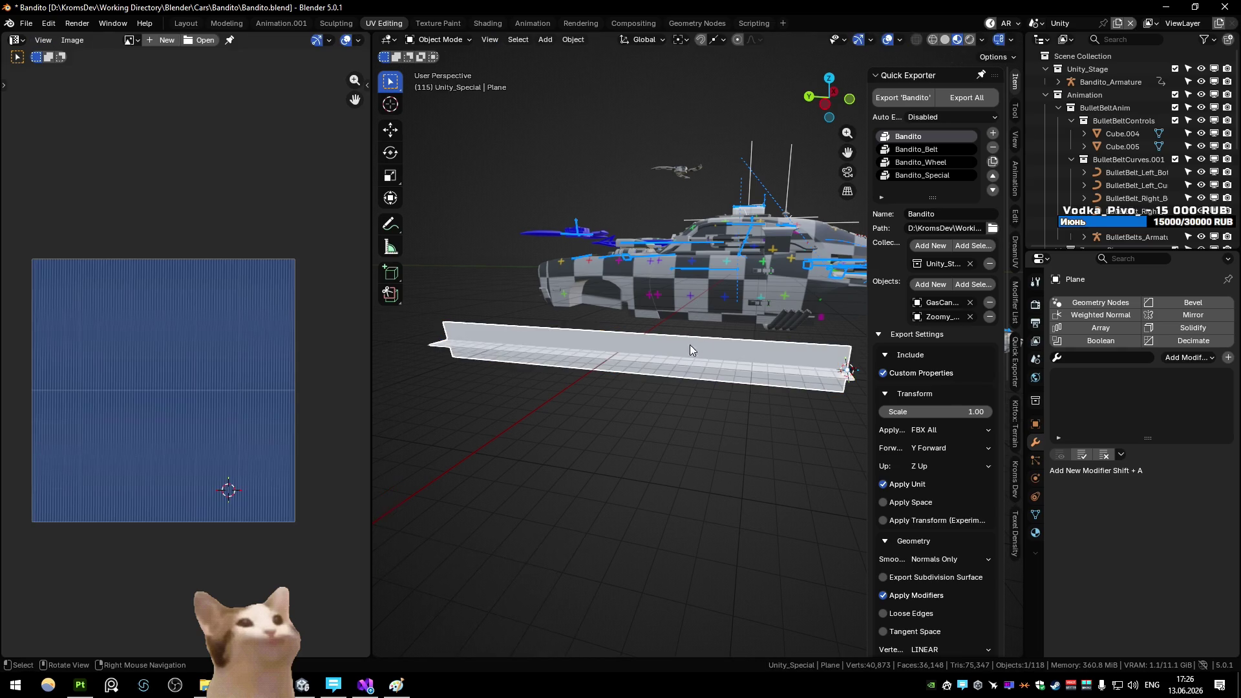
# Export the strip as Bandito_RopeMesh.fbx and return to Unity
pyautogui.rightClick(711, 285)
pyautogui.click(744, 284)
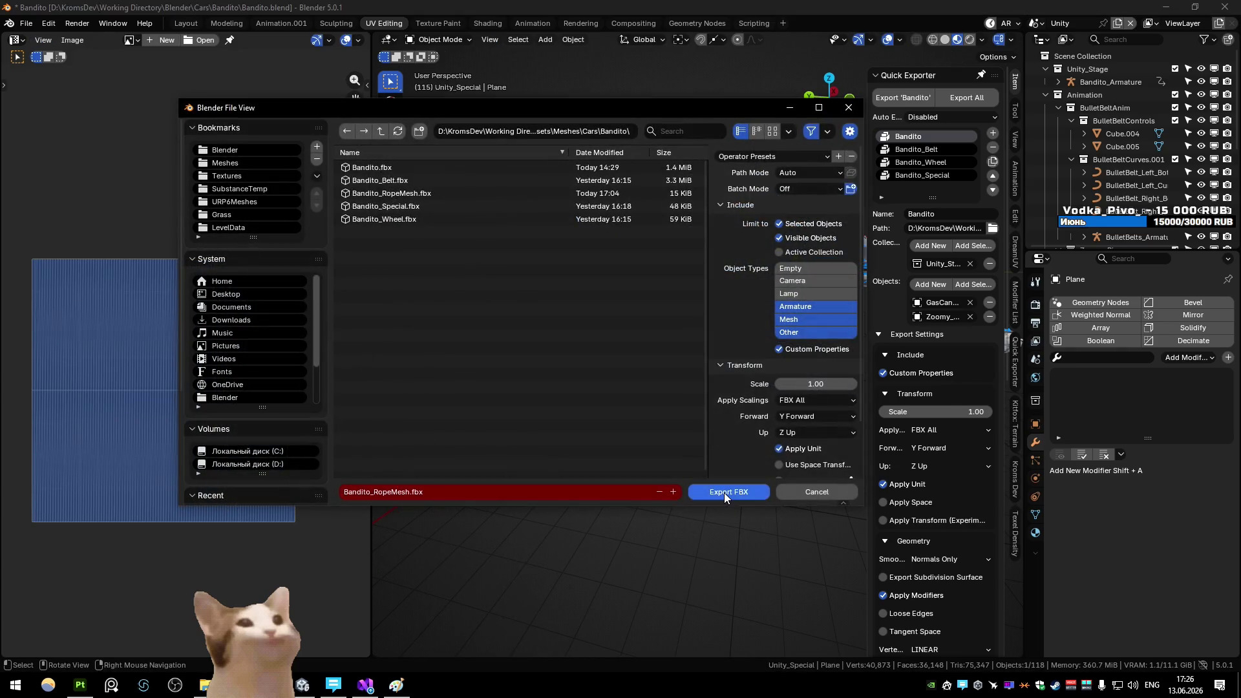
pyautogui.click(724, 493)
pyautogui.hotkey('alt', 'Tab')
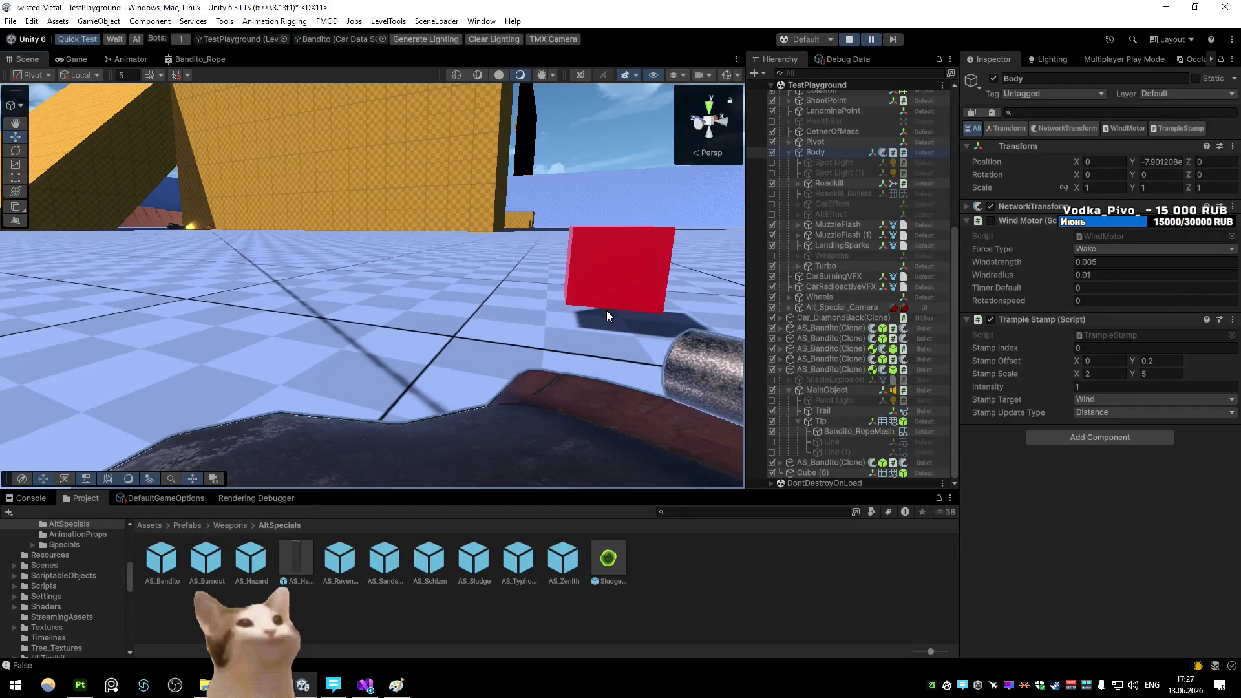
# Inspect the updated rope in Unity's Scene view using Shaded Wireframe drawing
pyautogui.hotkey('alt', 'Tab')
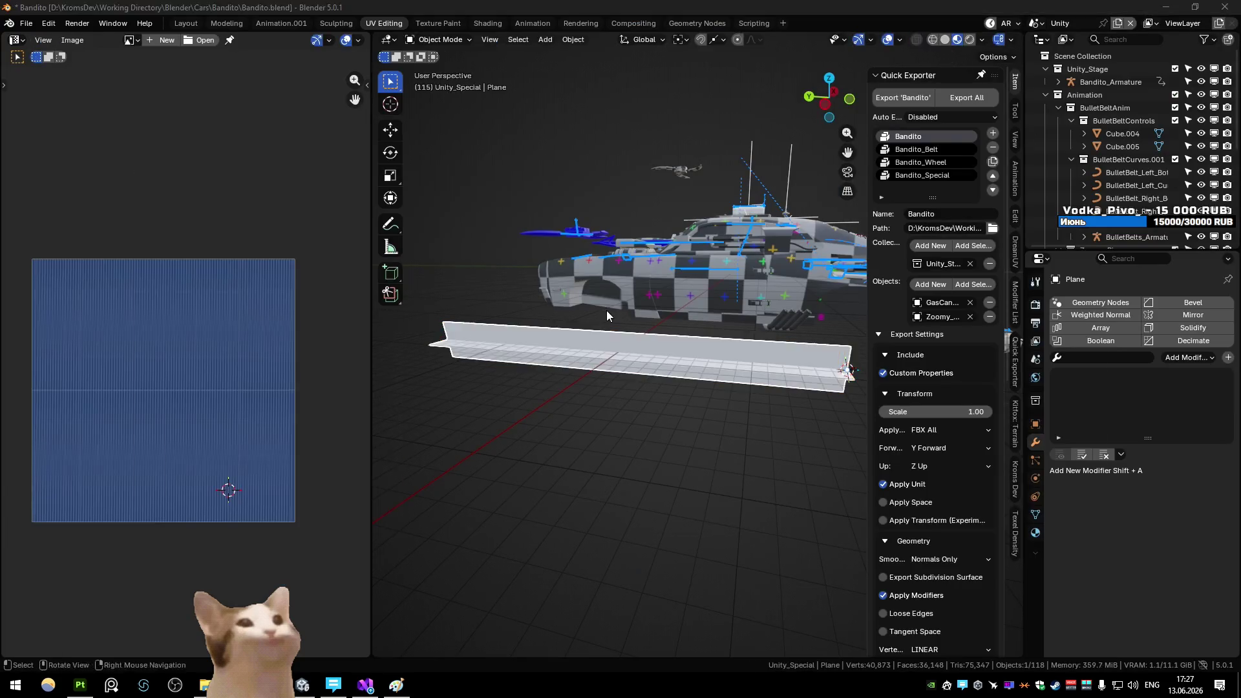
pyautogui.hotkey('alt', 'Tab')
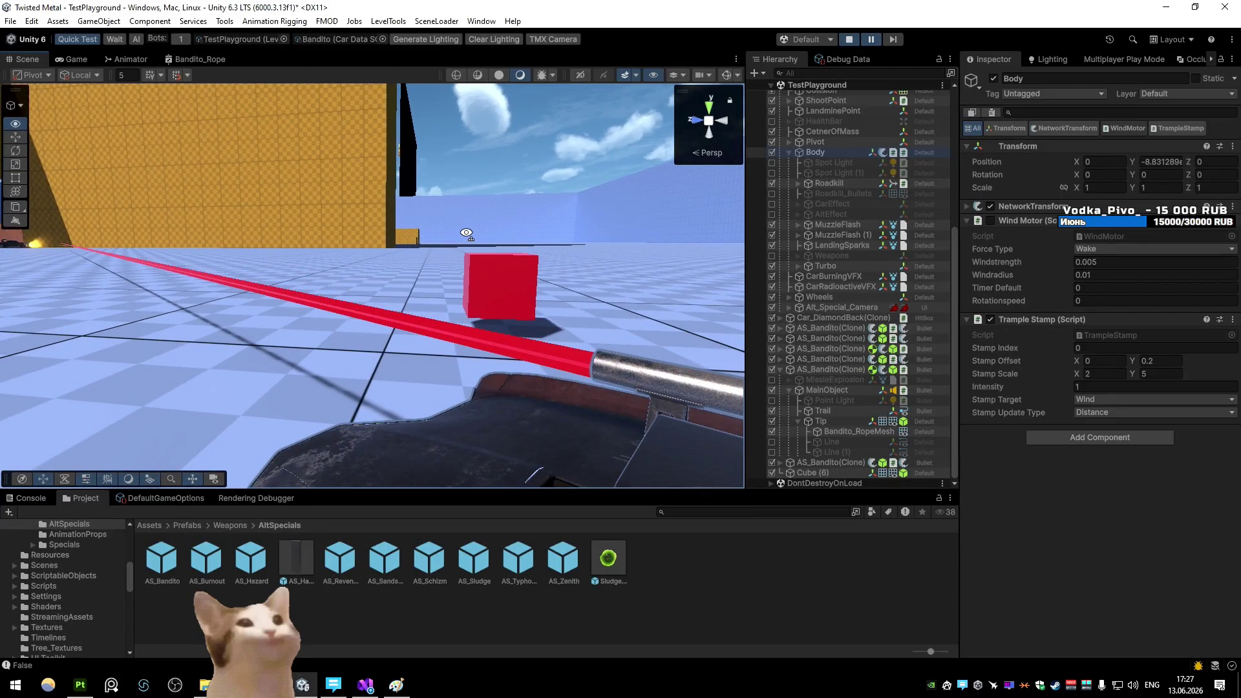
pyautogui.click(477, 75)
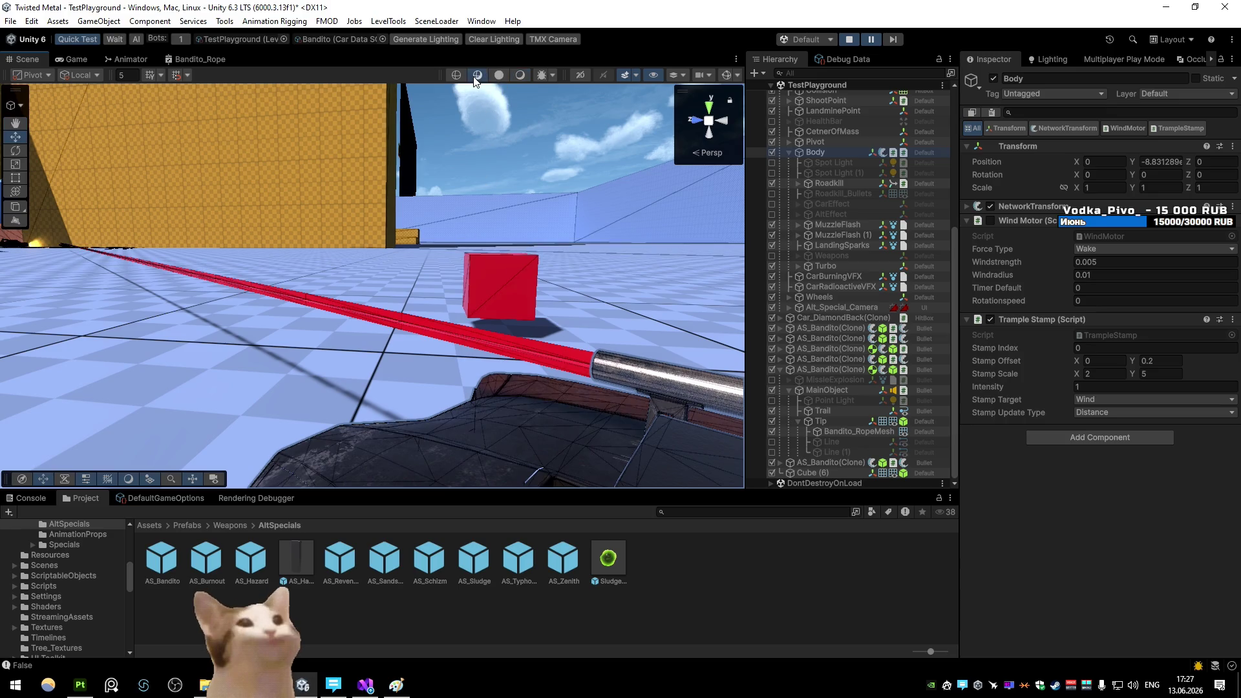
pyautogui.click(518, 75)
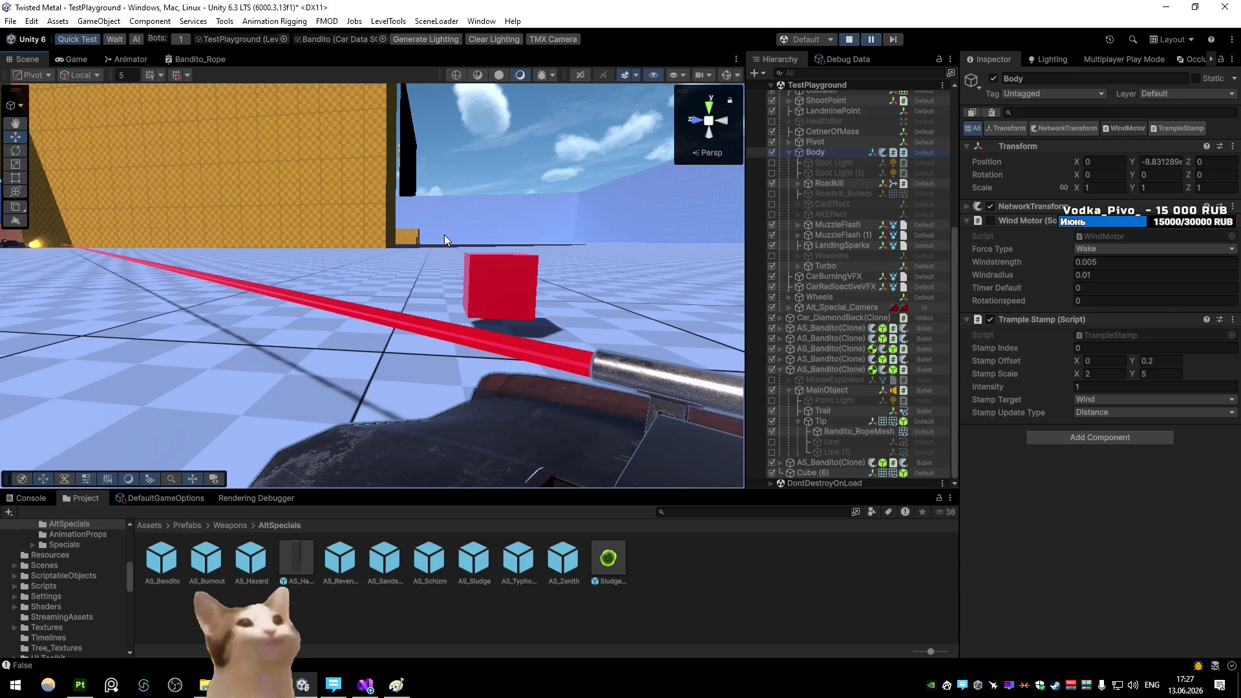
# Re-export the rope mesh from Blender as FBX and return to Unity
pyautogui.hotkey('alt', 'Tab')
pyautogui.press('q')
pyautogui.click(576, 297)
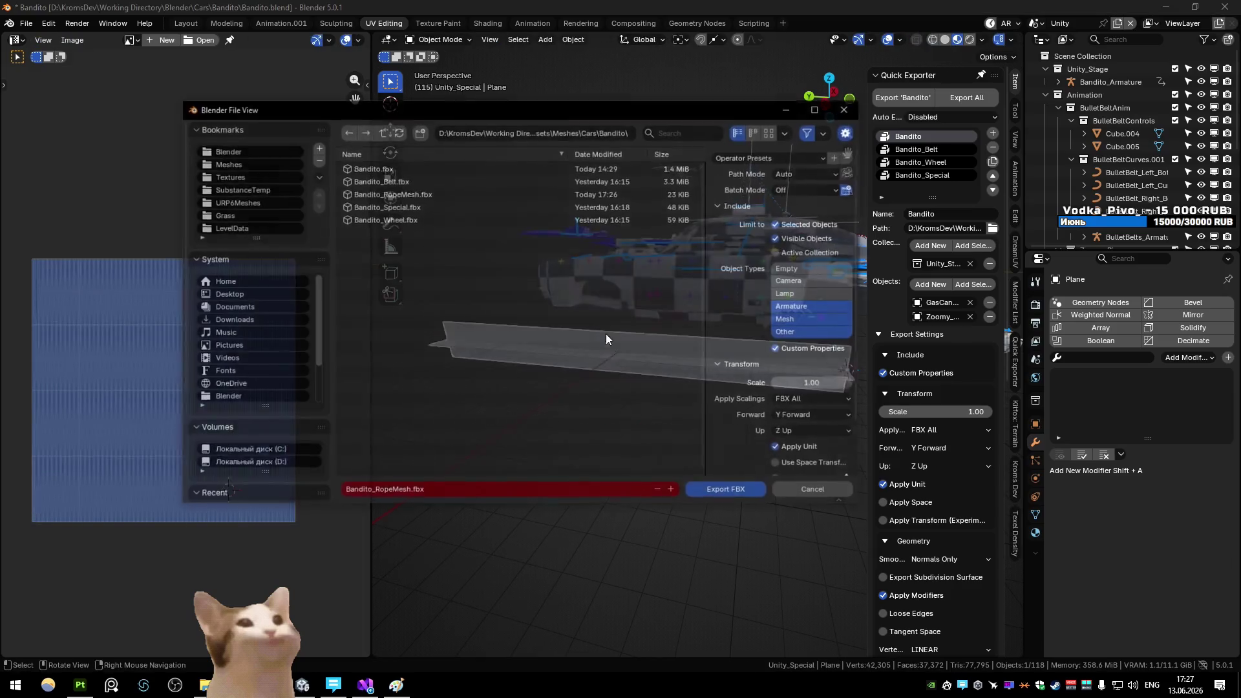
pyautogui.click(719, 492)
pyautogui.hotkey('alt', 'Tab')
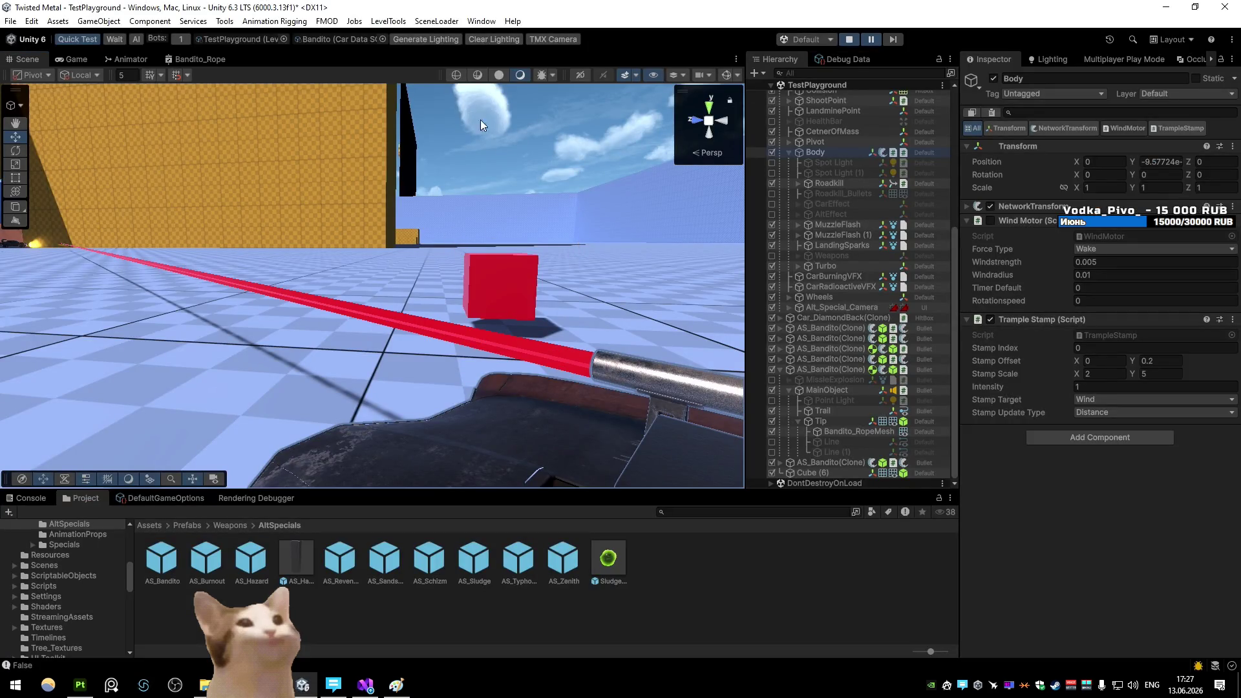
# Check the denser rope's wireframe along its length, then select Bandito_RopeMesh
pyautogui.click(478, 75)
pyautogui.moveTo(510, 149); pyautogui.dragTo(541, 207)
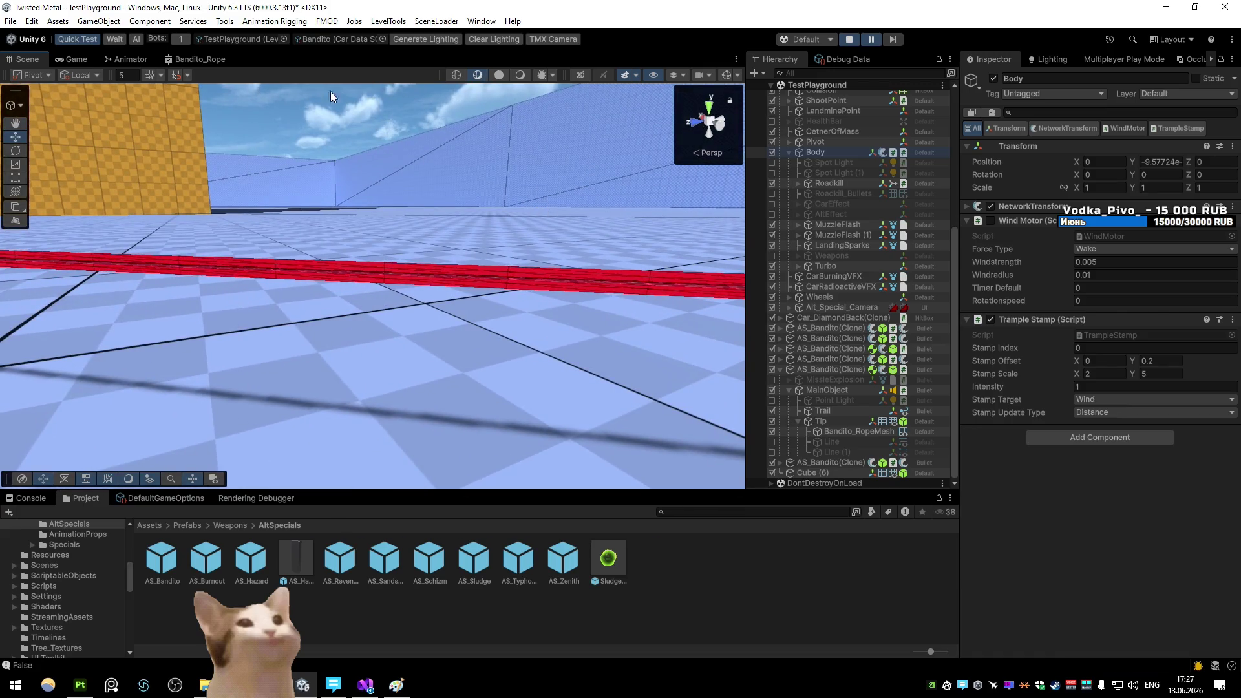
pyautogui.click(521, 76)
pyautogui.moveTo(632, 222); pyautogui.dragTo(358, 199)
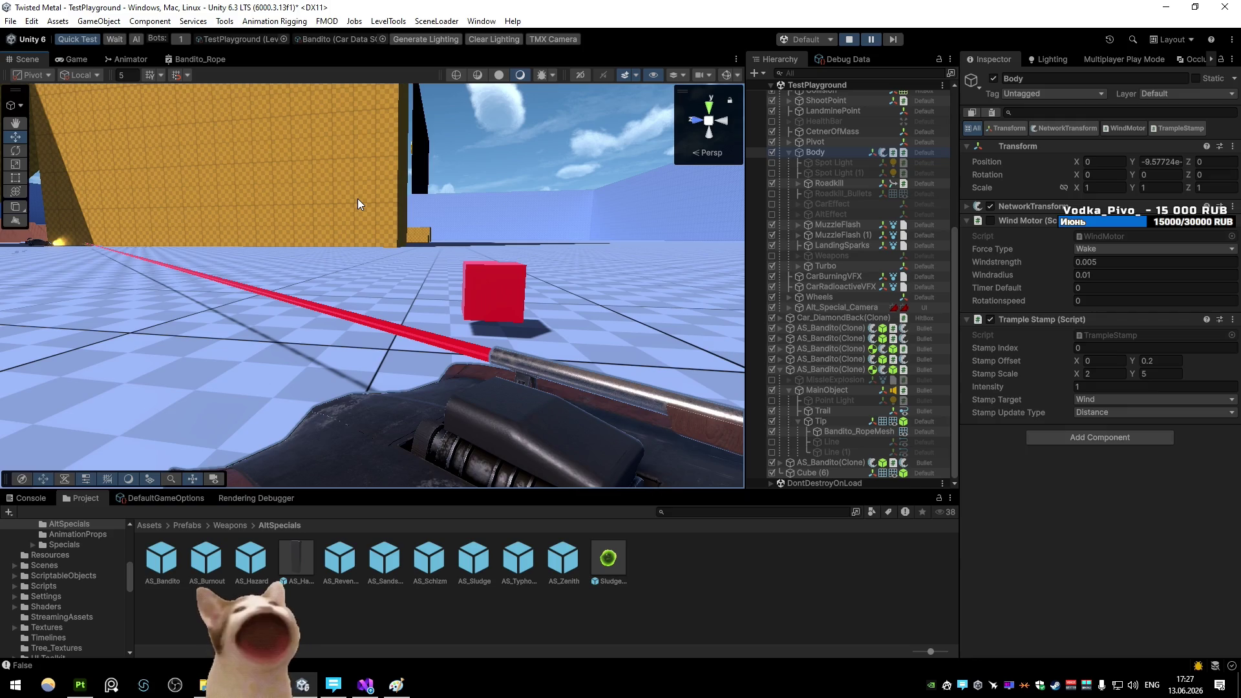
pyautogui.click(479, 75)
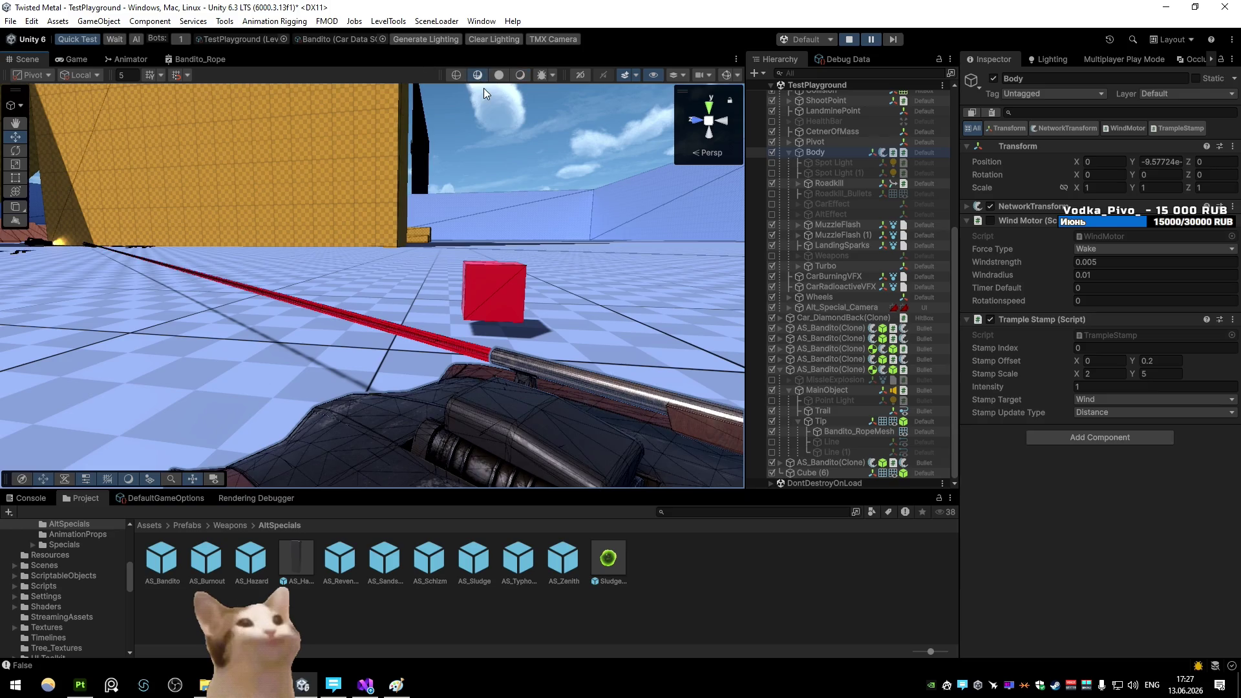
pyautogui.click(521, 75)
pyautogui.click(459, 352)
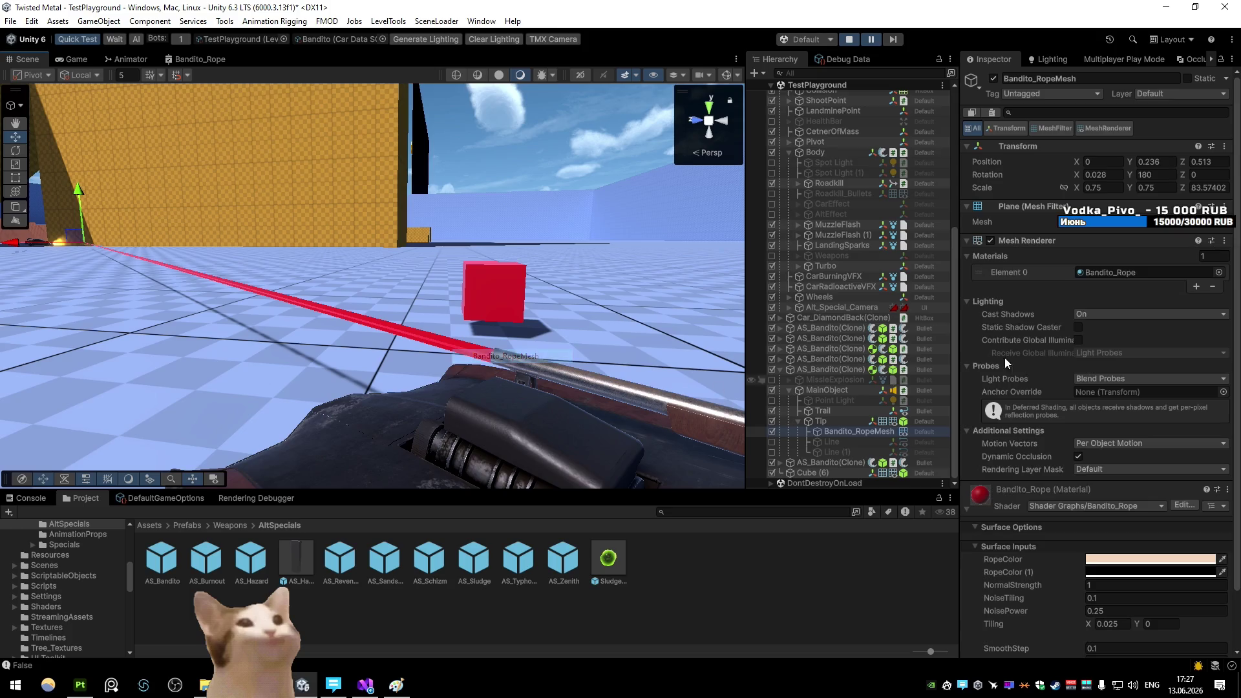
# In the Bandito_Rope graph, link Multiply to Base Color and the red texture's alpha to Smoothness
pyautogui.click(200, 59)
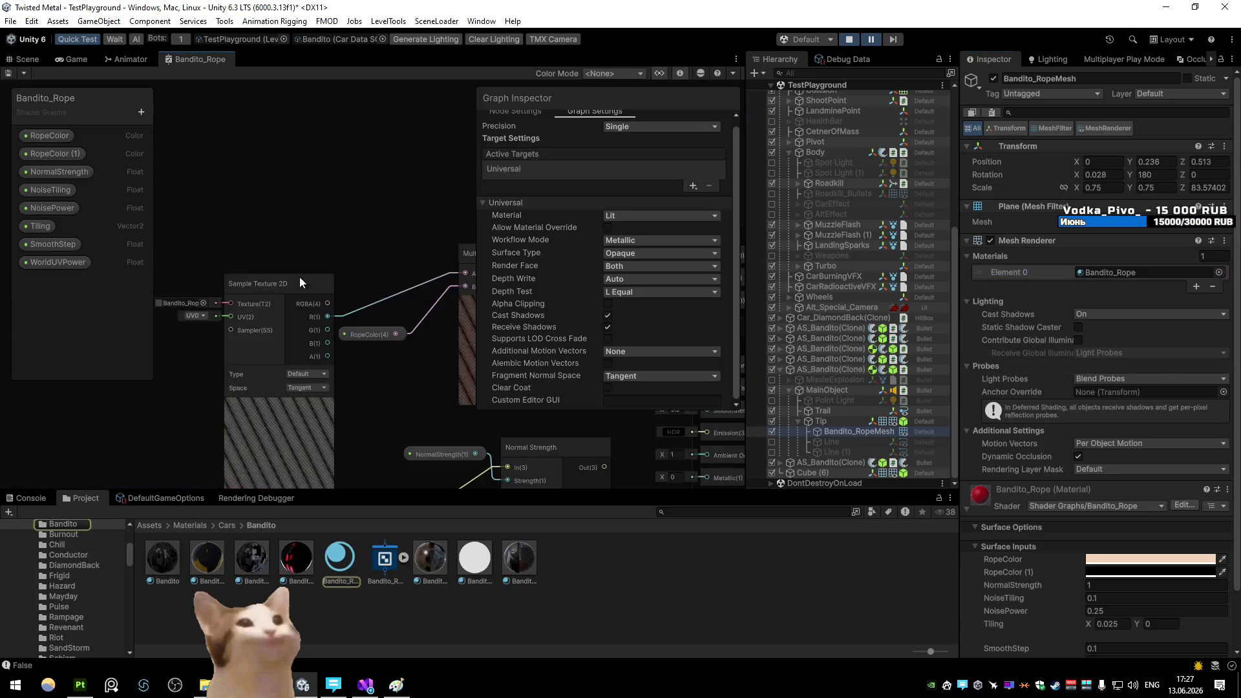
pyautogui.hotkey('shift', 'space')
pyautogui.moveTo(534, 315); pyautogui.dragTo(537, 321)
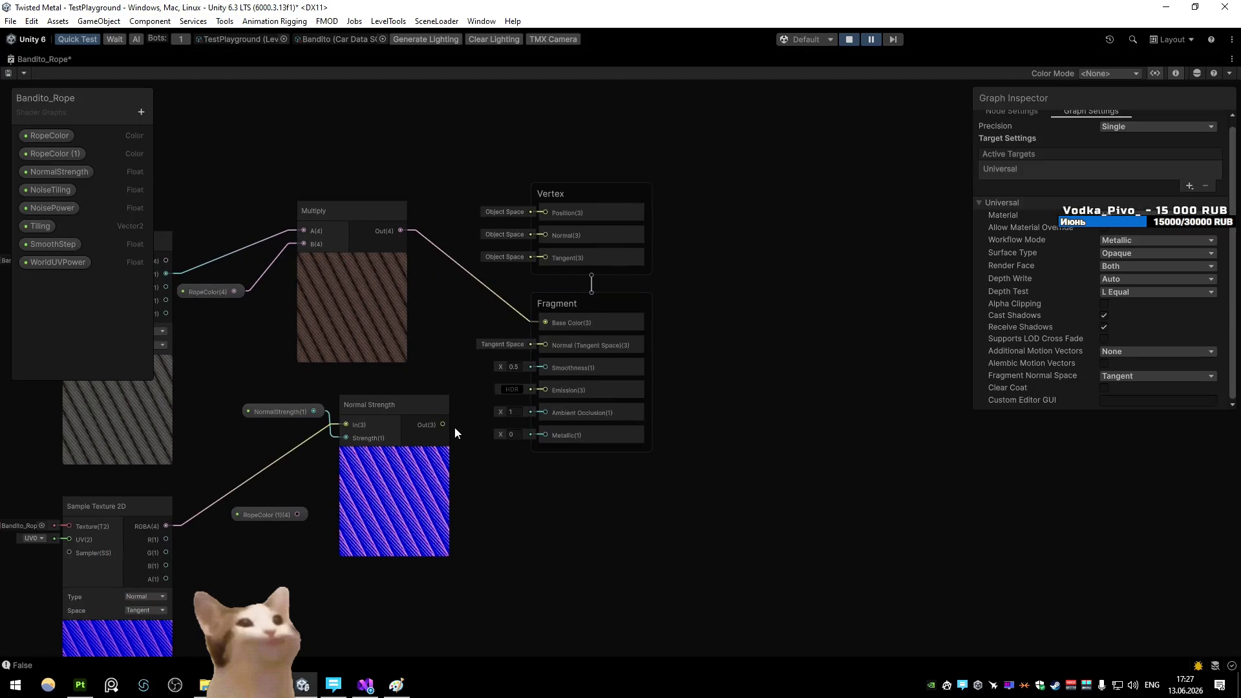
pyautogui.press('a')
pyautogui.scroll(3, 426, 607)
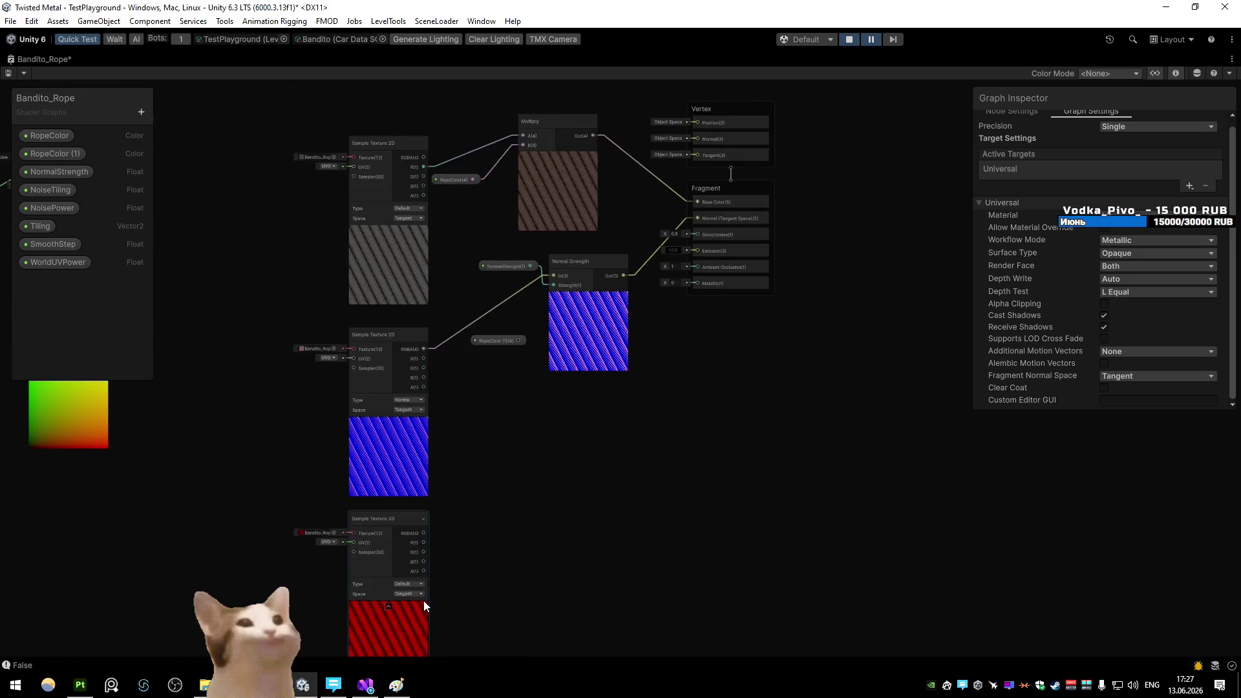
pyautogui.moveTo(426, 570); pyautogui.dragTo(697, 234)
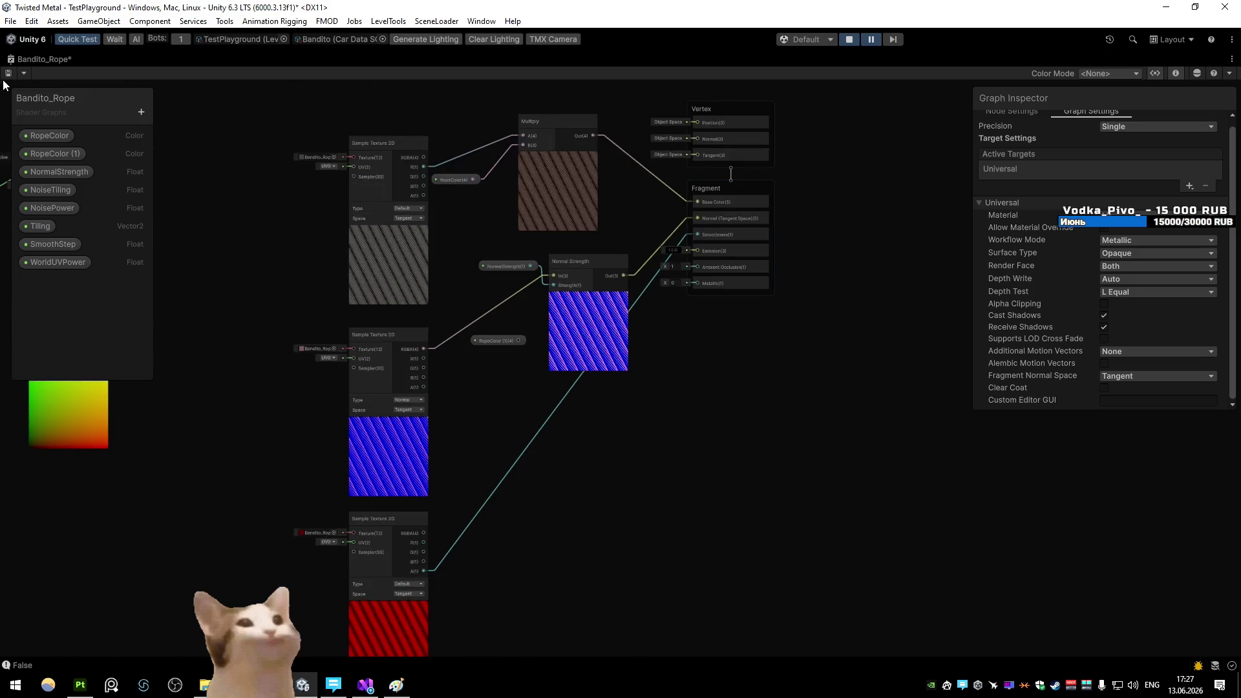
# Check the rope in the Scene view, then return to the maximized Bandito_Rope graph
pyautogui.doubleClick(64, 60)
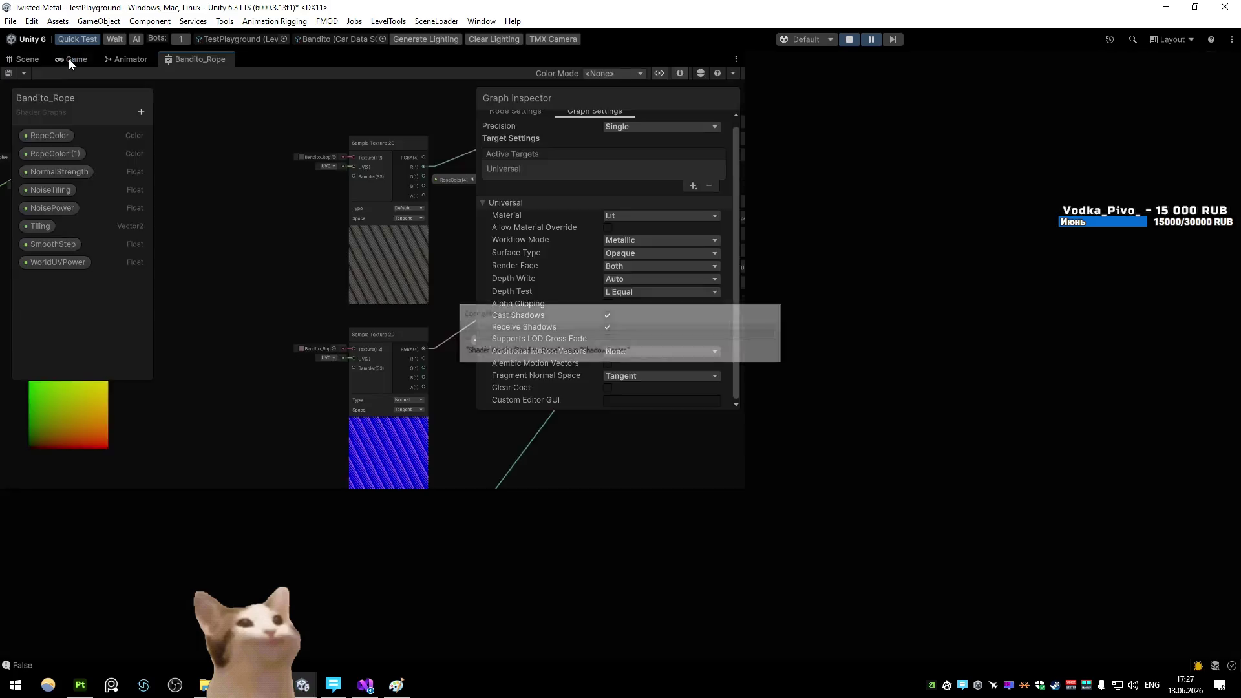
pyautogui.click(26, 60)
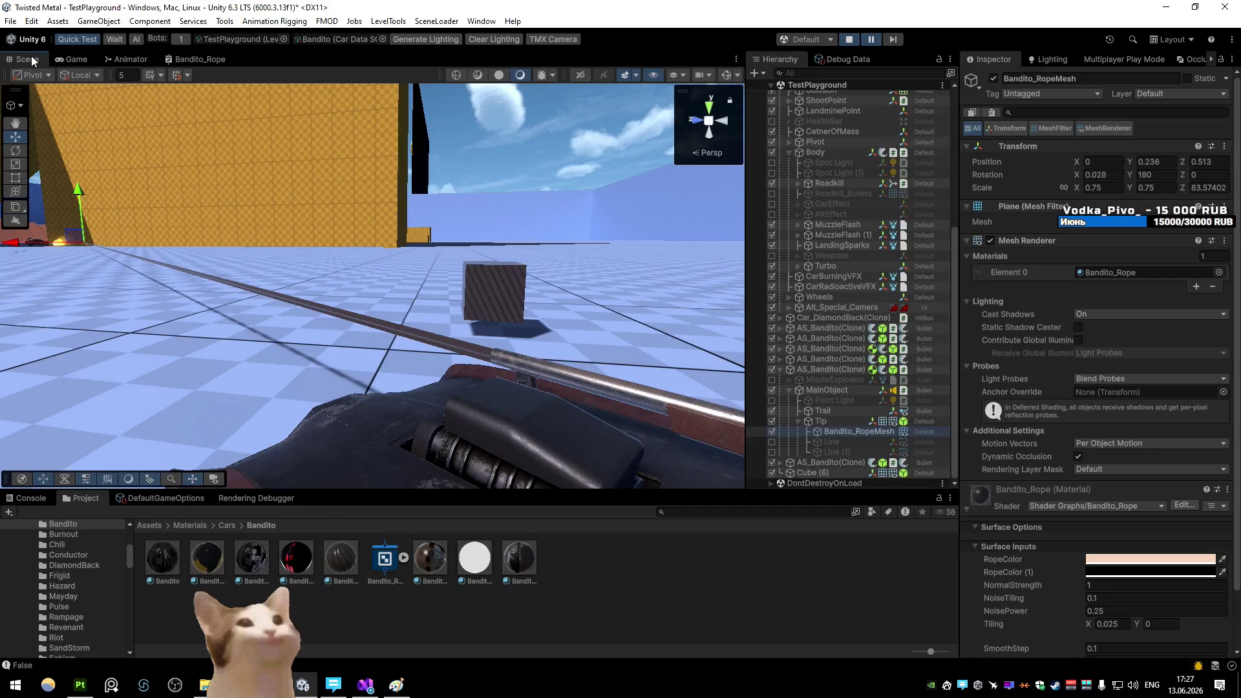
pyautogui.moveTo(311, 241); pyautogui.dragTo(430, 233)
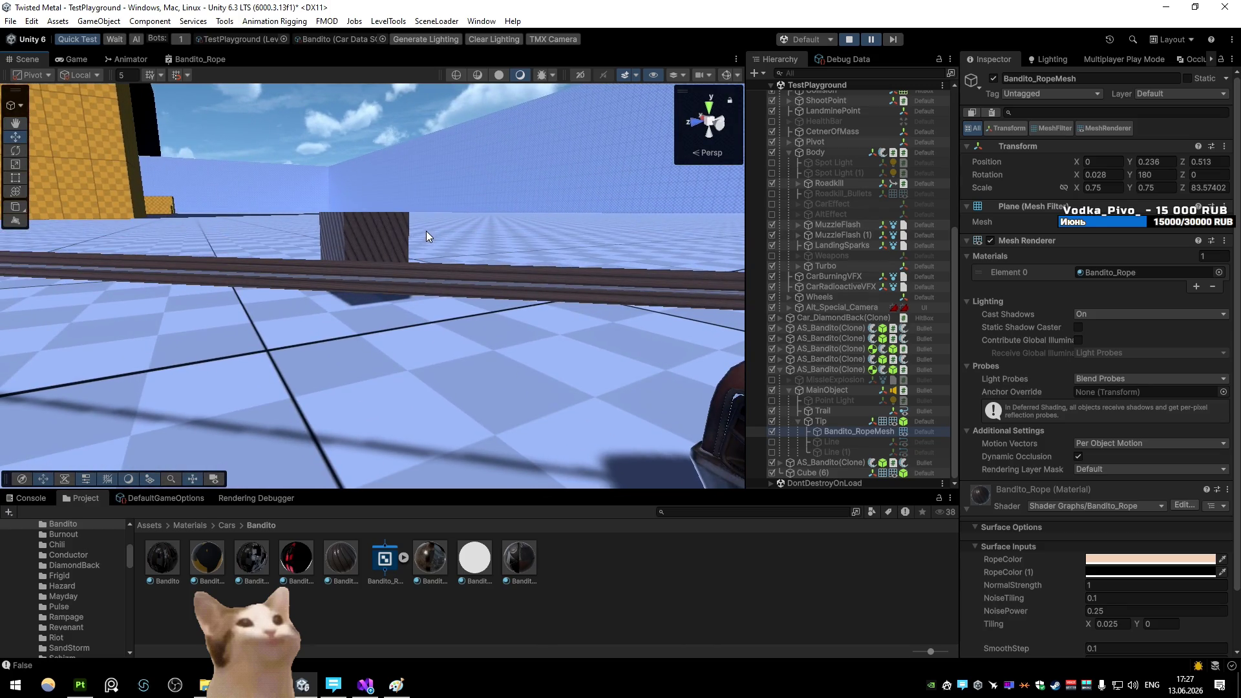
pyautogui.click(198, 59)
pyautogui.hotkey('shift', 'space')
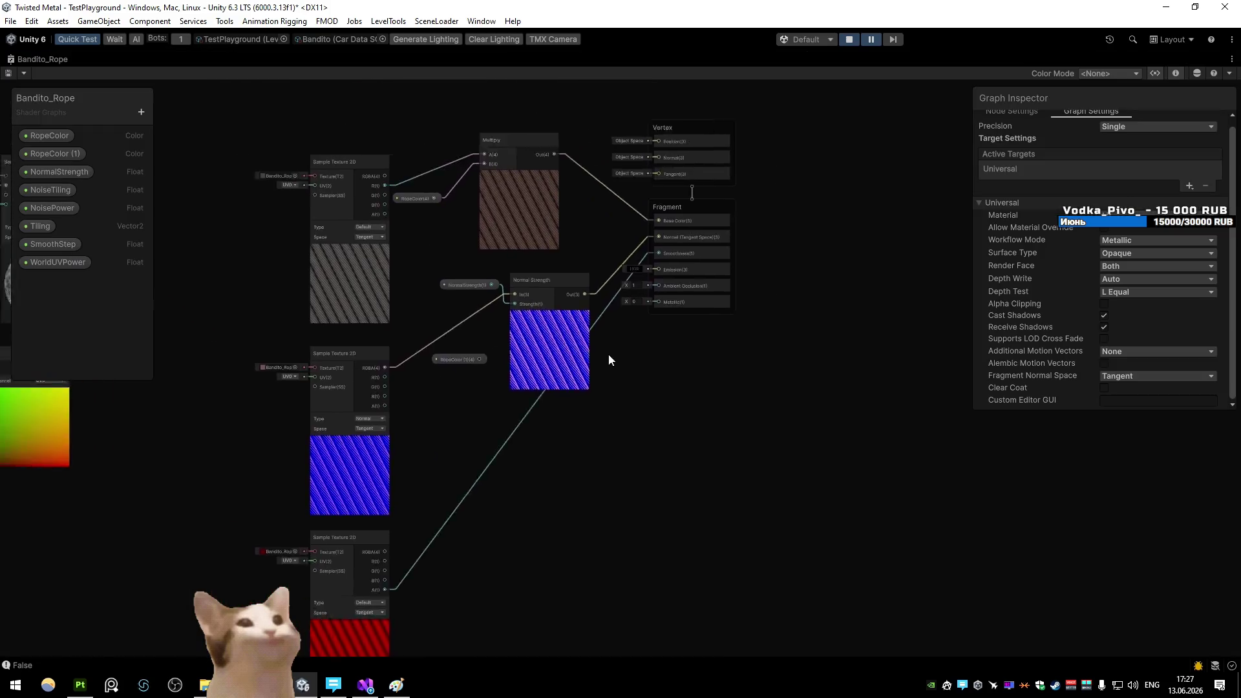
pyautogui.press('space')
# Add a Tiling And Offset node and a RopeTiling Float property onto the graph
pyautogui.write('tili')
pyautogui.click(515, 333)
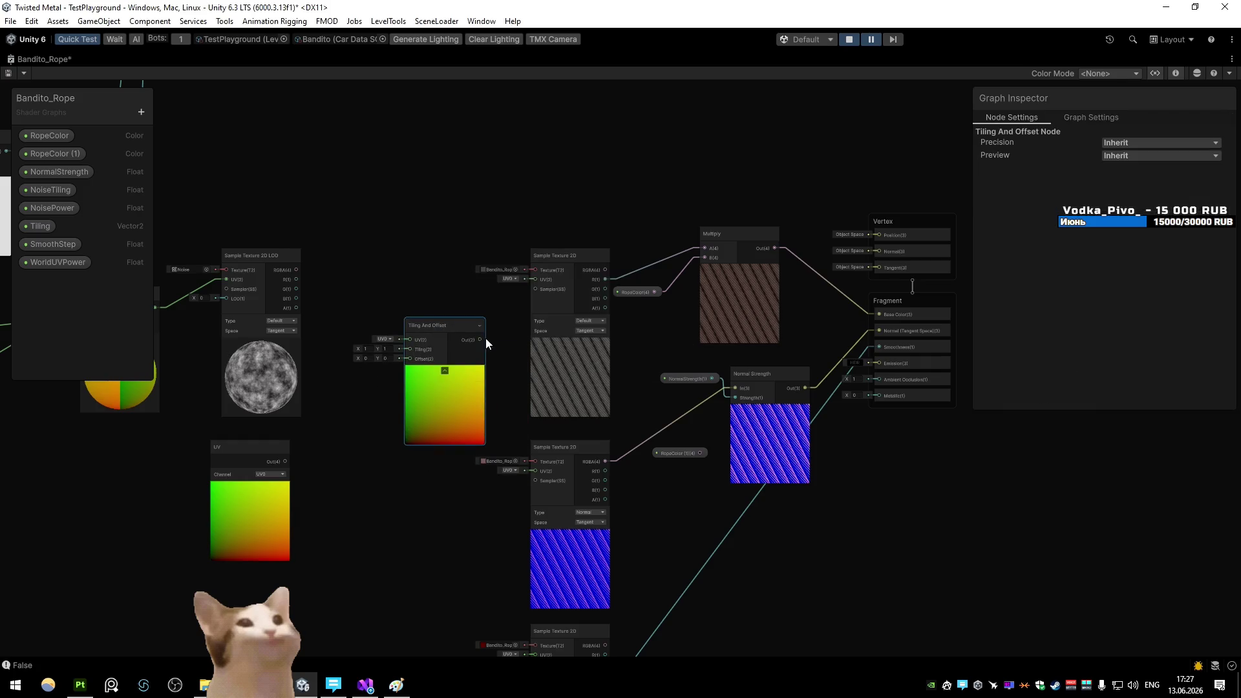
pyautogui.click(141, 112)
pyautogui.click(180, 133)
pyautogui.write('RopeTiling')
pyautogui.press('Return')
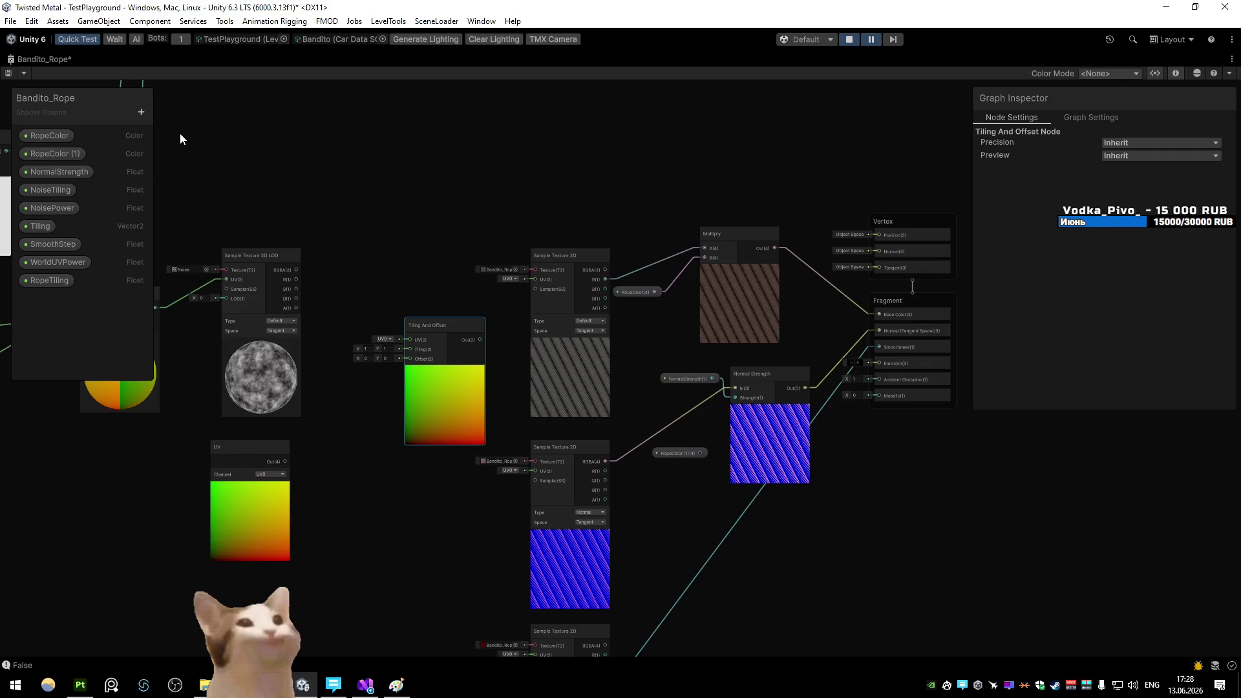
pyautogui.moveTo(49, 280)
pyautogui.mouseDown()
pyautogui.moveTo(379, 379)
pyautogui.moveTo(360, 411)
pyautogui.moveTo(412, 358)
pyautogui.moveTo(390, 383)
pyautogui.moveTo(393, 416)
pyautogui.moveTo(343, 418)
pyautogui.mouseUp()
# Wire RopeTiling into a new Vector 2's Y and the Vector 2 into Tiling
pyautogui.press('space')
pyautogui.write('vector')
pyautogui.click(428, 515)
pyautogui.moveTo(377, 456)
pyautogui.mouseDown()
pyautogui.moveTo(343, 418)
pyautogui.moveTo(375, 447)
pyautogui.mouseUp()
pyautogui.moveTo(398, 371); pyautogui.dragTo(406, 350)
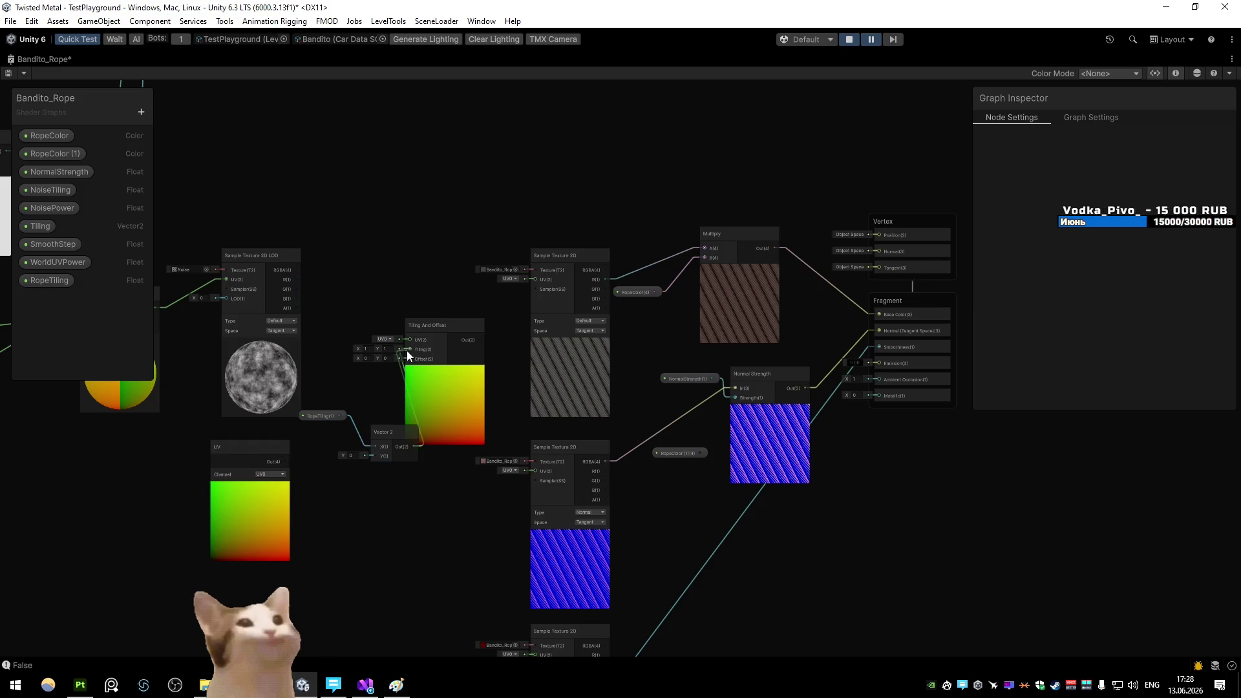
# Feed the Tiling And Offset output into all three texture samples' UVs, then view the scene
pyautogui.moveTo(480, 338)
pyautogui.mouseDown()
pyautogui.moveTo(535, 280)
pyautogui.moveTo(509, 417)
pyautogui.mouseUp()
pyautogui.moveTo(533, 475); pyautogui.dragTo(502, 346)
pyautogui.moveTo(483, 232); pyautogui.dragTo(522, 495)
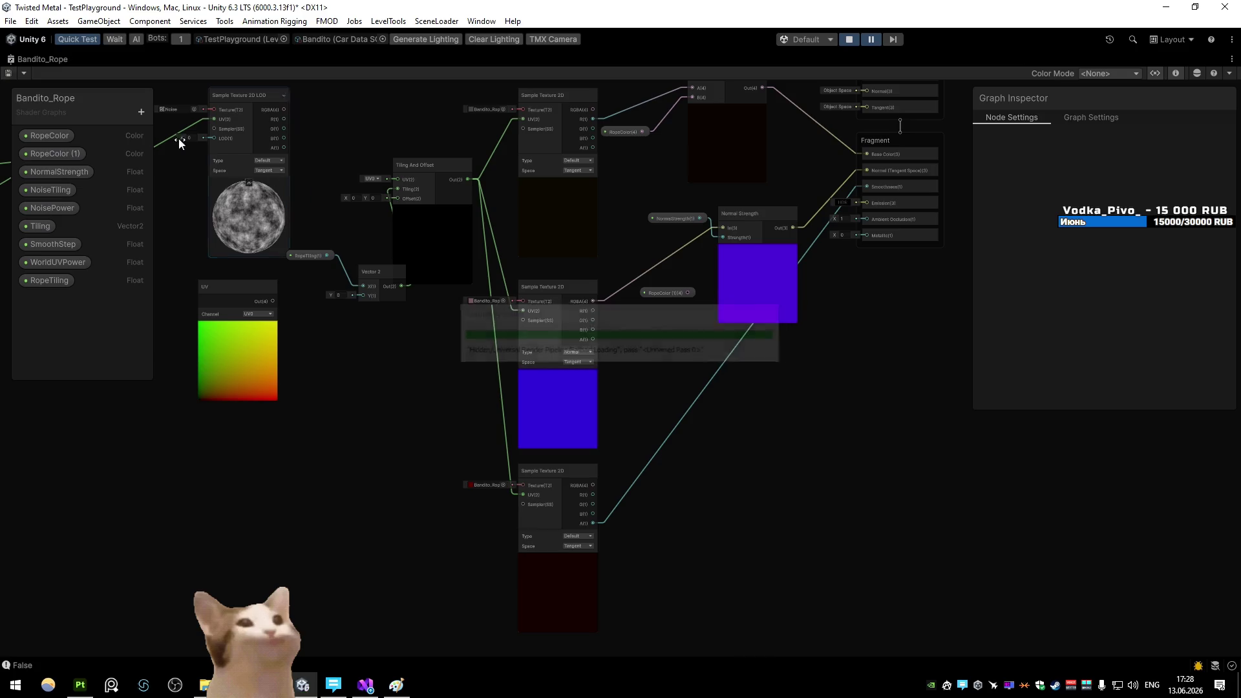
pyautogui.doubleClick(83, 64)
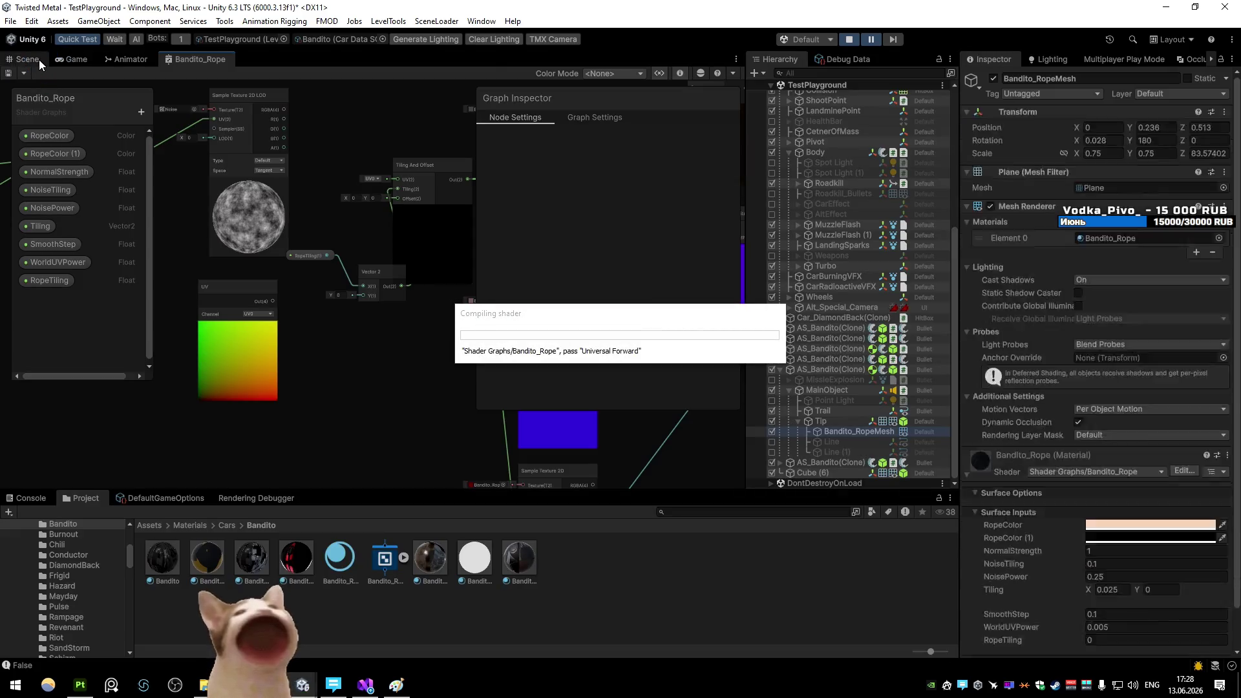
pyautogui.click(27, 59)
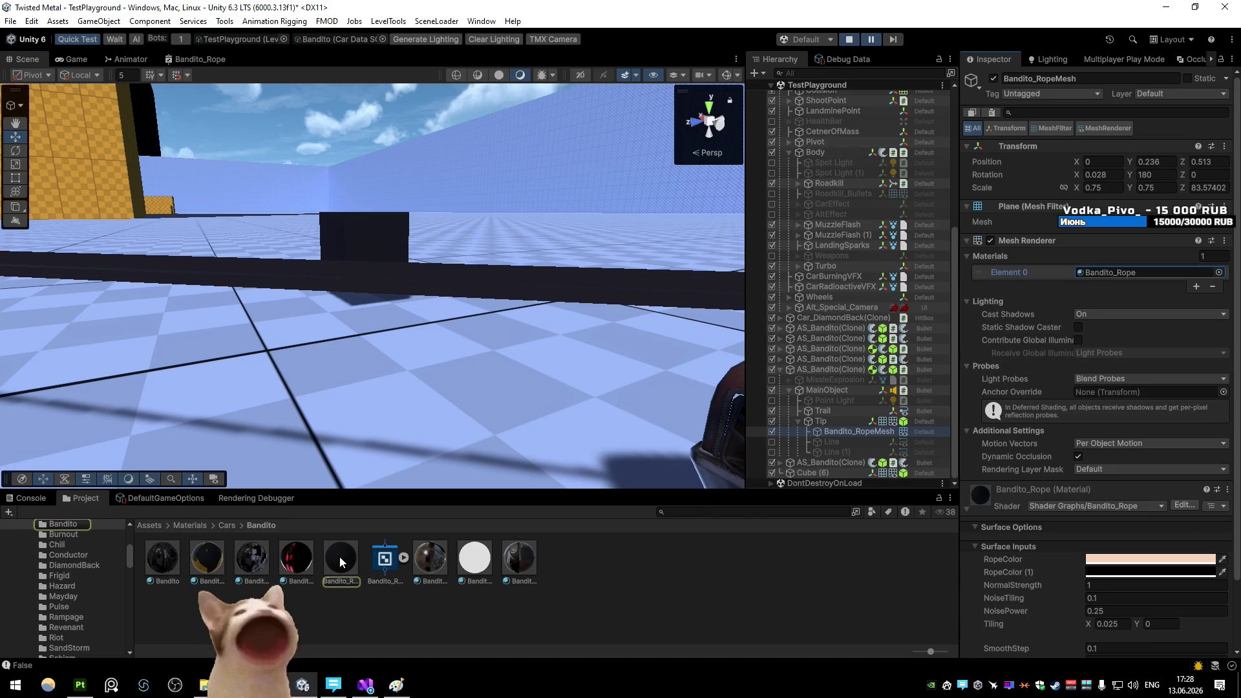
# Set the rope material's RopeTiling value to 50 in the Inspector
pyautogui.doubleClick(1112, 273)
pyautogui.click(1129, 258)
pyautogui.write('15')
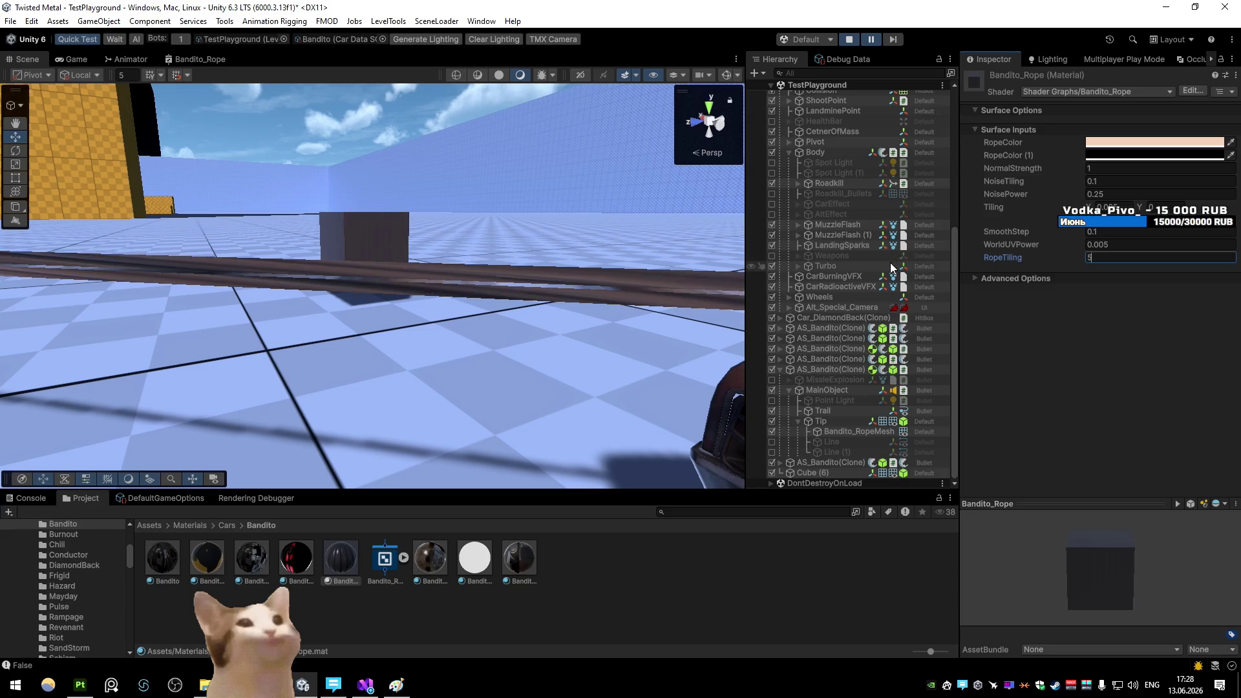
pyautogui.write('0')
pyautogui.press('Return')
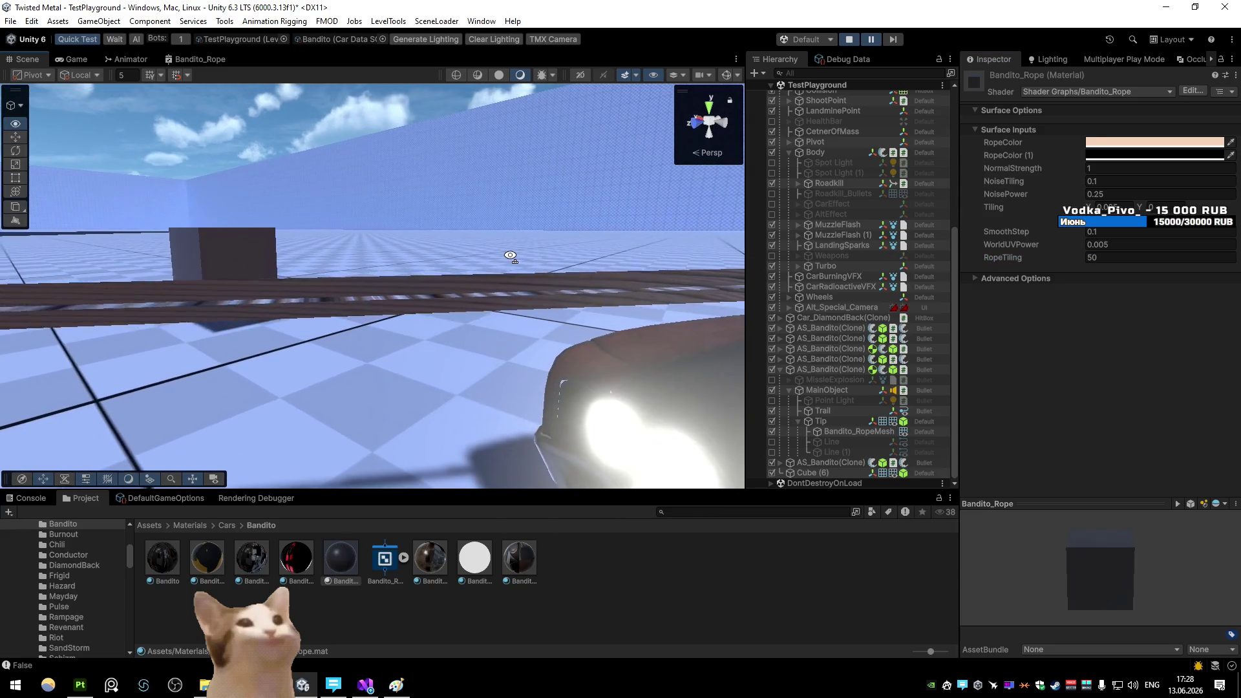
# Set the Vector 2 node's Y value to 1 in the Bandito_Rope graph
pyautogui.click(200, 61)
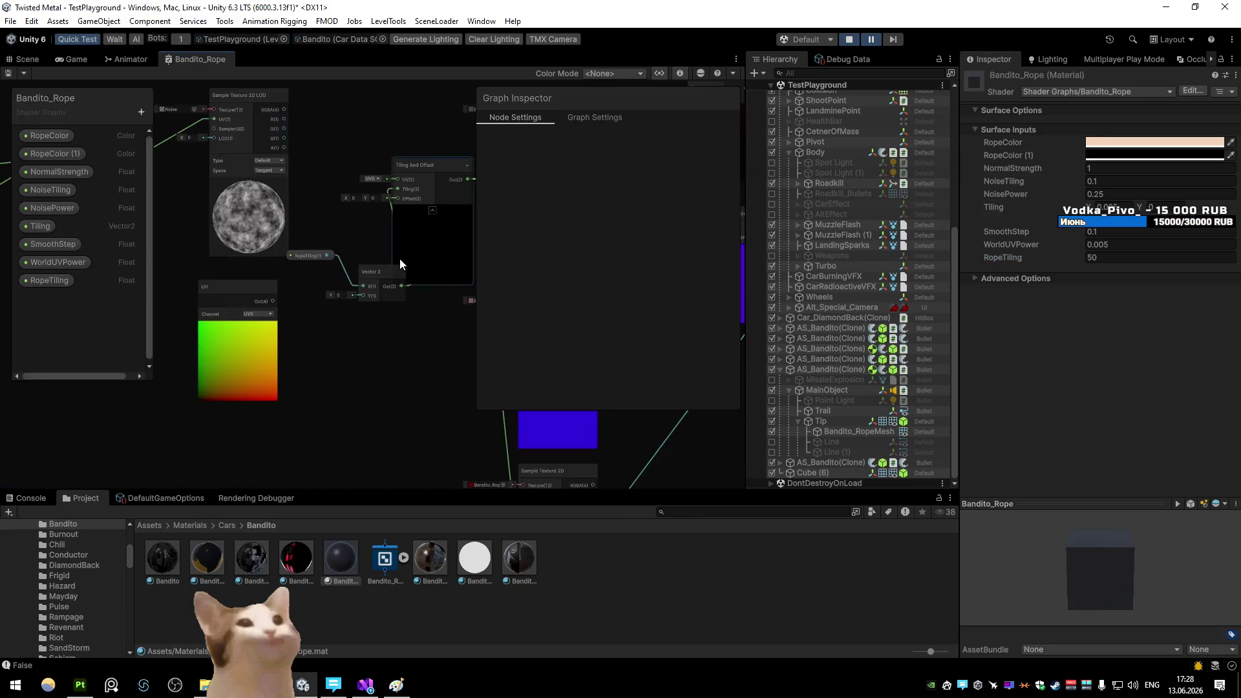
pyautogui.hotkey('shift', 'space')
pyautogui.write('1')
pyautogui.press('Return')
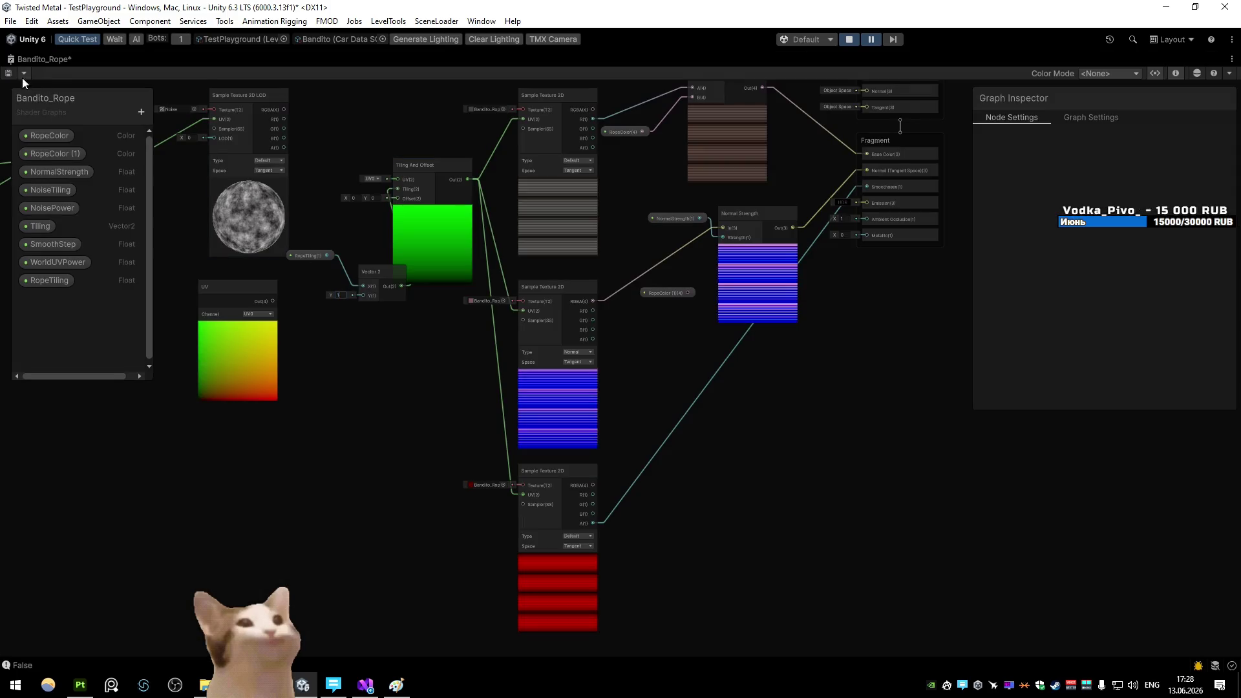
pyautogui.hotkey('shift', 'space')
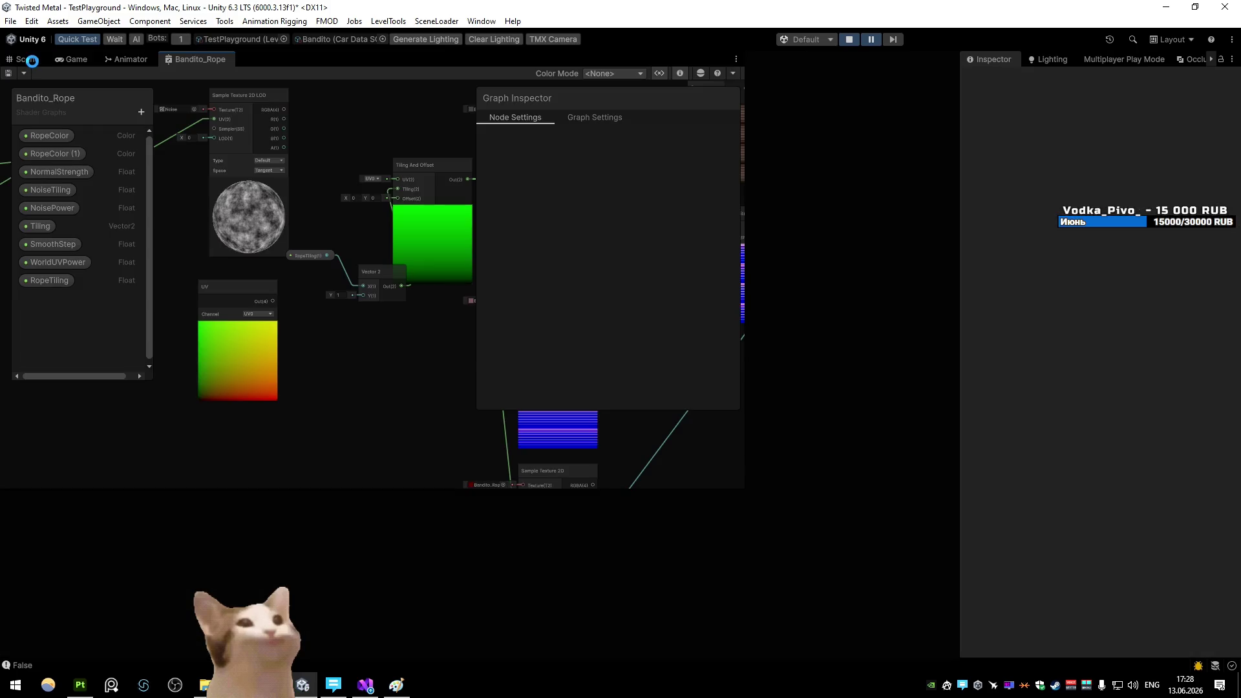
pyautogui.click(32, 60)
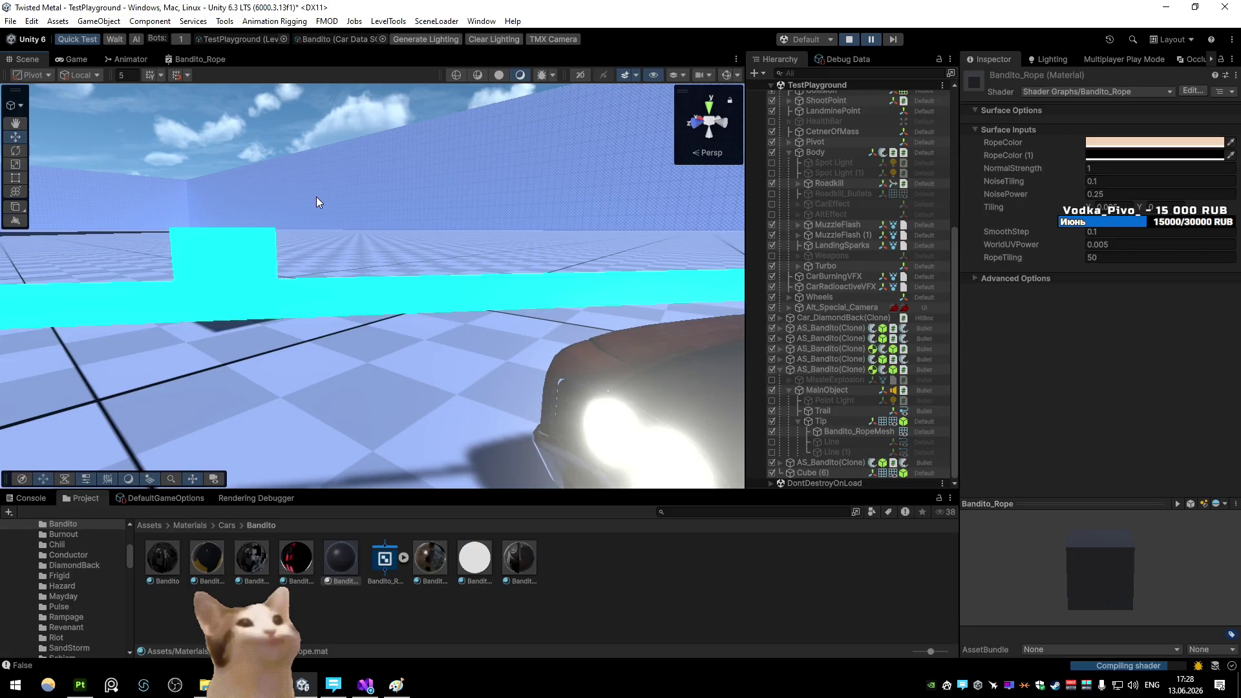
# Tune the material's RopeTiling to -48.5 and check the rope in the scene
pyautogui.doubleClick(1106, 257)
pyautogui.write('100')
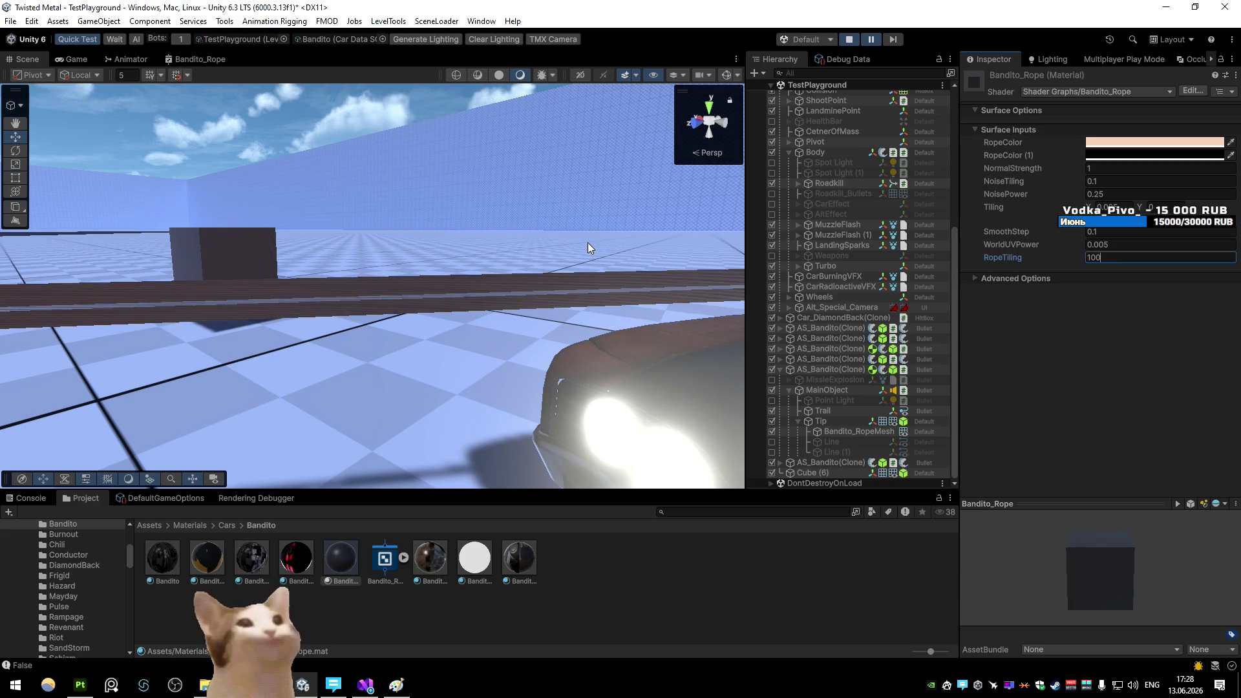
pyautogui.moveTo(1014, 259); pyautogui.dragTo(1144, 259)
pyautogui.write('29')
pyautogui.moveTo(1065, 266)
pyautogui.mouseDown()
pyautogui.moveTo(953, 254)
pyautogui.moveTo(900, 265)
pyautogui.mouseUp()
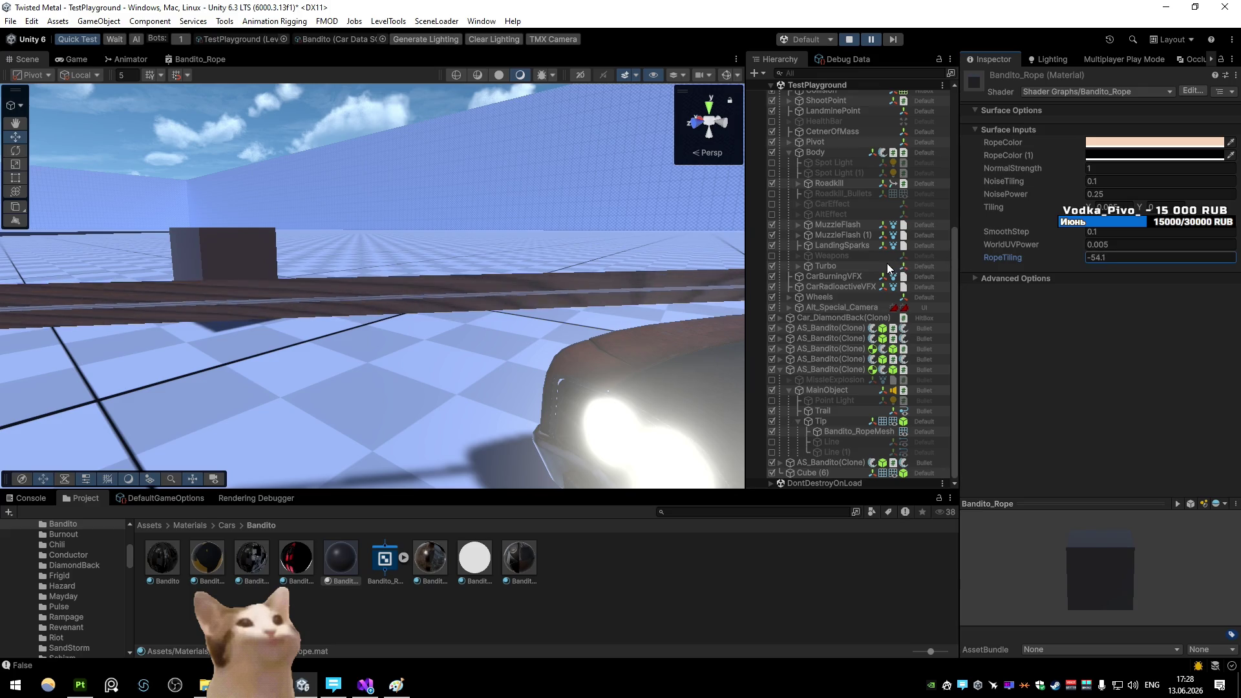
pyautogui.click(417, 270)
pyautogui.moveTo(342, 296); pyautogui.dragTo(251, 299)
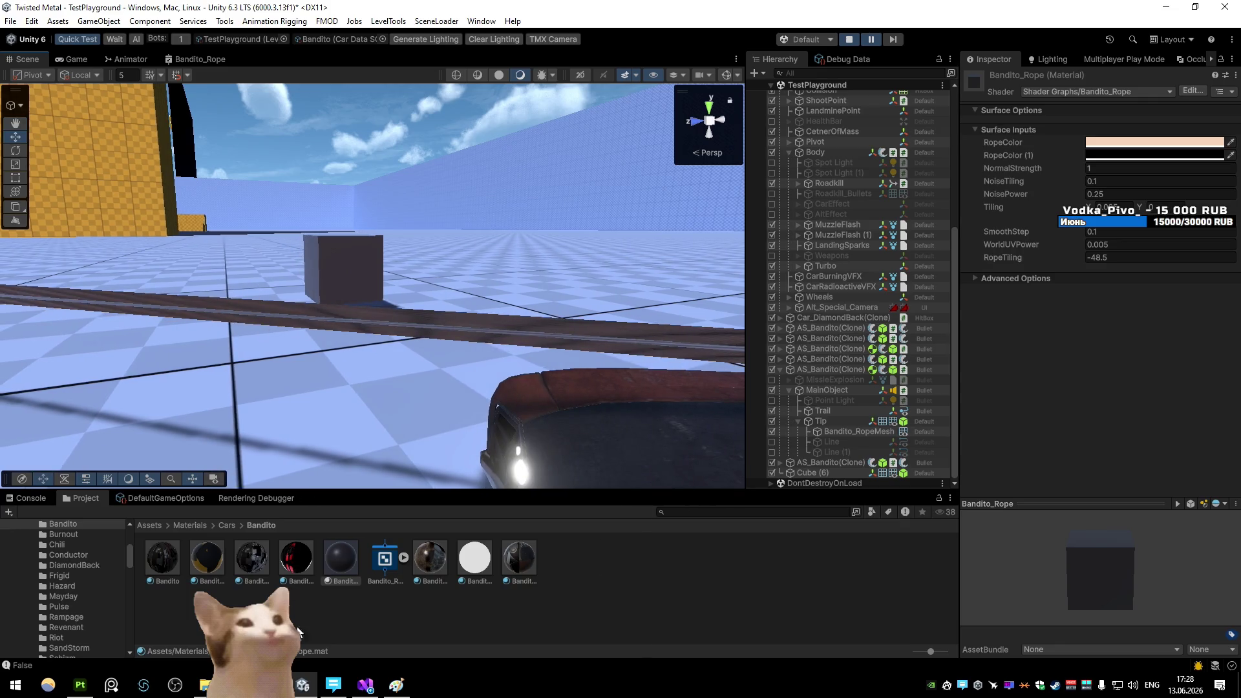
pyautogui.hotkey('alt', 'Tab')
pyautogui.press('Tab')
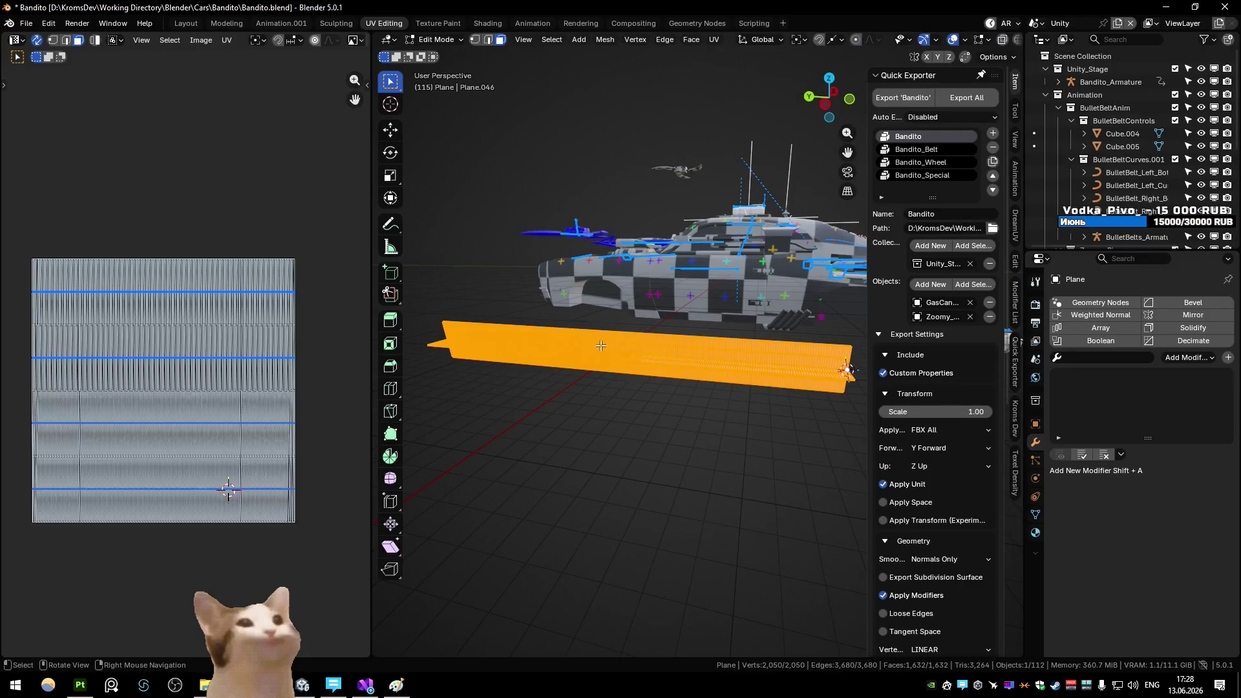
# Briefly hide and restore the car, then re-enter Edit Mode on the rope plane
pyautogui.press('Tab')
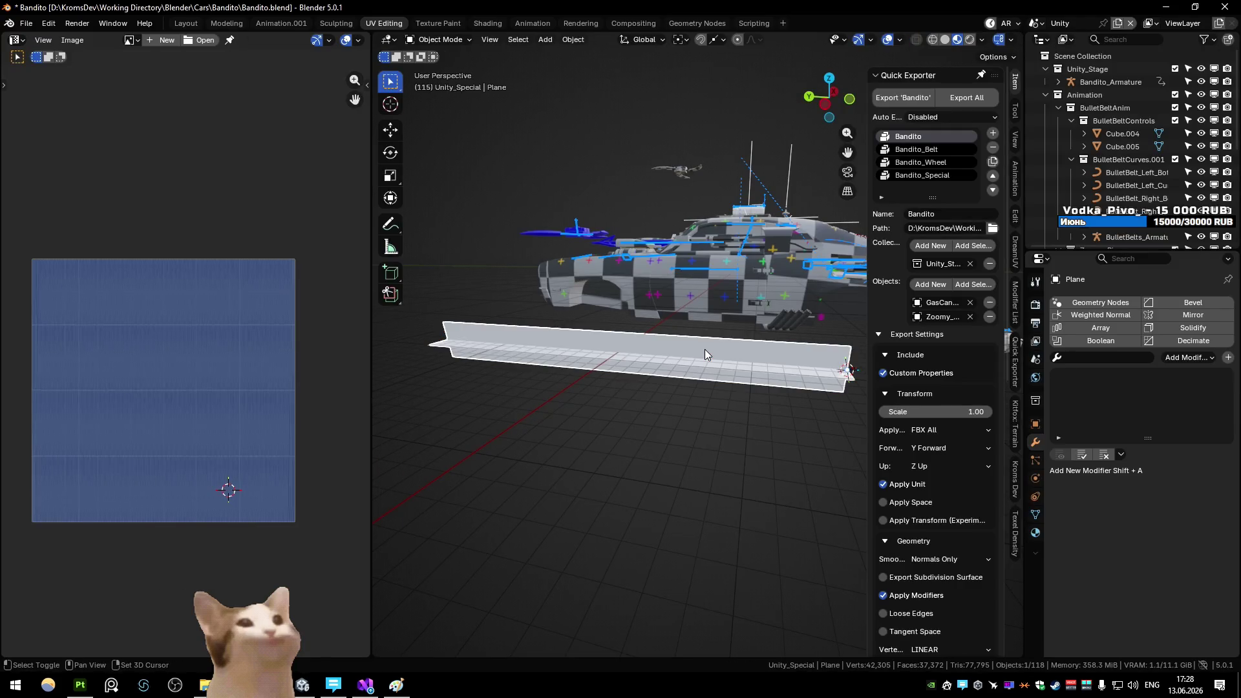
pyautogui.hotkey('shift', 'h')
pyautogui.hotkey('ctrl', 'z')
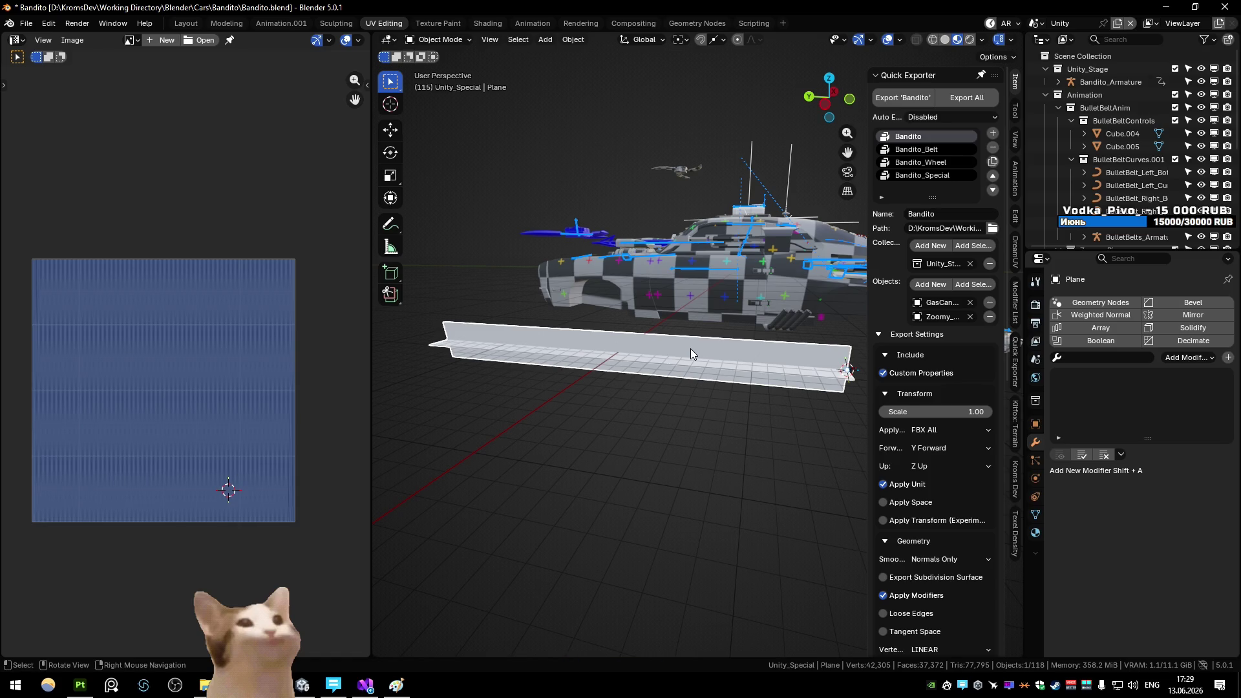
pyautogui.press('Tab')
pyautogui.hotkey('alt', 'a')
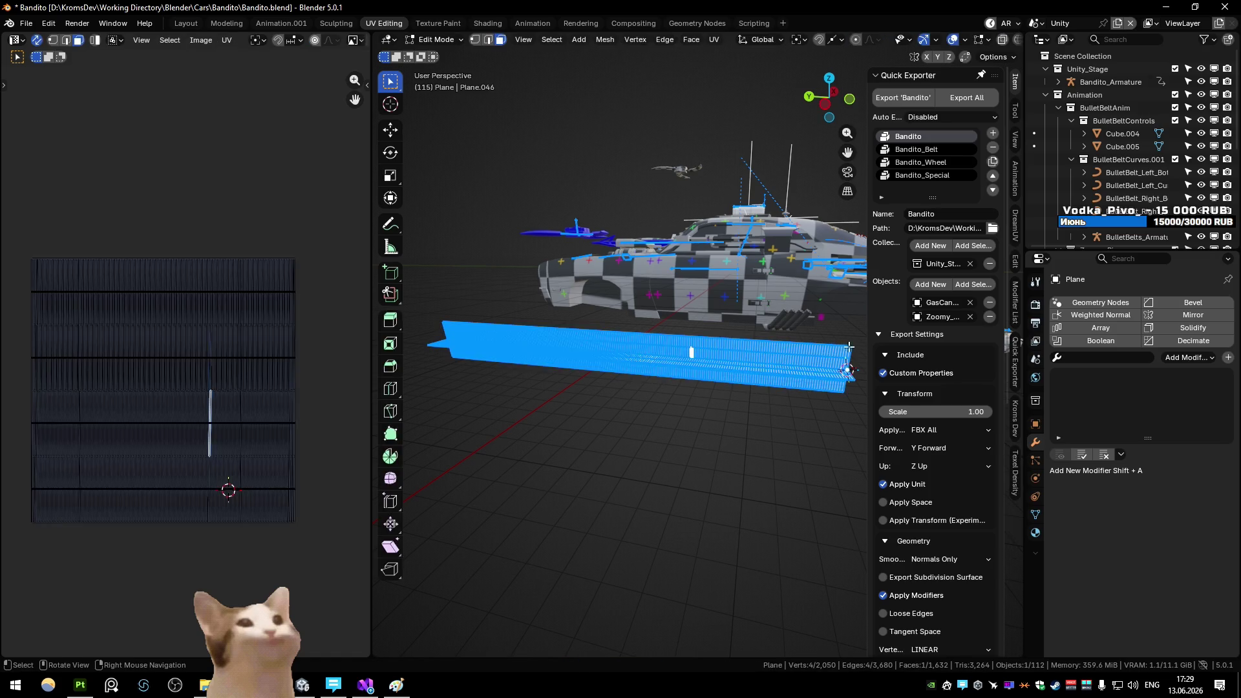
pyautogui.moveTo(758, 358); pyautogui.dragTo(725, 336)
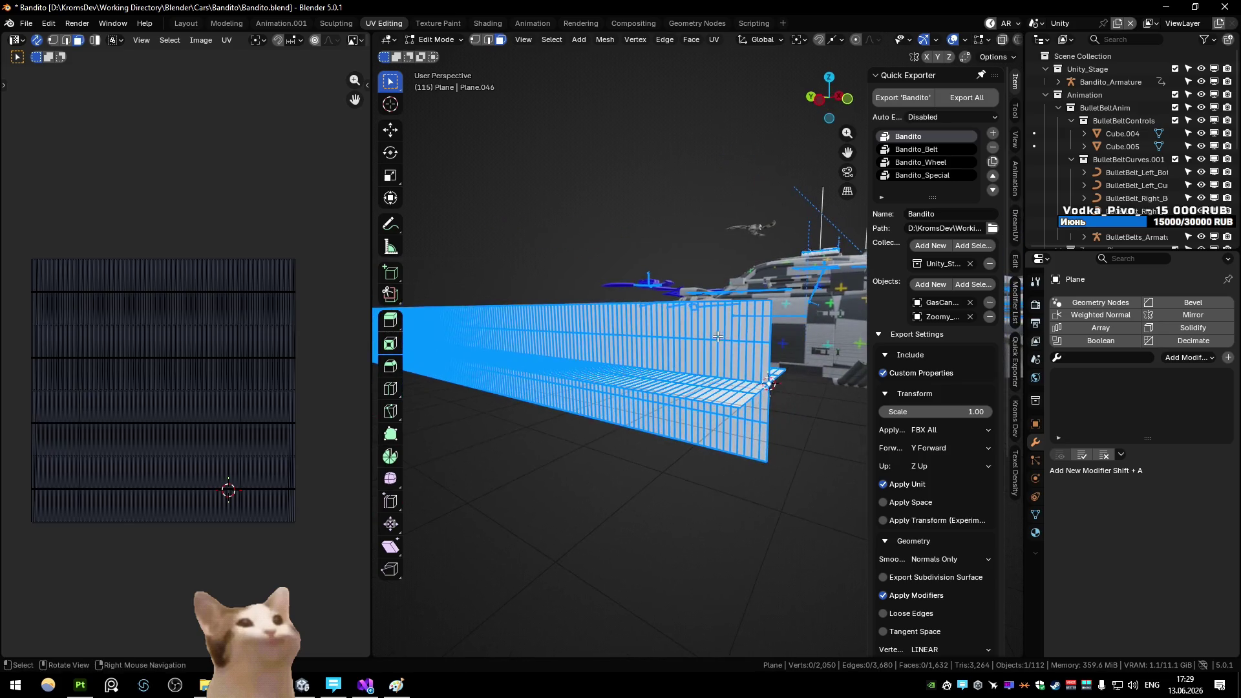
pyautogui.click(725, 336)
pyautogui.hotkey('alt', 'a')
# Select two edge loops across the rope plane and dissolve them
pyautogui.keyDown('alt'); pyautogui.click(702, 394); pyautogui.keyUp('alt')
pyautogui.hotkey('alt', 'a')
pyautogui.press('2')
pyautogui.keyDown('alt'); pyautogui.click(696, 410); pyautogui.keyUp('alt')
pyautogui.keyDown('alt'); pyautogui.keyDown('shift'); pyautogui.click(690, 373); pyautogui.keyUp('shift'); pyautogui.keyUp('alt')
pyautogui.hotkey('ctrl', 'x')
# Slide the end face loop to the plane's left end
pyautogui.press('3')
pyautogui.click(767, 347)
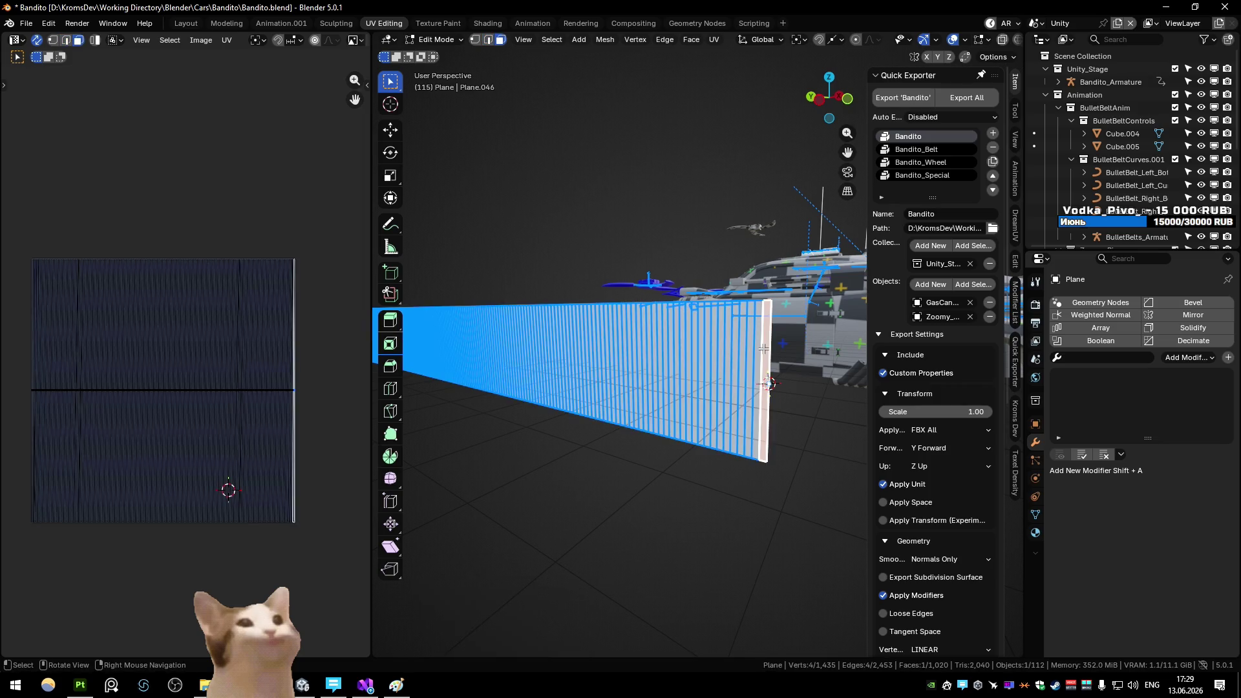
pyautogui.press('g')
pyautogui.press('g')
pyautogui.click(429, 337)
pyautogui.press('g')
pyautogui.press('g')
pyautogui.click(416, 328)
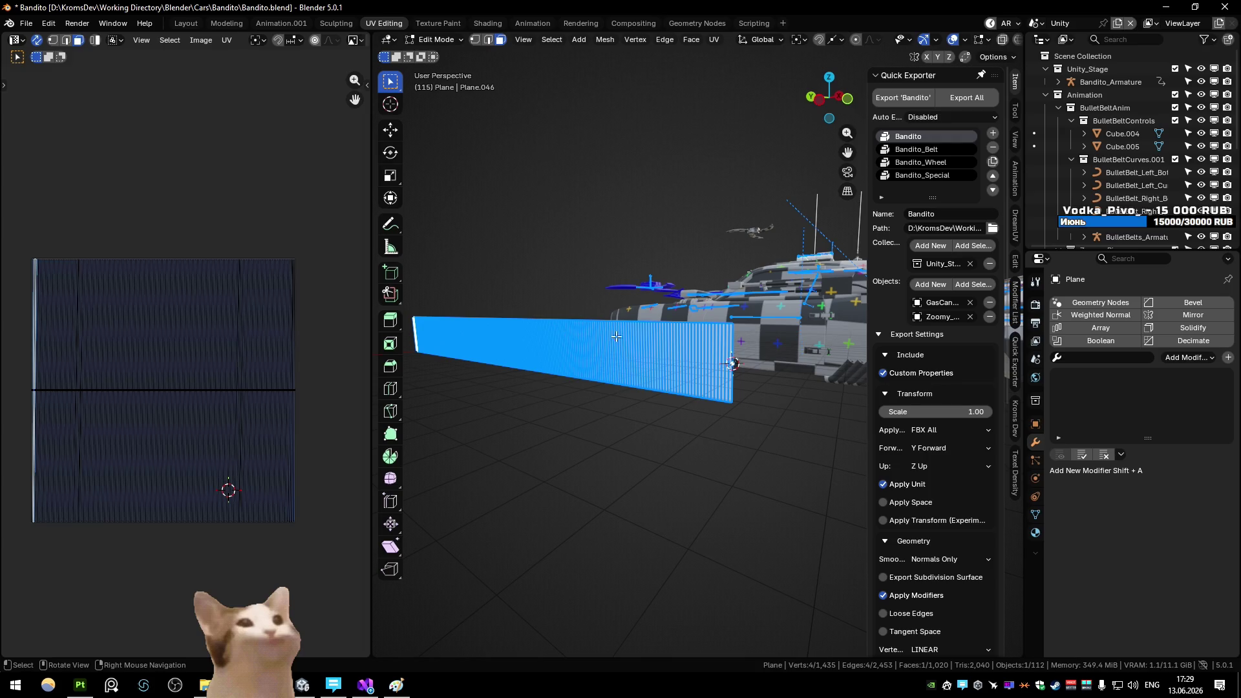
# Select the linked UV island and flip it vertically with a Y scale of -1
pyautogui.press('1')
pyautogui.keyDown('ctrl'); pyautogui.click(722, 356); pyautogui.keyUp('ctrl')
pyautogui.hotkey('ctrl', 'l')
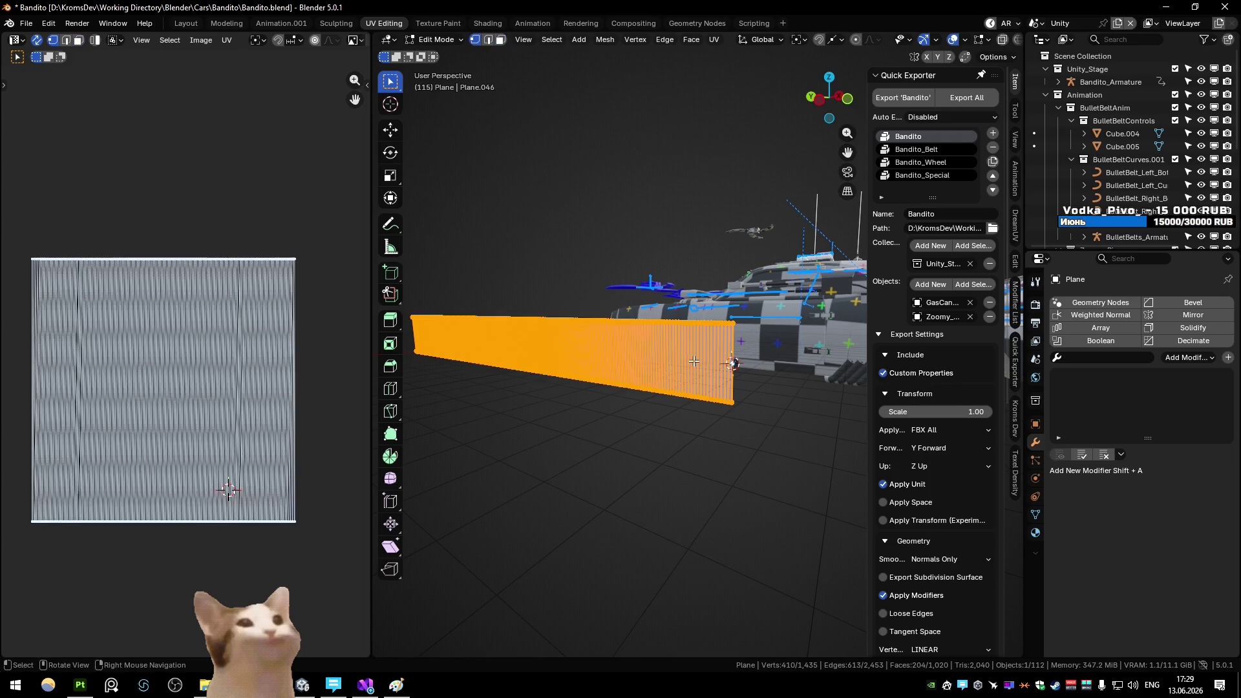
pyautogui.press('s')
pyautogui.press('Return')
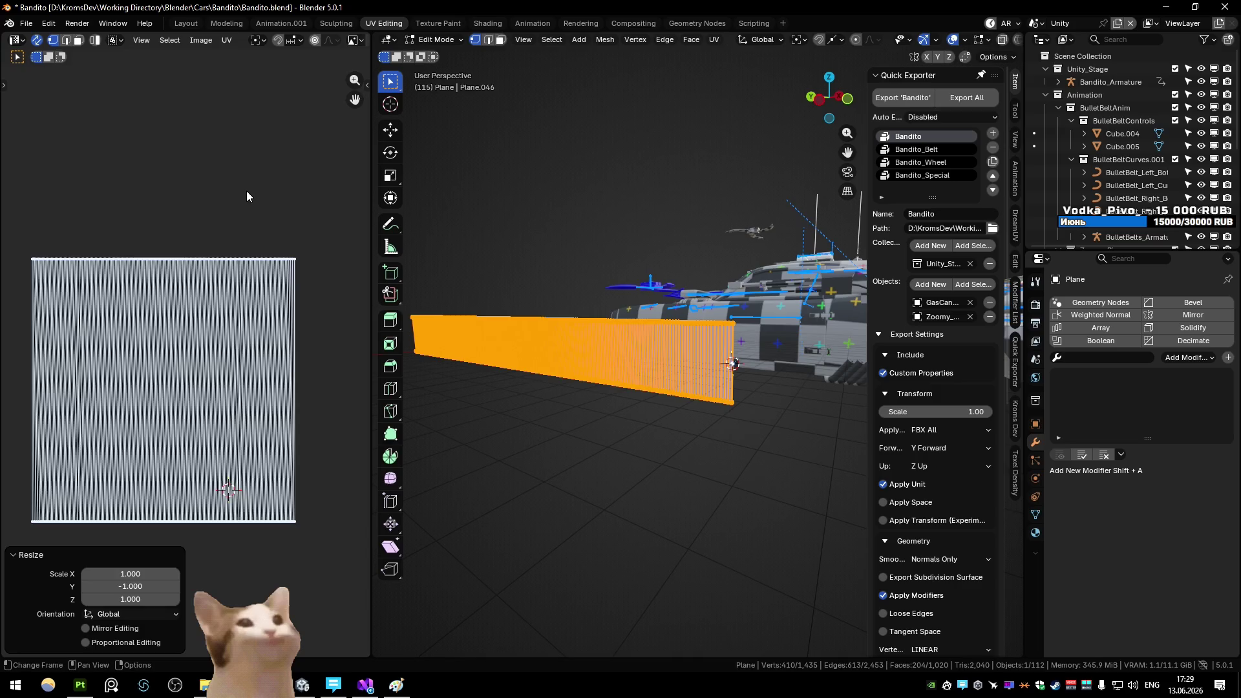
pyautogui.press('Tab')
pyautogui.click(639, 335)
pyautogui.press('Tab')
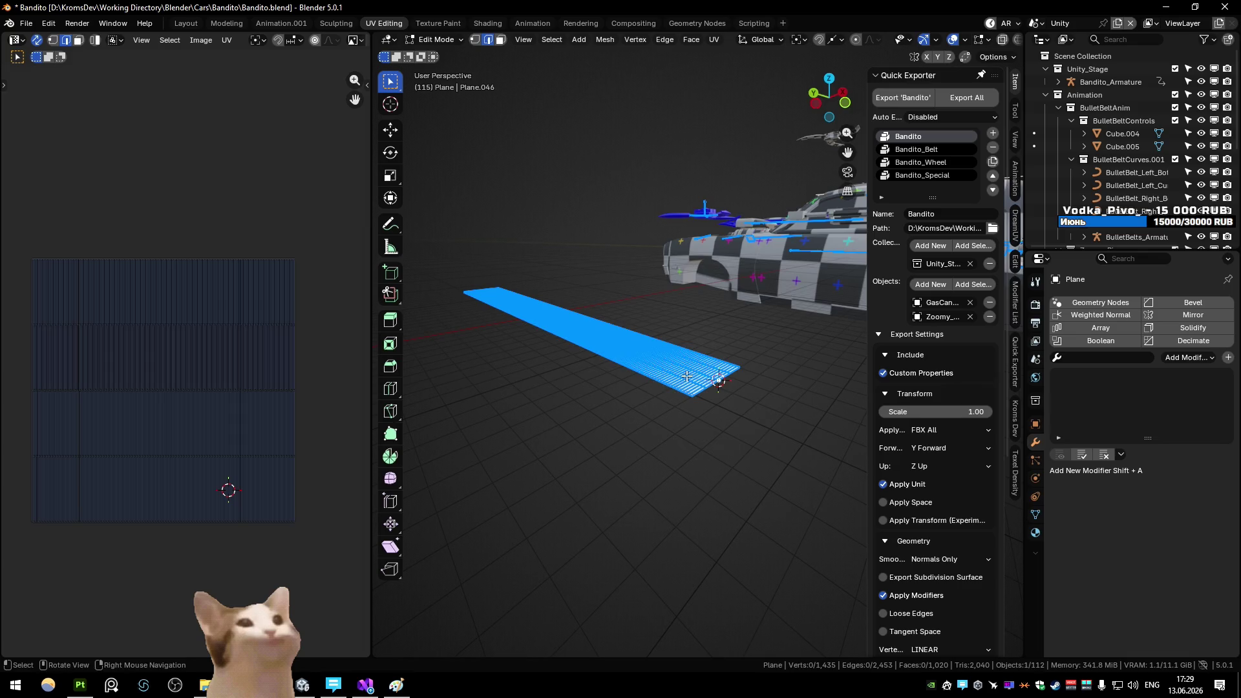
# Dissolve three edge loops from the rope mesh
pyautogui.scroll(3, 606, 430)
pyautogui.keyDown('alt'); pyautogui.click(607, 430); pyautogui.keyUp('alt')
pyautogui.scroll(2, 607, 430)
pyautogui.keyDown('alt'); pyautogui.keyDown('shift'); pyautogui.click(618, 458); pyautogui.keyUp('shift'); pyautogui.keyUp('alt')
pyautogui.keyDown('alt'); pyautogui.keyDown('shift'); pyautogui.click(677, 437); pyautogui.keyUp('shift'); pyautogui.keyUp('alt')
pyautogui.hotkey('ctrl', 'x')
# Select the entire rope mesh in vertex mode
pyautogui.press('a')
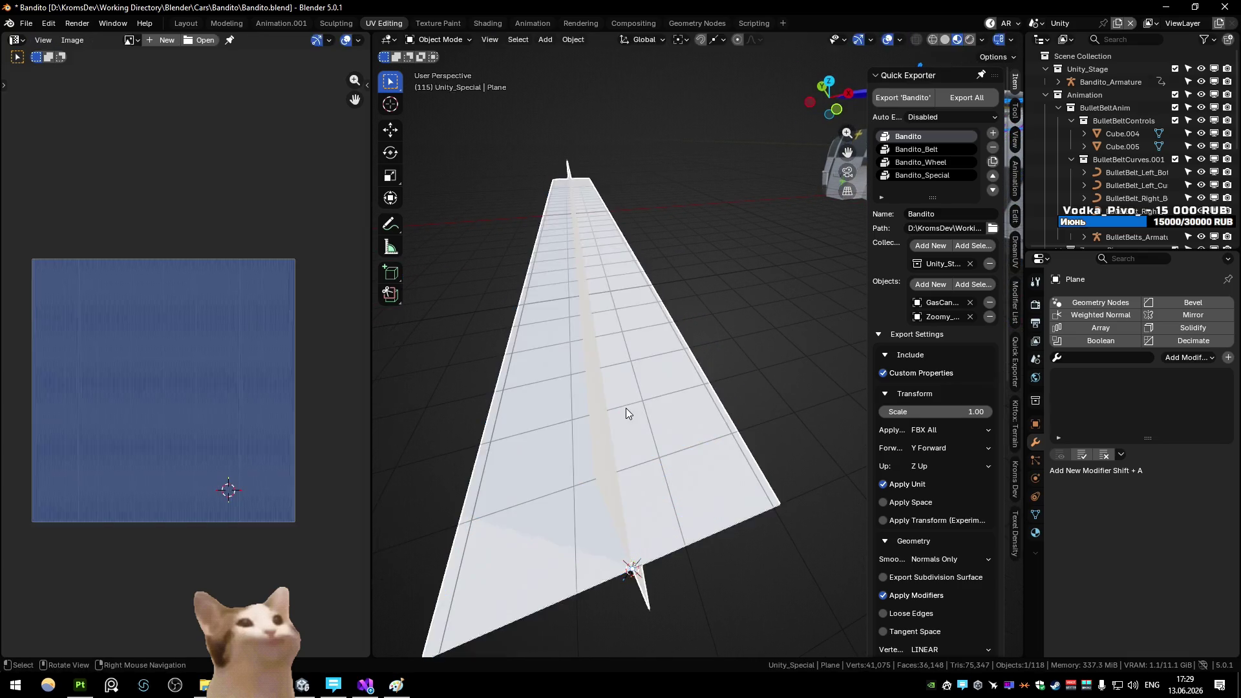
pyautogui.hotkey('alt', 'a')
pyautogui.scroll(-3, 626, 408)
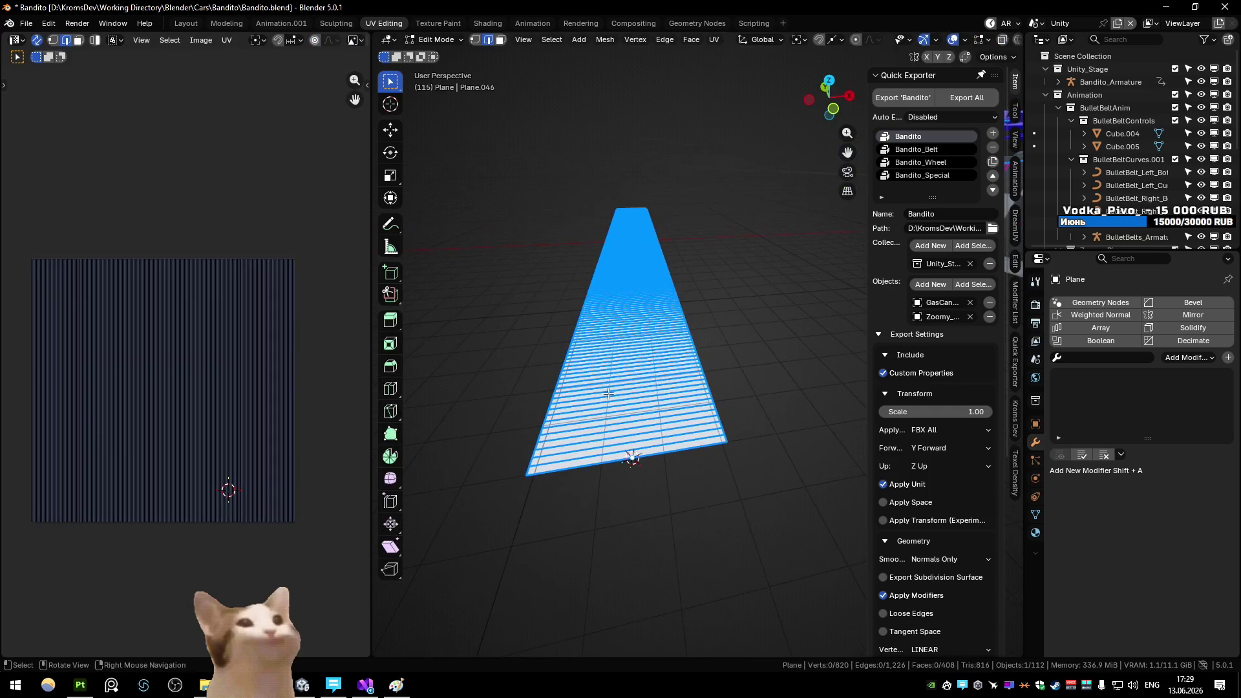
pyautogui.press('1')
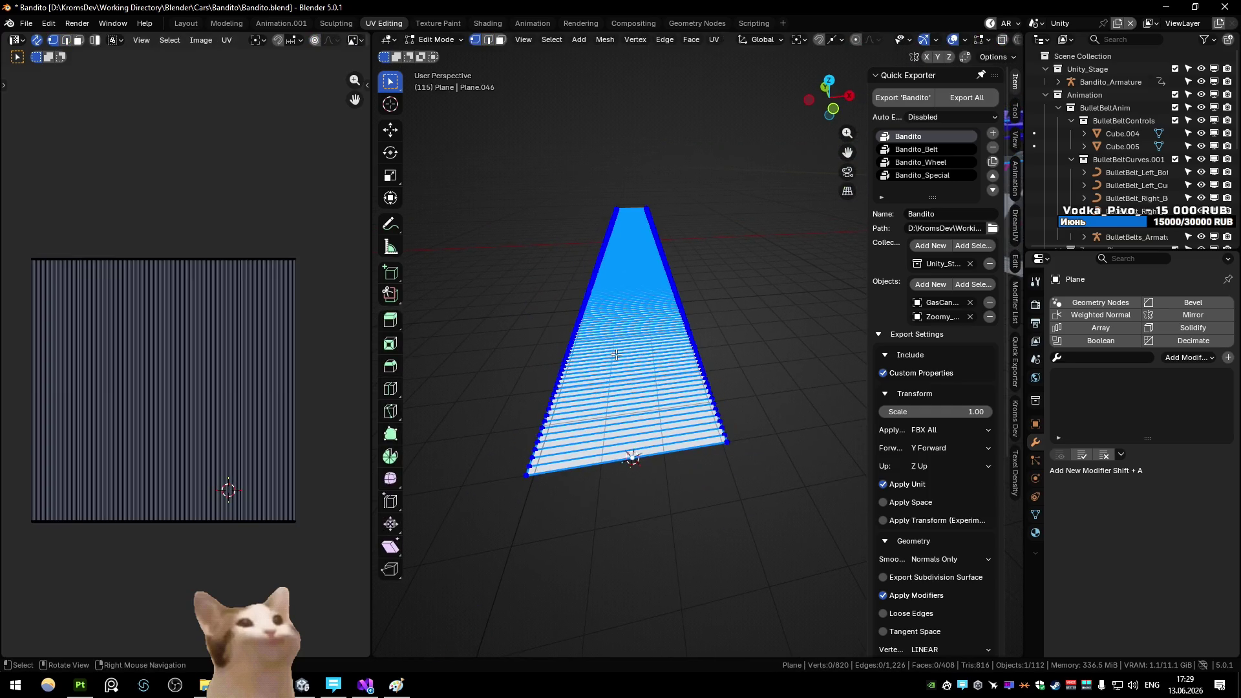
pyautogui.press('3')
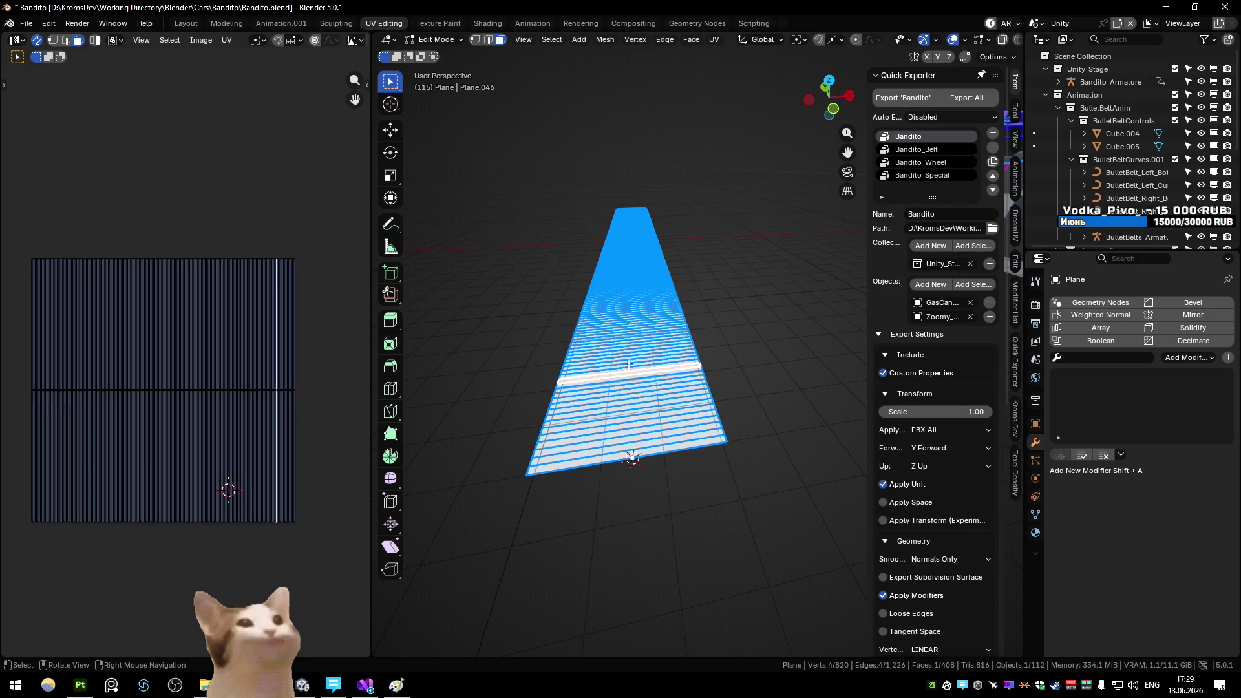
pyautogui.click(621, 220)
pyautogui.press('1')
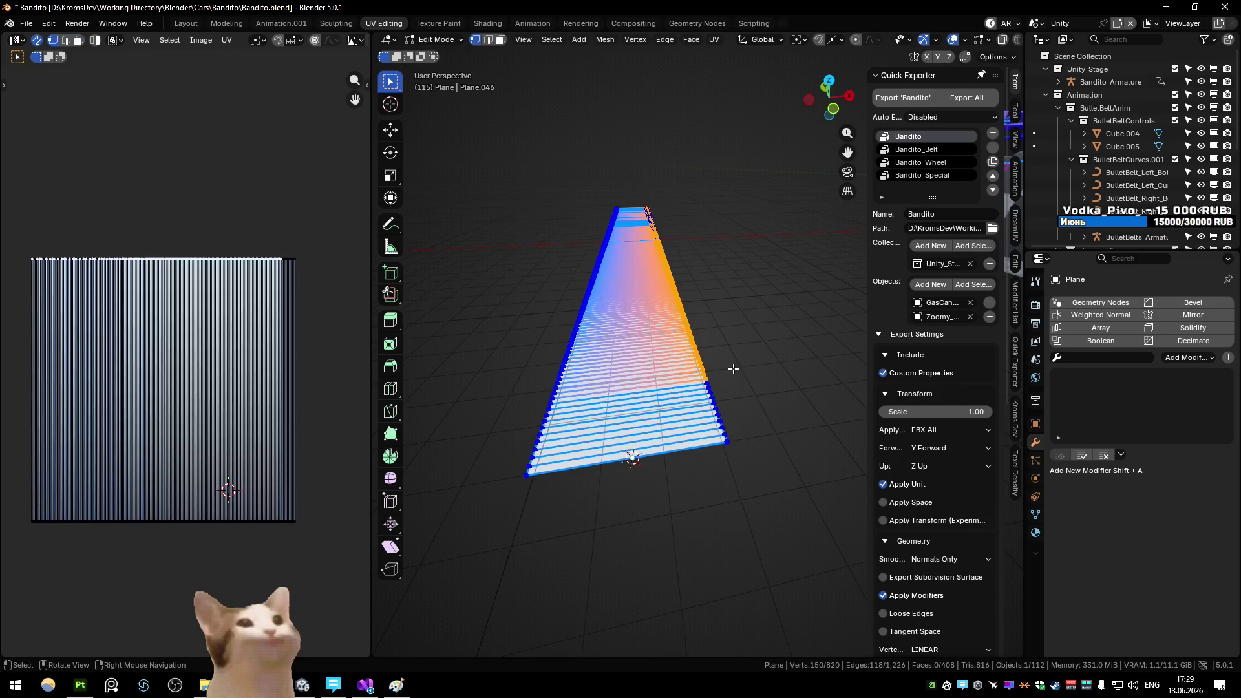
pyautogui.press('a')
# Export the rope mesh from Object Mode as Bandito_RopeMesh.fbx via Quick Favorites
pyautogui.press('Tab')
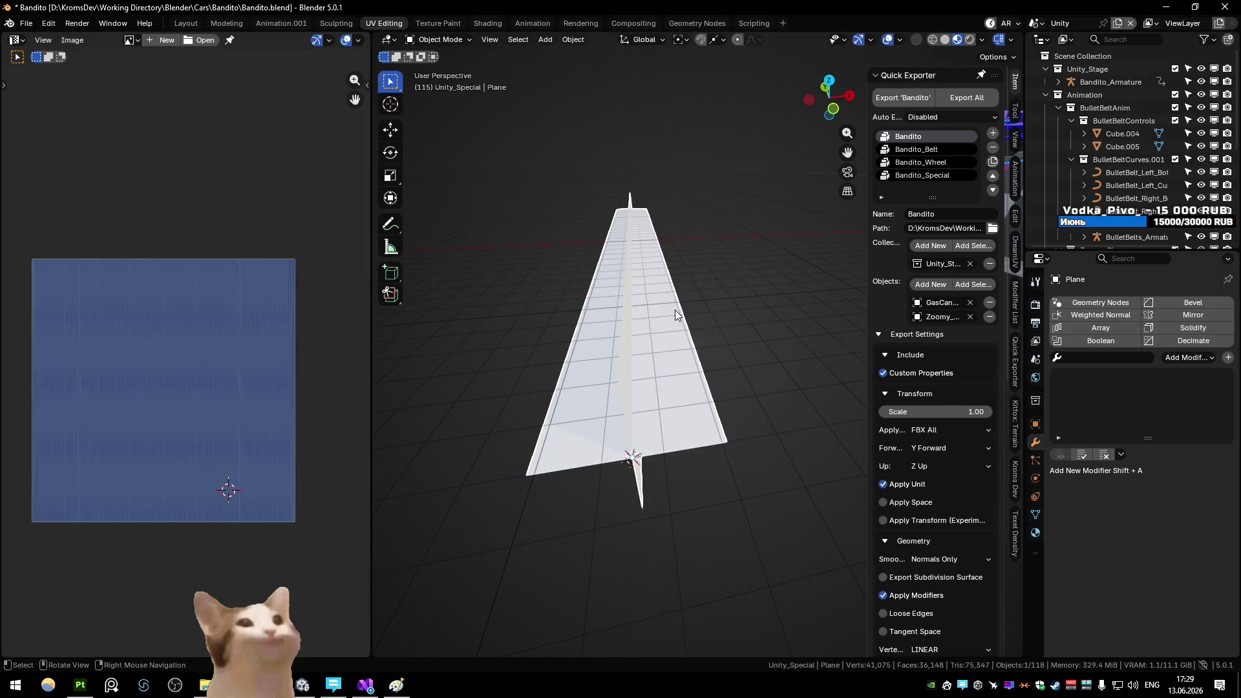
pyautogui.press('q')
pyautogui.click(683, 393)
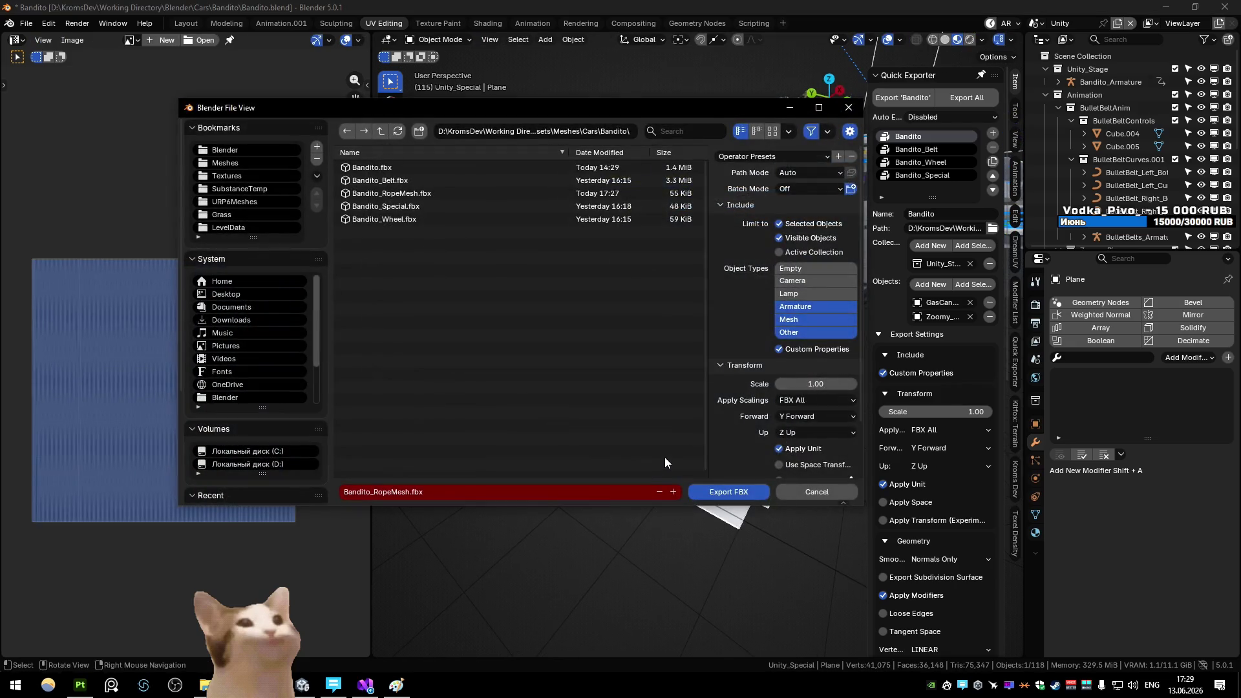
pyautogui.click(708, 491)
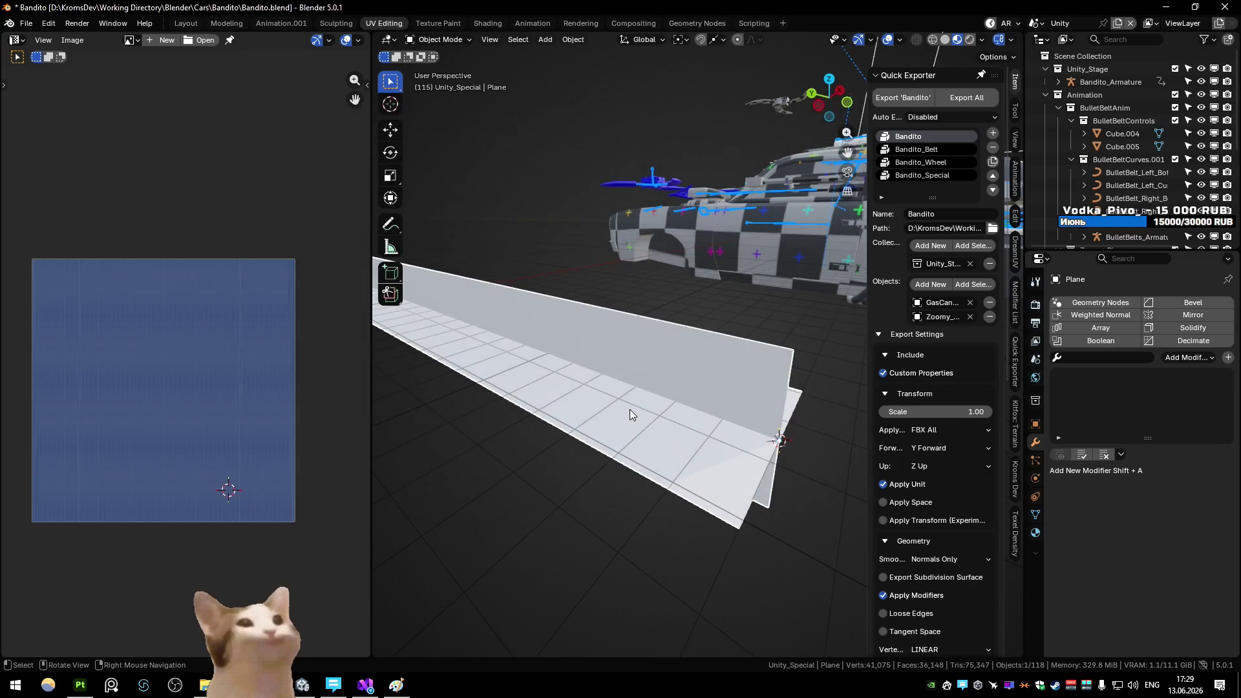
pyautogui.press('ctrl+KP_0')
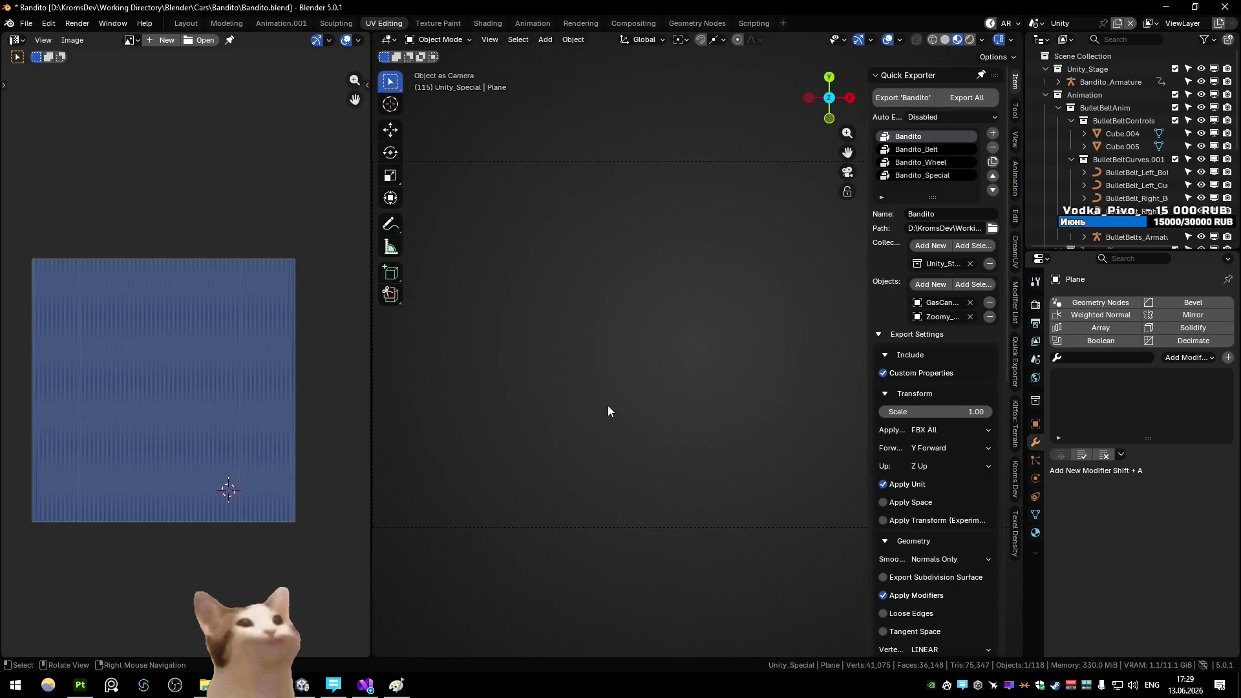
pyautogui.moveTo(608, 405)
pyautogui.mouseDown()
pyautogui.moveTo(719, 386)
pyautogui.moveTo(680, 452)
pyautogui.moveTo(335, 681)
pyautogui.mouseUp()
# Raise Bandito_Rope's RopeTiling from 1 to 50, then put Blender's rope plane into Edit Mode
pyautogui.click(334, 682)
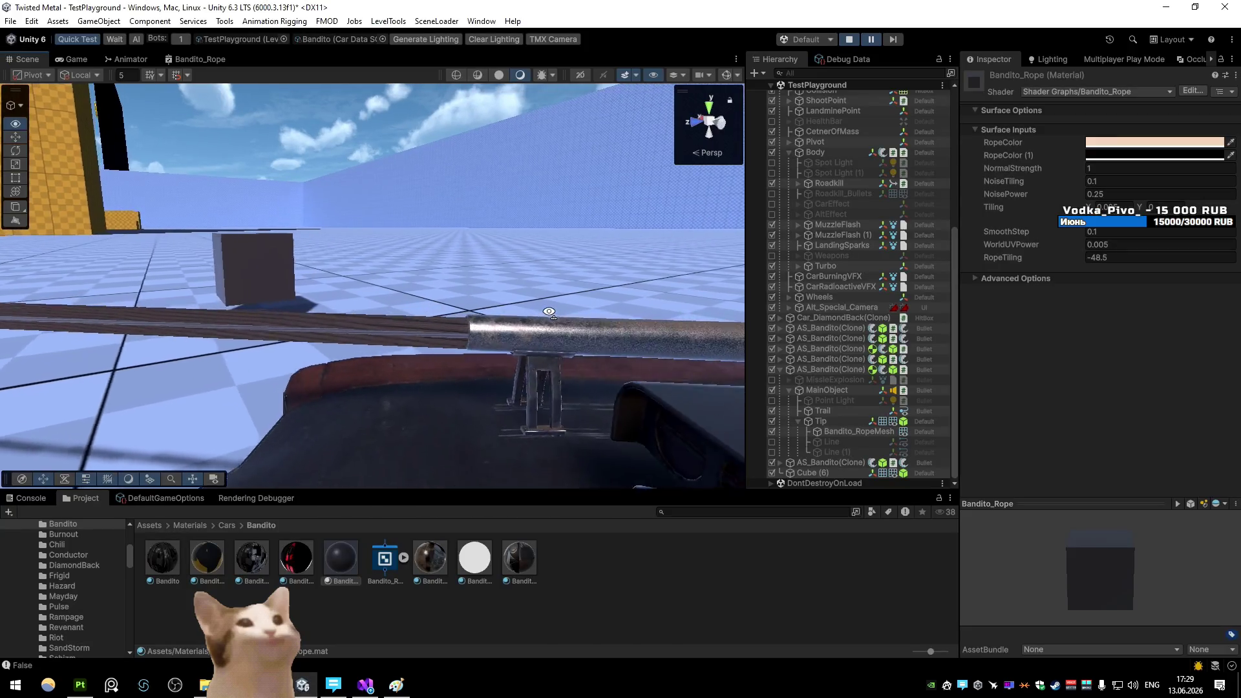
pyautogui.write('1.97')
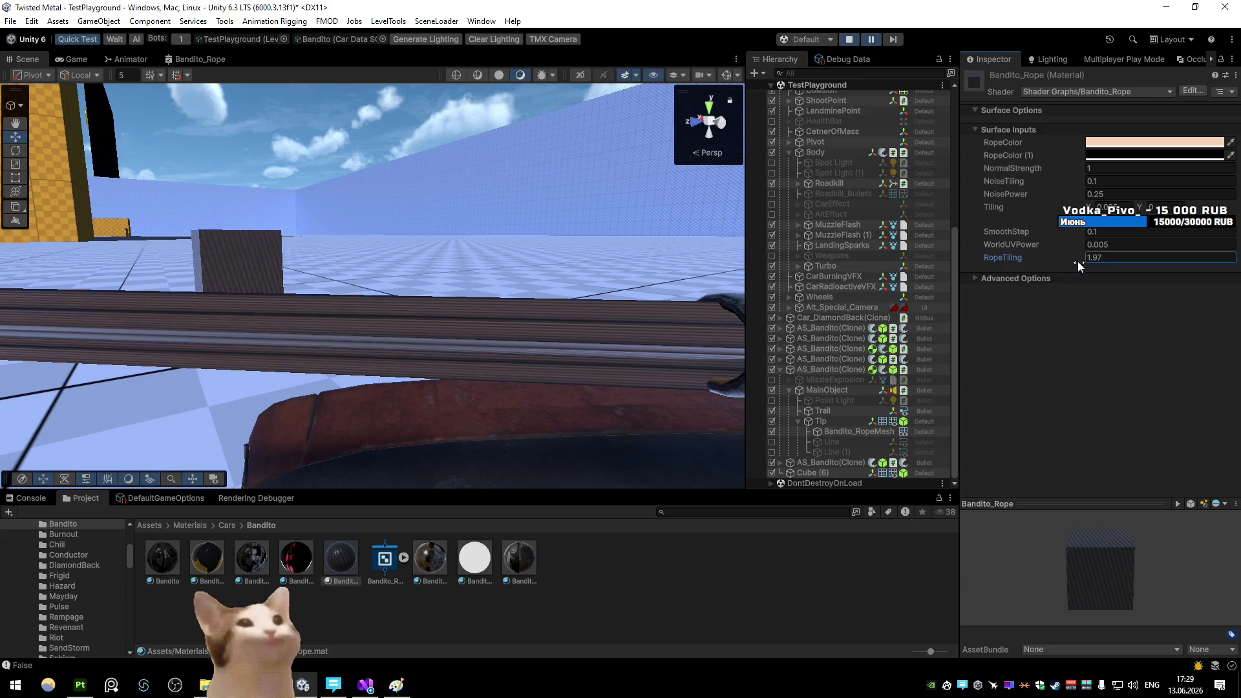
pyautogui.moveTo(1057, 259)
pyautogui.mouseDown()
pyautogui.moveTo(22, 271)
pyautogui.moveTo(675, 359)
pyautogui.moveTo(126, 455)
pyautogui.moveTo(103, 434)
pyautogui.moveTo(351, 354)
pyautogui.mouseUp()
pyautogui.scroll(-5, 351, 354)
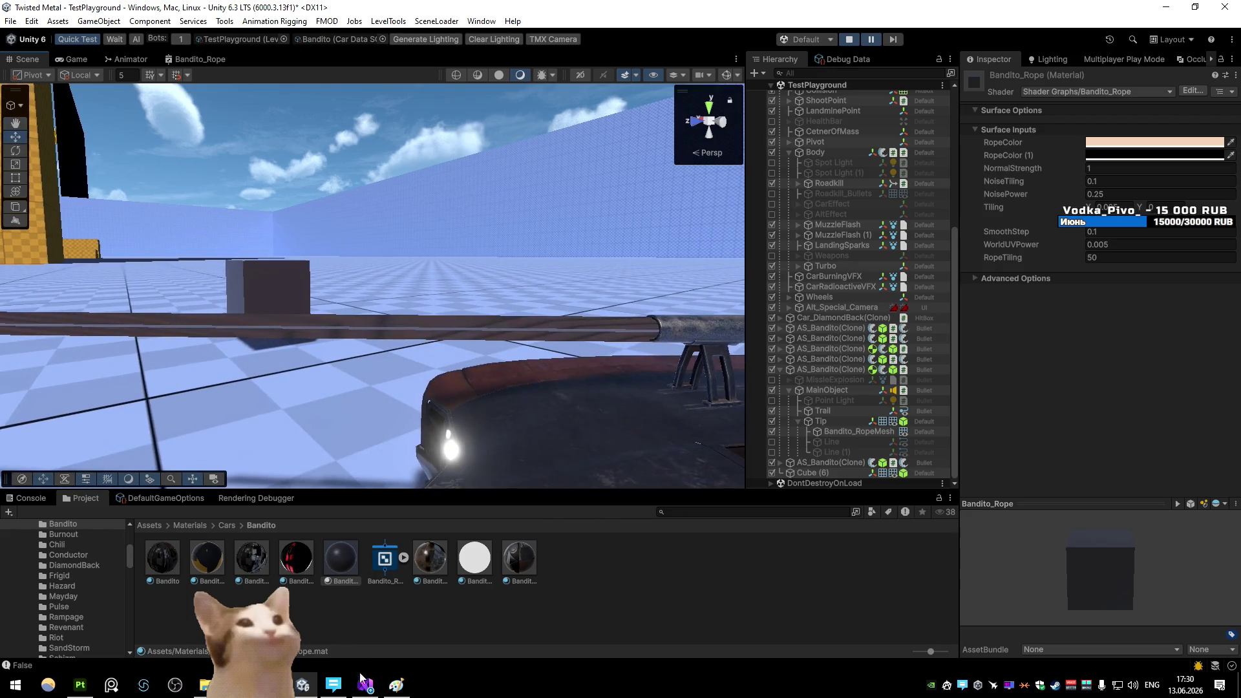
pyautogui.hotkey('alt', 'Tab')
pyautogui.press('Tab')
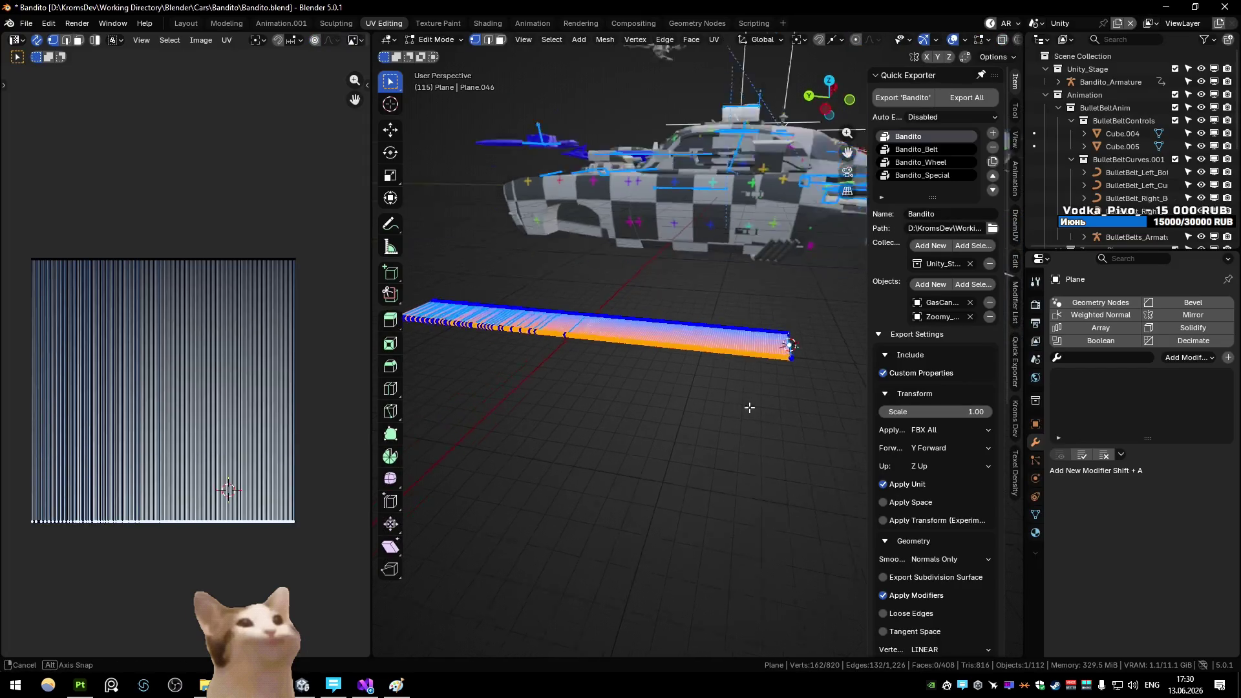
# Reveal all hidden geometry, then hide the rope's linked upright section
pyautogui.hotkey('alt', 'h')
pyautogui.press('3')
pyautogui.click(789, 340)
pyautogui.press('g')
pyautogui.press('g')
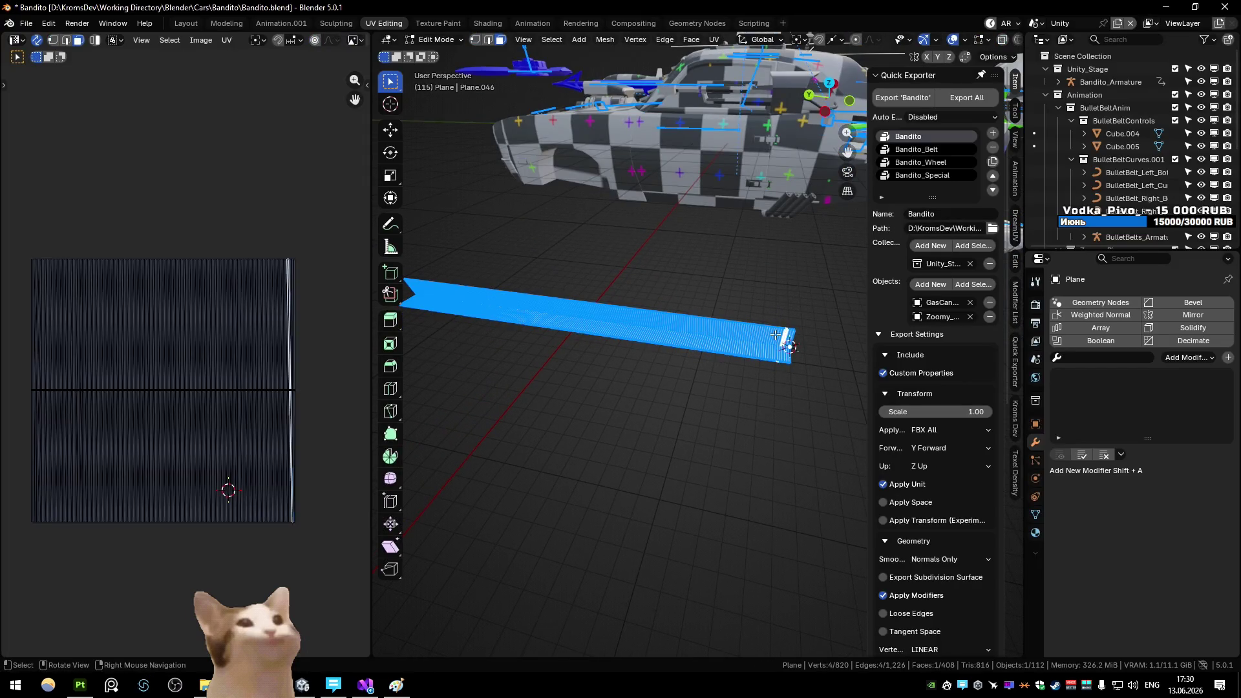
pyautogui.scroll(10, 184, 383)
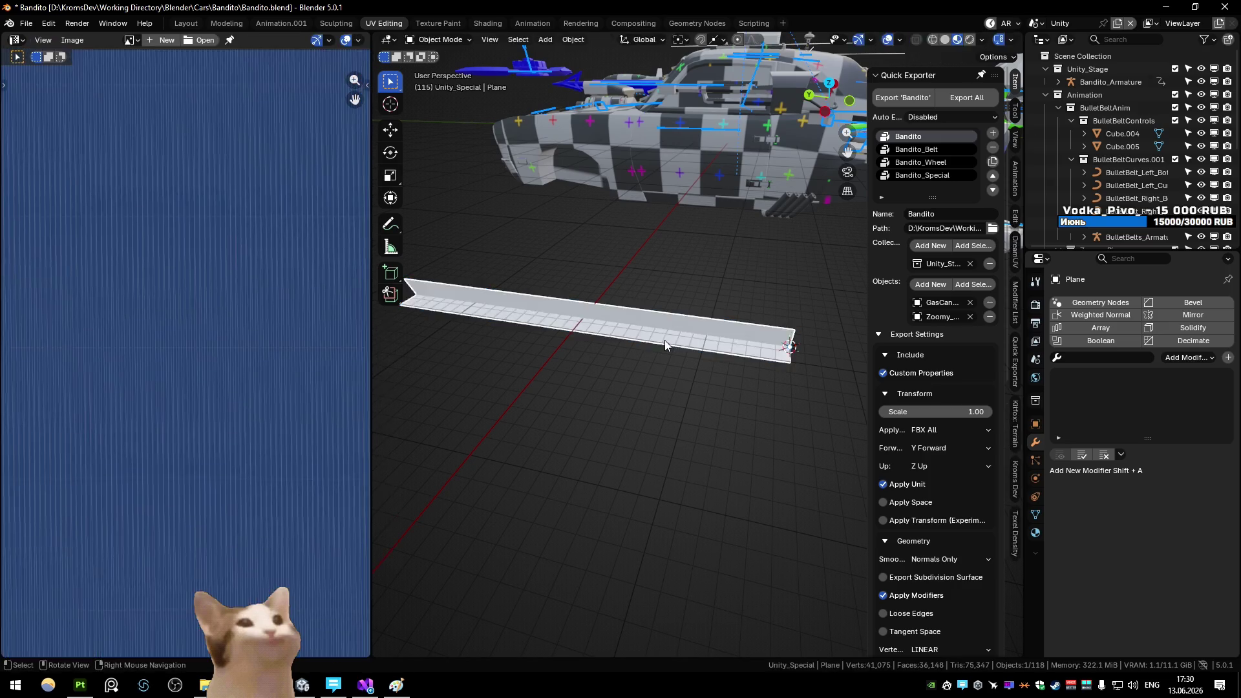
pyautogui.press('l')
pyautogui.press('h')
pyautogui.scroll(-3, 219, 392)
pyautogui.scroll(3, 223, 397)
pyautogui.scroll(-3, 305, 418)
pyautogui.scroll(3, 271, 411)
pyautogui.scroll(-5, 271, 406)
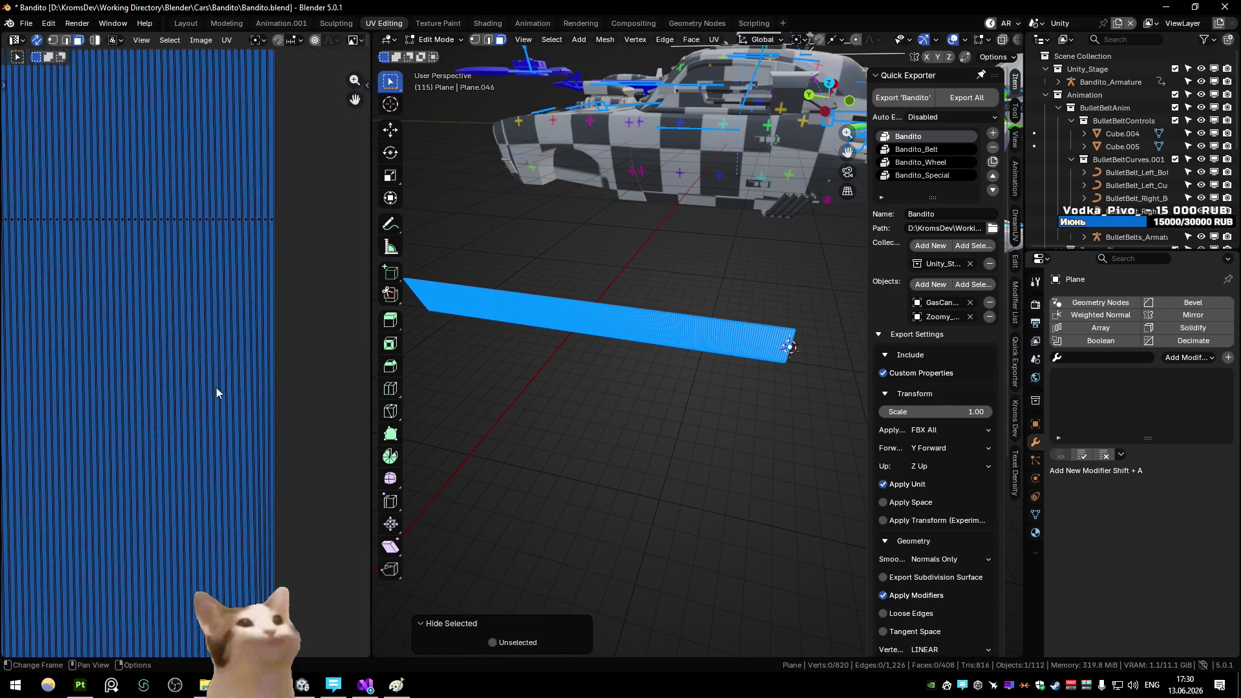
pyautogui.scroll(3, 199, 421)
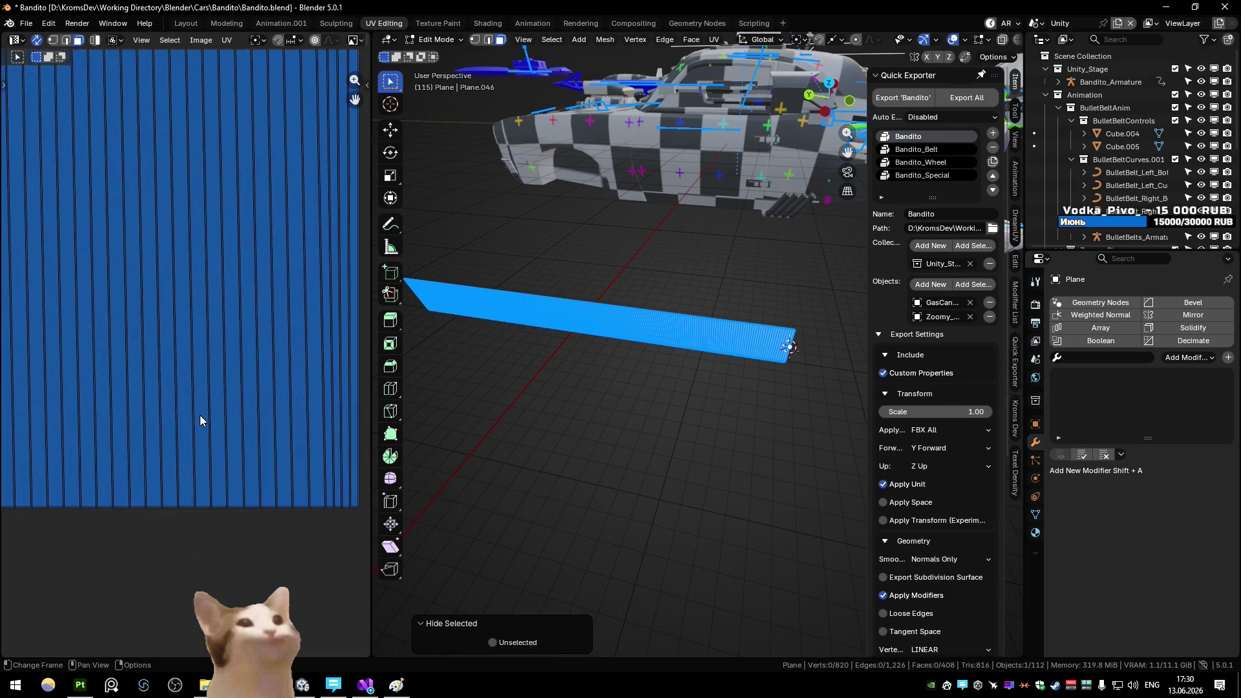
pyautogui.scroll(-2, 319, 387)
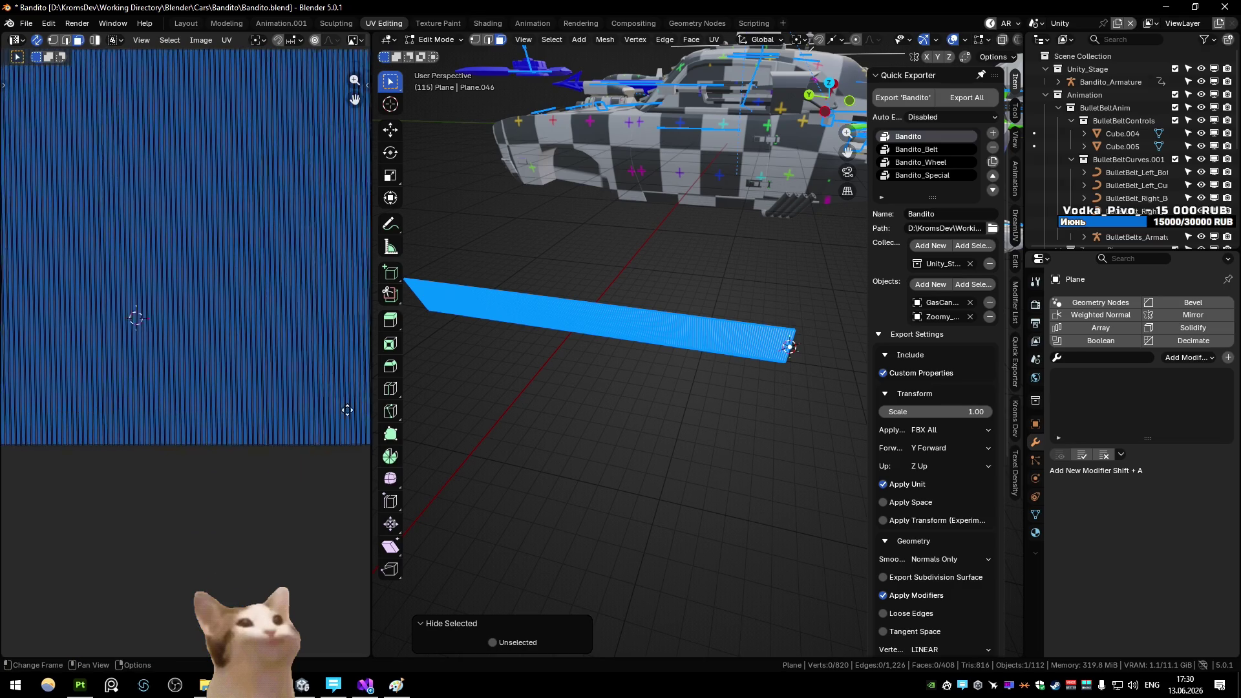
pyautogui.scroll(1, 709, 371)
pyautogui.scroll(1, 709, 370)
# Dissolve the plane's dense cross edge loops, keeping only the boundary loop
pyautogui.press('2')
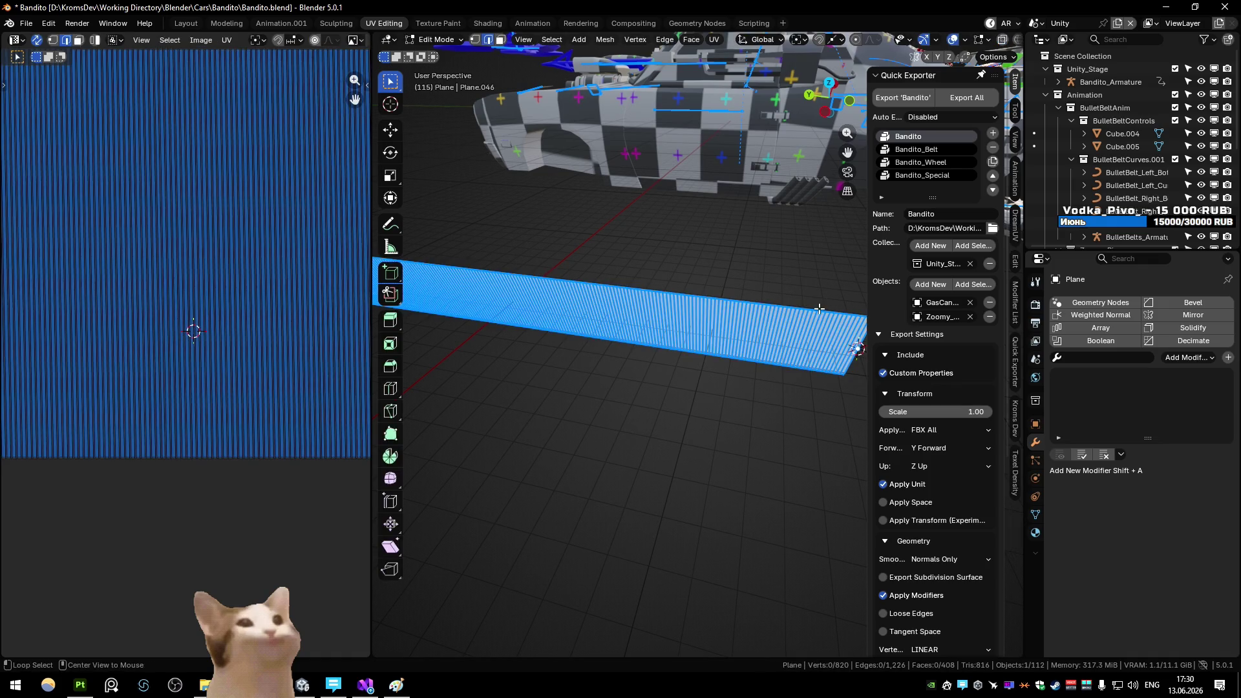
pyautogui.keyDown('alt'); pyautogui.click(819, 309); pyautogui.keyUp('alt')
pyautogui.press('q')
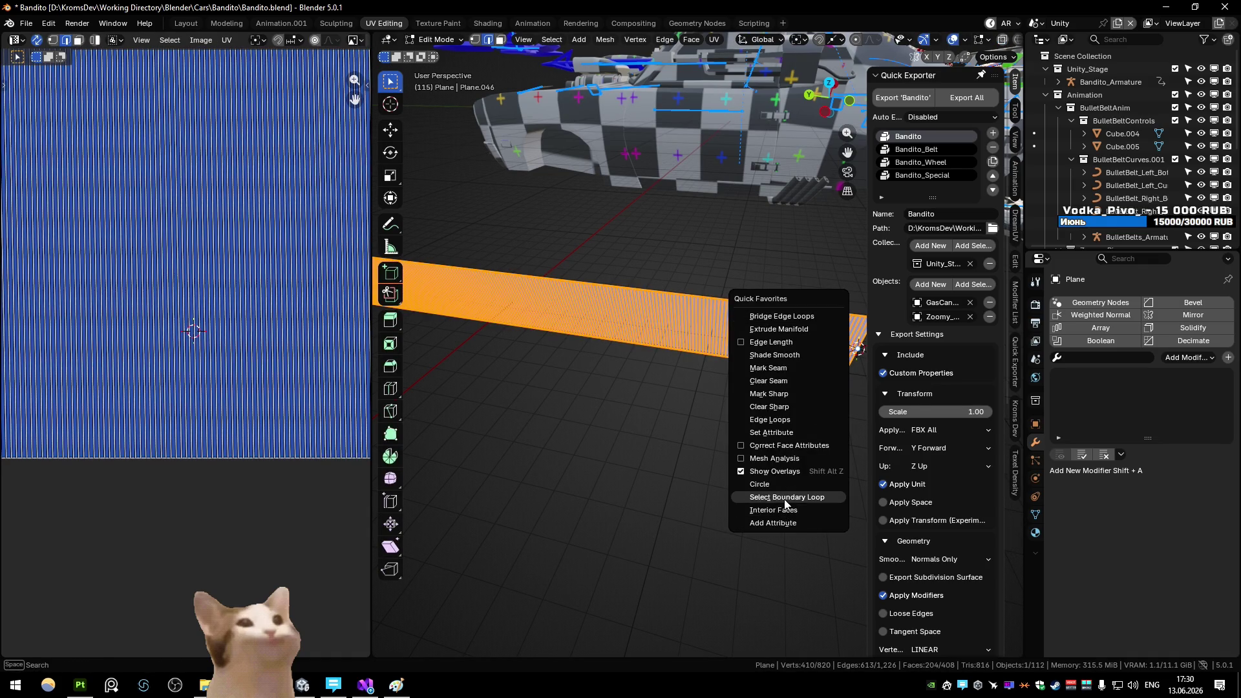
pyautogui.click(786, 497)
pyautogui.press('KP_Decimal')
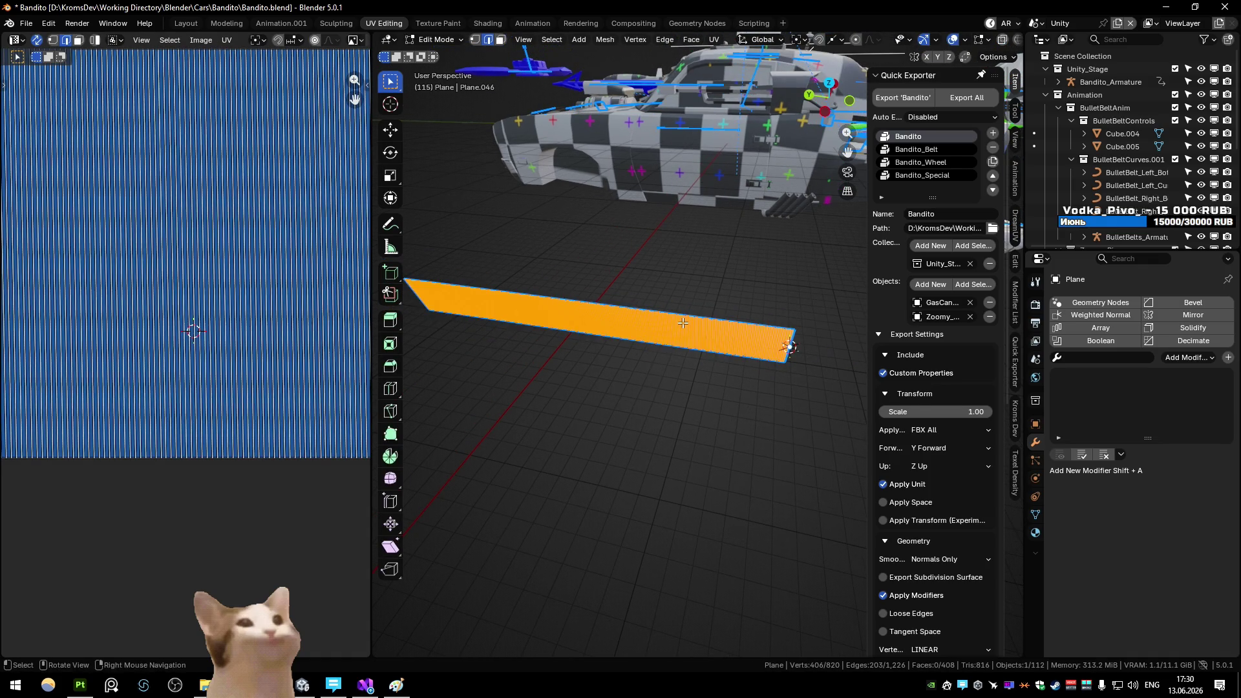
pyautogui.hotkey('ctrl', 'x')
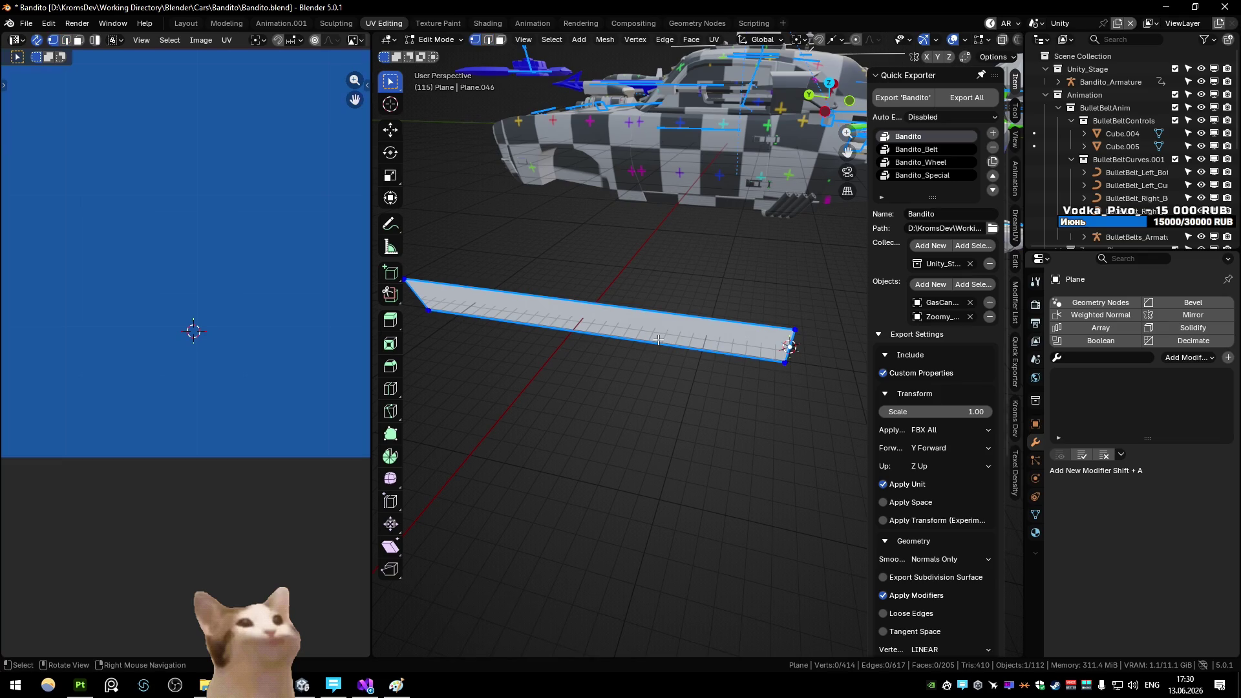
# Add one centred loop cut across the plane in right-side orthographic view
pyautogui.click(658, 339)
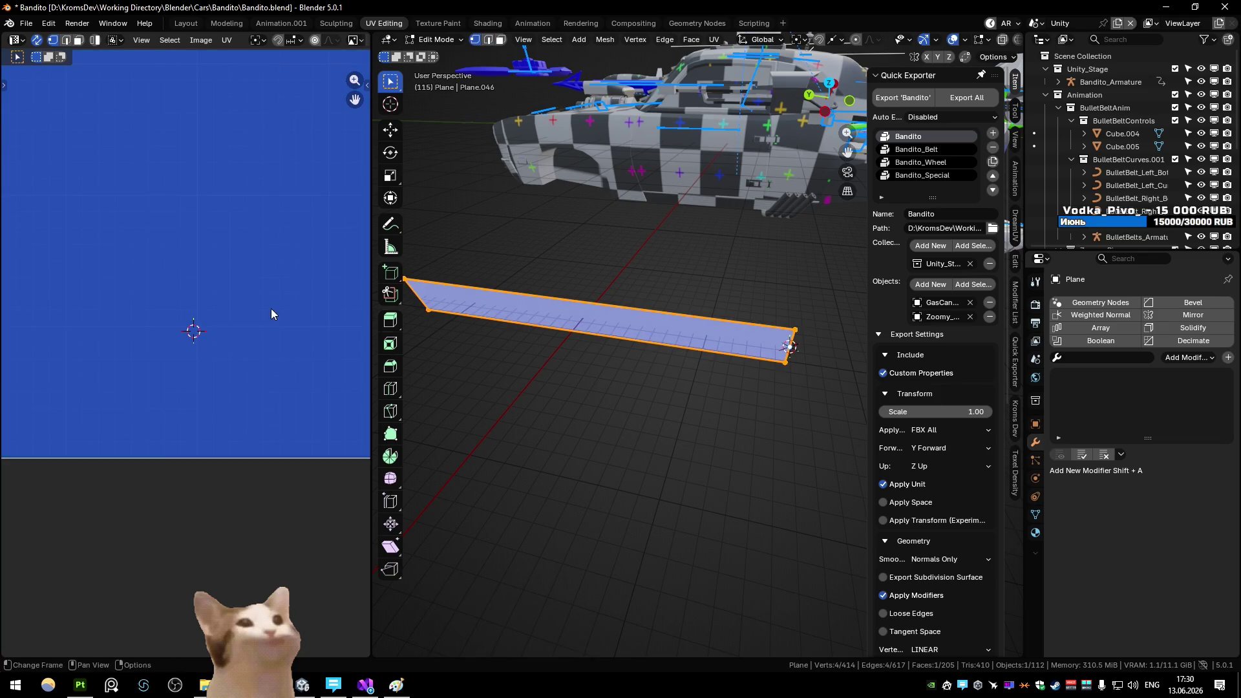
pyautogui.press('shift+KP_7')
pyautogui.press('KP_1')
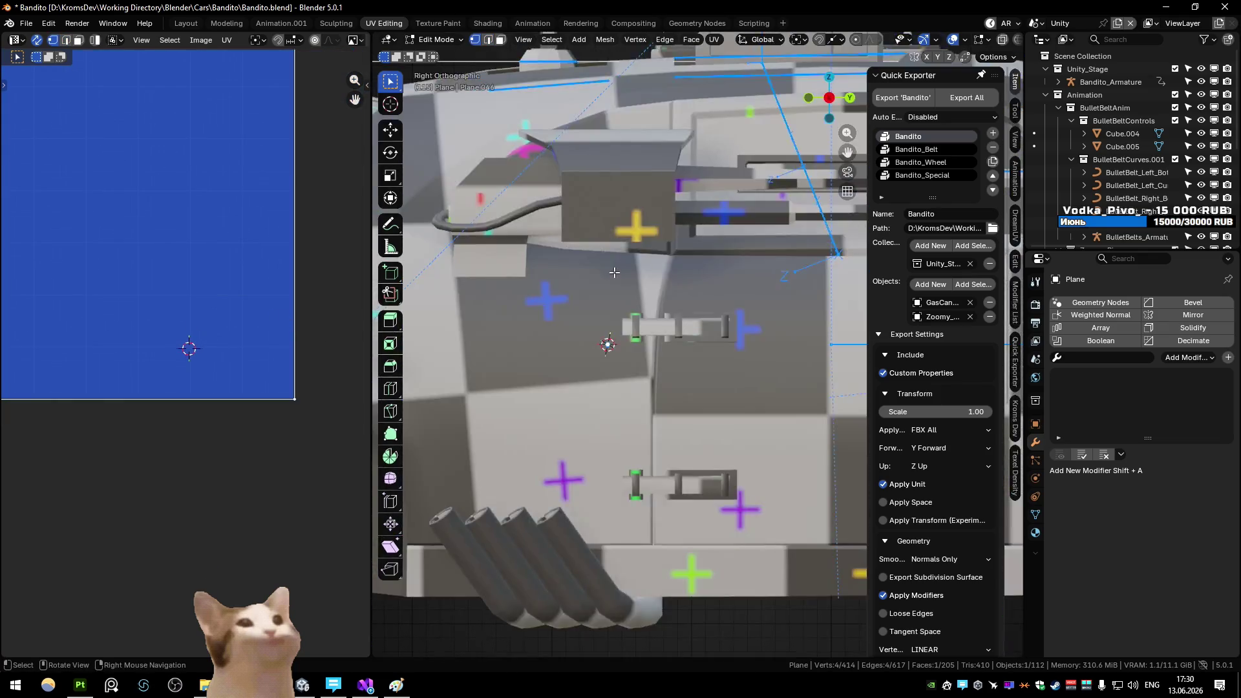
pyautogui.press('KP_3')
pyautogui.press('KP_1')
pyautogui.press('KP_3')
pyautogui.scroll(-5, 614, 273)
pyautogui.hotkey('ctrl', 'r')
pyautogui.click(644, 349)
pyautogui.rightClick(643, 349)
# Replace the single cut with 50 evenly spaced loop cuts across the plane
pyautogui.scroll(-3, 238, 320)
pyautogui.scroll(3, 671, 384)
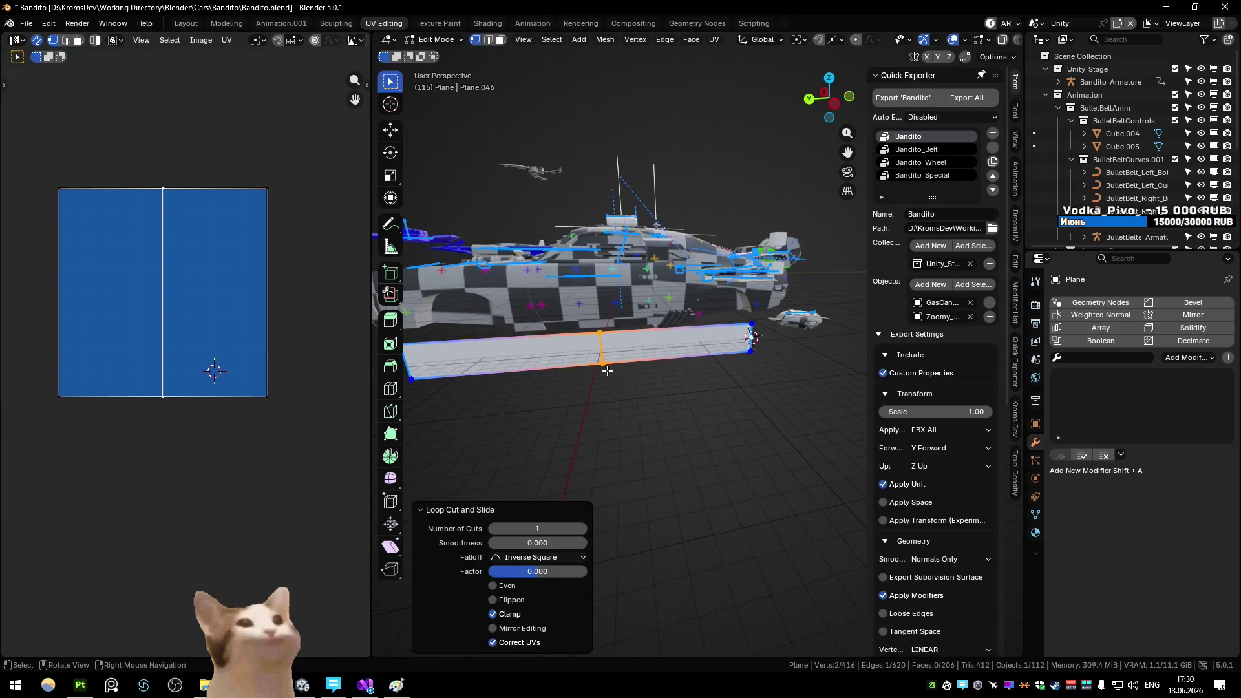
pyautogui.hotkey('ctrl', 'z')
pyautogui.hotkey('ctrl', 'r')
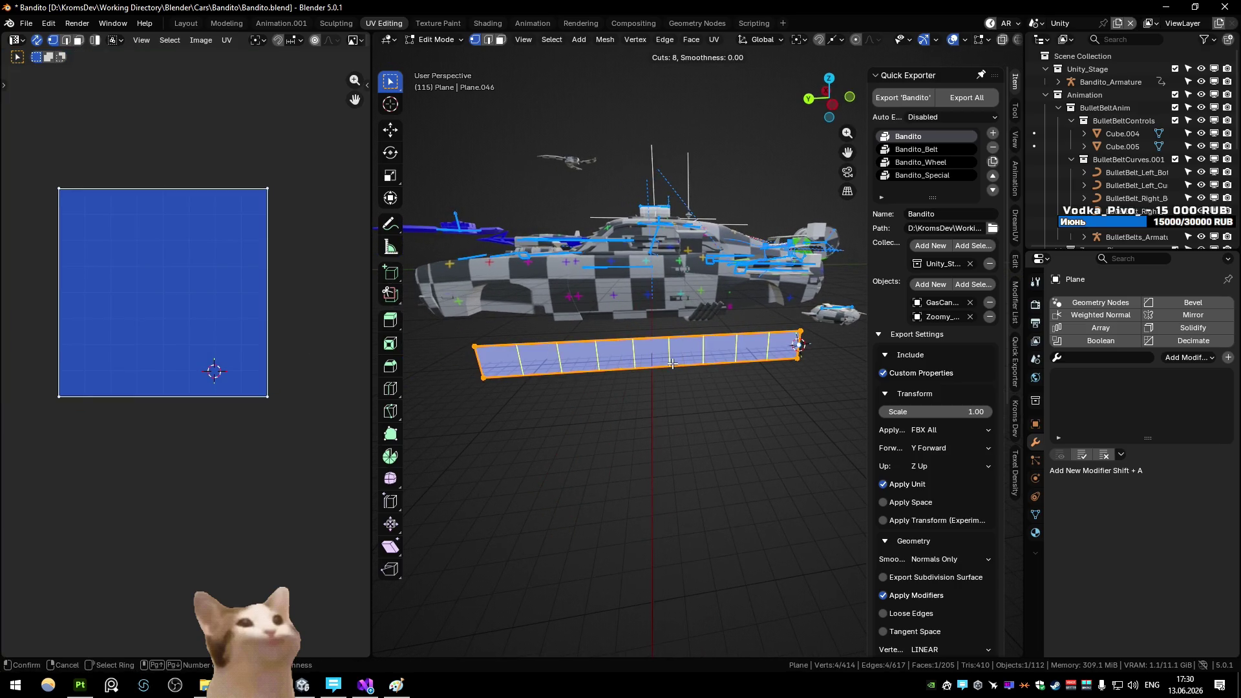
pyautogui.click(672, 365)
pyautogui.rightClick(672, 364)
pyautogui.click(547, 527)
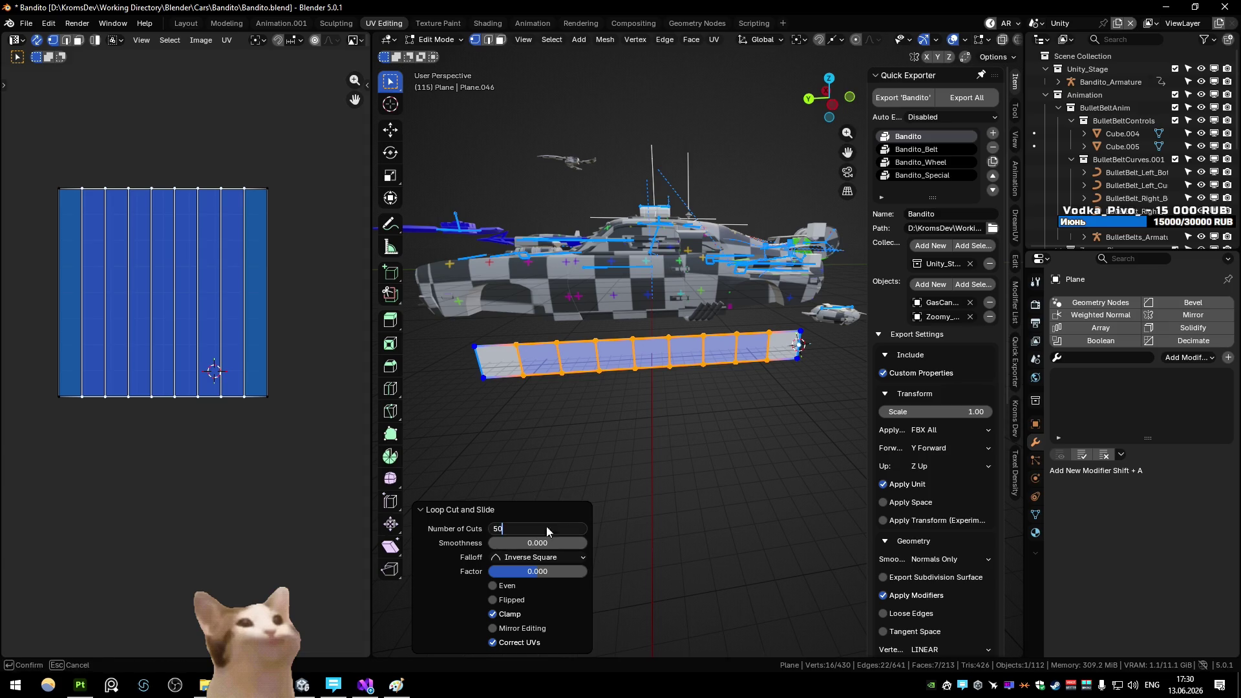
pyautogui.press('Return')
pyautogui.hotkey('ctrl', 'z')
pyautogui.hotkey('ctrl', 'shift', 'z')
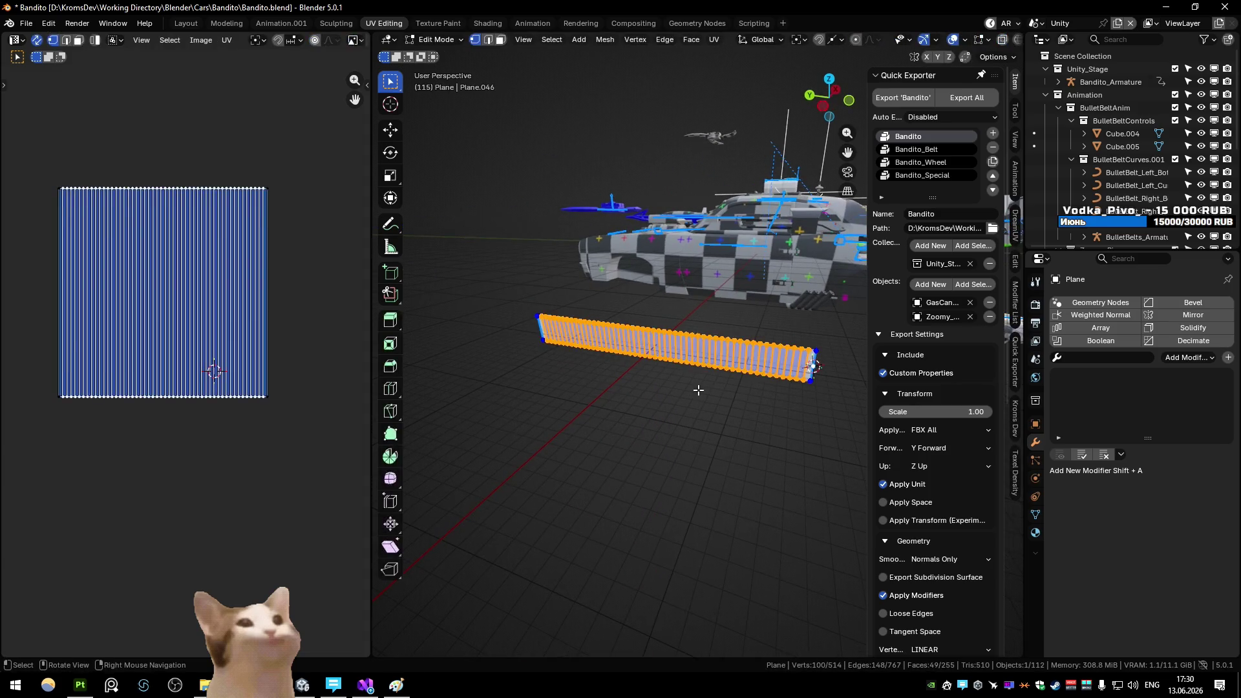
# Duplicate the whole plane and rotate the copy 90° around Y
pyautogui.hotkey('alt', 'a')
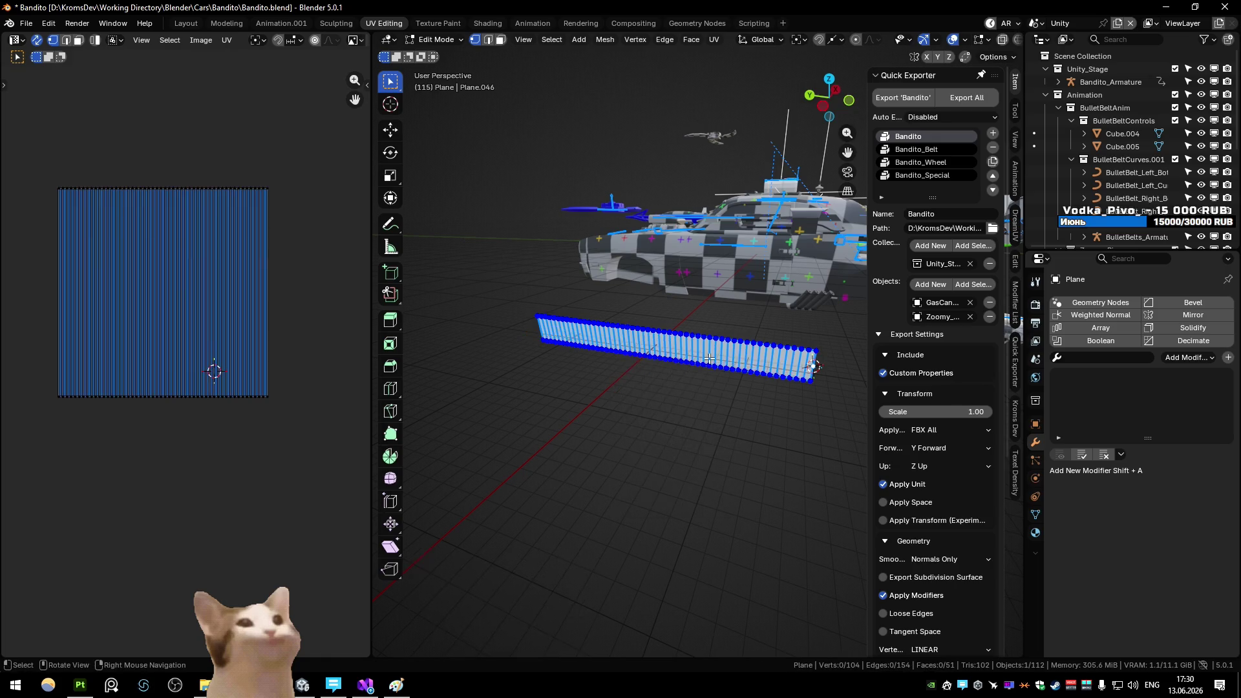
pyautogui.press('a')
pyautogui.hotkey('shift', 'd')
pyautogui.press('Escape')
pyautogui.write('r')
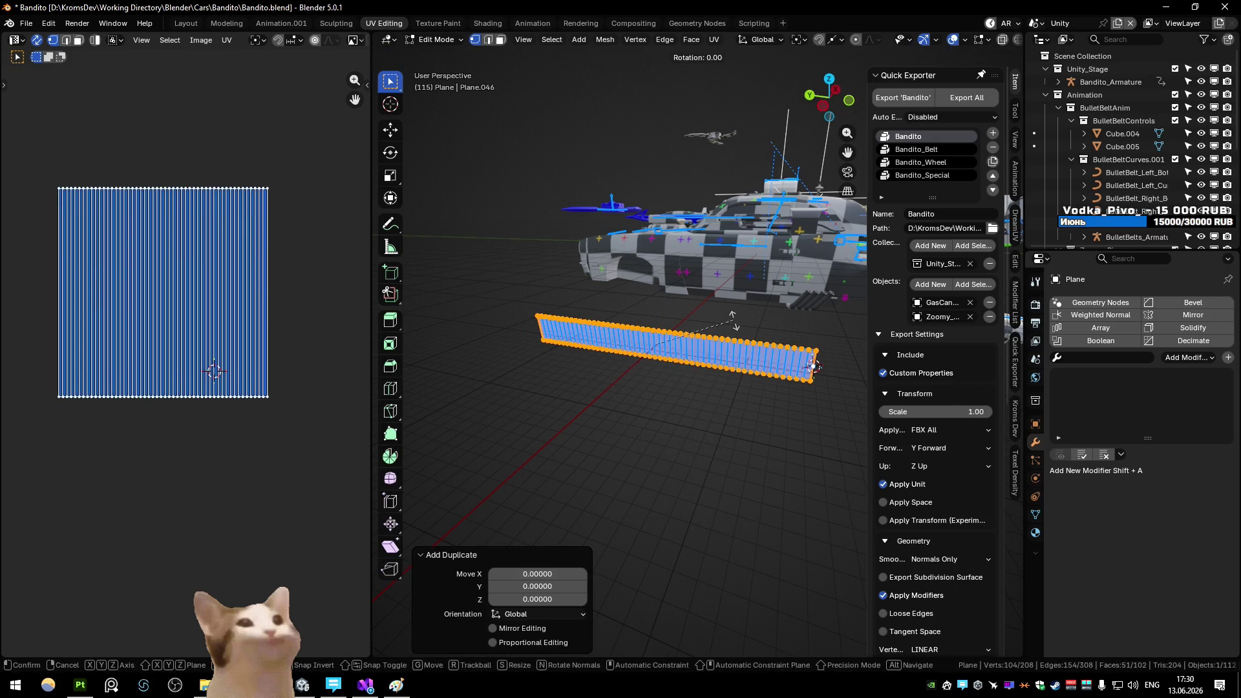
pyautogui.write('y90')
pyautogui.press('Return')
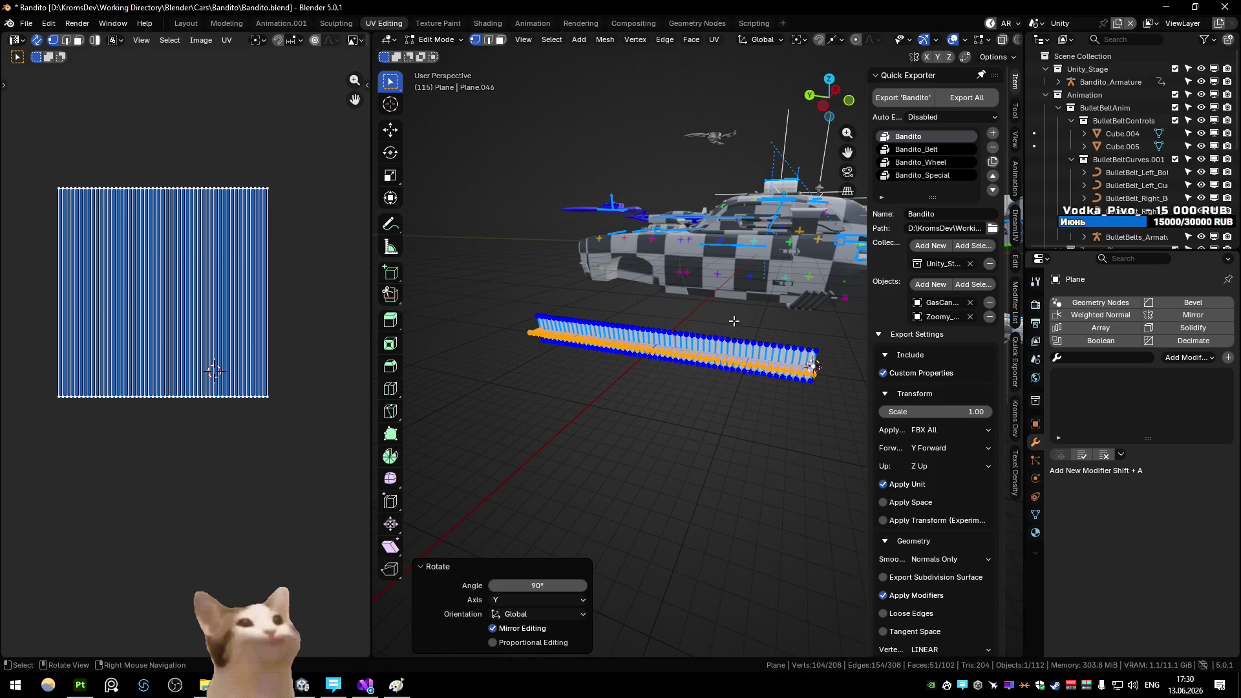
pyautogui.click(716, 343)
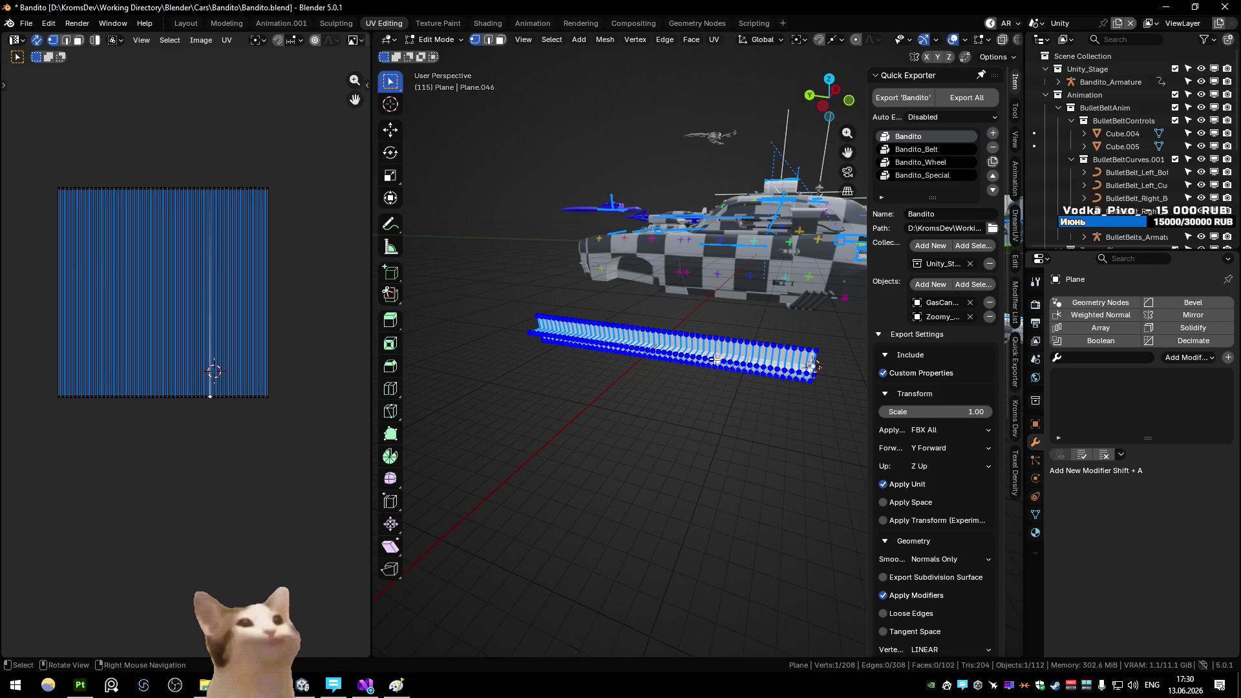
# Set the origin to the 3D cursor and re-export the rope mesh as FBX
pyautogui.press('Tab')
pyautogui.hotkey('ctrl', 'alt', 'shift', 'c')
pyautogui.click(770, 363)
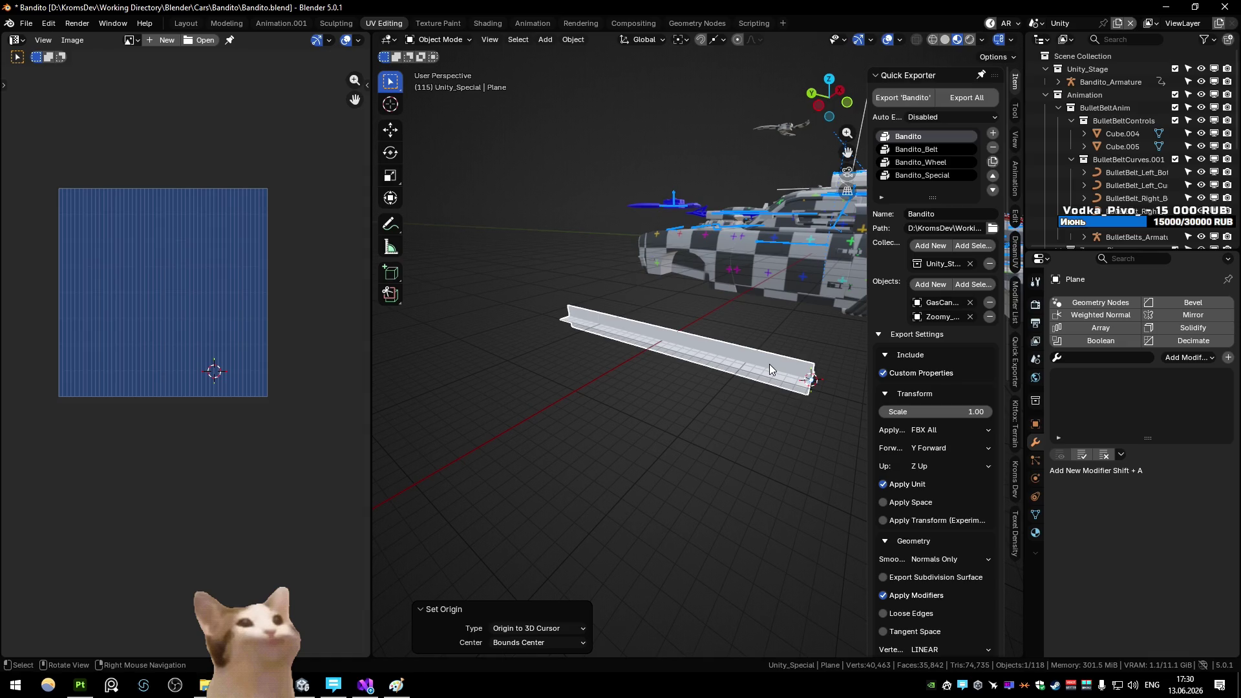
pyautogui.hotkey('ctrl', 'alt', 'shift', 'c')
pyautogui.click(743, 406)
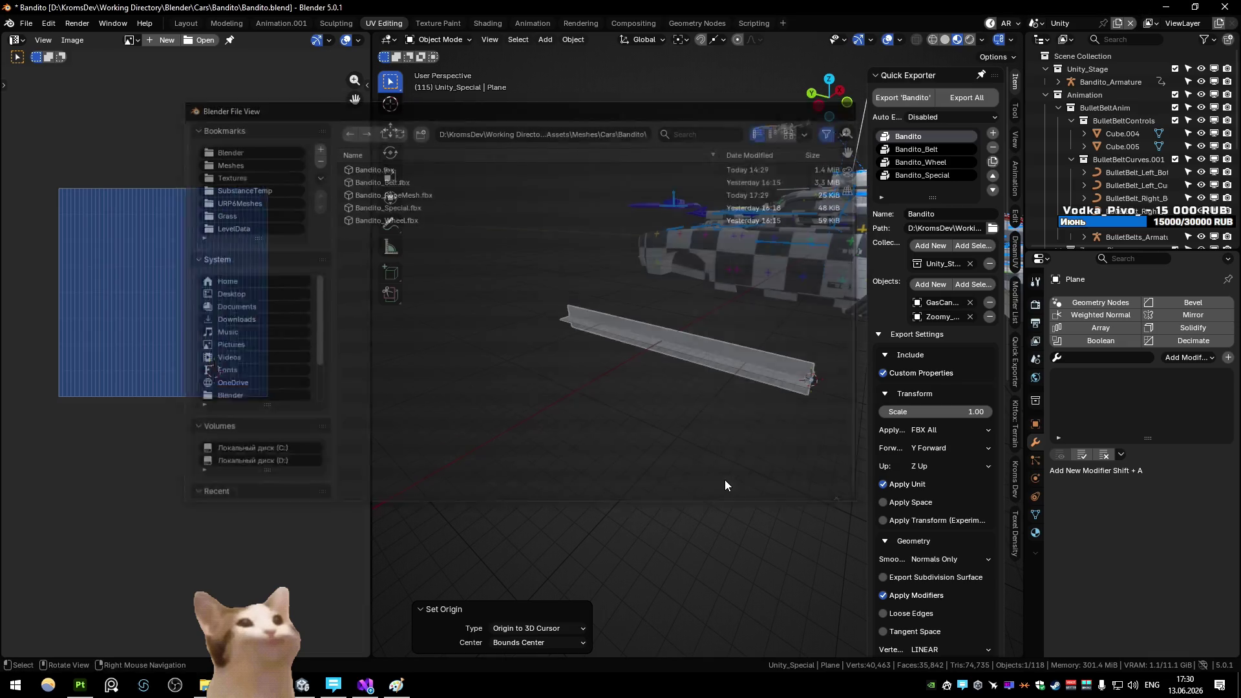
pyautogui.hotkey('alt', 'Tab')
pyautogui.moveTo(458, 470)
pyautogui.mouseDown()
pyautogui.moveTo(491, 393)
pyautogui.moveTo(440, 366)
pyautogui.mouseUp()
# Set the Bandito_Rope material's RopeTiling to 160 and orbit to check the braid
pyautogui.write('100')
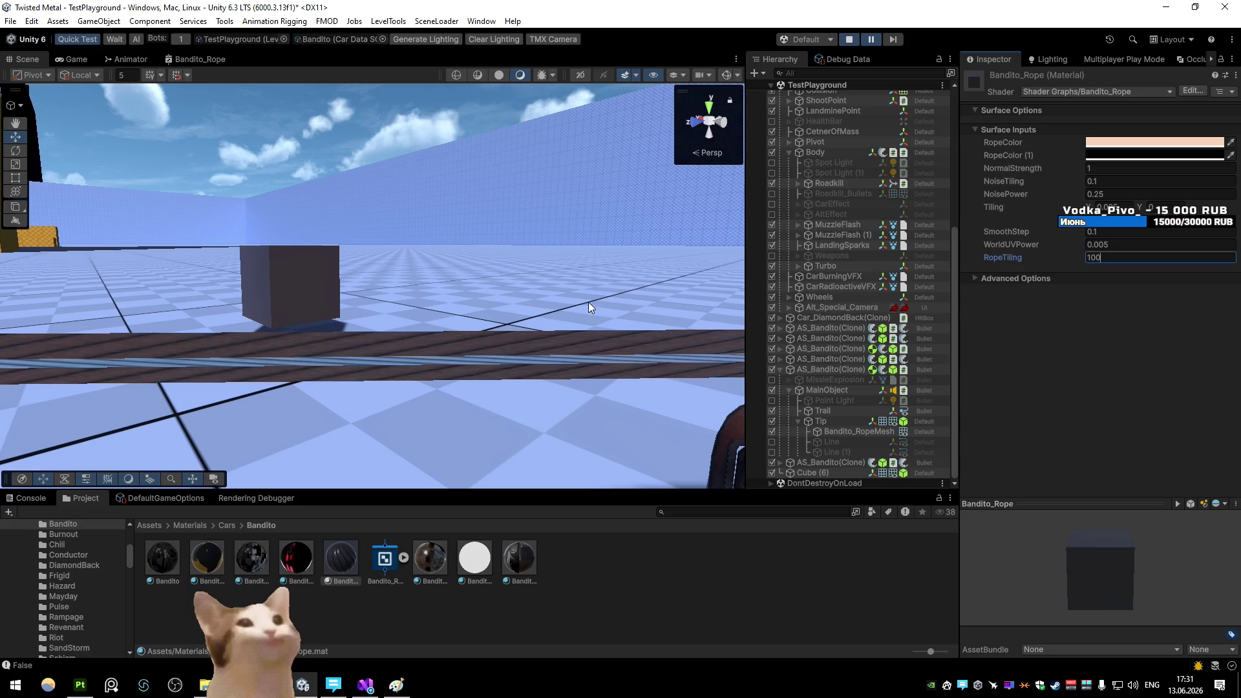
pyautogui.write('200')
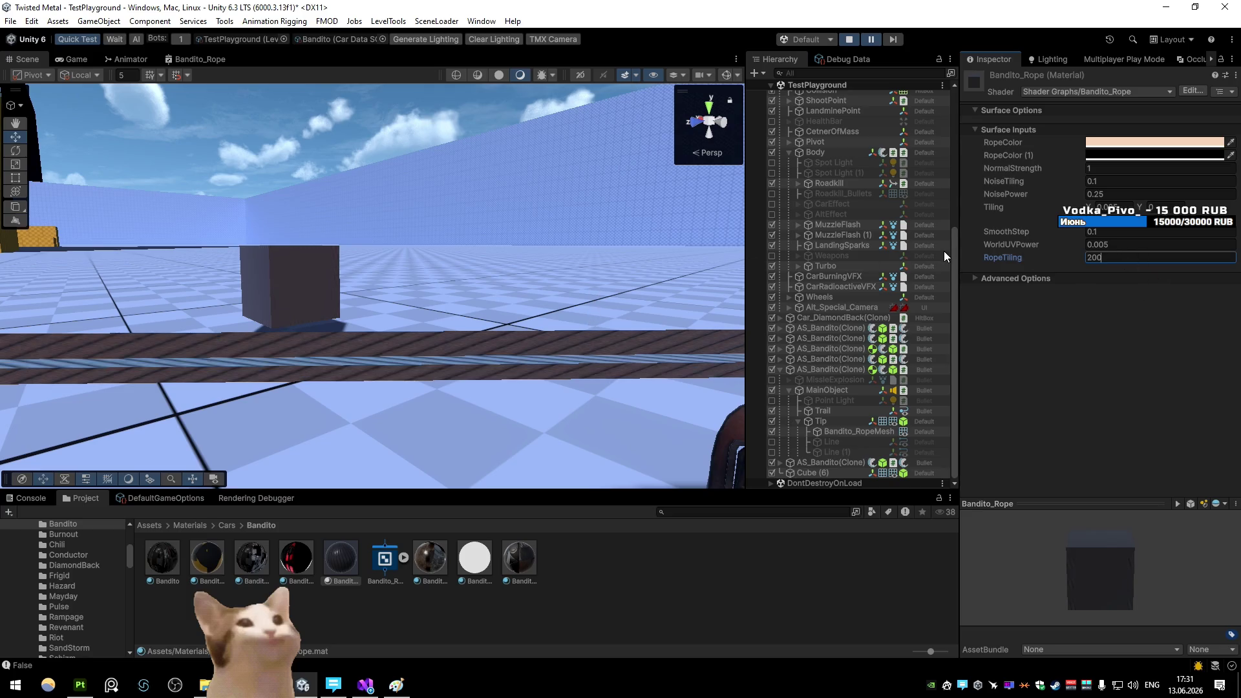
pyautogui.moveTo(441, 222)
pyautogui.mouseDown()
pyautogui.moveTo(557, 243)
pyautogui.moveTo(492, 253)
pyautogui.mouseUp()
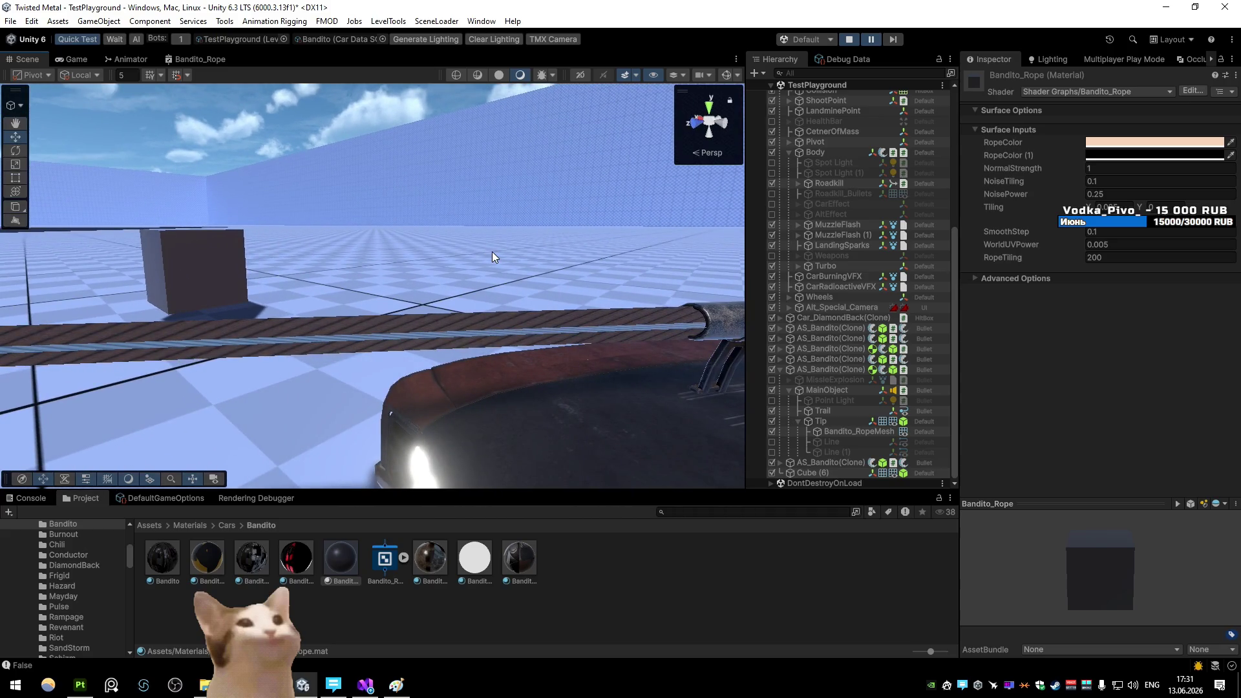
pyautogui.click(470, 323)
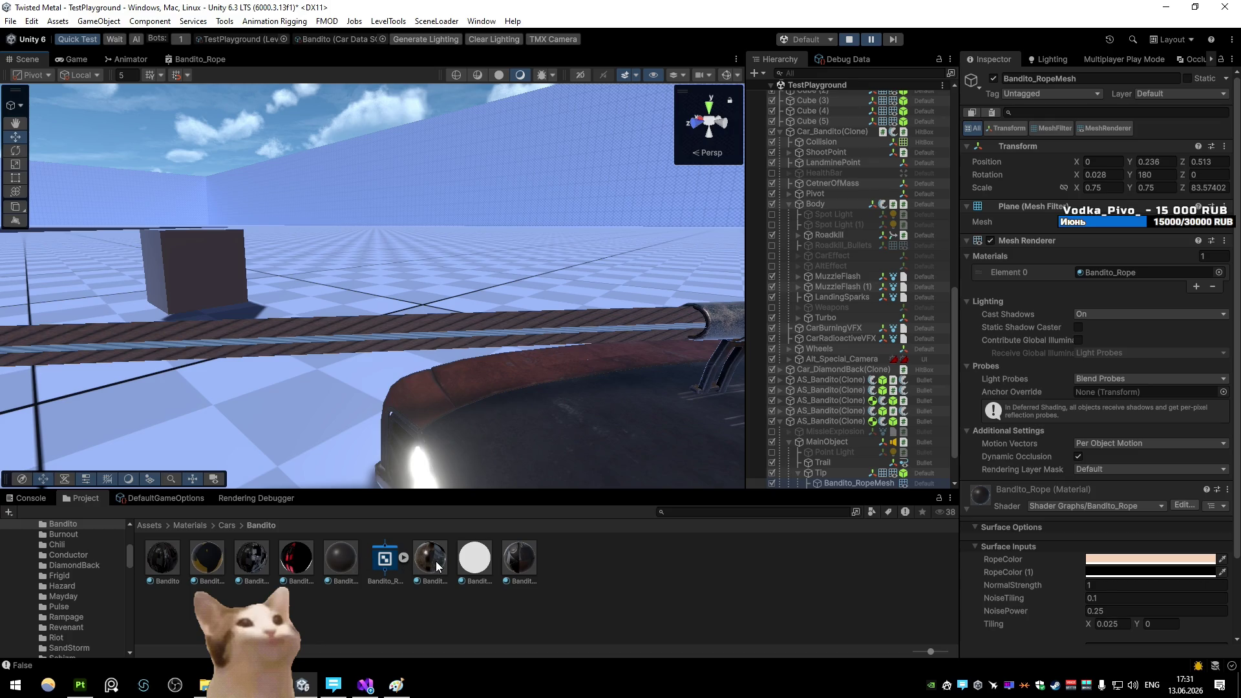
pyautogui.click(349, 557)
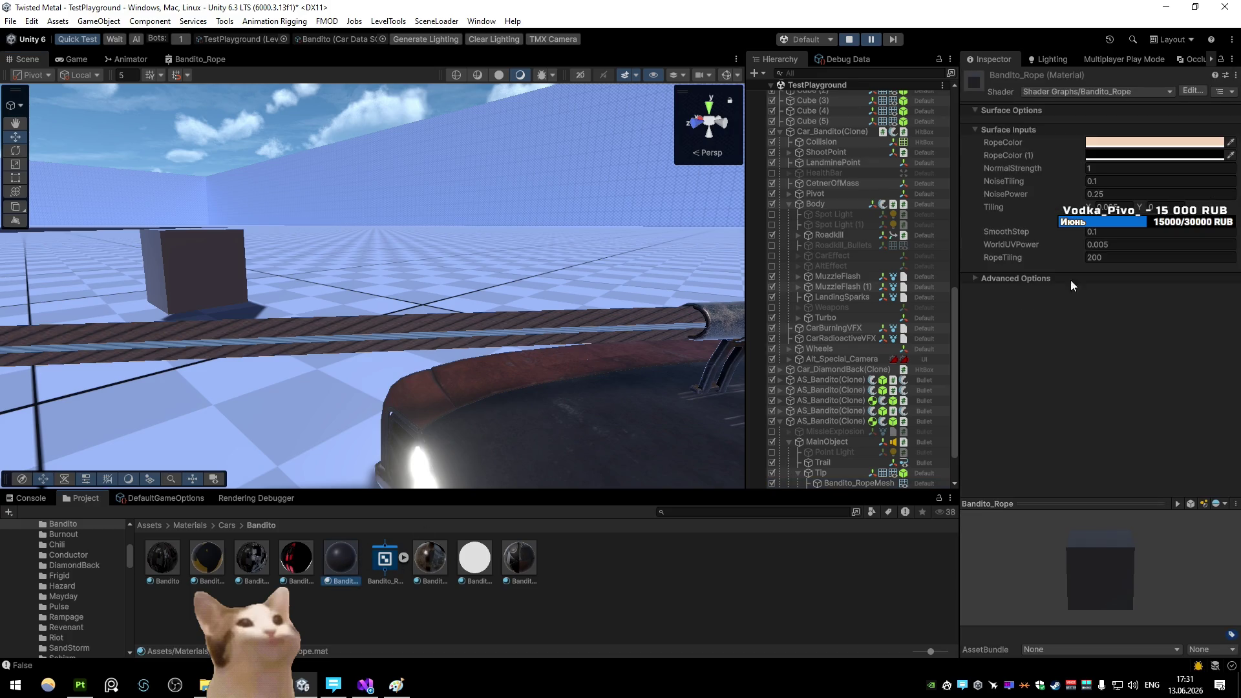
pyautogui.write('160')
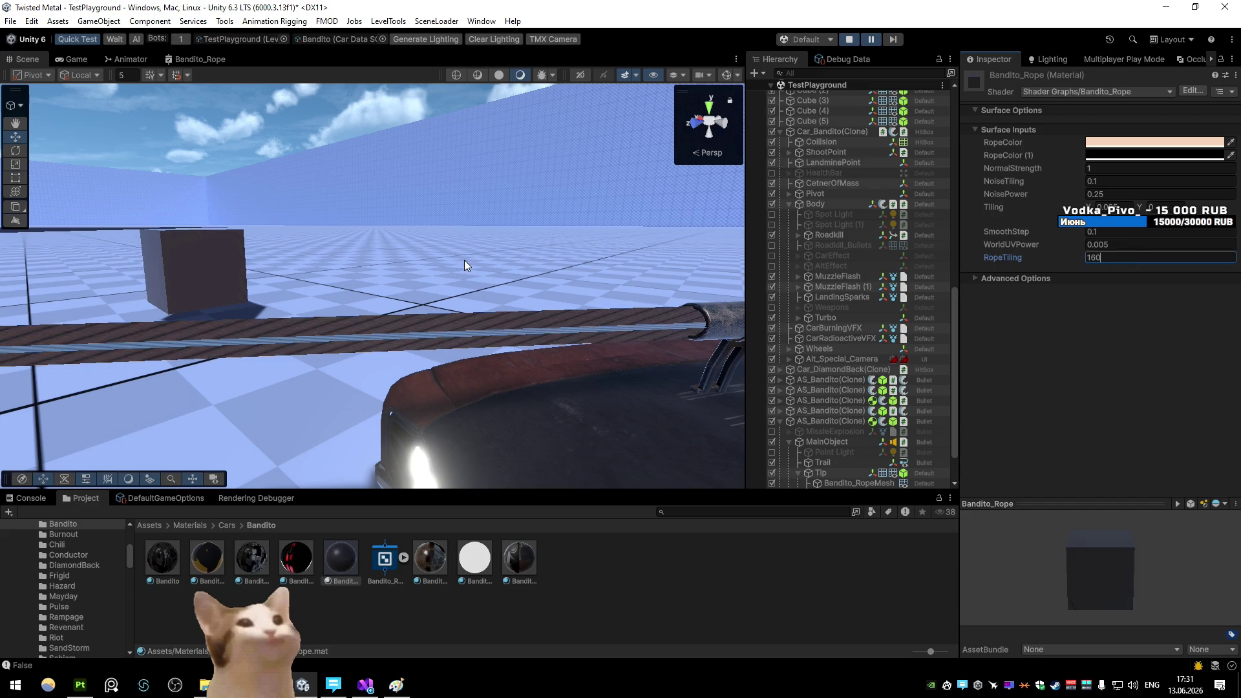
pyautogui.moveTo(453, 229)
pyautogui.mouseDown()
pyautogui.moveTo(319, 269)
pyautogui.moveTo(196, 342)
pyautogui.moveTo(255, 349)
pyautogui.moveTo(230, 133)
pyautogui.moveTo(207, 118)
pyautogui.moveTo(203, 360)
pyautogui.moveTo(166, 379)
pyautogui.moveTo(307, 391)
pyautogui.mouseUp()
pyautogui.hotkey('alt', 'Tab')
# Scale the linked rope plane's UVs along Y and re-export the rope mesh FBX
pyautogui.hotkey('ctrl', 'l')
pyautogui.press('k')
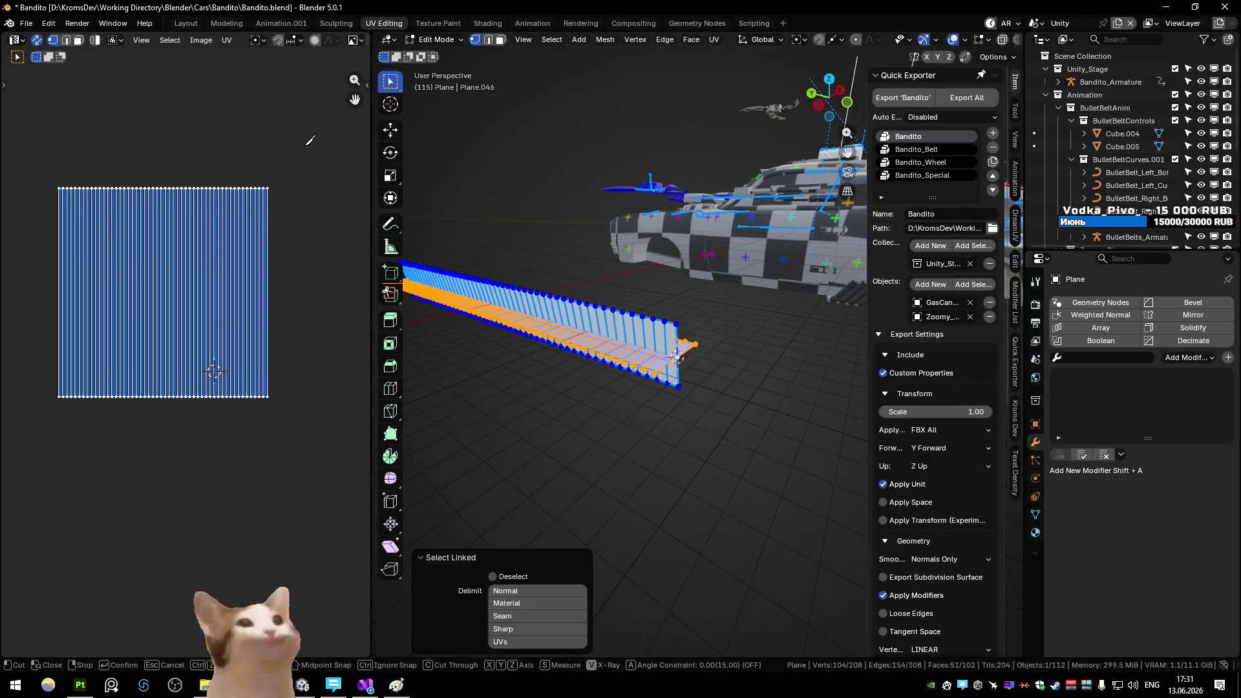
pyautogui.press('Escape')
pyautogui.press('s')
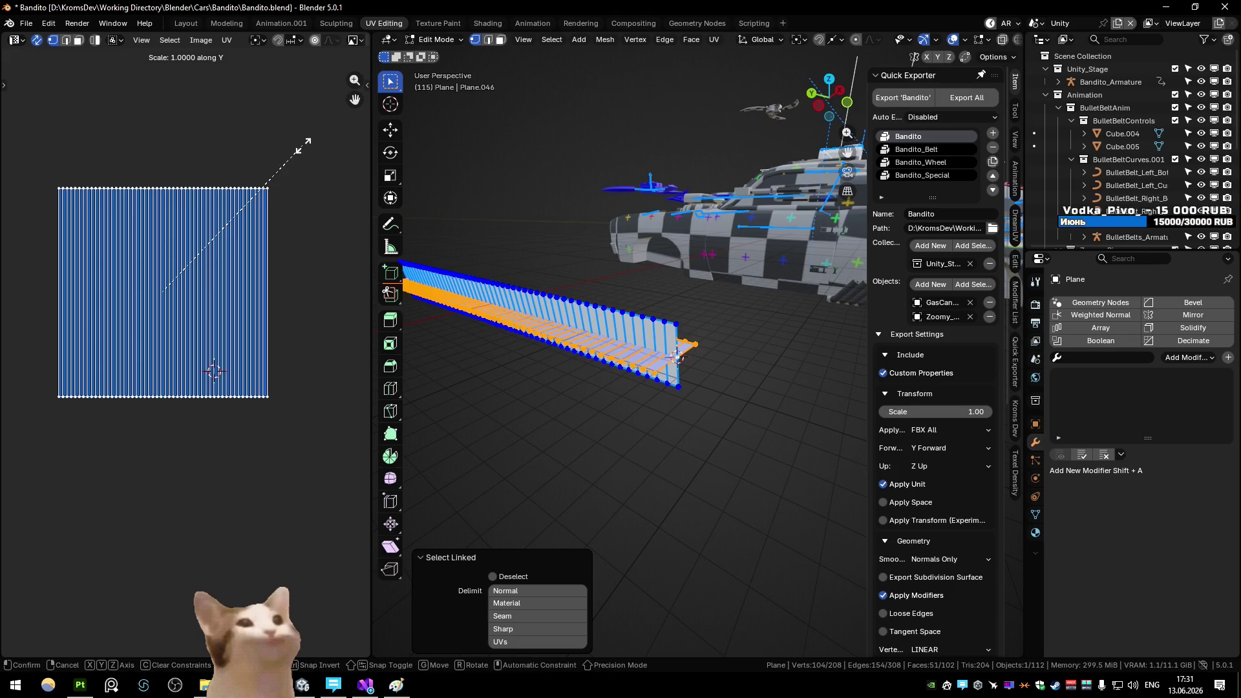
pyautogui.click(304, 146)
pyautogui.press('Tab')
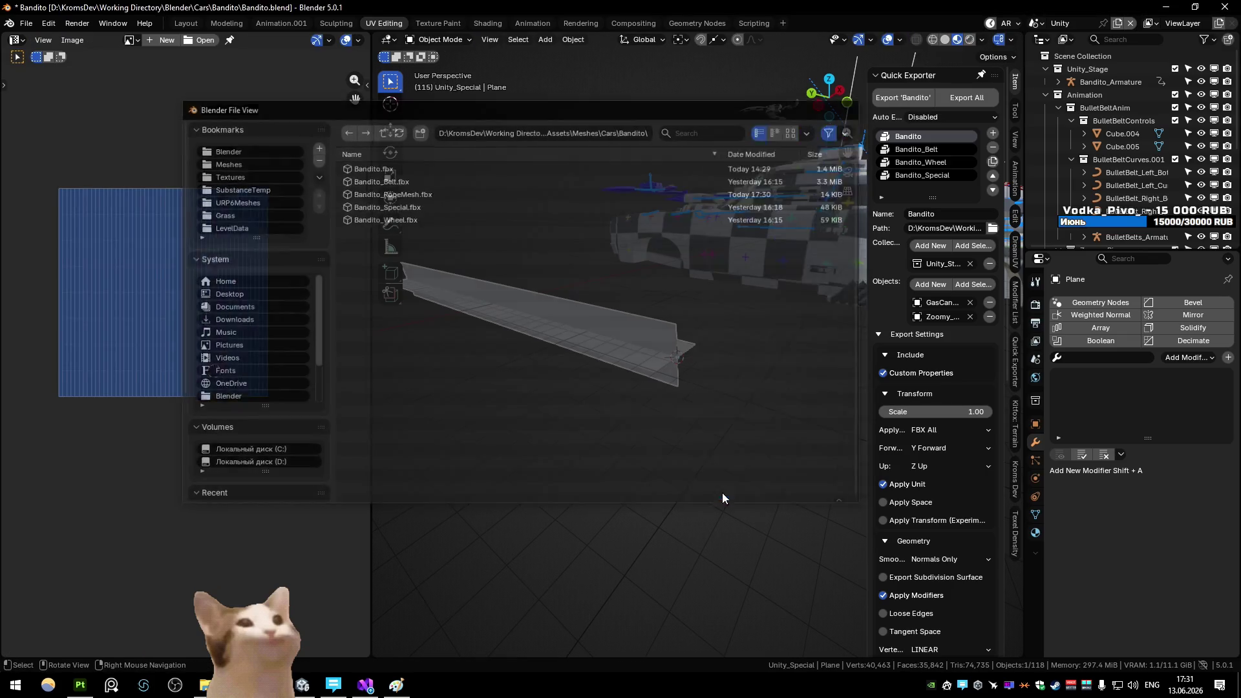
pyautogui.click(722, 485)
pyautogui.hotkey('alt', 'Tab')
pyautogui.moveTo(505, 341)
pyautogui.mouseDown()
pyautogui.moveTo(355, 344)
pyautogui.moveTo(277, 338)
pyautogui.moveTo(471, 335)
pyautogui.moveTo(246, 327)
pyautogui.mouseUp()
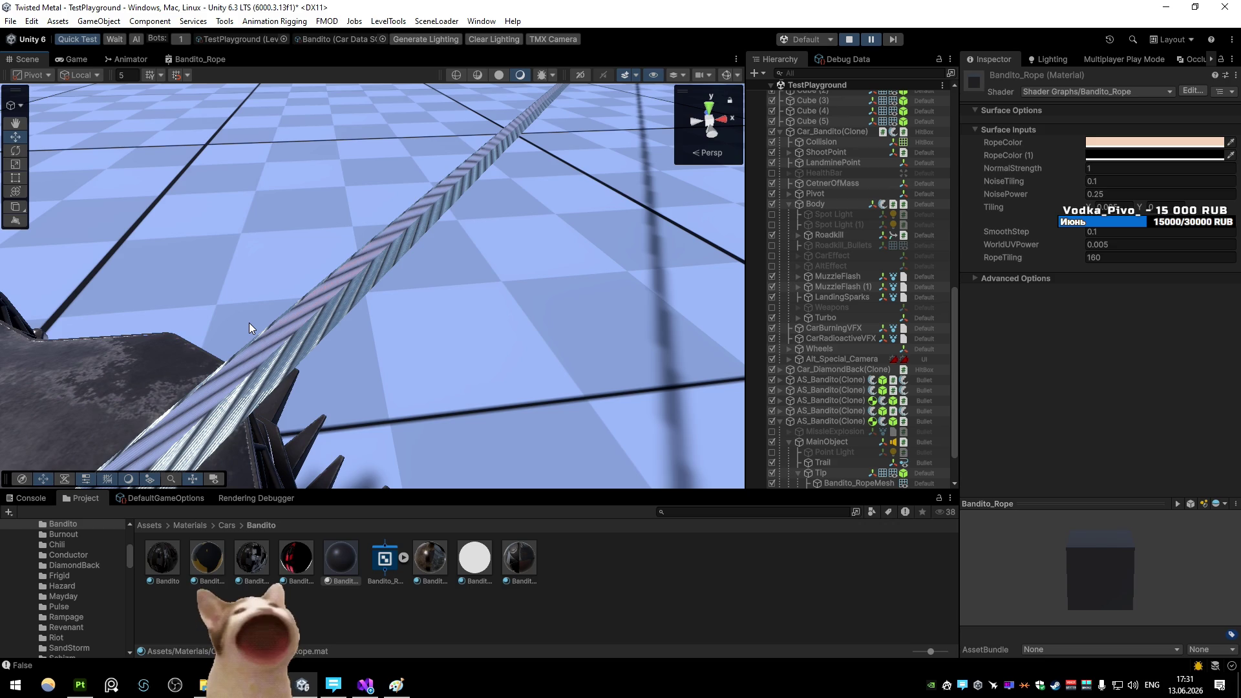
# Orbit around the rope, then switch to the Bandito_Rope Shader Graph tab
pyautogui.moveTo(249, 321)
pyautogui.mouseDown()
pyautogui.moveTo(221, 289)
pyautogui.moveTo(490, 267)
pyautogui.mouseUp()
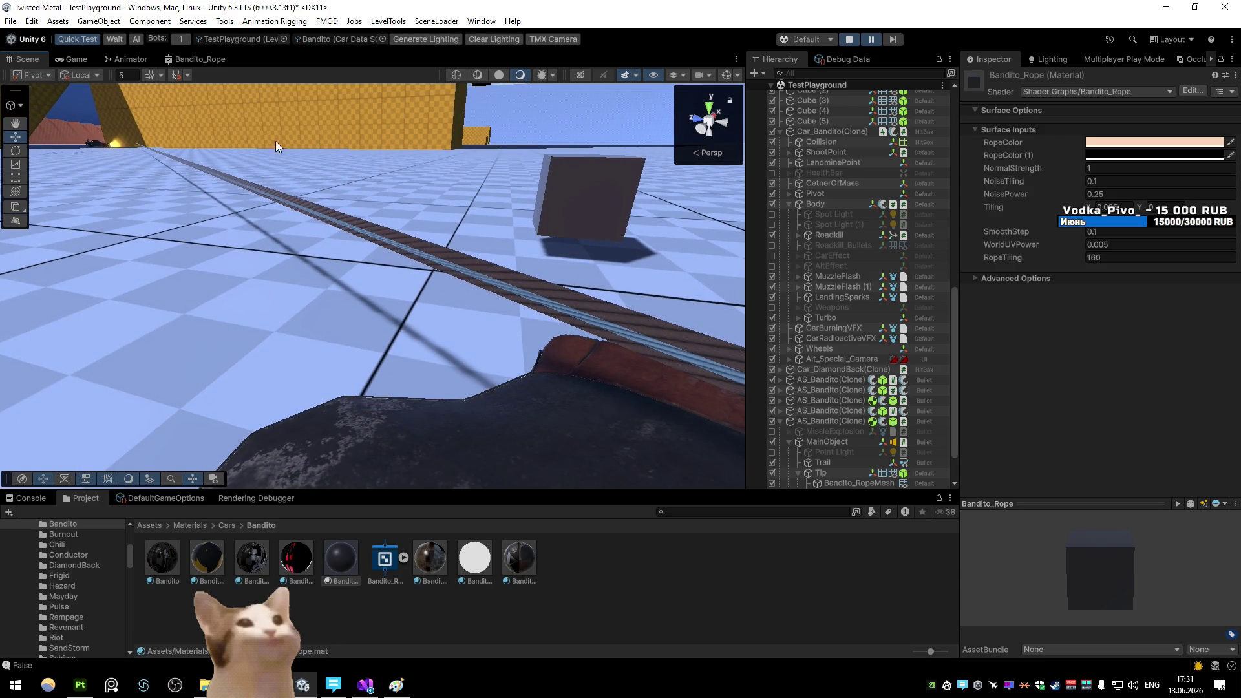
pyautogui.click(198, 59)
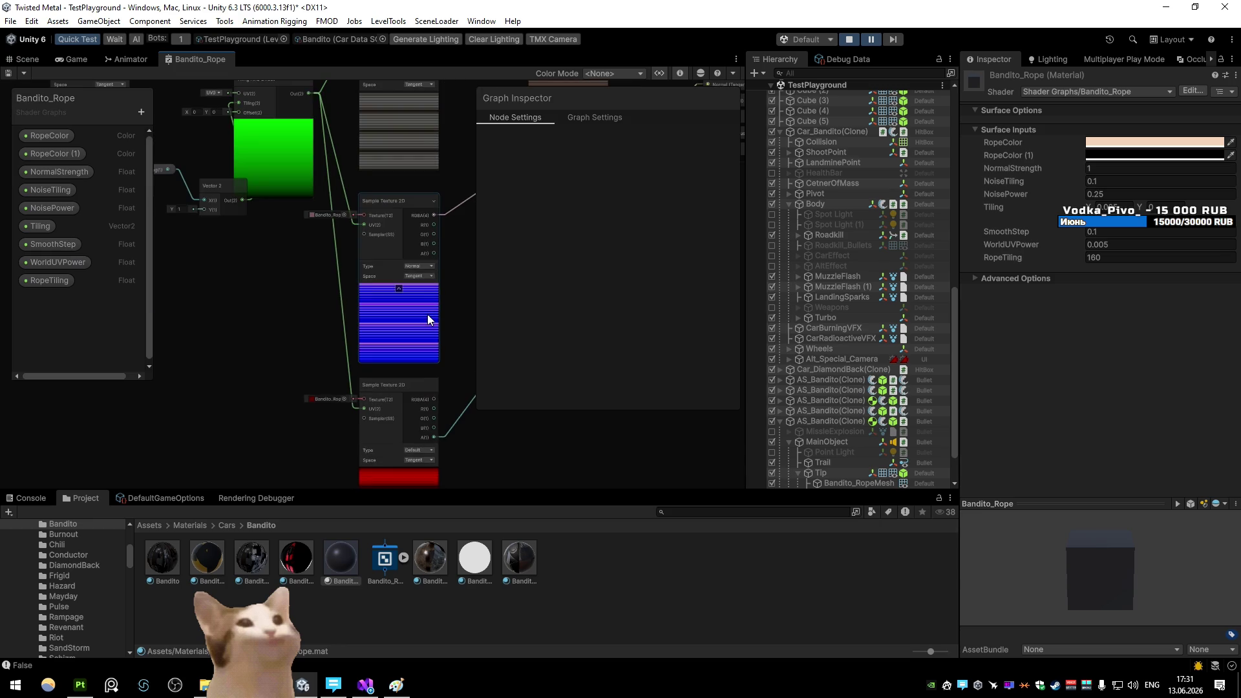
# Maximize the Shader Graph and try Object, then restore Tangent normal sample space
pyautogui.hotkey('shift', 'space')
pyautogui.scroll(5, 441, 286)
pyautogui.click(483, 289)
pyautogui.click(478, 317)
pyautogui.click(479, 289)
pyautogui.click(479, 304)
pyautogui.scroll(-5, 478, 300)
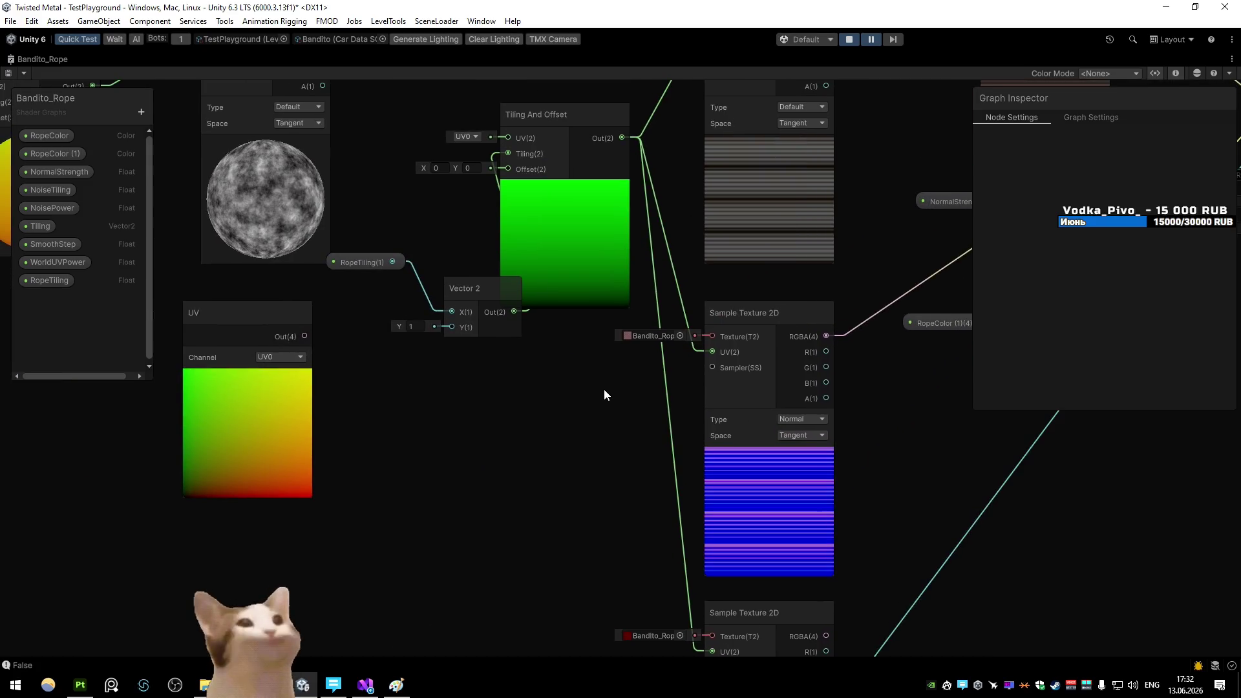
# Adjust the Vector 2 Y value and set the RopeTiling default to 1
pyautogui.click(413, 326)
pyautogui.moveTo(399, 325); pyautogui.dragTo(420, 327)
pyautogui.click(417, 326)
pyautogui.click(365, 262)
pyautogui.write('1')
pyautogui.press('Return')
# Delete the connection into the Fragment's Normal (Tangent Space) input
pyautogui.moveTo(1004, 324); pyautogui.dragTo(805, 307)
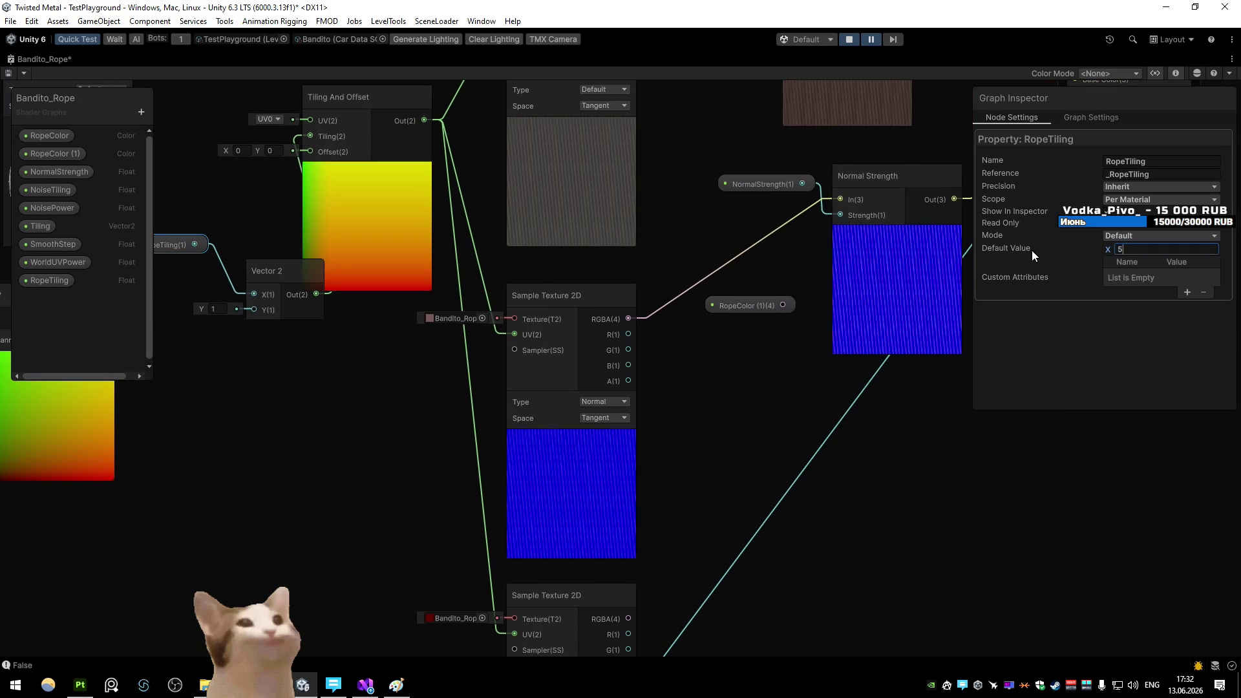
pyautogui.click(651, 367)
pyautogui.moveTo(651, 362)
pyautogui.mouseDown()
pyautogui.moveTo(525, 363)
pyautogui.moveTo(507, 342)
pyautogui.moveTo(506, 368)
pyautogui.mouseUp()
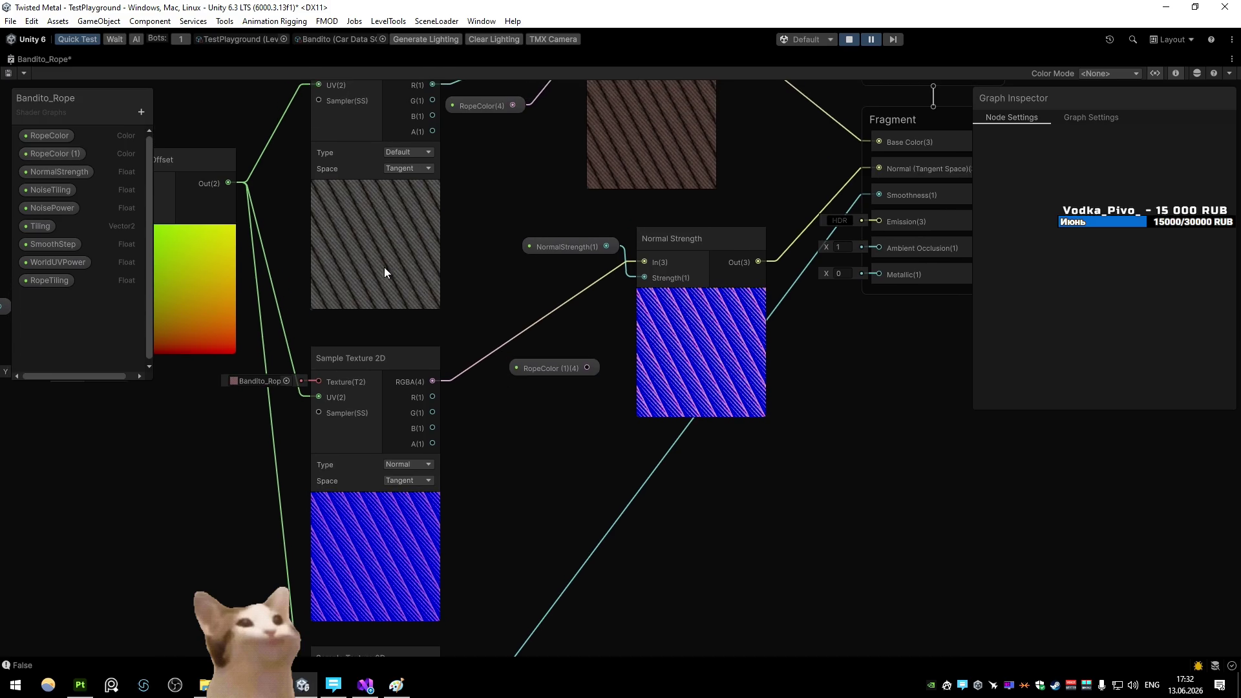
pyautogui.click(817, 220)
pyautogui.press('Delete')
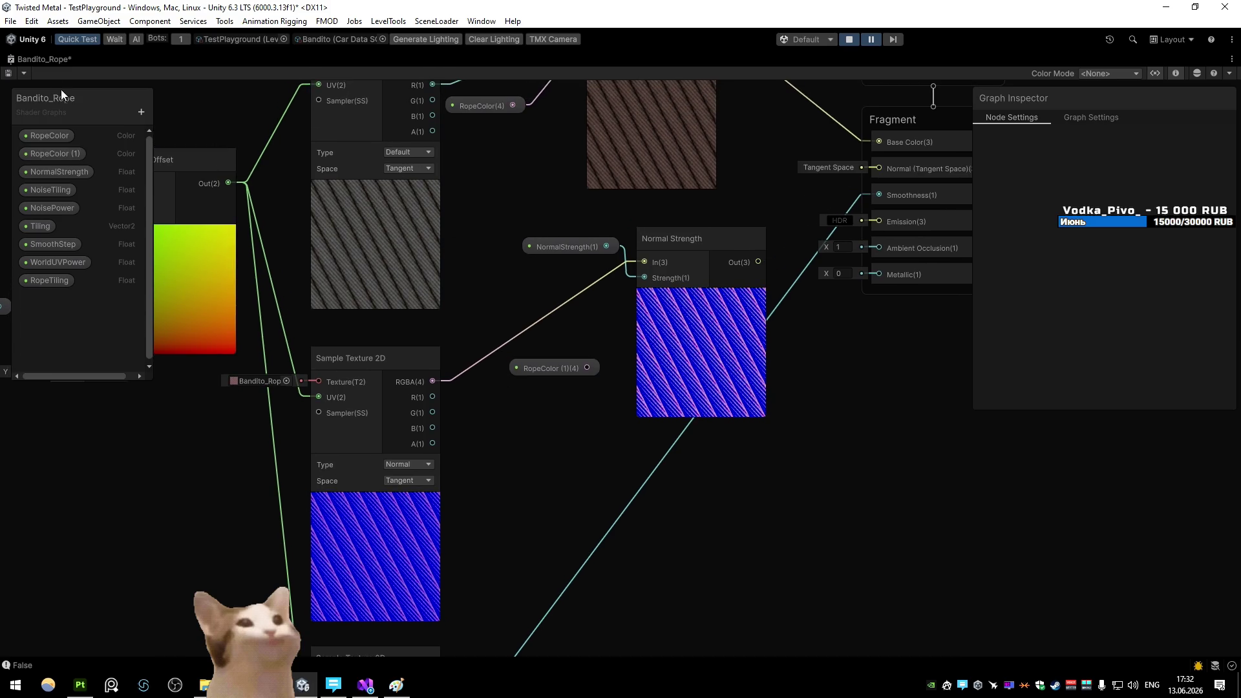
pyautogui.doubleClick(26, 60)
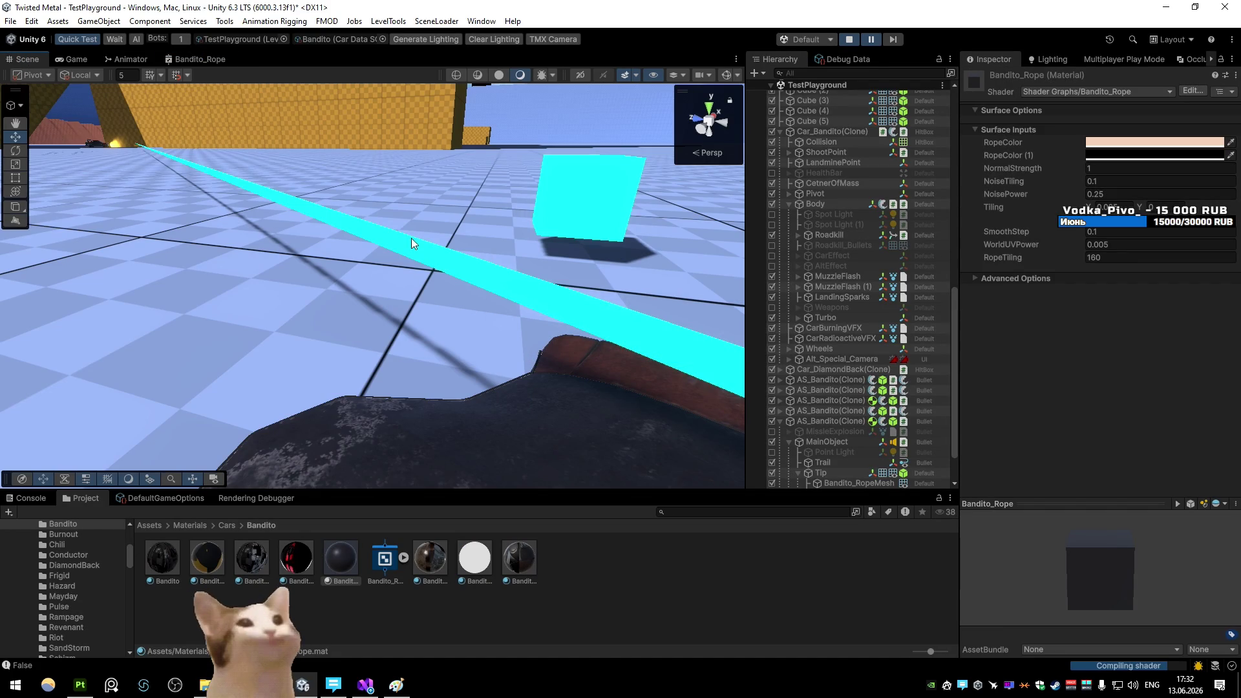
# Enable Allow Material Override in the Shader Graph's Graph Settings
pyautogui.moveTo(411, 238)
pyautogui.mouseDown()
pyautogui.moveTo(539, 242)
pyautogui.moveTo(452, 258)
pyautogui.moveTo(305, 251)
pyautogui.mouseUp()
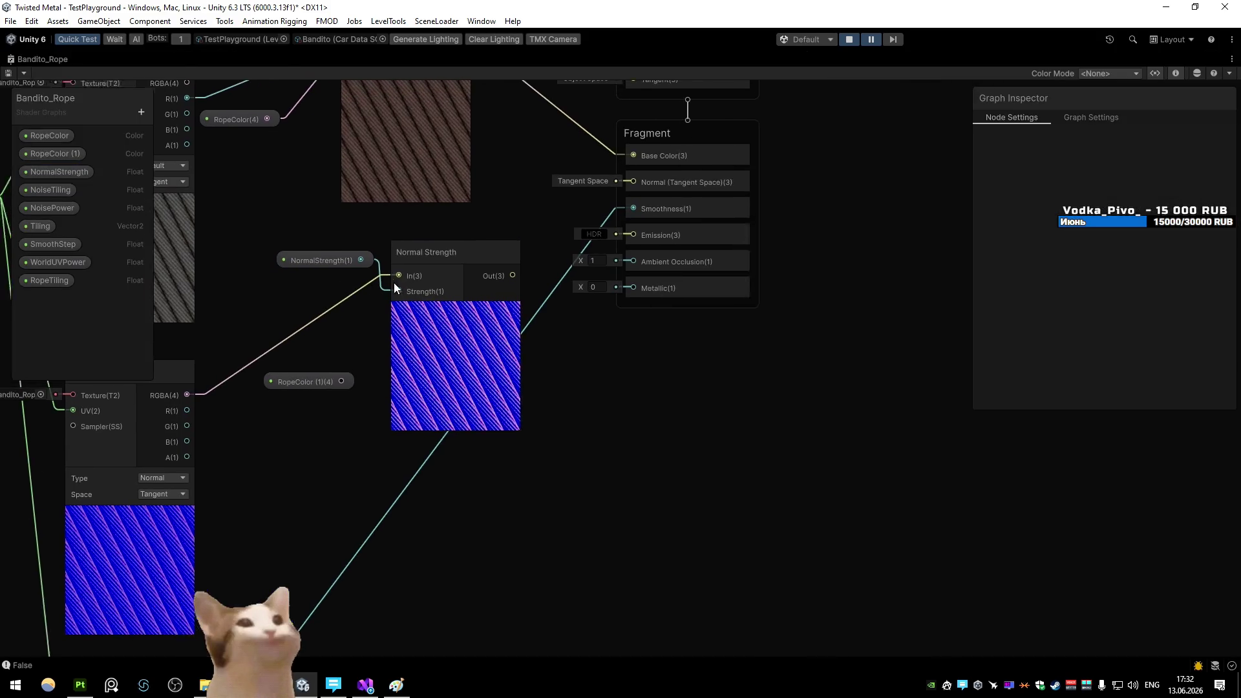
pyautogui.click(1082, 123)
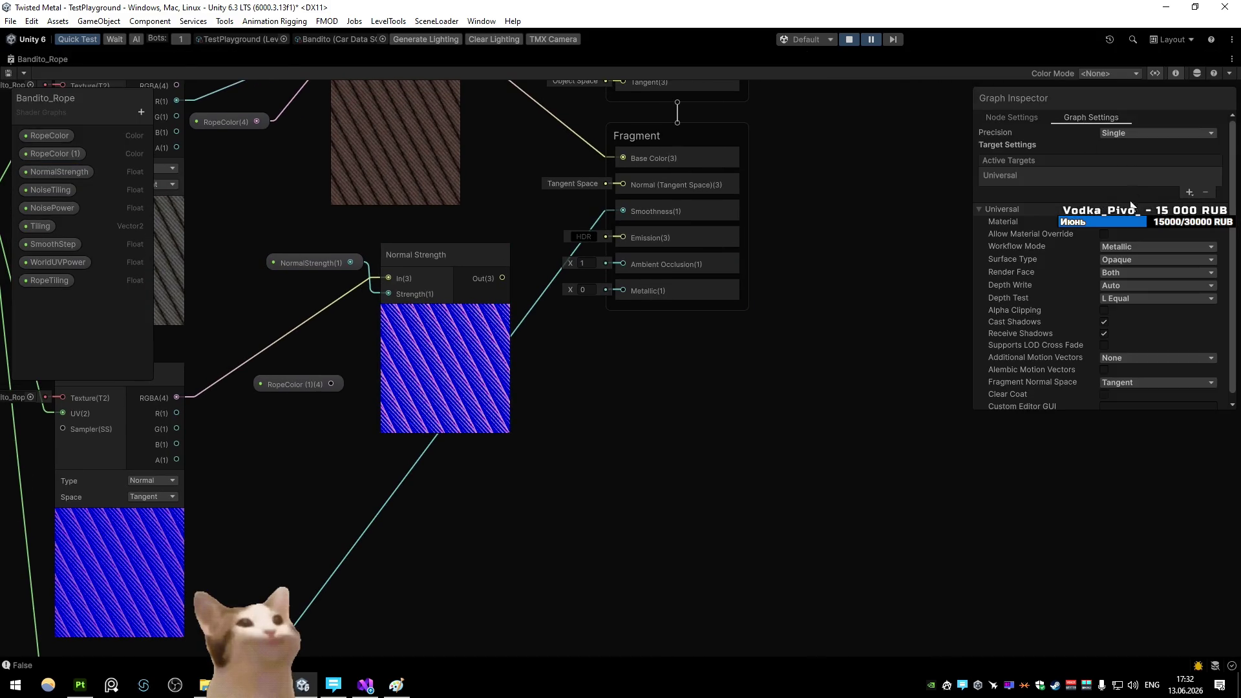
pyautogui.click(1105, 234)
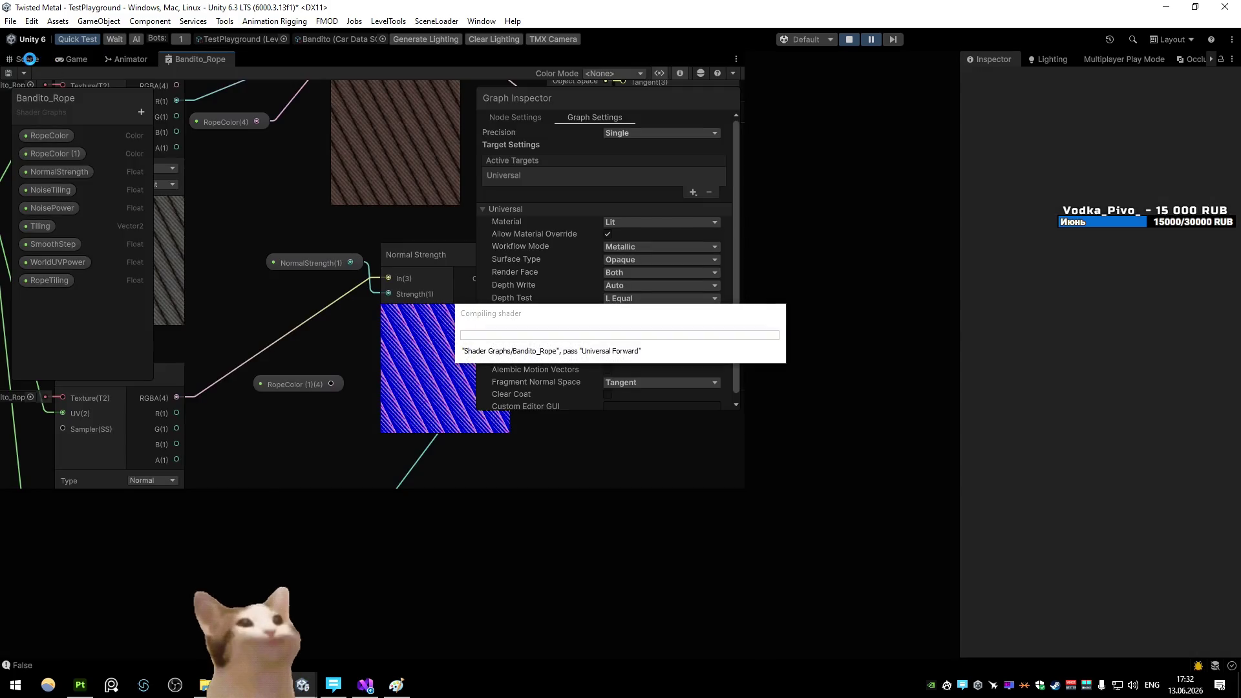
pyautogui.click(29, 59)
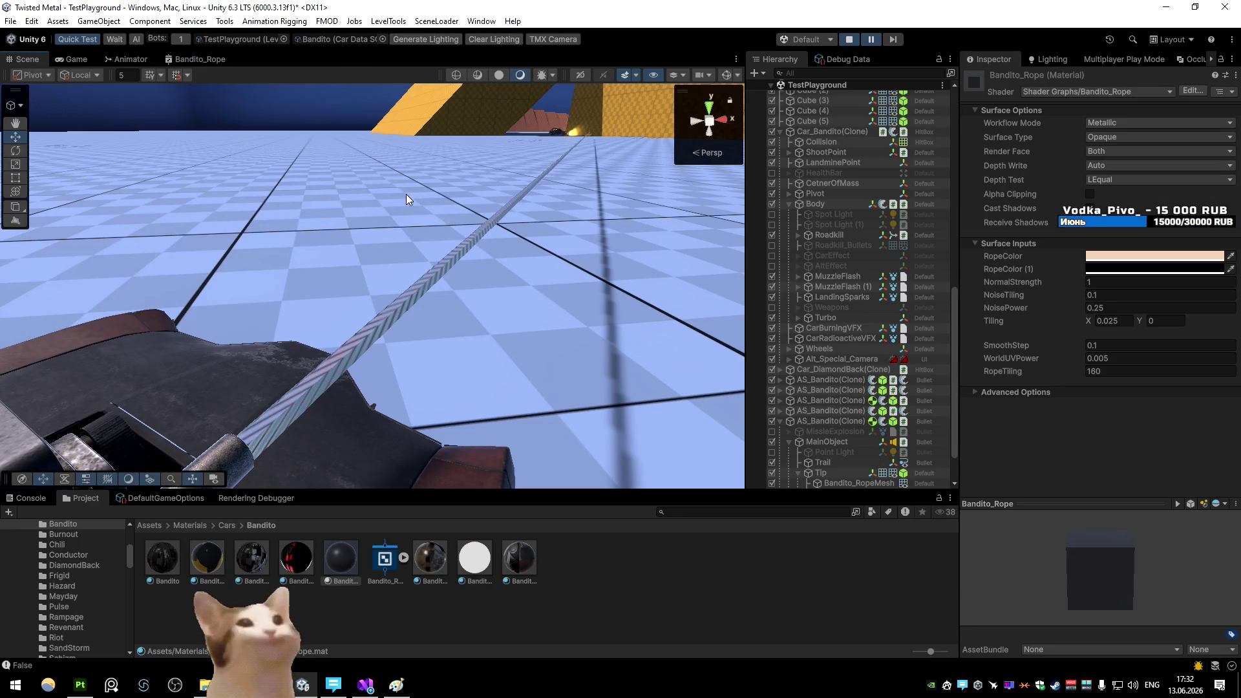
pyautogui.moveTo(402, 185)
pyautogui.mouseDown()
pyautogui.moveTo(430, 228)
pyautogui.moveTo(388, 216)
pyautogui.moveTo(416, 202)
pyautogui.moveTo(406, 214)
pyautogui.moveTo(516, 214)
pyautogui.mouseUp()
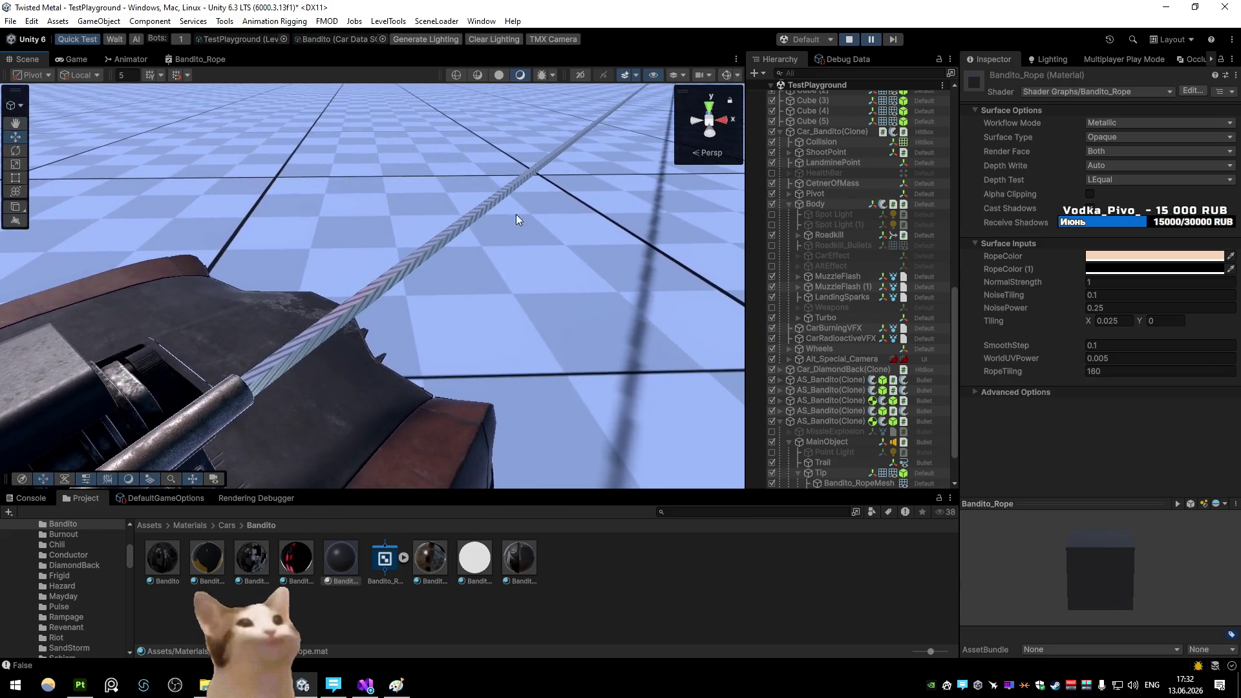
pyautogui.click(1111, 154)
pyautogui.click(1108, 179)
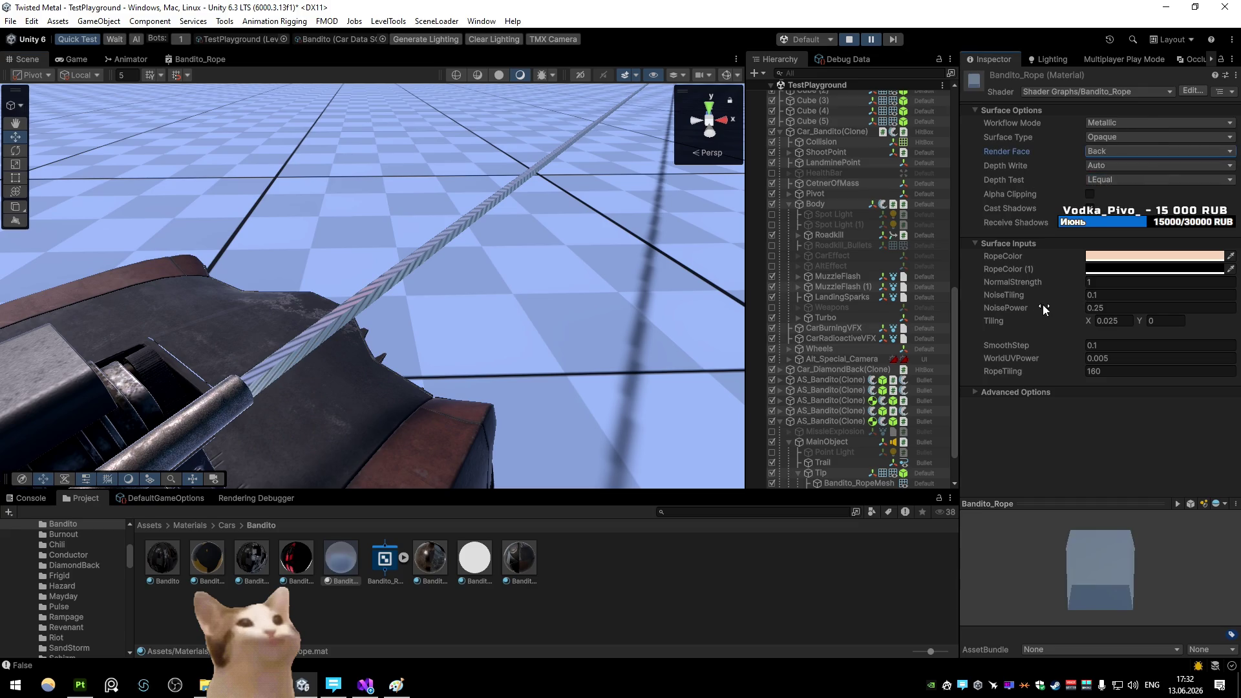
pyautogui.click(1103, 153)
pyautogui.click(1107, 168)
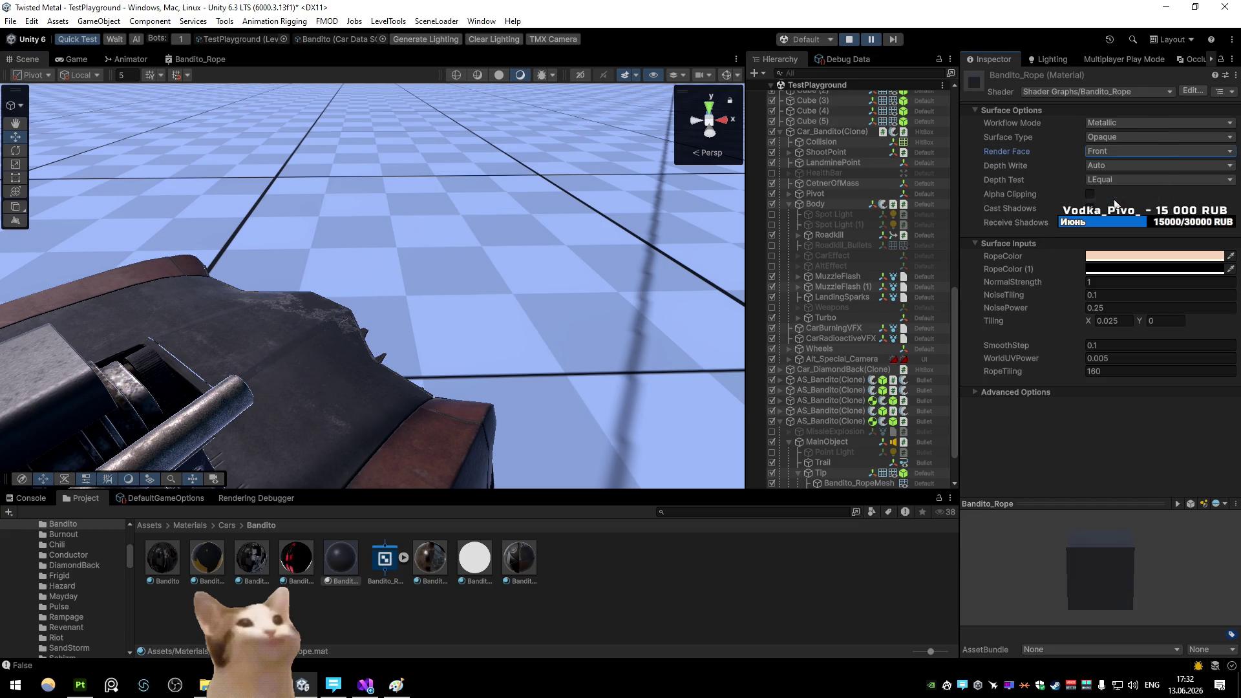
pyautogui.click(1107, 153)
pyautogui.click(1108, 182)
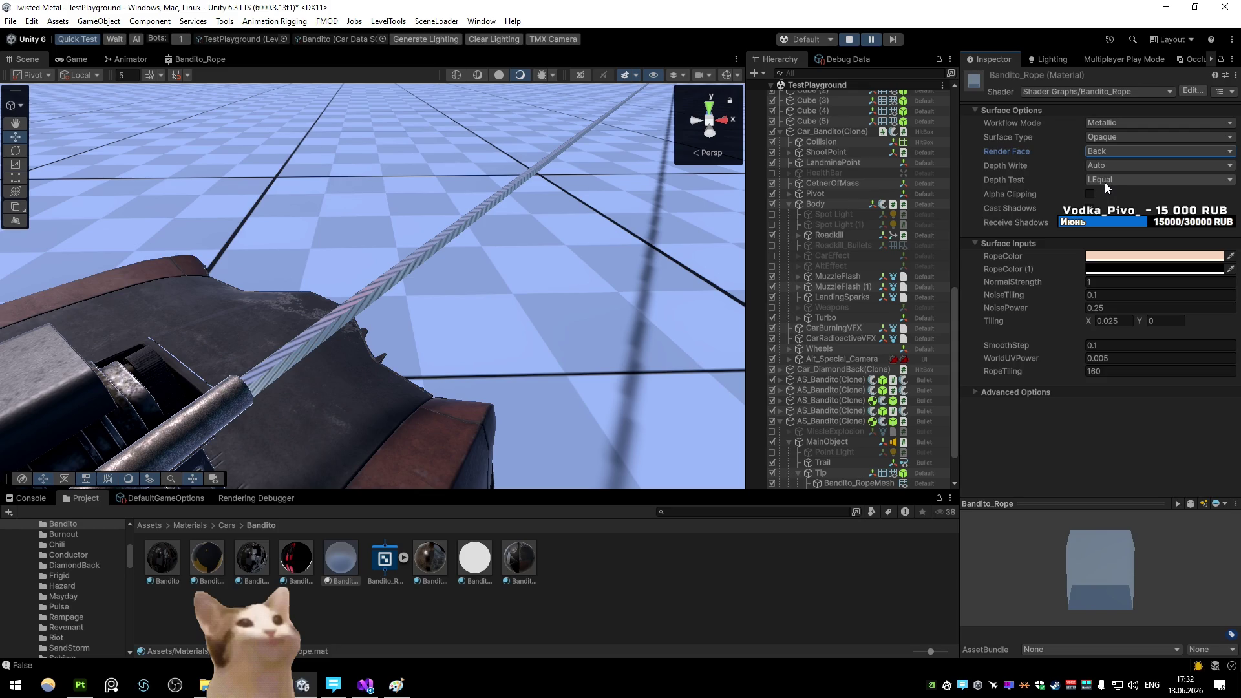
pyautogui.click(1090, 196)
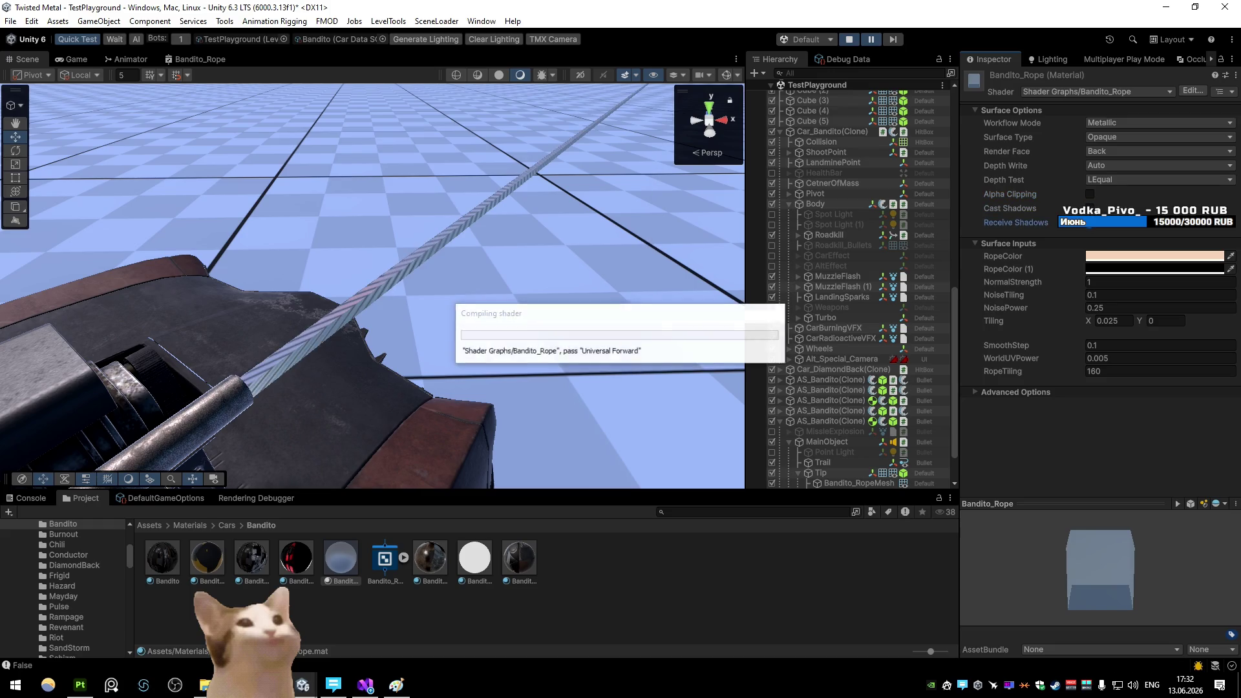
pyautogui.click(1091, 209)
pyautogui.click(1108, 152)
pyautogui.click(1111, 166)
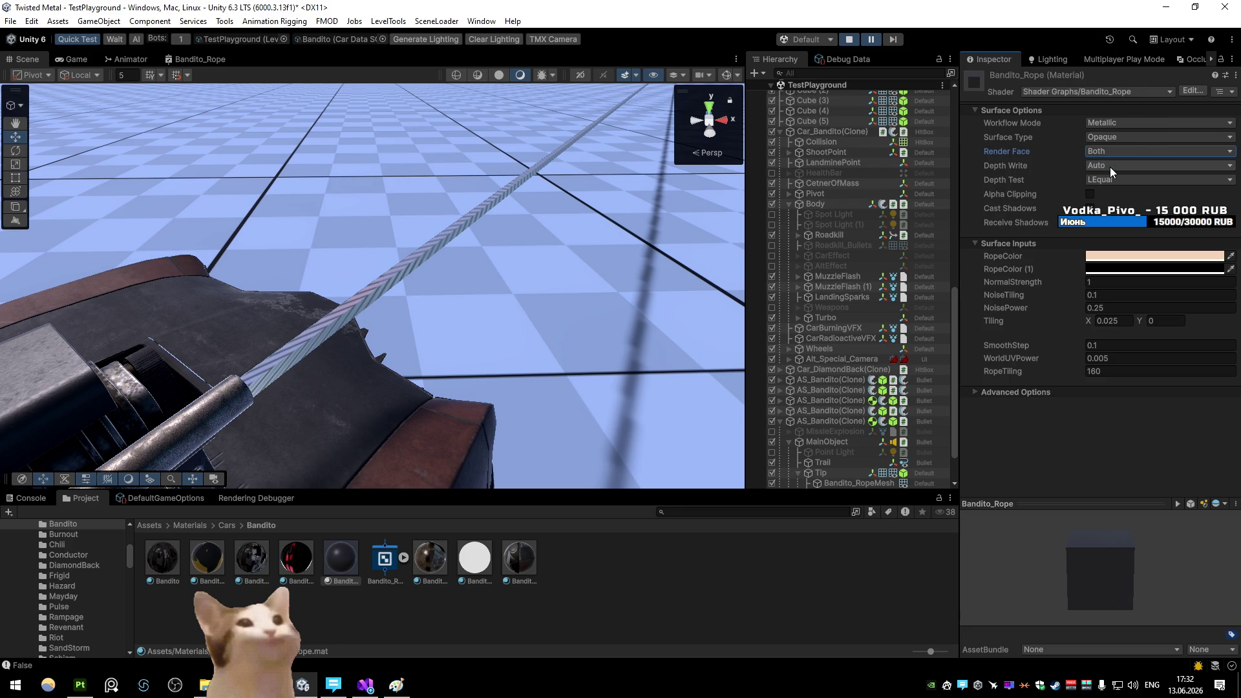
pyautogui.moveTo(518, 172); pyautogui.dragTo(651, 170)
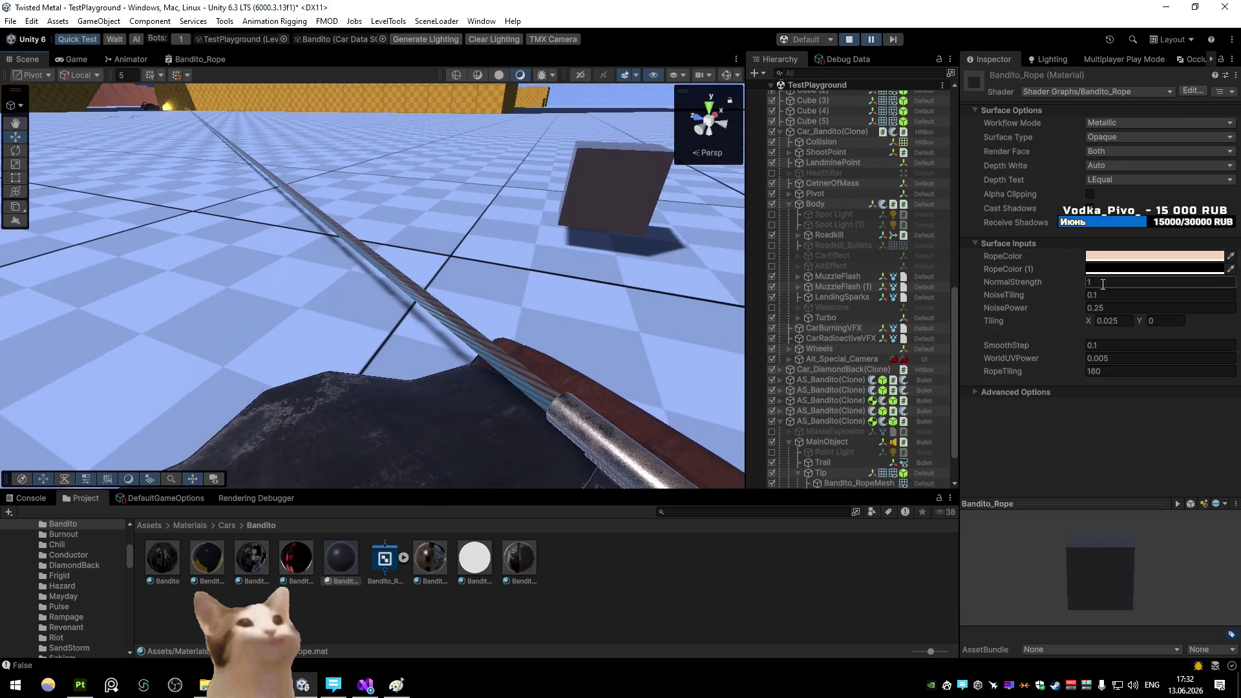
pyautogui.moveTo(430, 186); pyautogui.dragTo(432, 187)
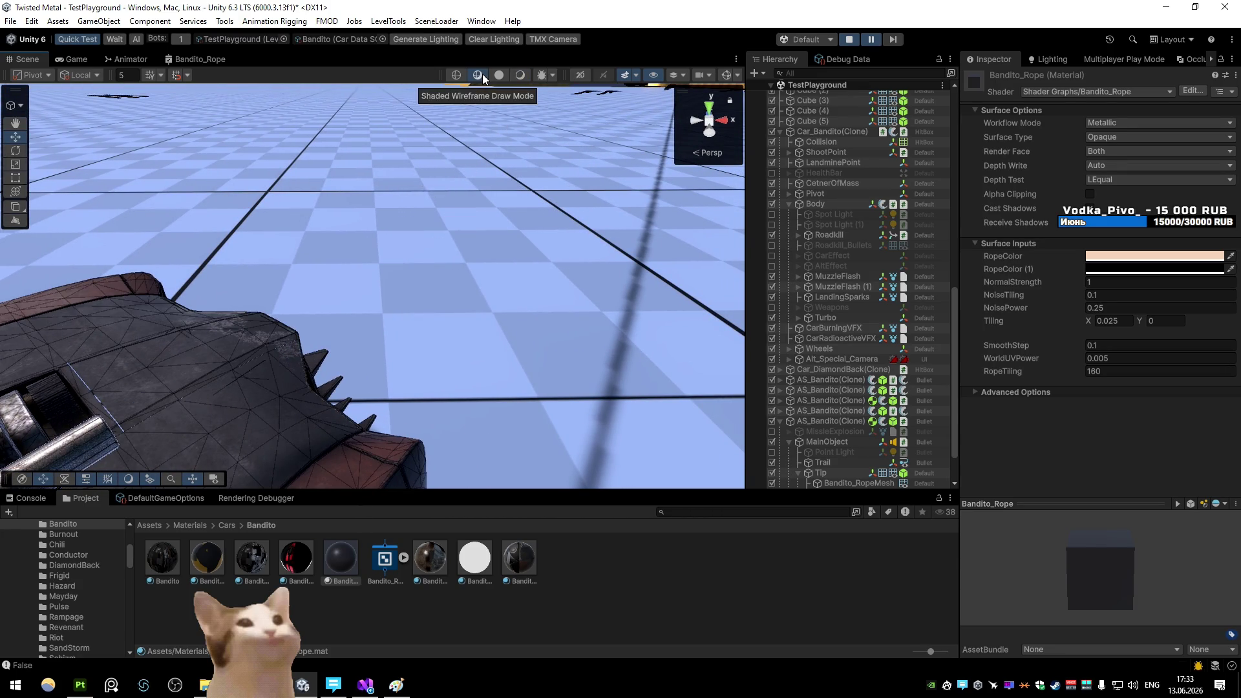
# Cycle the Scene view draw modes, ending on shaded wireframe over the rope
pyautogui.click(499, 74)
pyautogui.click(521, 75)
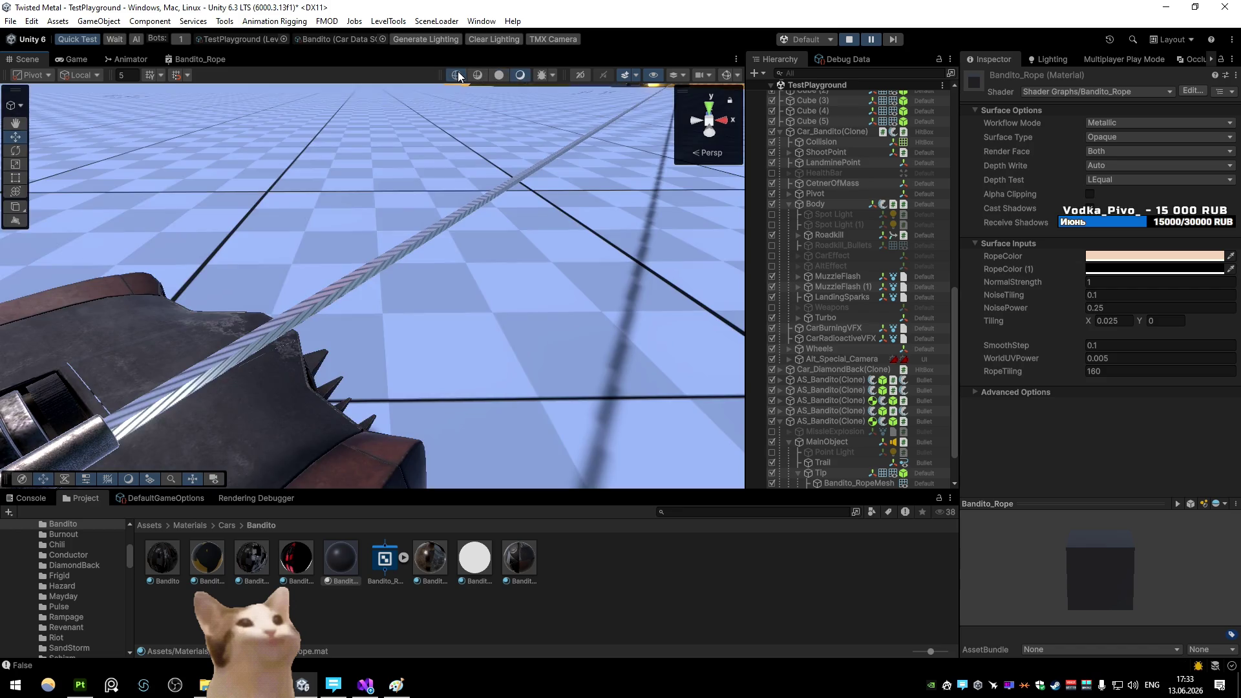
pyautogui.click(457, 74)
pyautogui.click(521, 76)
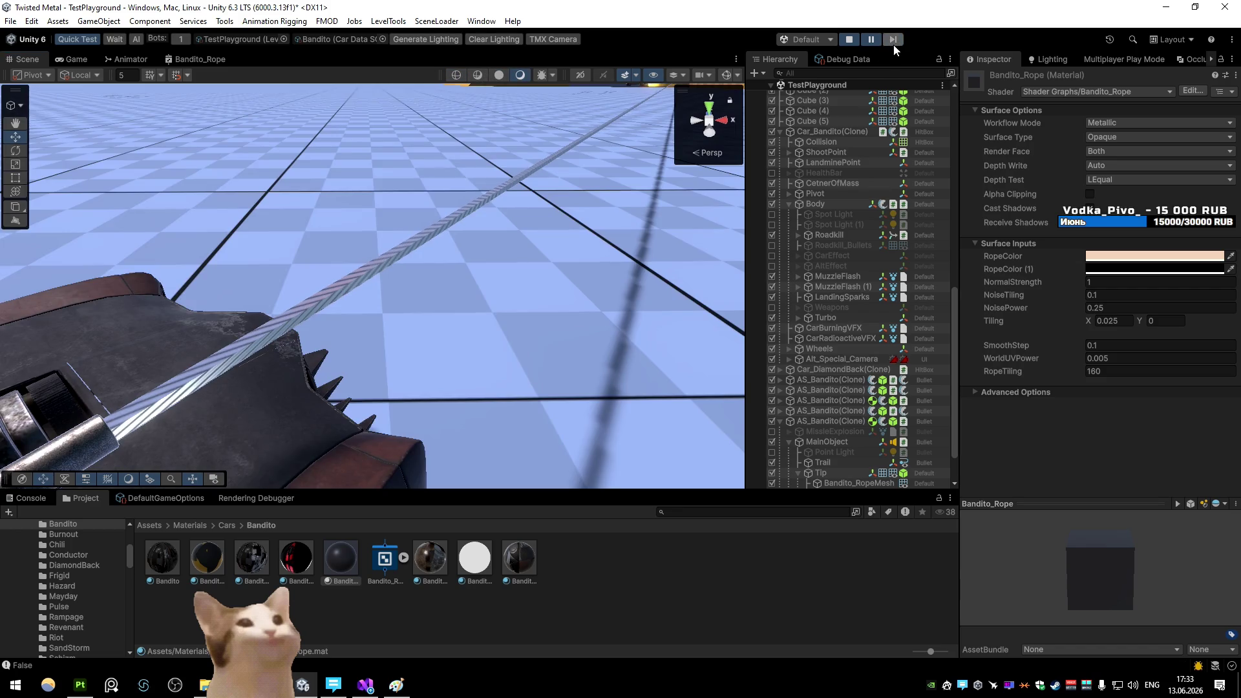
pyautogui.click(477, 75)
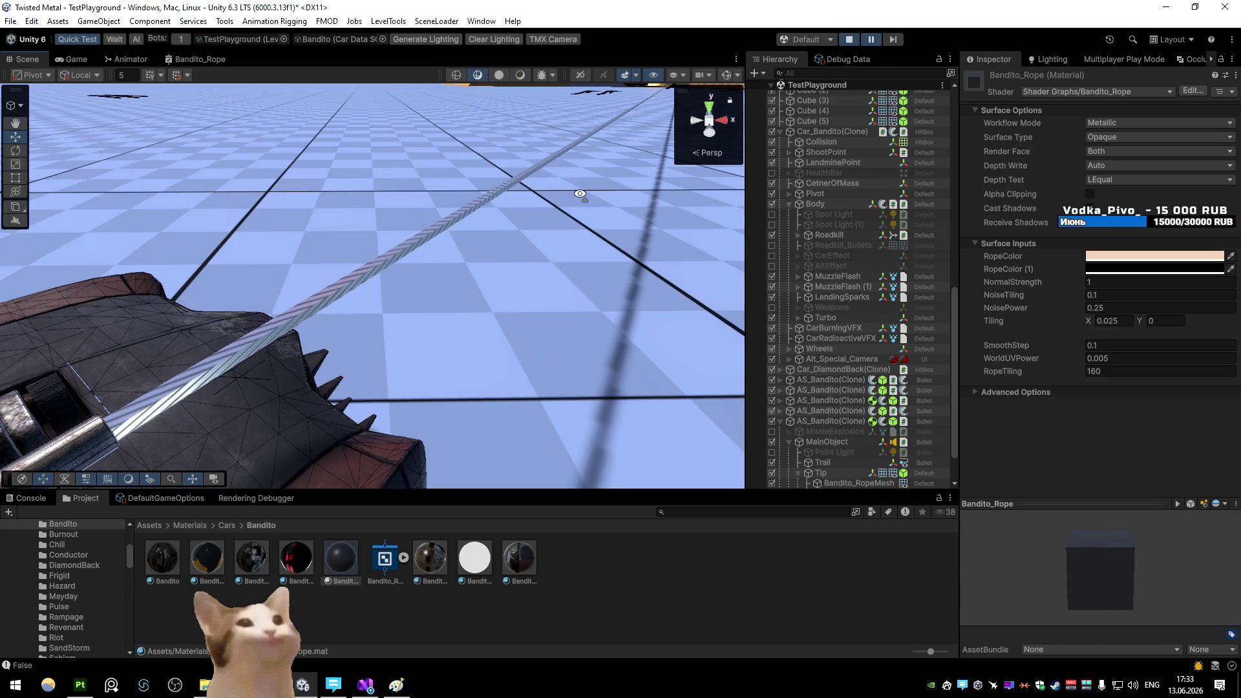
pyautogui.moveTo(504, 83); pyautogui.dragTo(400, 91)
pyautogui.moveTo(530, 224)
pyautogui.mouseDown()
pyautogui.moveTo(619, 283)
pyautogui.moveTo(628, 270)
pyautogui.mouseUp()
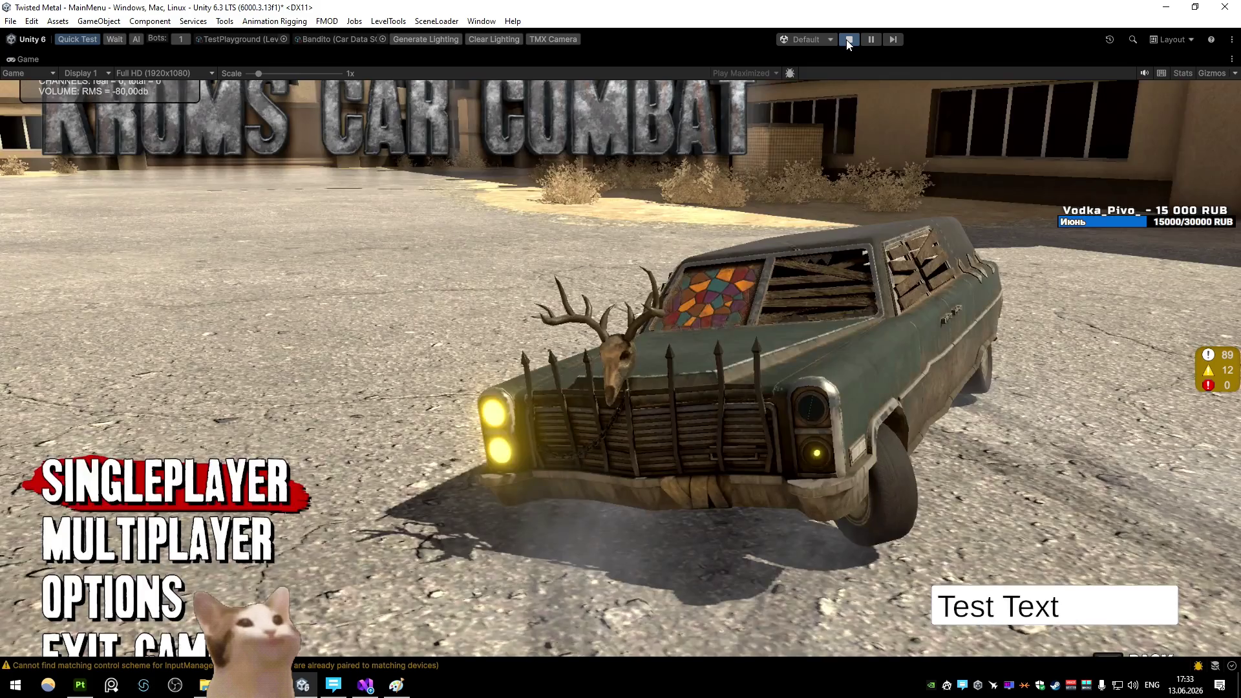
# Restart play mode, drive the Bandito with W and D, then pause
pyautogui.click(848, 40)
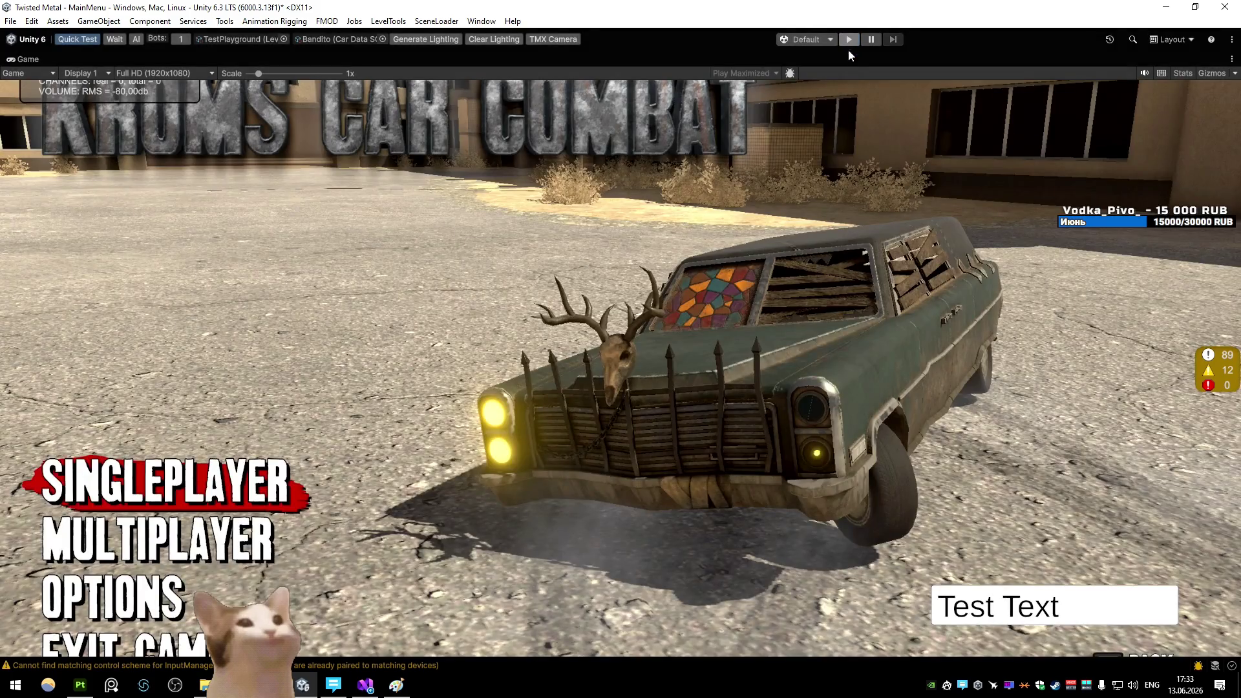
pyautogui.click(849, 43)
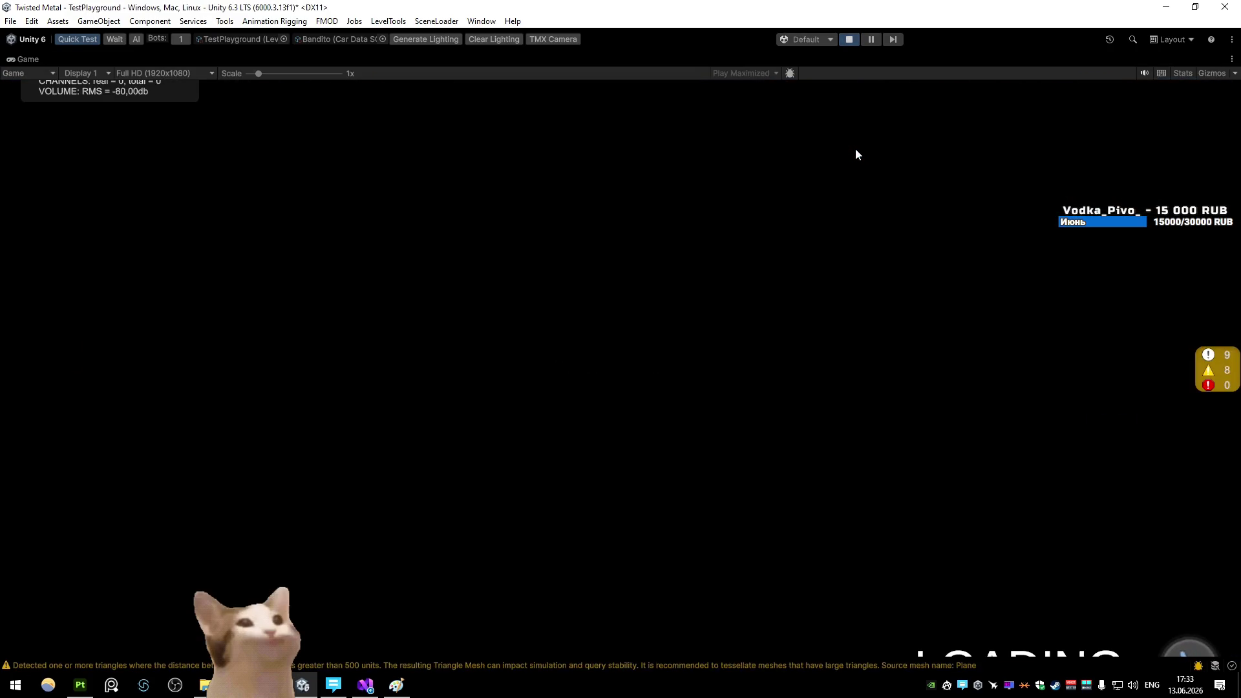
pyautogui.press('w')
pyautogui.press('d')
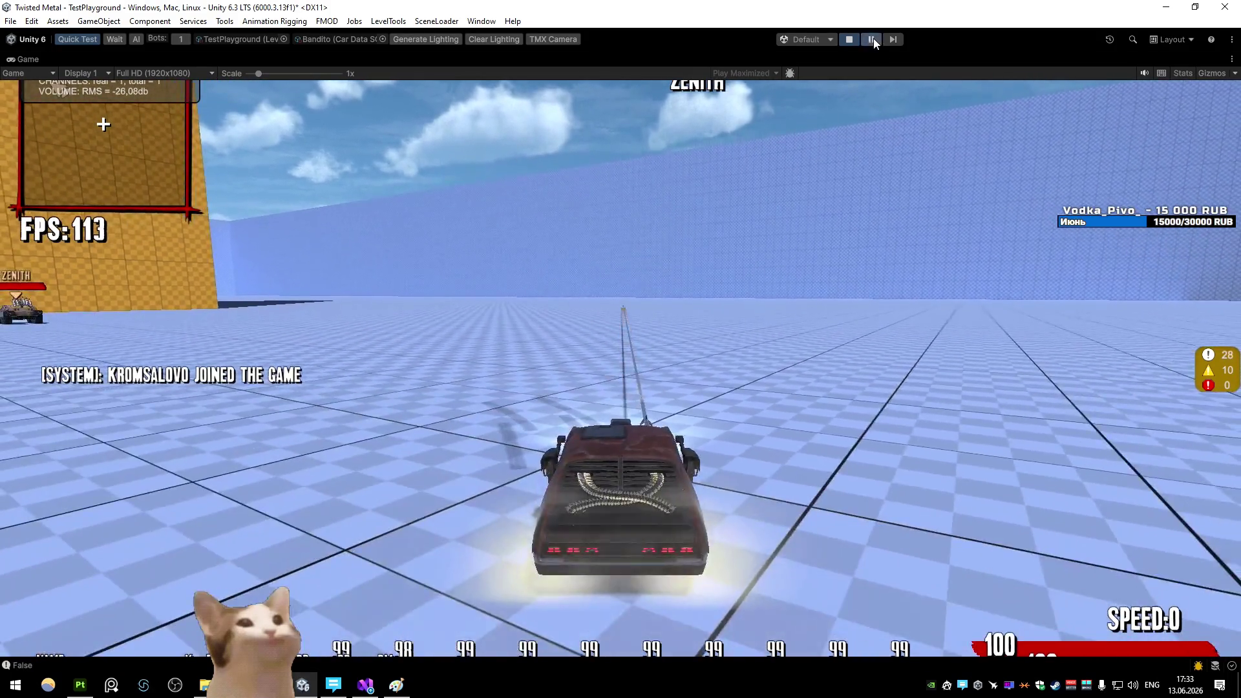
pyautogui.click(874, 39)
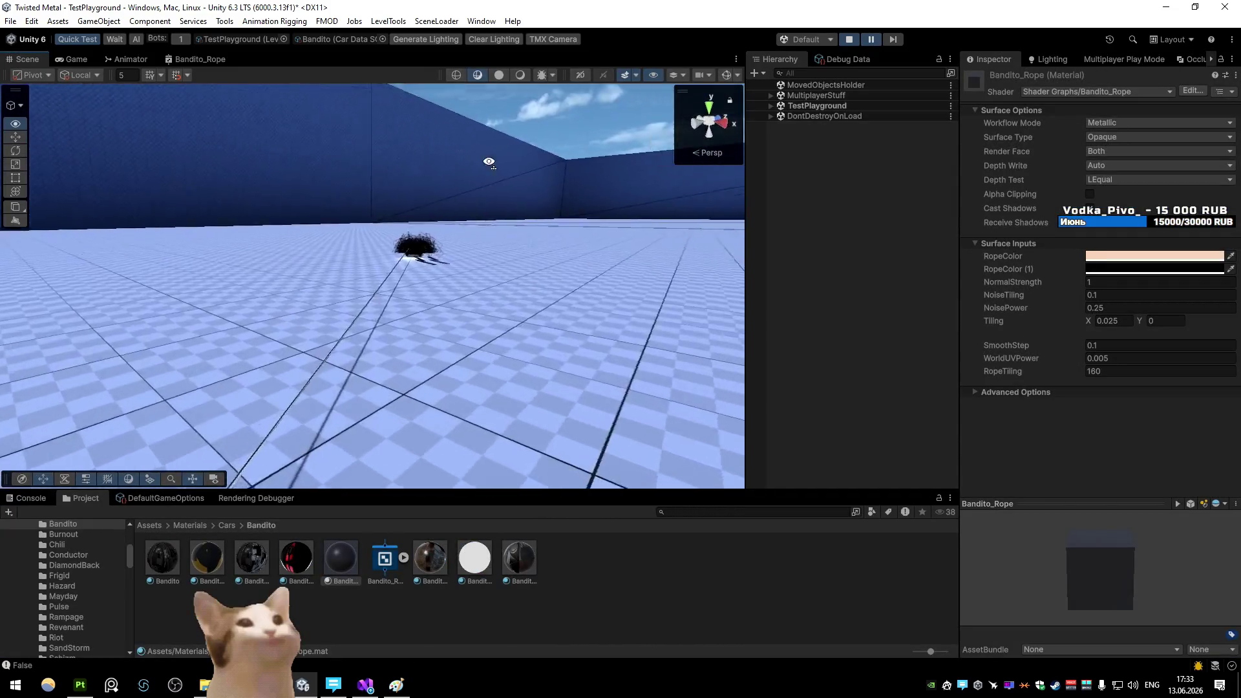
# Orbit to a close view behind the Bandito in Shaded mode to see the braided rope
pyautogui.moveTo(576, 166)
pyautogui.mouseDown()
pyautogui.moveTo(732, 118)
pyautogui.moveTo(736, 159)
pyautogui.moveTo(968, 178)
pyautogui.moveTo(891, 185)
pyautogui.moveTo(769, 130)
pyautogui.moveTo(786, 143)
pyautogui.moveTo(582, 208)
pyautogui.moveTo(611, 214)
pyautogui.moveTo(473, 211)
pyautogui.moveTo(920, 215)
pyautogui.moveTo(578, 200)
pyautogui.moveTo(757, 184)
pyautogui.mouseUp()
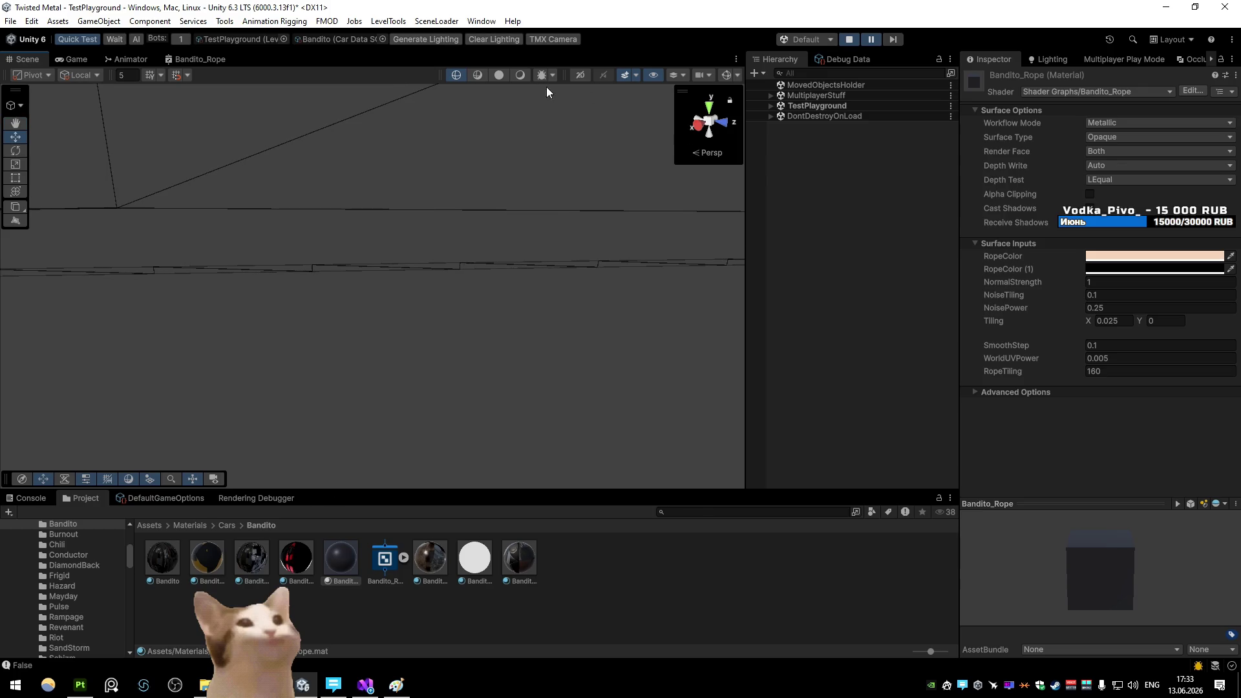
pyautogui.click(520, 75)
pyautogui.moveTo(522, 175)
pyautogui.mouseDown()
pyautogui.moveTo(512, 161)
pyautogui.moveTo(449, 188)
pyautogui.moveTo(410, 158)
pyautogui.moveTo(387, 188)
pyautogui.moveTo(172, 194)
pyautogui.moveTo(282, 188)
pyautogui.mouseUp()
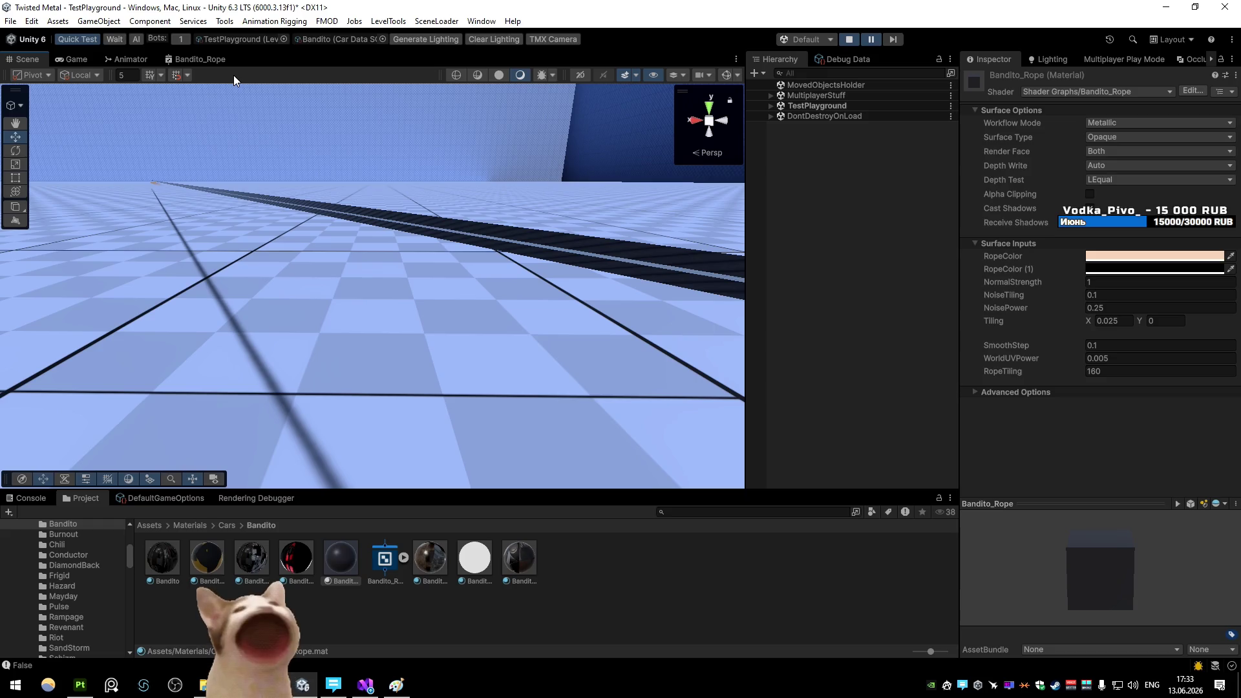
pyautogui.moveTo(234, 85)
pyautogui.mouseDown()
pyautogui.moveTo(432, 255)
pyautogui.moveTo(762, 189)
pyautogui.mouseUp()
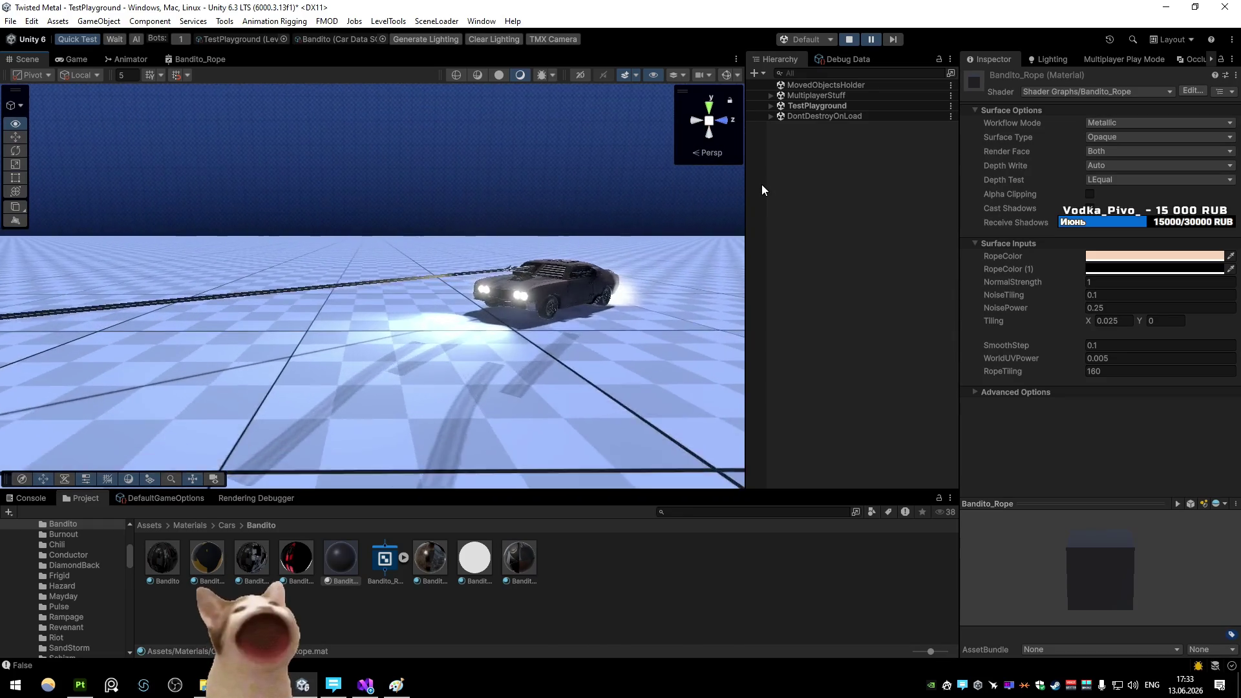
pyautogui.moveTo(646, 210)
pyautogui.mouseDown()
pyautogui.moveTo(251, 272)
pyautogui.moveTo(452, 274)
pyautogui.moveTo(271, 239)
pyautogui.mouseUp()
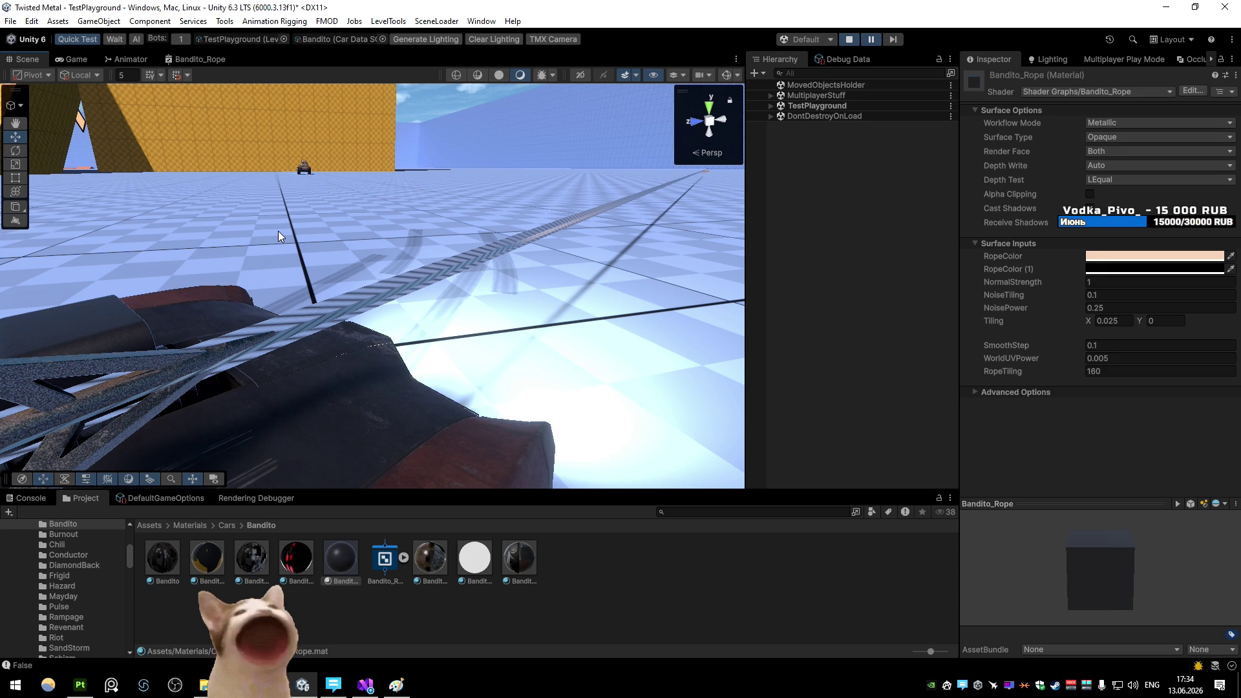
# Maximize the Bandito_Rope graph, shift the Fragment node right, and add an Is Front Face node
pyautogui.doubleClick(211, 60)
pyautogui.scroll(5, 615, 311)
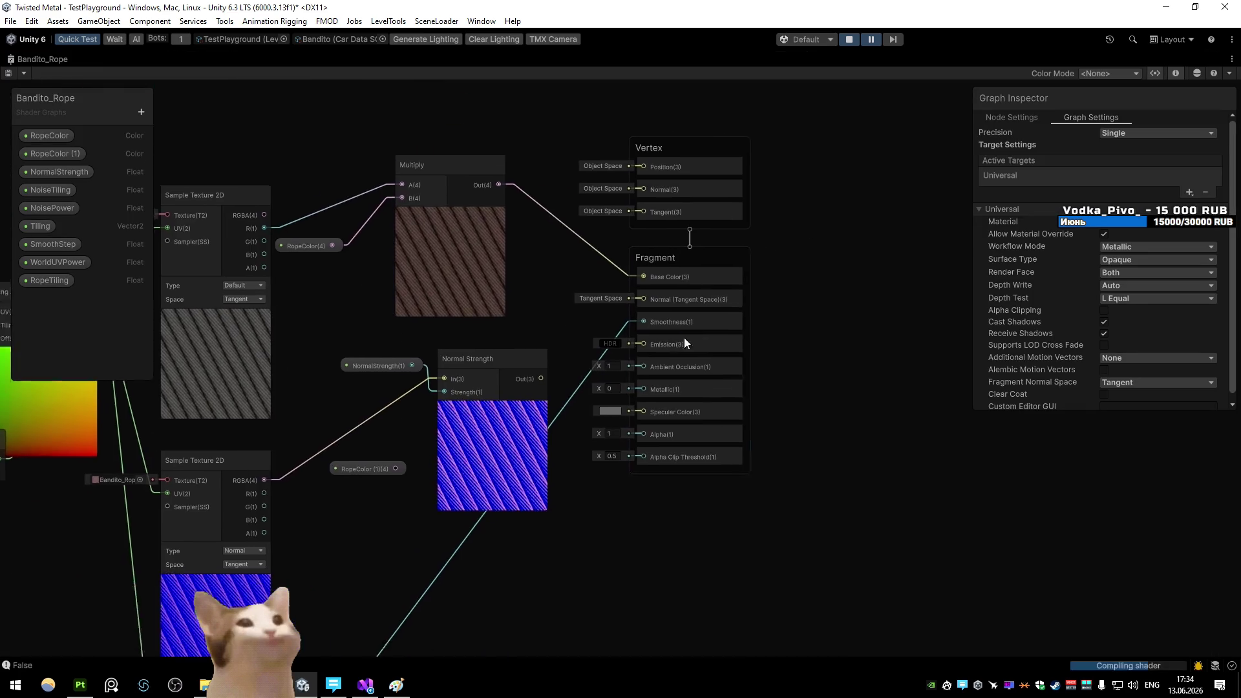
pyautogui.moveTo(640, 242); pyautogui.dragTo(763, 256)
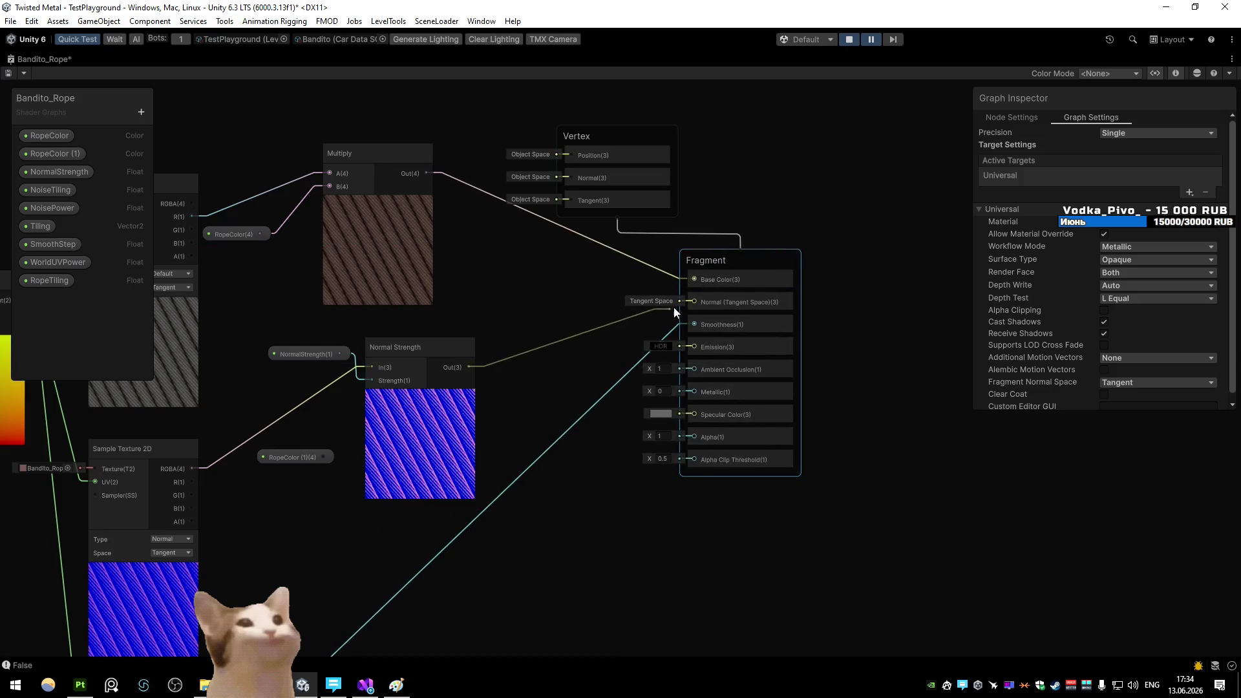
pyautogui.press('space')
pyautogui.write('isfr')
pyautogui.press('Return')
pyautogui.moveTo(645, 482)
pyautogui.mouseDown()
pyautogui.moveTo(576, 444)
pyautogui.moveTo(499, 337)
pyautogui.moveTo(581, 288)
pyautogui.mouseUp()
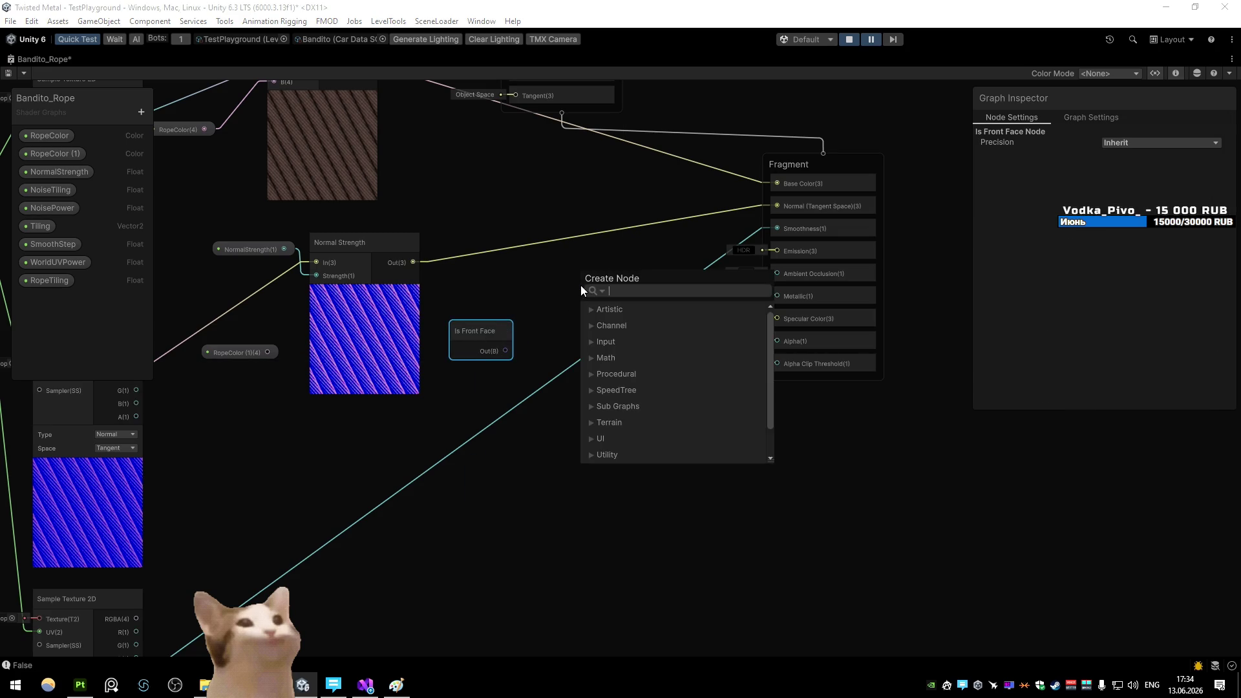
# Add a Branch node and connect Normal Strength to its True input
pyautogui.write('bo')
pyautogui.press('BackSpace')
pyautogui.press('BackSpace')
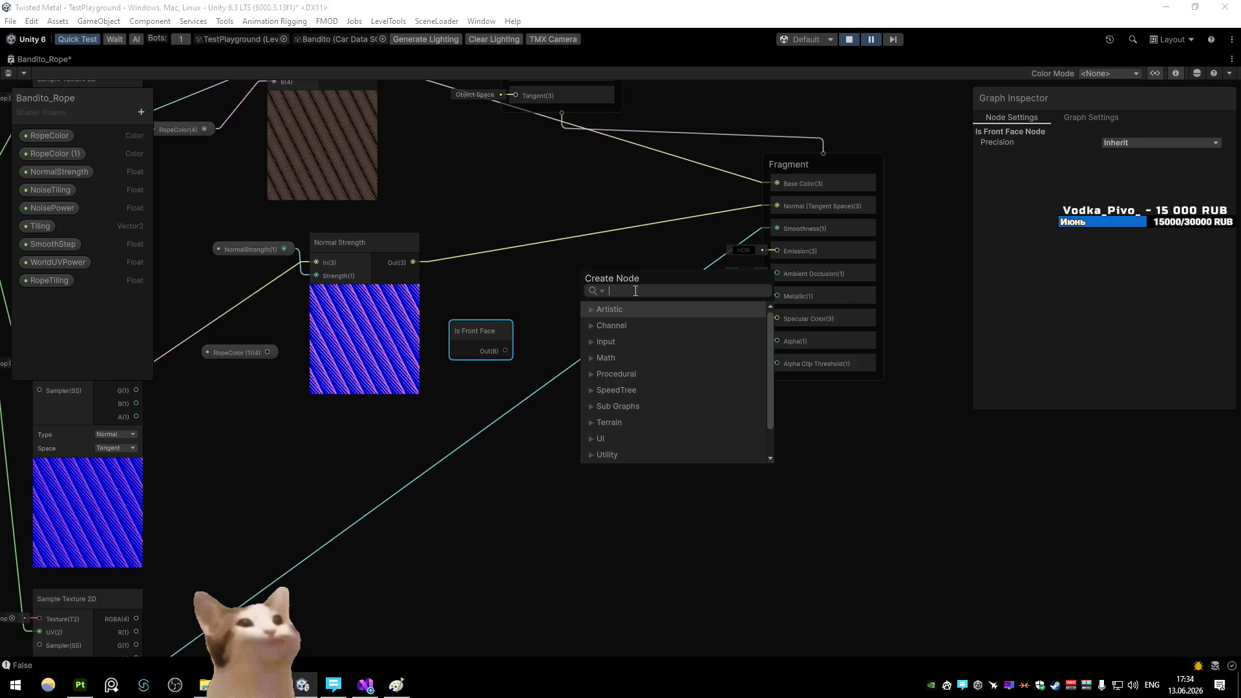
pyautogui.write('branch')
pyautogui.press('Return')
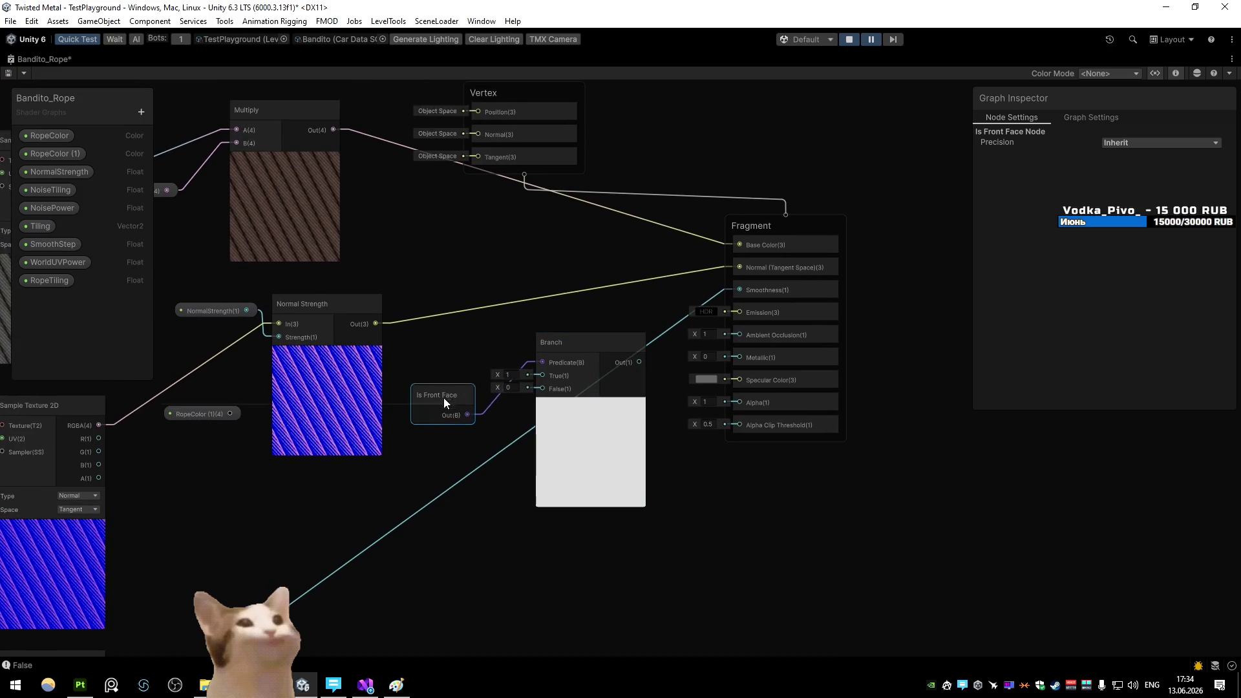
pyautogui.click(561, 343)
pyautogui.moveTo(561, 344)
pyautogui.mouseDown()
pyautogui.moveTo(597, 337)
pyautogui.moveTo(581, 347)
pyautogui.mouseUp()
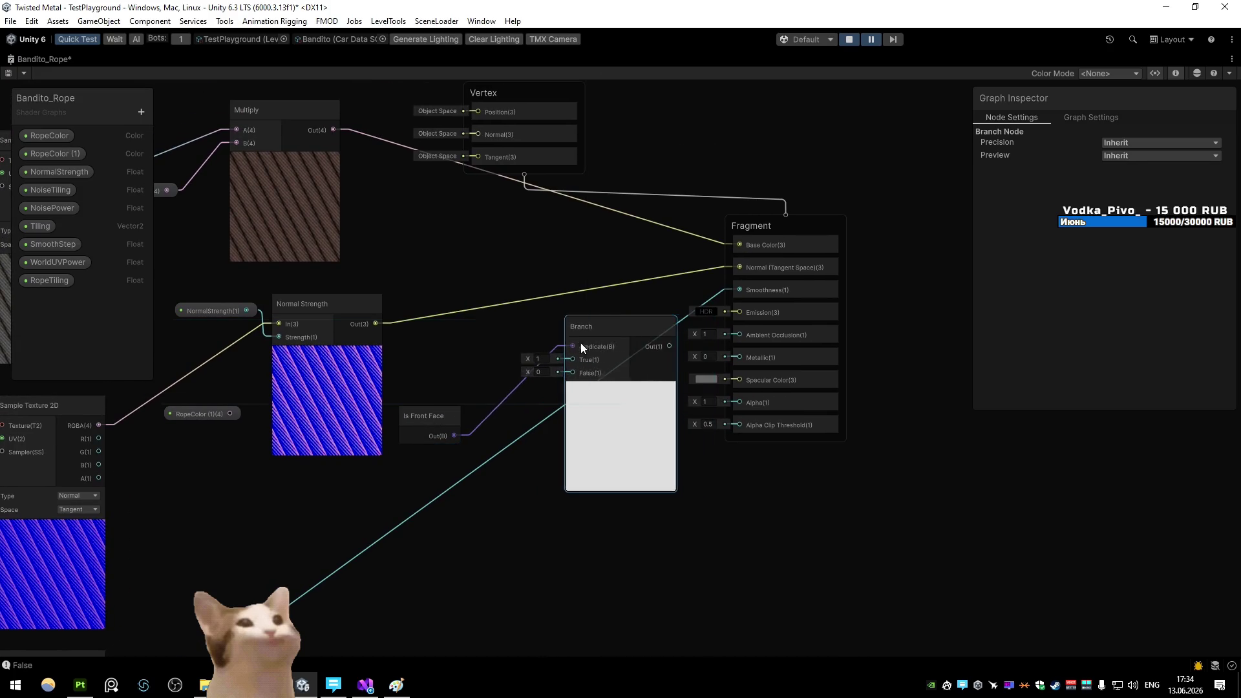
pyautogui.moveTo(375, 323)
pyautogui.mouseDown()
pyautogui.moveTo(606, 362)
pyautogui.moveTo(627, 324)
pyautogui.mouseUp()
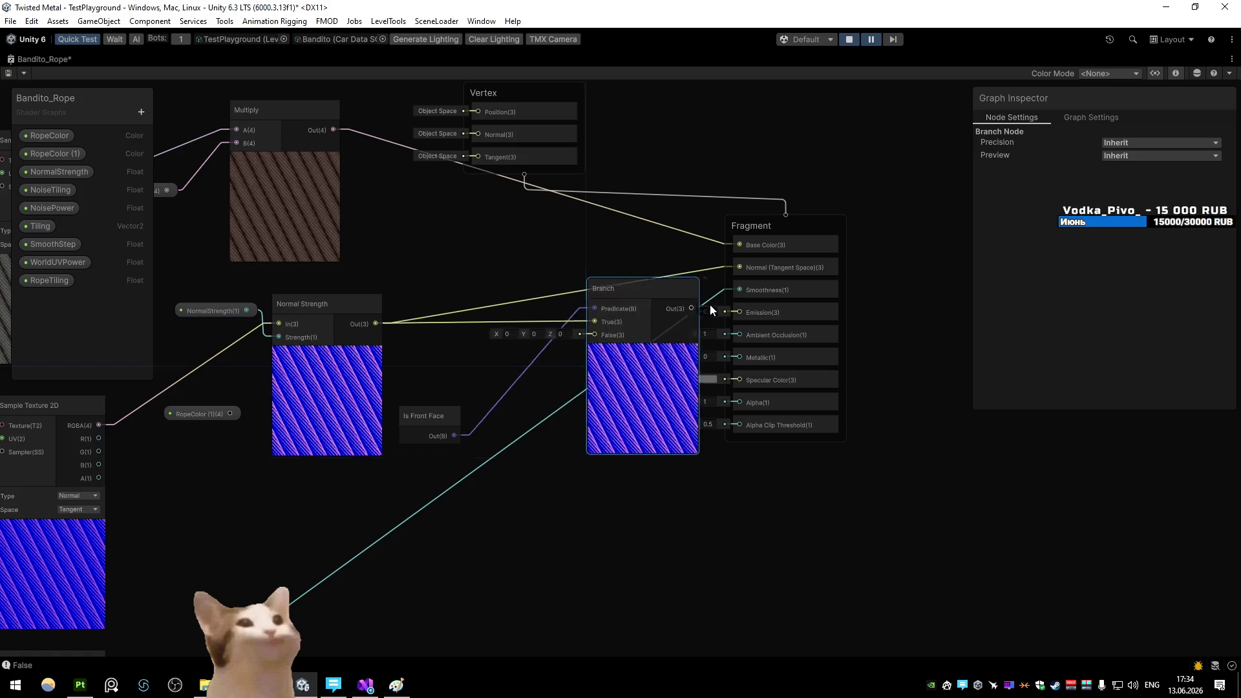
# Position the Branch and Is Front Face nodes beside the Fragment inputs, then restore the docked layout
pyautogui.moveTo(710, 309); pyautogui.dragTo(605, 344)
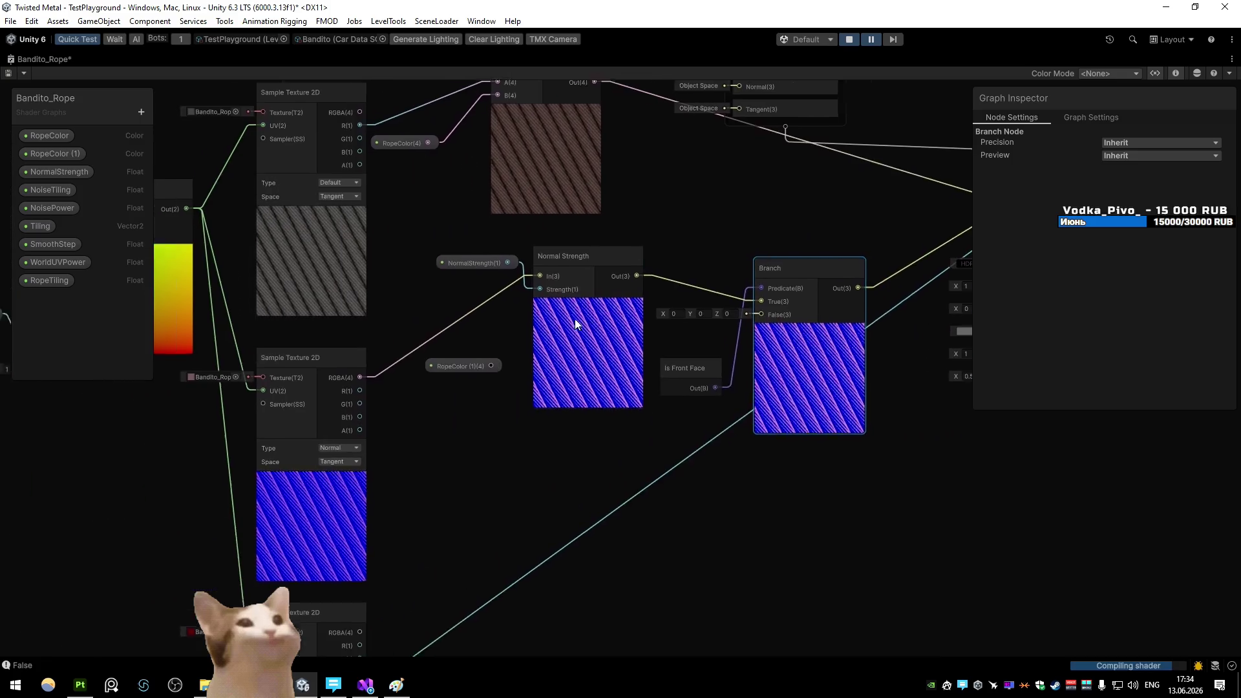
pyautogui.click(607, 366)
pyautogui.click(779, 391)
pyautogui.moveTo(779, 391); pyautogui.dragTo(806, 391)
pyautogui.moveTo(624, 369); pyautogui.dragTo(614, 344)
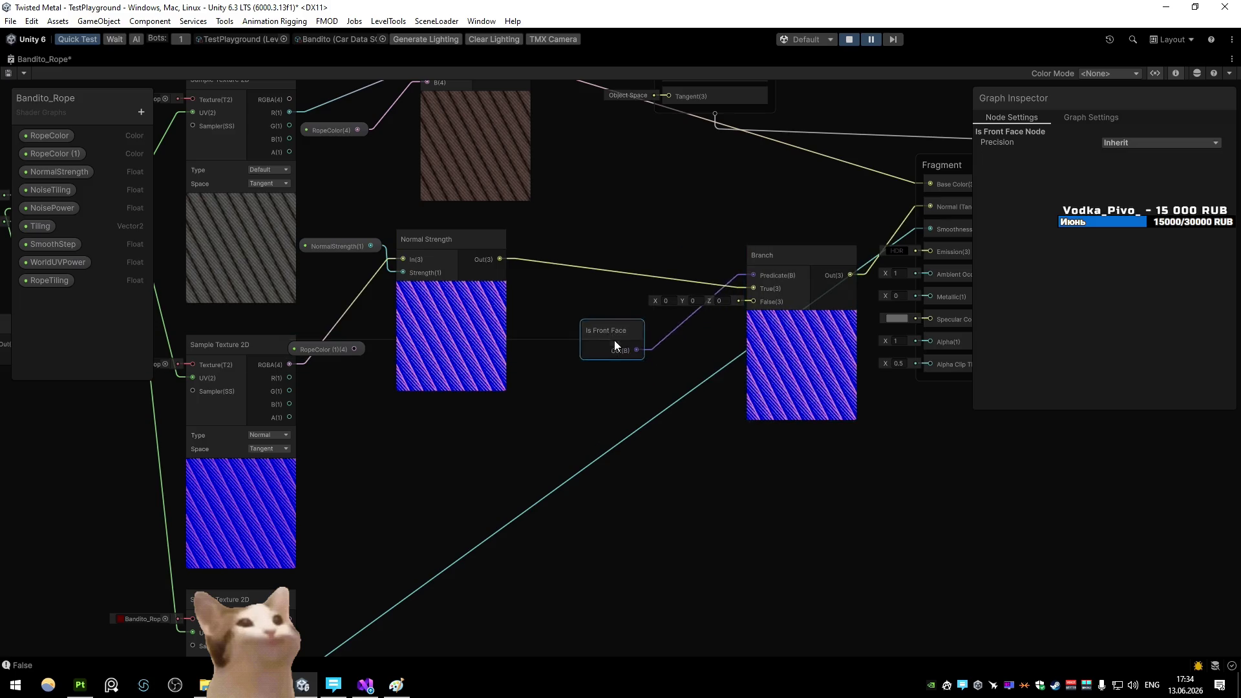
pyautogui.moveTo(622, 221)
pyautogui.mouseDown()
pyautogui.moveTo(553, 334)
pyautogui.moveTo(398, 265)
pyautogui.mouseUp()
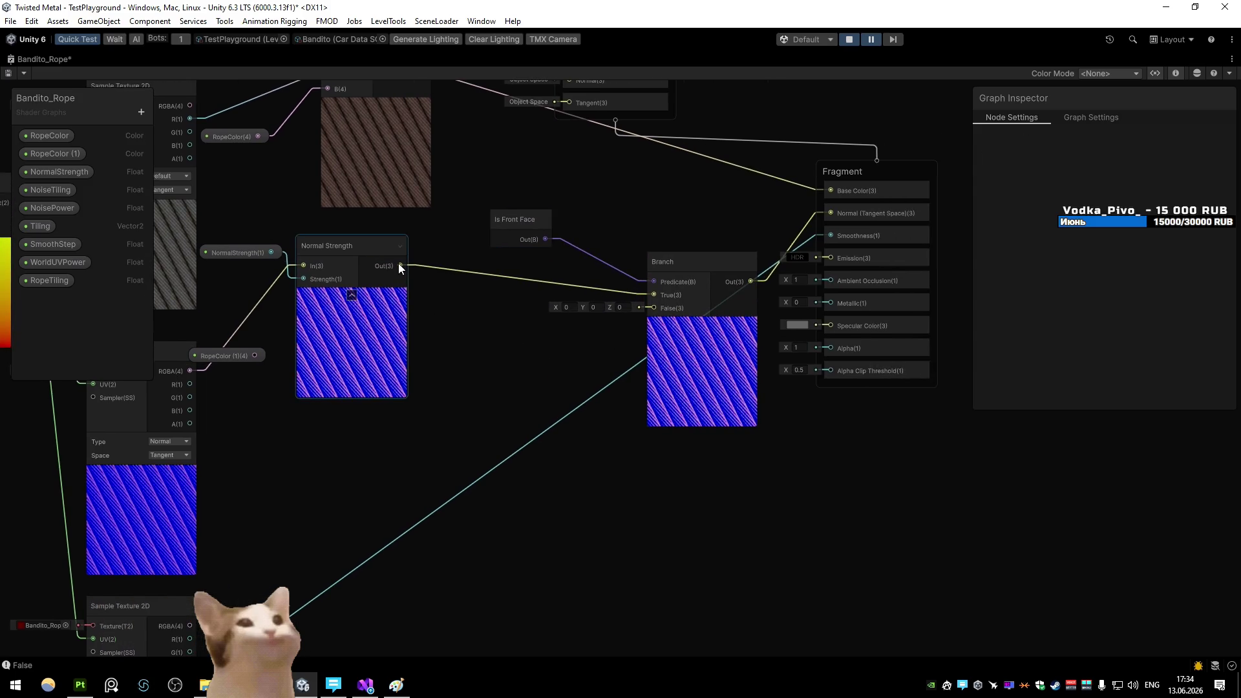
pyautogui.hotkey('shift', 'space')
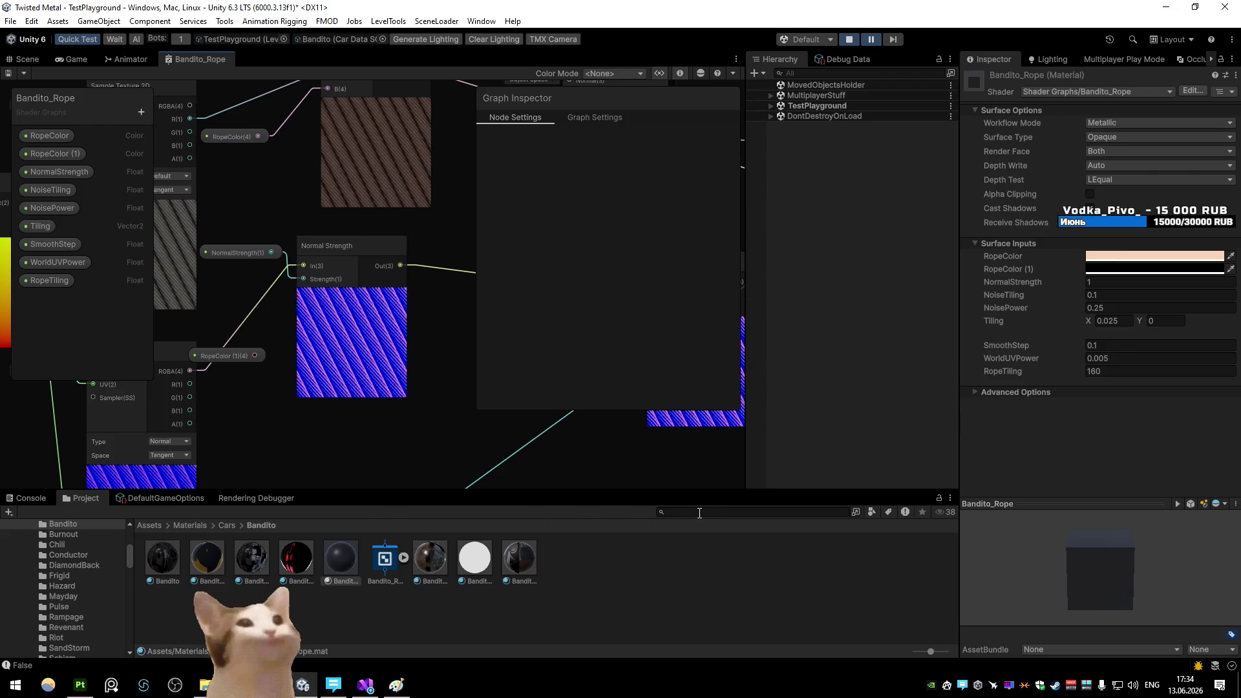
# Clear the Project search and browse Materials > Levels > LumberMill, then return to Materials
pyautogui.write('tree')
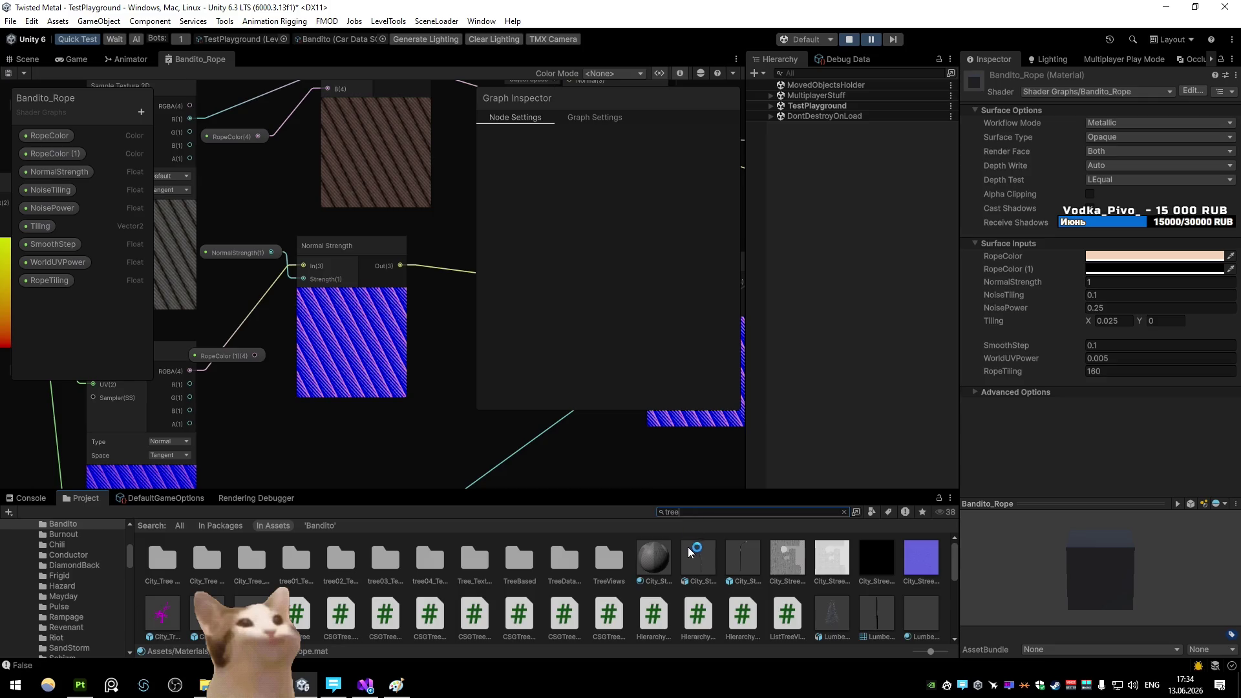
pyautogui.scroll(-2, 692, 556)
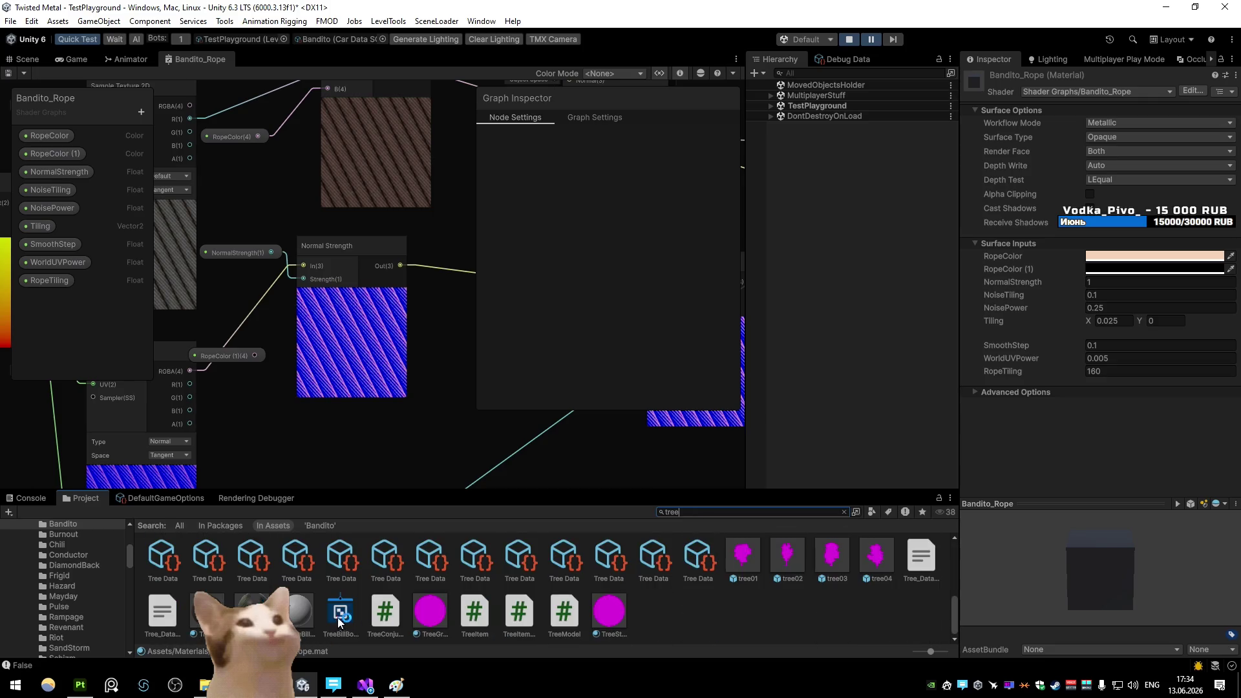
pyautogui.scroll(4, 337, 618)
pyautogui.press('Escape')
pyautogui.press('BackSpace')
pyautogui.press('BackSpace')
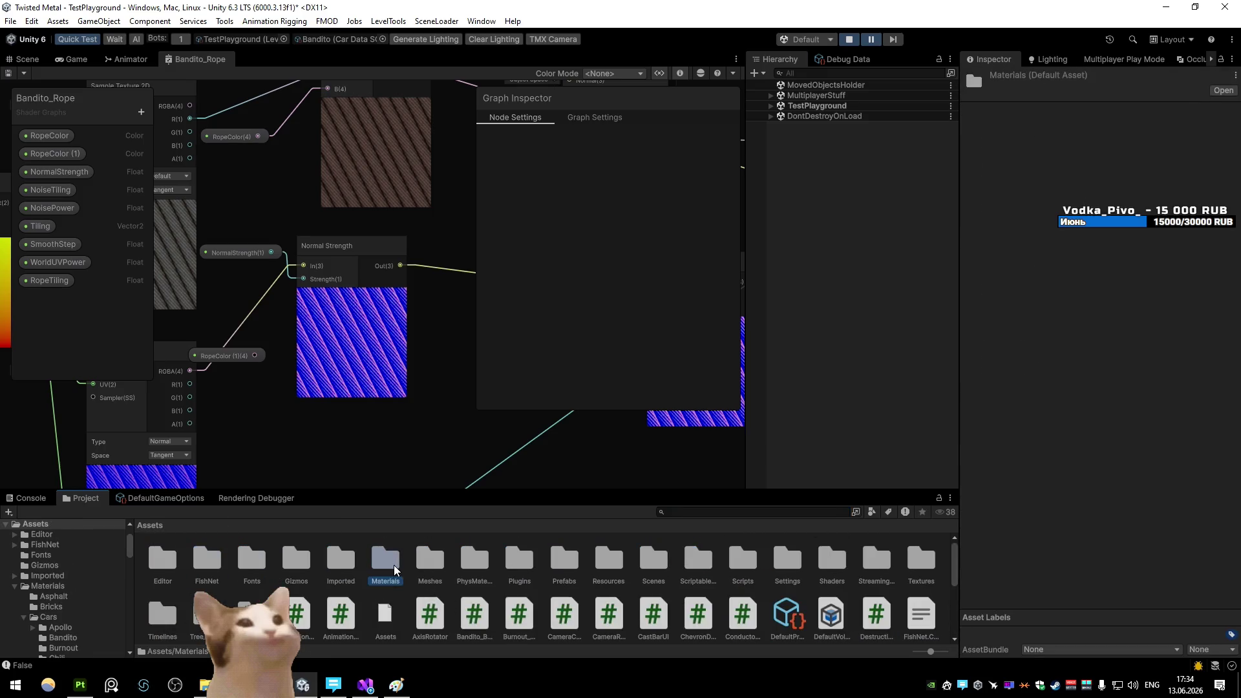
pyautogui.doubleClick(394, 569)
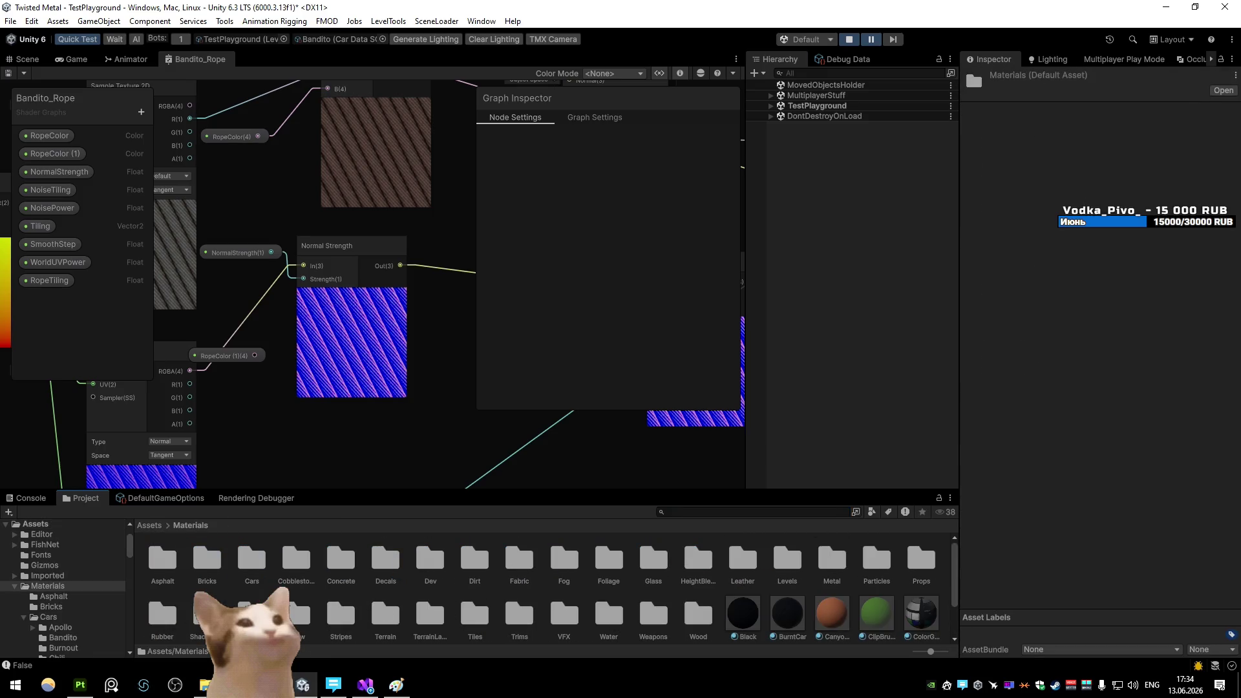
pyautogui.click(611, 583)
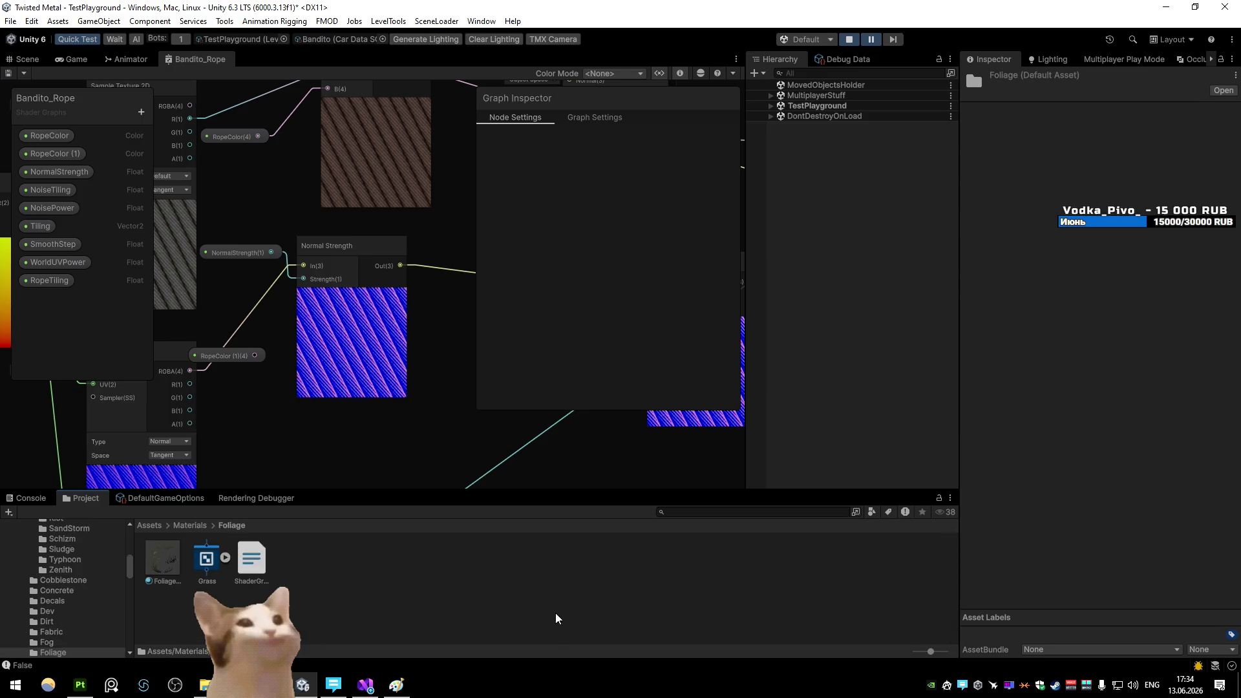
pyautogui.doubleClick(786, 569)
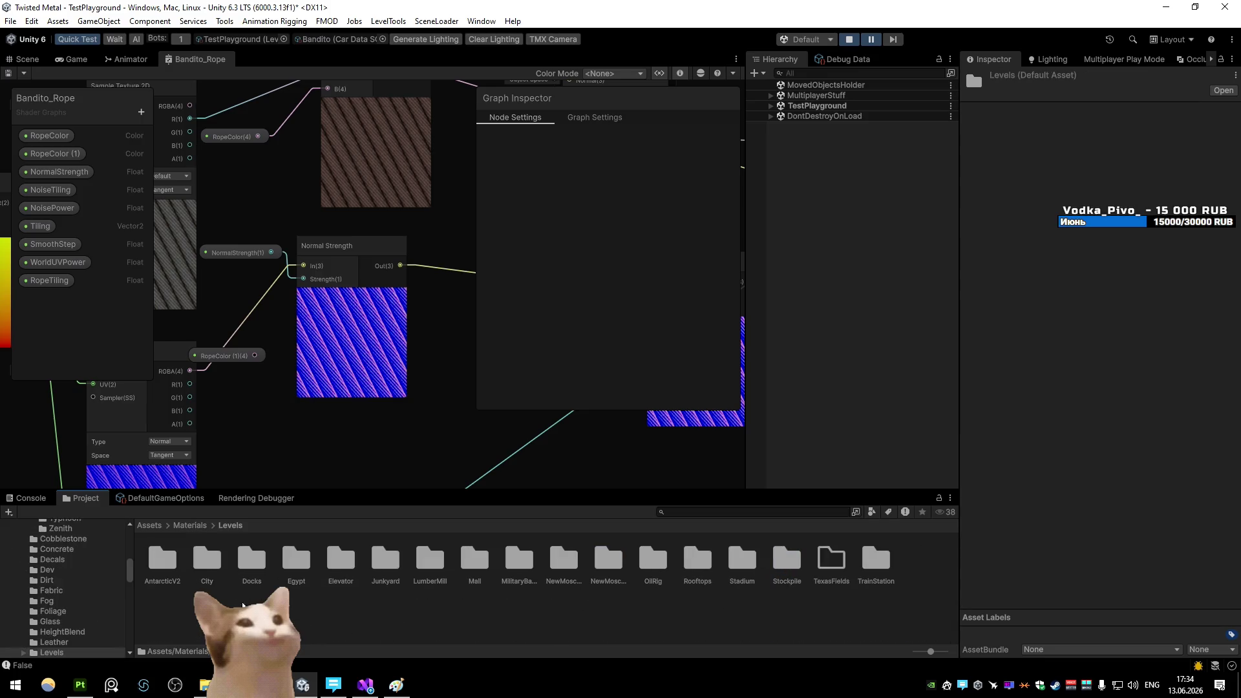
pyautogui.doubleClick(430, 562)
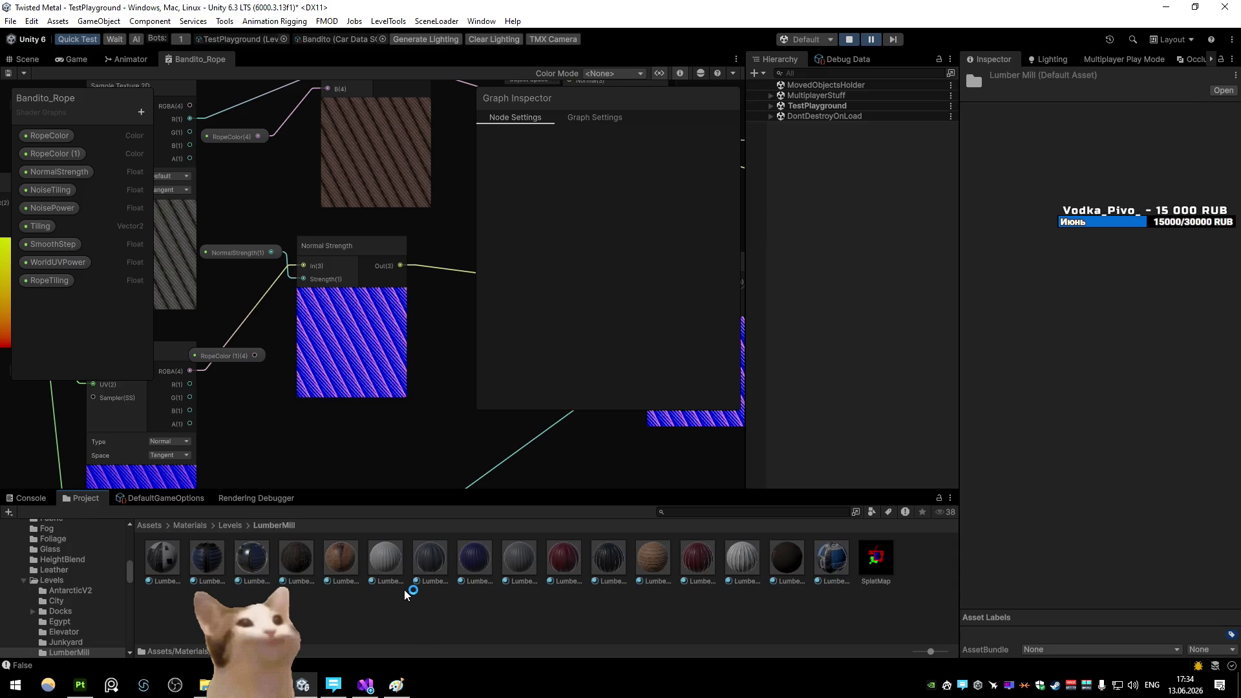
pyautogui.press('BackSpace')
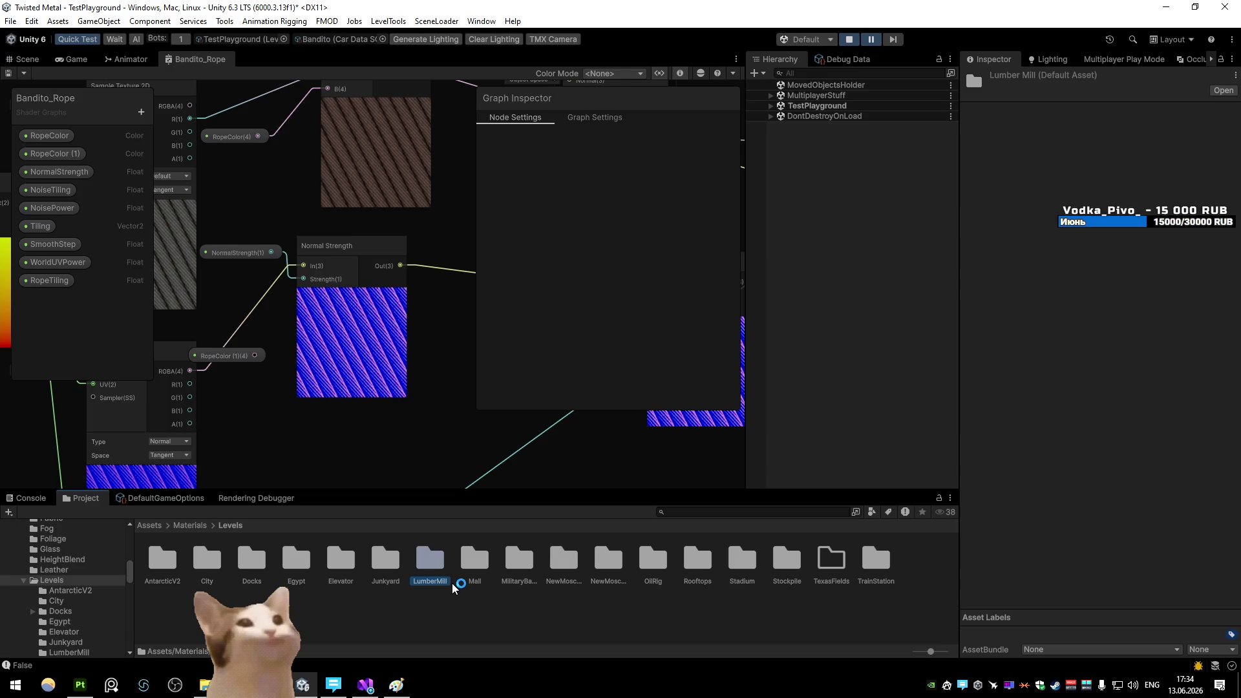
pyautogui.press('BackSpace')
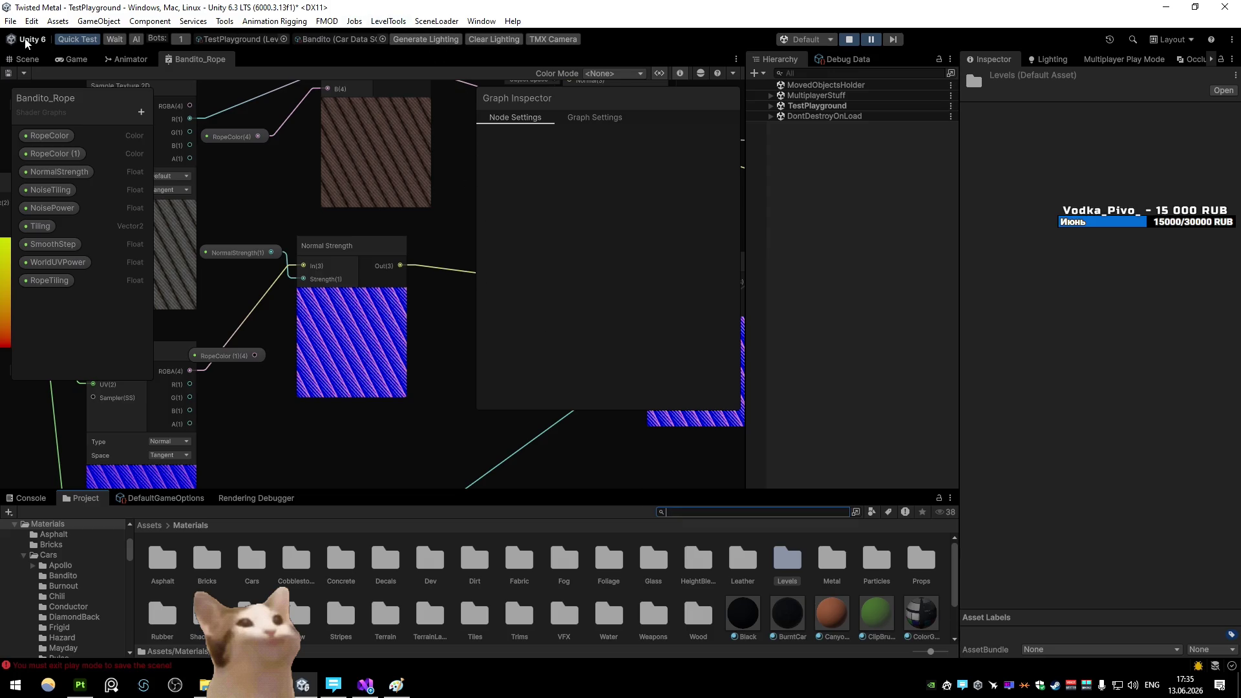
# Check the rope in the Scene and Game views, then maximize the Bandito_Rope graph again
pyautogui.click(29, 57)
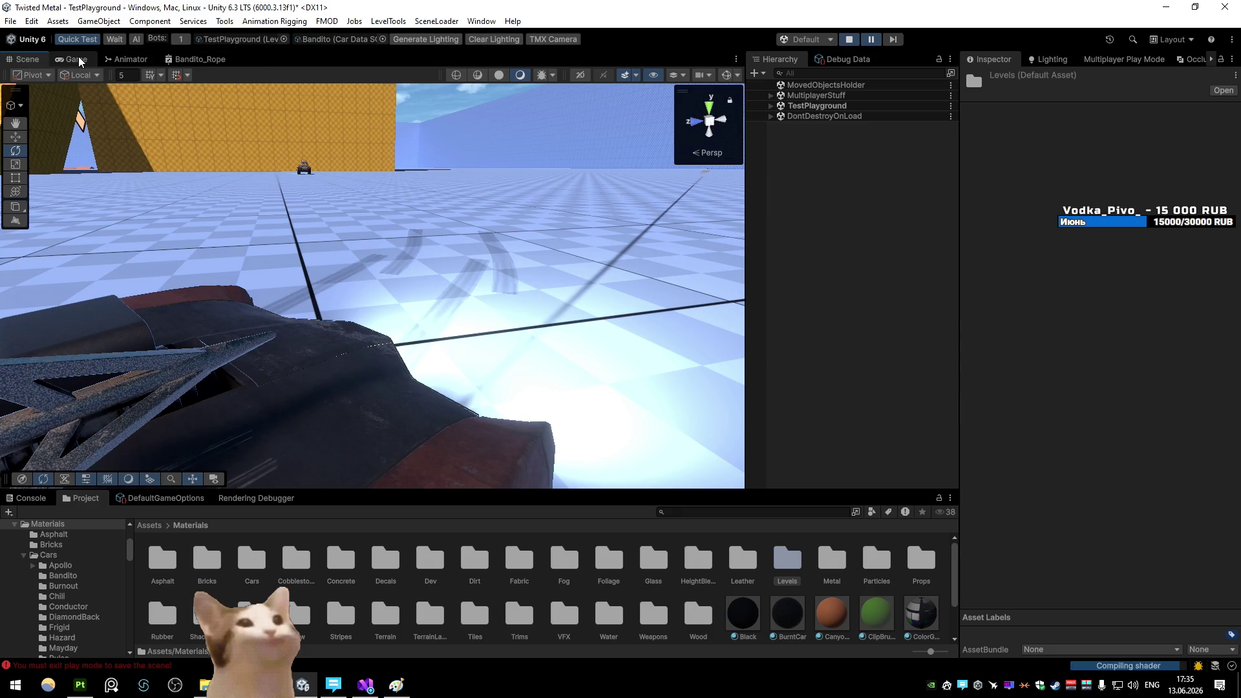
pyautogui.click(74, 59)
pyautogui.click(24, 60)
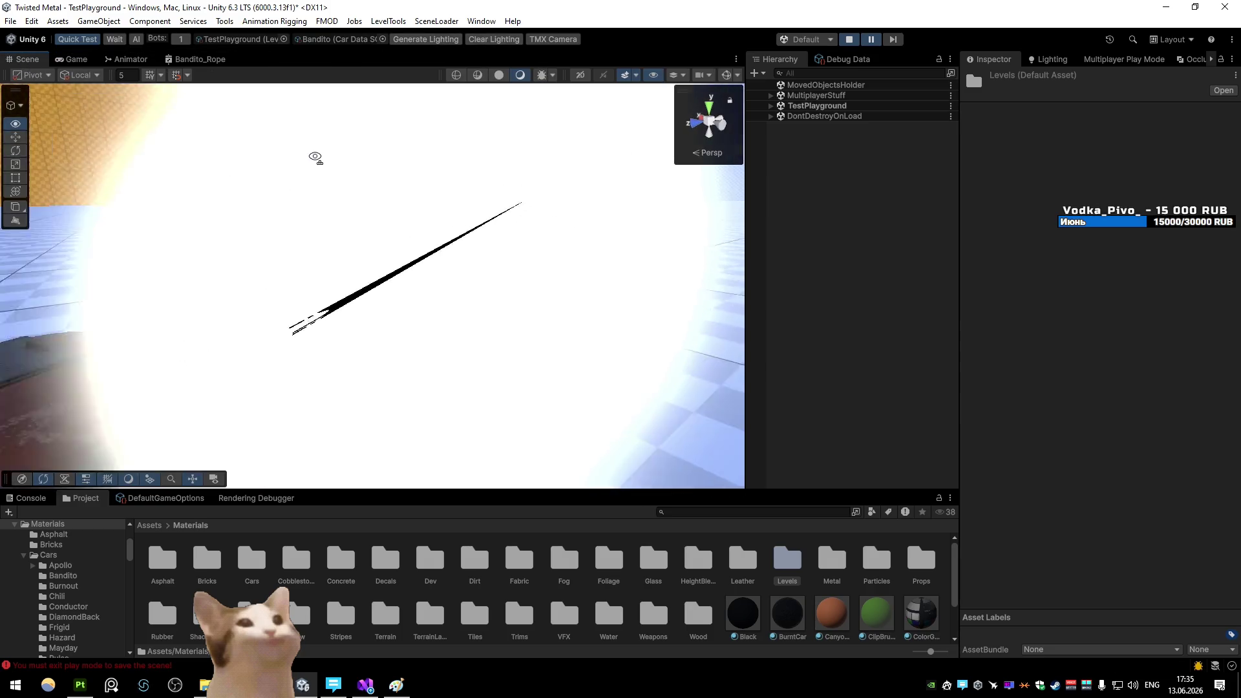
pyautogui.click(198, 58)
pyautogui.hotkey('shift', 'space')
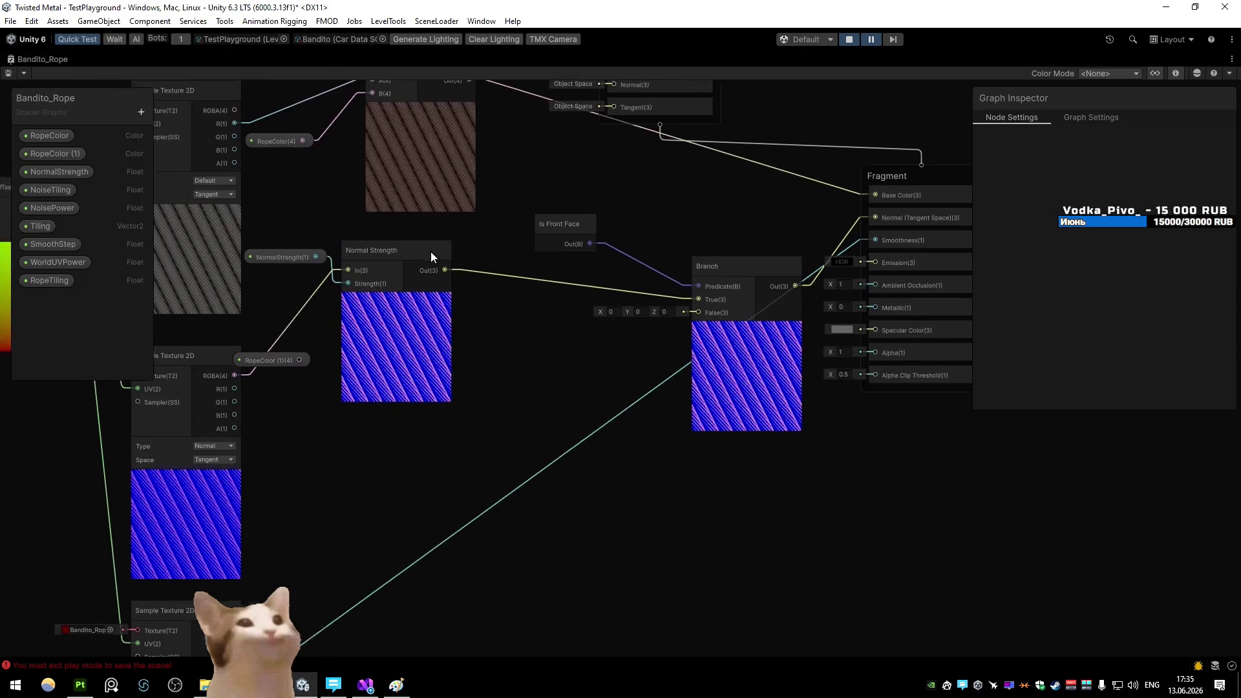
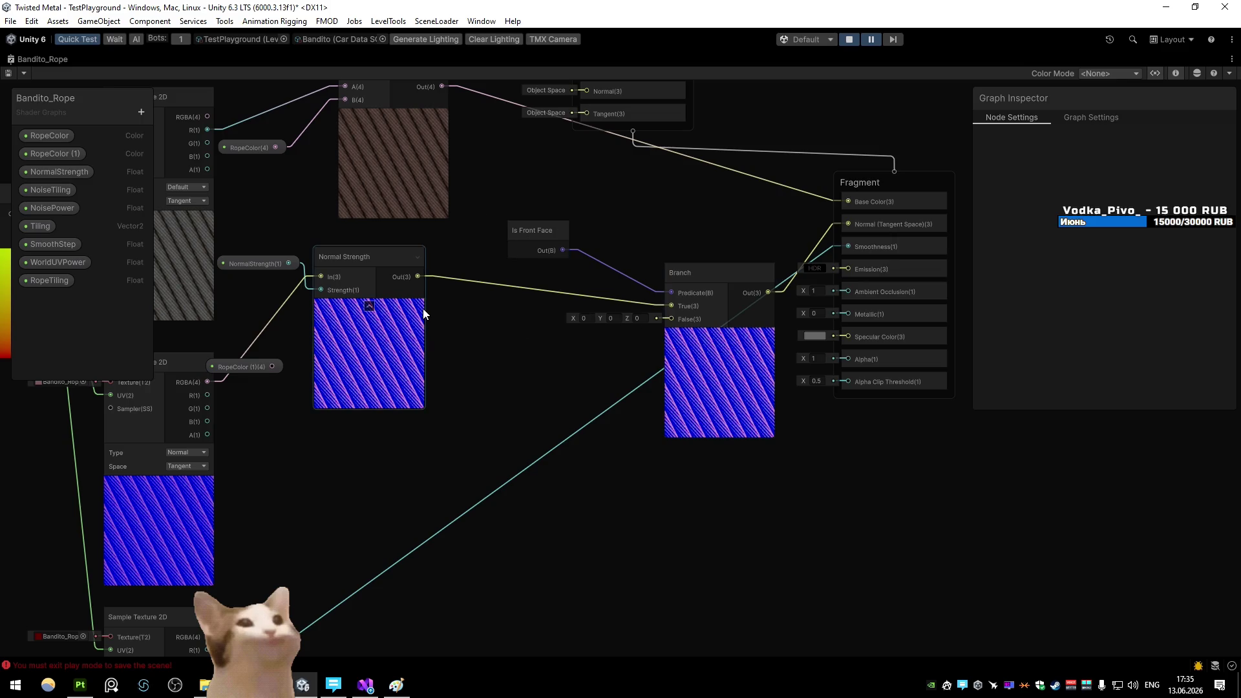
# Feed Normal Strength through a Multiply node with B = (-1, 1, 1) into Branch's False input
pyautogui.moveTo(698, 383); pyautogui.dragTo(708, 383)
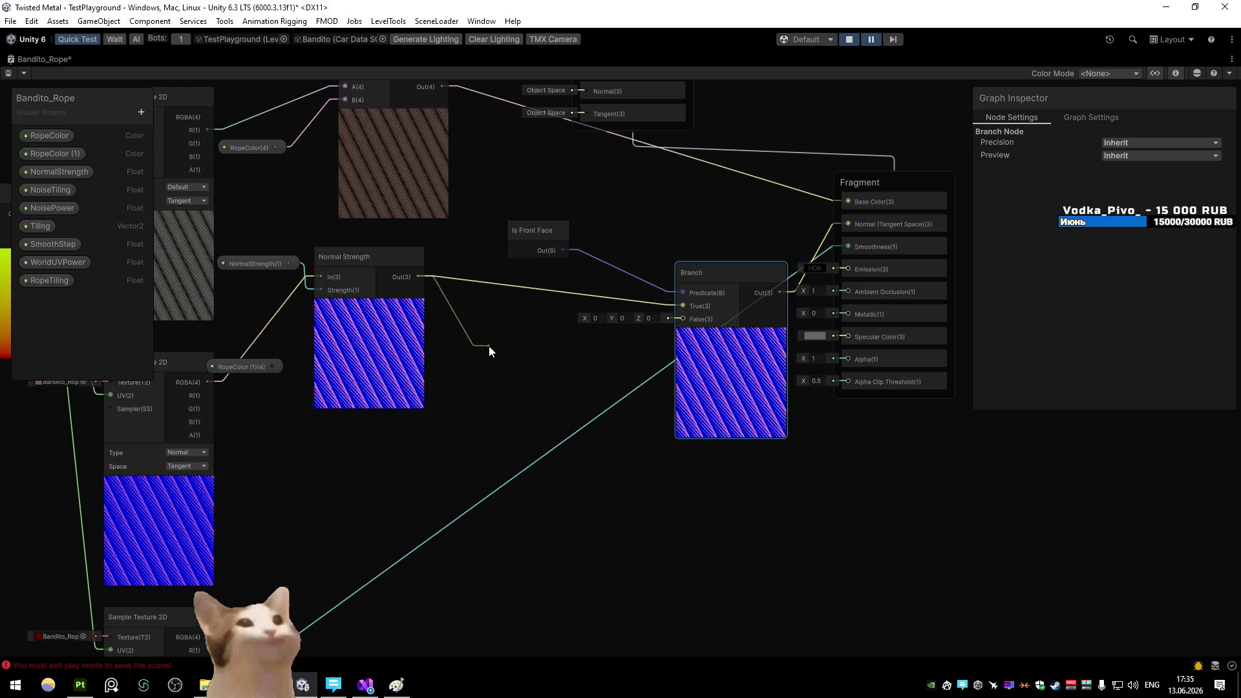
pyautogui.moveTo(489, 347); pyautogui.dragTo(487, 344)
pyautogui.click(553, 485)
pyautogui.moveTo(584, 361); pyautogui.dragTo(683, 319)
pyautogui.click(486, 395)
pyautogui.click(402, 372)
pyautogui.write('1')
pyautogui.press('Tab')
pyautogui.write('1')
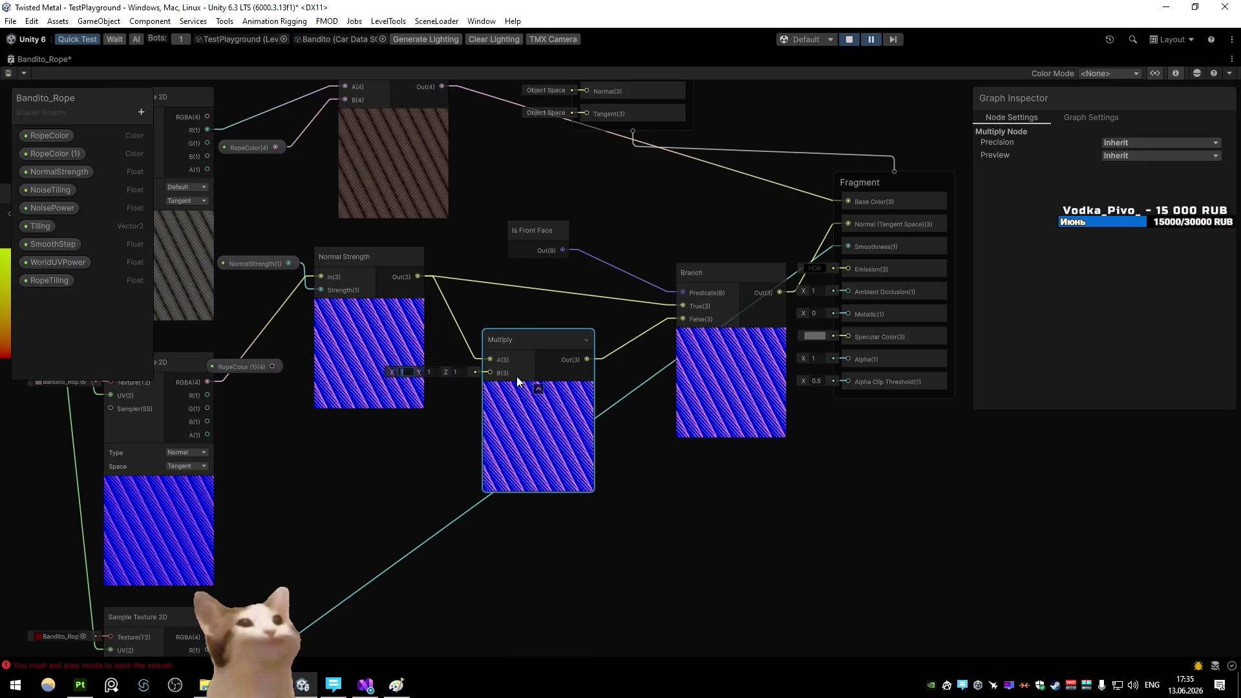
pyautogui.write('-1')
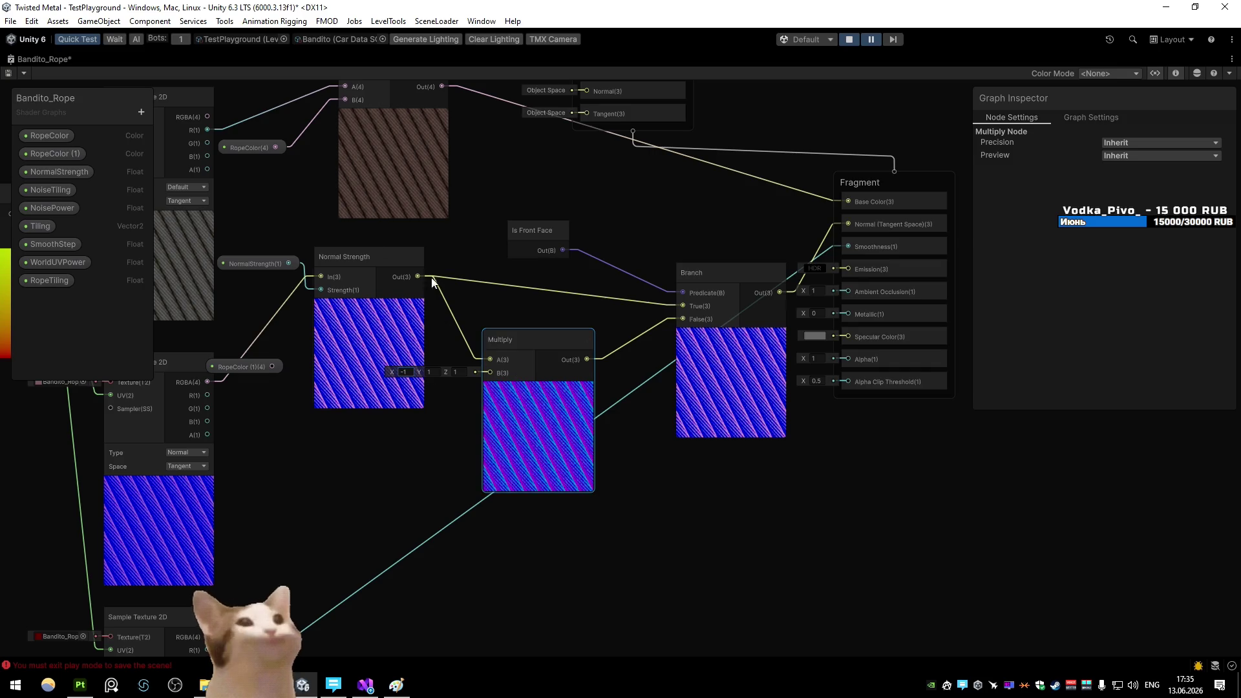
# Save the Bandito_Rope shader graph and go back to the Scene view
pyautogui.click(9, 73)
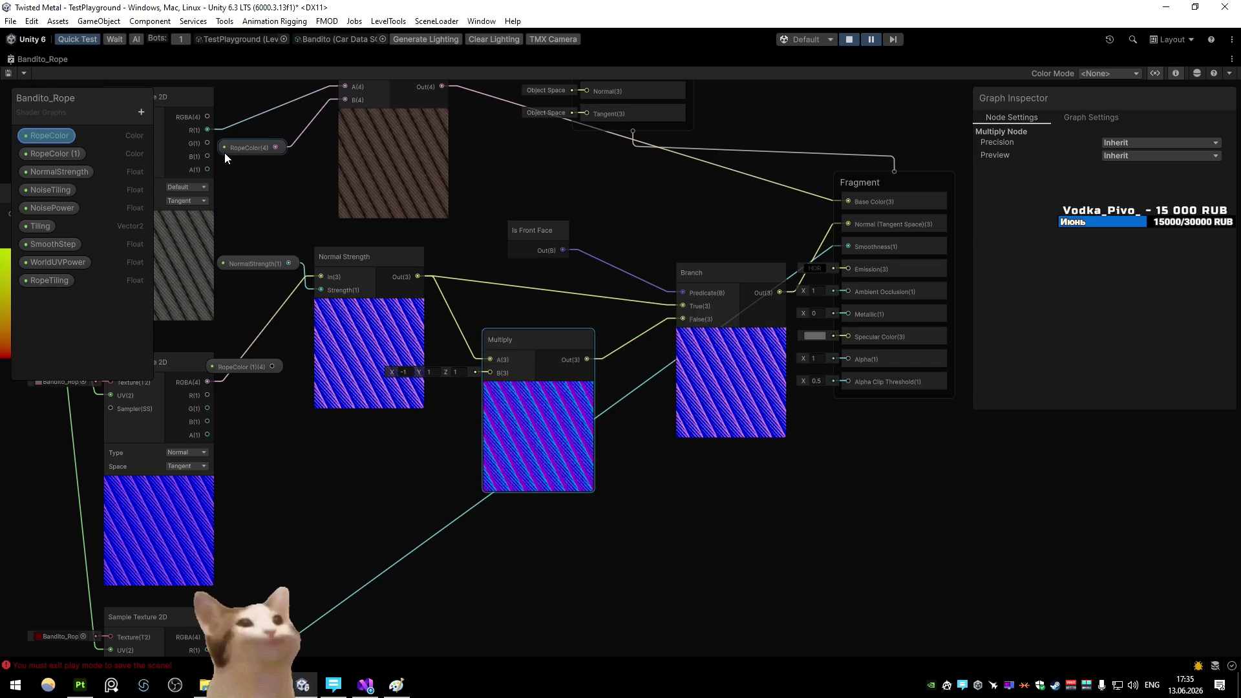
pyautogui.hotkey('shift', 'space')
pyautogui.click(26, 59)
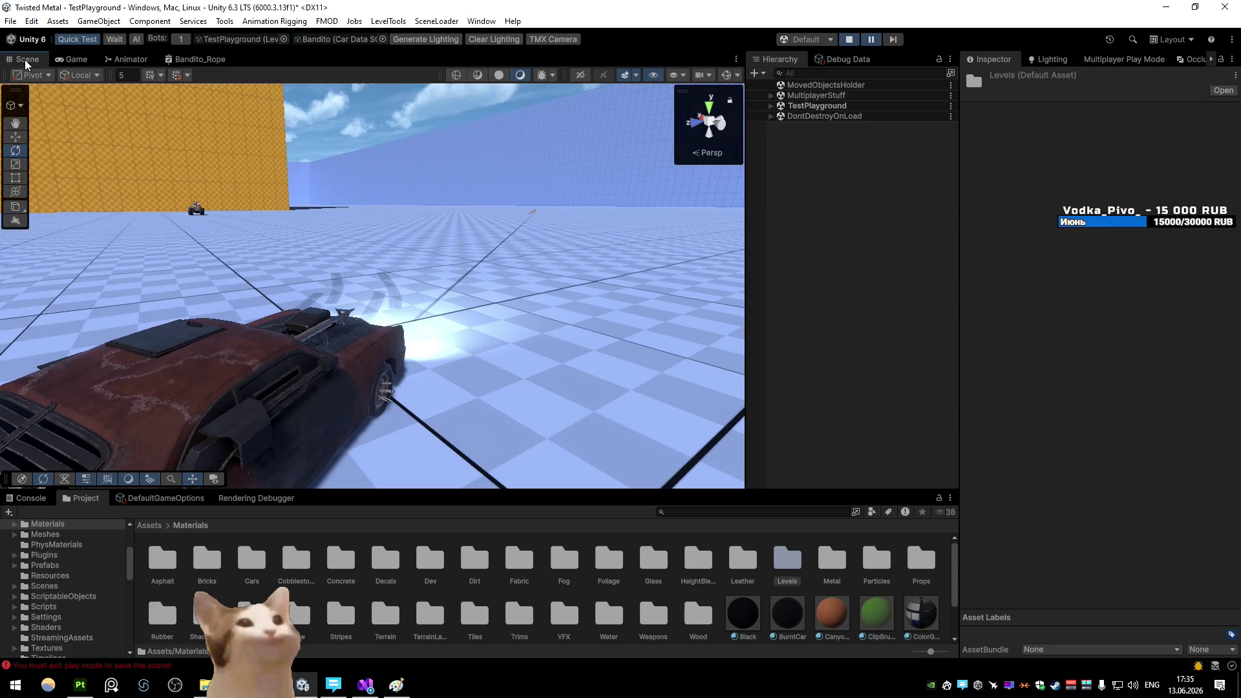
# Exit Play mode and load the LumberMill scene, saving the current scene first
pyautogui.moveTo(246, 246)
pyautogui.mouseDown()
pyautogui.moveTo(466, 263)
pyautogui.moveTo(218, 264)
pyautogui.mouseUp()
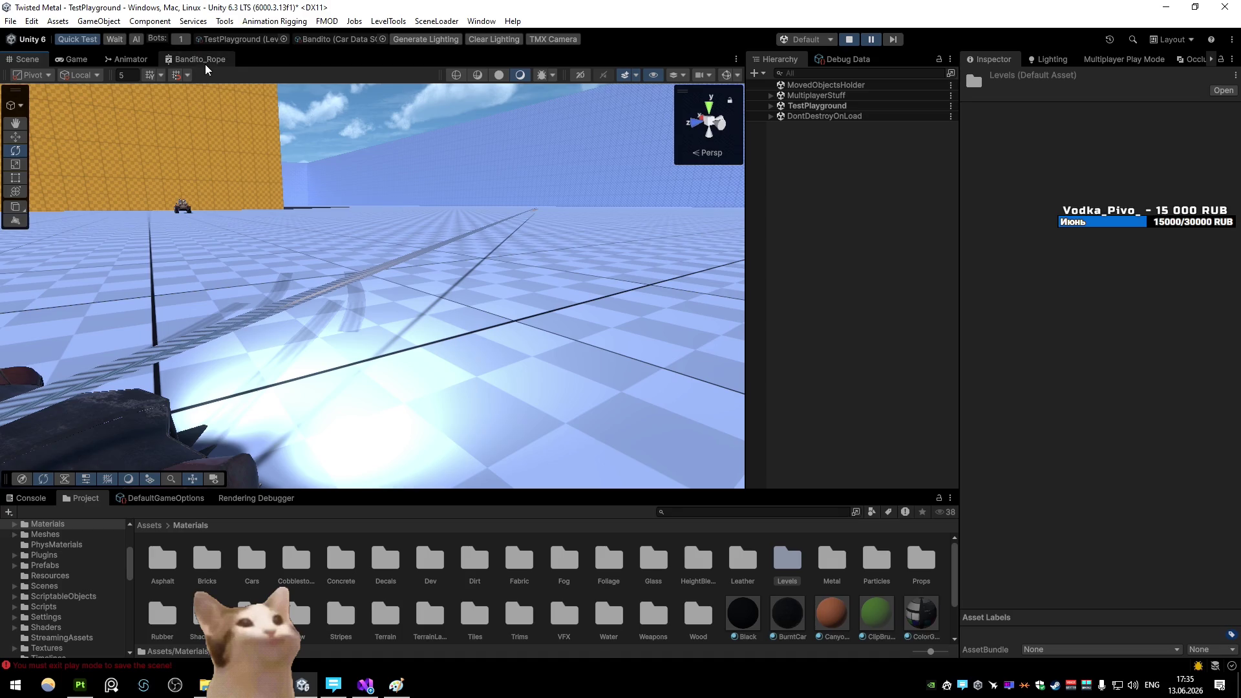
pyautogui.click(632, 554)
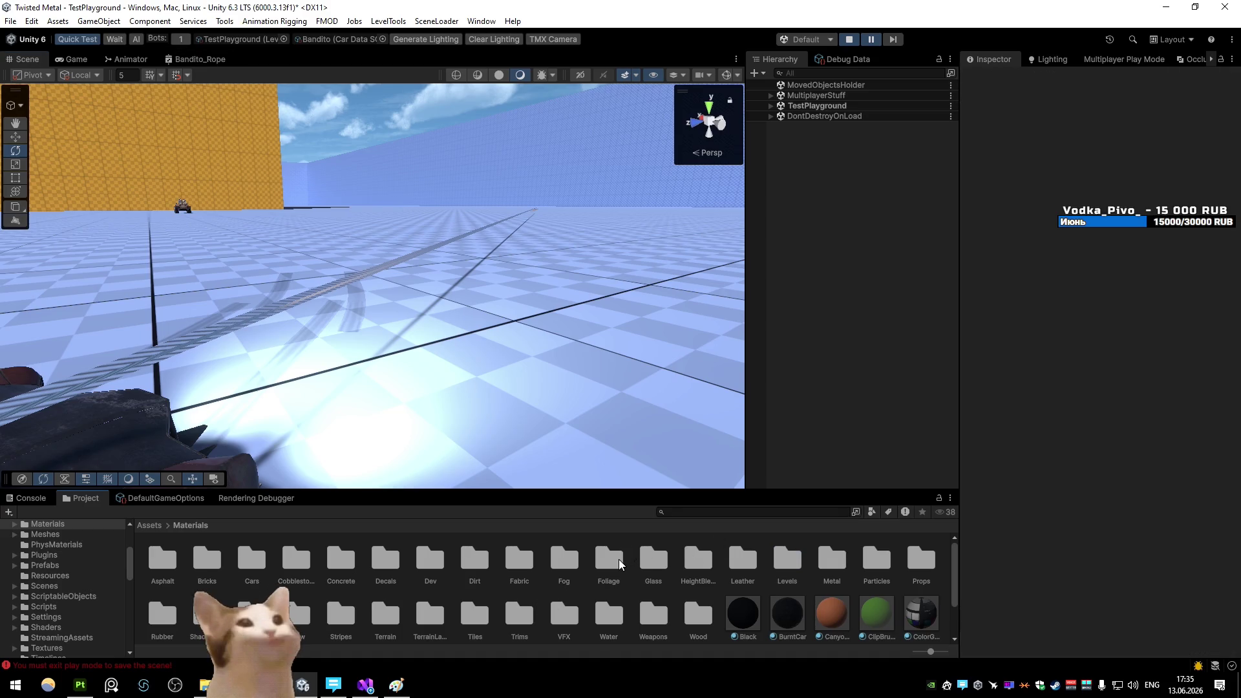
pyautogui.hotkey('ctrl', 'p')
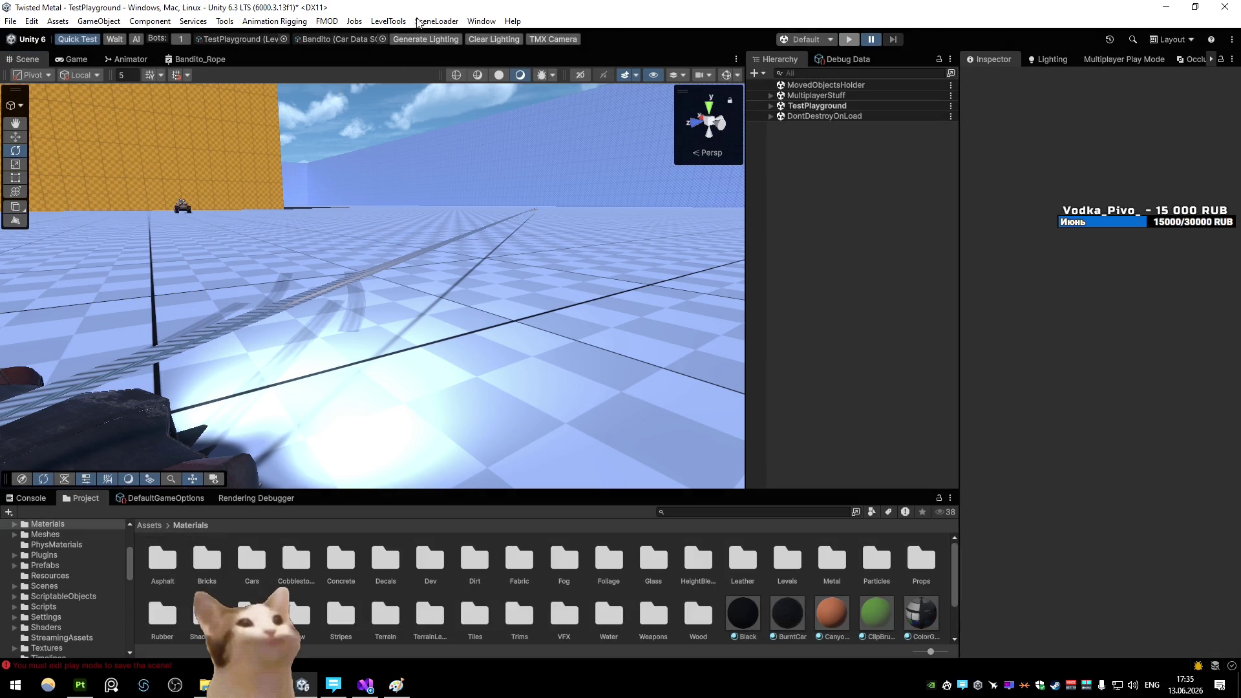
pyautogui.click(418, 23)
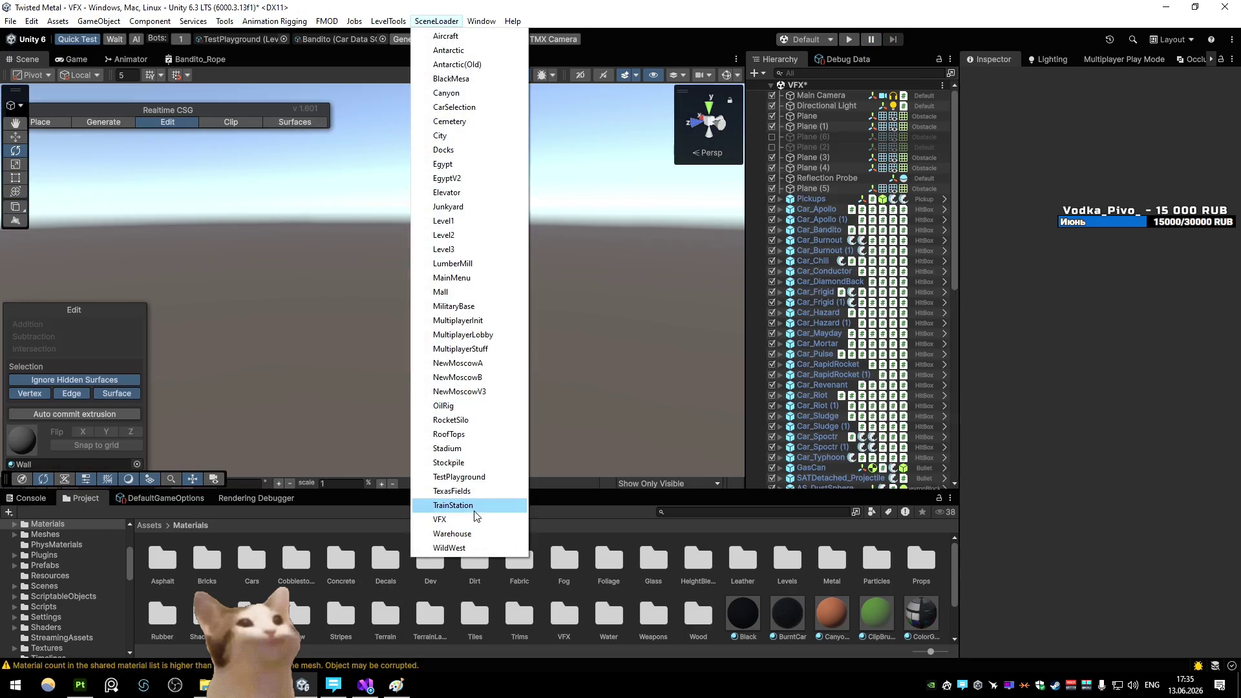
pyautogui.click(476, 264)
pyautogui.click(597, 374)
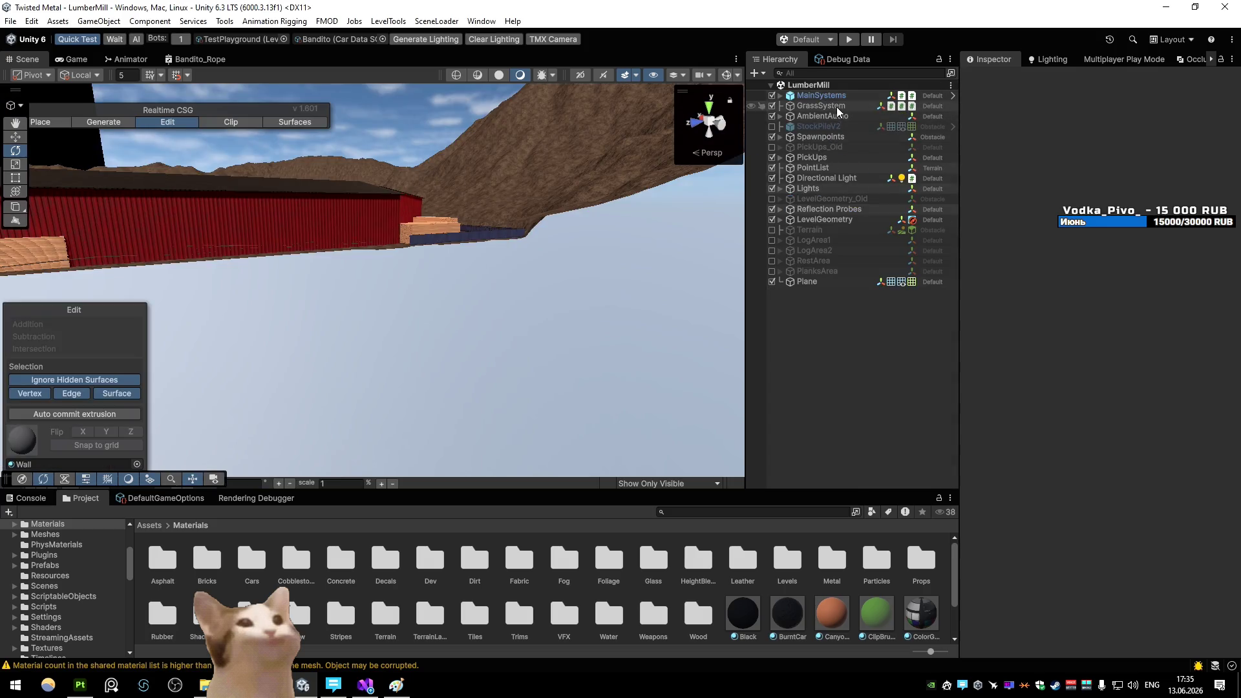
# From GrassSystem's LumberMill_Tree_Bark material, open the KromsGrass shader graph full-size
pyautogui.click(834, 106)
pyautogui.click(1131, 445)
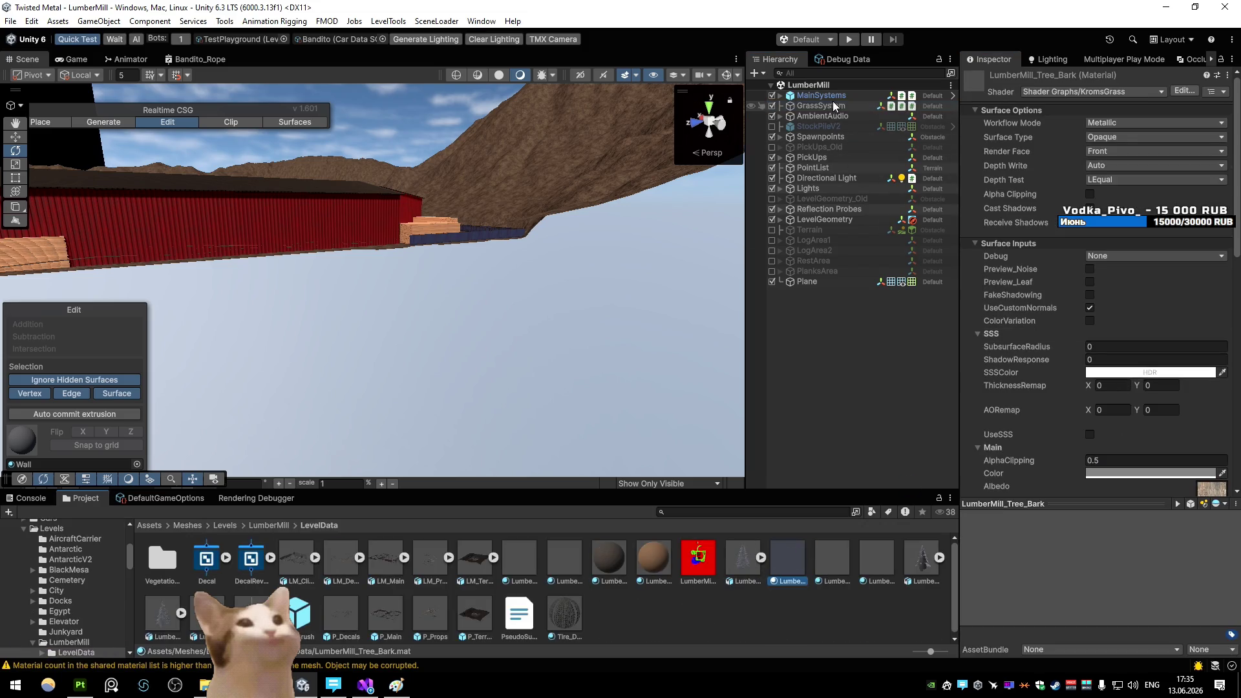
pyautogui.scroll(-15, 1072, 342)
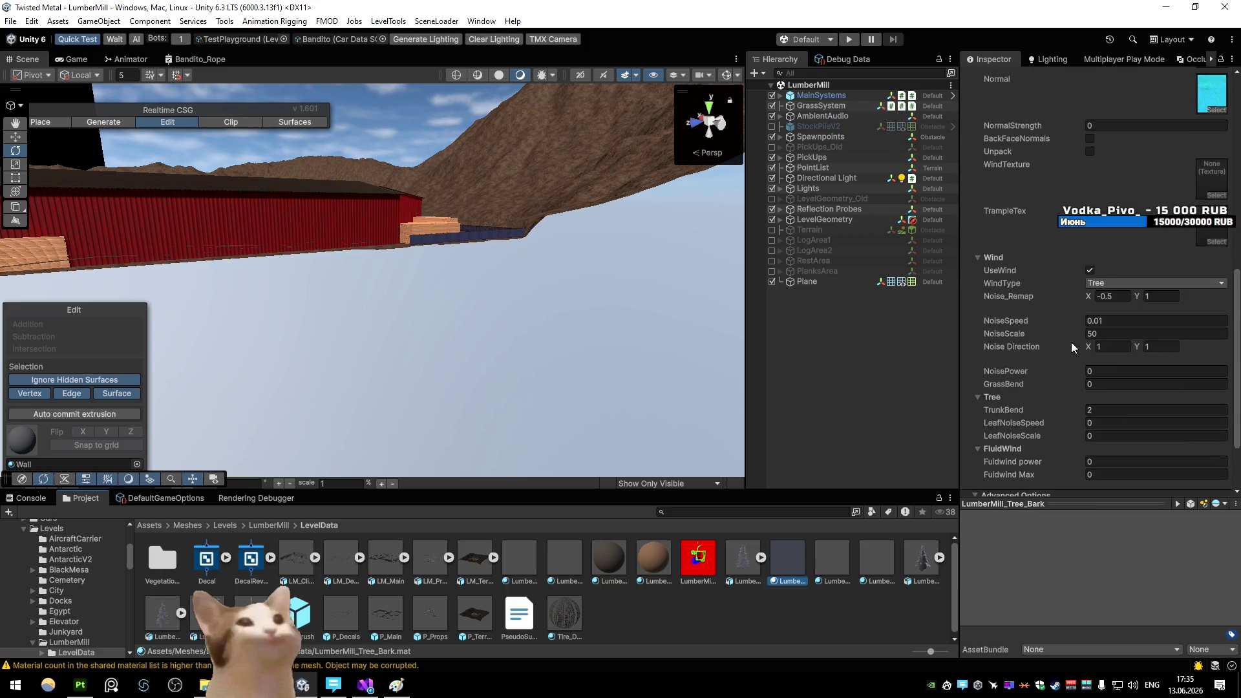
pyautogui.scroll(10, 1073, 343)
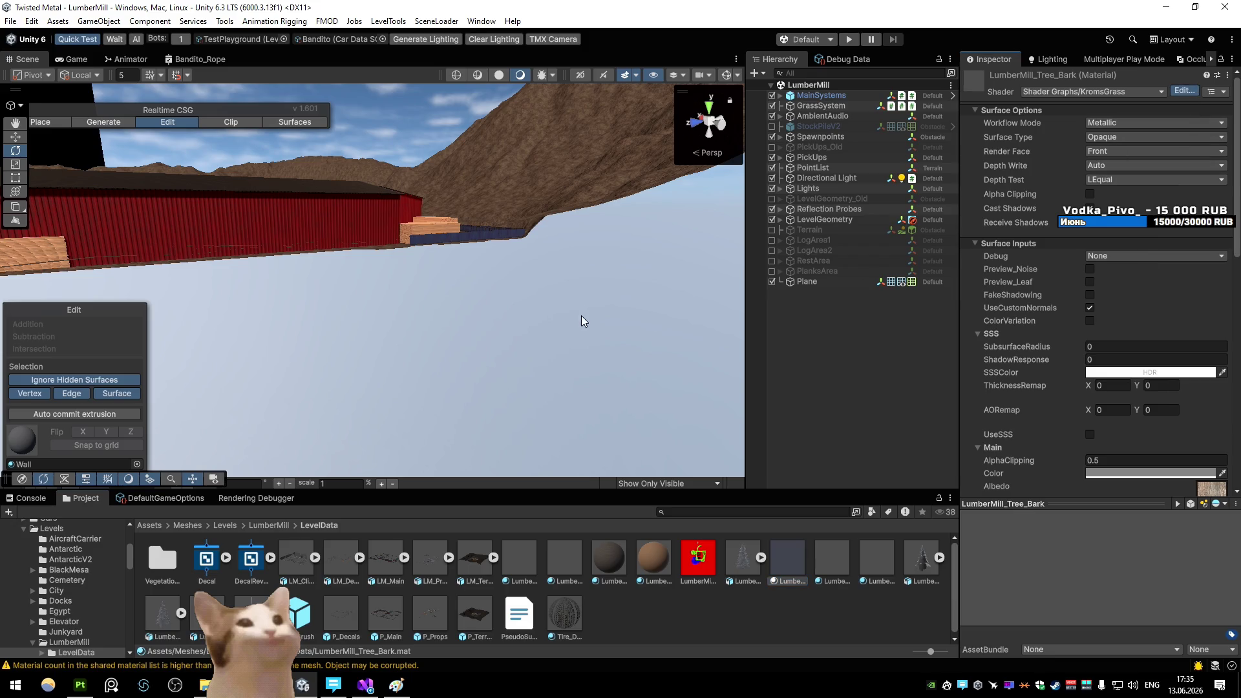
pyautogui.hotkey('shift', 'space')
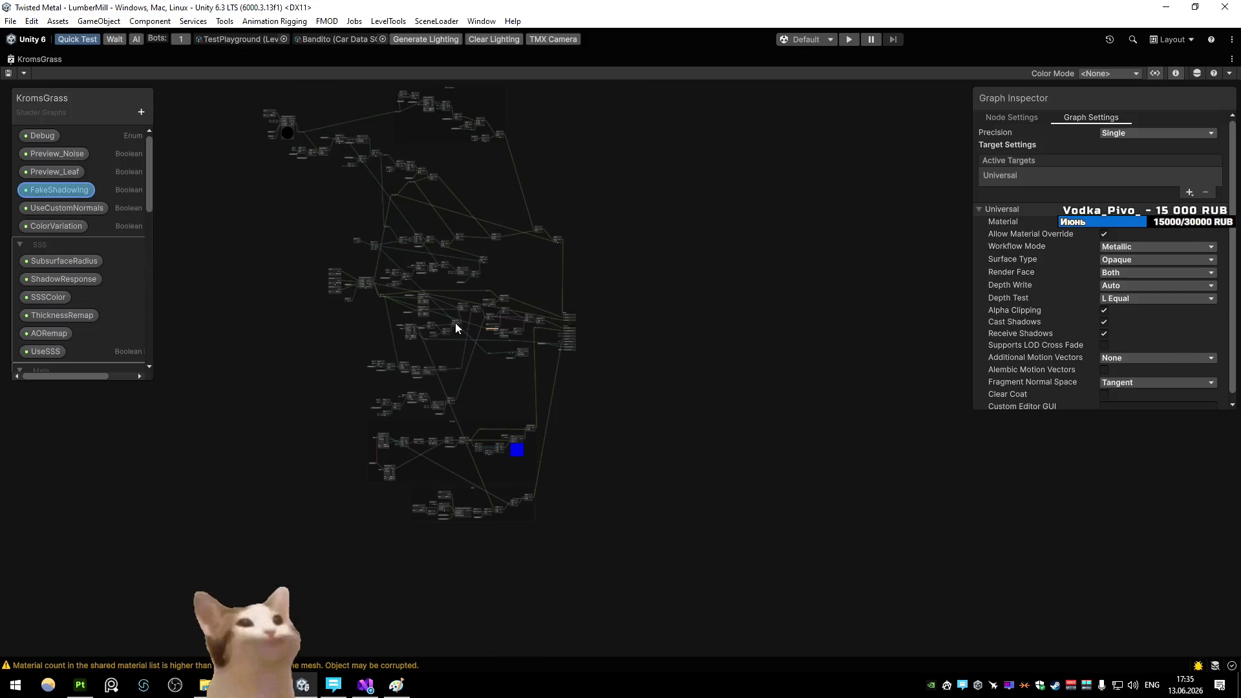
# Inspect KromsGrass's Split, Combine and Branch nodes for back-face normal flipping, then close it
pyautogui.scroll(10, 436, 334)
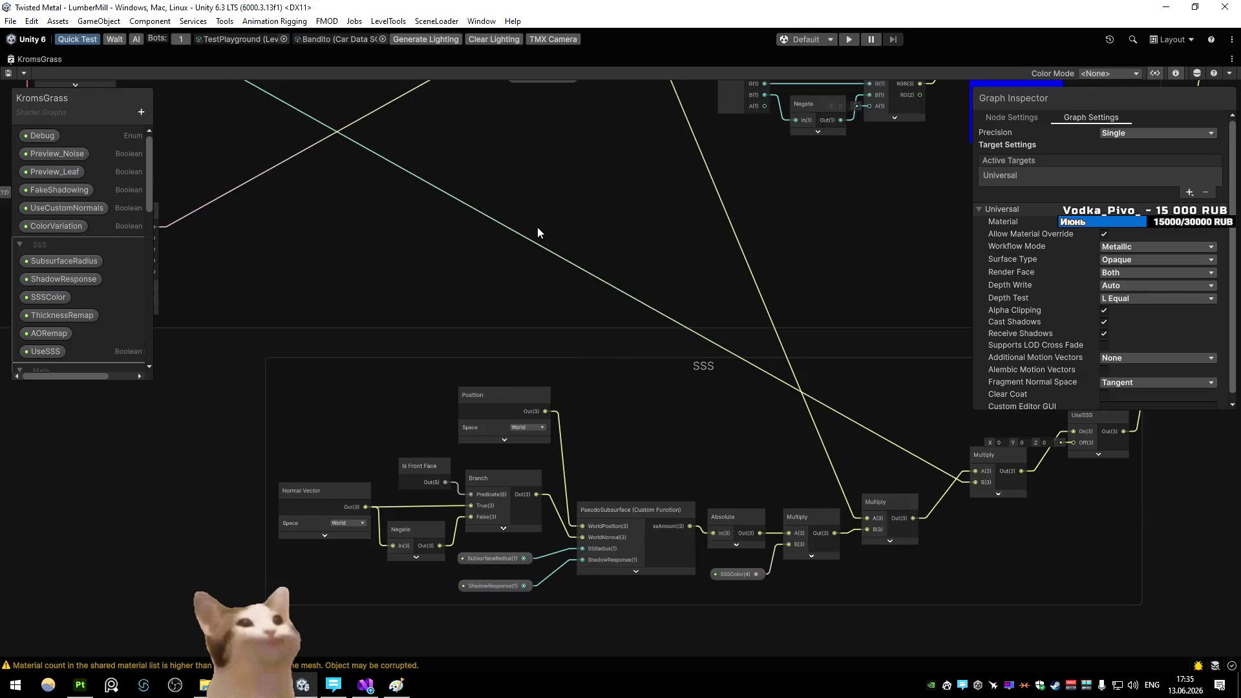
pyautogui.moveTo(596, 394)
pyautogui.mouseDown()
pyautogui.moveTo(467, 410)
pyautogui.moveTo(366, 379)
pyautogui.moveTo(234, 428)
pyautogui.mouseUp()
pyautogui.scroll(2, 467, 394)
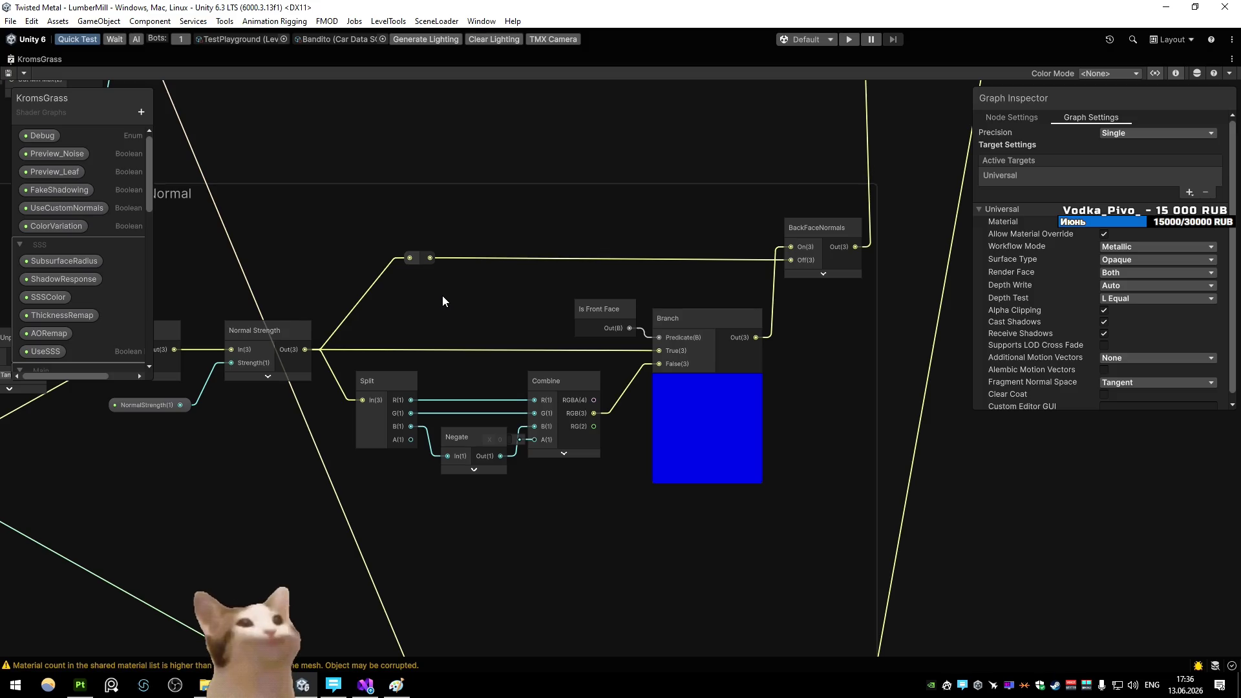
pyautogui.hotkey('shift', 'space')
pyautogui.middleClick(267, 60)
# Change Bandito_Rope's Multiply B to (1, 1, -1), save, and return to the Scene view
pyautogui.click(205, 59)
pyautogui.hotkey('shift', 'space')
pyautogui.scroll(3, 374, 249)
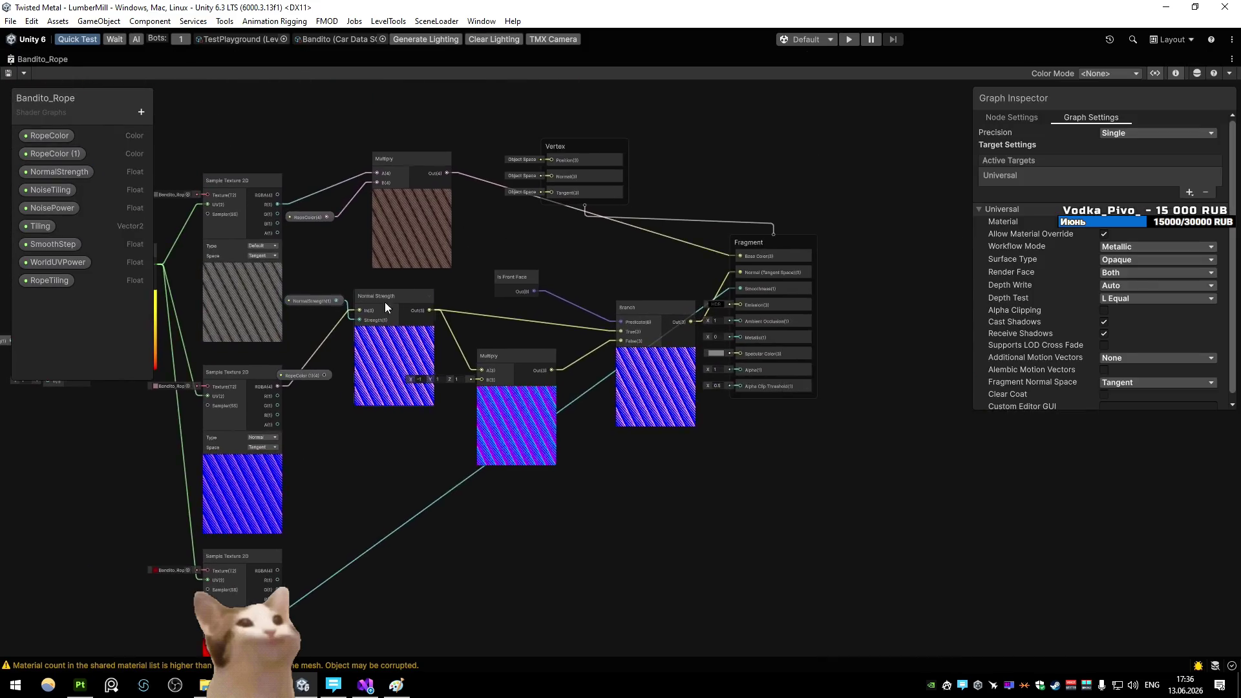
pyautogui.click(524, 395)
pyautogui.scroll(2, 565, 436)
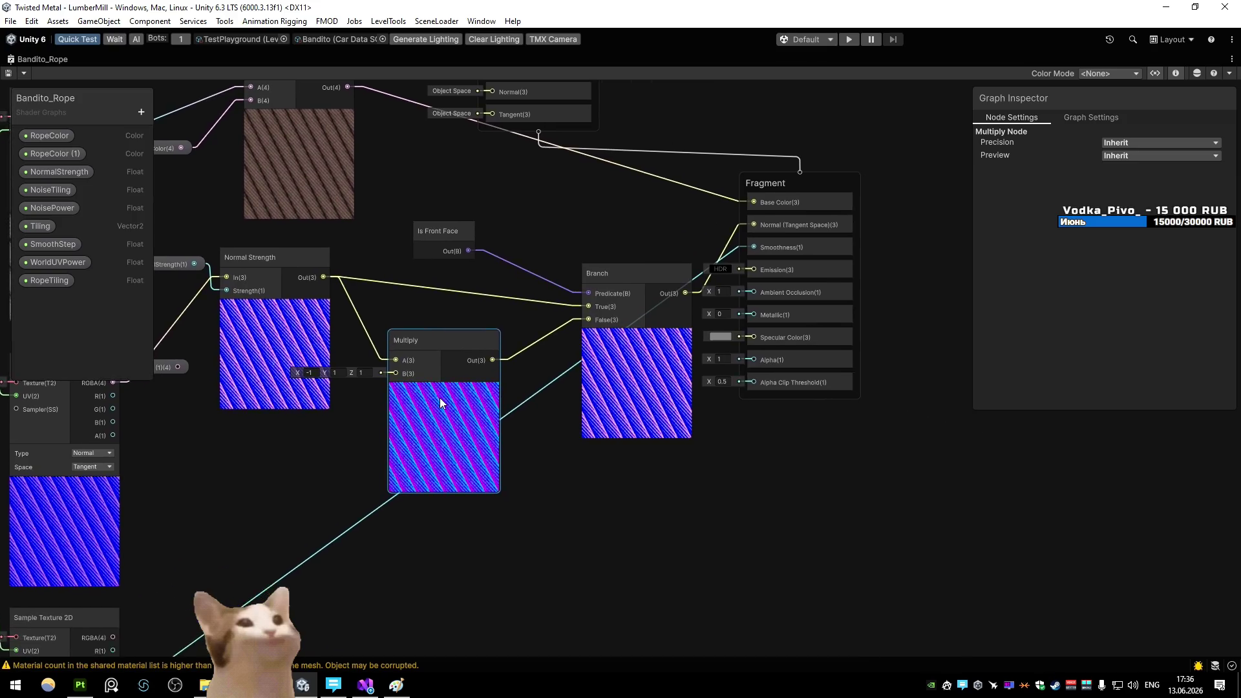
pyautogui.moveTo(440, 397); pyautogui.dragTo(498, 414)
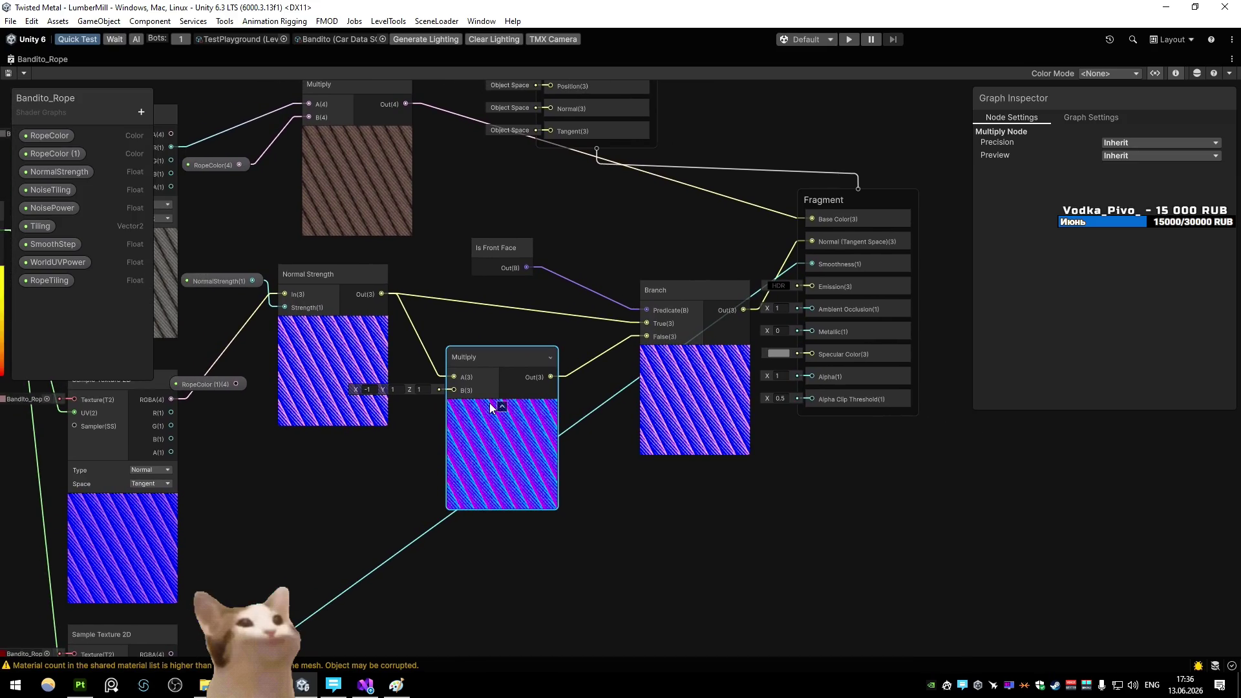
pyautogui.click(367, 389)
pyautogui.write('1')
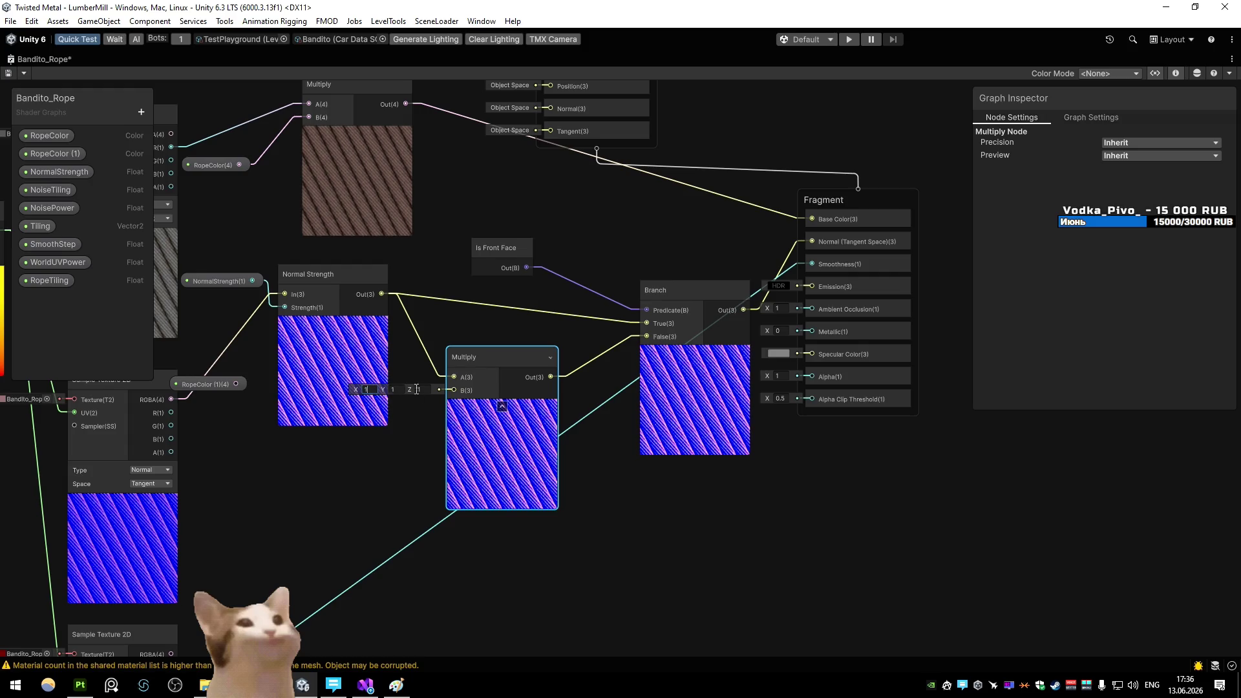
pyautogui.write('-1')
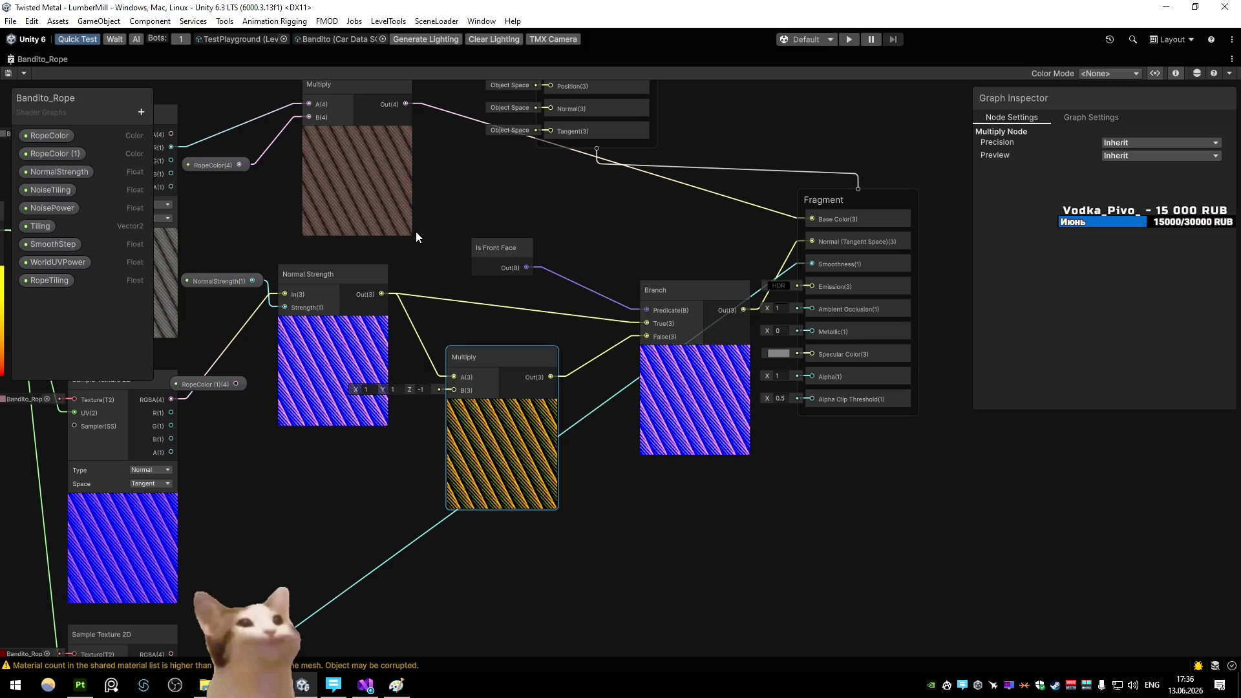
pyautogui.doubleClick(39, 59)
pyautogui.click(19, 59)
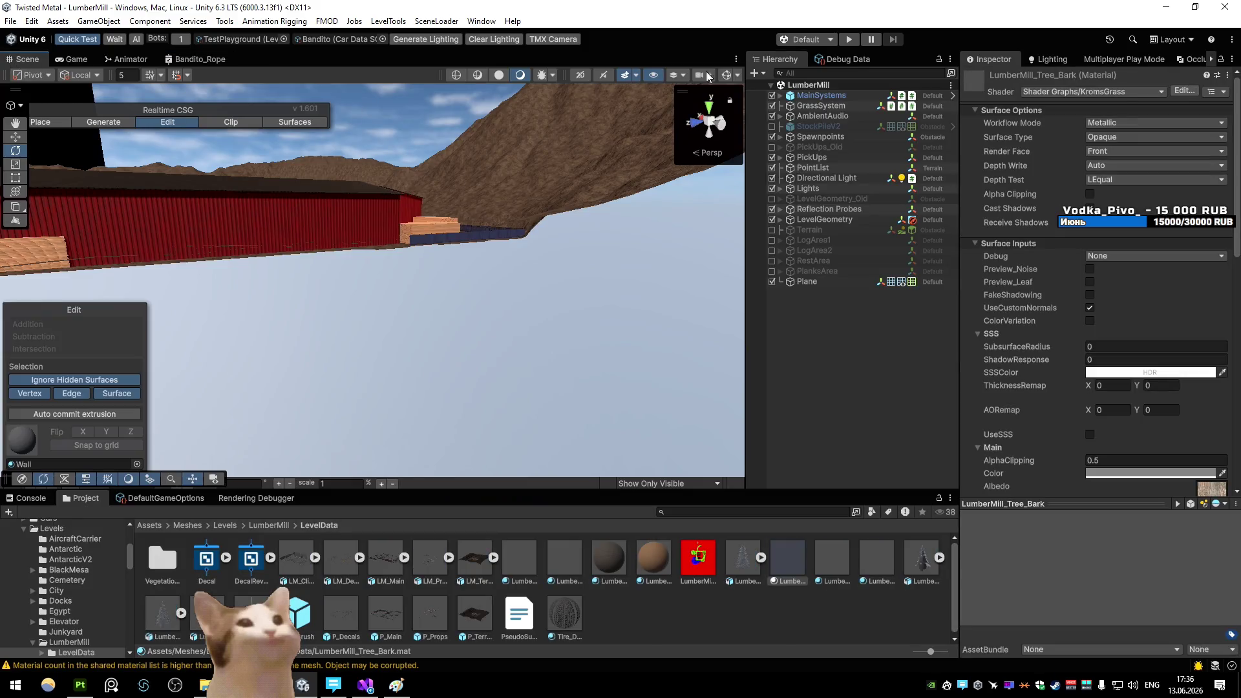
# Load the TestPlayground scene and enter Play mode to test the harpoon rope
pyautogui.click(437, 21)
pyautogui.click(452, 378)
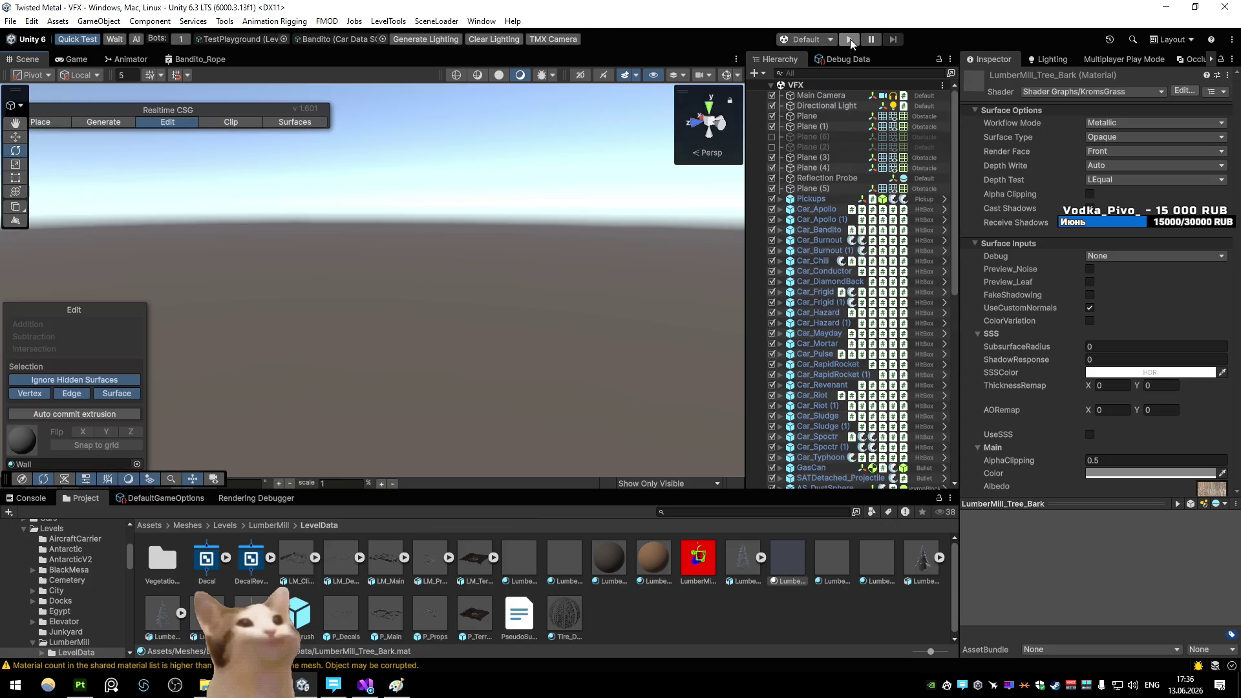
pyautogui.click(851, 40)
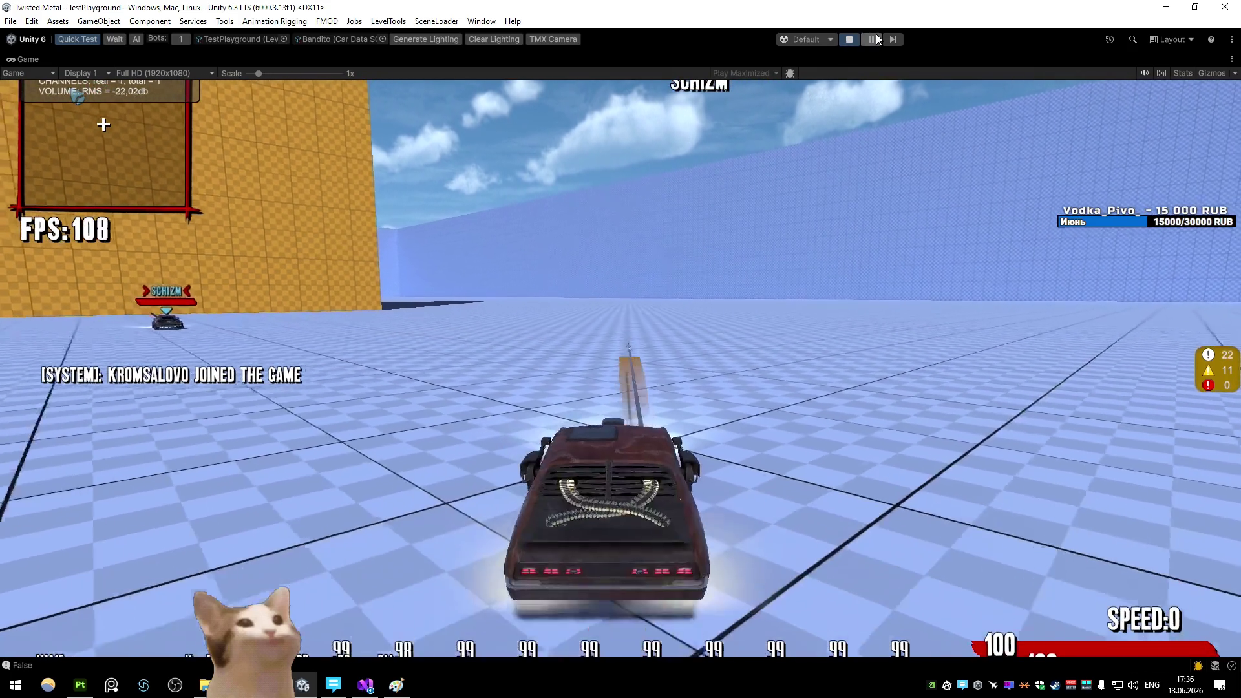
# Pause the game and move the scene camera close to the rope
pyautogui.click(872, 39)
pyautogui.moveTo(541, 183)
pyautogui.mouseDown()
pyautogui.moveTo(355, 119)
pyautogui.moveTo(304, 222)
pyautogui.moveTo(535, 216)
pyautogui.moveTo(292, 226)
pyautogui.moveTo(604, 228)
pyautogui.moveTo(804, 192)
pyautogui.moveTo(564, 203)
pyautogui.mouseUp()
pyautogui.hotkey('alt', 'Tab')
# Select the connected rope strip in Edit Mode and subdivide it twice
pyautogui.moveTo(552, 397)
pyautogui.mouseDown()
pyautogui.moveTo(626, 351)
pyautogui.moveTo(692, 337)
pyautogui.moveTo(630, 346)
pyautogui.mouseUp()
pyautogui.press('Tab')
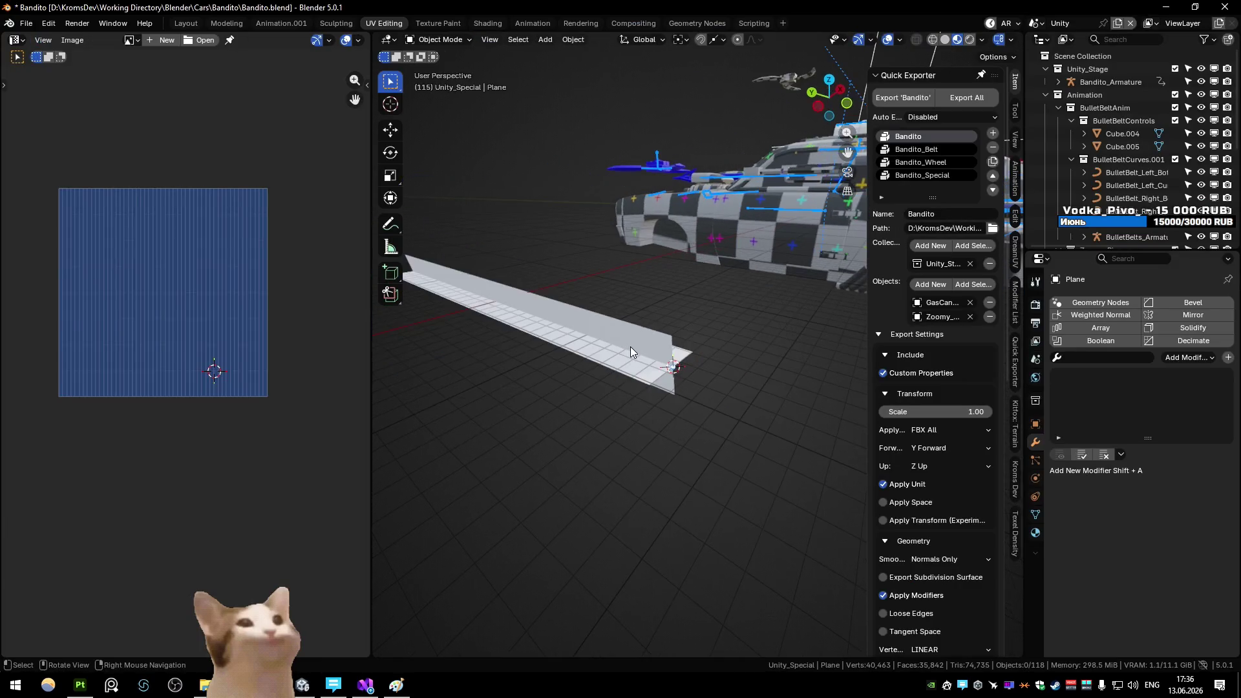
pyautogui.press('Tab')
pyautogui.hotkey('alt', 'a')
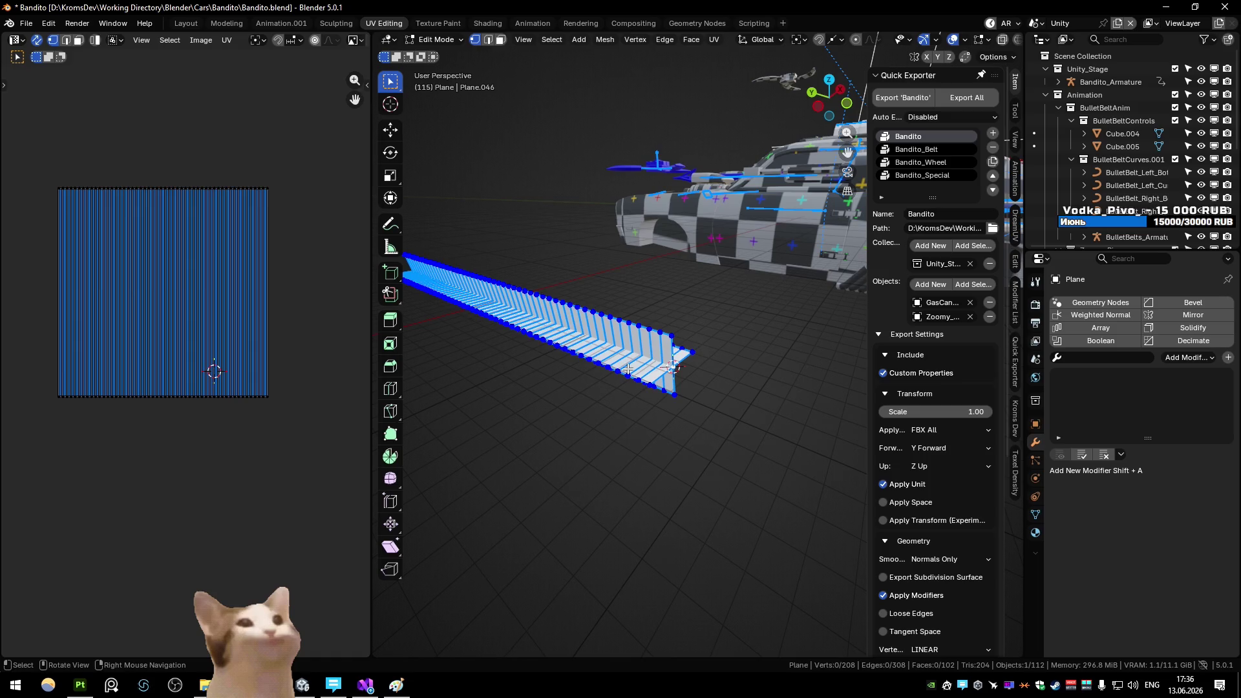
pyautogui.press('l')
pyautogui.hotkey('alt', 'a')
pyautogui.press('a')
pyautogui.moveTo(628, 368); pyautogui.dragTo(676, 346)
pyautogui.hotkey('shift', 'r')
# Pick the strip's vertical and horizontal edge loops and separate the selection
pyautogui.press('2')
pyautogui.keyDown('alt'); pyautogui.click(676, 344); pyautogui.keyUp('alt')
pyautogui.keyDown('alt'); pyautogui.click(681, 354); pyautogui.keyUp('alt')
pyautogui.keyDown('alt'); pyautogui.click(678, 349); pyautogui.keyUp('alt')
pyautogui.keyDown('alt'); pyautogui.keyDown('shift'); pyautogui.click(679, 321); pyautogui.keyUp('shift'); pyautogui.keyUp('alt')
pyautogui.press('p')
# Export the rope mesh as Bandito_RopeMesh.fbx
pyautogui.click(679, 288)
pyautogui.press('Tab')
pyautogui.click(688, 294)
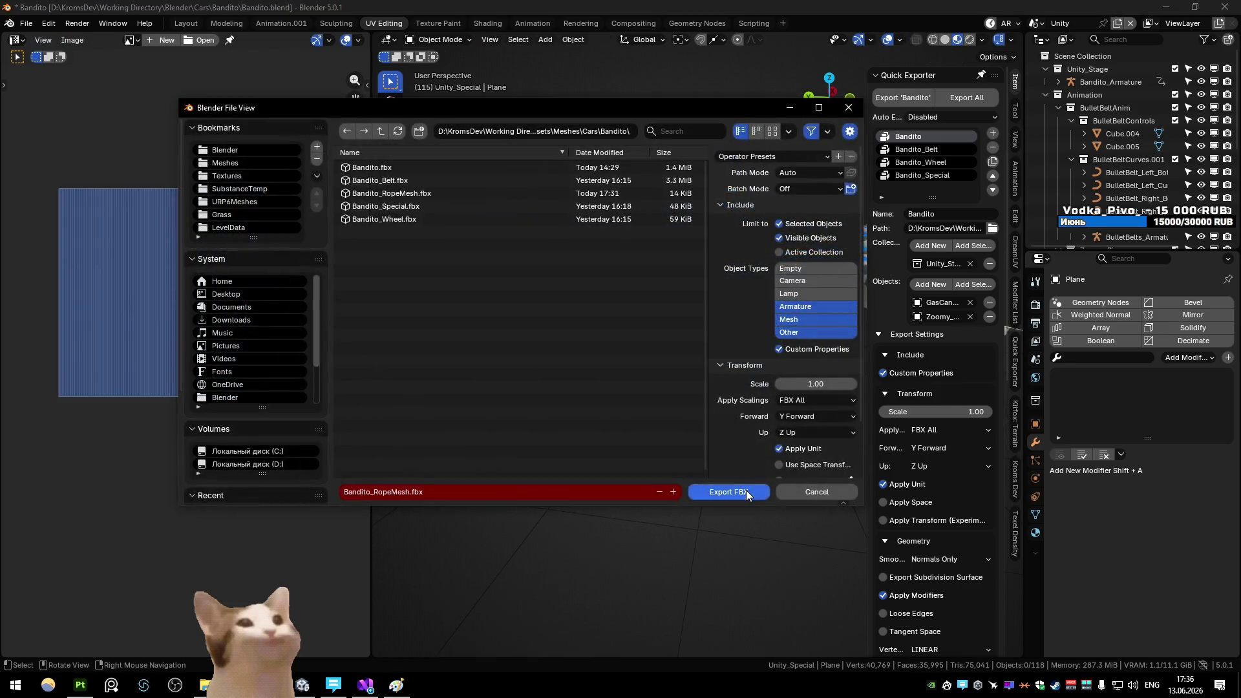
pyautogui.click(727, 489)
pyautogui.hotkey('alt', 'Tab')
pyautogui.hotkey('alt', 'Tab')
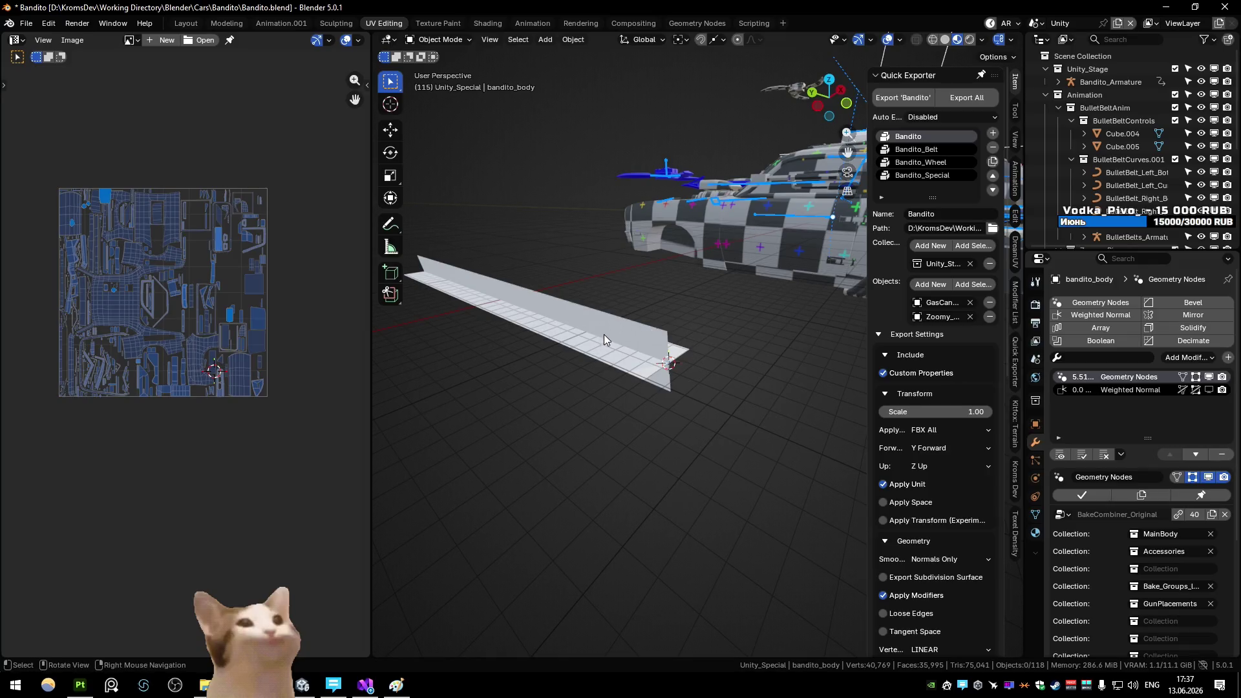
# Select the rope plane in the viewport and check its mesh in Edit Mode
pyautogui.scroll(-3, 611, 320)
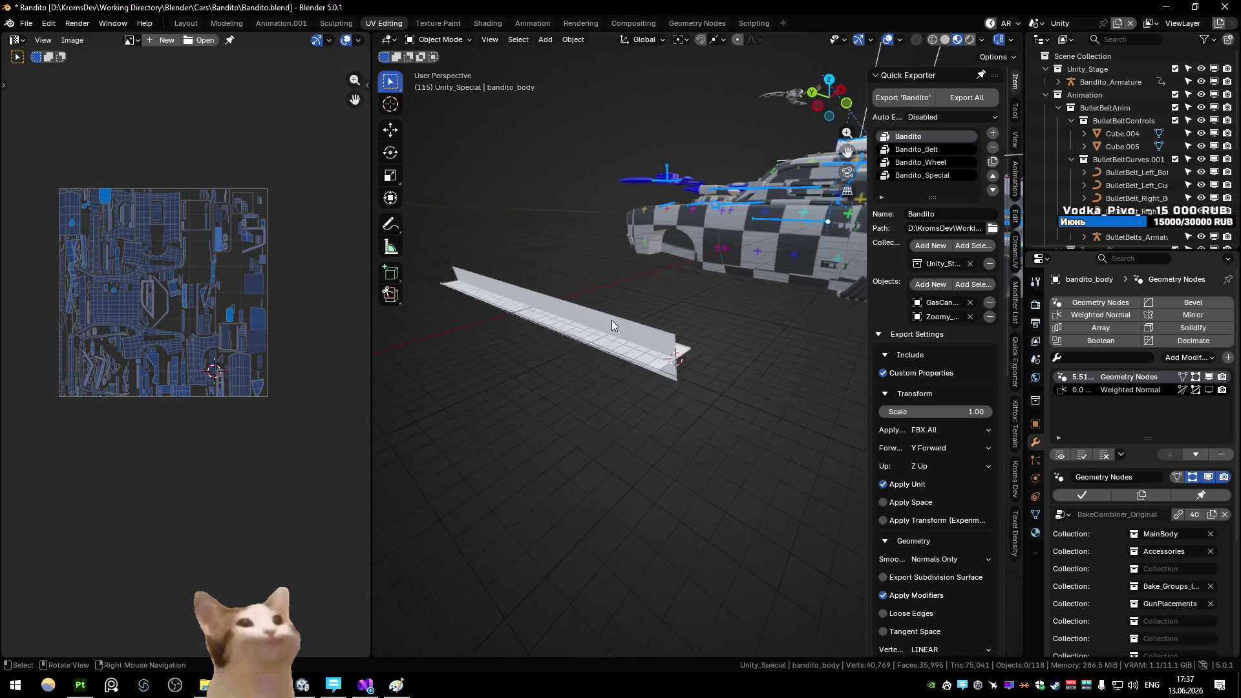
pyautogui.scroll(-7, 1085, 230)
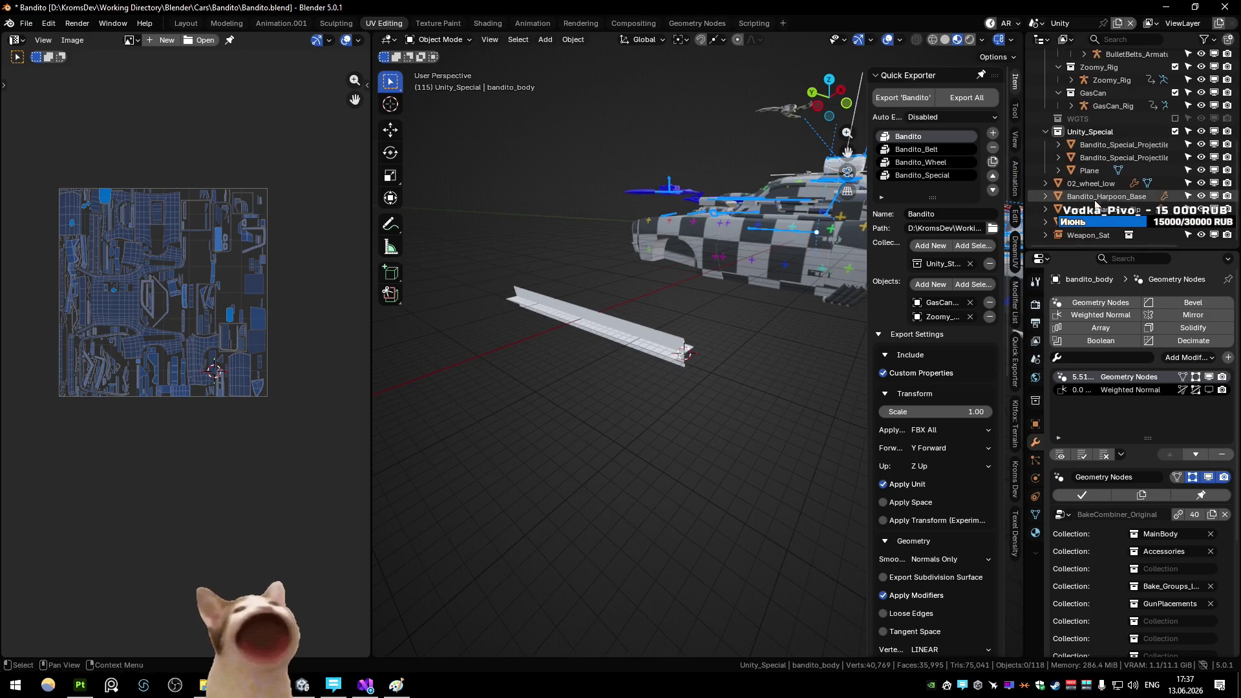
pyautogui.click(651, 343)
pyautogui.press('Tab')
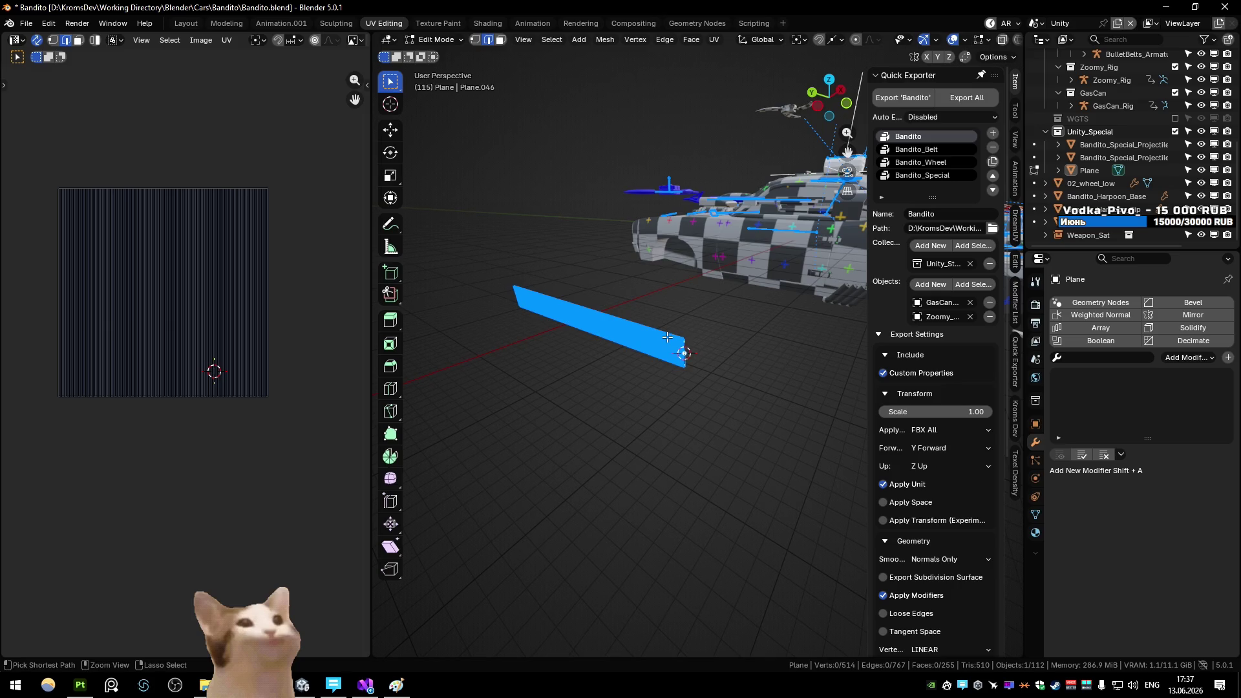
pyautogui.press('Tab')
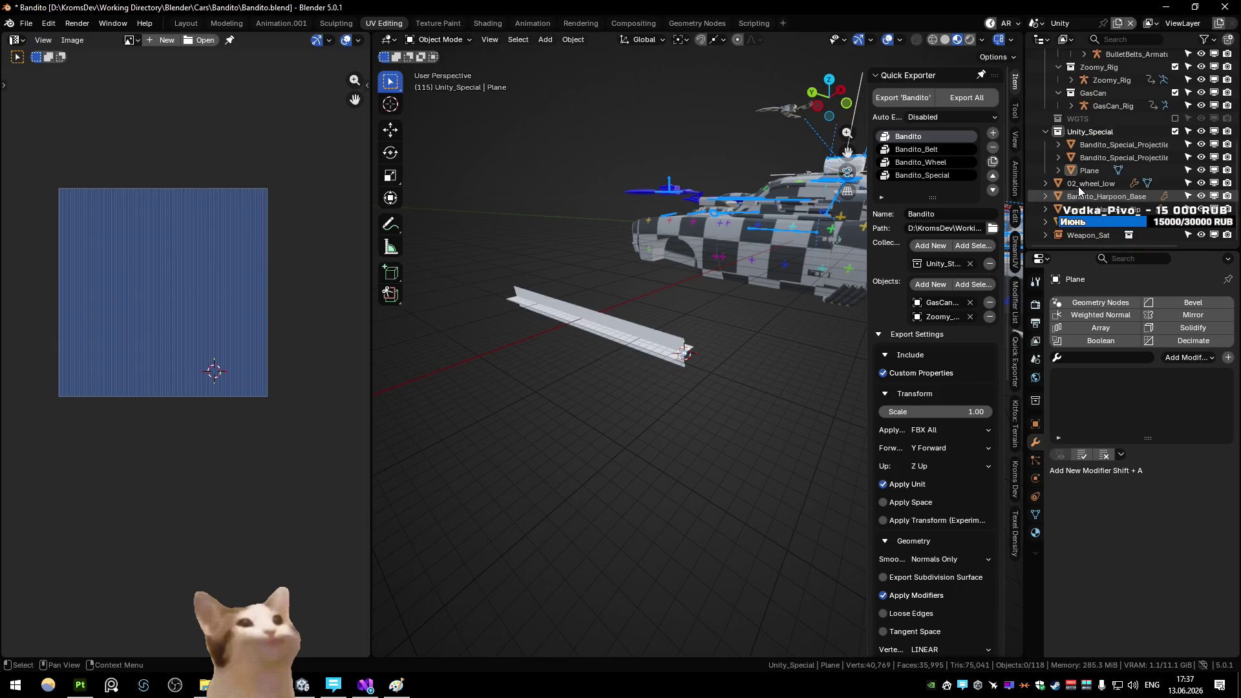
pyautogui.scroll(7, 1081, 185)
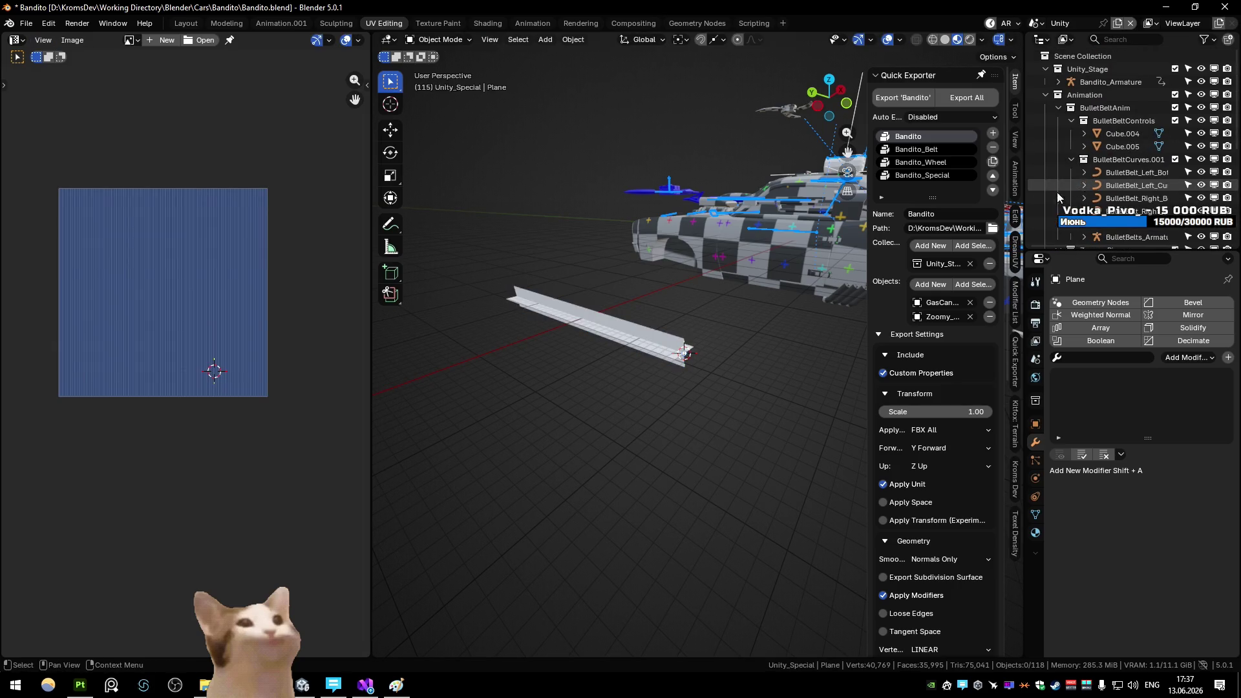
pyautogui.press('Tab')
pyautogui.press('F2')
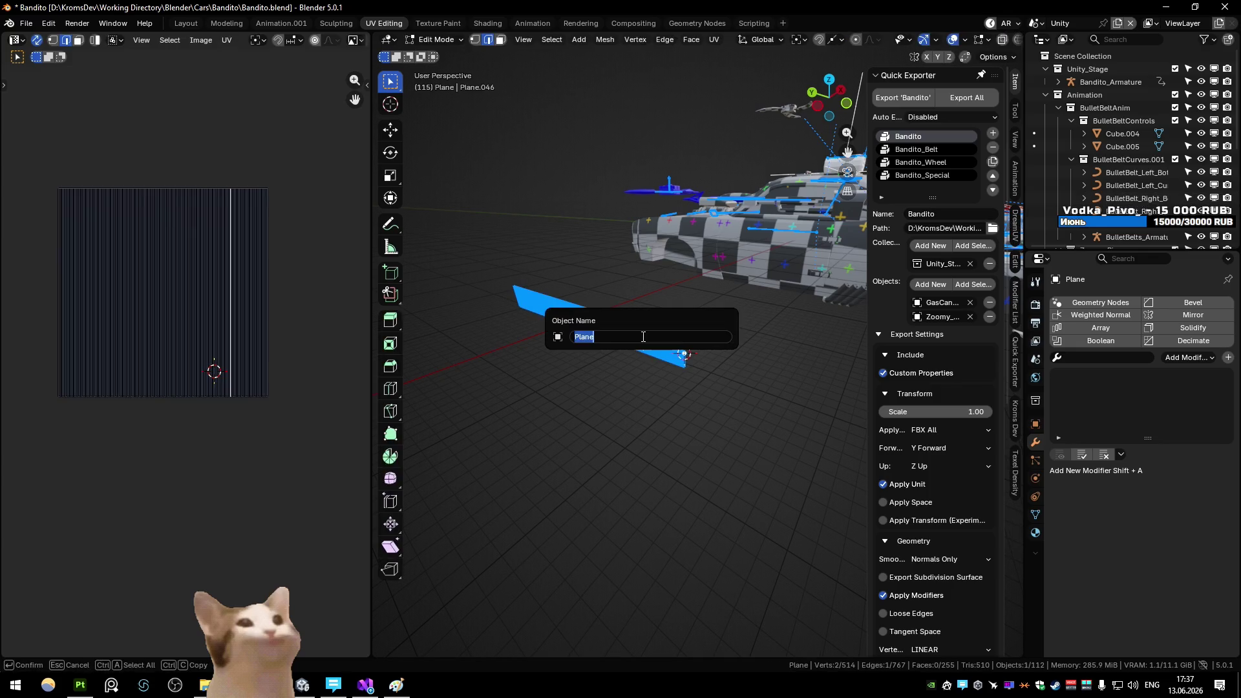
pyautogui.press('Tab')
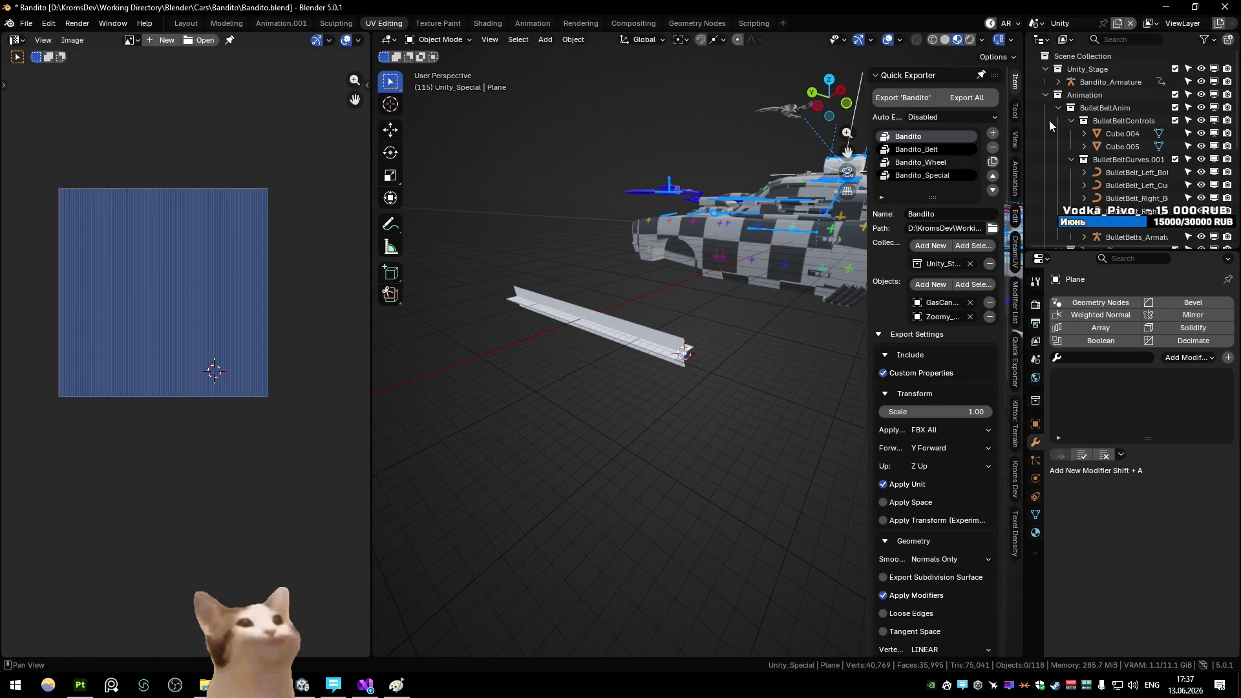
# Filter the Outliner by 'Plane' to select the Plane object, then clear the filter
pyautogui.click(1153, 40)
pyautogui.write('Plane')
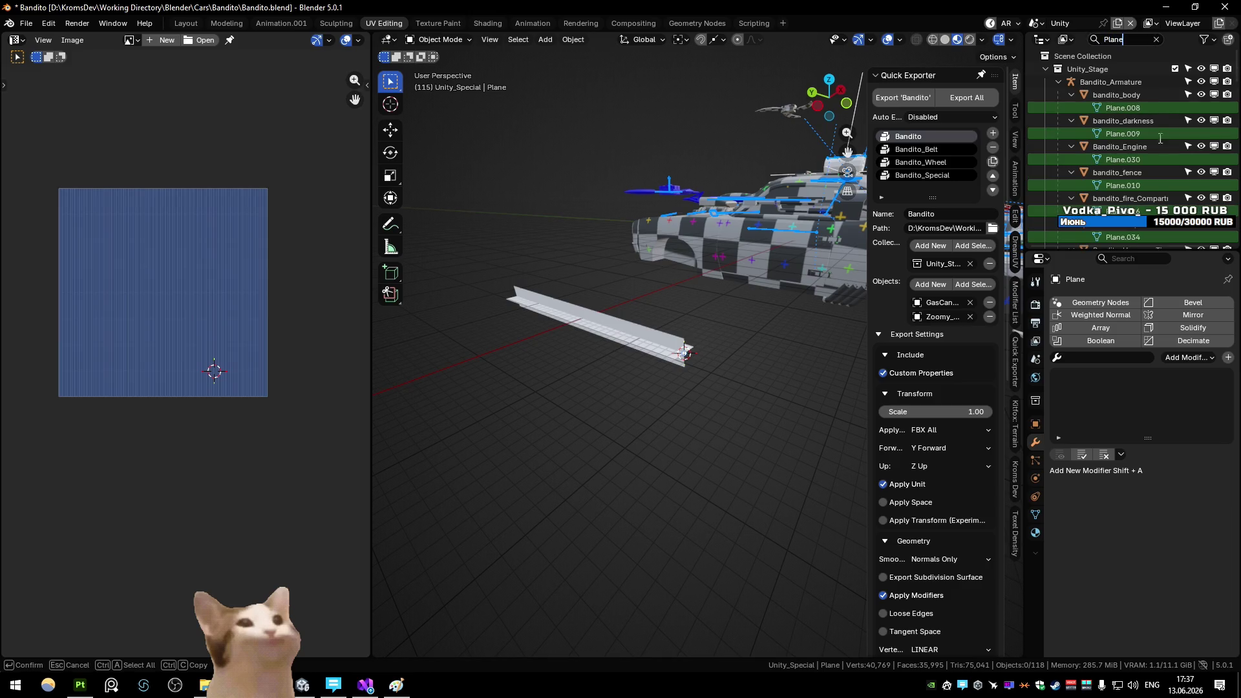
pyautogui.press('Return')
pyautogui.scroll(-10, 1162, 150)
pyautogui.scroll(-10, 1161, 150)
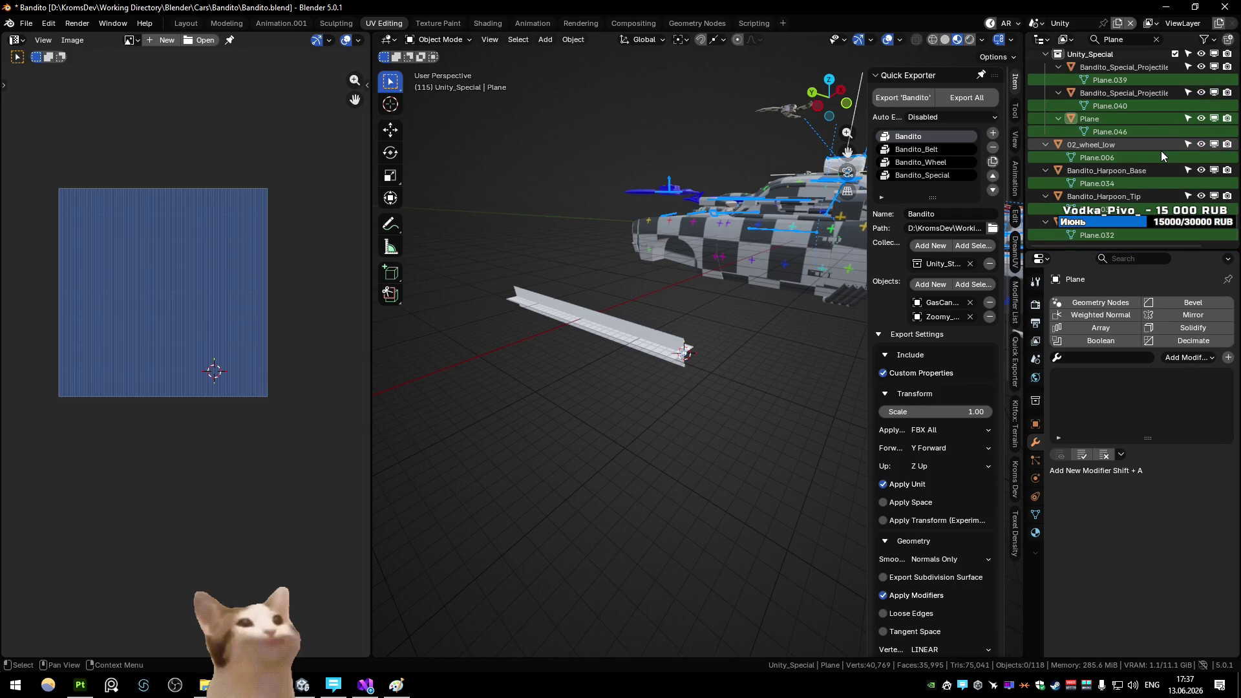
pyautogui.click(1120, 118)
pyautogui.click(1158, 39)
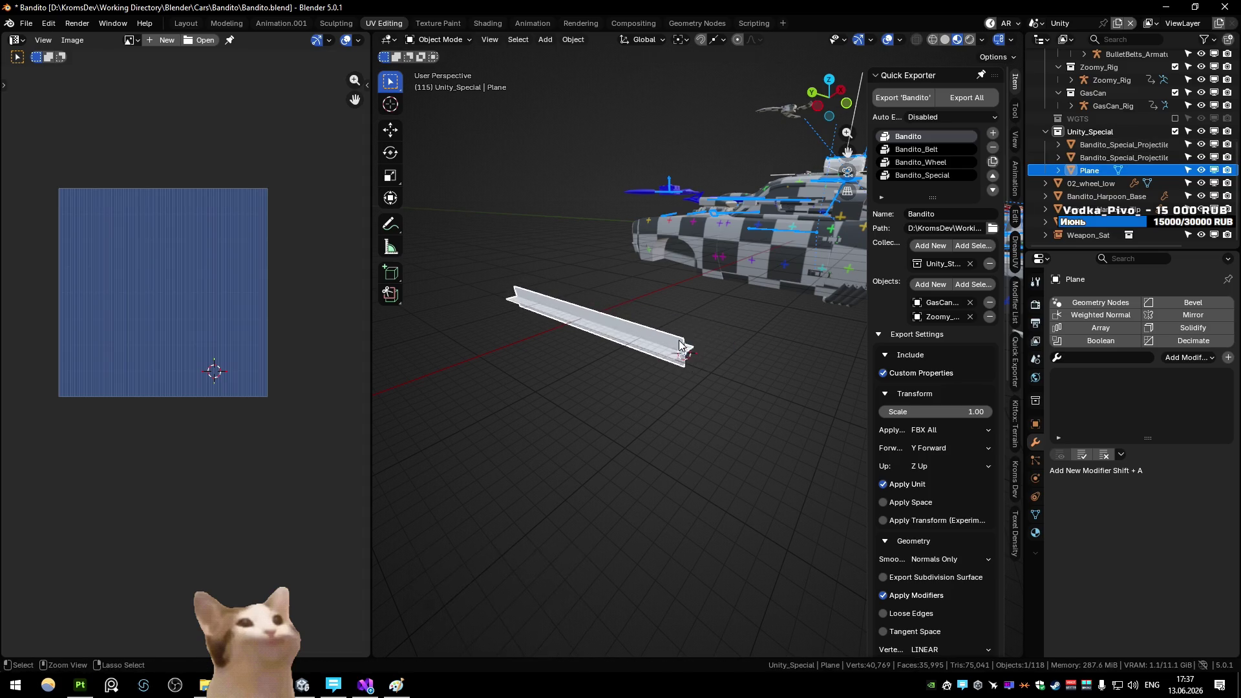
pyautogui.click(676, 359)
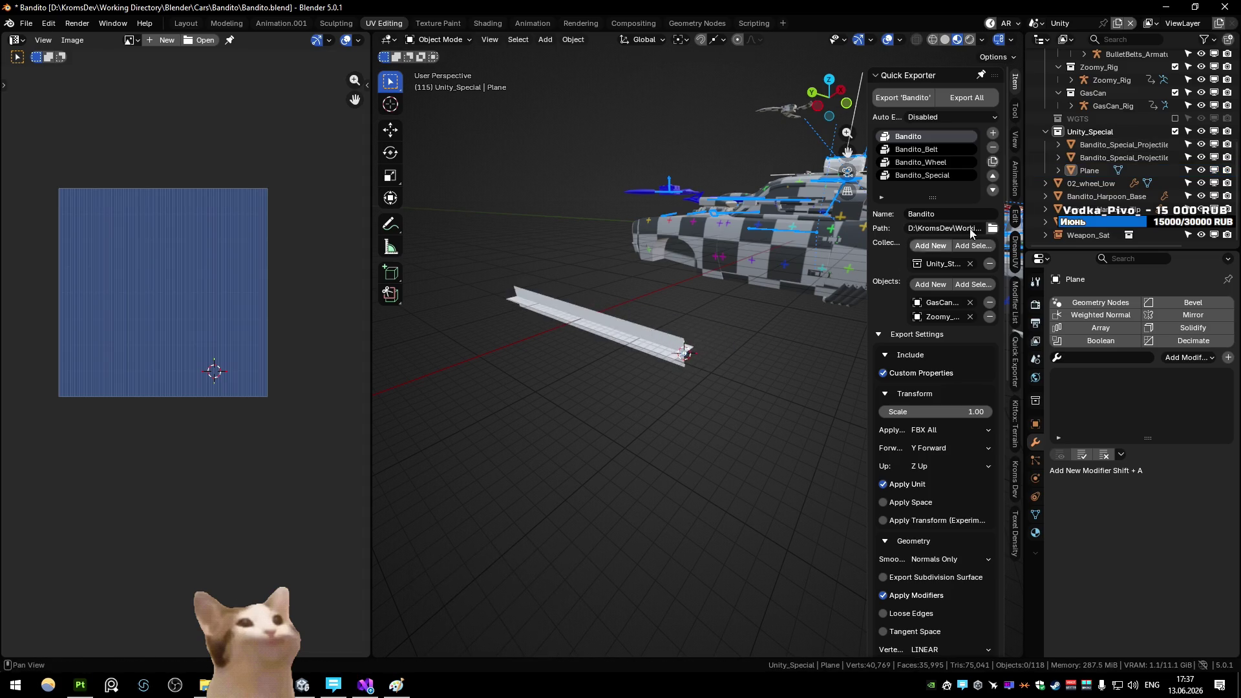
pyautogui.click(1071, 170)
# Export Plane as Bandito_RopeMesh.fbx via Quick Favorites, then advance Unity's paused game one frame
pyautogui.press('q')
pyautogui.click(663, 243)
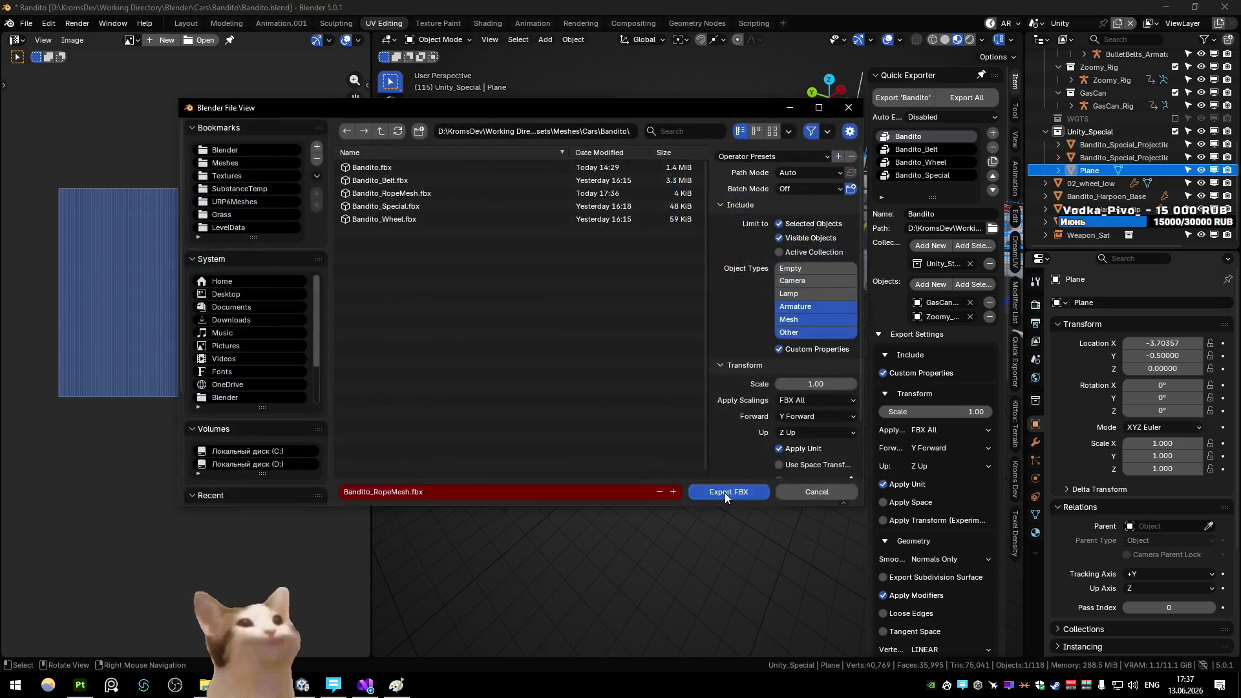
pyautogui.hotkey('alt', 'Tab')
pyautogui.click(891, 41)
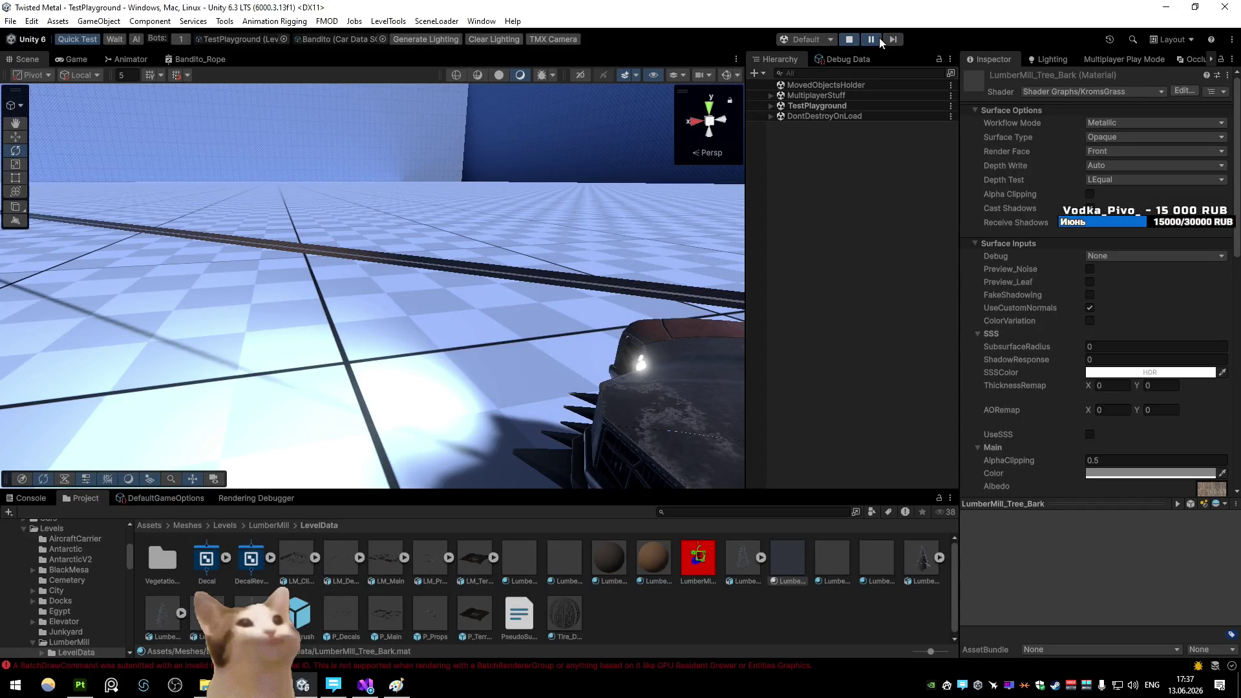
# Examine the rope in Wireframe, check the Game view, then return to Shaded mode
pyautogui.moveTo(560, 240); pyautogui.dragTo(395, 191)
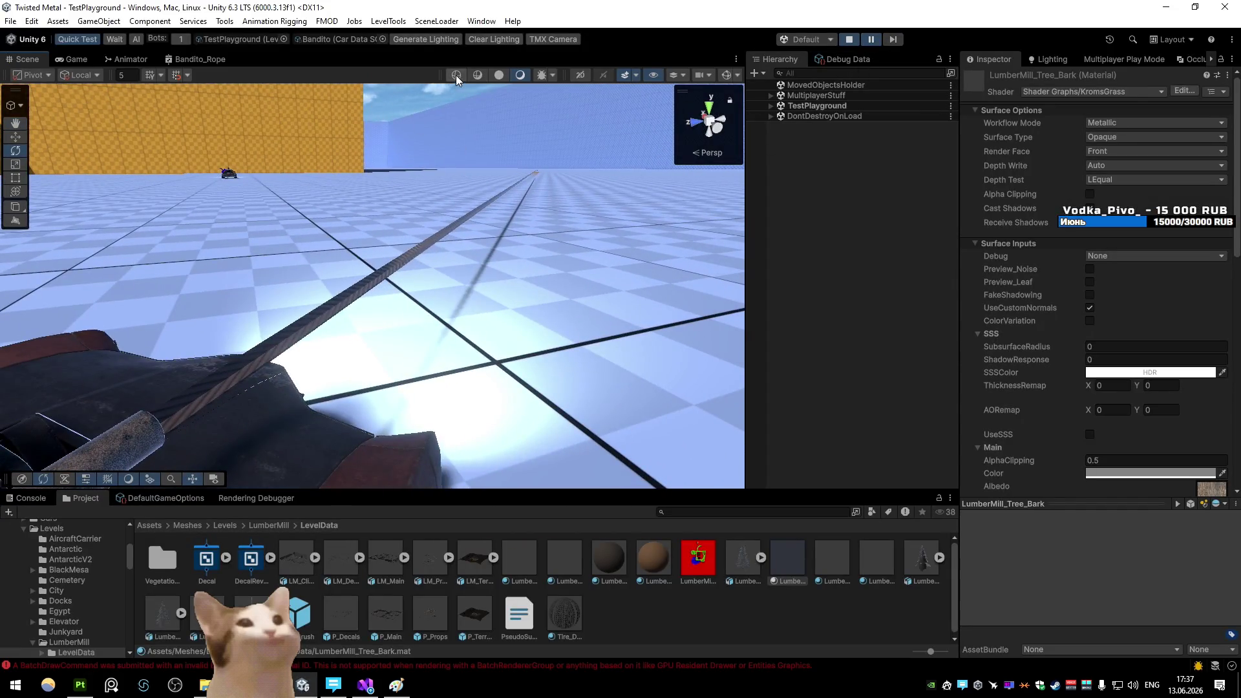
pyautogui.click(456, 75)
pyautogui.moveTo(499, 238)
pyautogui.mouseDown()
pyautogui.moveTo(648, 216)
pyautogui.moveTo(701, 232)
pyautogui.moveTo(617, 207)
pyautogui.moveTo(666, 202)
pyautogui.moveTo(543, 210)
pyautogui.mouseUp()
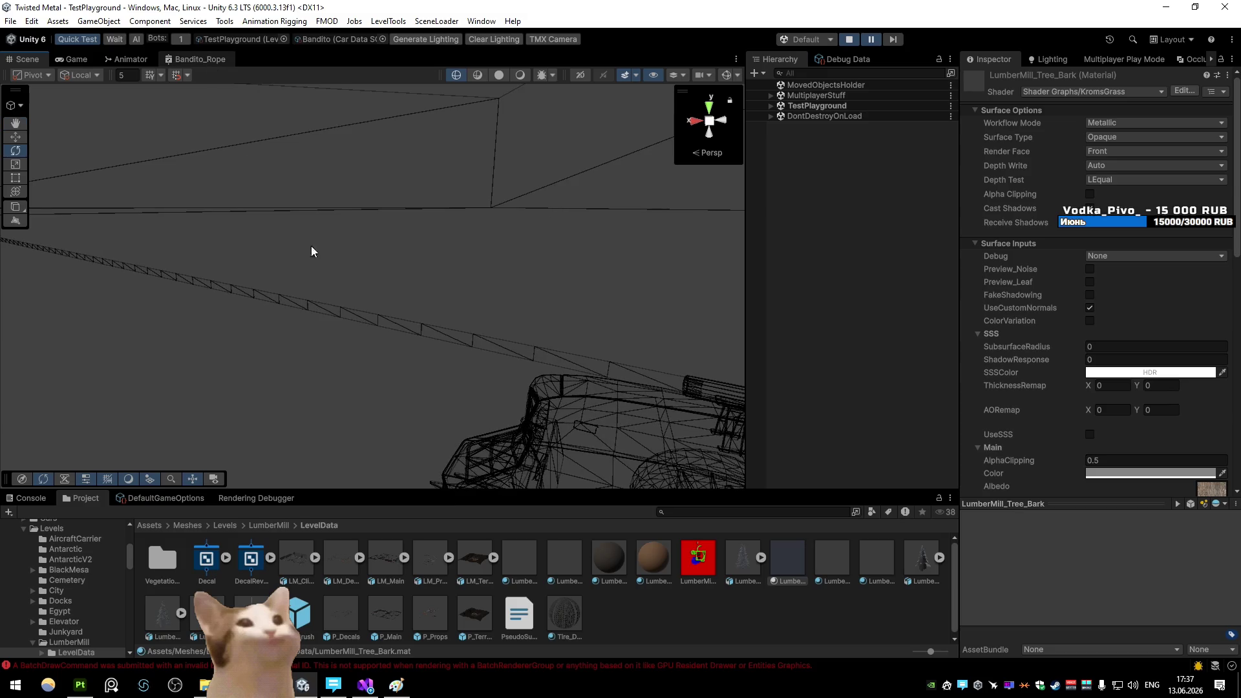
pyautogui.click(211, 65)
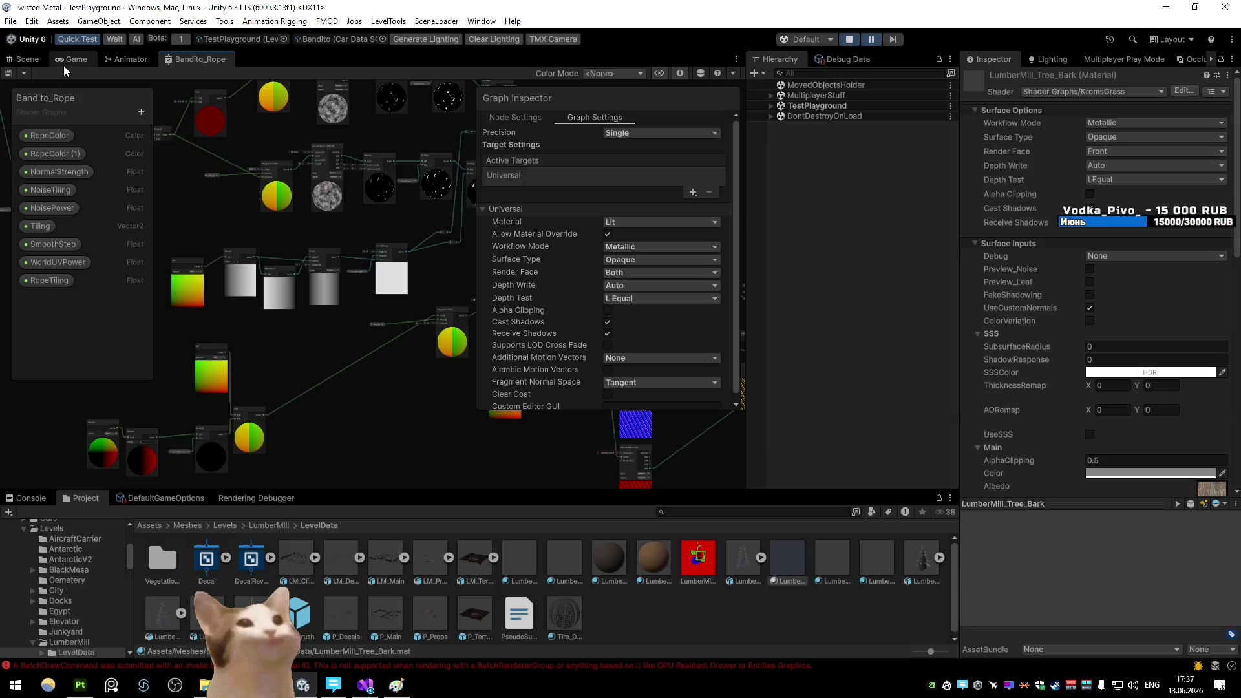
pyautogui.click(73, 60)
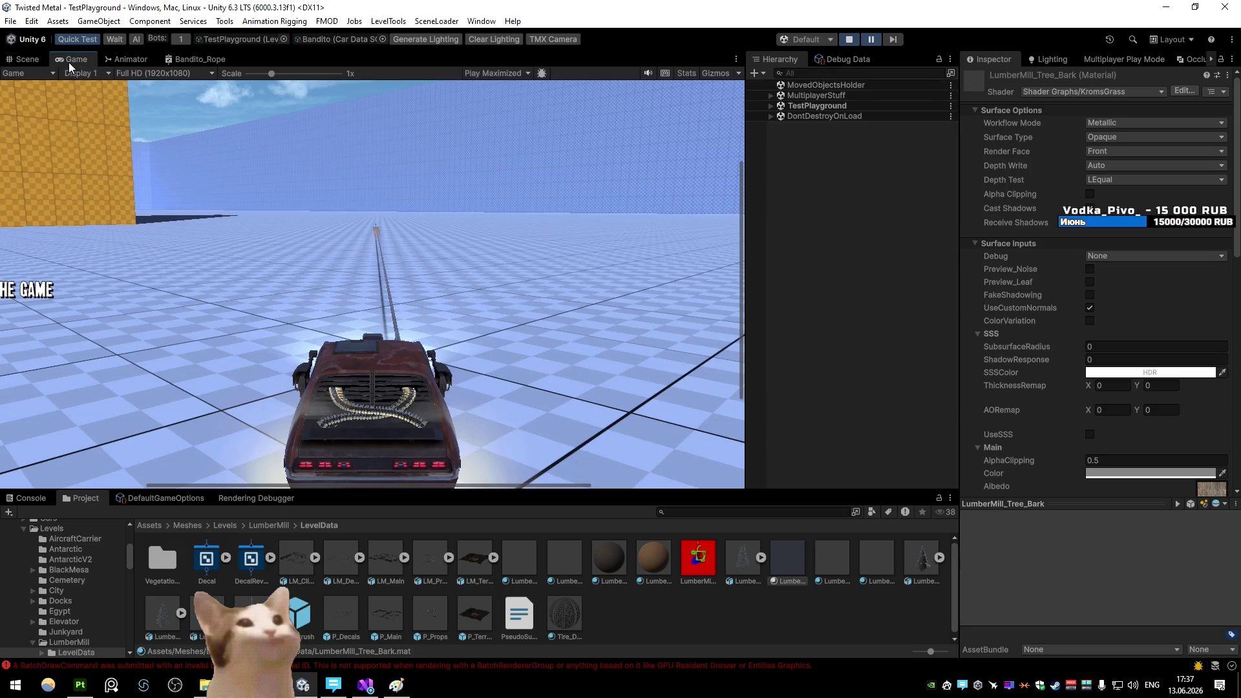
pyautogui.click(22, 60)
pyautogui.click(520, 75)
pyautogui.moveTo(427, 252)
pyautogui.mouseDown()
pyautogui.moveTo(452, 268)
pyautogui.moveTo(170, 277)
pyautogui.moveTo(449, 263)
pyautogui.moveTo(668, 269)
pyautogui.moveTo(599, 288)
pyautogui.moveTo(675, 287)
pyautogui.mouseUp()
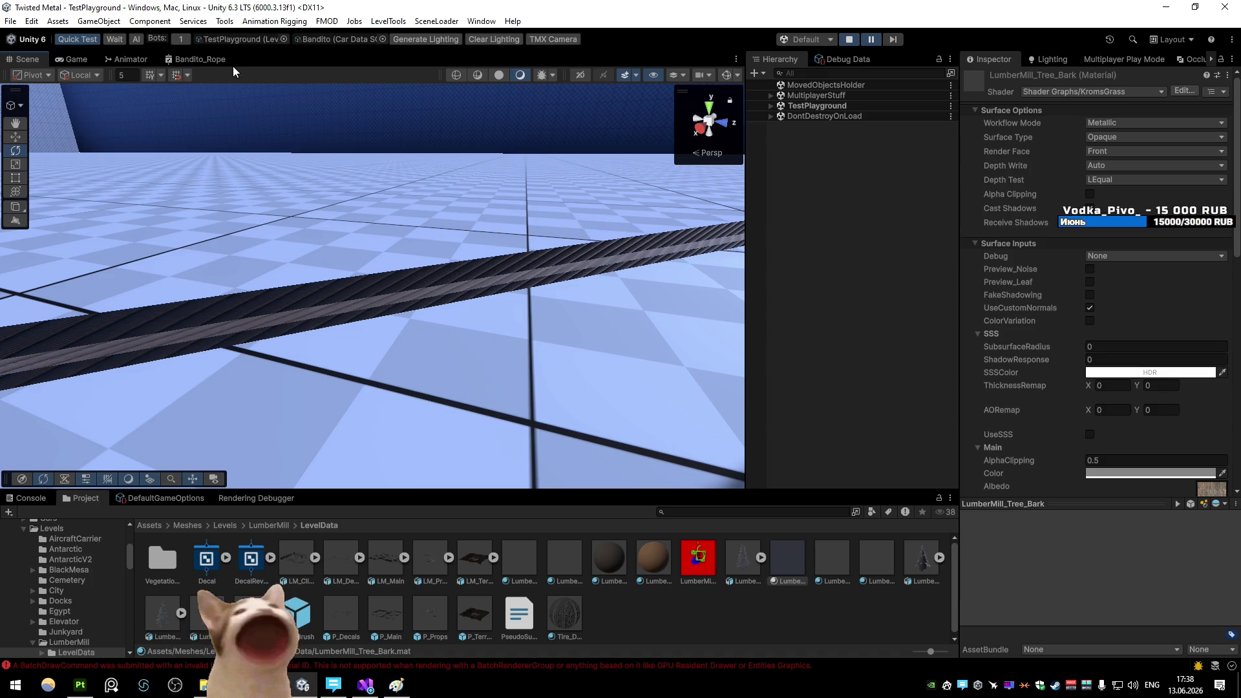
# Bring up the Bandito_Rope shader graph maximized
pyautogui.click(200, 59)
pyautogui.hotkey('shift', 'space')
pyautogui.scroll(6, 581, 300)
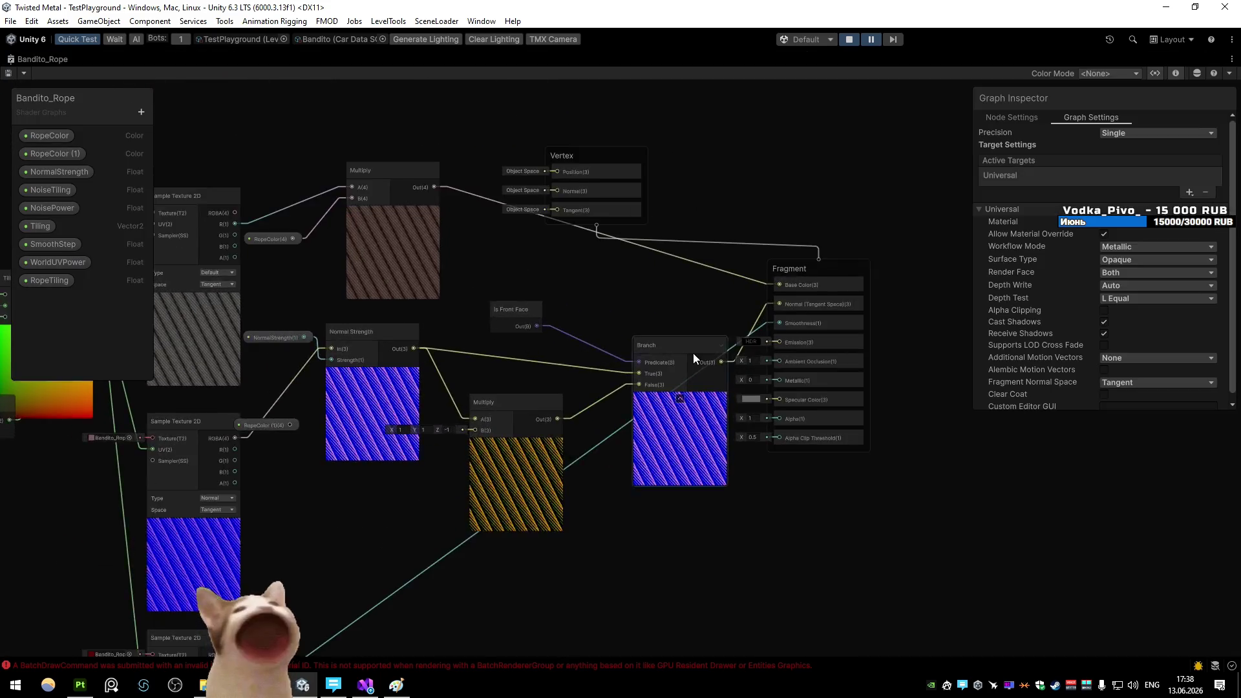
# Delete the Branch→Normal and Smoothness connections and move the Vertex node above Fragment
pyautogui.click(588, 348)
pyautogui.moveTo(589, 348); pyautogui.dragTo(529, 332)
pyautogui.click(673, 297)
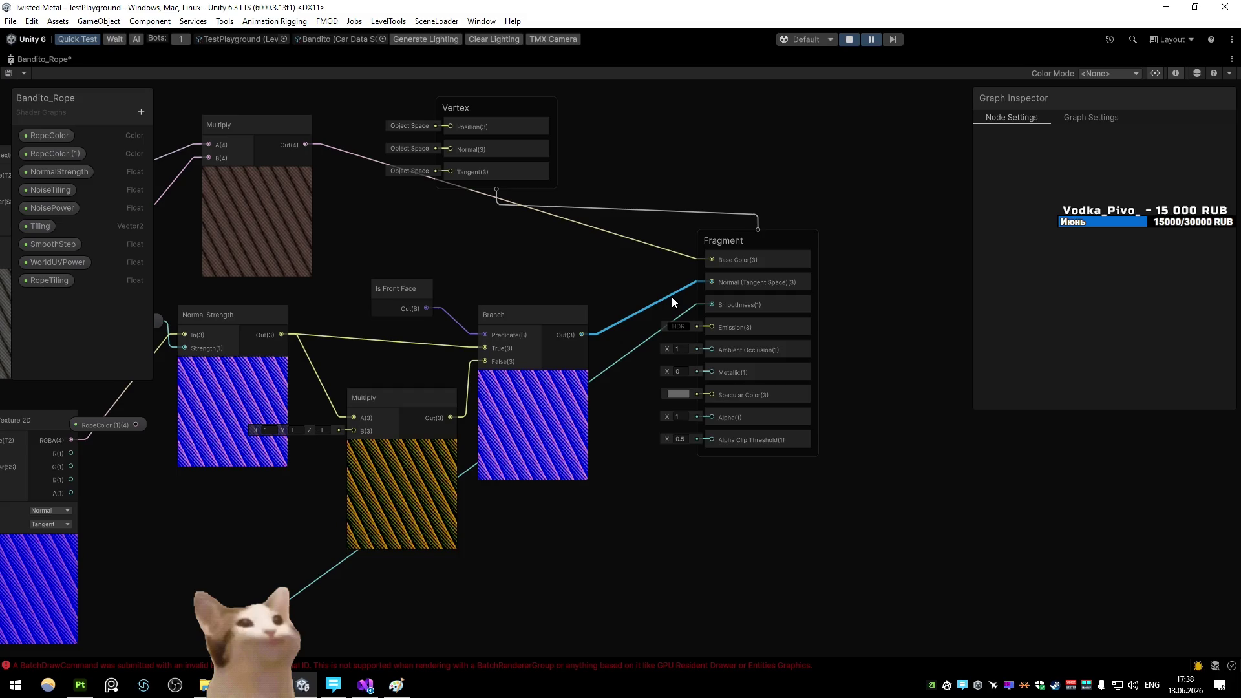
pyautogui.press('Delete')
pyautogui.click(657, 334)
pyautogui.press('Delete')
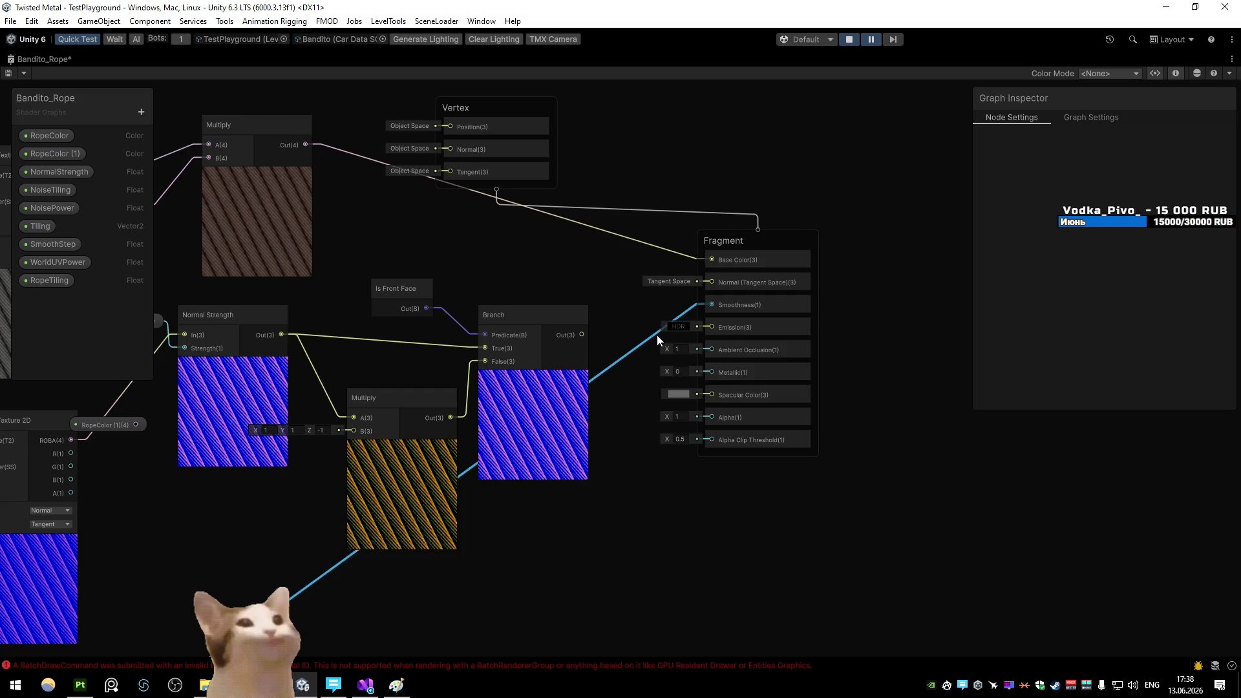
pyautogui.moveTo(469, 107)
pyautogui.mouseDown()
pyautogui.moveTo(525, 108)
pyautogui.moveTo(785, 166)
pyautogui.mouseUp()
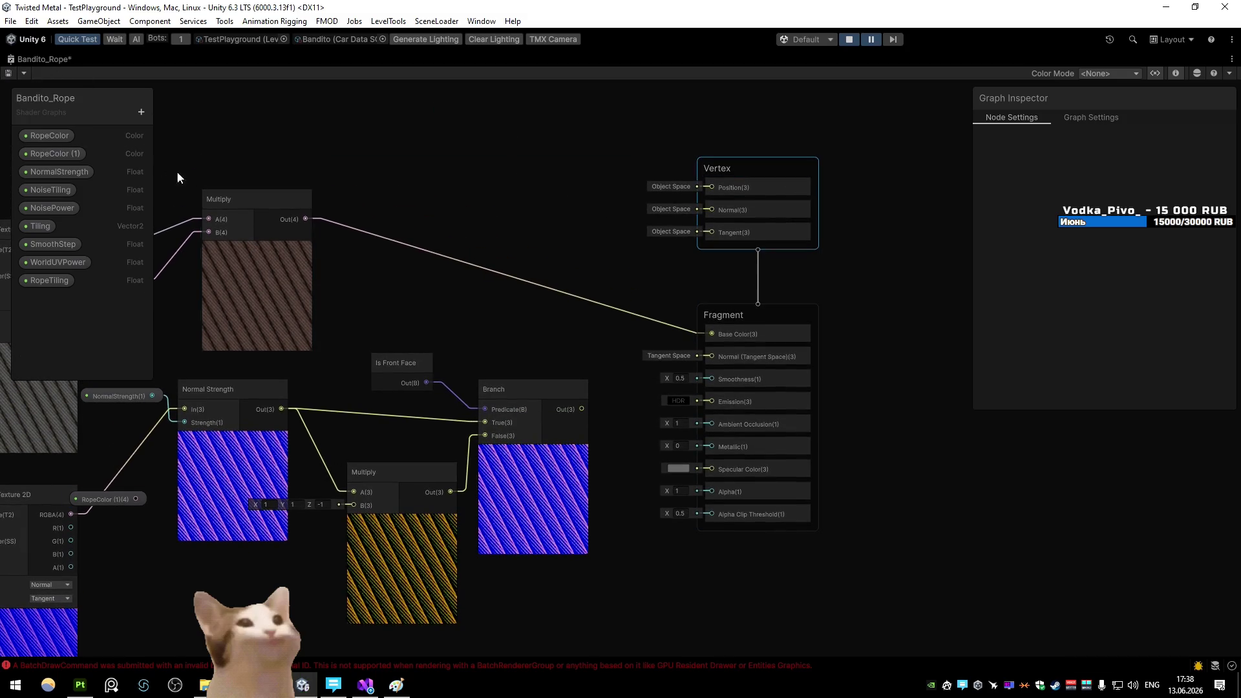
# Return to the Scene view to look at the car and rope after recompiling
pyautogui.doubleClick(52, 59)
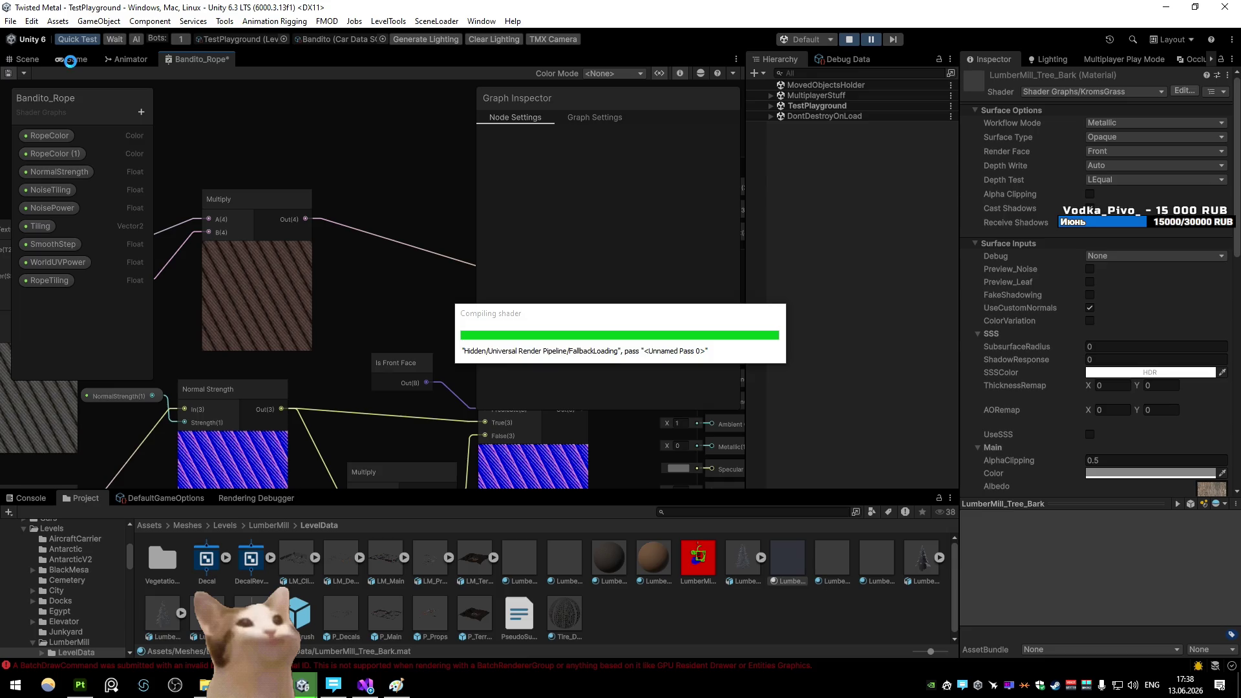
pyautogui.click(27, 59)
pyautogui.moveTo(311, 201)
pyautogui.mouseDown()
pyautogui.moveTo(515, 210)
pyautogui.moveTo(501, 225)
pyautogui.moveTo(811, 249)
pyautogui.mouseUp()
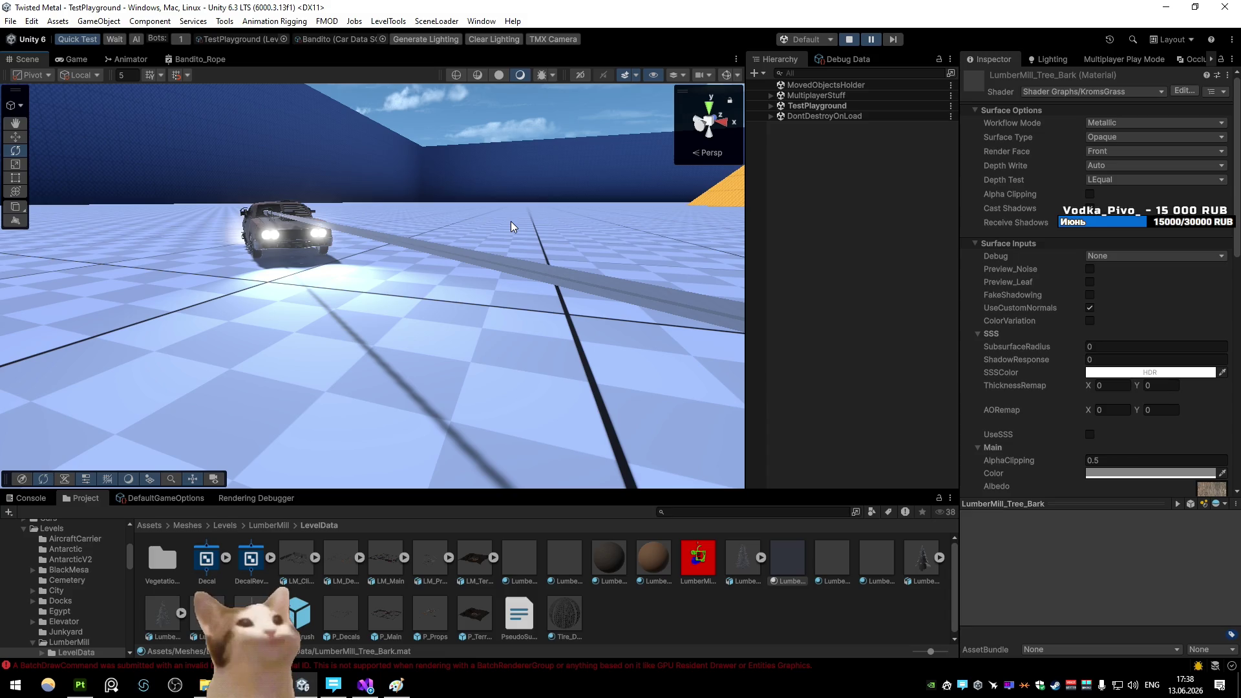
pyautogui.click(615, 595)
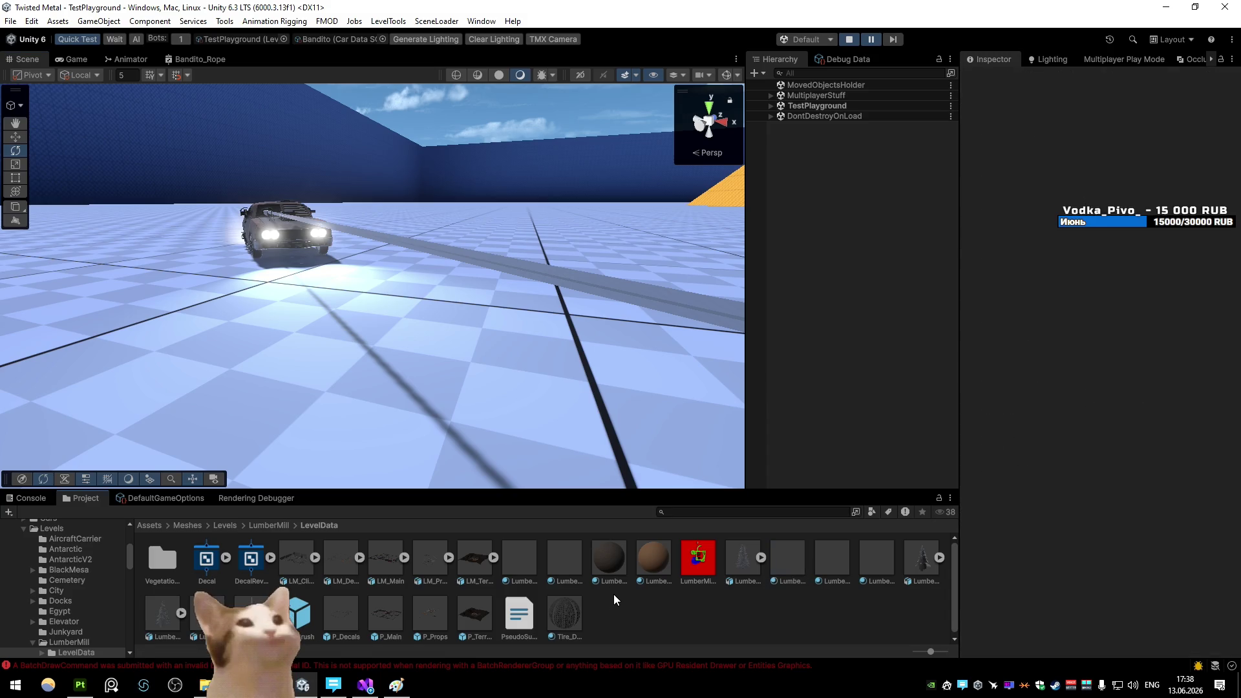
# Create a New Material in Materials/Cars/Bandito with a red Base Map and apply it to the rope
pyautogui.press('BackSpace')
pyautogui.press('BackSpace')
pyautogui.press('BackSpace')
pyautogui.doubleClick(395, 563)
pyautogui.doubleClick(251, 560)
pyautogui.rightClick(684, 557)
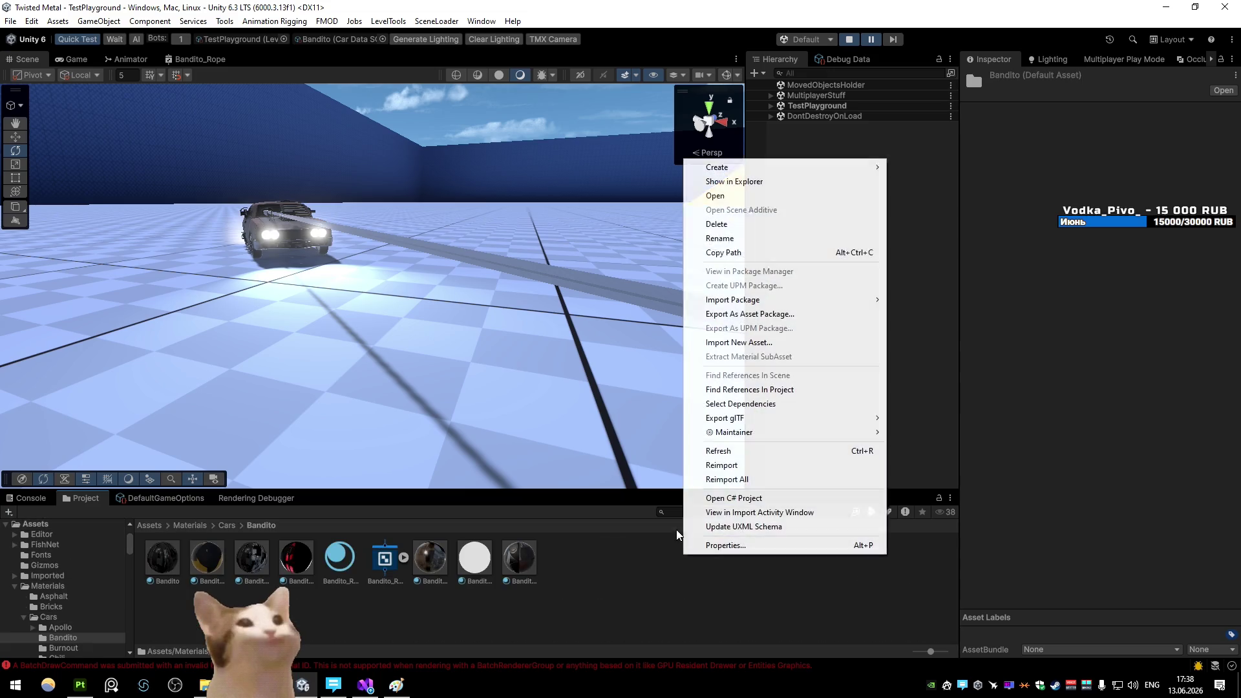
pyautogui.moveTo(720, 166)
pyautogui.click(919, 181)
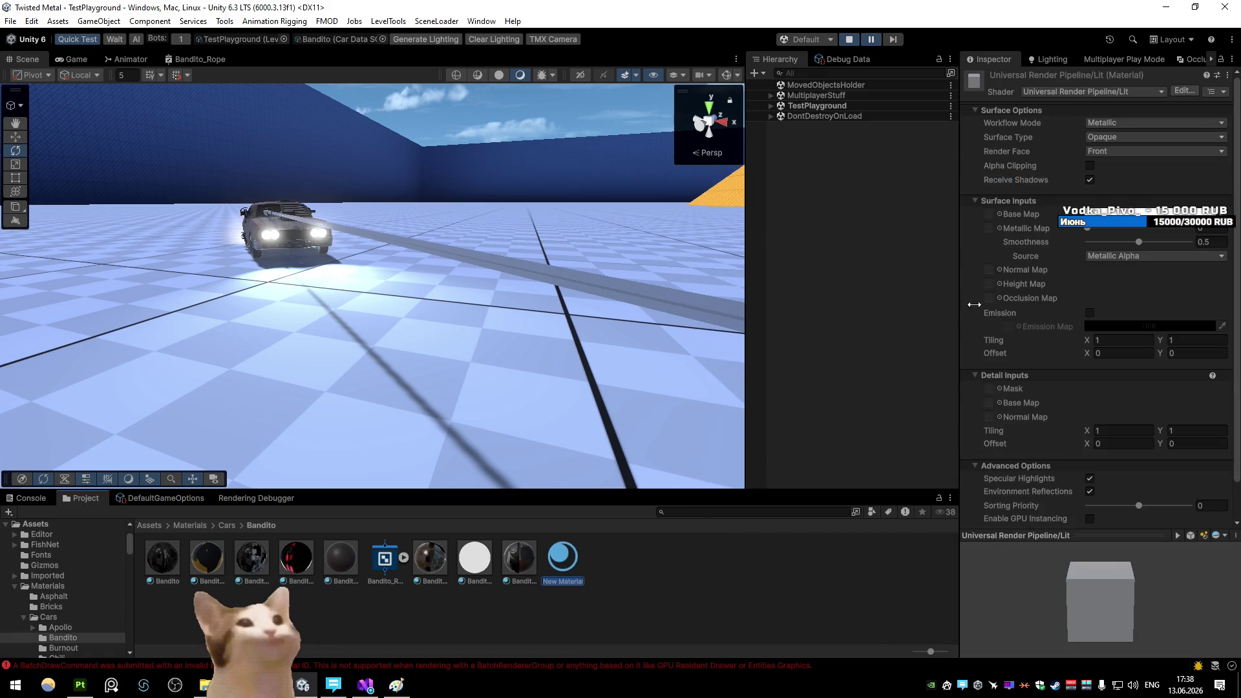
pyautogui.click(1151, 214)
pyautogui.click(1183, 291)
pyautogui.click(564, 549)
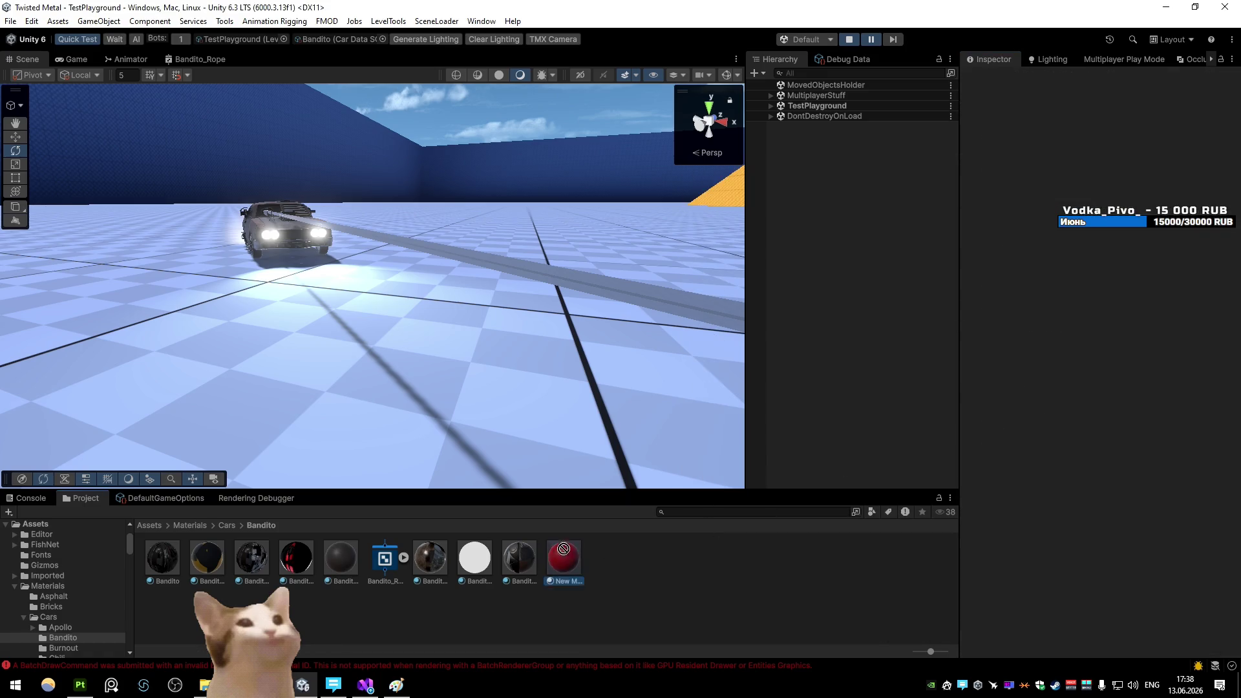
pyautogui.moveTo(593, 278); pyautogui.dragTo(600, 291)
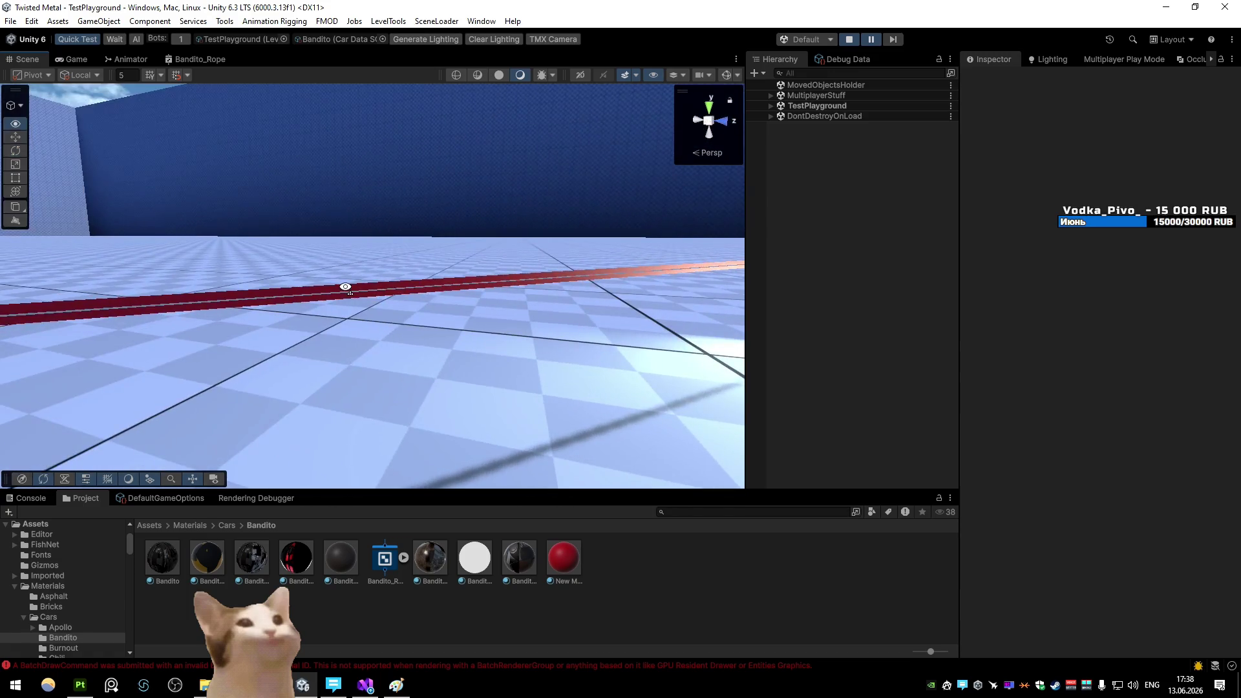
pyautogui.moveTo(422, 282); pyautogui.dragTo(748, 323)
# Set the New Material's Render Face to Both and its Smoothness to 0
pyautogui.click(556, 565)
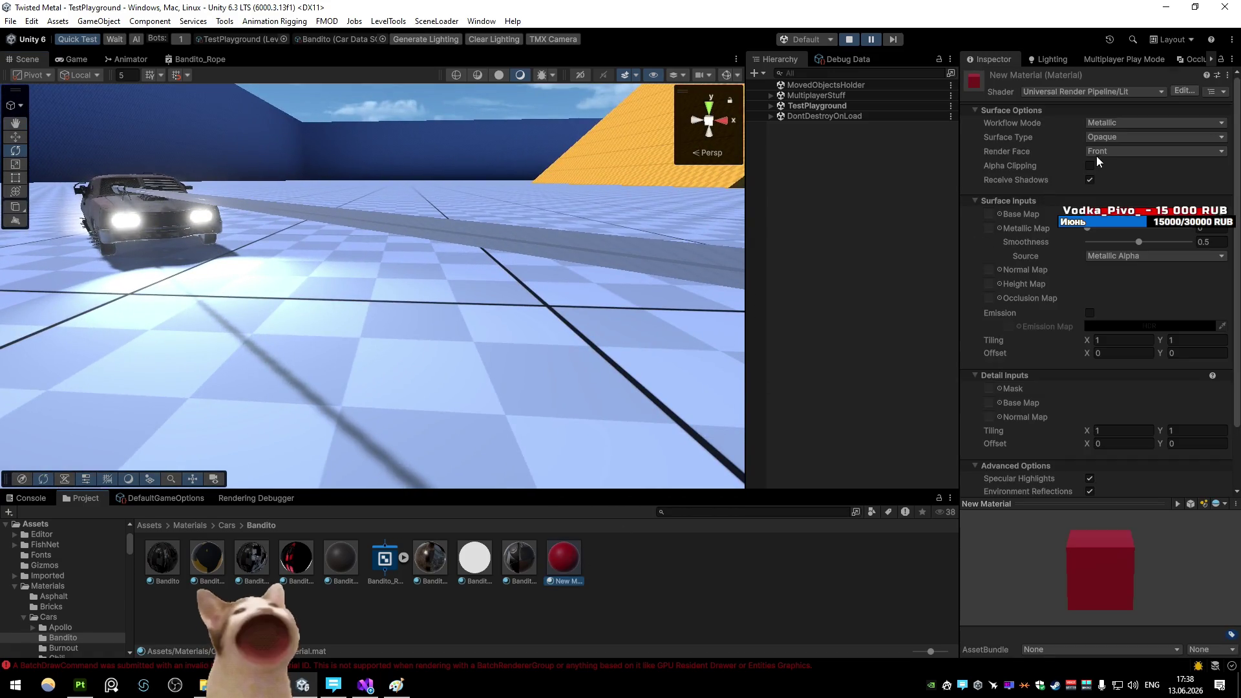
pyautogui.click(1108, 151)
pyautogui.moveTo(545, 254)
pyautogui.mouseDown()
pyautogui.moveTo(310, 221)
pyautogui.moveTo(291, 208)
pyautogui.moveTo(692, 230)
pyautogui.moveTo(875, 216)
pyautogui.moveTo(618, 196)
pyautogui.moveTo(715, 189)
pyautogui.moveTo(751, 207)
pyautogui.mouseUp()
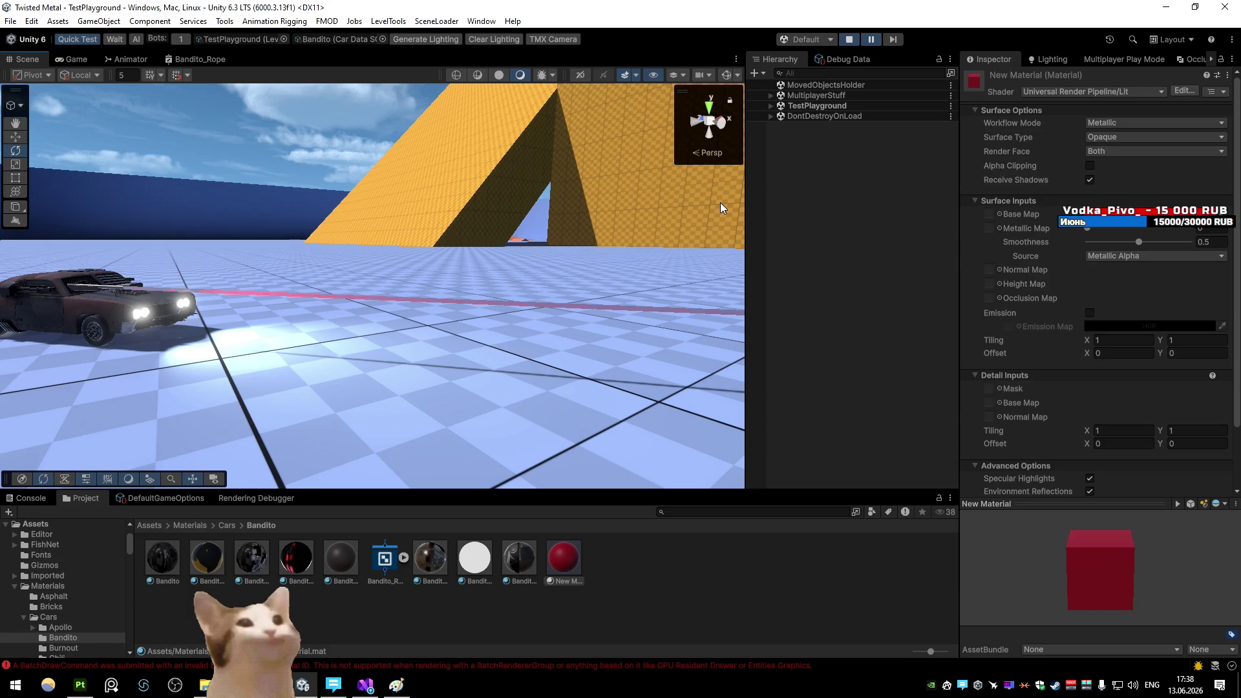
pyautogui.moveTo(1028, 241)
pyautogui.mouseDown()
pyautogui.moveTo(1138, 241)
pyautogui.moveTo(535, 258)
pyautogui.mouseUp()
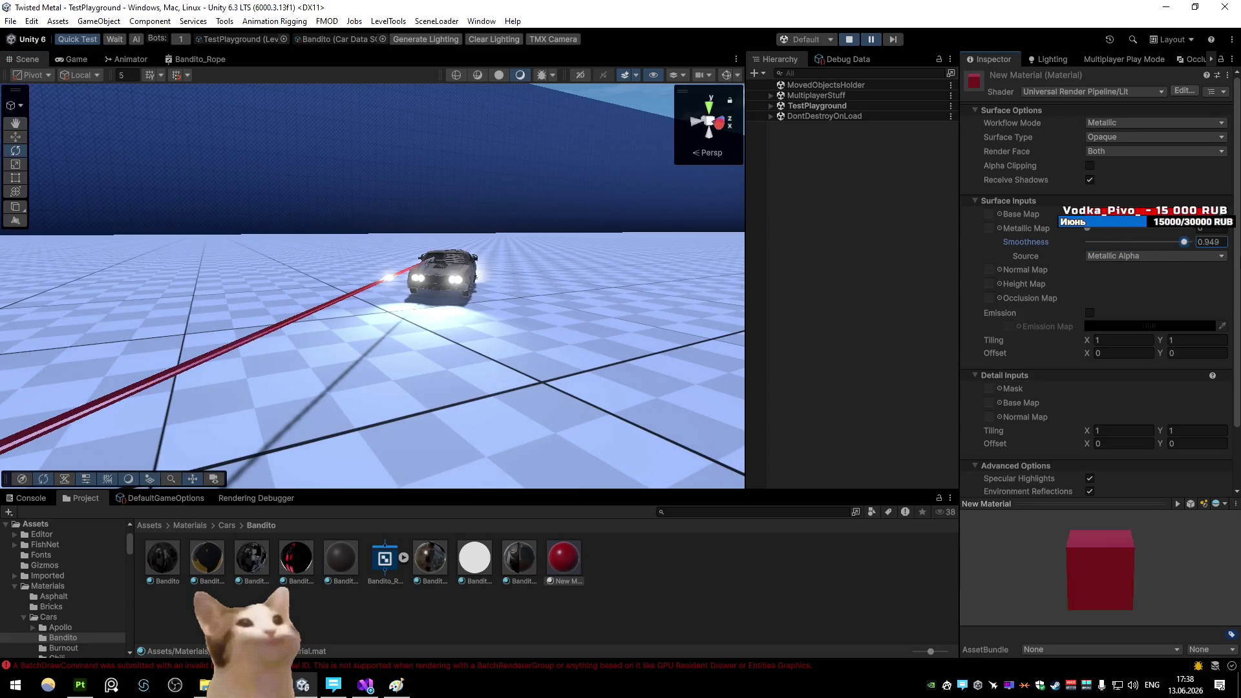
pyautogui.moveTo(1158, 240); pyautogui.dragTo(1166, 240)
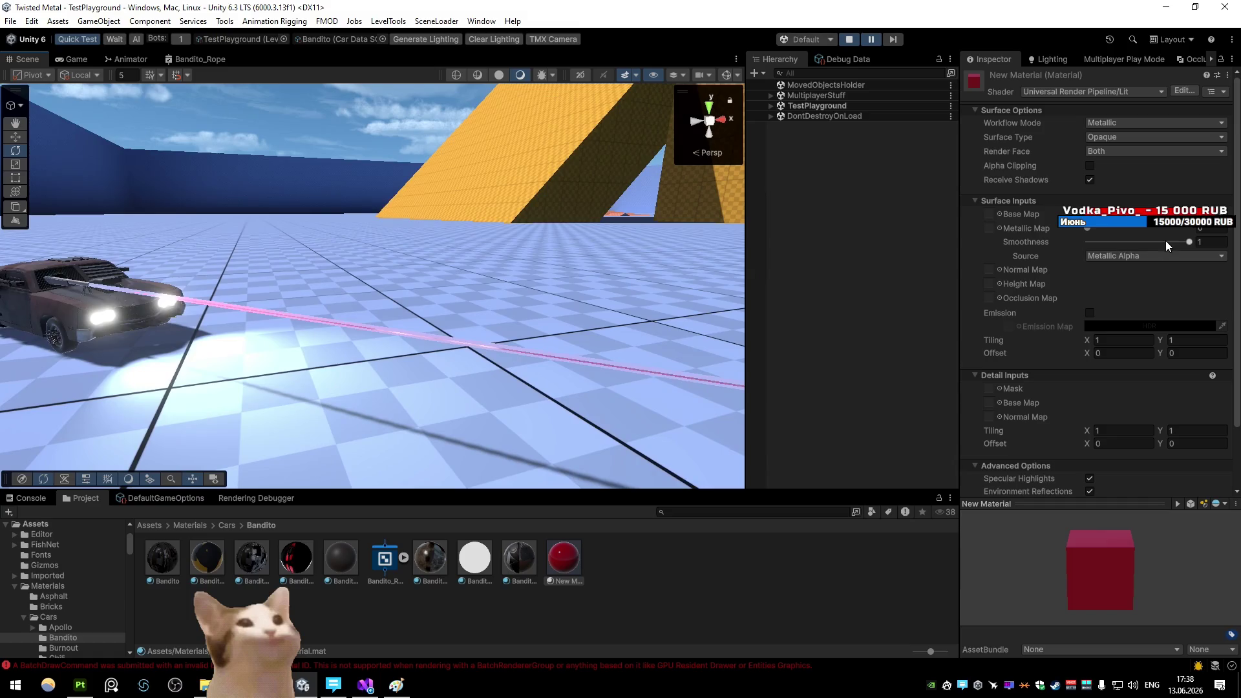
pyautogui.write('1')
pyautogui.press('BackSpace')
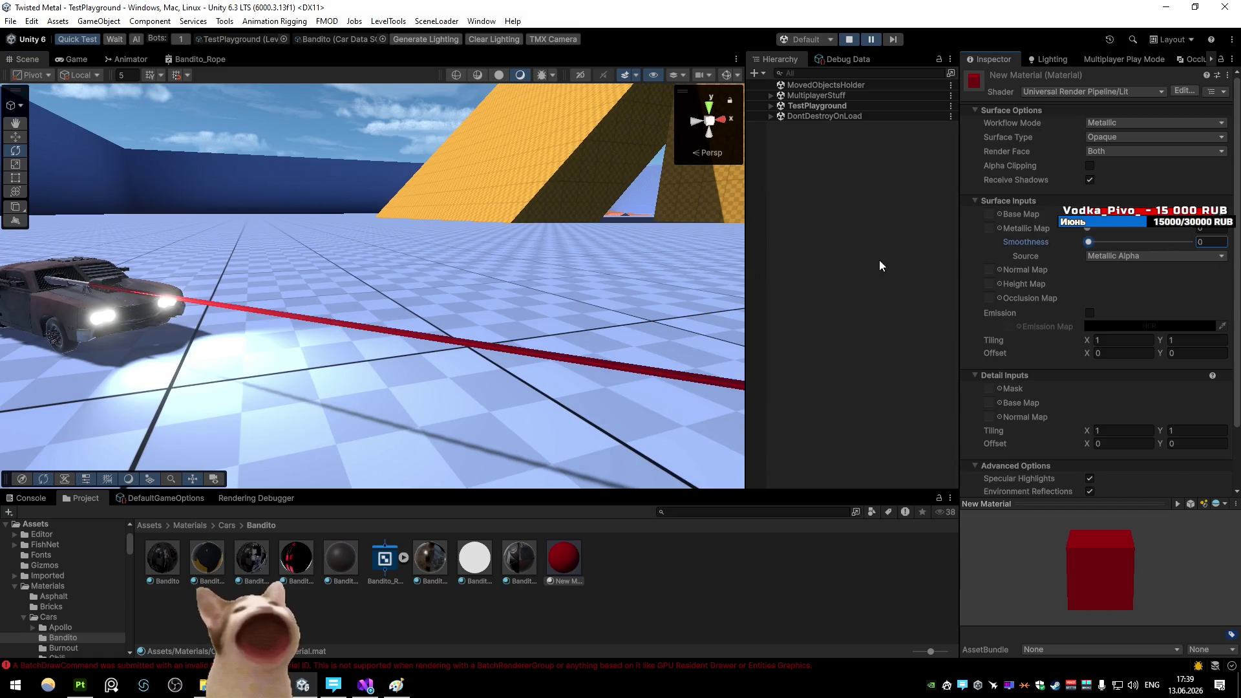
pyautogui.write('1')
pyautogui.press('BackSpace')
pyautogui.write('1')
pyautogui.press('BackSpace')
pyautogui.write('0')
# Fly along the red rope, then reopen the Bandito_Rope shader graph full-size
pyautogui.moveTo(490, 312)
pyautogui.mouseDown()
pyautogui.moveTo(466, 347)
pyautogui.moveTo(574, 321)
pyautogui.moveTo(786, 343)
pyautogui.moveTo(536, 322)
pyautogui.mouseUp()
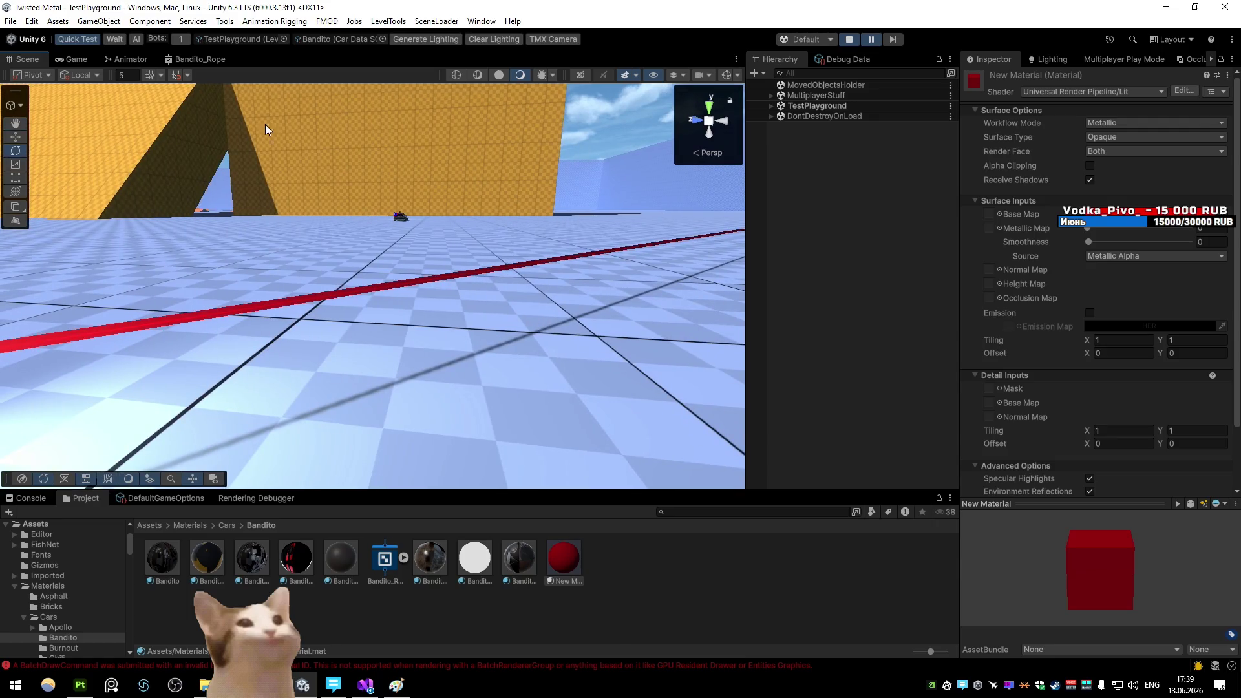
pyautogui.click(201, 59)
pyautogui.hotkey('shift', 'space')
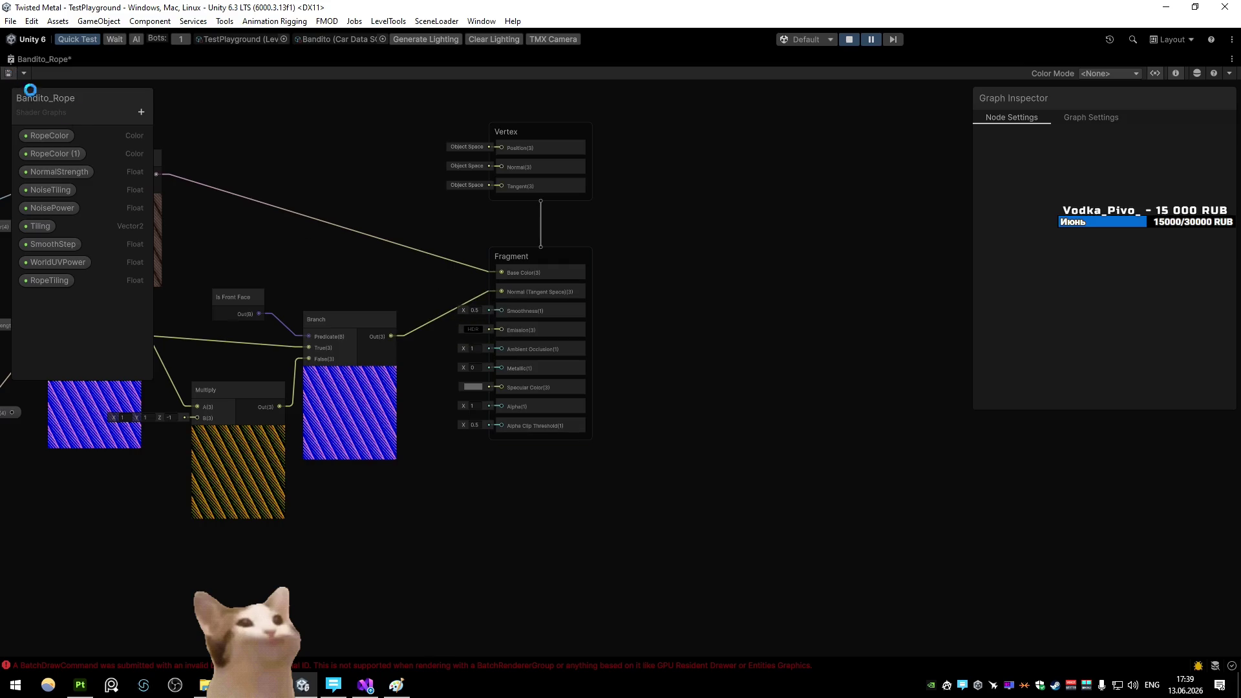
# Reopen Bandito_Rope from the rope's material, save its Smoothness 0 change, and return to the Scene
pyautogui.doubleClick(27, 60)
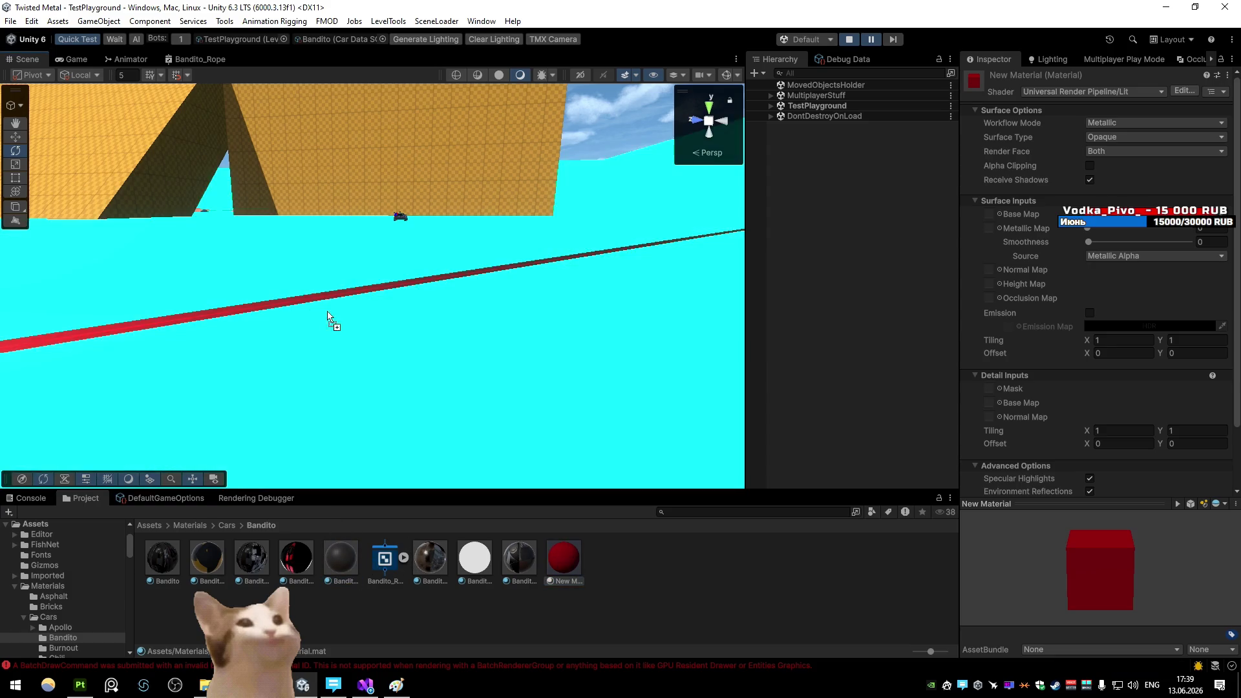
pyautogui.moveTo(321, 296)
pyautogui.mouseDown()
pyautogui.moveTo(380, 346)
pyautogui.moveTo(905, 364)
pyautogui.moveTo(570, 329)
pyautogui.moveTo(645, 321)
pyautogui.moveTo(255, 294)
pyautogui.moveTo(338, 286)
pyautogui.moveTo(282, 288)
pyautogui.moveTo(294, 298)
pyautogui.mouseUp()
pyautogui.click(343, 561)
pyautogui.doubleClick(385, 558)
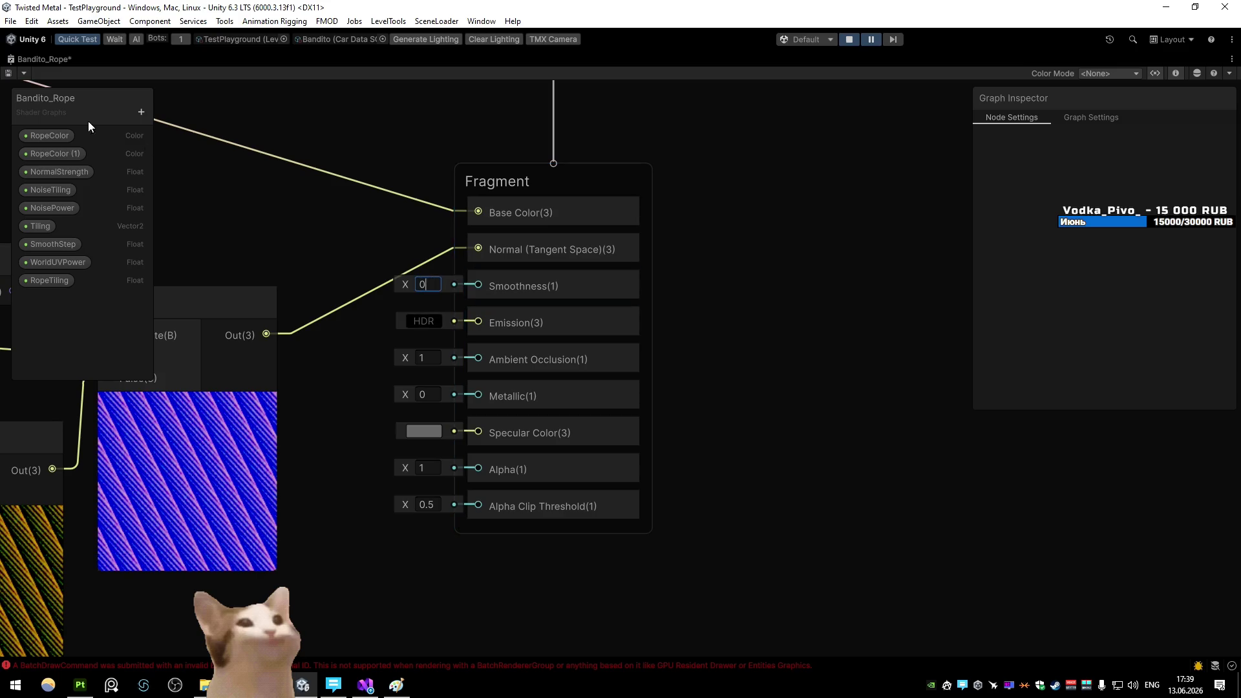
pyautogui.doubleClick(38, 59)
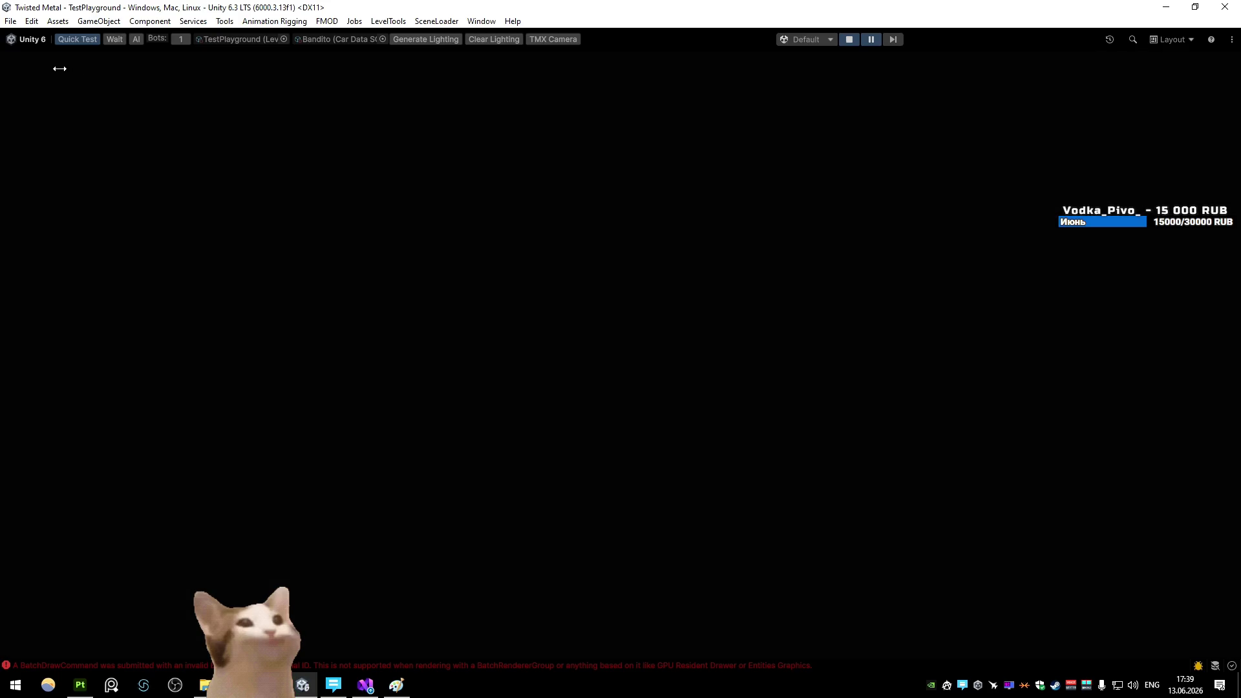
pyautogui.click(37, 61)
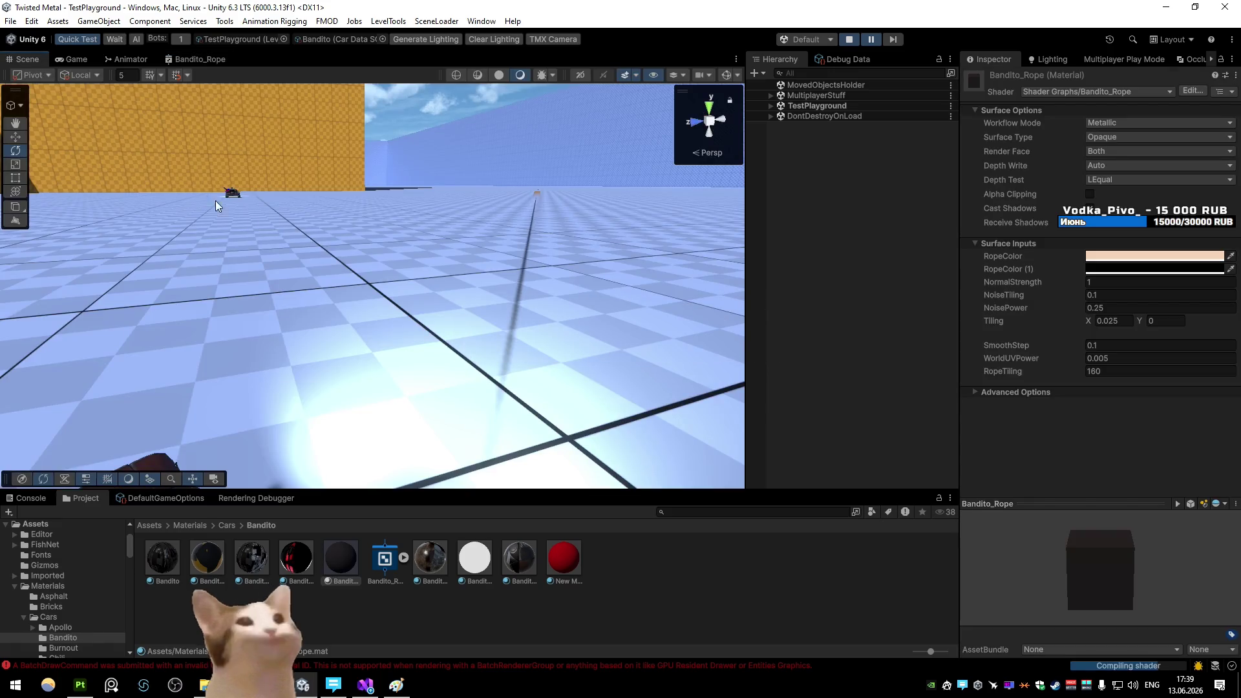
# Set the rope material's Render Face to Front and view the rope from a low angle
pyautogui.moveTo(325, 262)
pyautogui.mouseDown()
pyautogui.moveTo(623, 269)
pyautogui.moveTo(588, 276)
pyautogui.moveTo(235, 231)
pyautogui.moveTo(146, 199)
pyautogui.moveTo(94, 221)
pyautogui.moveTo(471, 233)
pyautogui.moveTo(526, 194)
pyautogui.moveTo(606, 181)
pyautogui.moveTo(604, 194)
pyautogui.moveTo(591, 173)
pyautogui.moveTo(645, 272)
pyautogui.moveTo(827, 244)
pyautogui.mouseUp()
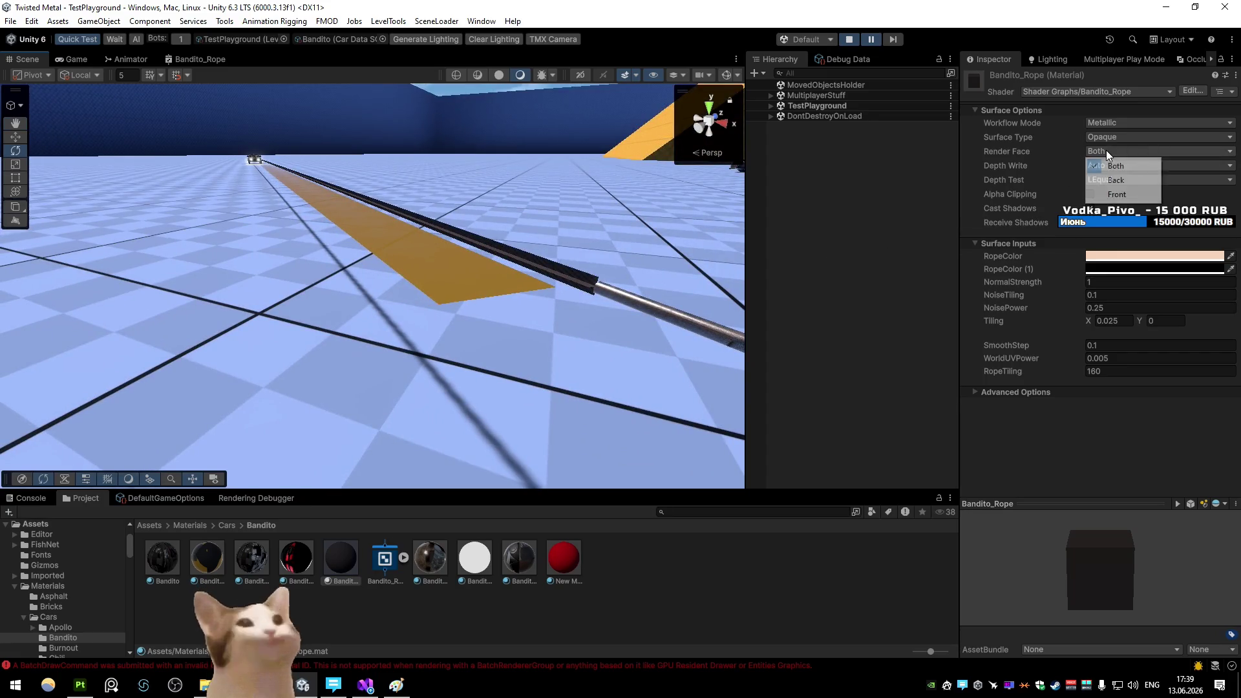
pyautogui.click(1113, 192)
pyautogui.moveTo(582, 181)
pyautogui.mouseDown()
pyautogui.moveTo(569, 166)
pyautogui.moveTo(402, 208)
pyautogui.moveTo(243, 172)
pyautogui.moveTo(273, 193)
pyautogui.moveTo(333, 200)
pyautogui.moveTo(277, 214)
pyautogui.moveTo(405, 166)
pyautogui.moveTo(375, 175)
pyautogui.mouseUp()
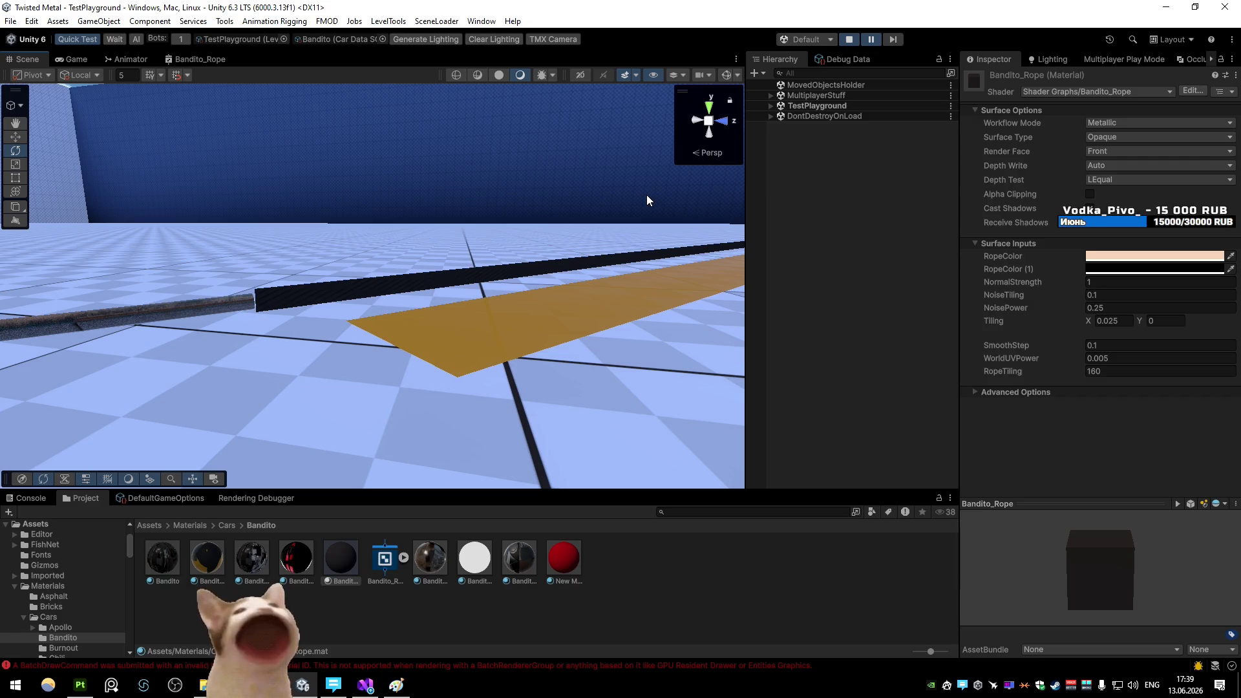
# Put Blender's rope plane into Edit Mode and add a loop cut across it
pyautogui.hotkey('alt', 'Tab')
pyautogui.press('Tab')
pyautogui.scroll(3, 647, 305)
pyautogui.hotkey('ctrl', 'r')
pyautogui.press('Escape')
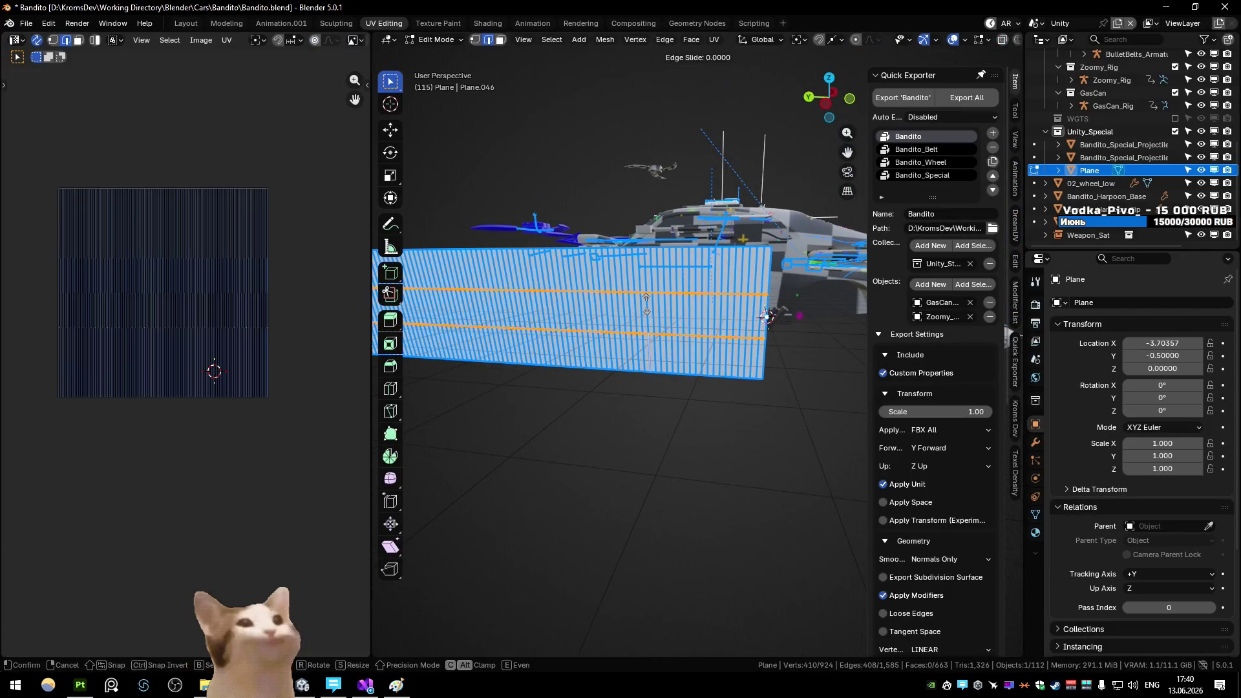
# Return the plane to Object Mode, export it as FBX, and check the rope in wireframe
pyautogui.press('Tab')
pyautogui.hotkey('ctrl', 'e')
pyautogui.hotkey('alt', 'Tab')
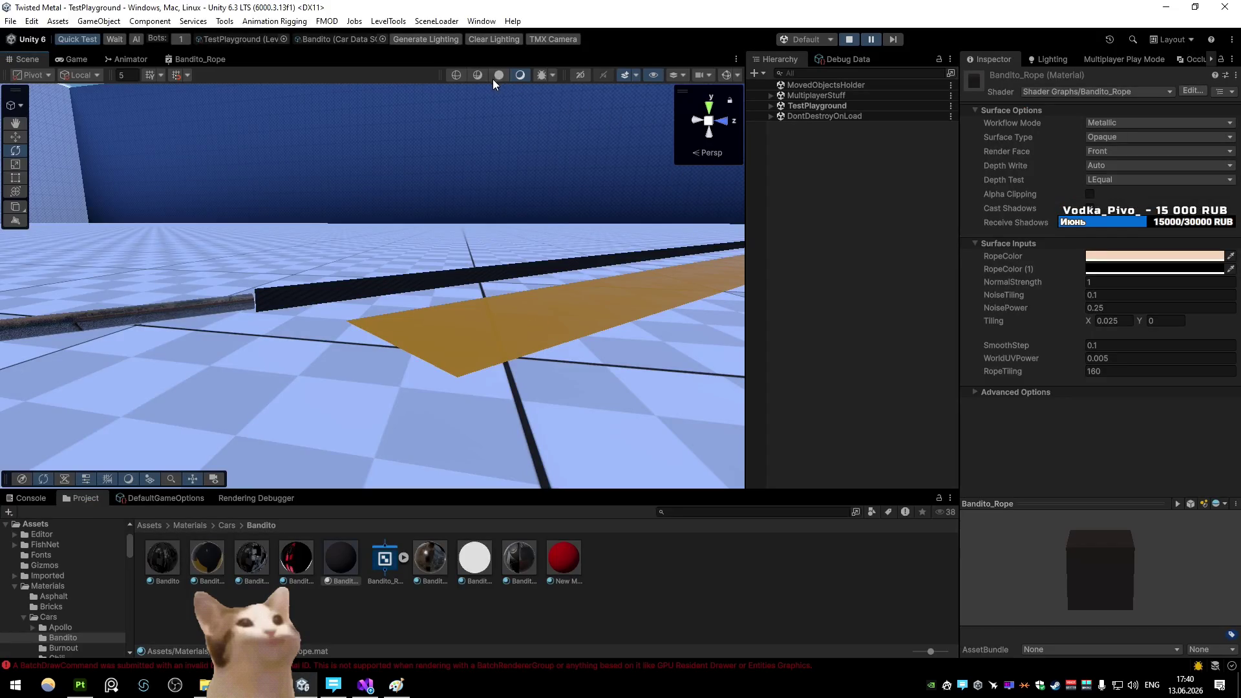
pyautogui.click(457, 75)
pyautogui.click(520, 75)
# Re-export the plane as FBX from Quick Favorites, then select Bandito_RopeMesh in Unity
pyautogui.hotkey('alt', 'Tab')
pyautogui.press('F3')
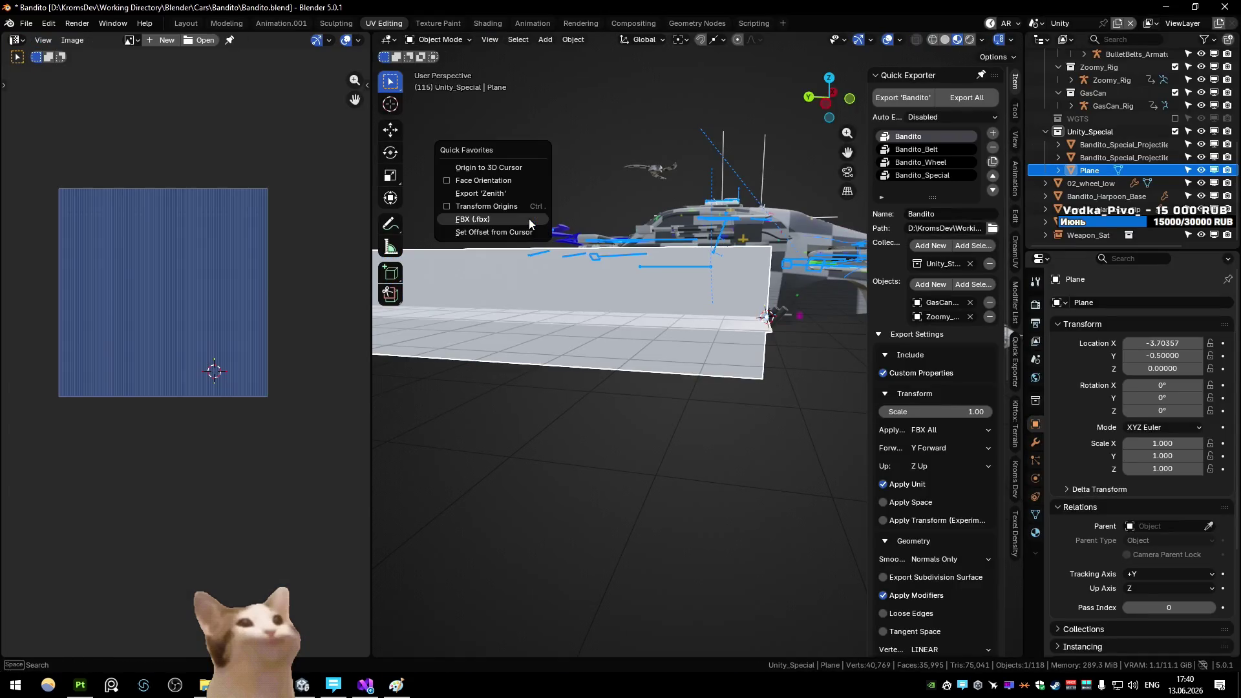
pyautogui.press('Return')
pyautogui.click(705, 490)
pyautogui.hotkey('alt', 'Tab')
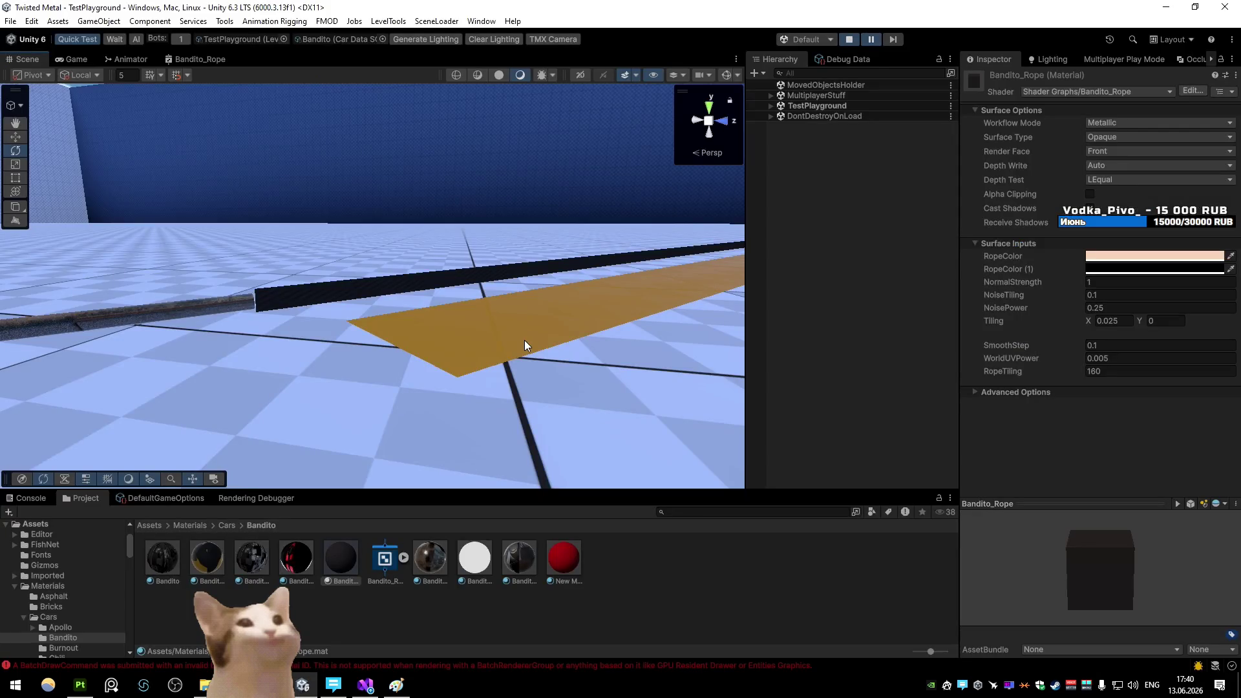
pyautogui.click(392, 285)
pyautogui.click(394, 288)
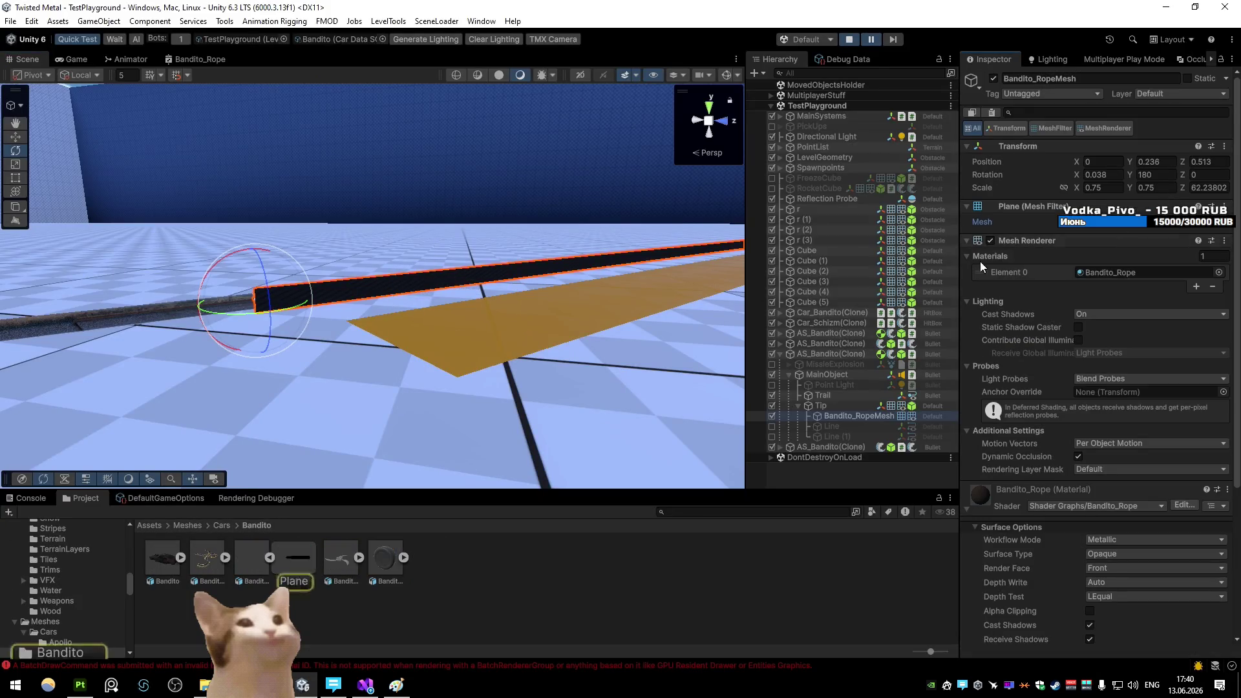
# Set the rope FBX to Calculate normals and Calculate Mikktspace tangents, and apply
pyautogui.click(254, 561)
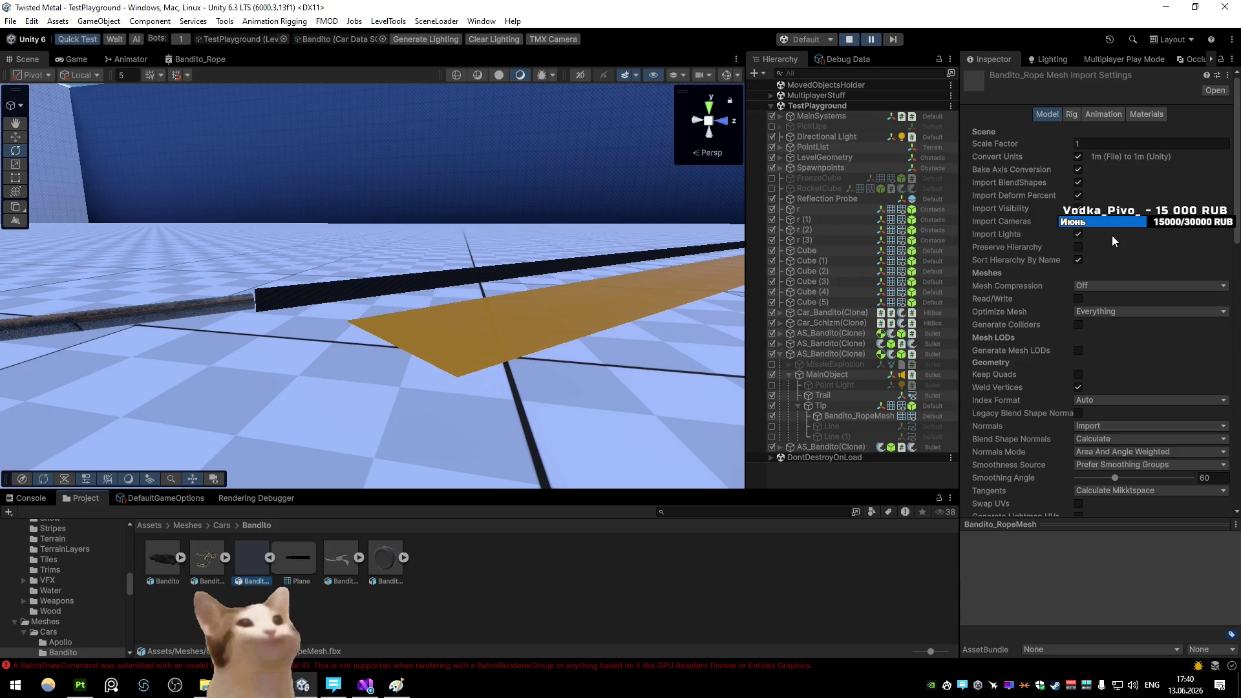
pyautogui.scroll(-4, 1160, 284)
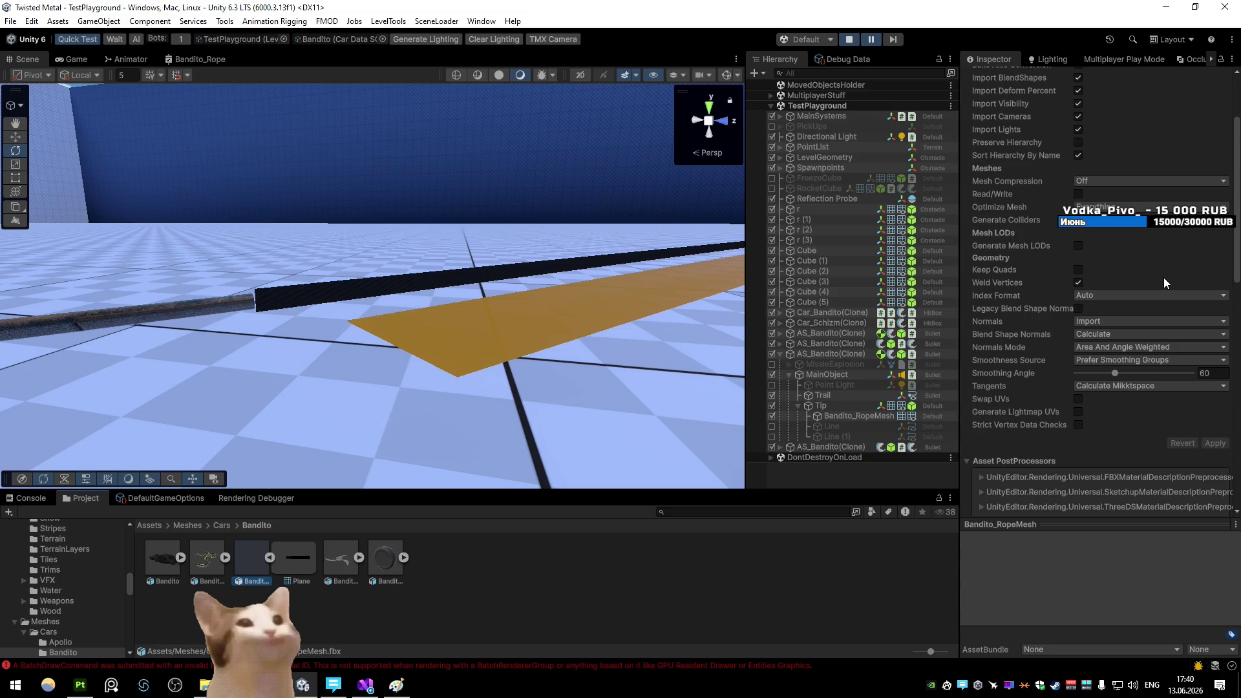
pyautogui.click(1122, 320)
pyautogui.click(1123, 349)
pyautogui.click(1174, 388)
pyautogui.click(1165, 402)
pyautogui.click(1162, 414)
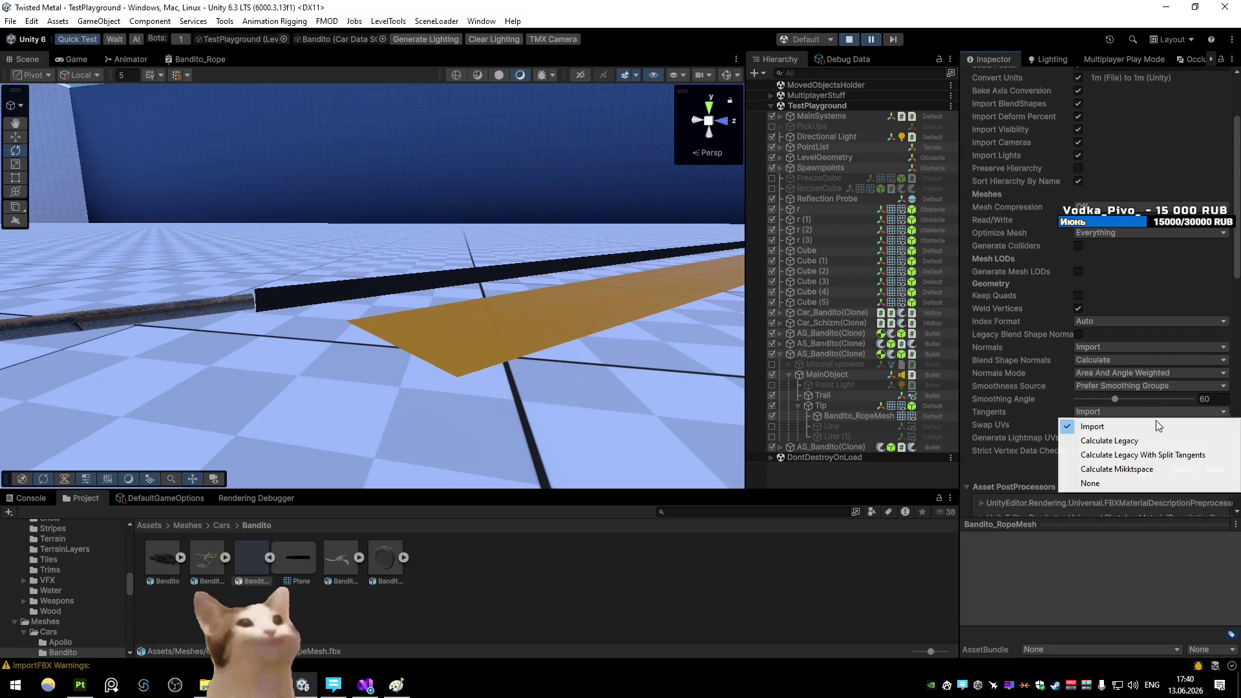
pyautogui.click(1145, 472)
pyautogui.click(1215, 469)
# Inspect the re-imported rope in the Game view and from near the floor
pyautogui.moveTo(590, 313)
pyautogui.mouseDown()
pyautogui.moveTo(567, 206)
pyautogui.moveTo(527, 218)
pyautogui.moveTo(499, 207)
pyautogui.moveTo(408, 246)
pyautogui.moveTo(375, 231)
pyautogui.moveTo(363, 241)
pyautogui.moveTo(418, 235)
pyautogui.mouseUp()
pyautogui.click(75, 59)
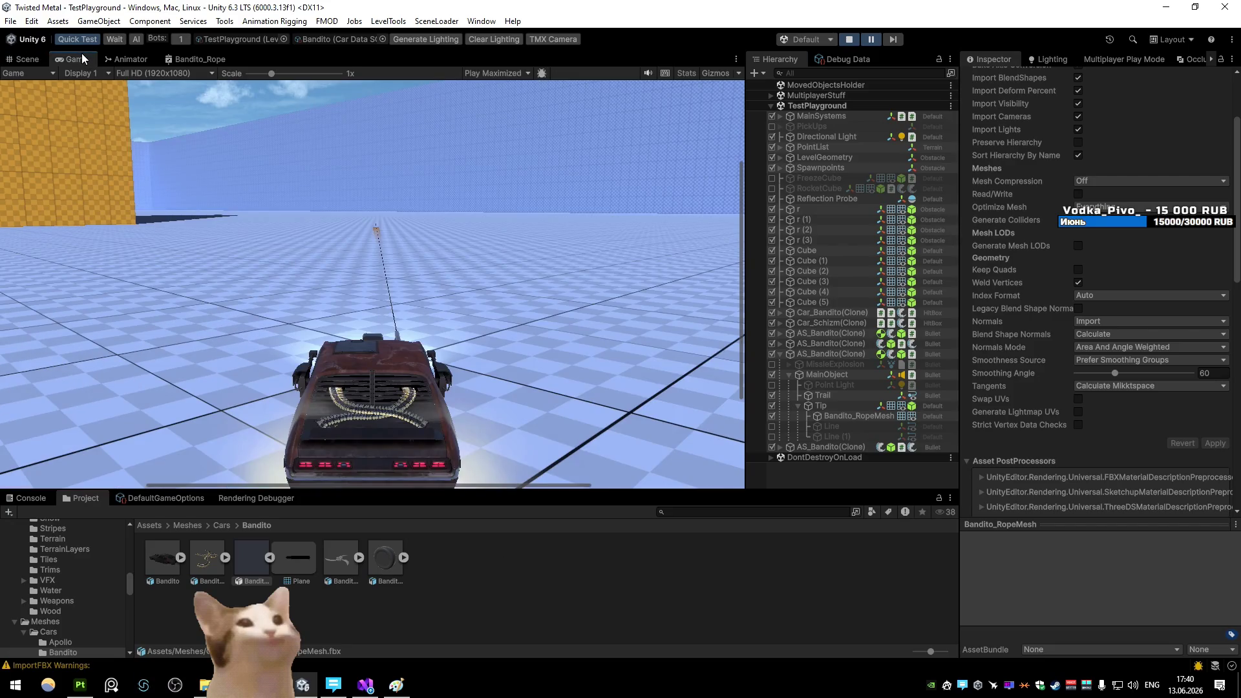
pyautogui.click(27, 59)
pyautogui.moveTo(466, 203)
pyautogui.mouseDown()
pyautogui.moveTo(410, 188)
pyautogui.moveTo(94, 239)
pyautogui.moveTo(298, 254)
pyautogui.mouseUp()
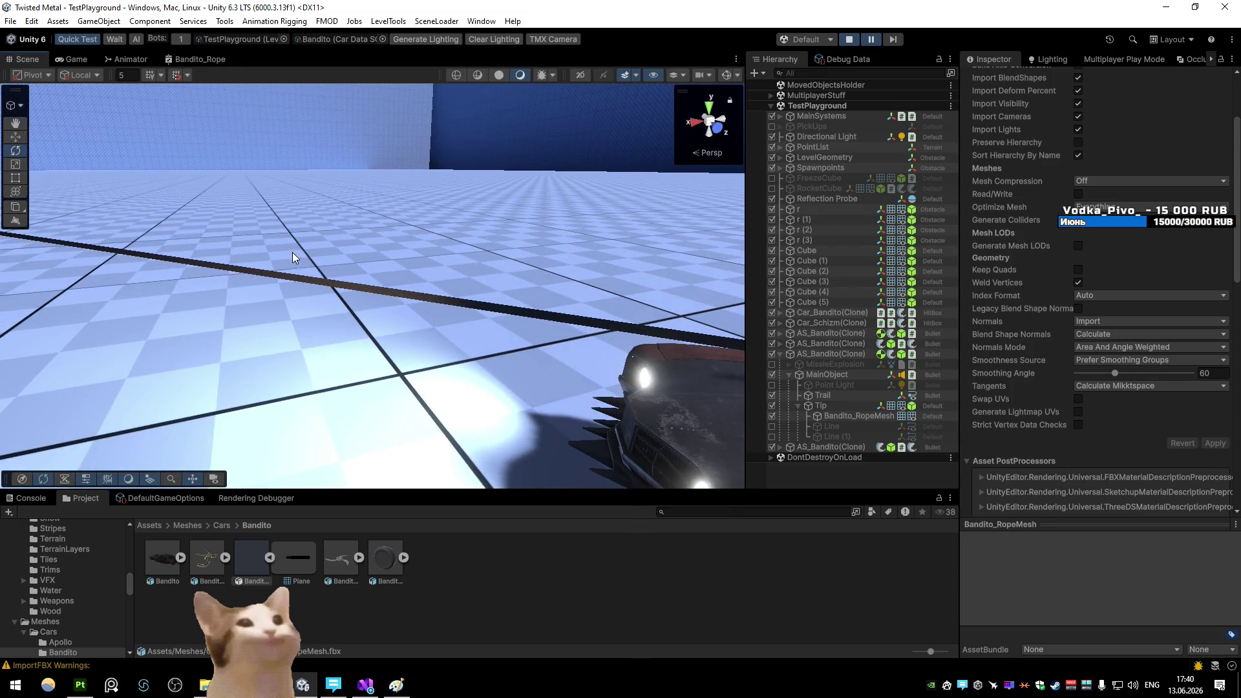
# In Blender, reveal the plane's hidden faces with Alt+H, return to Object Mode, and export FBX
pyautogui.hotkey('alt', 'Tab')
pyautogui.press('KP_Decimal')
pyautogui.hotkey('alt', 'h')
pyautogui.press('Tab')
pyautogui.click(666, 257)
pyautogui.click(743, 487)
pyautogui.hotkey('alt', 'Tab')
pyautogui.moveTo(399, 325)
pyautogui.mouseDown()
pyautogui.moveTo(343, 329)
pyautogui.moveTo(430, 211)
pyautogui.moveTo(582, 246)
pyautogui.mouseUp()
pyautogui.moveTo(812, 263)
pyautogui.mouseDown()
pyautogui.moveTo(715, 269)
pyautogui.moveTo(841, 271)
pyautogui.mouseUp()
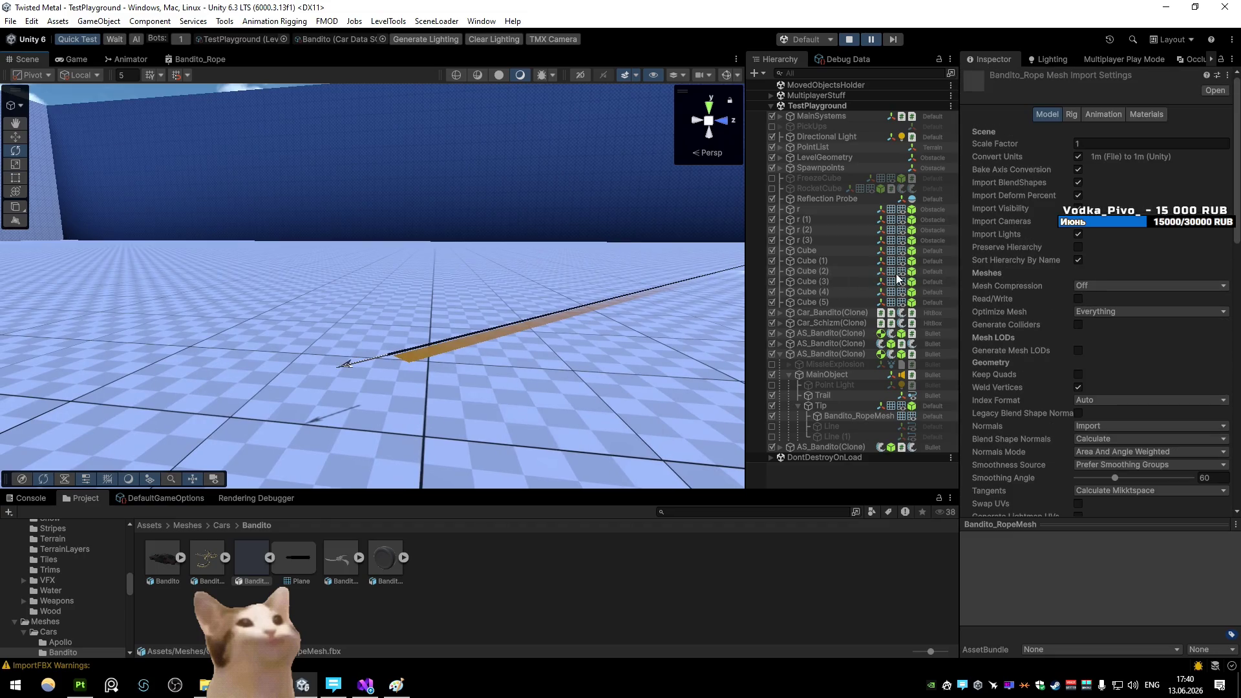
# Select Bandito_RopeMesh and open its Bandito_Rope material
pyautogui.rightClick(478, 331)
pyautogui.click(533, 354)
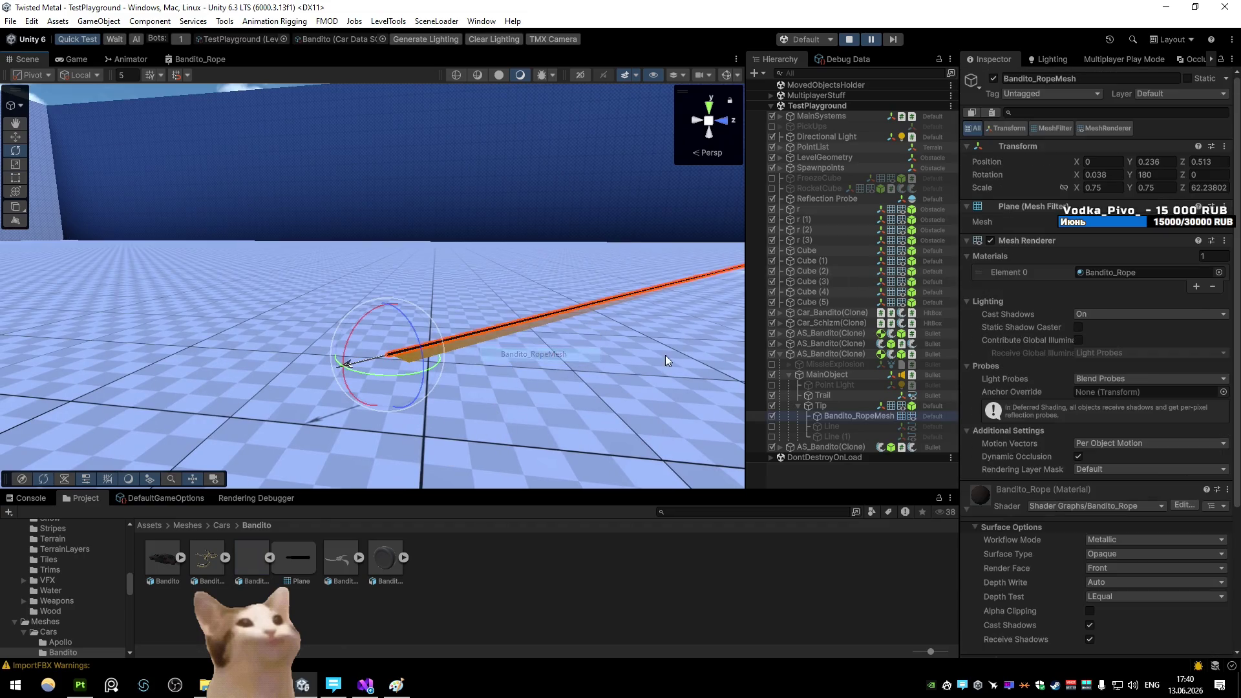
pyautogui.doubleClick(1096, 273)
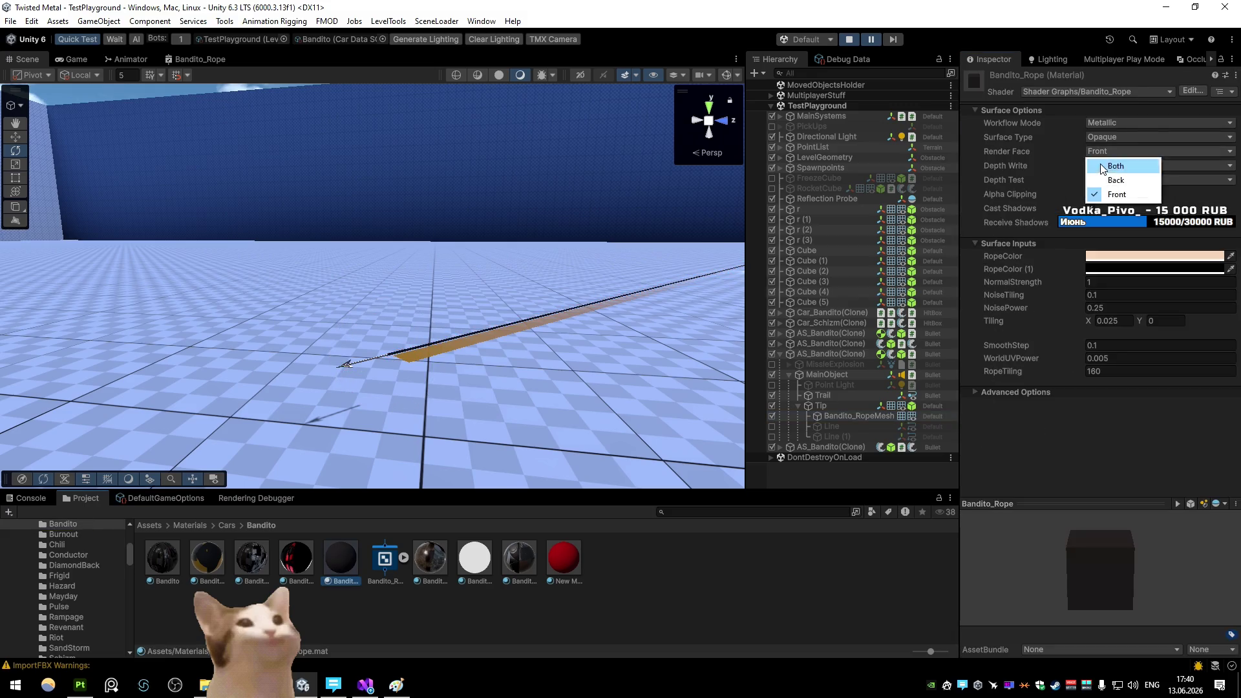
pyautogui.moveTo(605, 318)
pyautogui.mouseDown()
pyautogui.moveTo(876, 393)
pyautogui.moveTo(840, 404)
pyautogui.moveTo(499, 360)
pyautogui.moveTo(477, 304)
pyautogui.moveTo(638, 280)
pyautogui.moveTo(585, 313)
pyautogui.moveTo(429, 333)
pyautogui.moveTo(596, 296)
pyautogui.moveTo(269, 327)
pyautogui.moveTo(157, 324)
pyautogui.moveTo(566, 336)
pyautogui.moveTo(580, 312)
pyautogui.mouseUp()
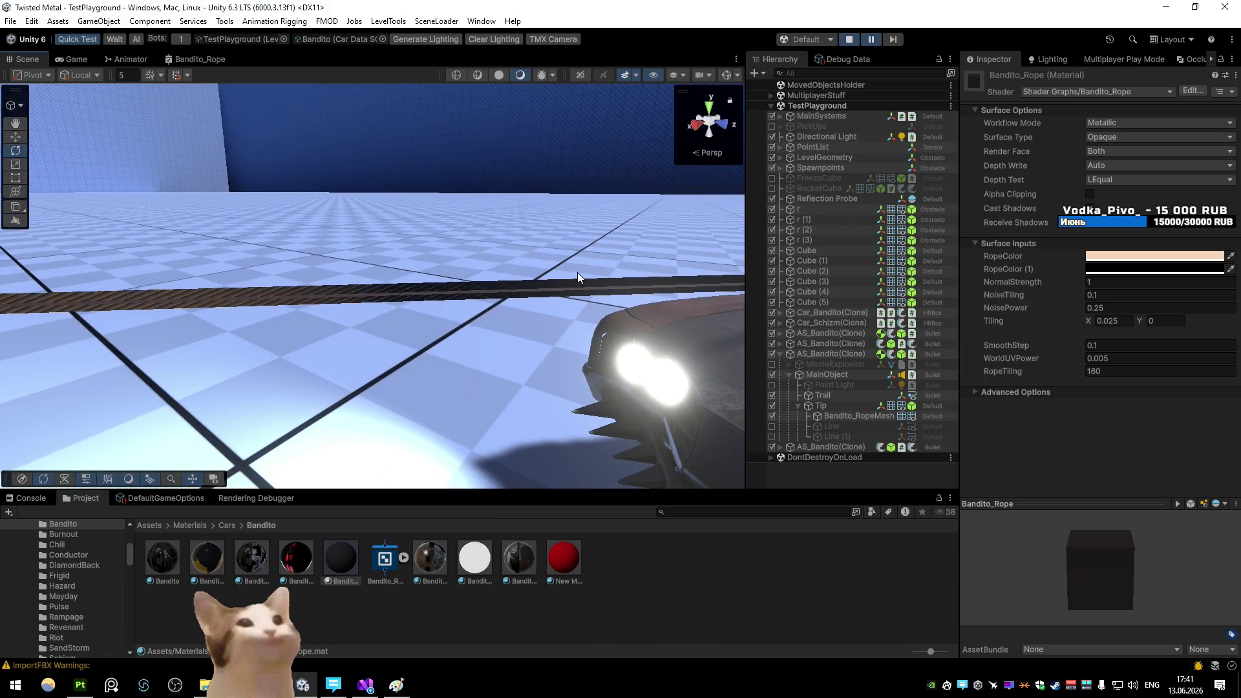
# Wire Normal Strength straight into Fragment Normal, bypassing the Branch, and save the graph
pyautogui.doubleClick(206, 59)
pyautogui.scroll(-5, 730, 296)
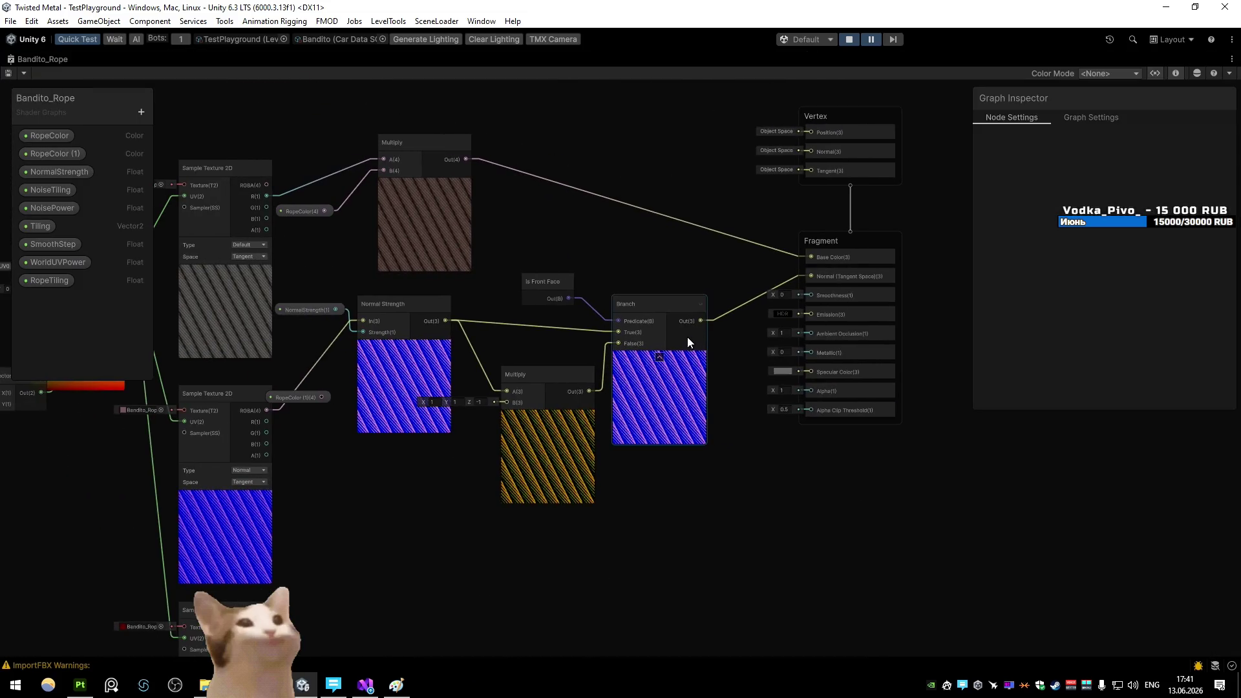
pyautogui.moveTo(439, 323)
pyautogui.mouseDown()
pyautogui.moveTo(606, 313)
pyautogui.moveTo(804, 278)
pyautogui.mouseUp()
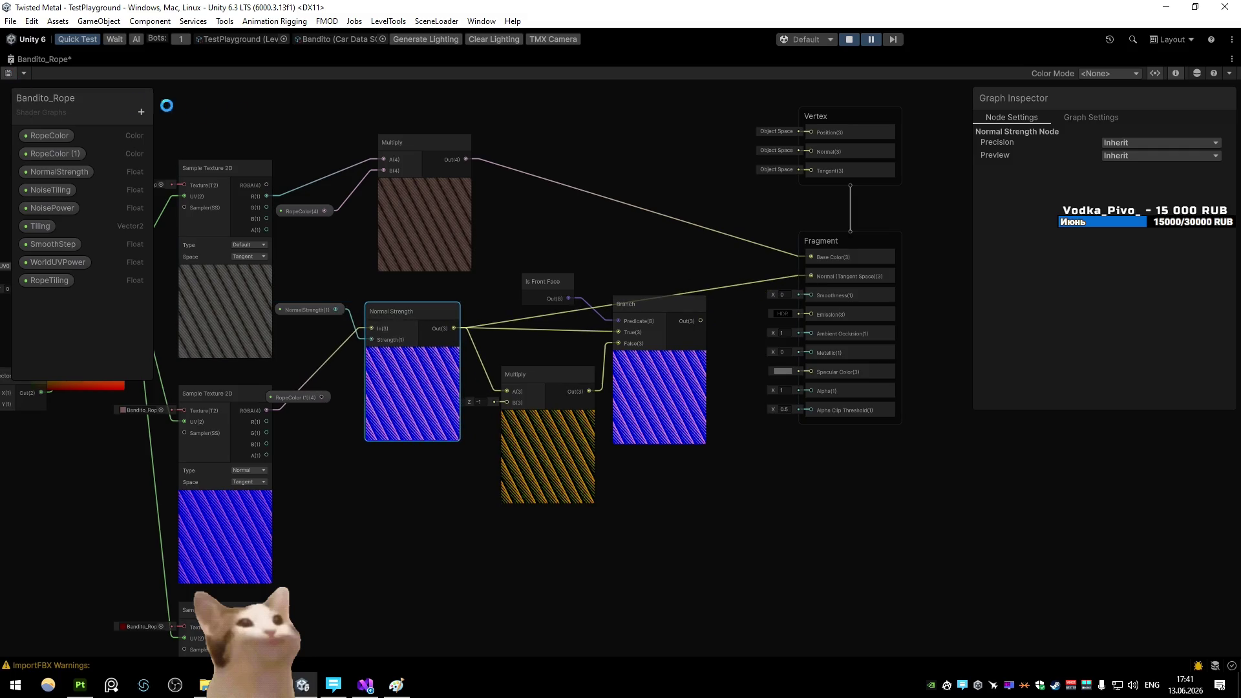
pyautogui.doubleClick(24, 59)
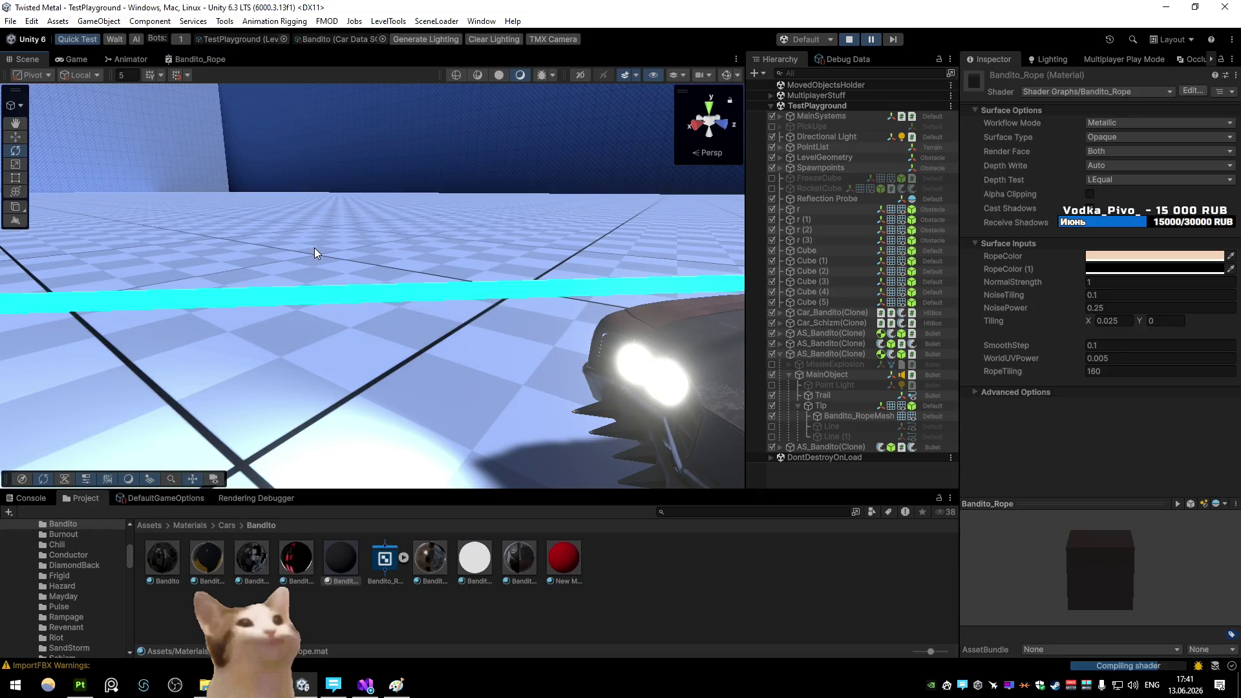
pyautogui.moveTo(314, 247)
pyautogui.mouseDown()
pyautogui.moveTo(421, 240)
pyautogui.moveTo(348, 243)
pyautogui.mouseUp()
pyautogui.click(403, 288)
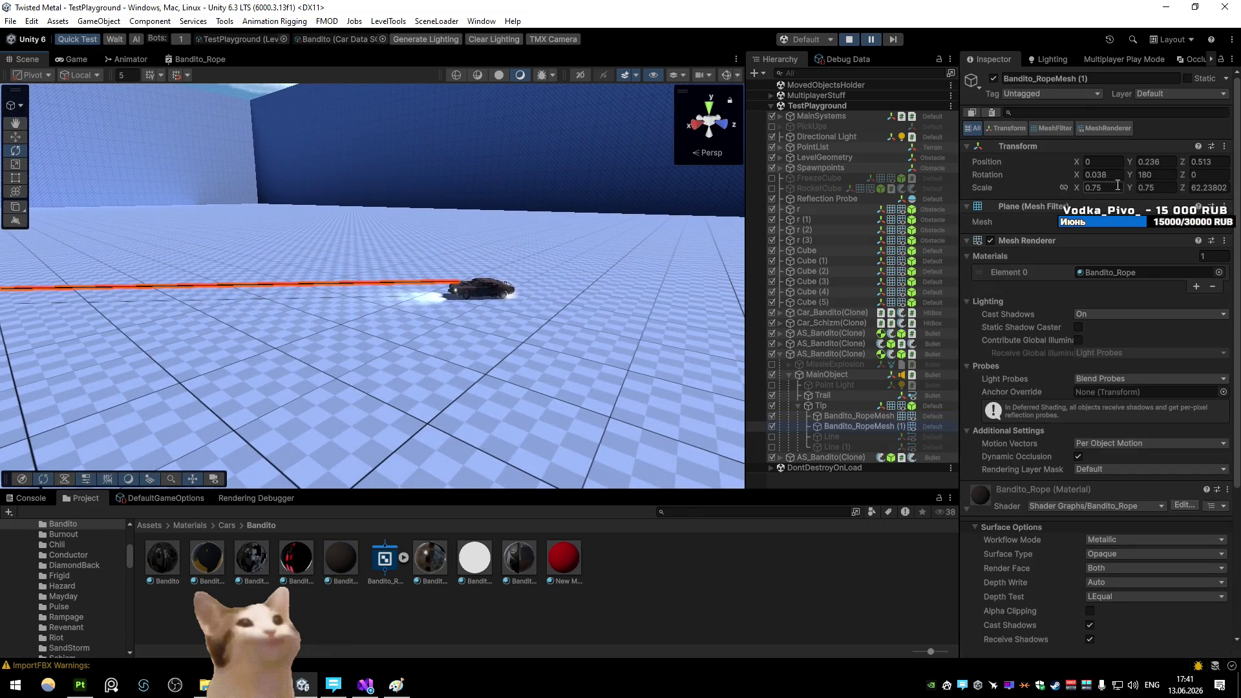
# Look over the duplicated rope strip, then bring the Bandito_Rope shader graph up full-size
pyautogui.moveTo(225, 279)
pyautogui.mouseDown()
pyautogui.moveTo(291, 111)
pyautogui.moveTo(255, 147)
pyautogui.moveTo(176, 314)
pyautogui.moveTo(233, 343)
pyautogui.moveTo(222, 294)
pyautogui.moveTo(235, 305)
pyautogui.moveTo(545, 267)
pyautogui.moveTo(715, 282)
pyautogui.moveTo(401, 266)
pyautogui.moveTo(402, 285)
pyautogui.moveTo(408, 274)
pyautogui.moveTo(194, 333)
pyautogui.moveTo(207, 235)
pyautogui.moveTo(278, 284)
pyautogui.moveTo(347, 306)
pyautogui.moveTo(430, 185)
pyautogui.mouseUp()
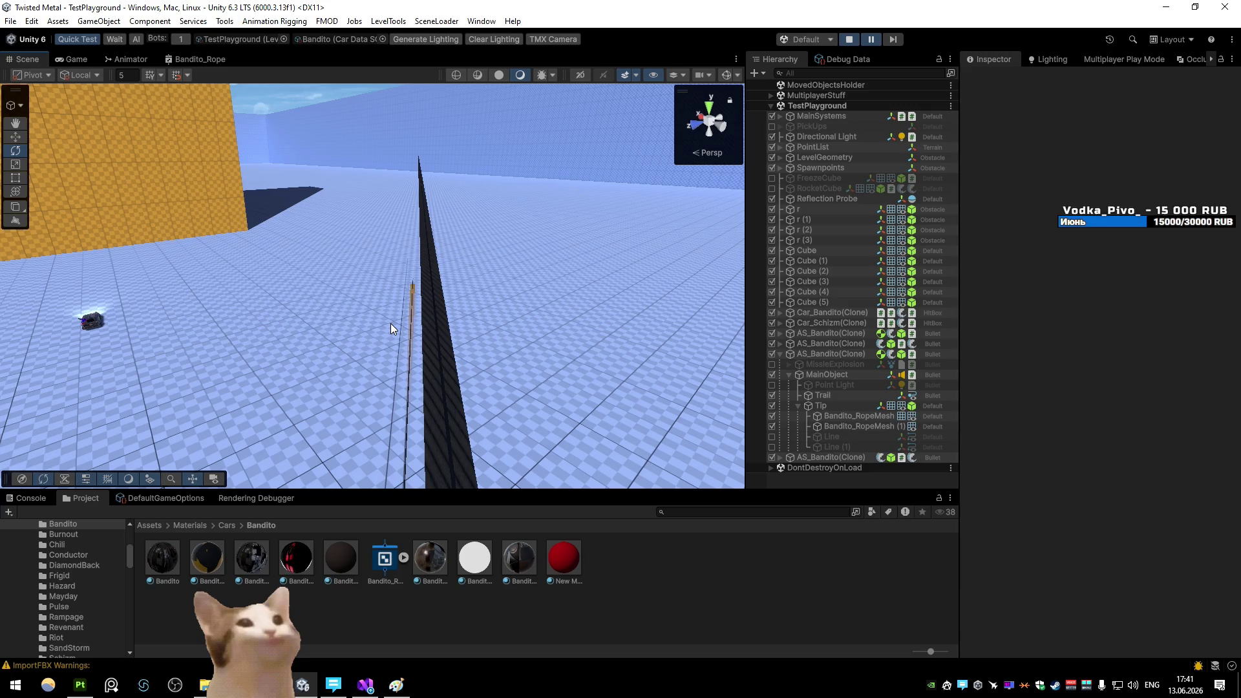
pyautogui.doubleClick(197, 59)
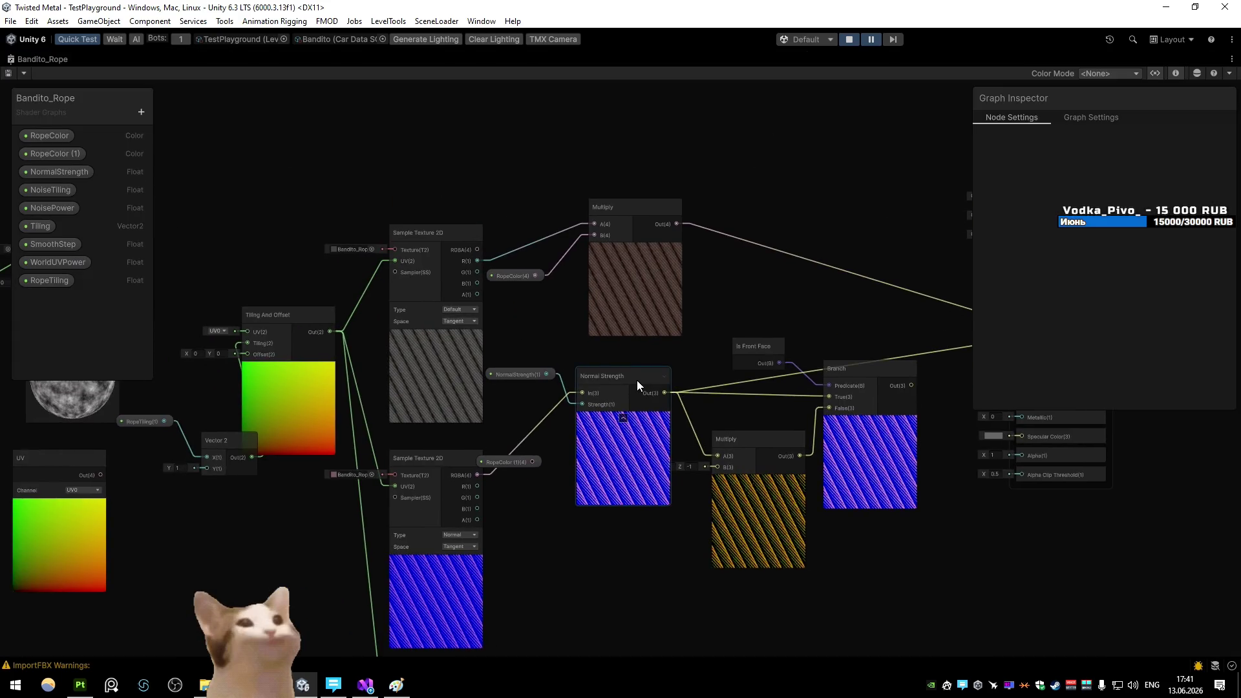
# Add a Power node fed by the colour Multiply output, placed near the outputs
pyautogui.moveTo(638, 380); pyautogui.dragTo(355, 394)
pyautogui.scroll(3, 373, 425)
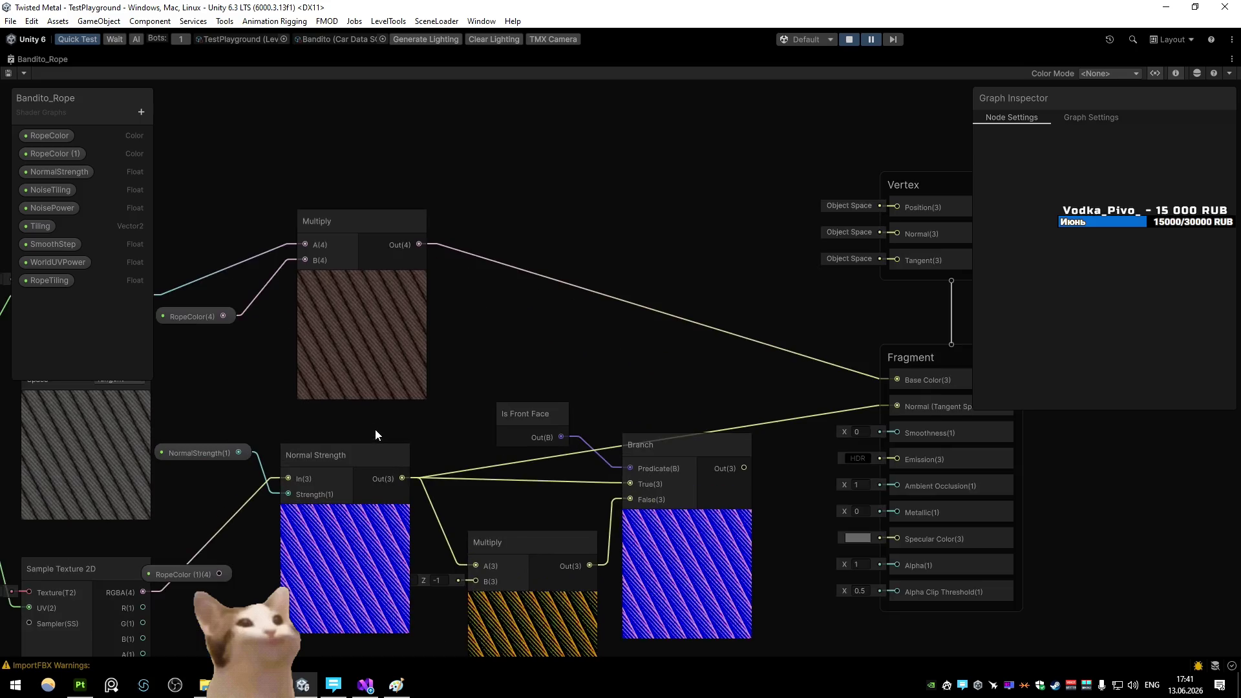
pyautogui.scroll(-3, 375, 429)
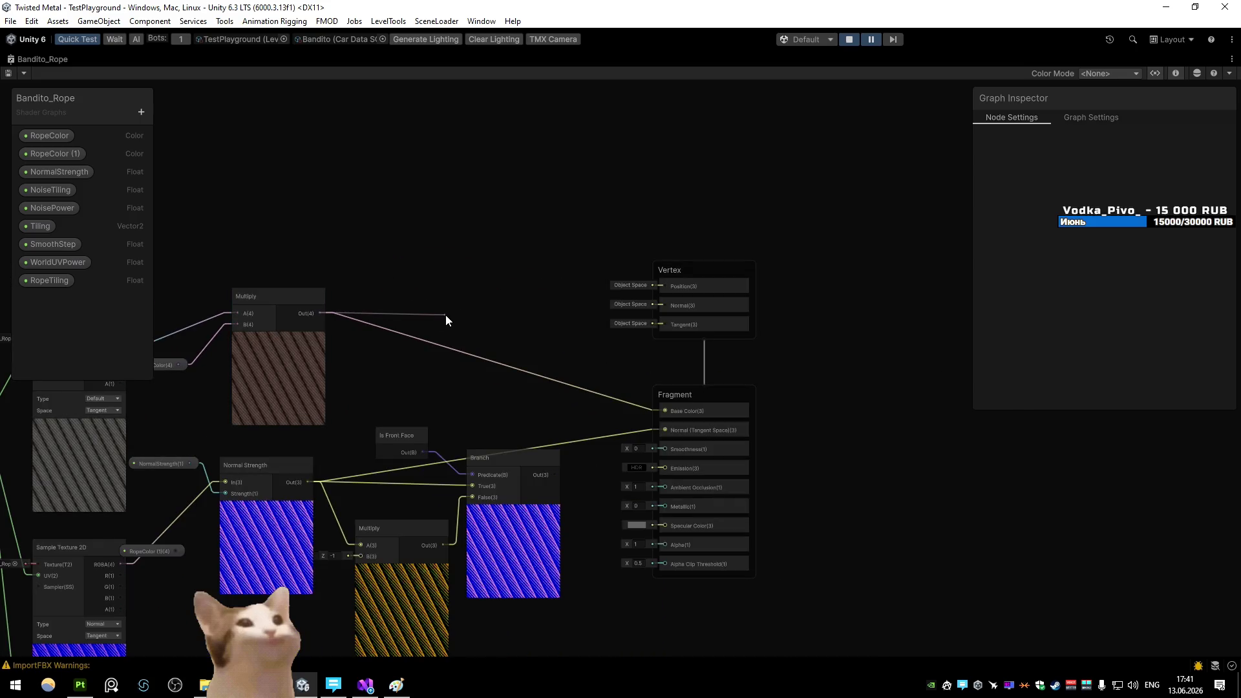
pyautogui.moveTo(447, 318); pyautogui.dragTo(446, 319)
pyautogui.write('power')
pyautogui.click(499, 355)
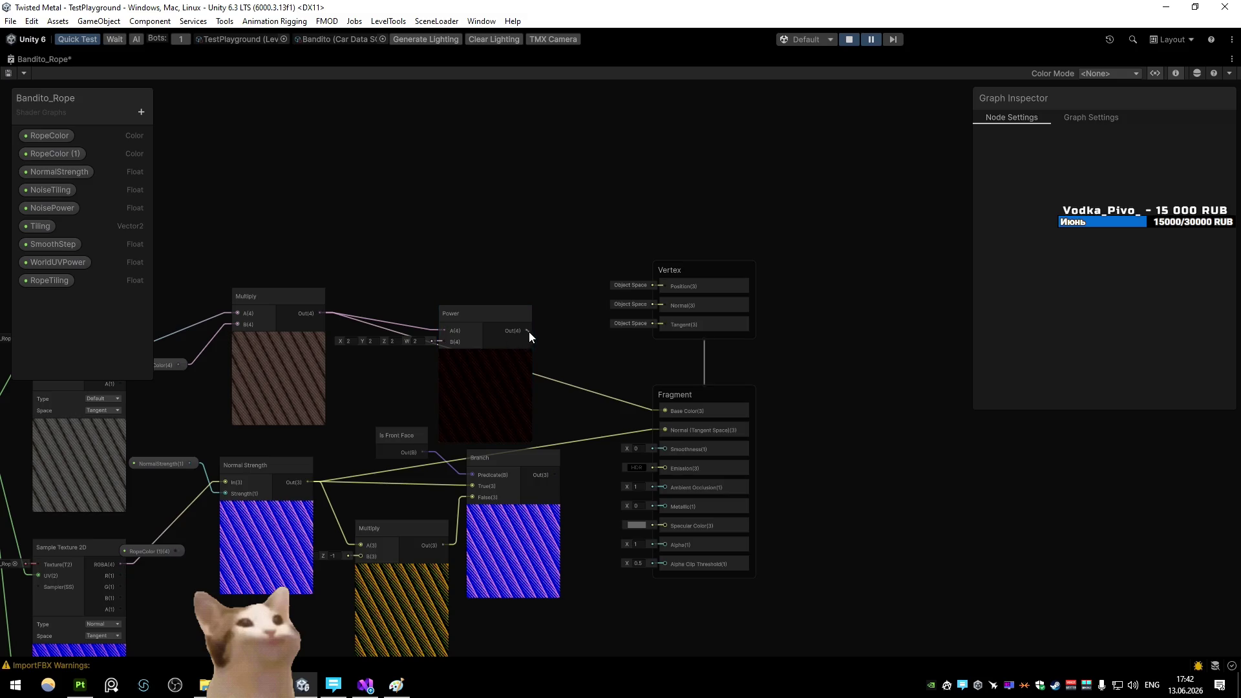
pyautogui.moveTo(480, 317)
pyautogui.mouseDown()
pyautogui.moveTo(525, 256)
pyautogui.moveTo(424, 355)
pyautogui.mouseUp()
# Feed a 0.87 Float into the Power exponent, save the graph, and return to the scene
pyautogui.write('flo')
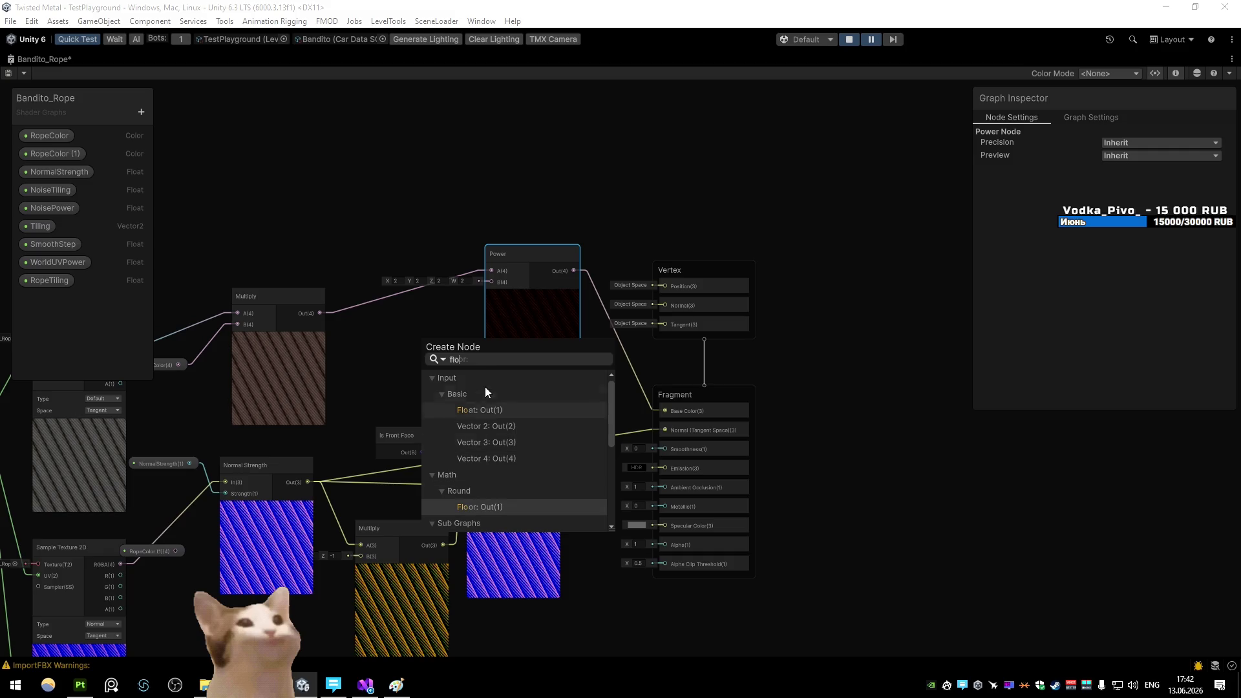
pyautogui.write('at')
pyautogui.click(475, 407)
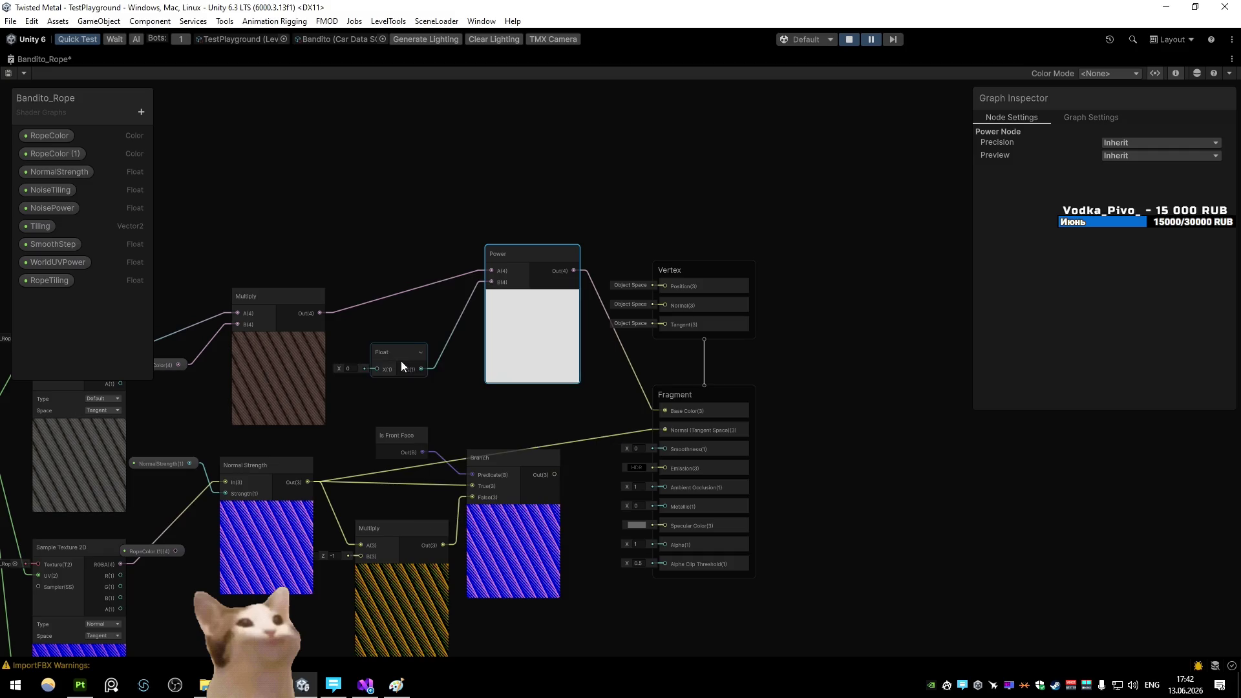
pyautogui.moveTo(341, 367); pyautogui.dragTo(334, 367)
pyautogui.write('.87')
pyautogui.click(8, 73)
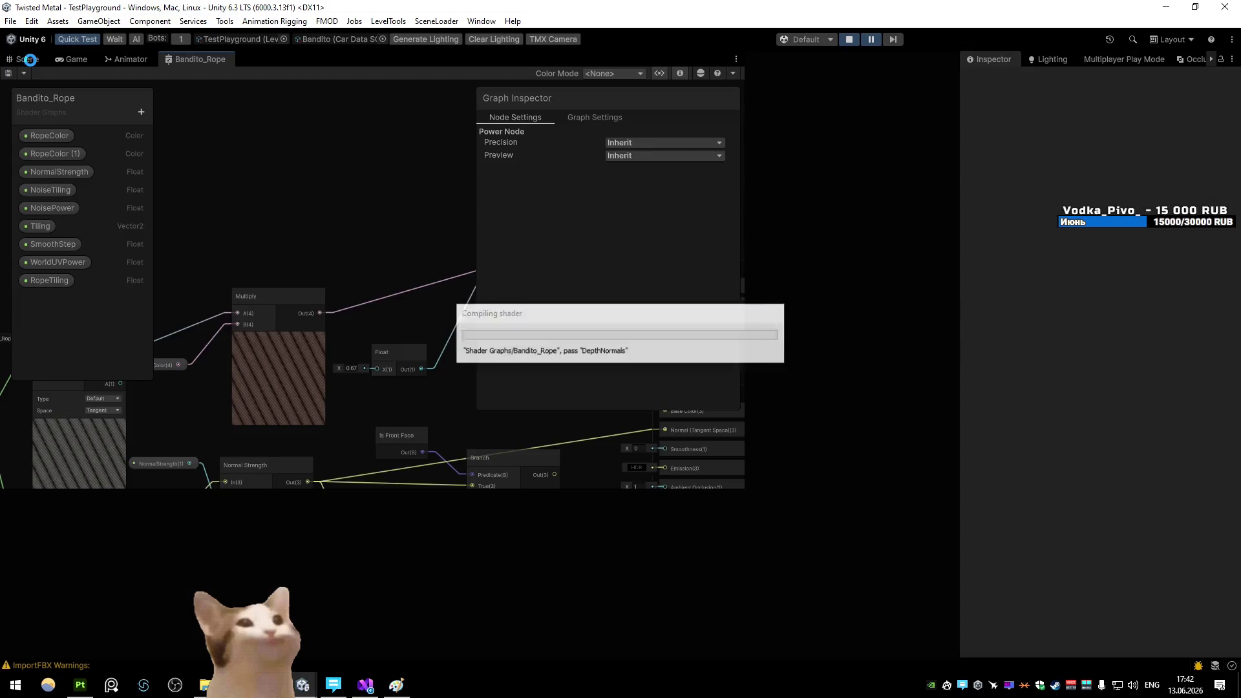
pyautogui.click(30, 59)
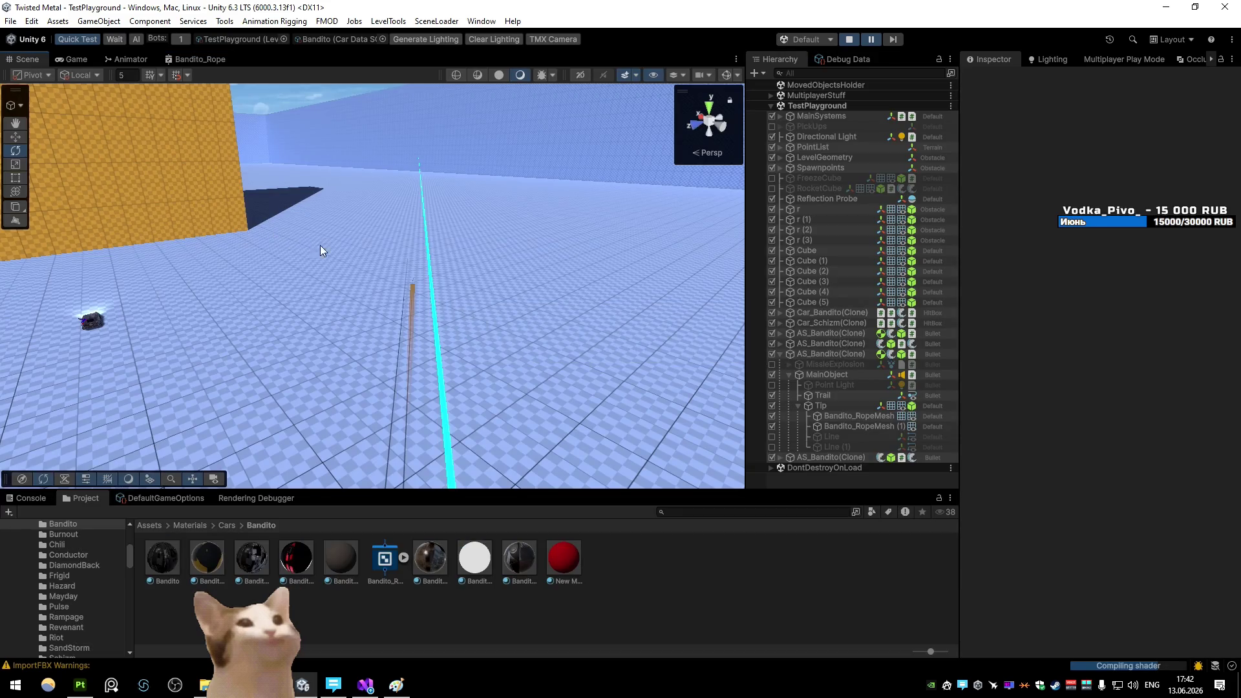
# Look over the Bandito_Rope shader graph nodes, then go back to the Scene view
pyautogui.moveTo(377, 259)
pyautogui.mouseDown()
pyautogui.moveTo(416, 263)
pyautogui.moveTo(435, 172)
pyautogui.moveTo(420, 272)
pyautogui.mouseUp()
pyautogui.doubleClick(198, 56)
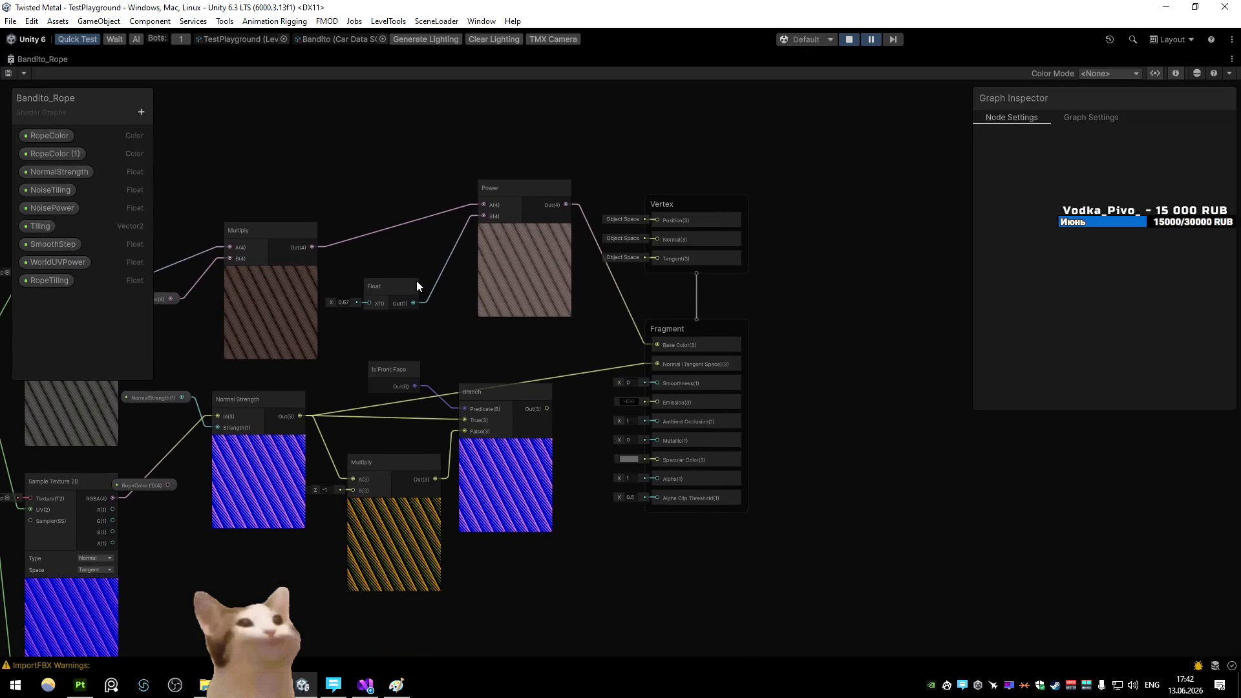
pyautogui.moveTo(417, 280); pyautogui.dragTo(587, 319)
pyautogui.hotkey('shift', 'space')
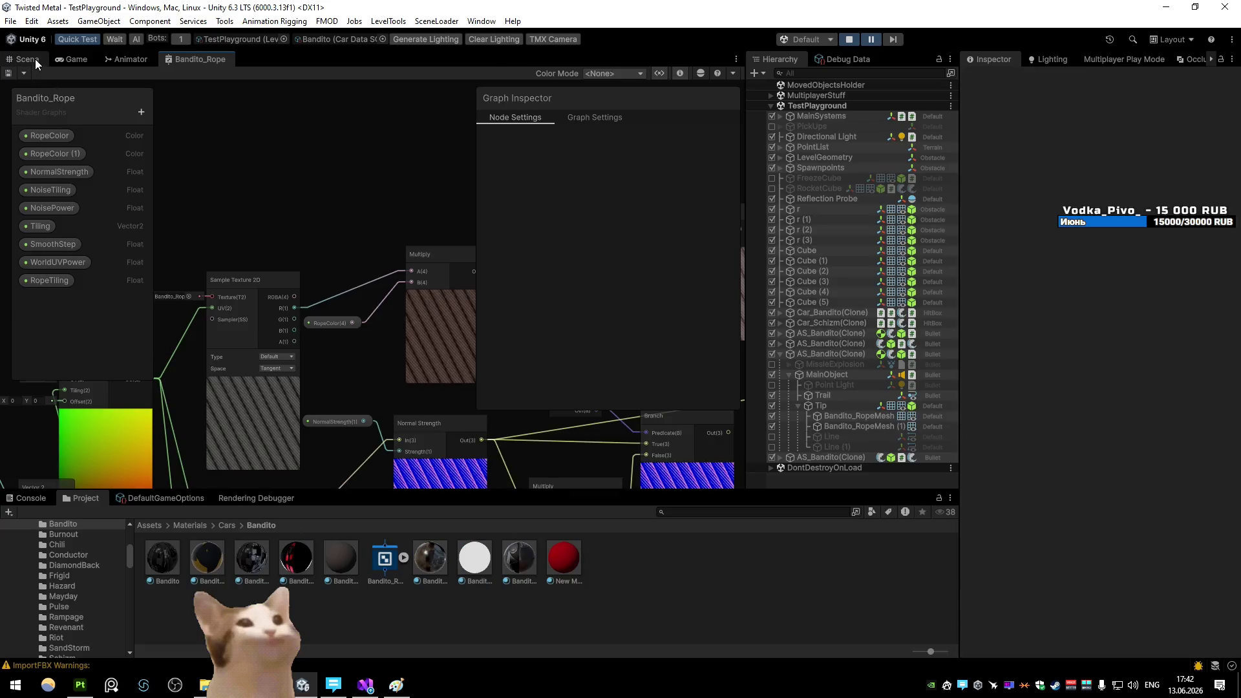
pyautogui.click(35, 59)
# Set the Bandito_Rope material's RopeColor (1) to dark red and expand its advanced options
pyautogui.click(330, 560)
pyautogui.click(1112, 267)
pyautogui.click(1177, 342)
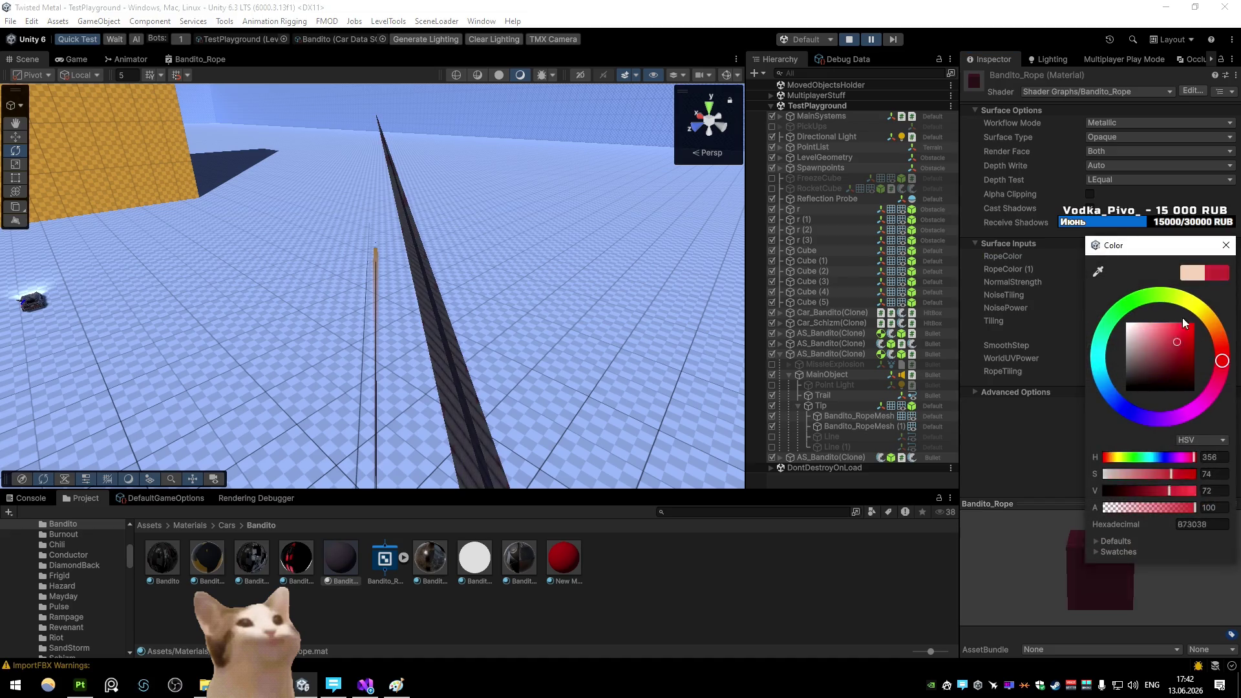
pyautogui.moveTo(404, 267)
pyautogui.mouseDown()
pyautogui.moveTo(464, 263)
pyautogui.moveTo(549, 213)
pyautogui.moveTo(623, 236)
pyautogui.moveTo(324, 363)
pyautogui.moveTo(391, 269)
pyautogui.moveTo(488, 299)
pyautogui.moveTo(422, 311)
pyautogui.mouseUp()
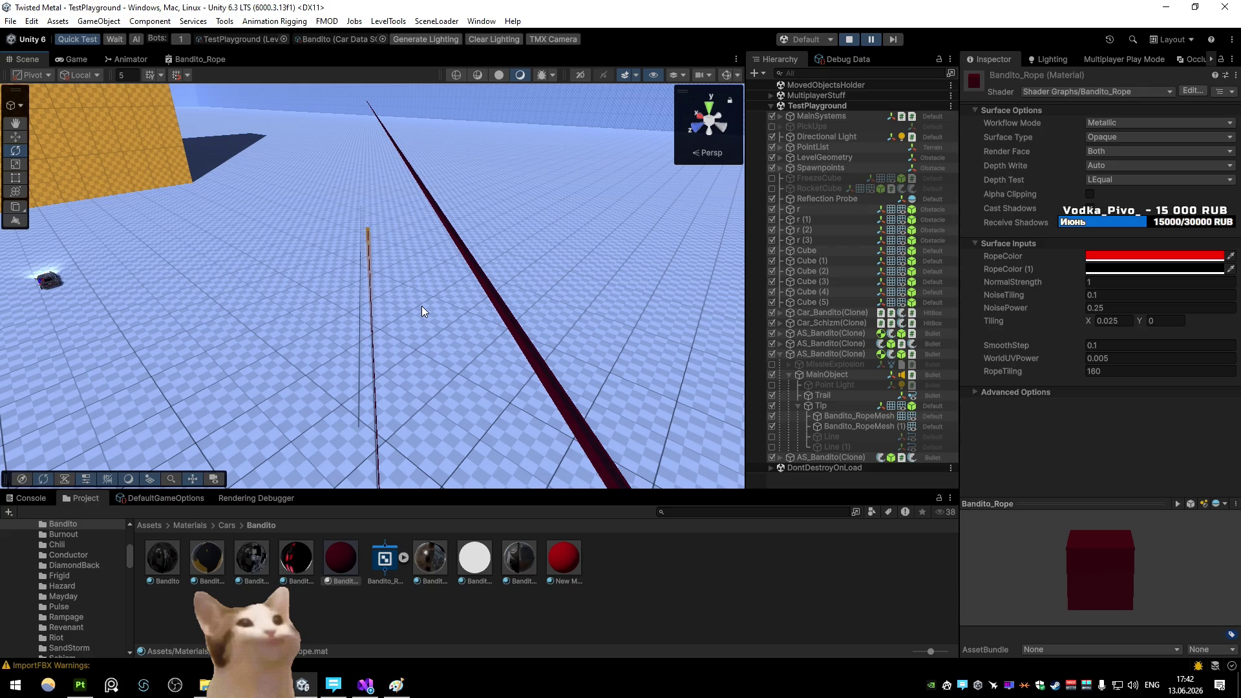
pyautogui.click(1008, 392)
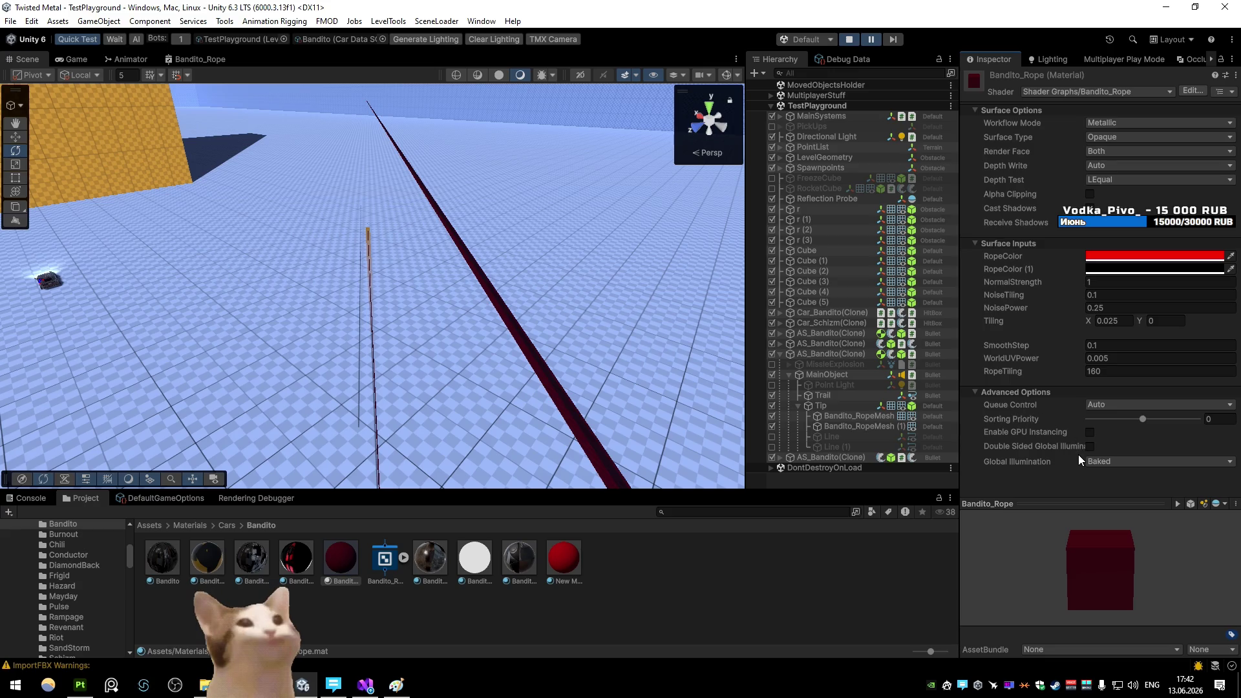
pyautogui.moveTo(611, 314)
pyautogui.mouseDown()
pyautogui.moveTo(582, 336)
pyautogui.moveTo(607, 319)
pyautogui.mouseUp()
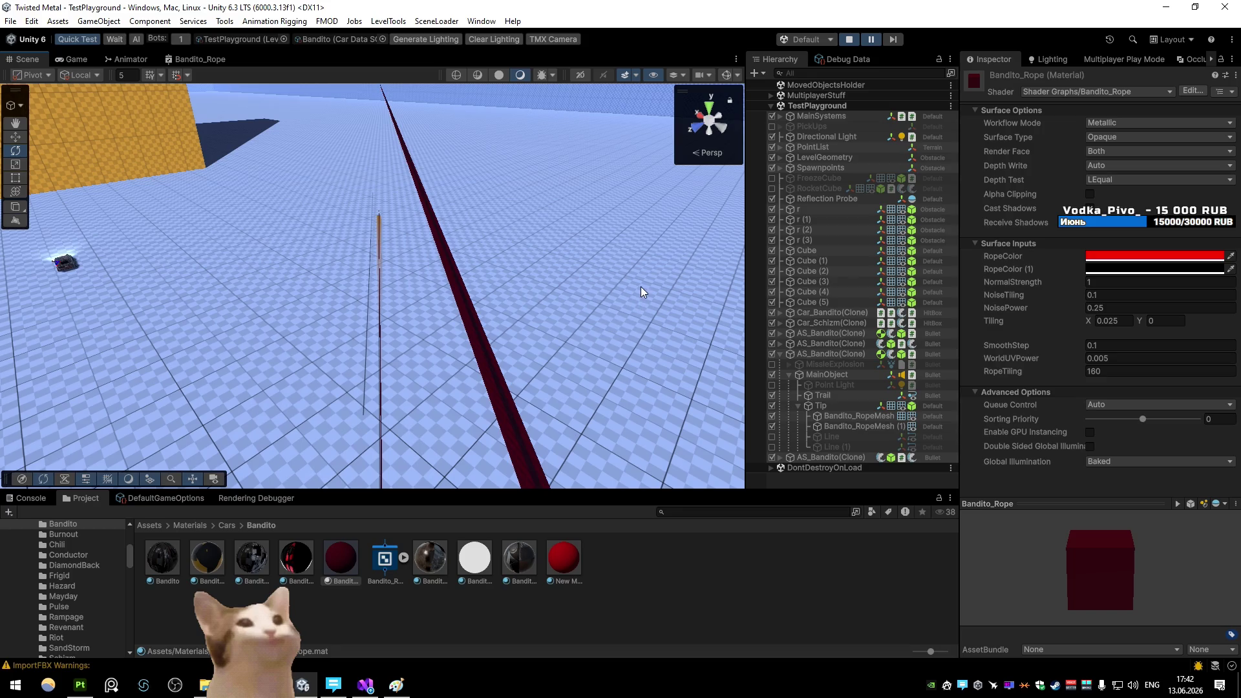
# Switch the rope material's Surface Type to Transparent and check the rope
pyautogui.click(1112, 165)
pyautogui.click(1112, 164)
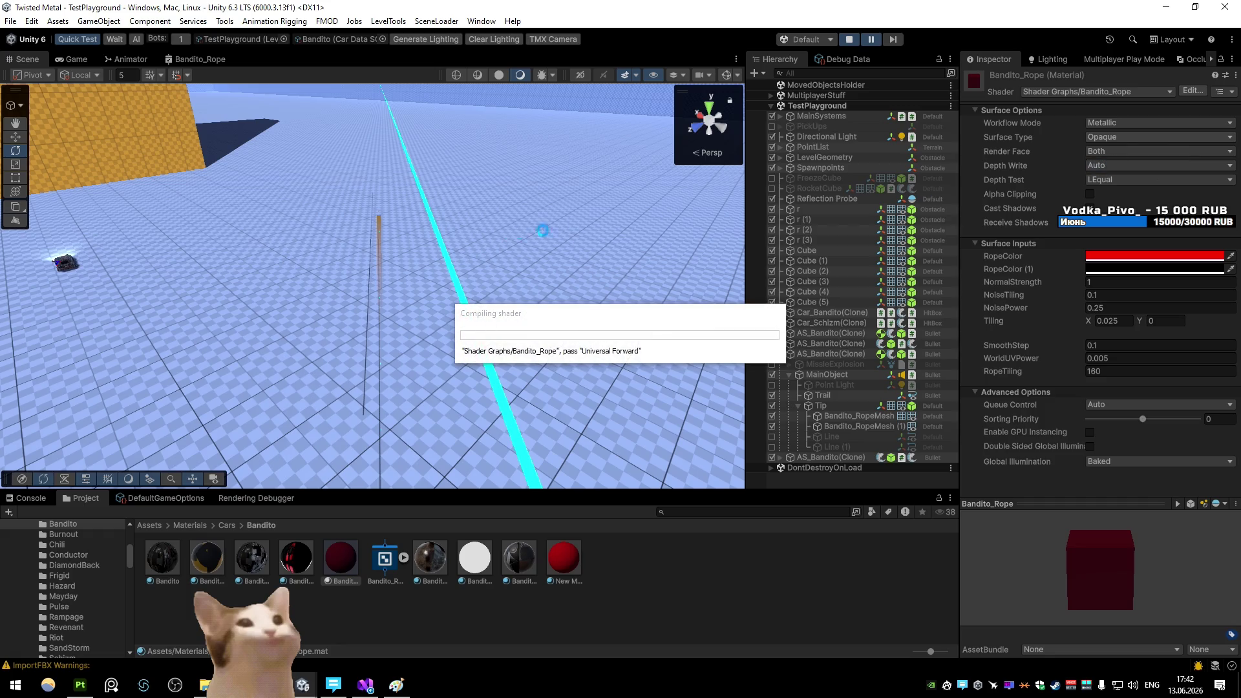
pyautogui.moveTo(514, 234); pyautogui.dragTo(551, 220)
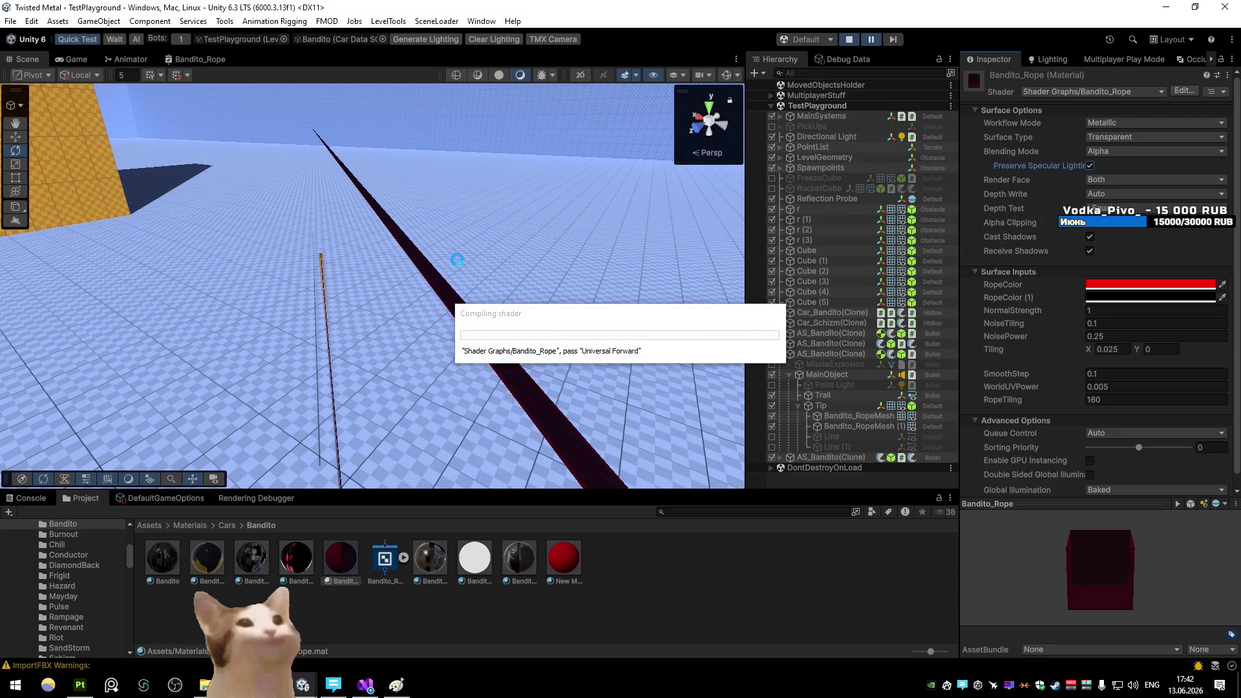
pyautogui.moveTo(457, 275); pyautogui.dragTo(452, 133)
# Paste the peach colour into RopeColor and review RopeColor (1)
pyautogui.rightClick(1061, 286)
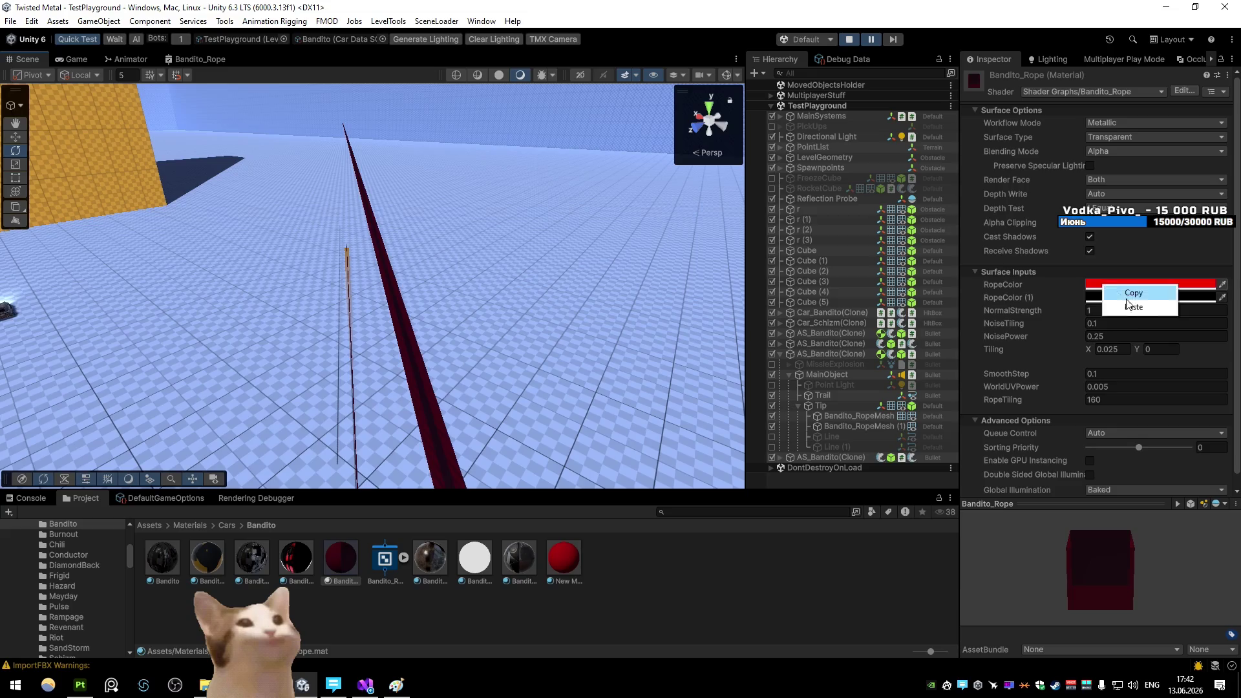
pyautogui.click(1069, 314)
pyautogui.moveTo(388, 291)
pyautogui.mouseDown()
pyautogui.moveTo(282, 298)
pyautogui.moveTo(523, 282)
pyautogui.mouseUp()
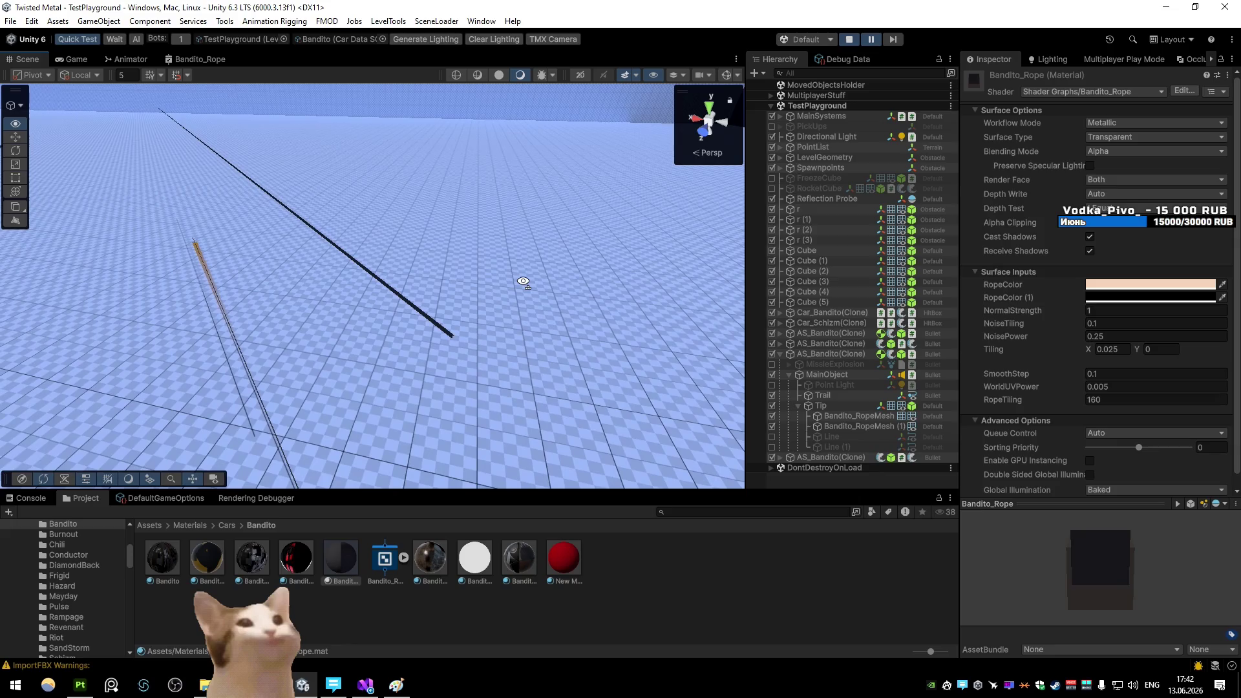
pyautogui.click(1138, 298)
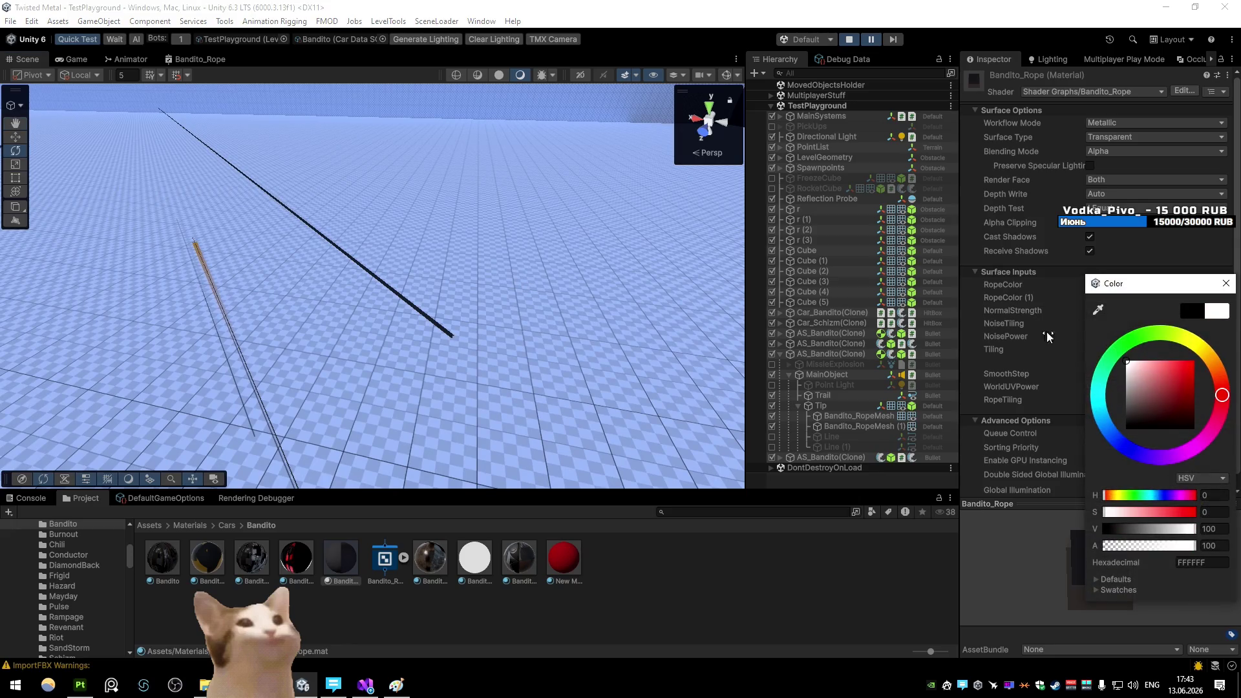
pyautogui.click(209, 62)
pyautogui.doubleClick(210, 63)
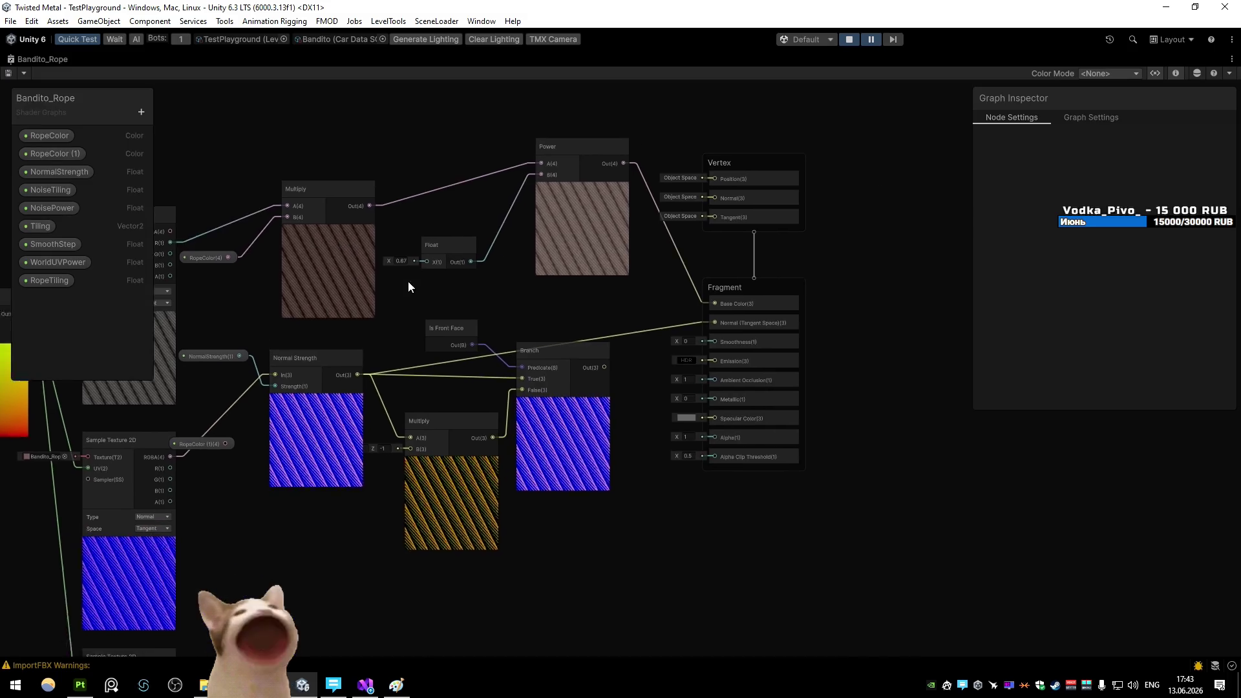
# Wire Normal Strength straight into Fragment Normal and add RopeColor (1) into Emission
pyautogui.moveTo(538, 387)
pyautogui.mouseDown()
pyautogui.moveTo(650, 368)
pyautogui.moveTo(649, 343)
pyautogui.mouseUp()
pyautogui.moveTo(403, 367); pyautogui.dragTo(759, 315)
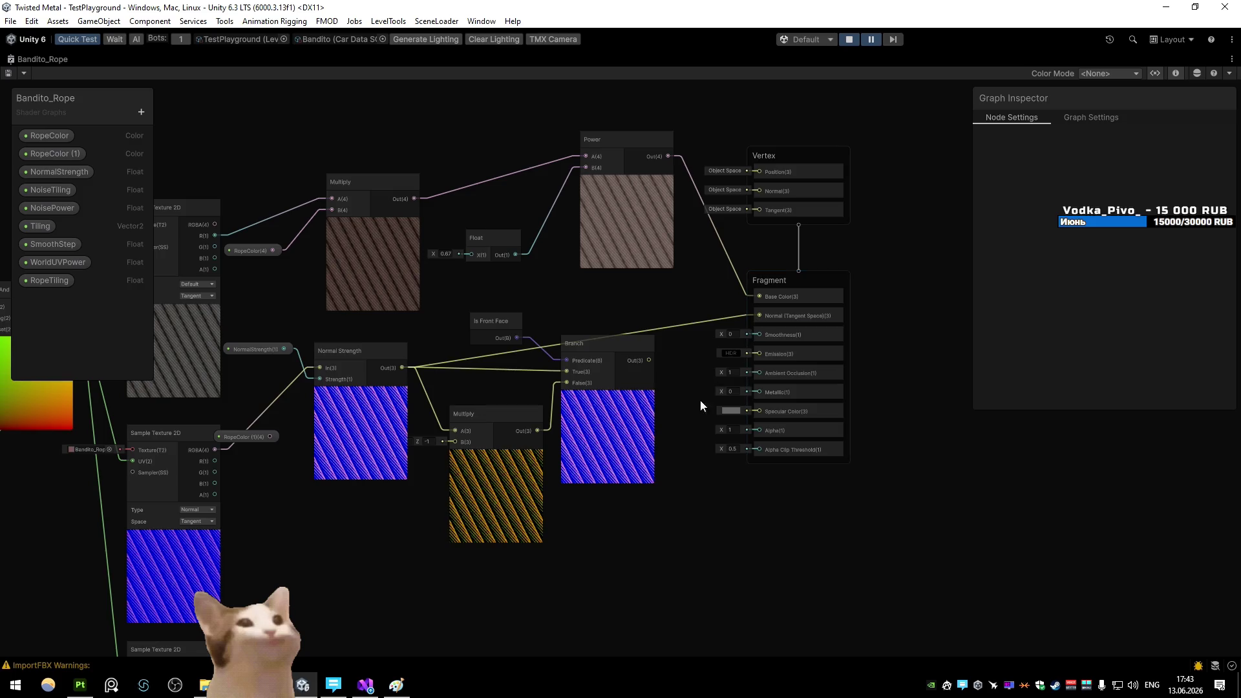
pyautogui.moveTo(51, 154)
pyautogui.mouseDown()
pyautogui.moveTo(458, 354)
pyautogui.moveTo(672, 521)
pyautogui.moveTo(737, 458)
pyautogui.moveTo(752, 354)
pyautogui.mouseUp()
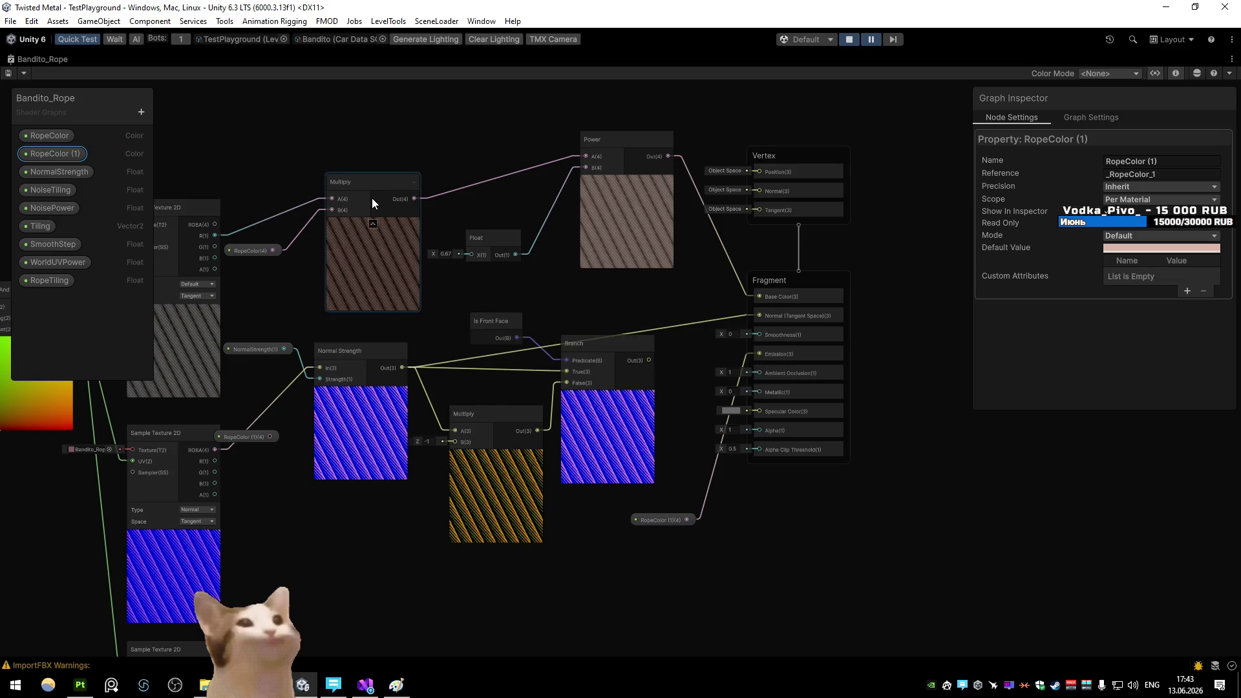
# Set Specular Color to white (ffffff) and save the shader graph
pyautogui.click(785, 409)
pyautogui.click(741, 412)
pyautogui.click(741, 412)
pyautogui.click(874, 348)
pyautogui.click(733, 410)
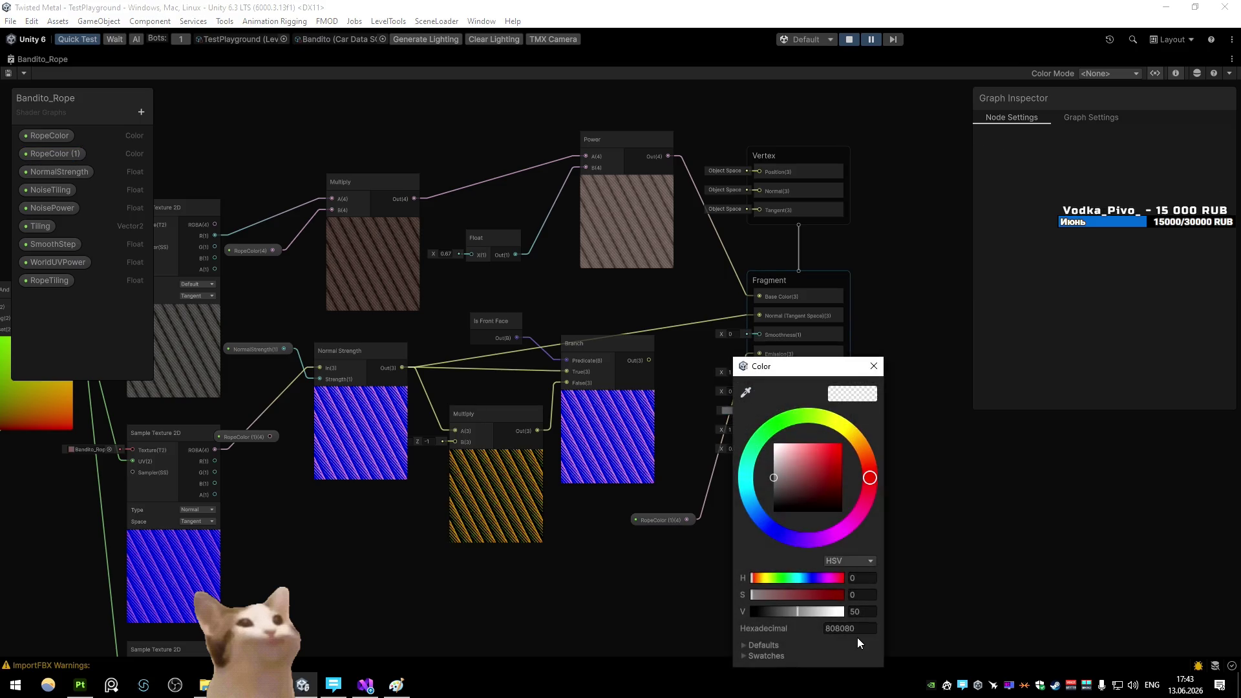
pyautogui.write('ffffff')
pyautogui.click(873, 366)
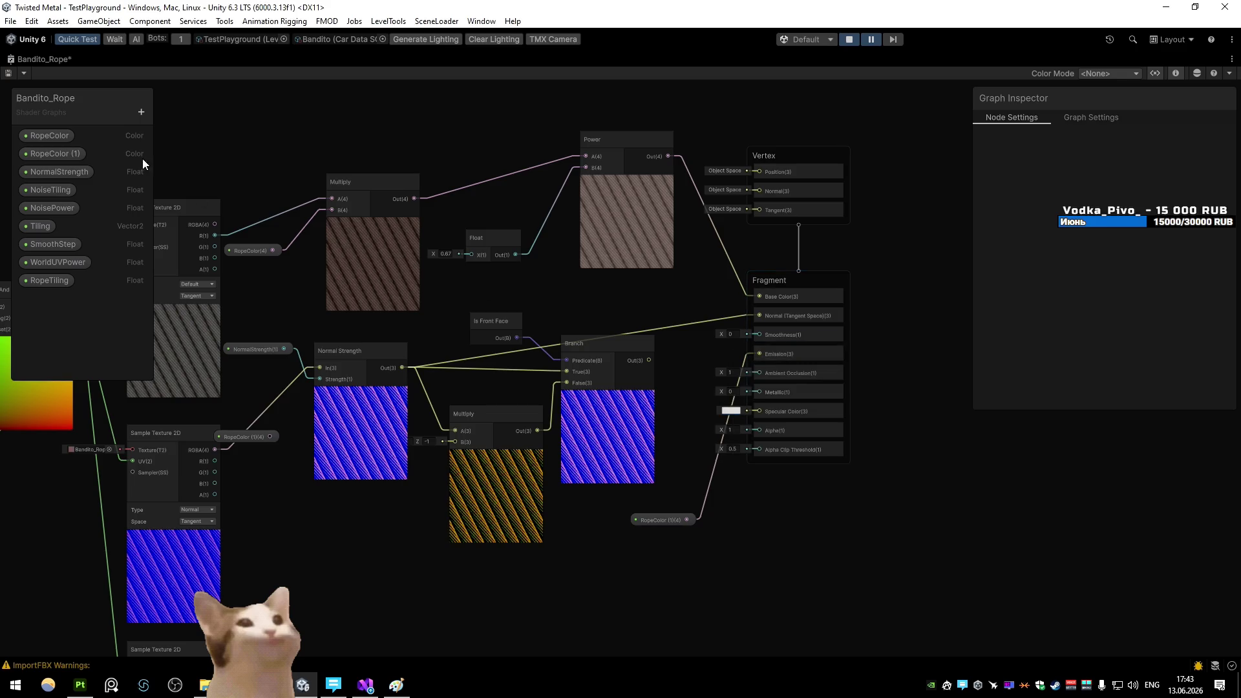
pyautogui.hotkey('ctrl', 's')
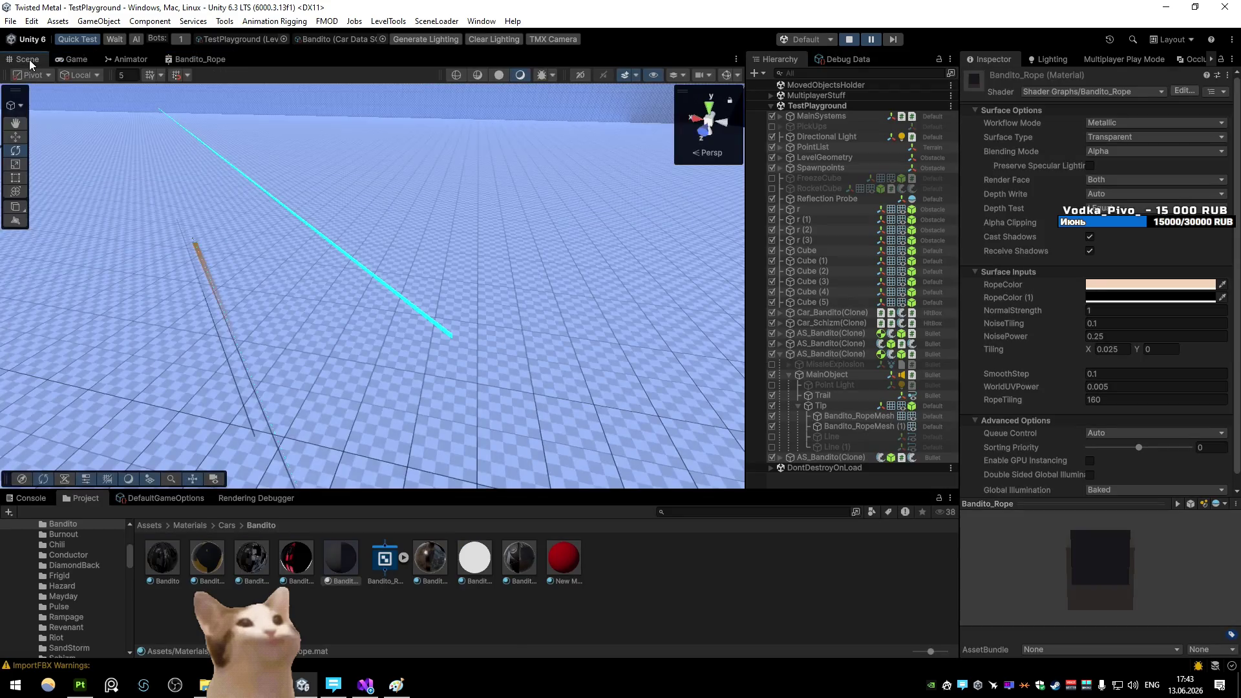
# Change Specular Color from white to grey and save the graph
pyautogui.moveTo(428, 228)
pyautogui.mouseDown()
pyautogui.moveTo(316, 208)
pyautogui.moveTo(621, 214)
pyautogui.moveTo(859, 255)
pyautogui.moveTo(921, 55)
pyautogui.mouseUp()
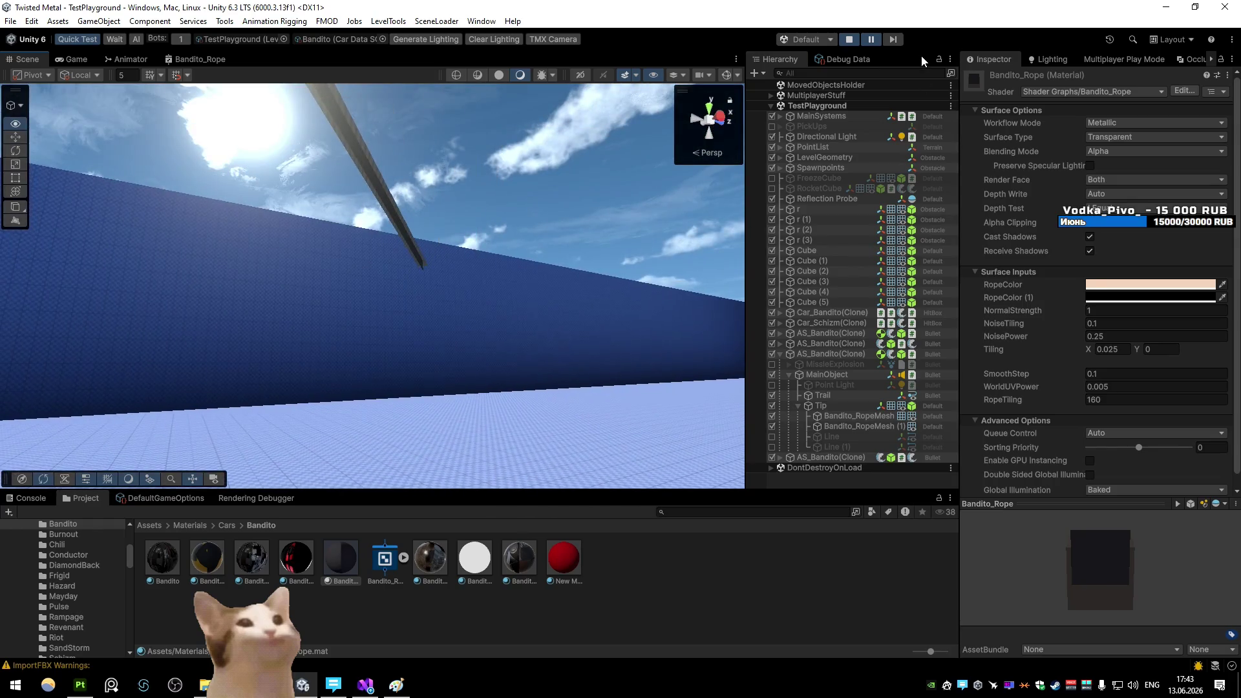
pyautogui.click(194, 59)
pyautogui.rightClick(337, 273)
pyautogui.press('Escape')
pyautogui.hotkey('shift', 'space')
pyautogui.scroll(3, 615, 397)
pyautogui.click(575, 374)
pyautogui.click(637, 488)
pyautogui.click(727, 366)
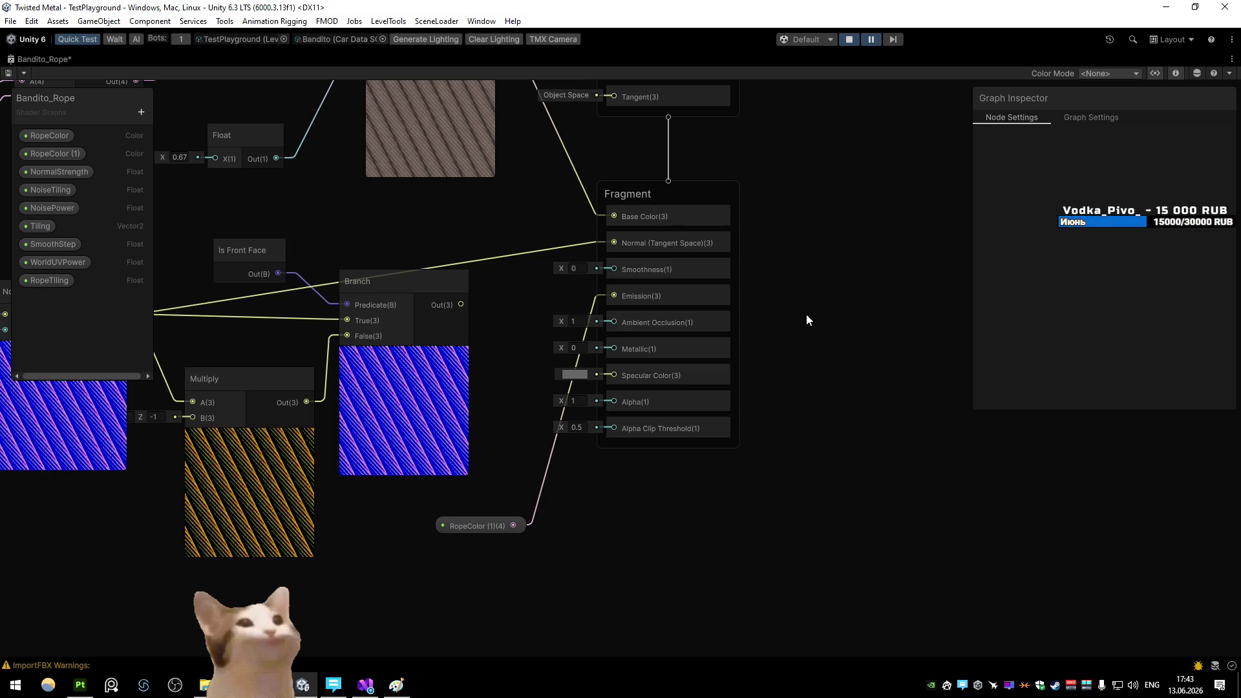
pyautogui.click(691, 196)
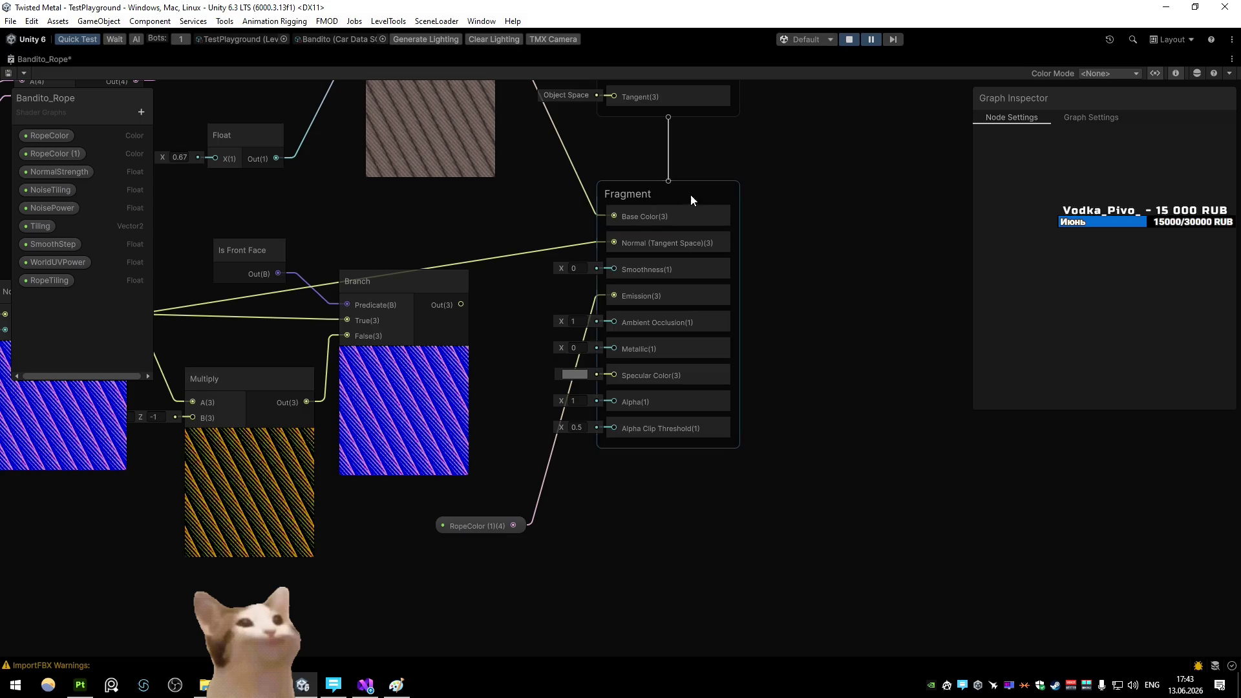
pyautogui.click(19, 76)
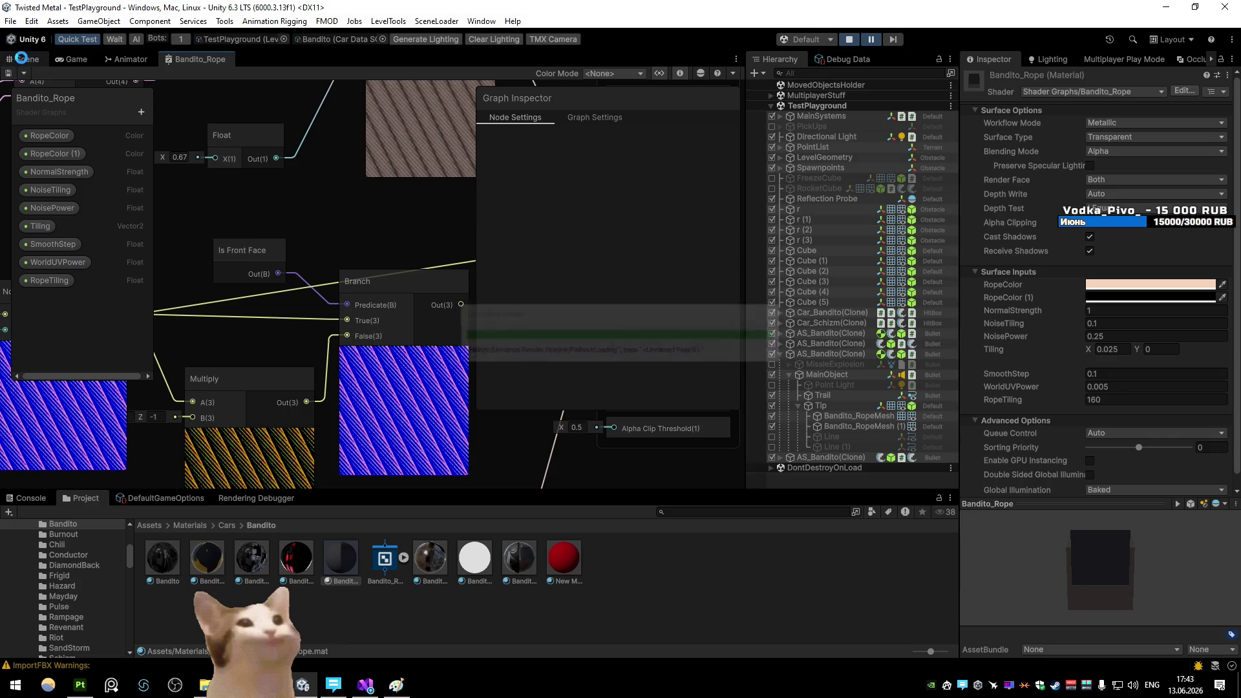
# Set the rope material's Surface Type back to Opaque
pyautogui.click(22, 57)
pyautogui.click(1118, 138)
pyautogui.click(1119, 151)
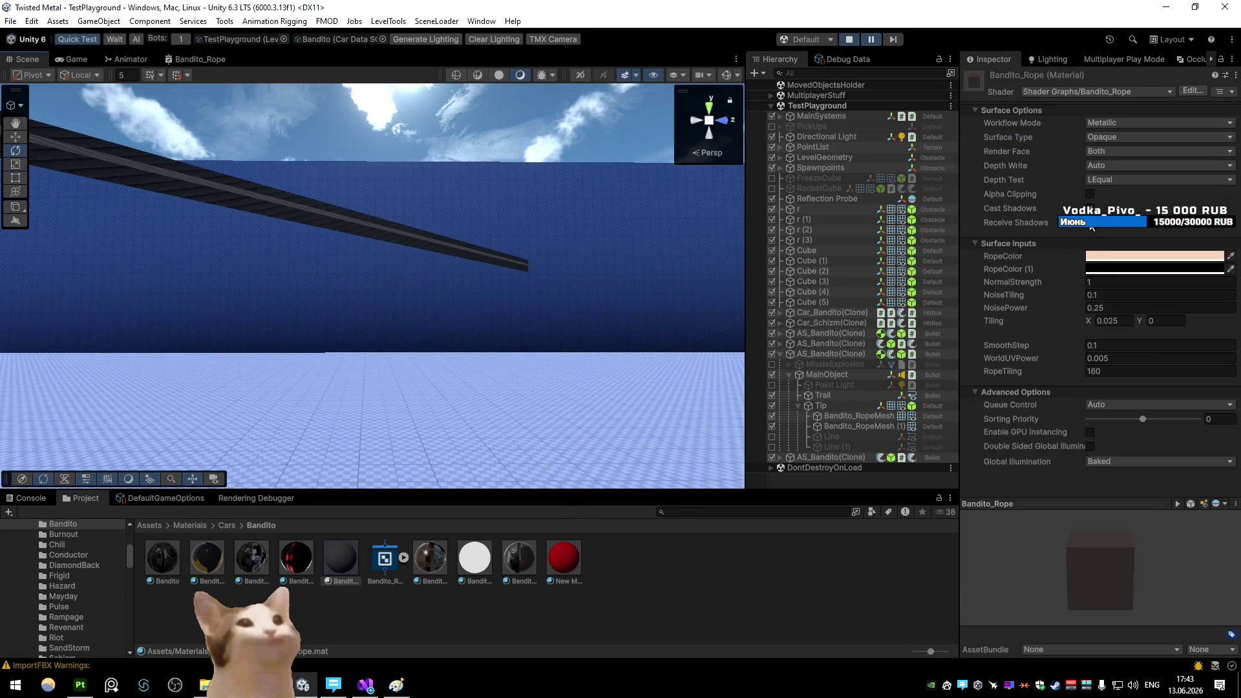
# Try a saturated red RopeColor and a dark grey RopeColor (1)
pyautogui.moveTo(608, 239)
pyautogui.mouseDown()
pyautogui.moveTo(558, 176)
pyautogui.moveTo(304, 363)
pyautogui.moveTo(280, 366)
pyautogui.moveTo(278, 280)
pyautogui.moveTo(279, 321)
pyautogui.mouseUp()
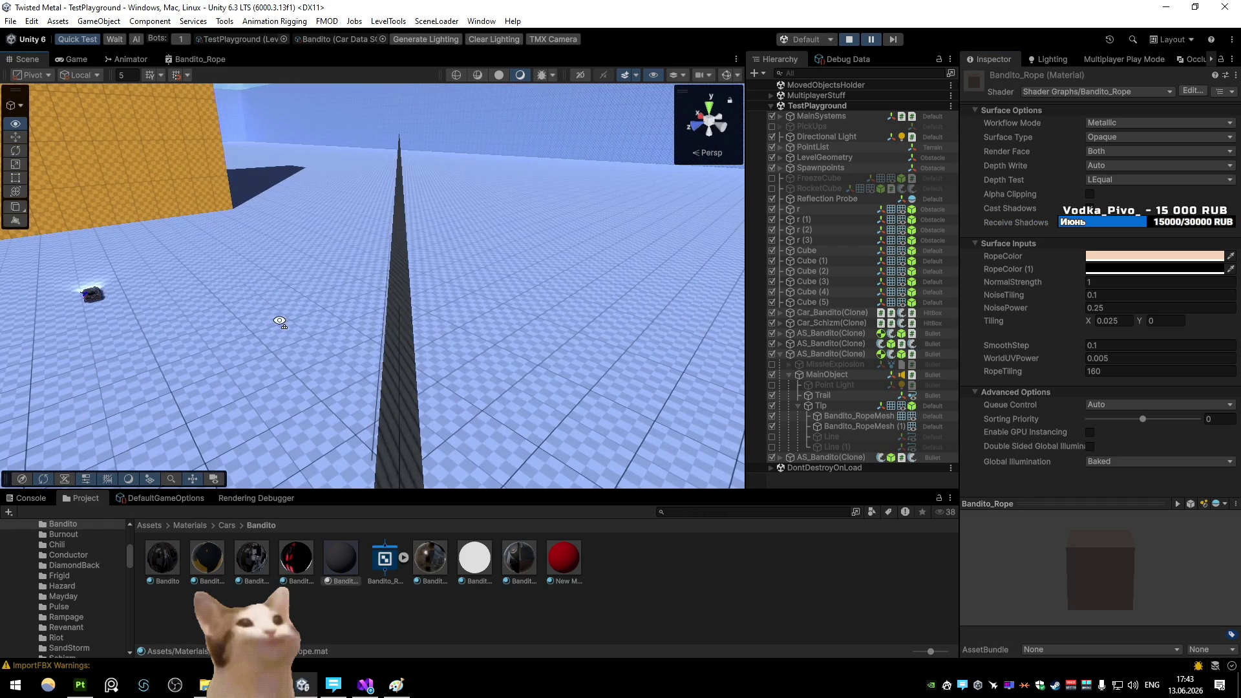
pyautogui.click(1112, 257)
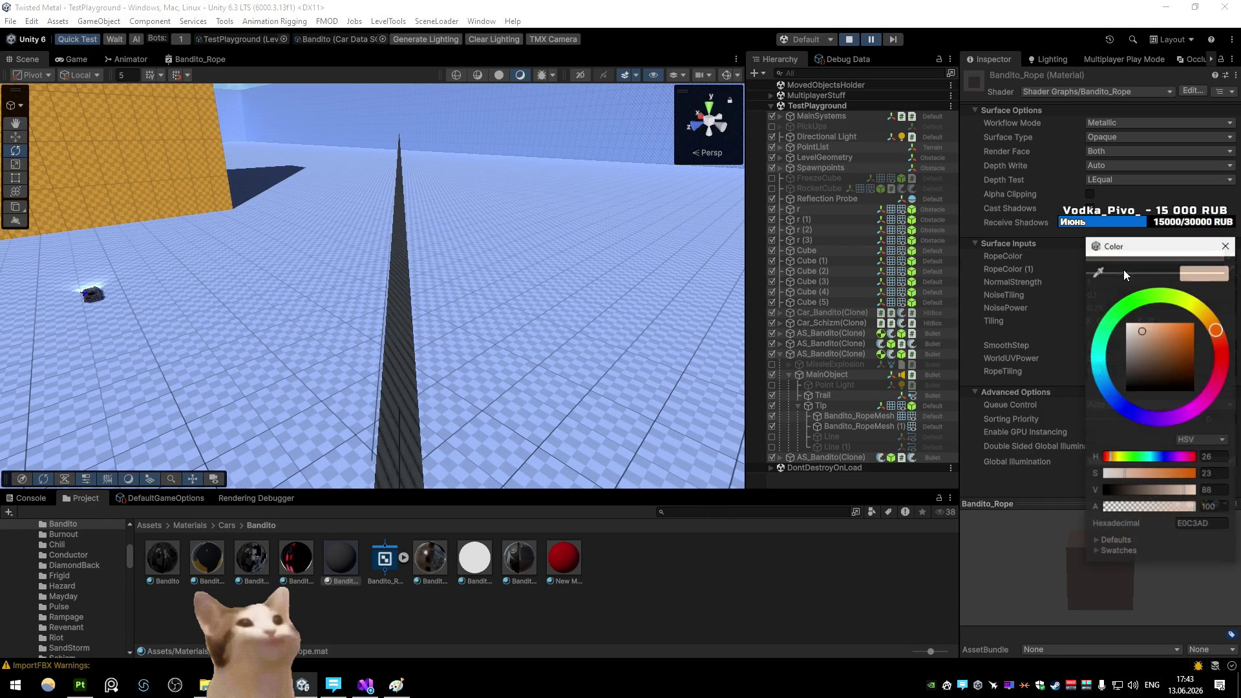
pyautogui.moveTo(1180, 357)
pyautogui.mouseDown()
pyautogui.moveTo(1195, 322)
pyautogui.moveTo(1225, 364)
pyautogui.mouseUp()
pyautogui.click(1158, 269)
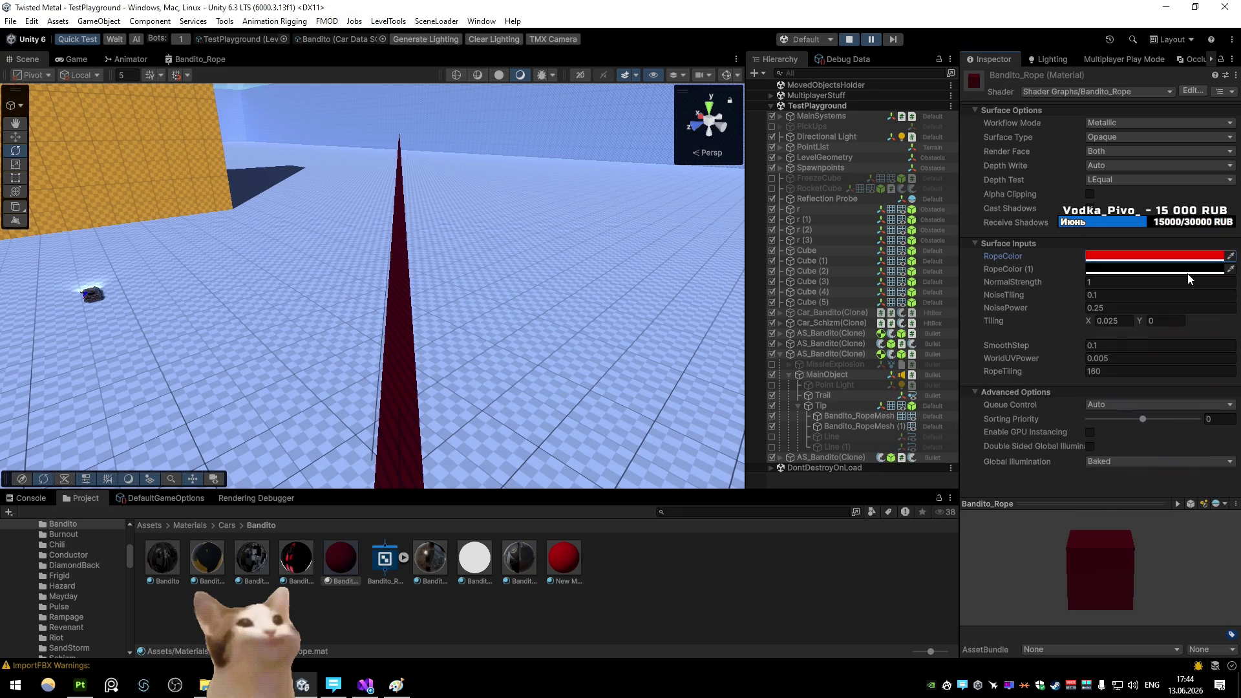
pyautogui.moveTo(1138, 400)
pyautogui.mouseDown()
pyautogui.moveTo(1128, 368)
pyautogui.moveTo(1115, 393)
pyautogui.moveTo(1100, 350)
pyautogui.moveTo(1065, 312)
pyautogui.moveTo(1054, 418)
pyautogui.moveTo(1165, 401)
pyautogui.moveTo(1222, 338)
pyautogui.moveTo(1232, 401)
pyautogui.mouseUp()
pyautogui.click(1226, 264)
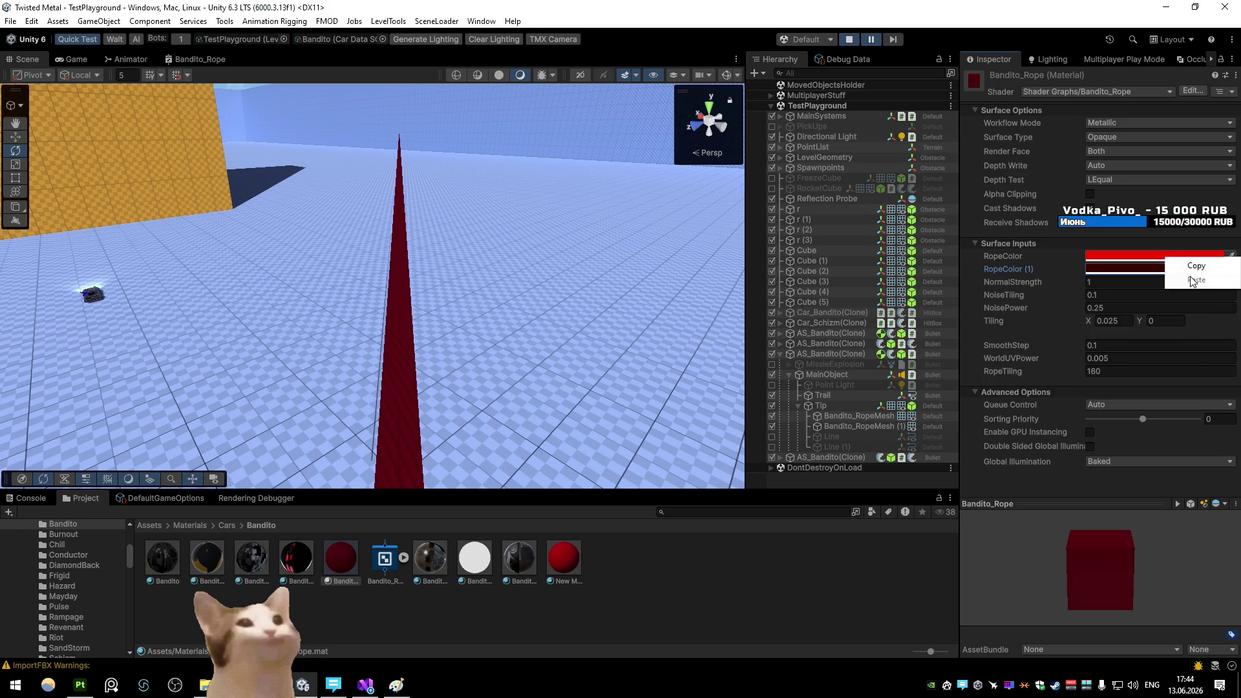
# Paste the peach colour into both RopeColor and RopeColor (1)
pyautogui.click(1076, 244)
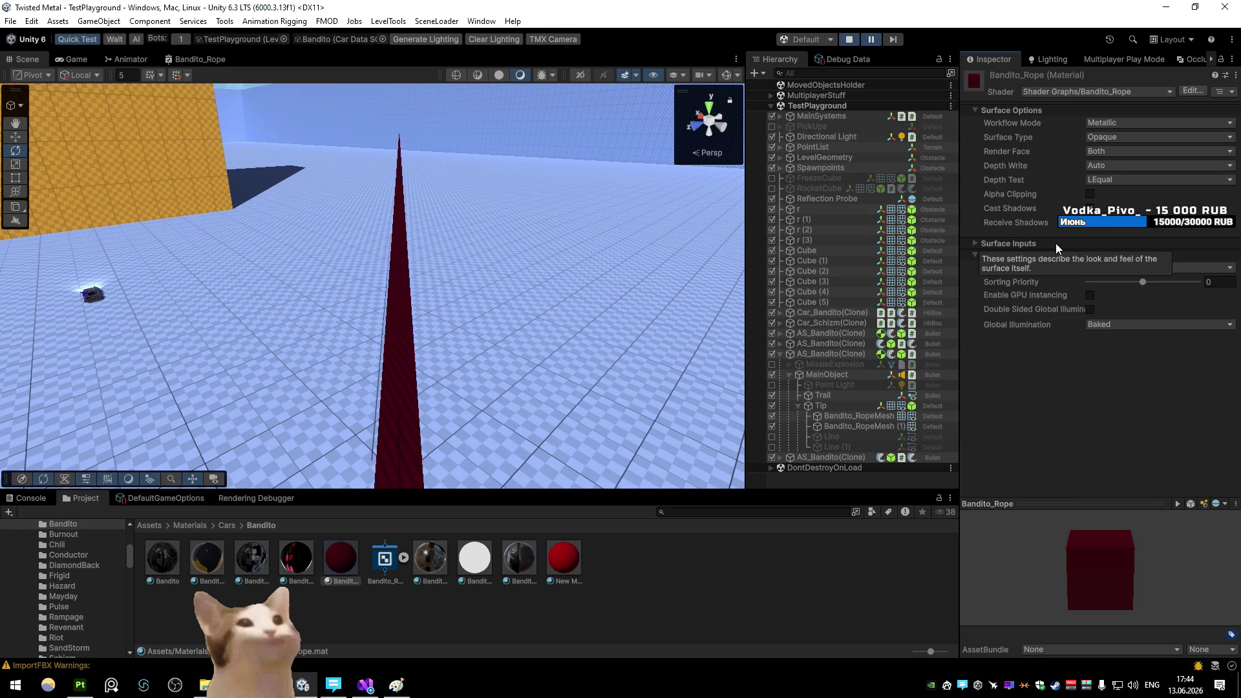
pyautogui.click(1056, 243)
pyautogui.rightClick(1115, 259)
pyautogui.click(1119, 277)
pyautogui.rightClick(1097, 273)
pyautogui.click(1125, 286)
# Darken RopeColor (1) to a dark brown and check the rope in the scene
pyautogui.click(1112, 268)
pyautogui.moveTo(1125, 504); pyautogui.dragTo(1123, 441)
pyautogui.click(960, 306)
pyautogui.moveTo(721, 288)
pyautogui.mouseDown()
pyautogui.moveTo(605, 271)
pyautogui.moveTo(429, 277)
pyautogui.moveTo(478, 295)
pyautogui.mouseUp()
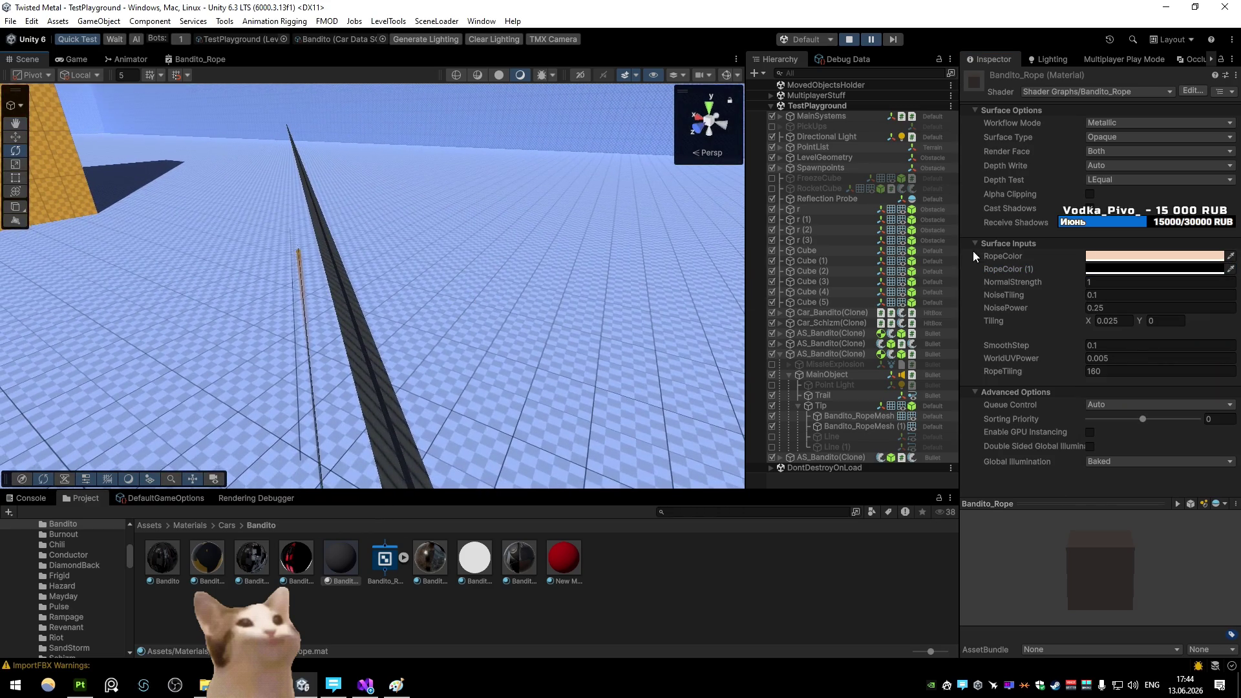
pyautogui.doubleClick(219, 58)
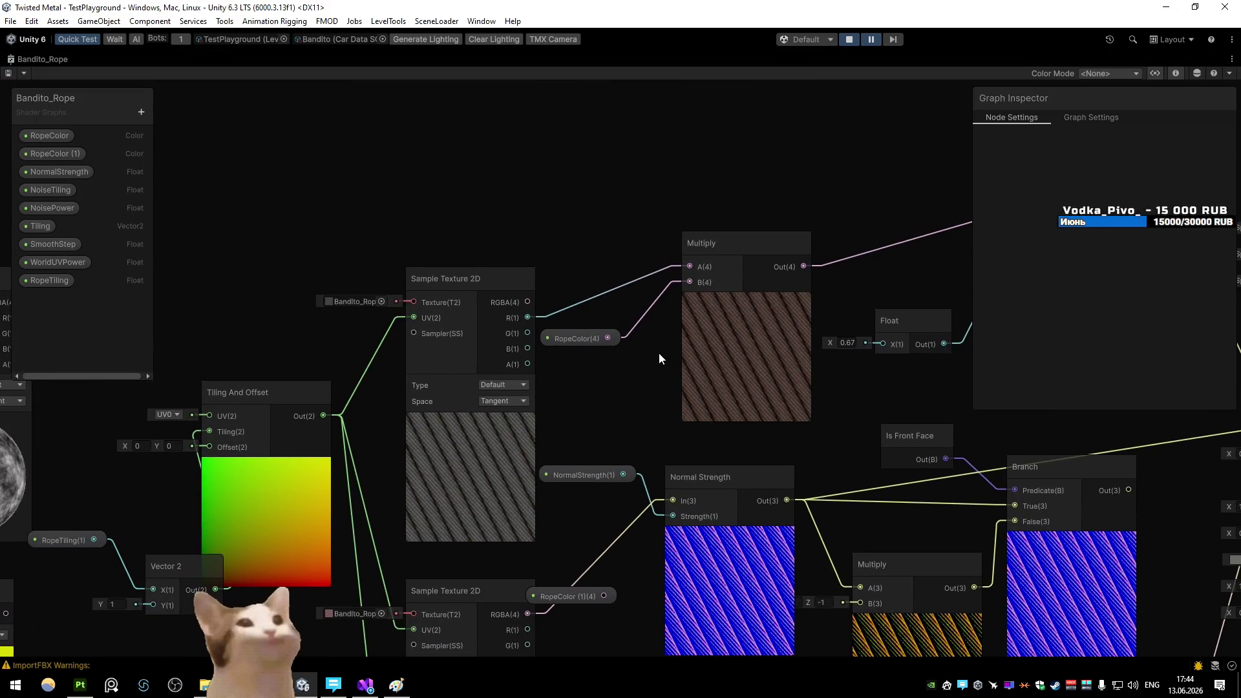
# Delete the Float and Power nodes, wire Multiply straight into Base Color, and save the graph
pyautogui.scroll(-3, 657, 317)
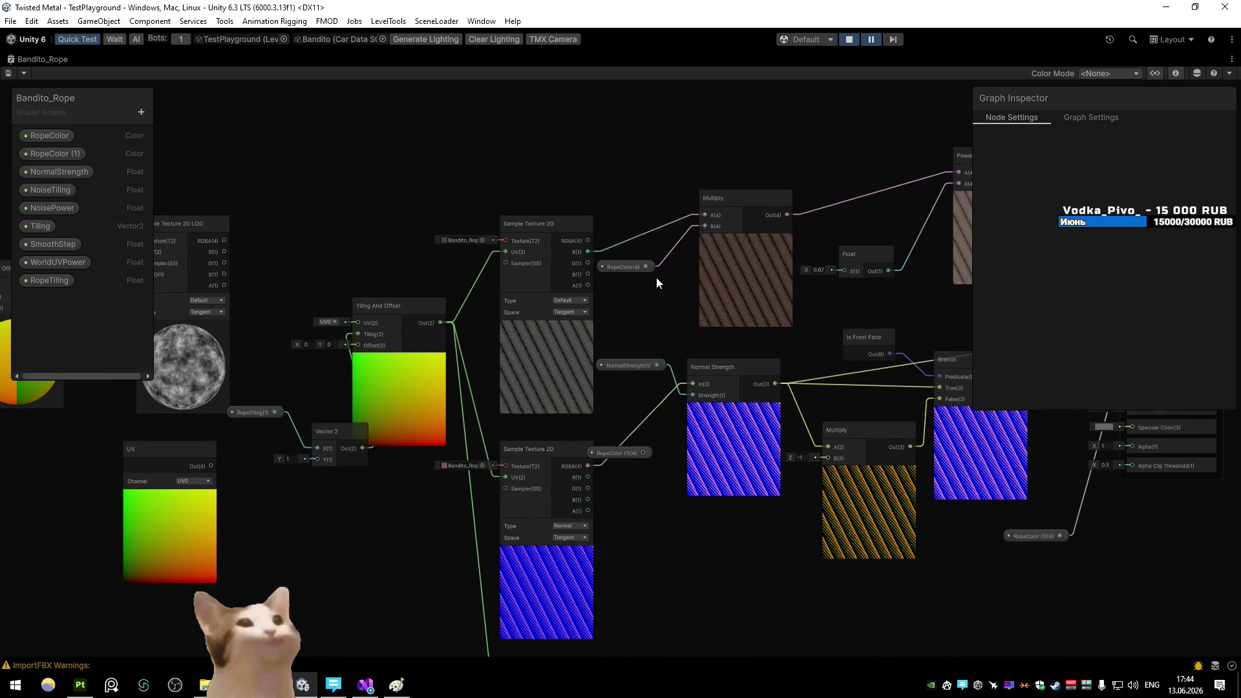
pyautogui.scroll(-2, 650, 257)
pyautogui.scroll(-2, 639, 262)
pyautogui.scroll(-1, 639, 262)
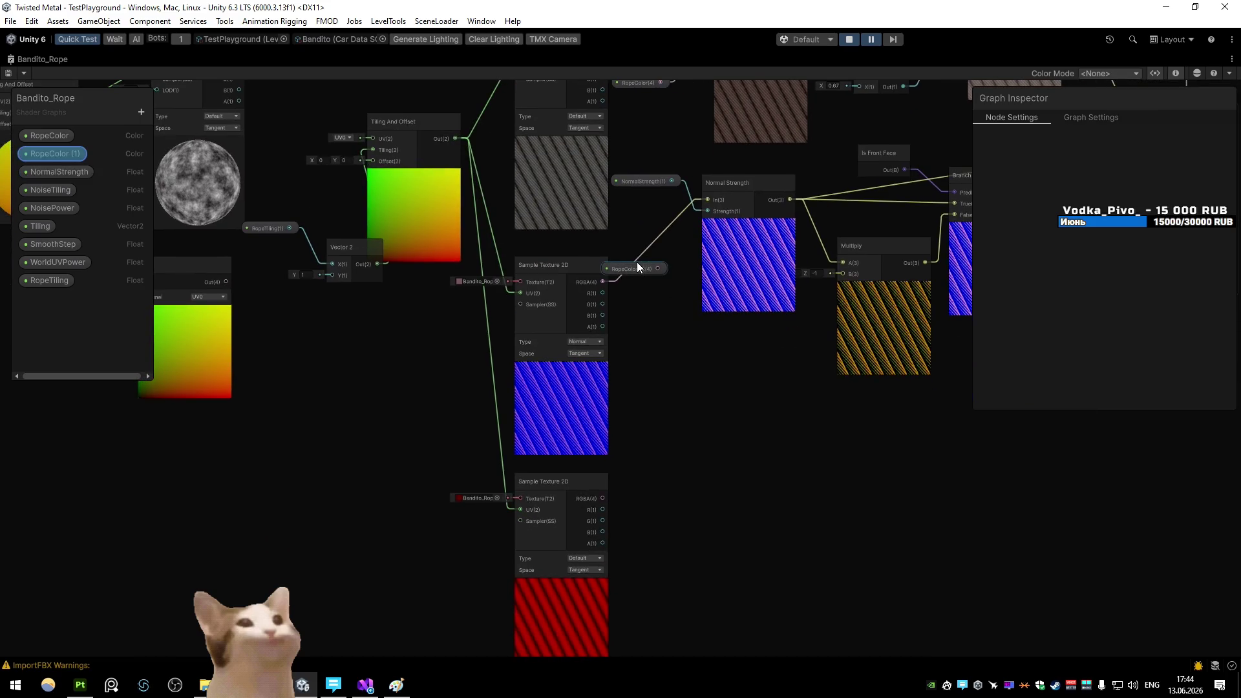
pyautogui.moveTo(745, 183)
pyautogui.mouseDown()
pyautogui.moveTo(453, 312)
pyautogui.moveTo(487, 370)
pyautogui.mouseUp()
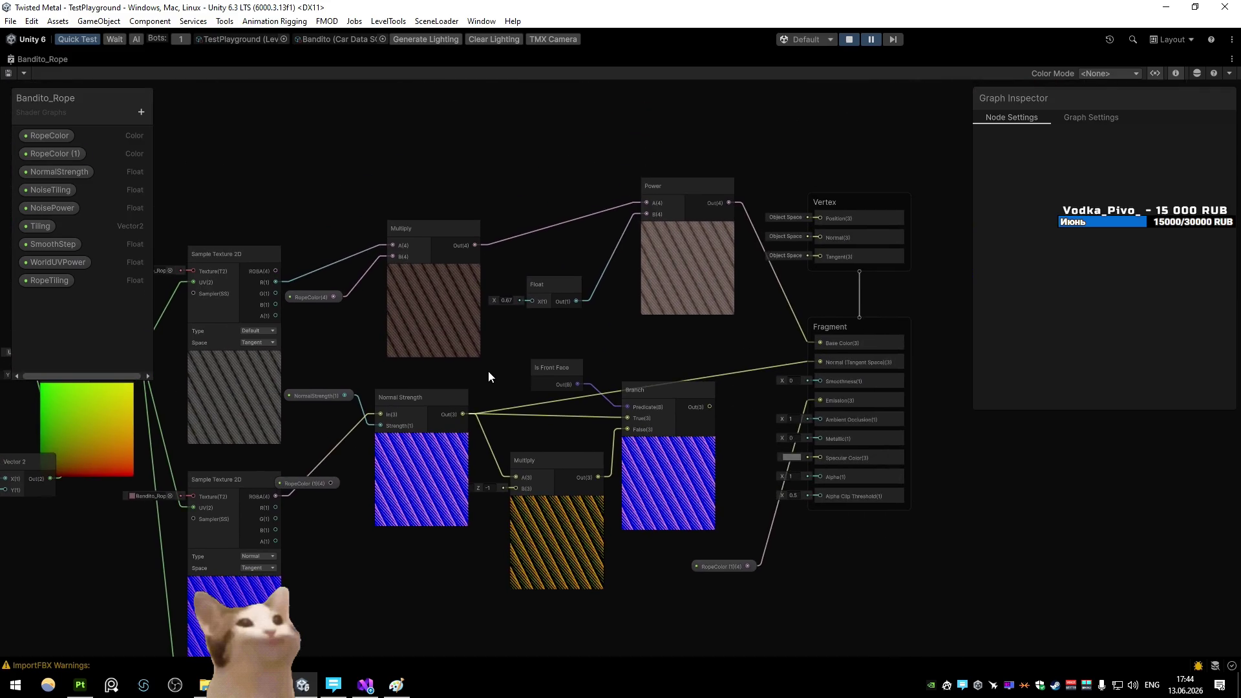
pyautogui.click(544, 284)
pyautogui.press('Delete')
pyautogui.click(676, 269)
pyautogui.press('Delete')
pyautogui.moveTo(475, 245); pyautogui.dragTo(827, 345)
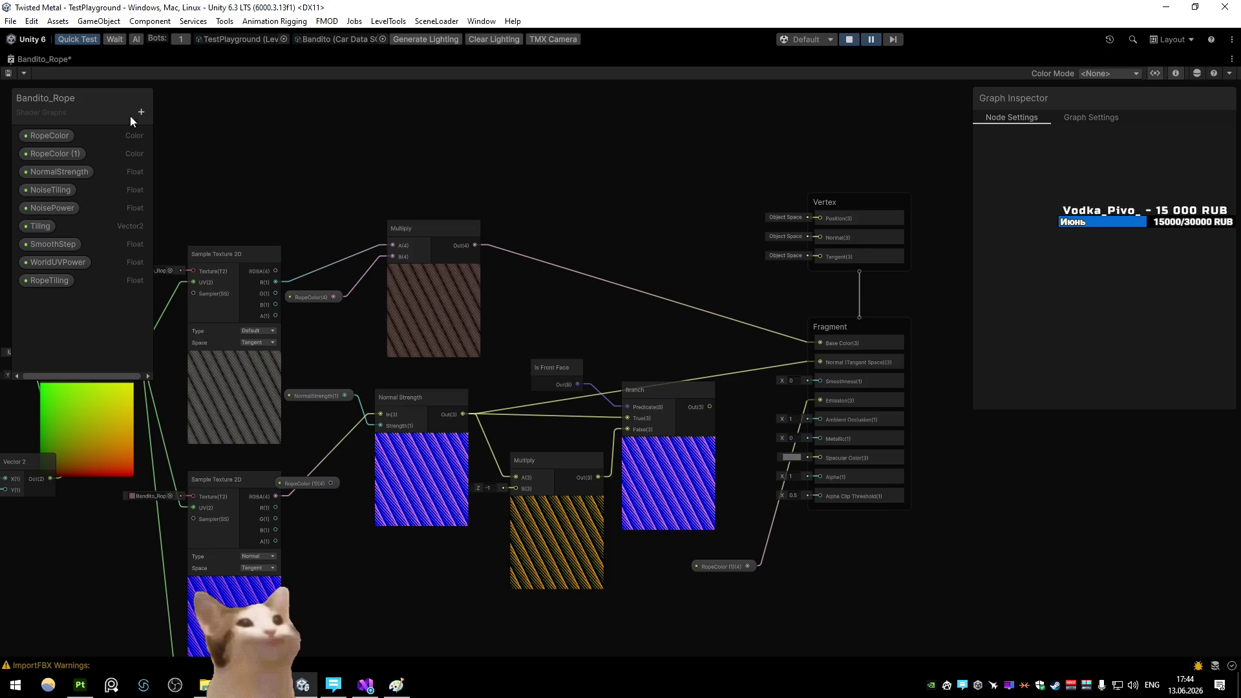
pyautogui.click(17, 73)
# Check the rope in the scene view and toggle shadow receiving on the rope material
pyautogui.hotkey('shift', 'space')
pyautogui.click(29, 60)
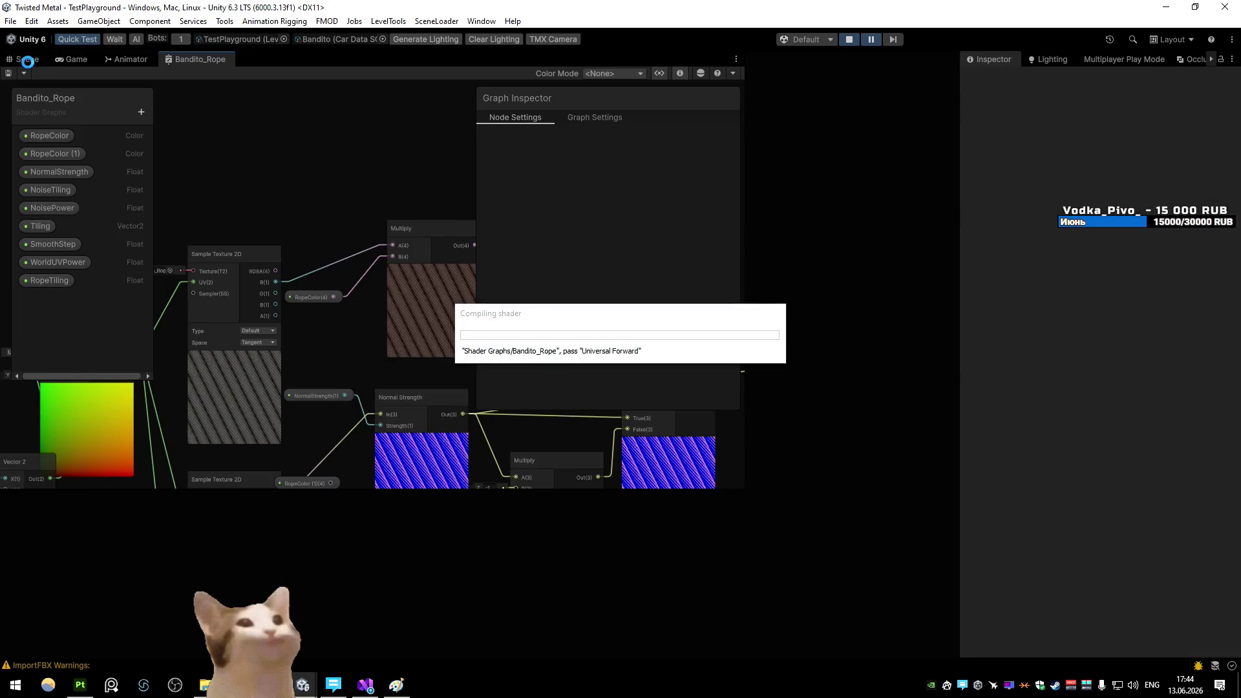
pyautogui.moveTo(367, 273)
pyautogui.mouseDown()
pyautogui.moveTo(451, 252)
pyautogui.moveTo(344, 258)
pyautogui.moveTo(368, 258)
pyautogui.mouseUp()
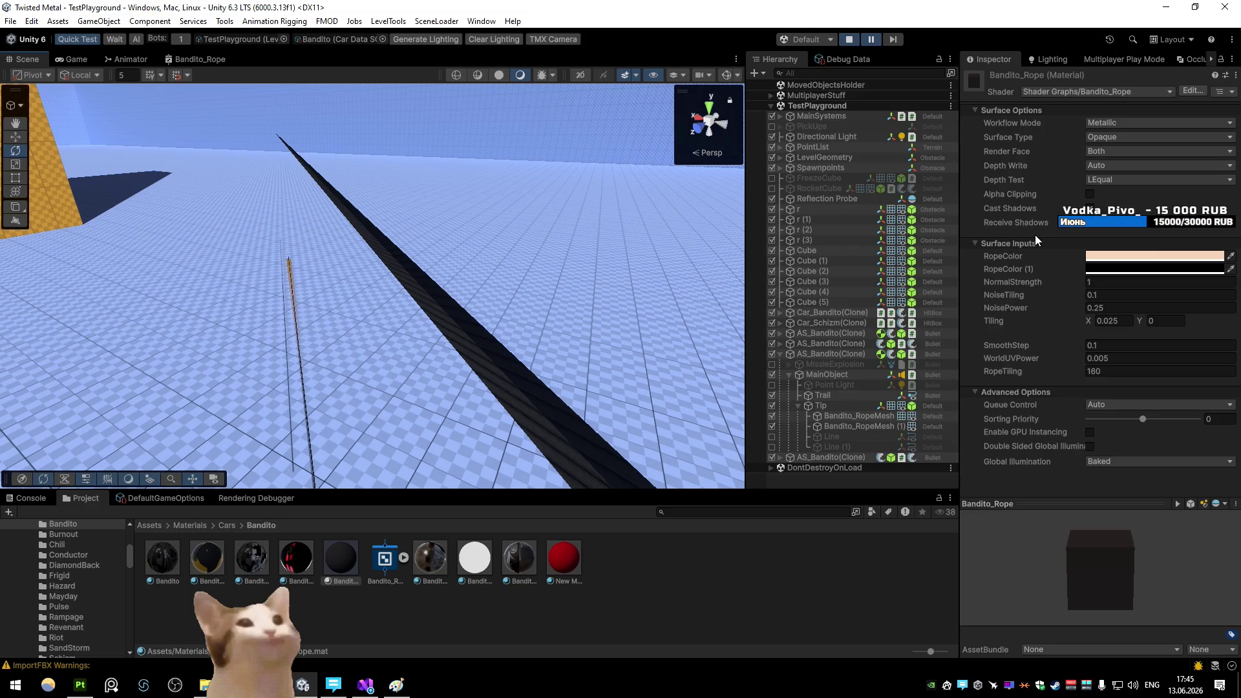
pyautogui.click(1090, 222)
# Switch the rope shader graph's material type to Unlit
pyautogui.doubleClick(220, 56)
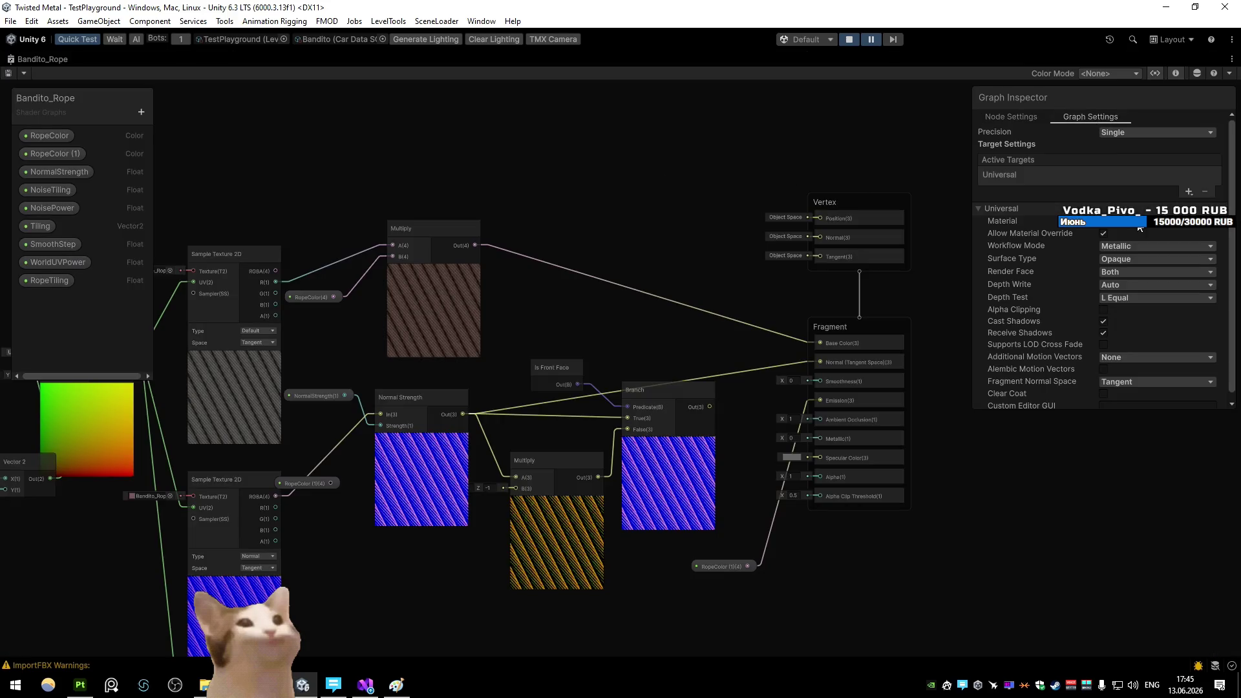
pyautogui.click(1139, 222)
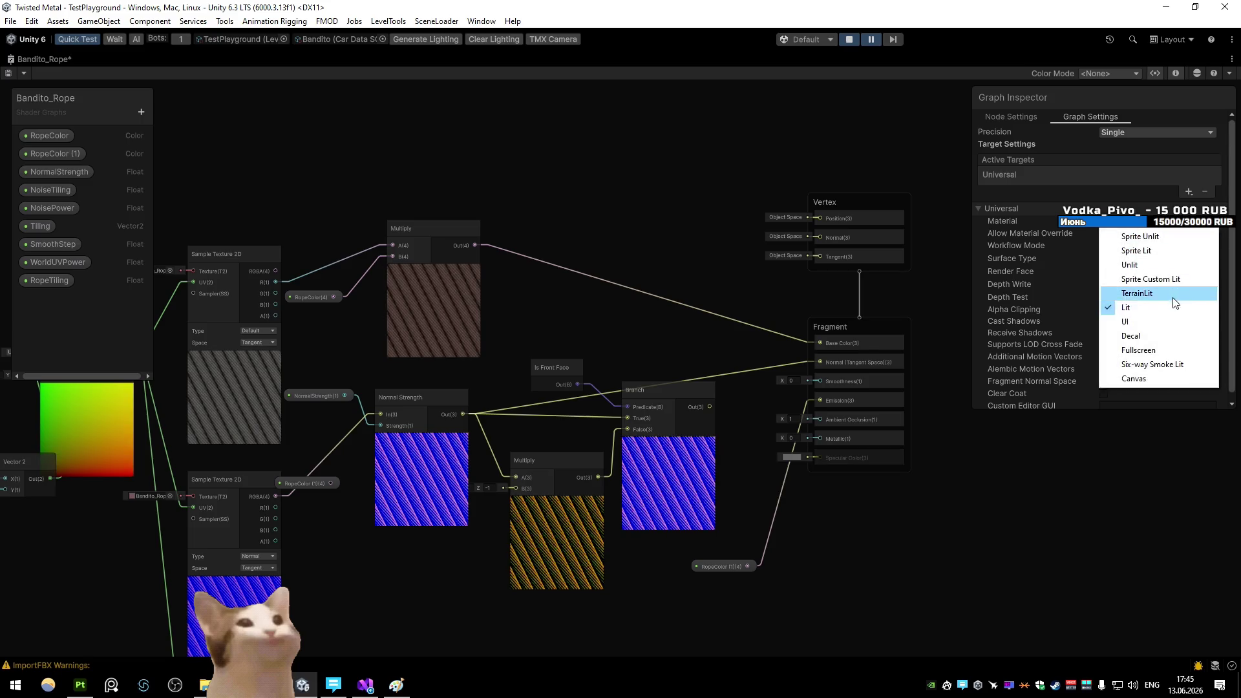
pyautogui.click(1151, 266)
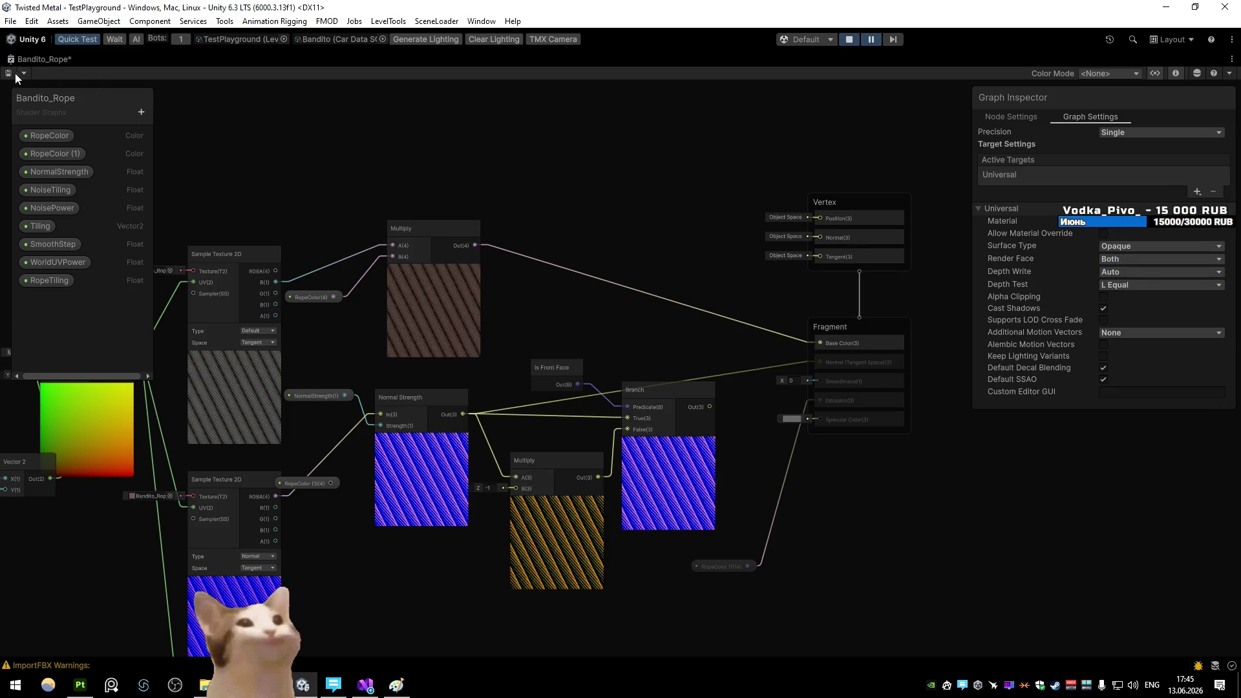
# Restart play mode in a maximized Game view
pyautogui.doubleClick(32, 61)
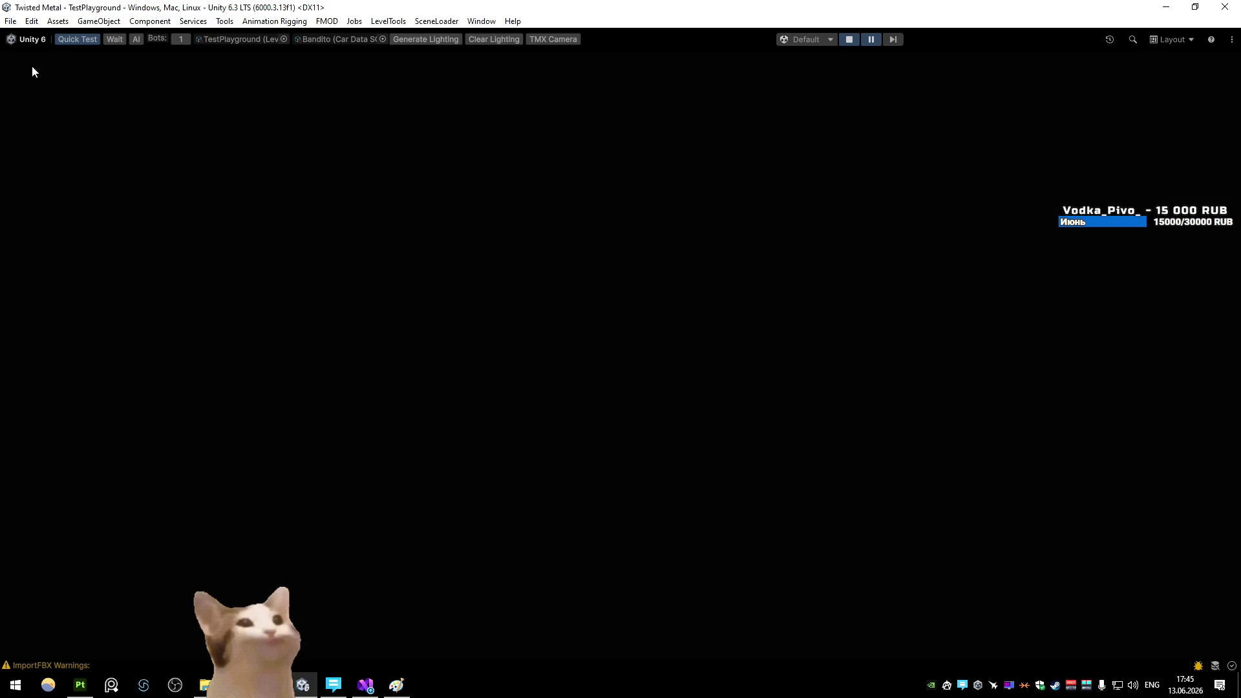
pyautogui.click(21, 59)
pyautogui.click(56, 61)
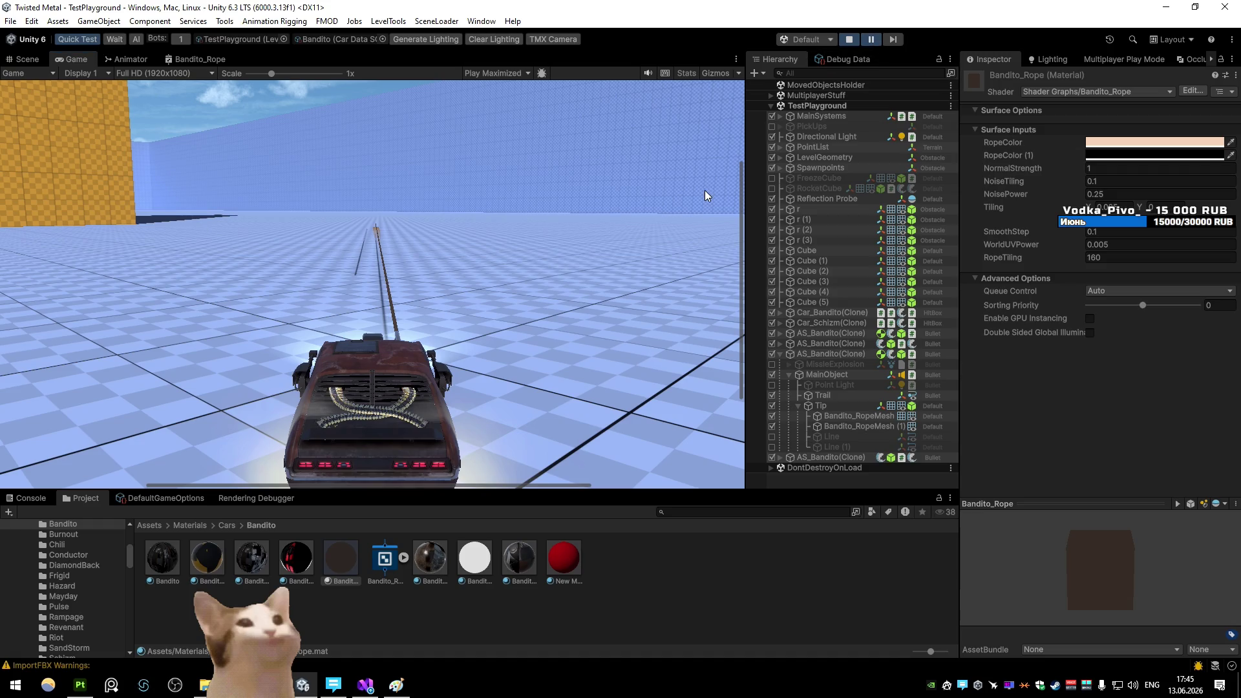
pyautogui.hotkey('ctrl', 'shift', 'p')
pyautogui.click(850, 40)
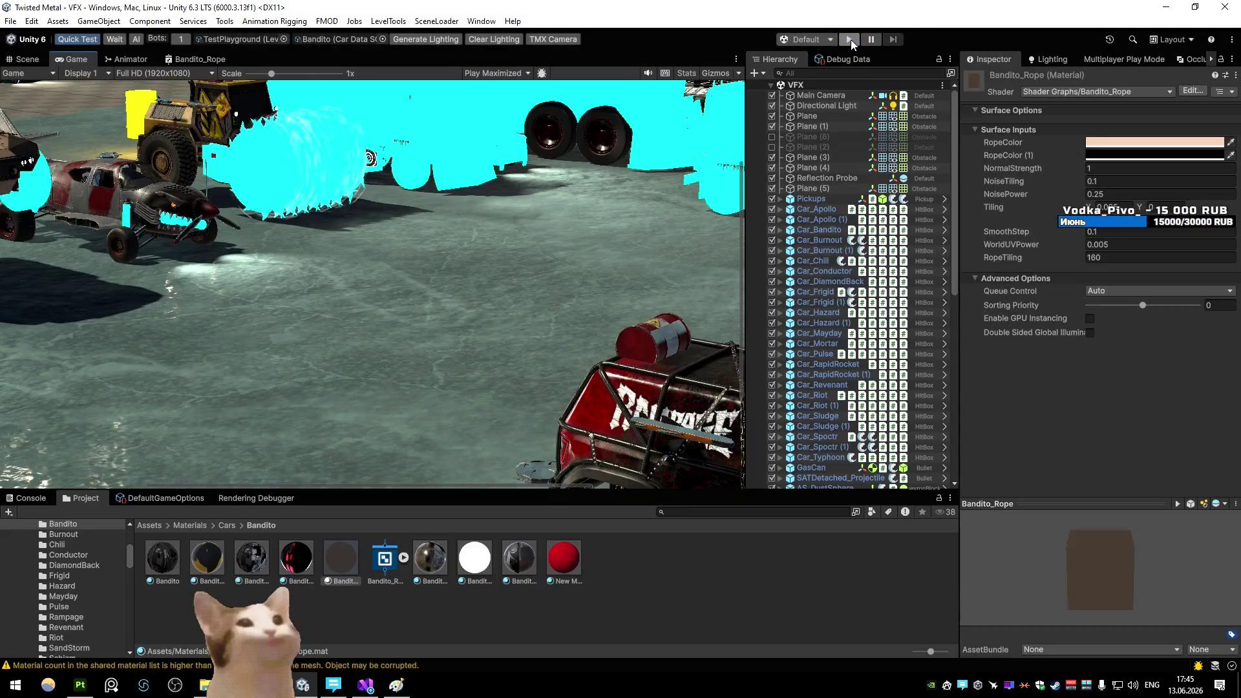
pyautogui.click(851, 40)
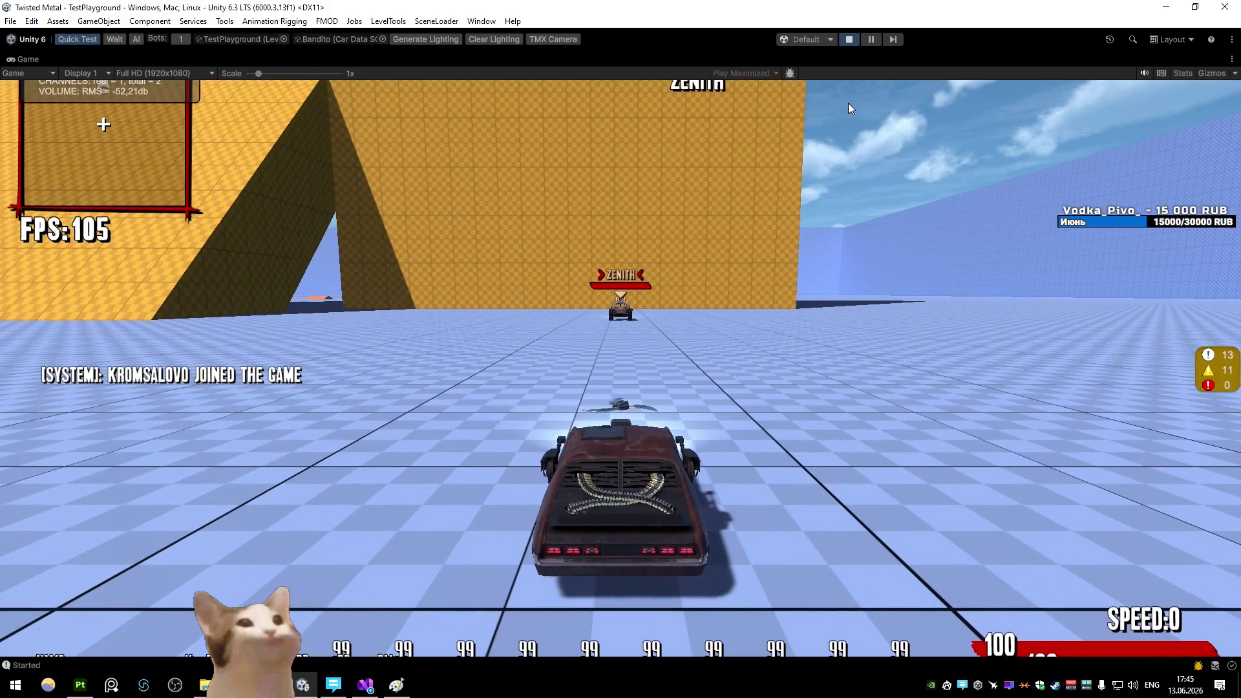
# Load the City level from the in-game developer console
pyautogui.press('`')
pyautogui.write('c')
pyautogui.press('Return')
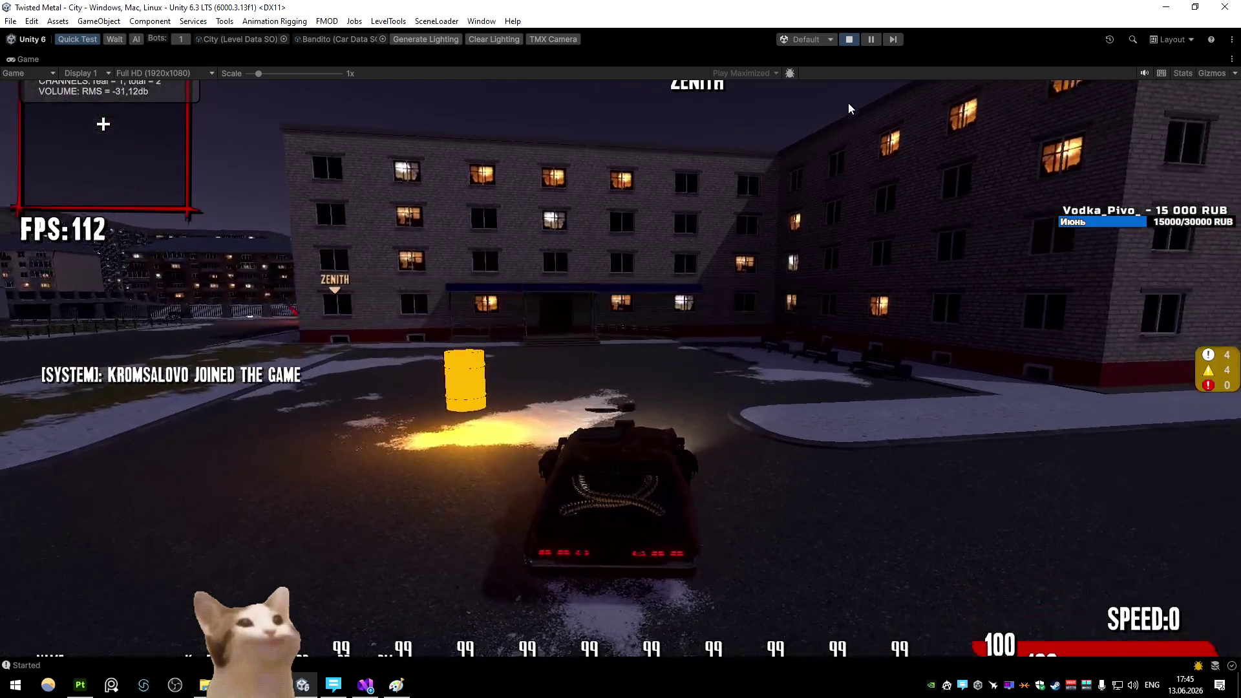
# Drive the car onto the frozen river, fire the harpoon ahead, then pause the game
pyautogui.press('w')
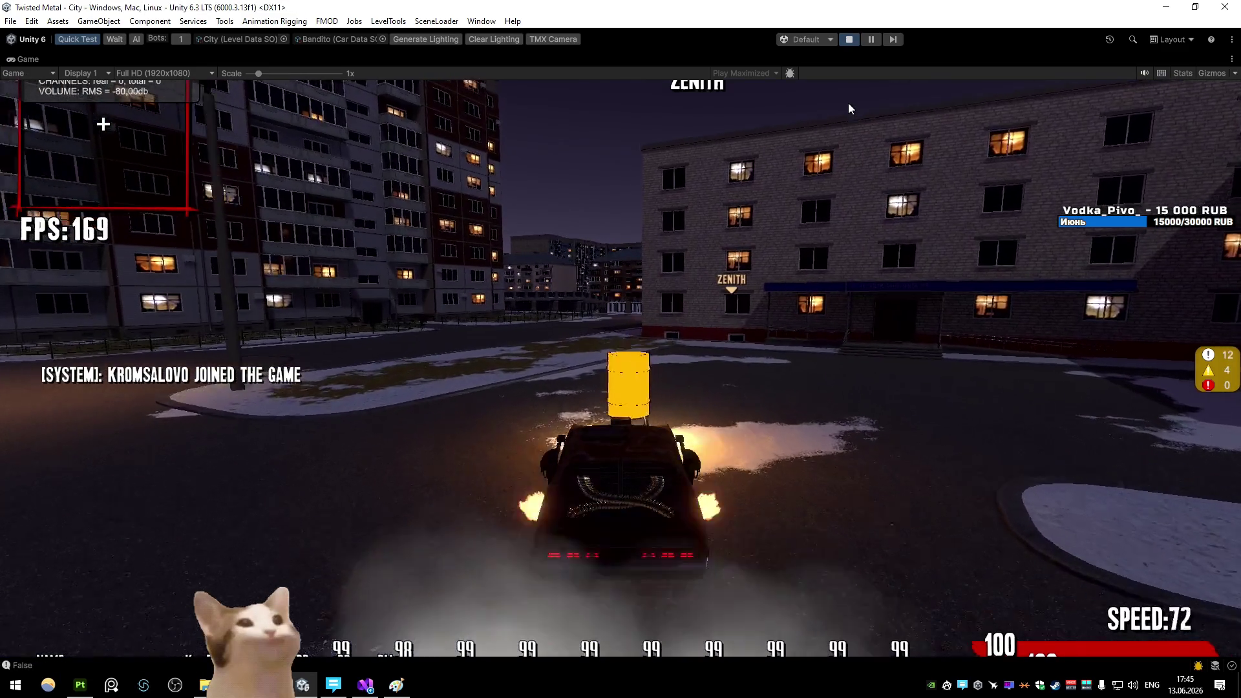
pyautogui.press('d')
pyautogui.press('a')
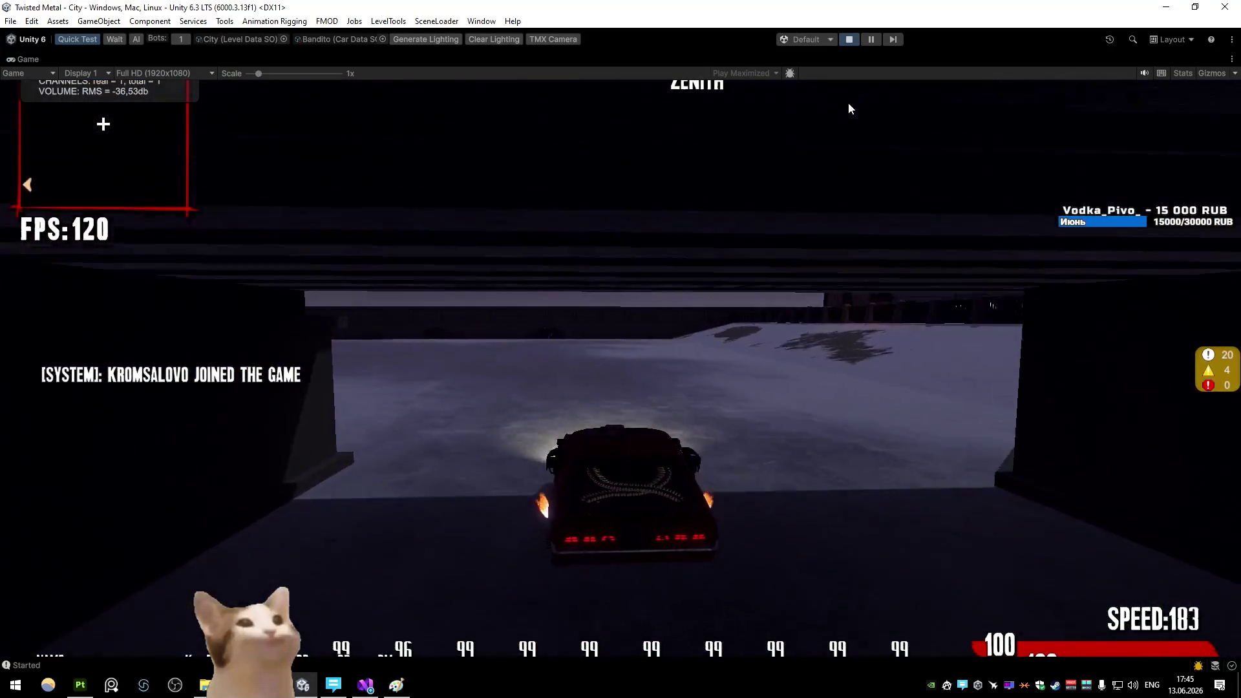
pyautogui.press('s')
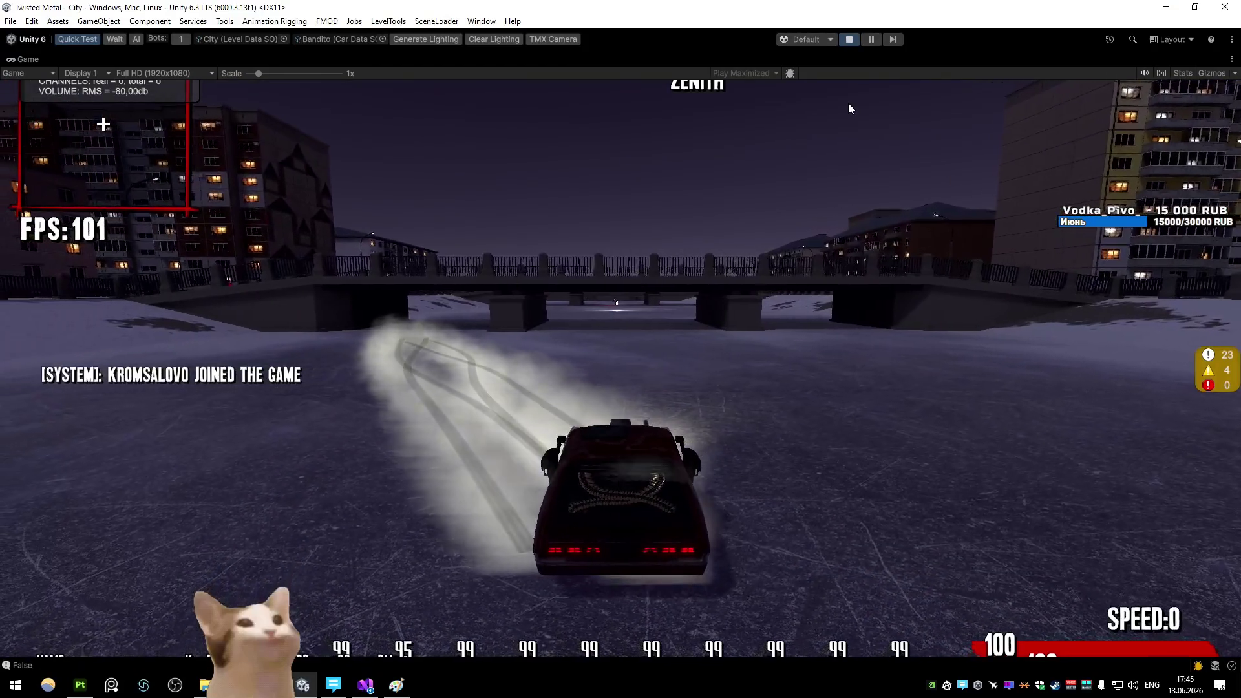
pyautogui.press('w')
pyautogui.click(848, 102)
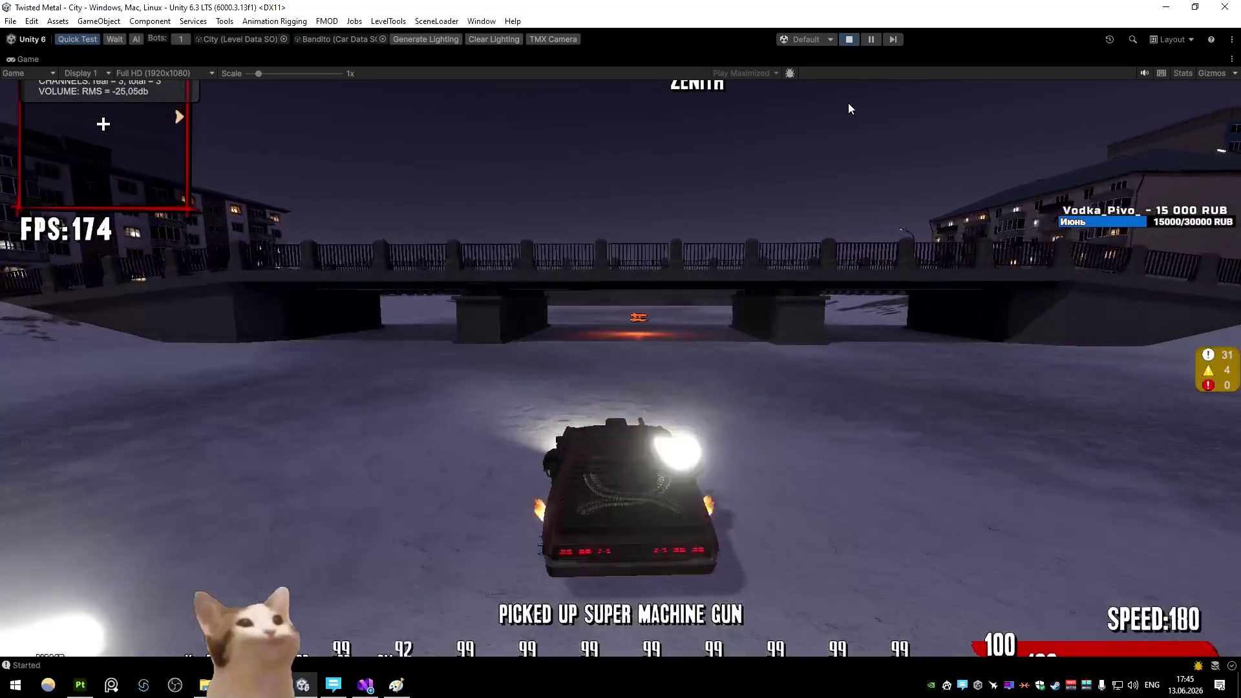
pyautogui.press('d')
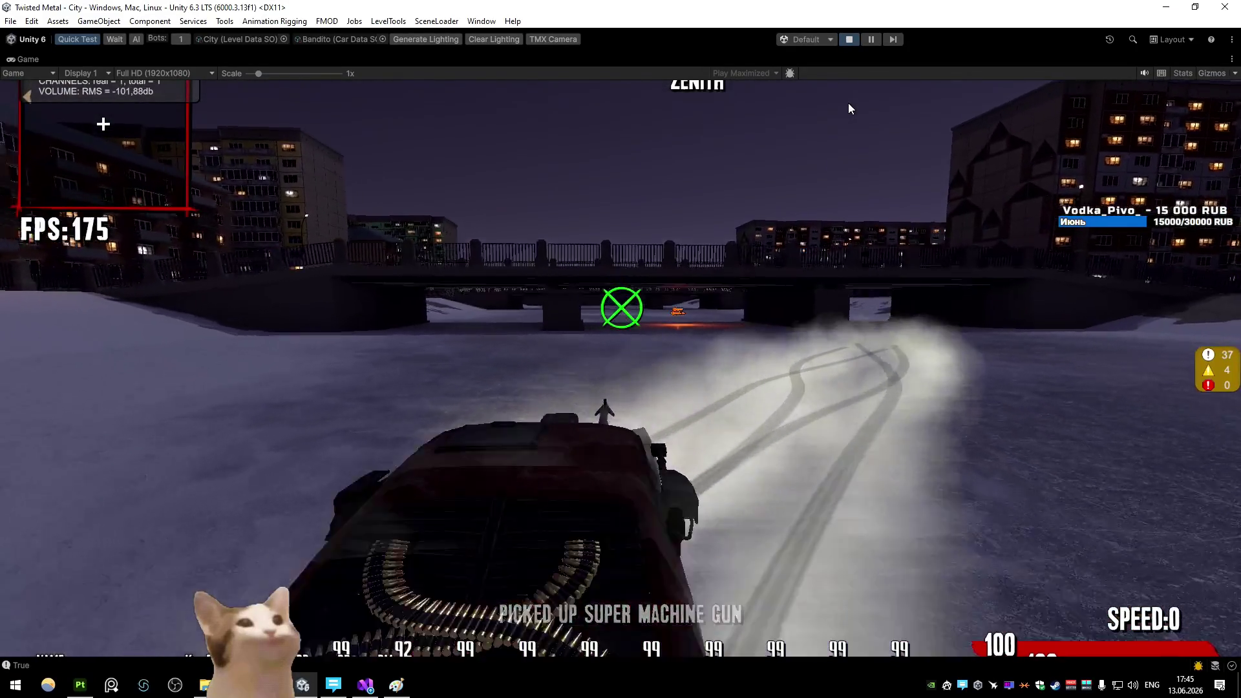
pyautogui.click(877, 43)
pyautogui.click(877, 41)
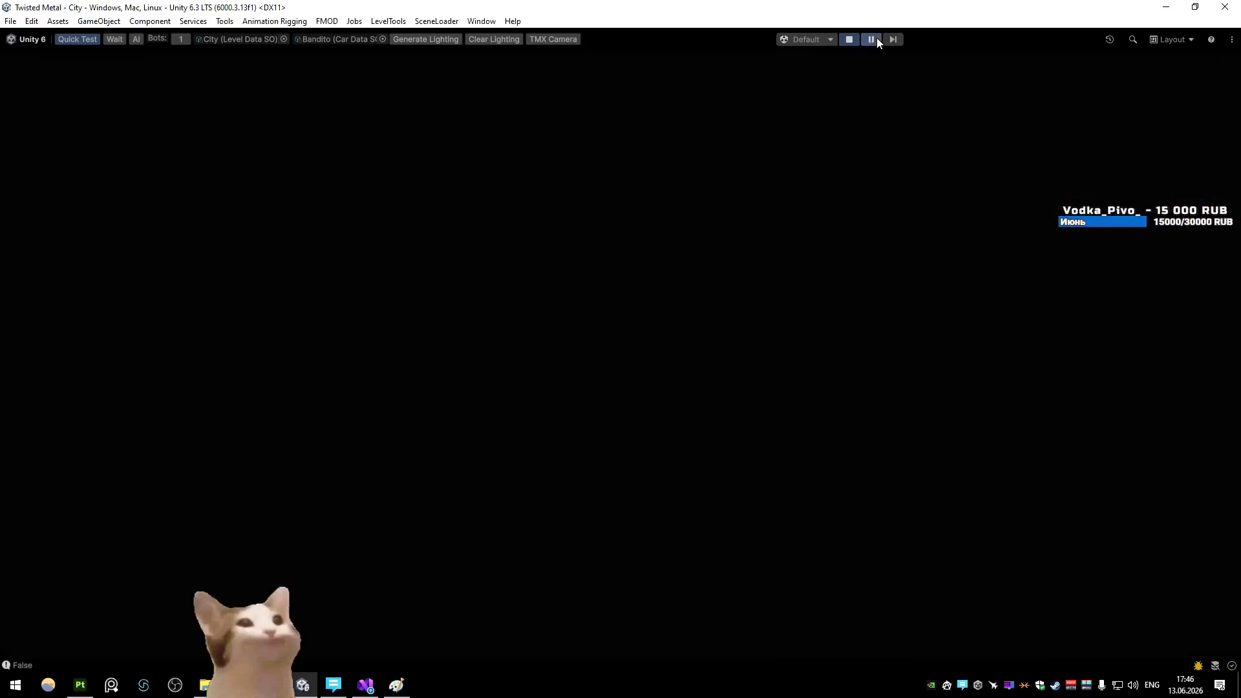
# Orbit the scene view to the rope on the ice, then open the Bandito_Rope graph full-screen
pyautogui.click(27, 58)
pyautogui.moveTo(278, 155)
pyautogui.mouseDown()
pyautogui.moveTo(368, 180)
pyautogui.moveTo(434, 173)
pyautogui.moveTo(471, 255)
pyautogui.moveTo(394, 277)
pyautogui.mouseUp()
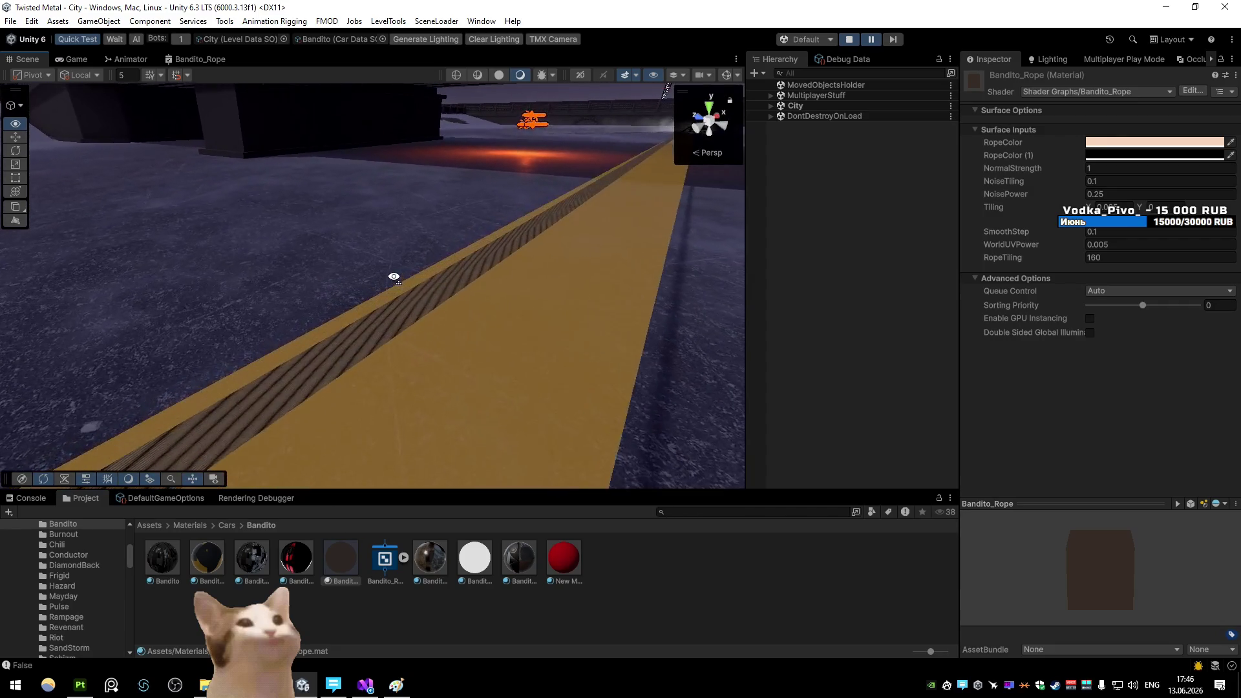
pyautogui.moveTo(604, 252)
pyautogui.mouseDown()
pyautogui.moveTo(721, 129)
pyautogui.moveTo(675, 120)
pyautogui.moveTo(633, 159)
pyautogui.moveTo(181, 264)
pyautogui.moveTo(456, 289)
pyautogui.moveTo(374, 280)
pyautogui.moveTo(394, 256)
pyautogui.mouseUp()
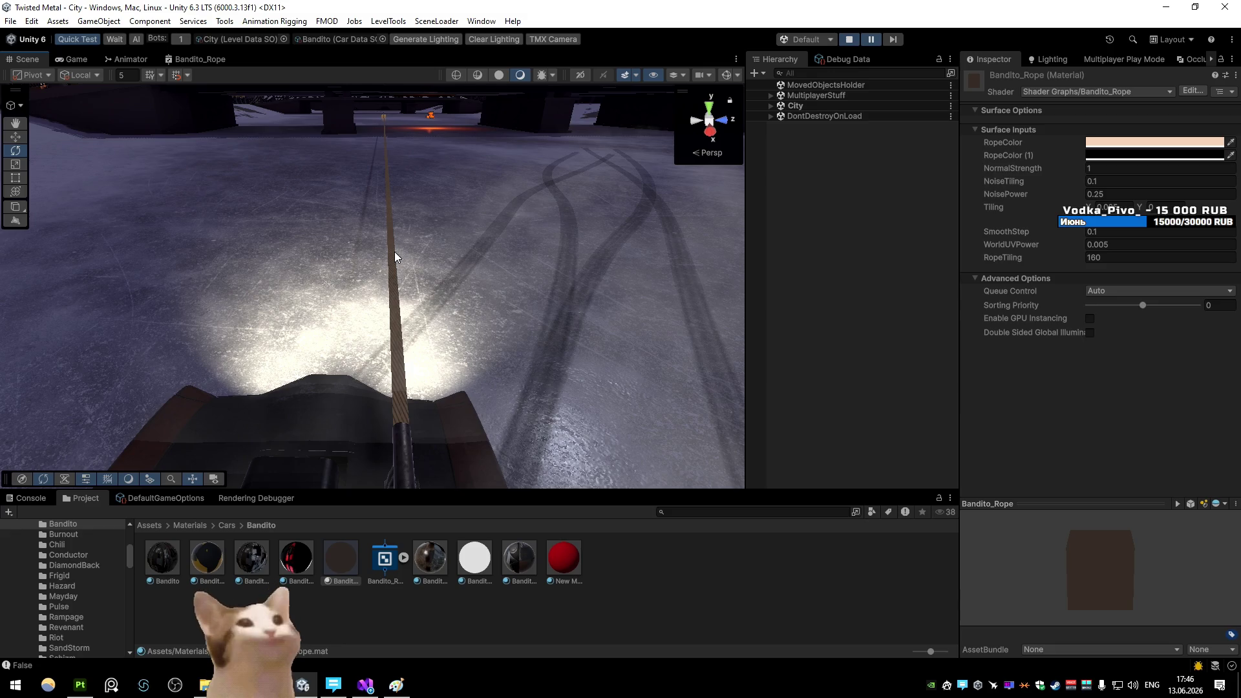
pyautogui.click(189, 65)
pyautogui.hotkey('shift', 'space')
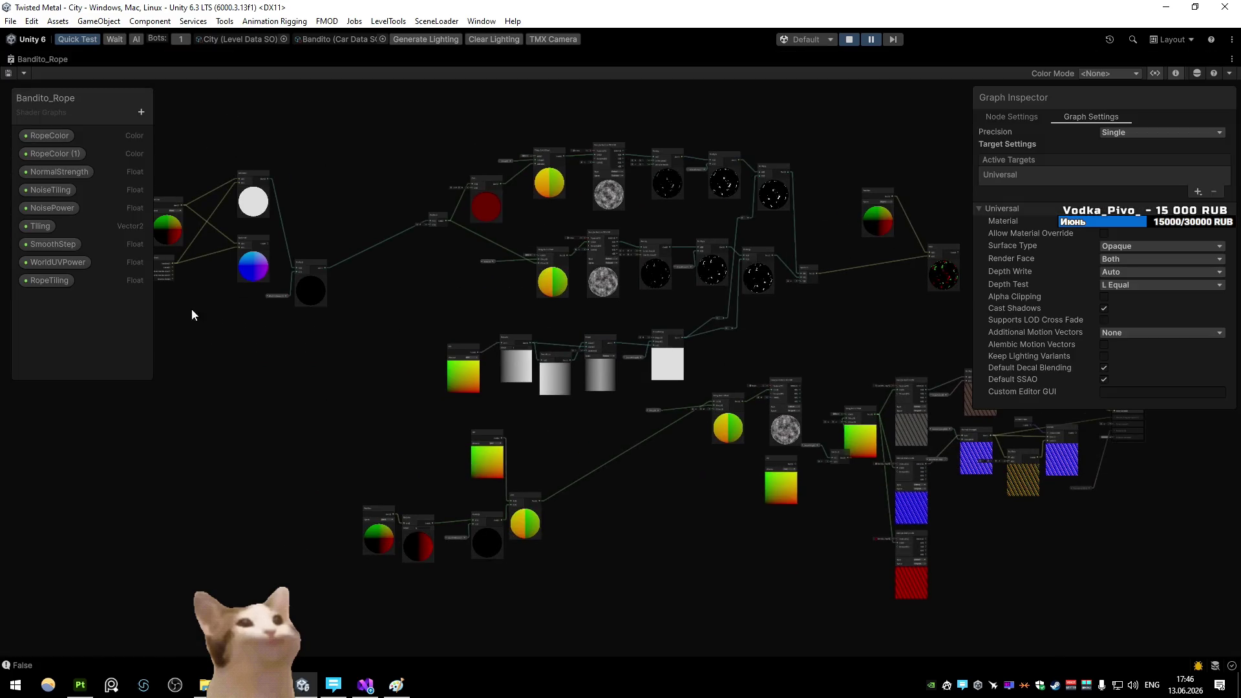
# Replace the RopeTiling float with a new Vector2 property named RopeTiling
pyautogui.click(113, 287)
pyautogui.scroll(5, 475, 308)
pyautogui.moveTo(408, 339); pyautogui.dragTo(309, 361)
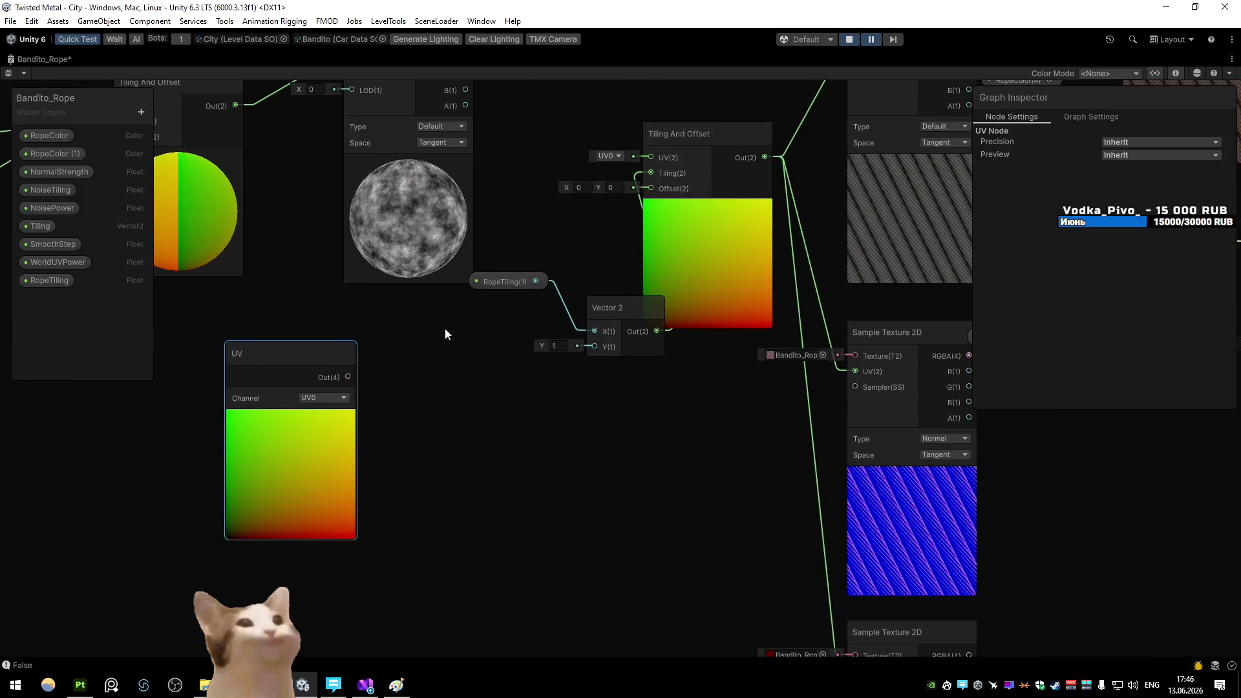
pyautogui.click(52, 282)
pyautogui.press('Delete')
pyautogui.click(141, 112)
pyautogui.click(178, 159)
pyautogui.write('RopeTiling')
pyautogui.press('Return')
# Wire RopeTiling into Tiling And Offset's Tiling, delete the Float and Vector 2 nodes, and save
pyautogui.moveTo(49, 280); pyautogui.dragTo(428, 374)
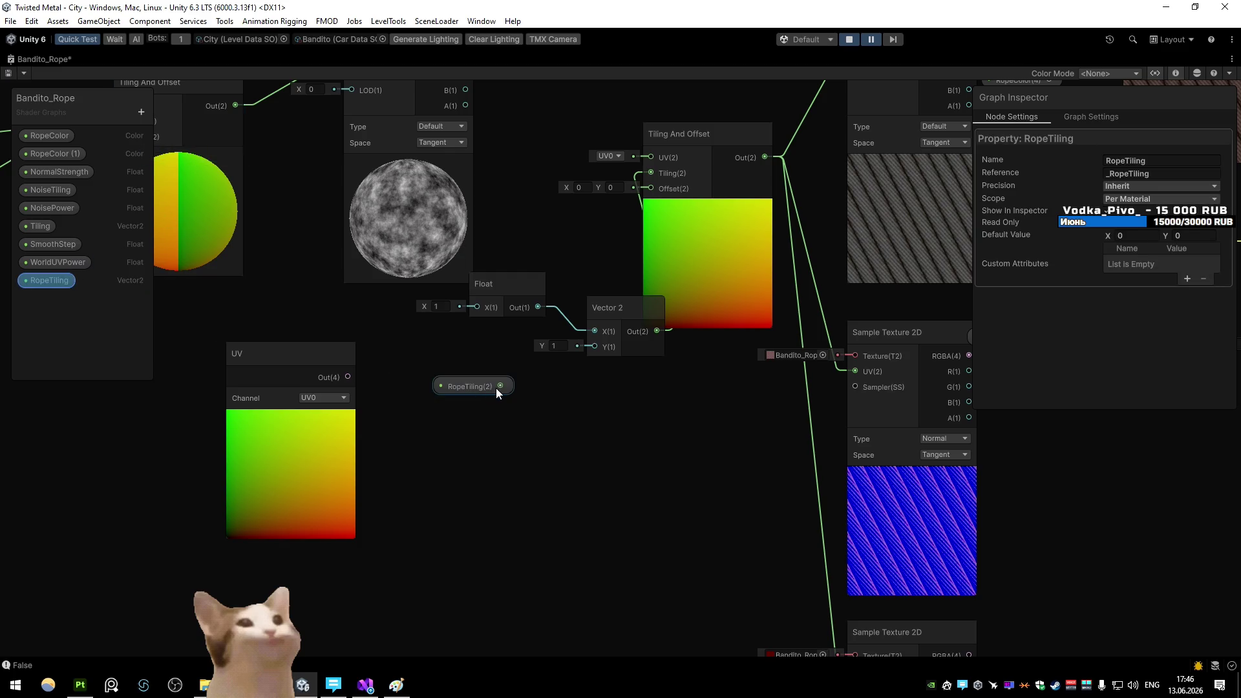
pyautogui.moveTo(632, 177); pyautogui.dragTo(646, 173)
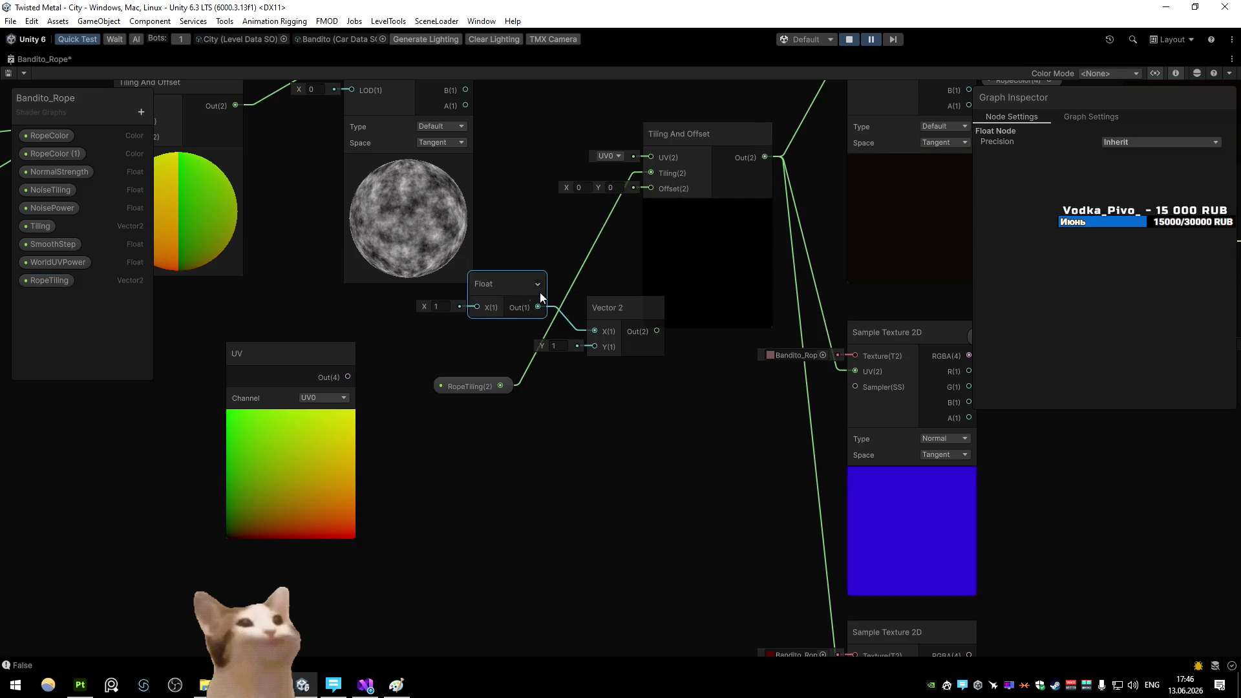
pyautogui.click(505, 285)
pyautogui.press('Delete')
pyautogui.click(608, 308)
pyautogui.press('Delete')
pyautogui.hotkey('ctrl', 's')
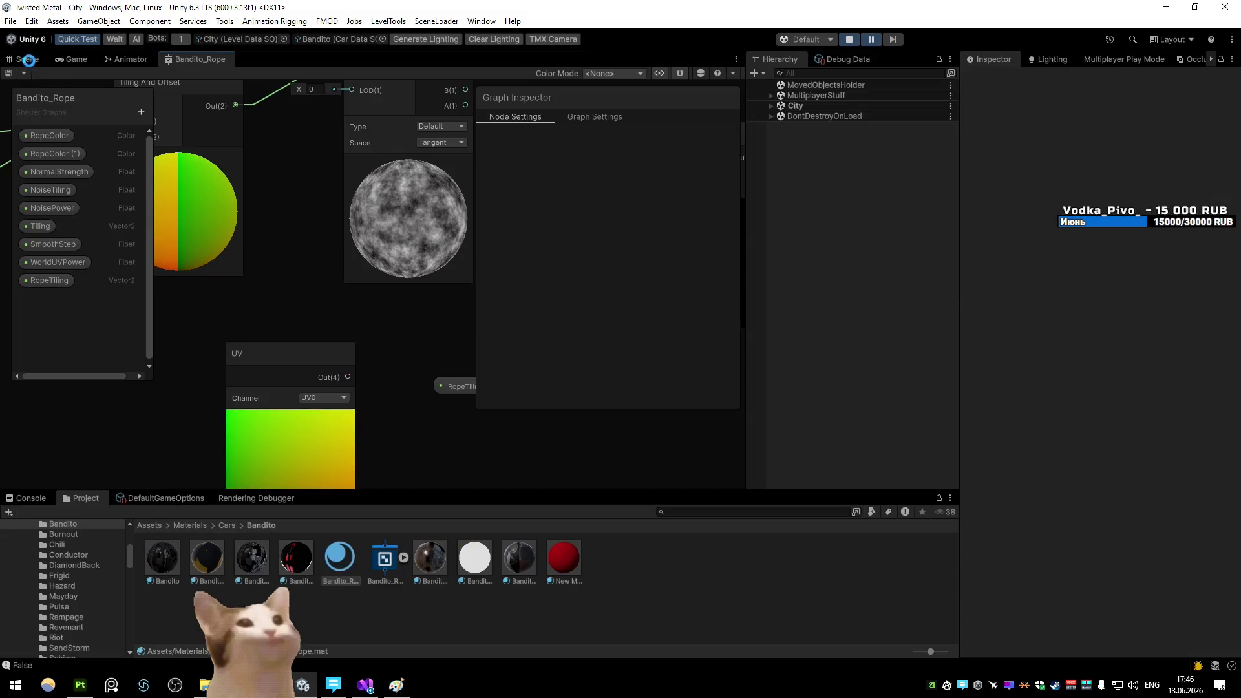
pyautogui.click(29, 61)
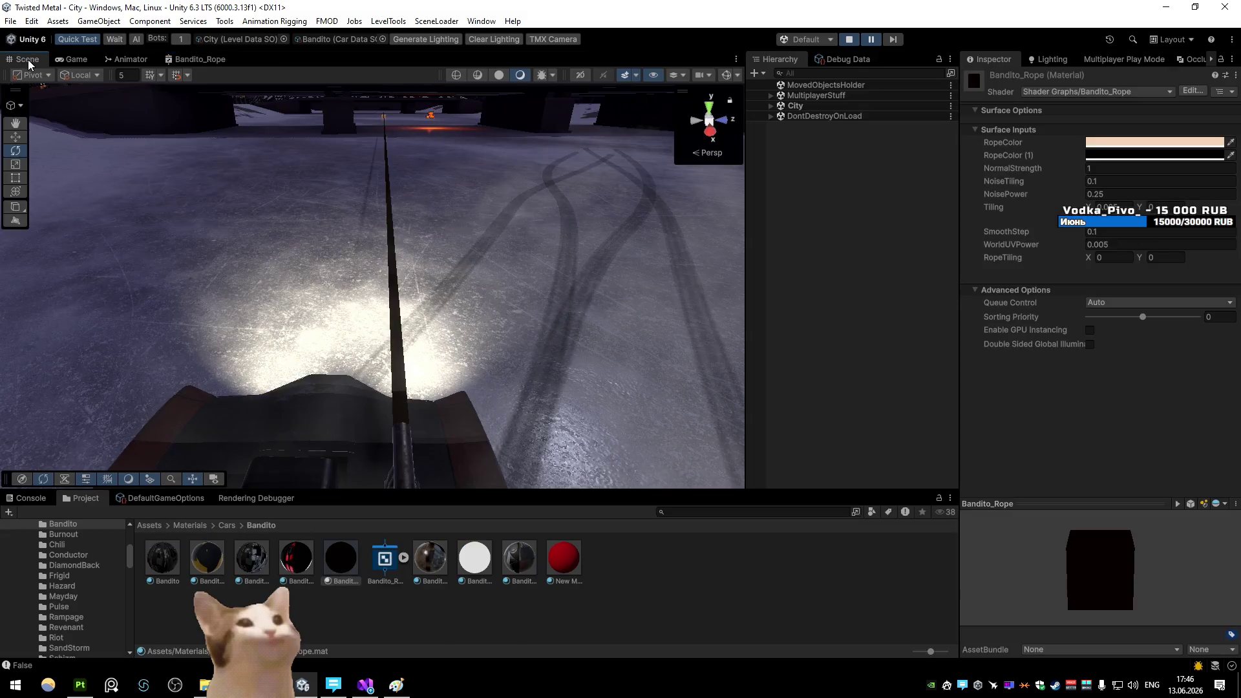
# Try new RopeTiling values in the material Inspector, setting Y to 0.1
pyautogui.click(1106, 257)
pyautogui.write('1')
pyautogui.press('Tab')
pyautogui.write('1')
pyautogui.click(1118, 257)
pyautogui.write('16')
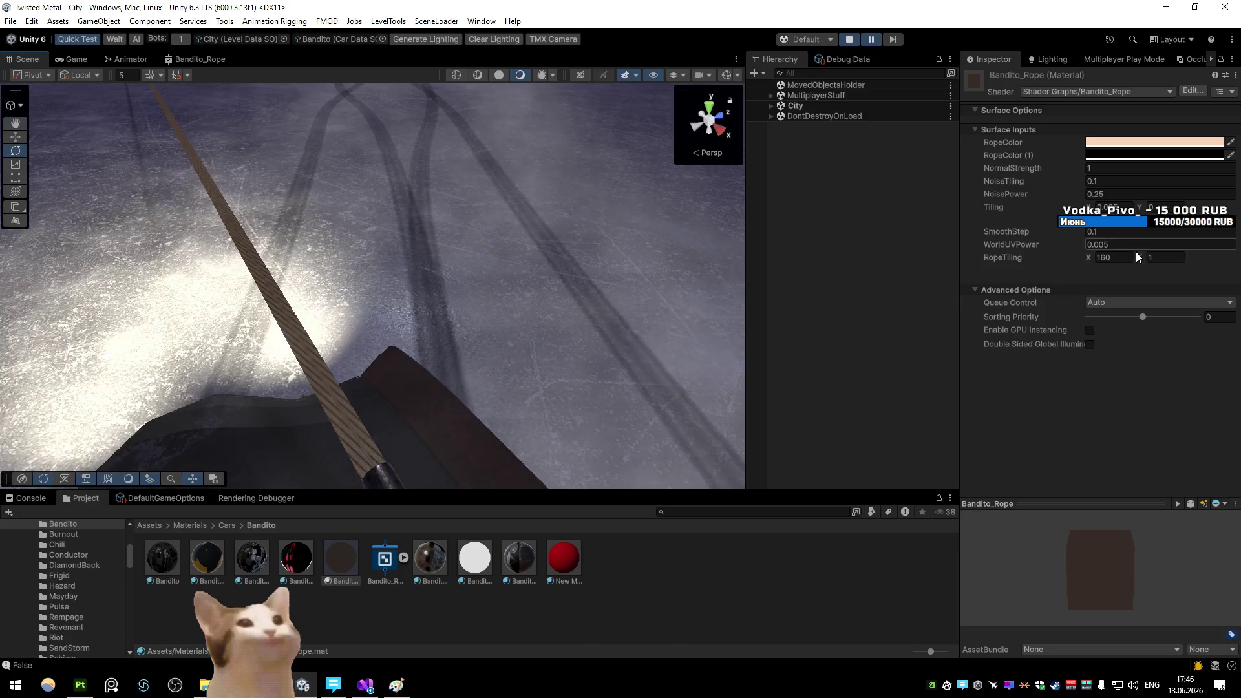
pyautogui.write('0.21')
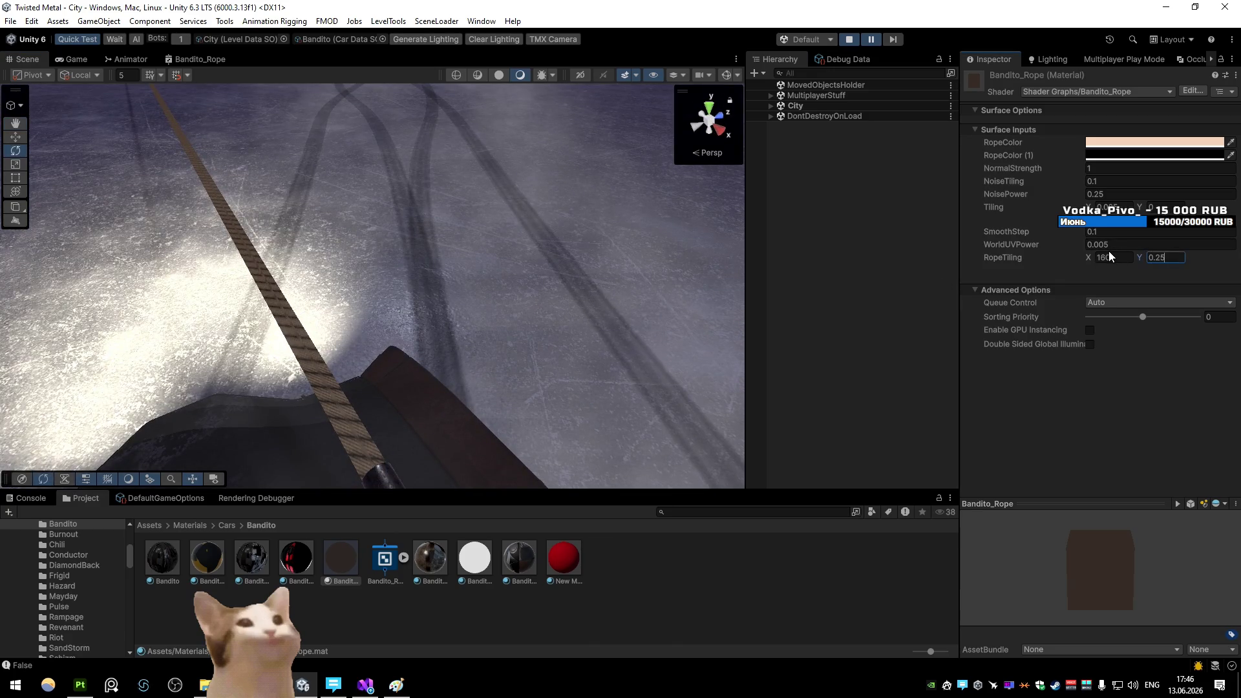
pyautogui.press('BackSpace')
pyautogui.press('BackSpace')
pyautogui.write('1')
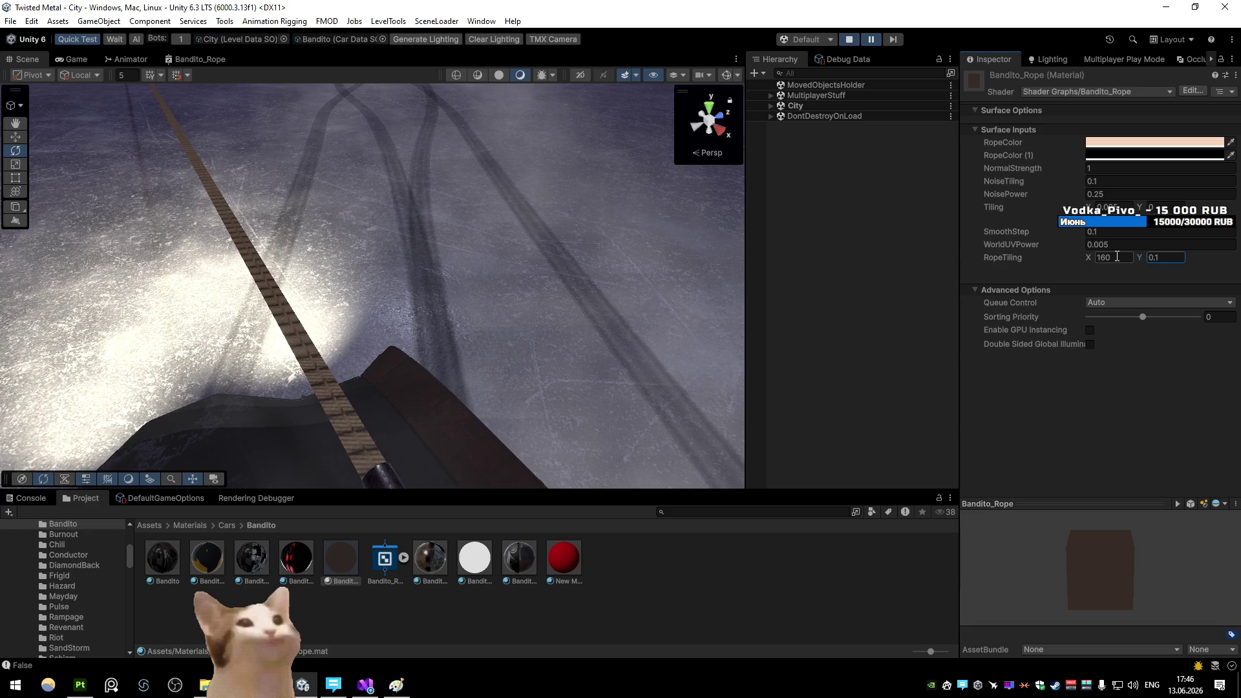
pyautogui.write('200')
pyautogui.press('Return')
pyautogui.moveTo(743, 262); pyautogui.dragTo(829, 266)
# Tune RopeTiling X while checking the Scene and Game views, settling on 15
pyautogui.click(1113, 259)
pyautogui.write('300')
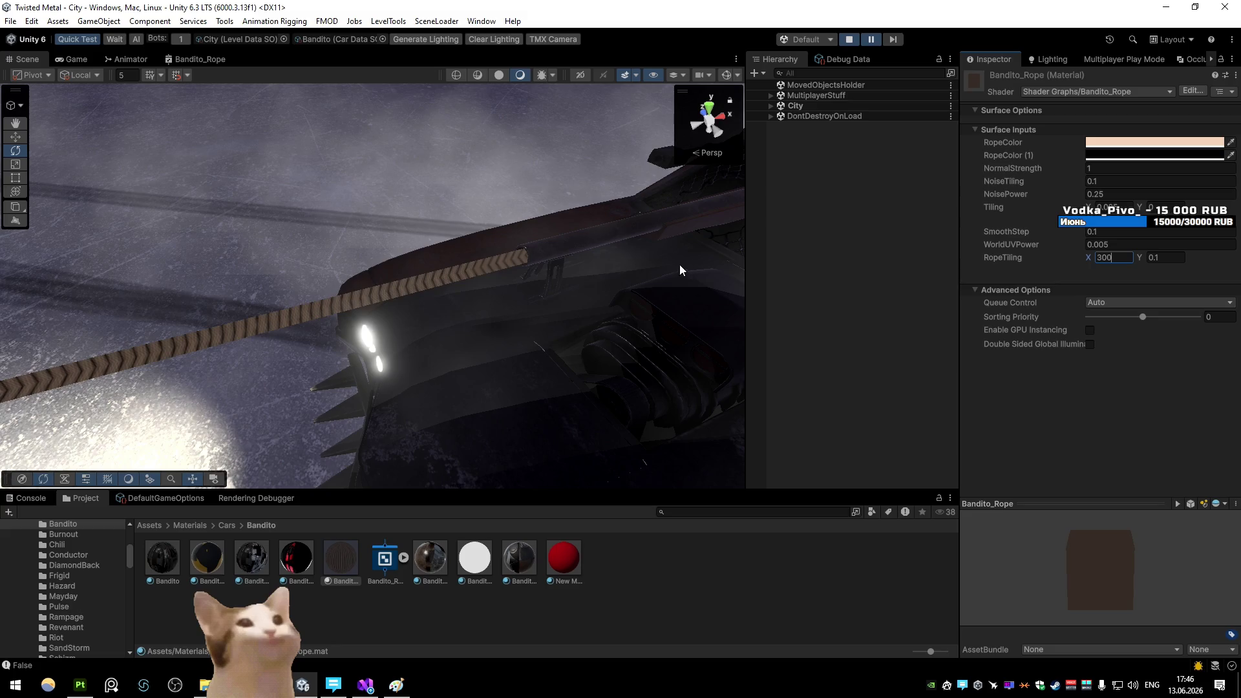
pyautogui.moveTo(1084, 257)
pyautogui.mouseDown()
pyautogui.moveTo(1050, 259)
pyautogui.moveTo(1064, 260)
pyautogui.mouseUp()
pyautogui.moveTo(589, 187); pyautogui.dragTo(163, 92)
pyautogui.click(73, 59)
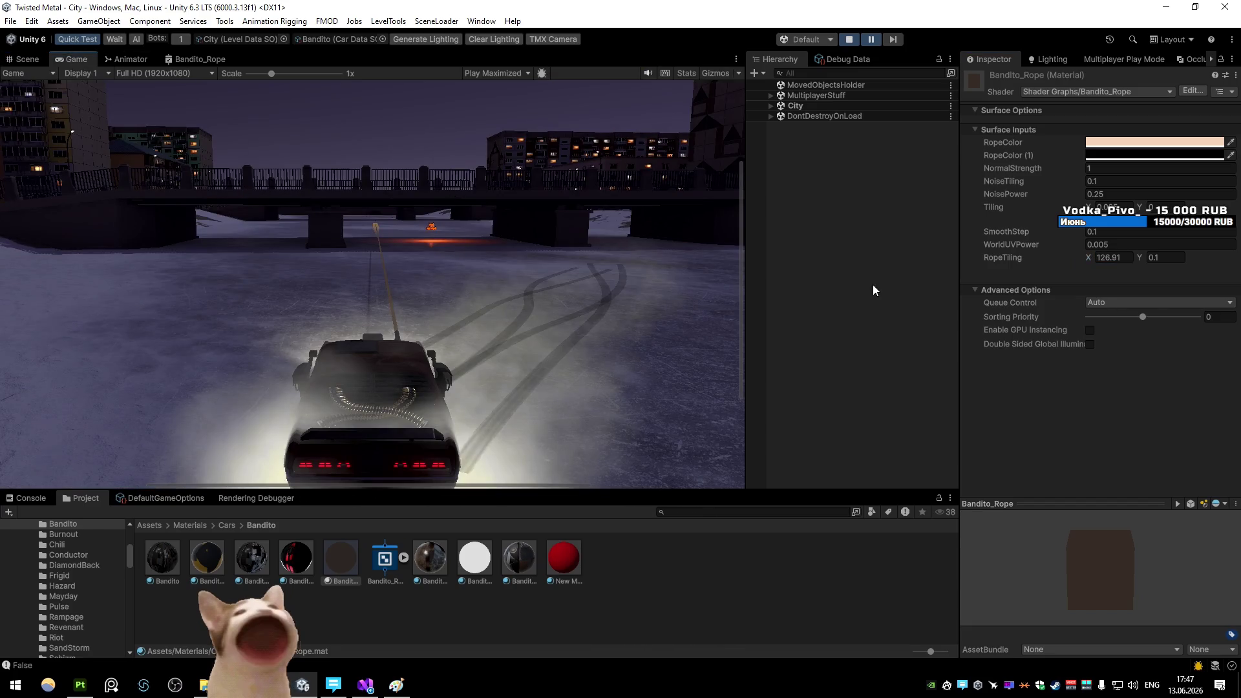
pyautogui.moveTo(1093, 261); pyautogui.dragTo(657, 278)
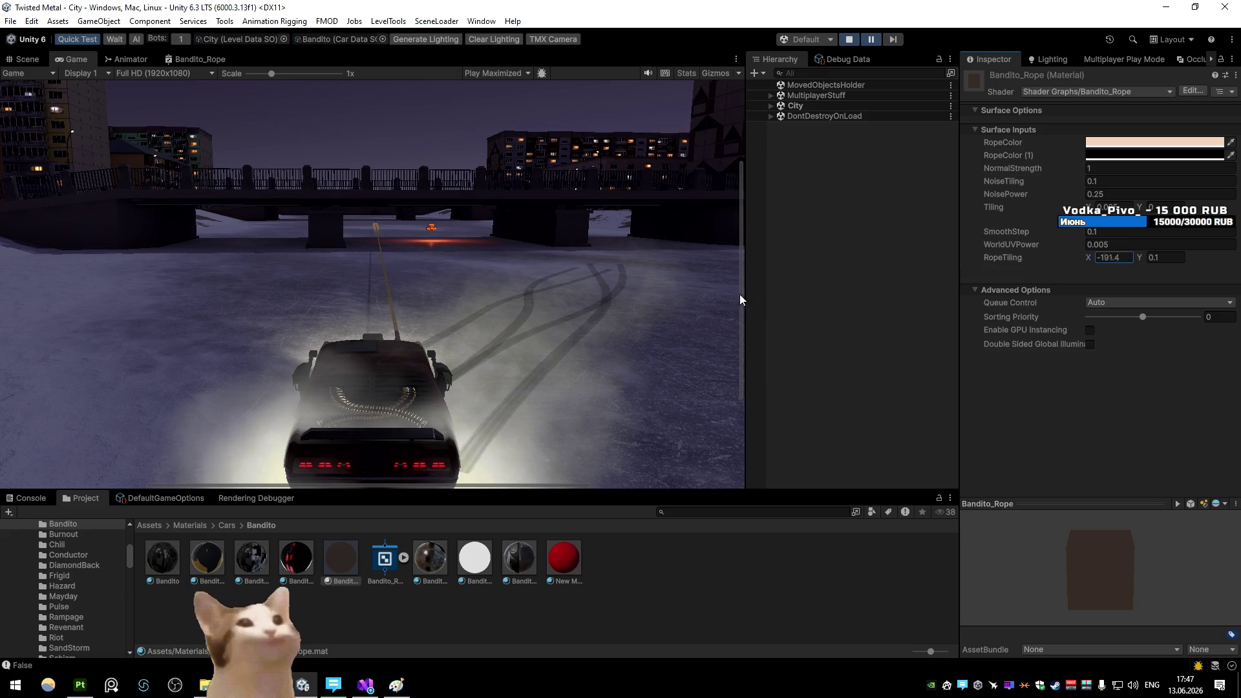
pyautogui.write('1')
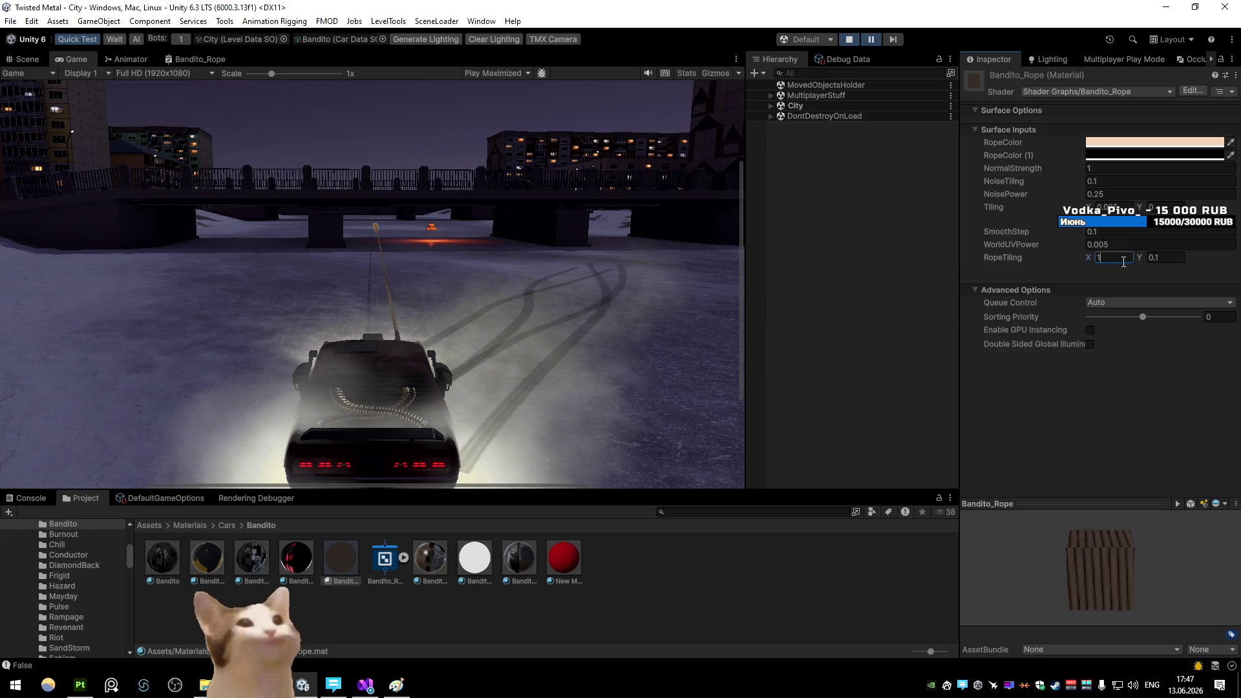
pyautogui.write('4.4')
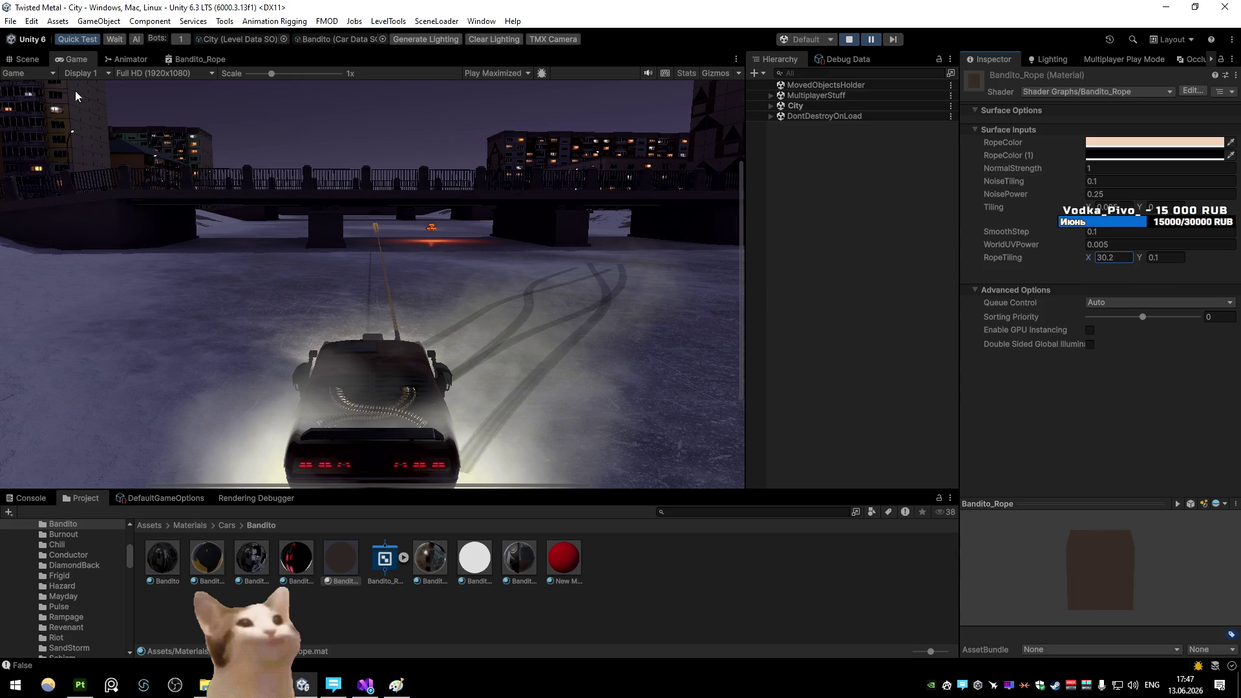
pyautogui.click(27, 59)
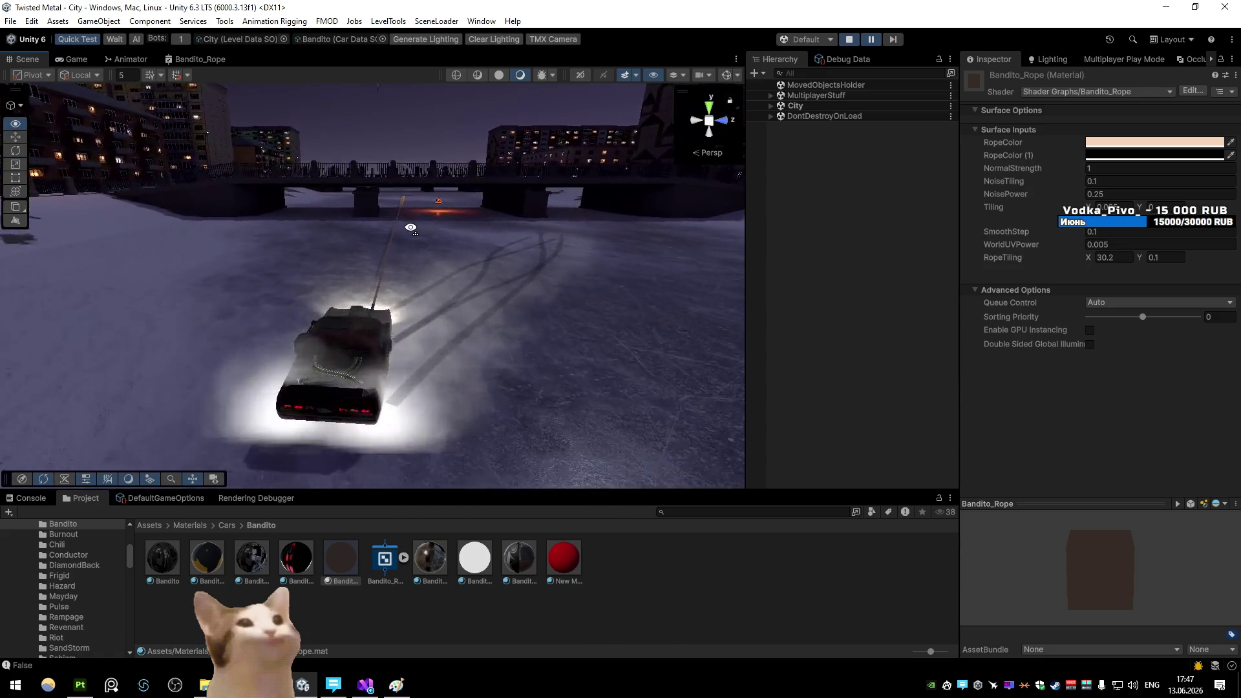
pyautogui.click(75, 59)
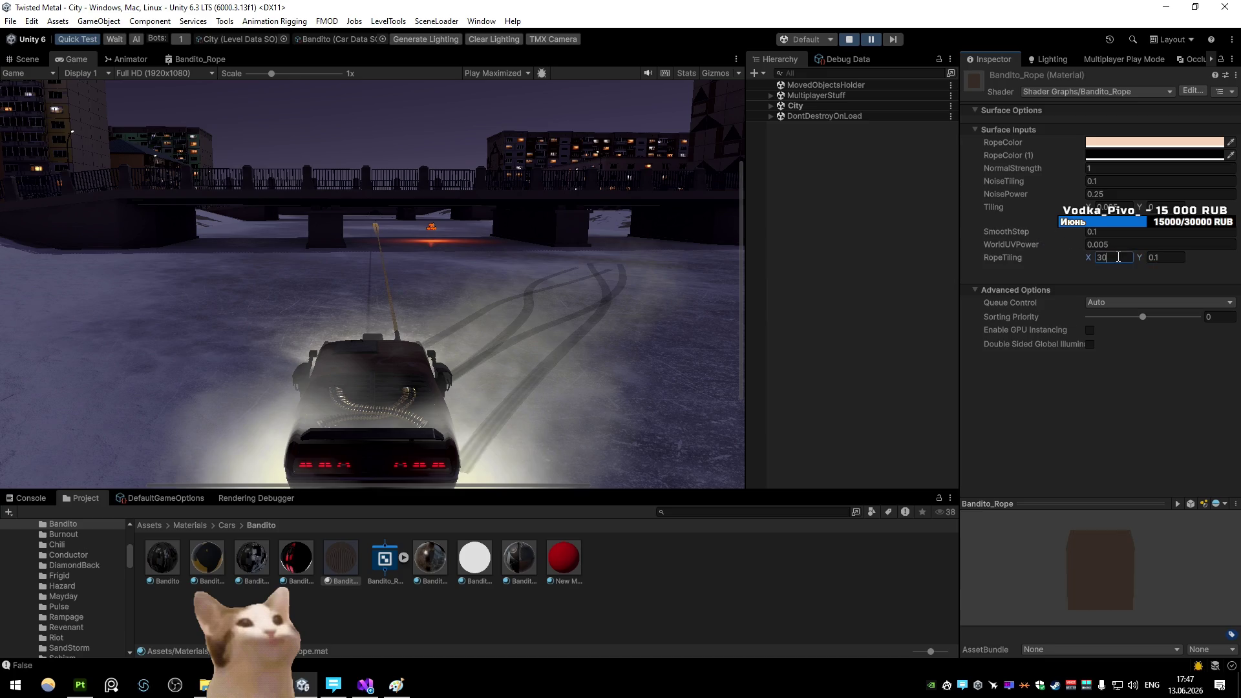
pyautogui.write('22.6413.6')
pyautogui.press('BackSpace')
pyautogui.press('BackSpace')
pyautogui.press('BackSpace')
pyautogui.write('5.4')
pyautogui.click(211, 59)
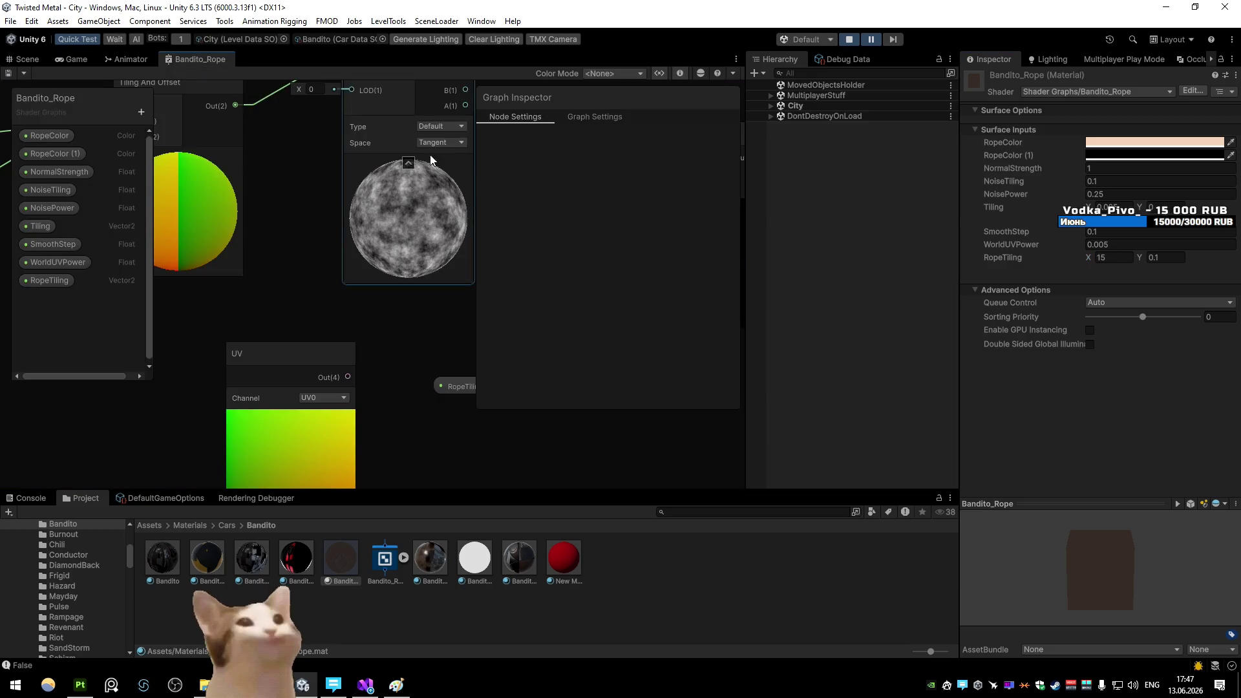
# Set the Bandito_Rope graph's Universal material type to Lit
pyautogui.click(623, 210)
pyautogui.click(534, 213)
pyautogui.click(659, 221)
pyautogui.click(637, 312)
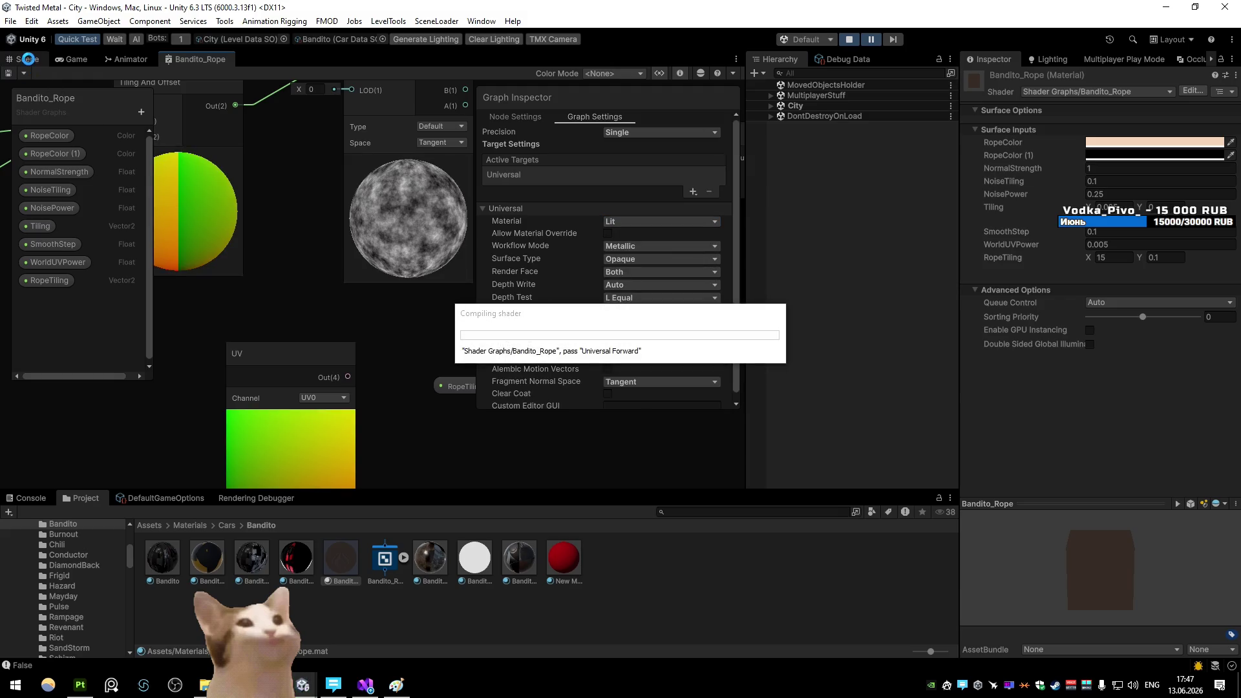
# Orbit the scene view to show the rope and bridge, then return to the Game view
pyautogui.click(28, 59)
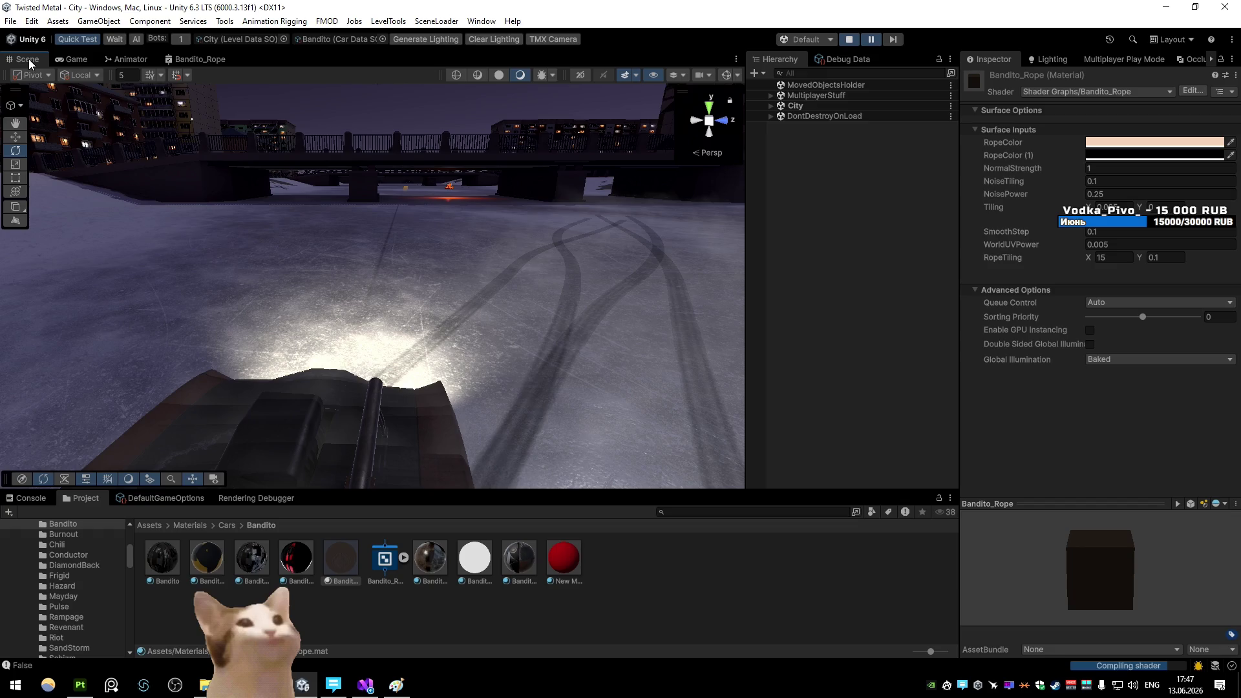
pyautogui.moveTo(324, 207); pyautogui.dragTo(355, 184)
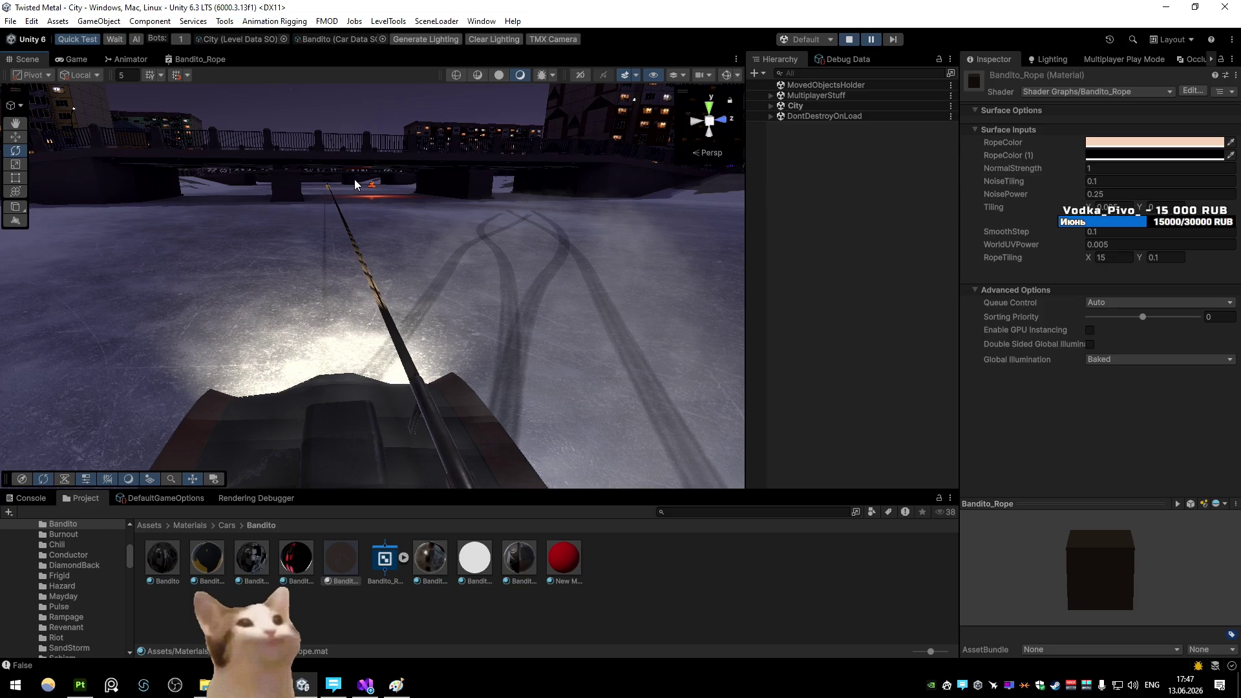
pyautogui.click(81, 60)
pyautogui.rightClick(84, 65)
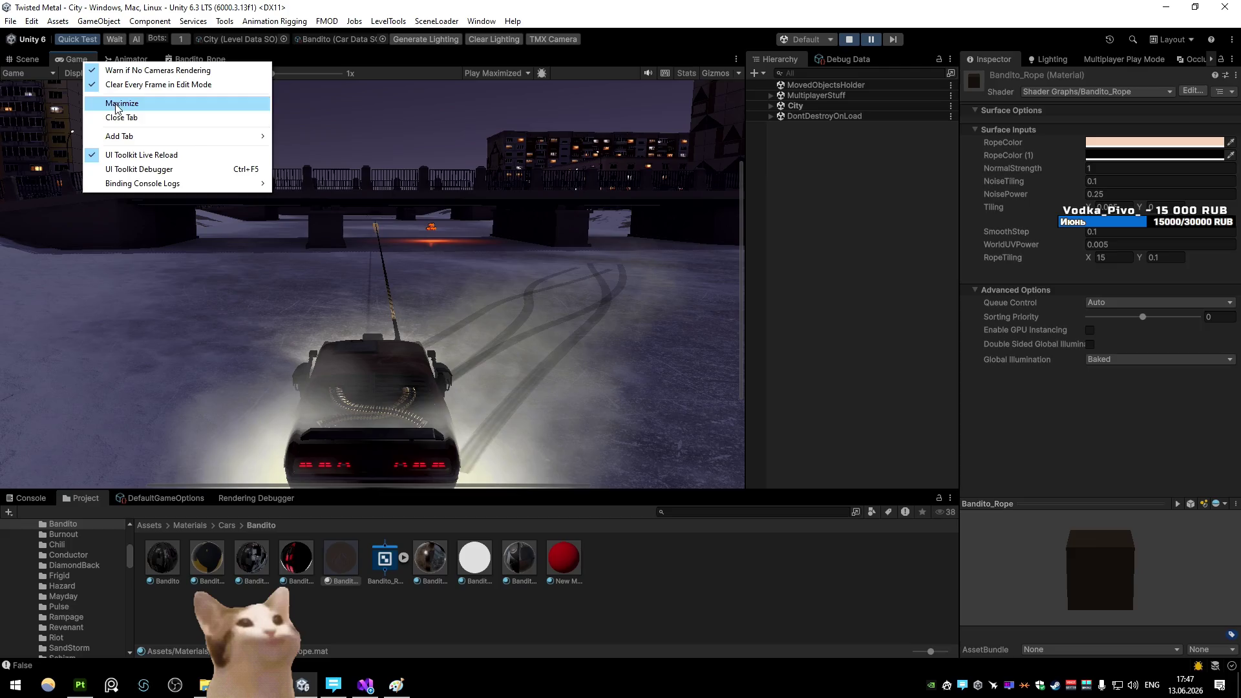
# Maximize the Game view, restart play mode and test-drive the Bandito under the bridge
pyautogui.click(110, 104)
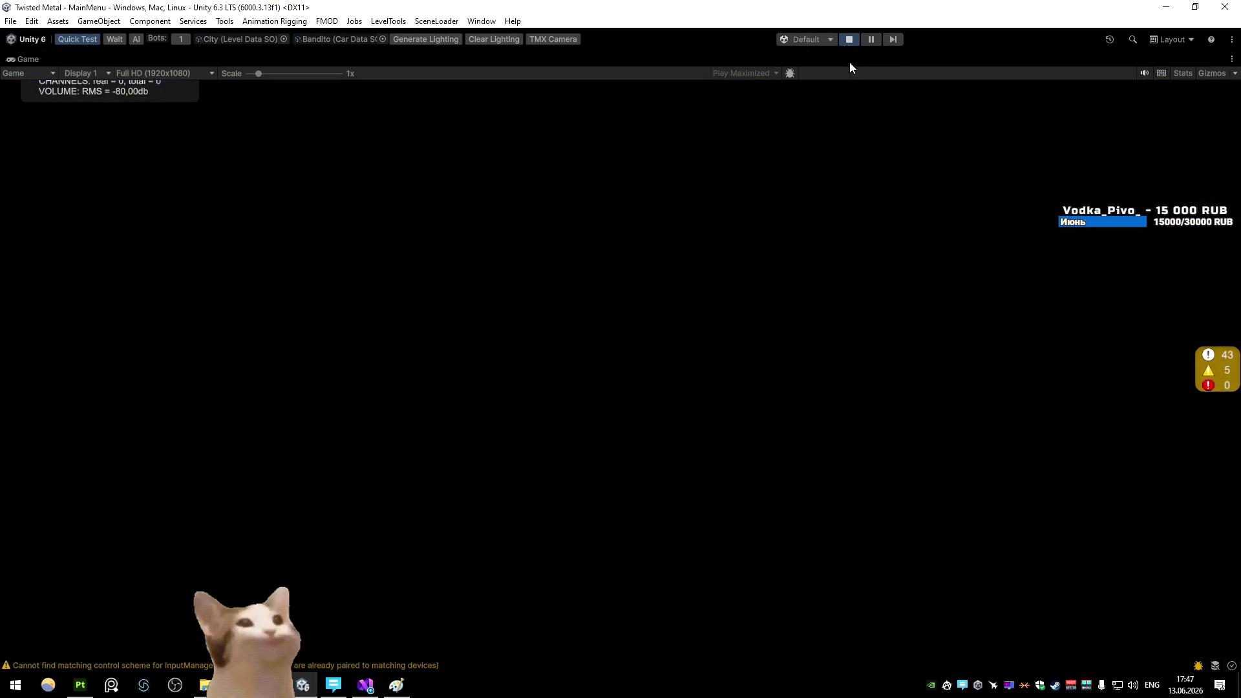
pyautogui.click(848, 42)
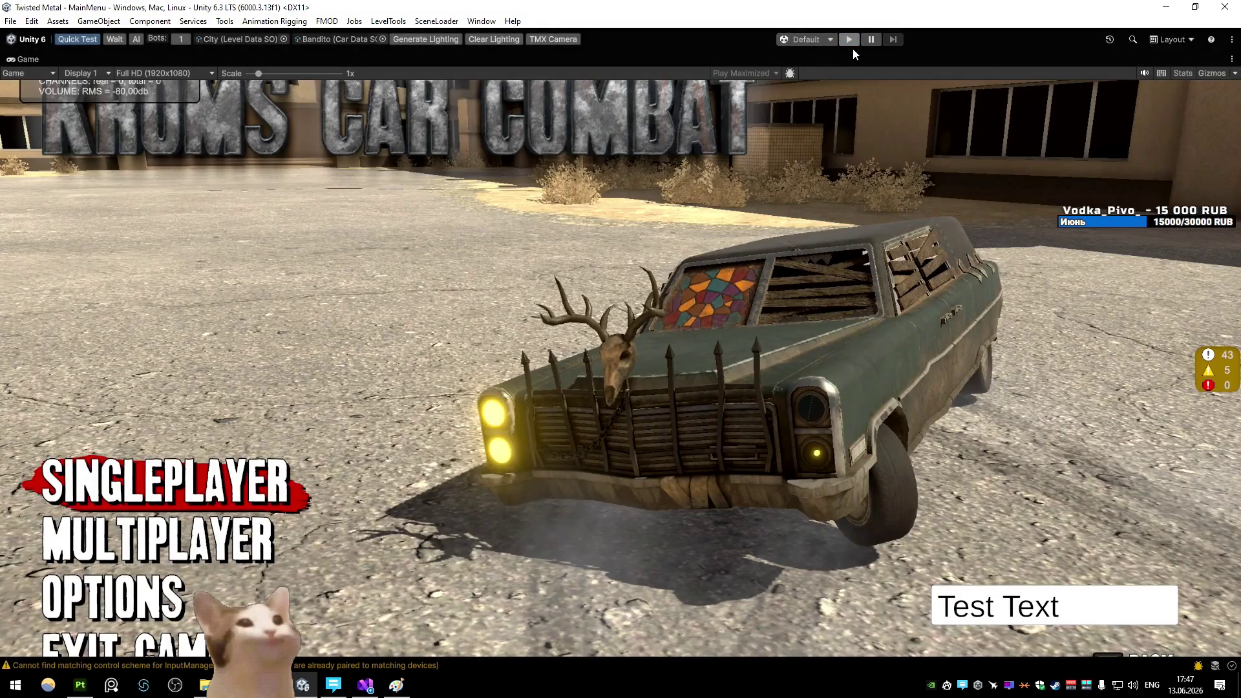
pyautogui.click(849, 40)
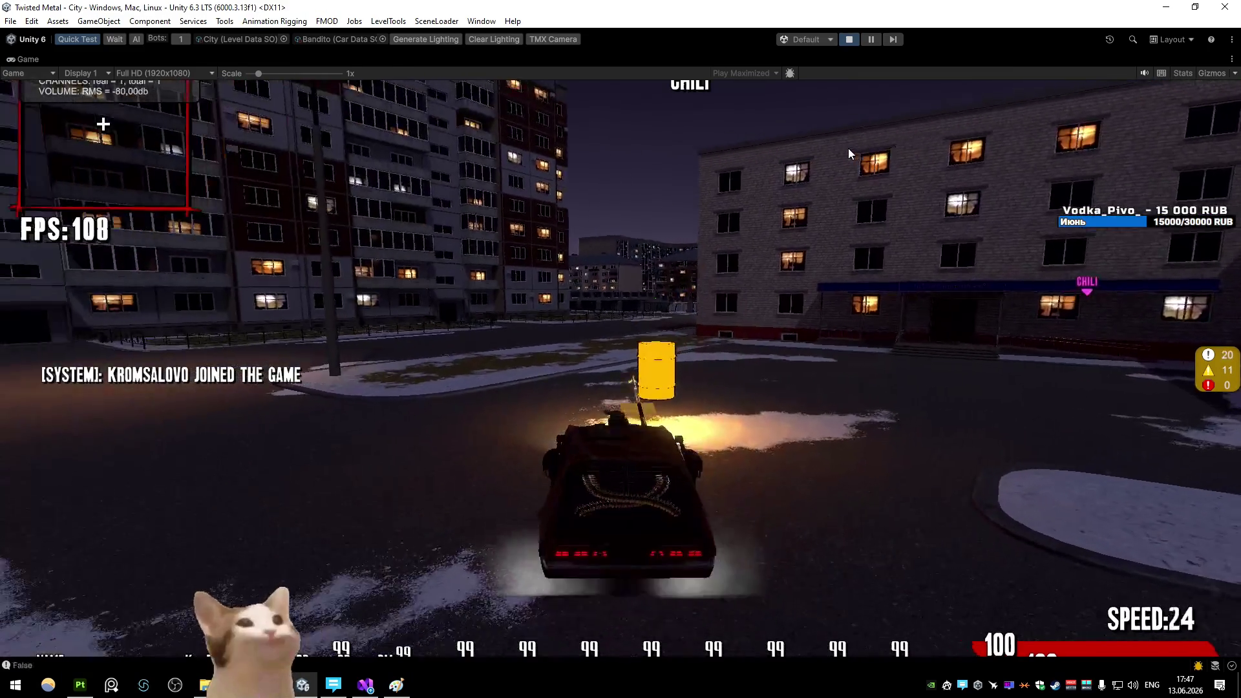
pyautogui.press('w')
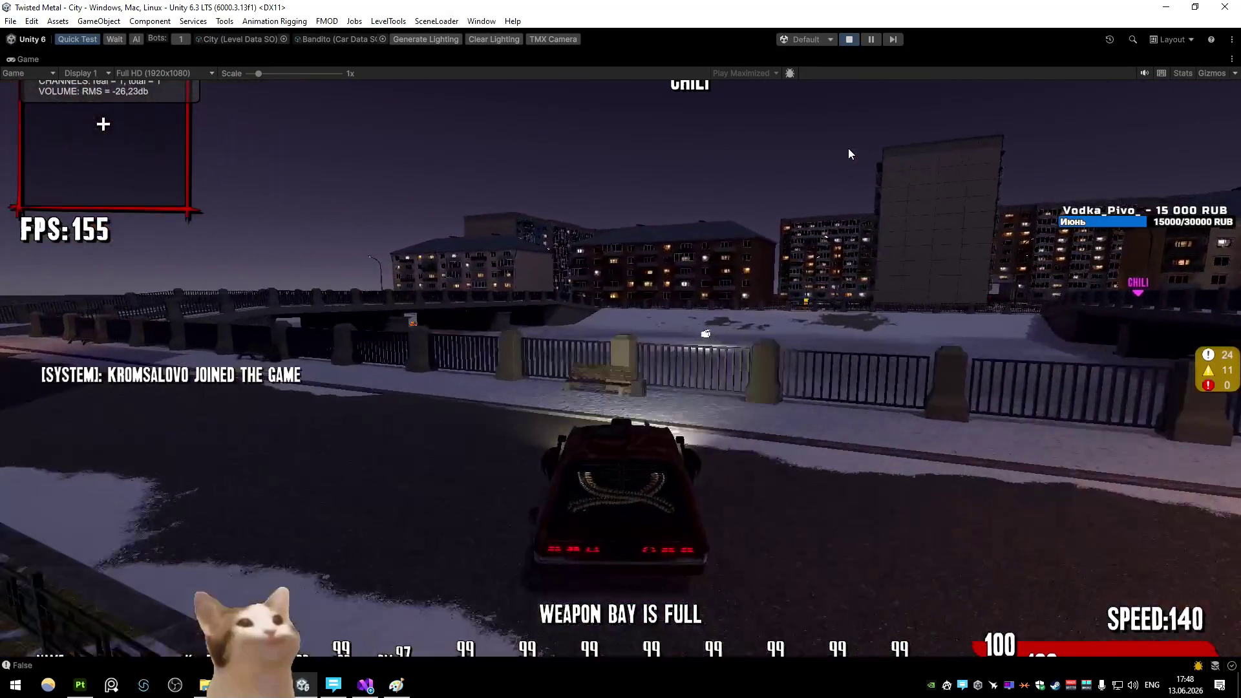
pyautogui.press('w')
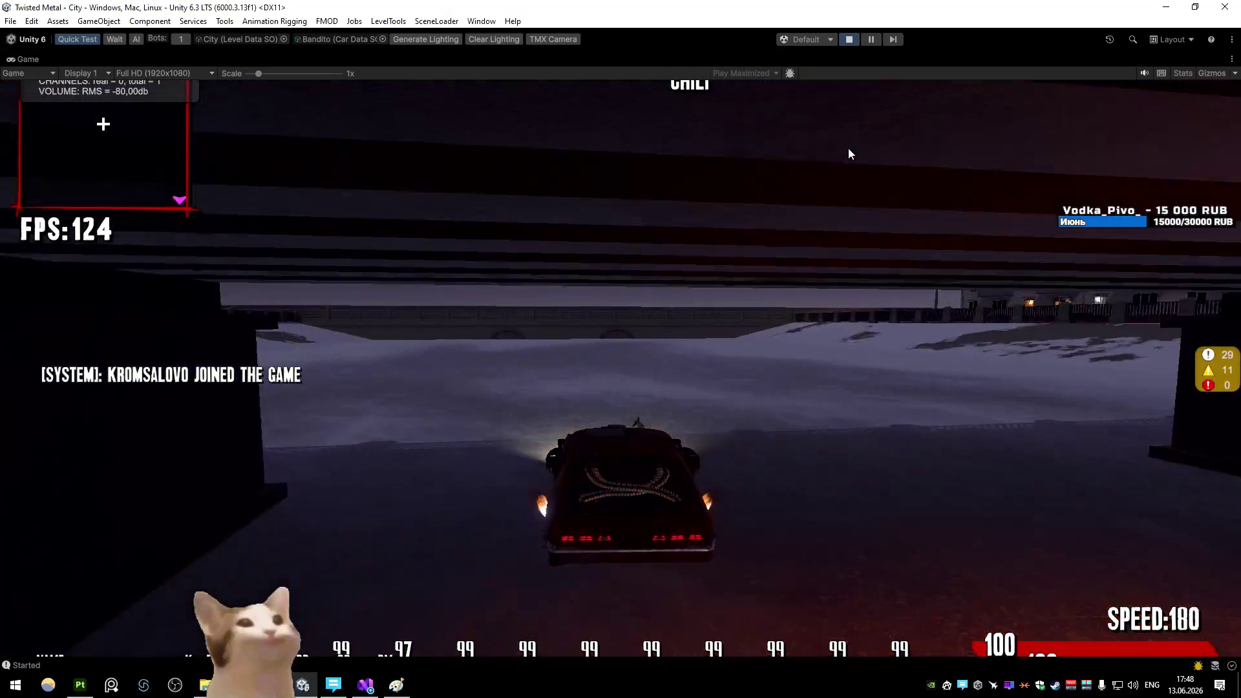
pyautogui.press('s')
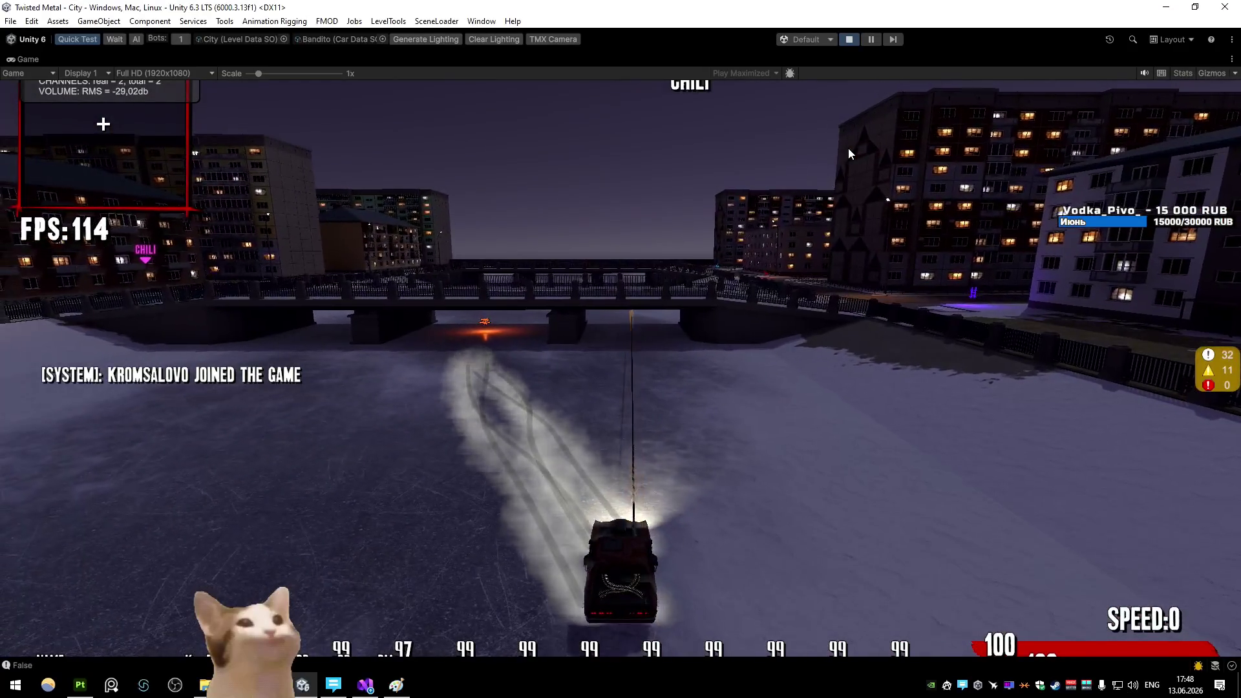
pyautogui.press('w')
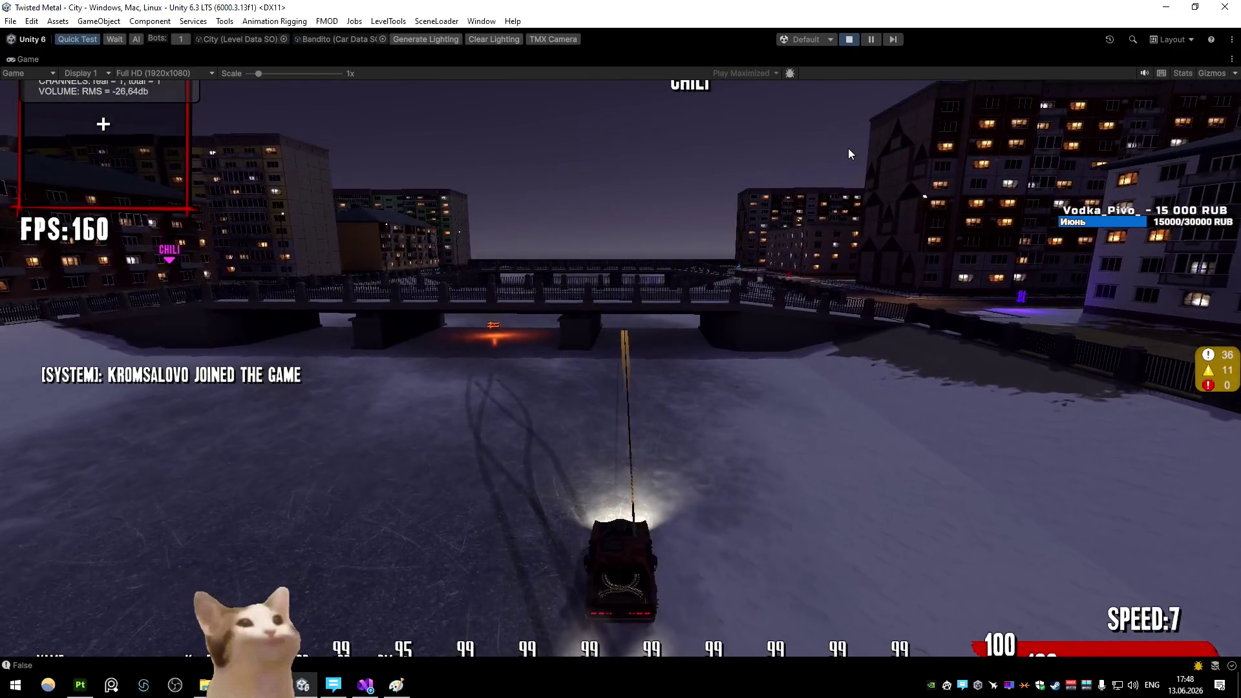
# Switch to the LumberMill level via the debug console, then pause the game
pyautogui.press('`')
pyautogui.write('ChangeLevel l')
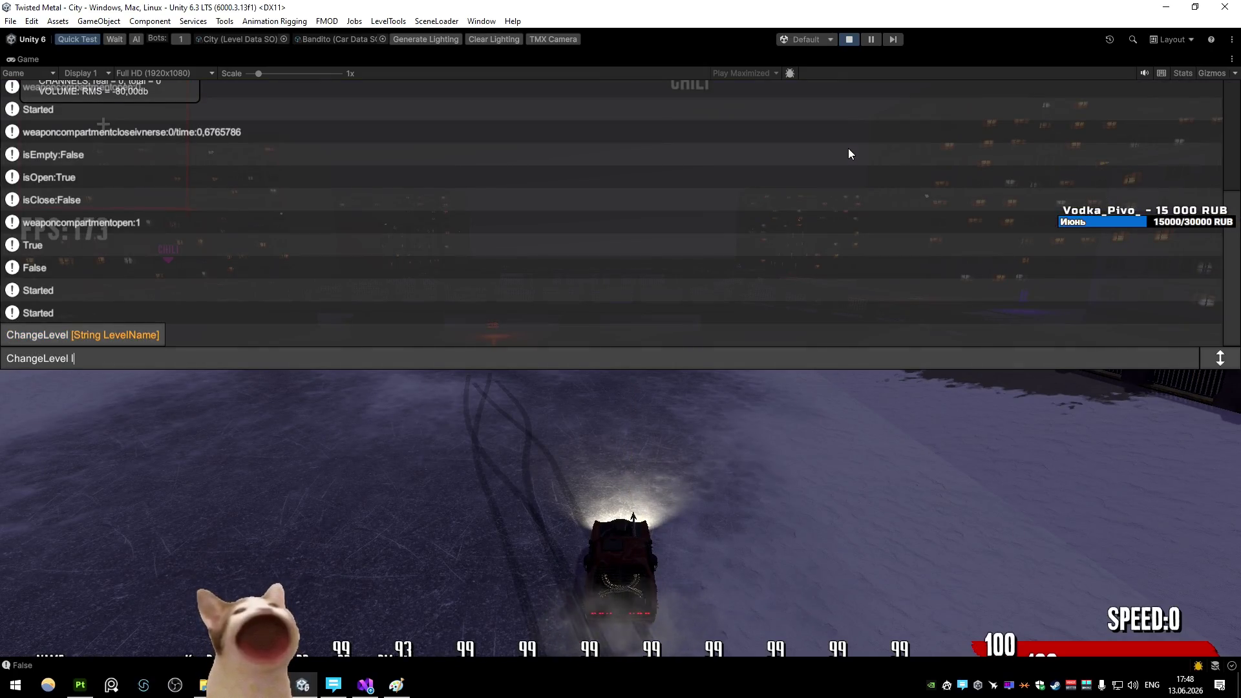
pyautogui.press('Return')
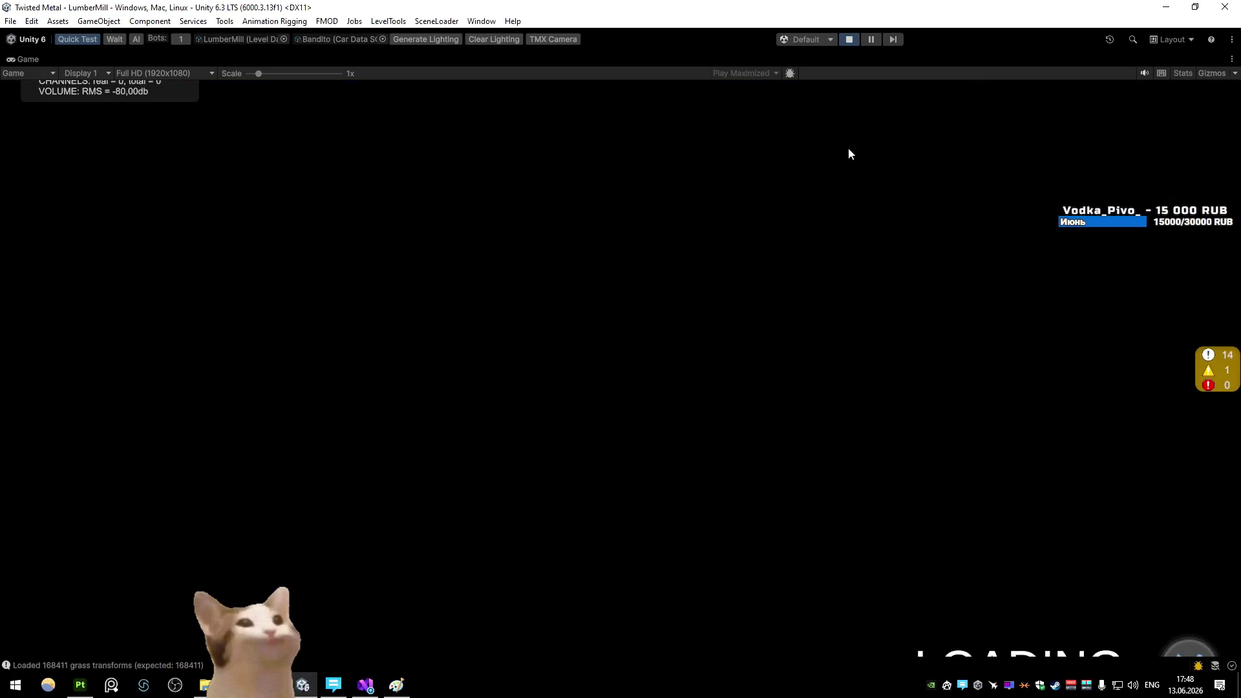
pyautogui.press('d')
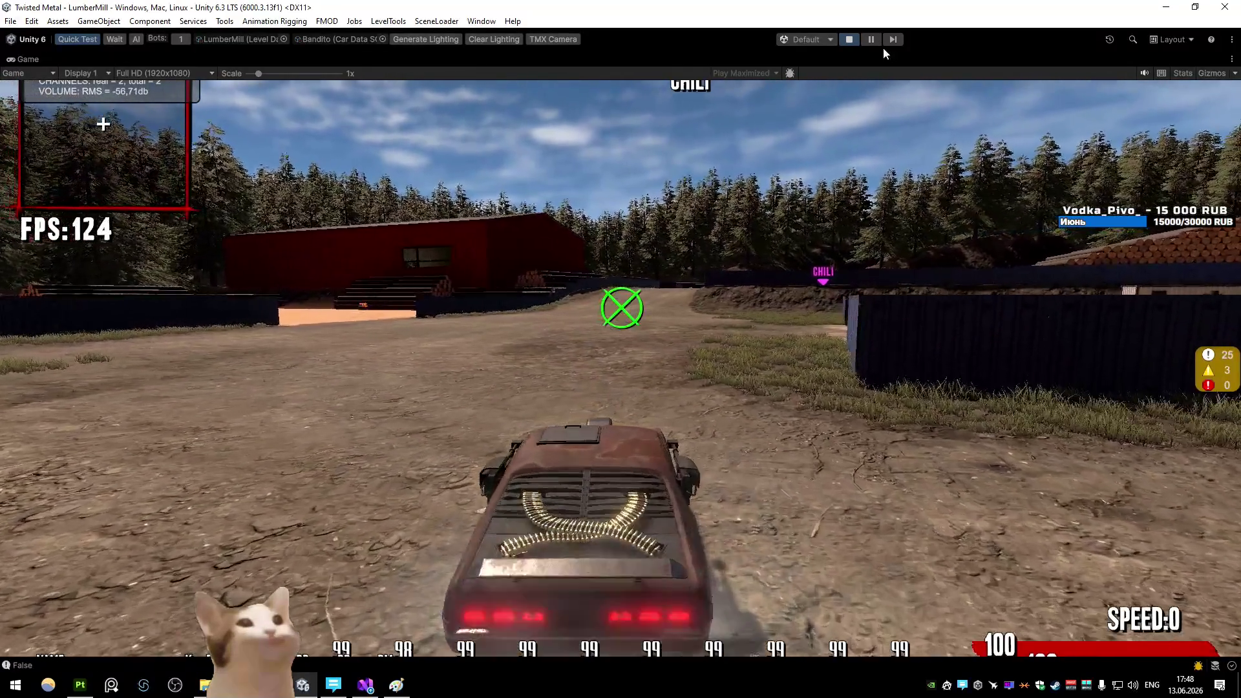
pyautogui.click(871, 39)
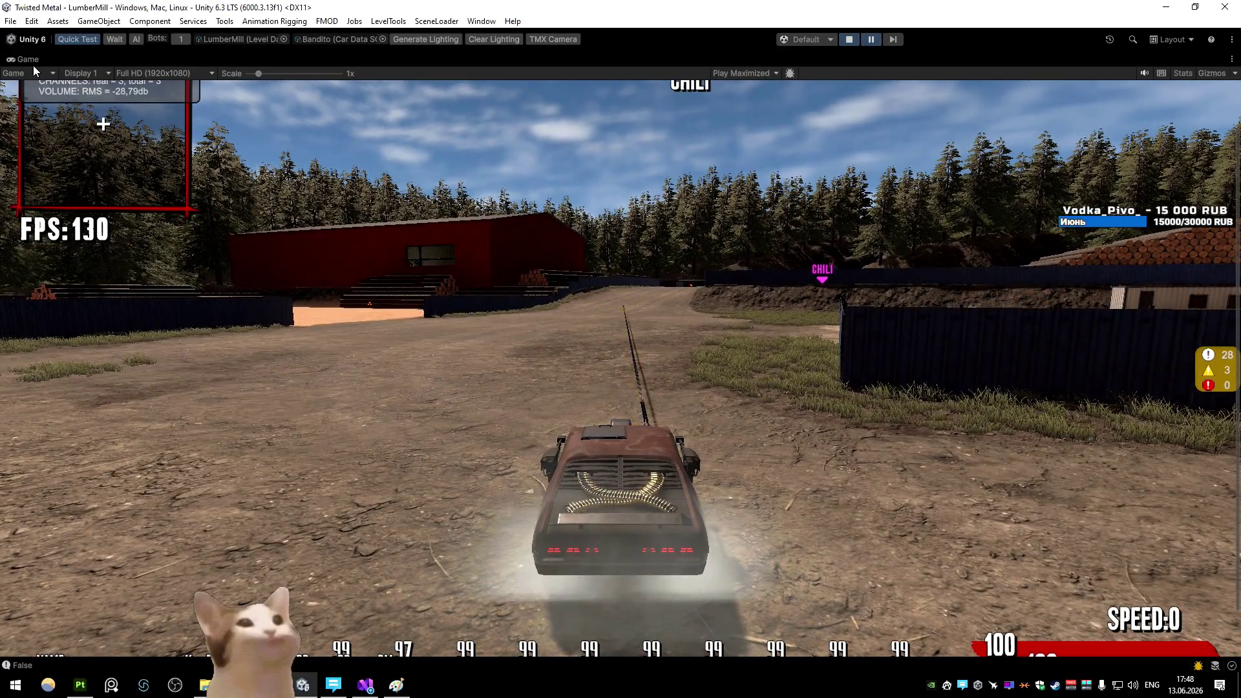
# Unmaximize the Game view and fly the scene camera down along the harpoon rope
pyautogui.rightClick(34, 65)
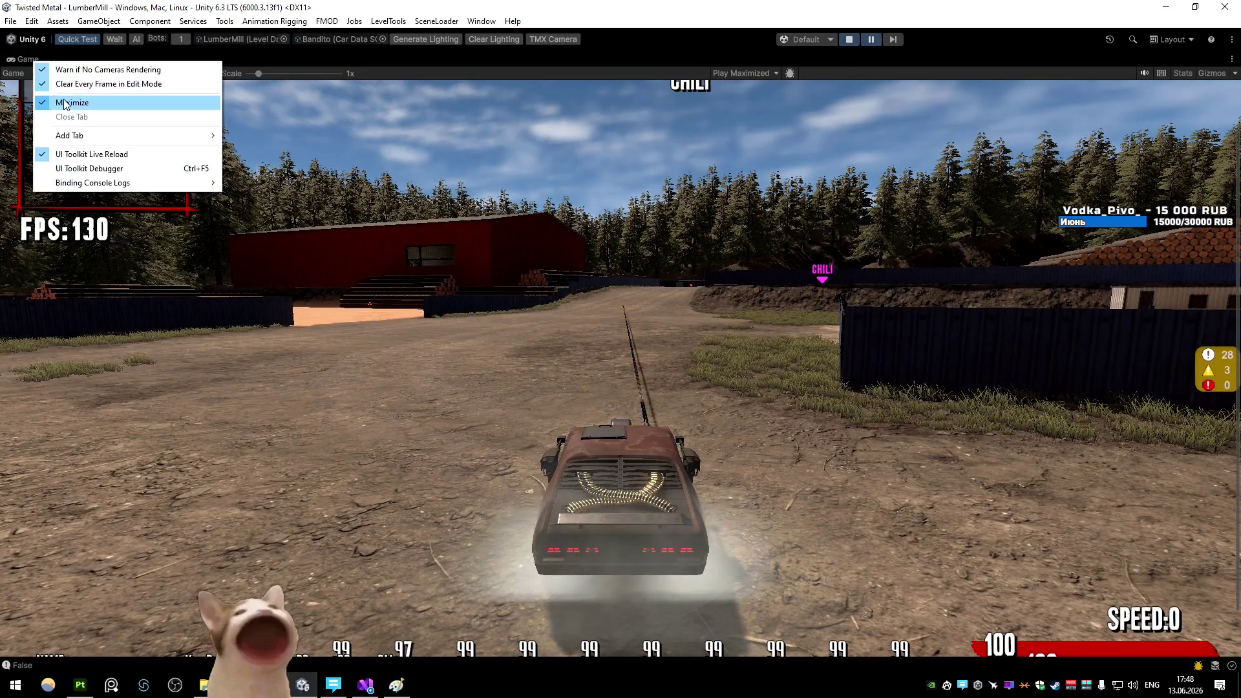
pyautogui.click(71, 104)
pyautogui.press('w')
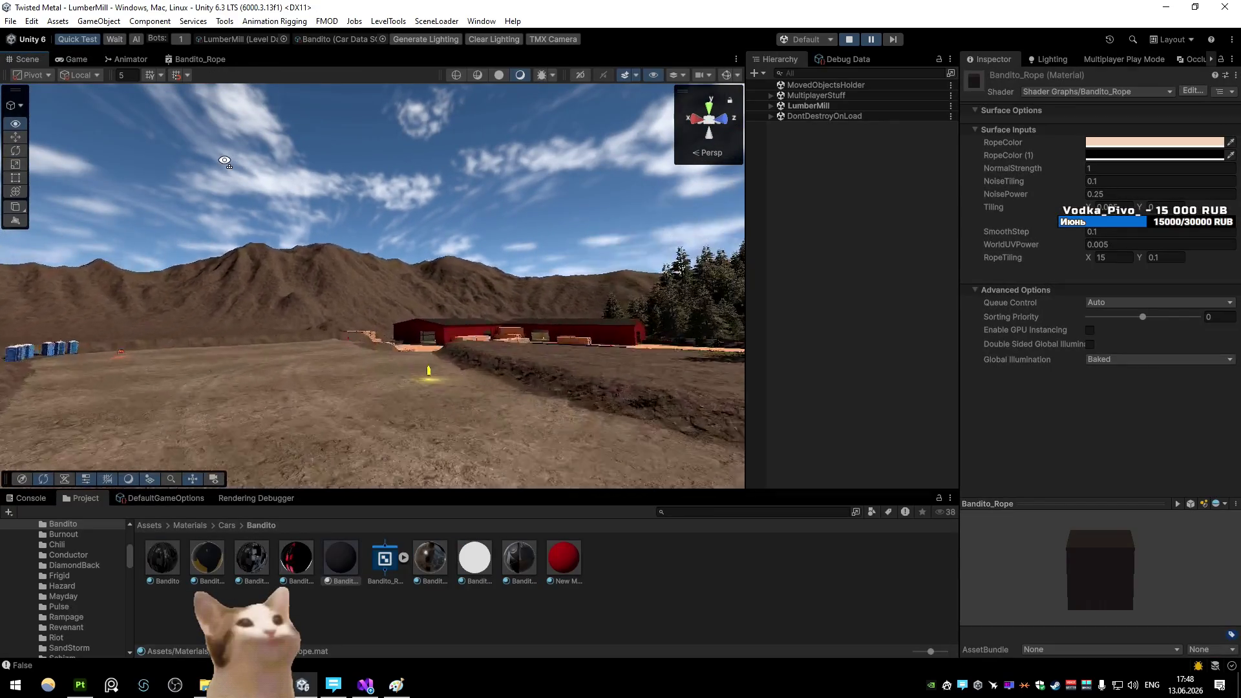
pyautogui.moveTo(169, 283)
pyautogui.mouseDown()
pyautogui.moveTo(496, 269)
pyautogui.moveTo(547, 325)
pyautogui.moveTo(360, 297)
pyautogui.moveTo(518, 311)
pyautogui.moveTo(584, 330)
pyautogui.moveTo(562, 279)
pyautogui.mouseUp()
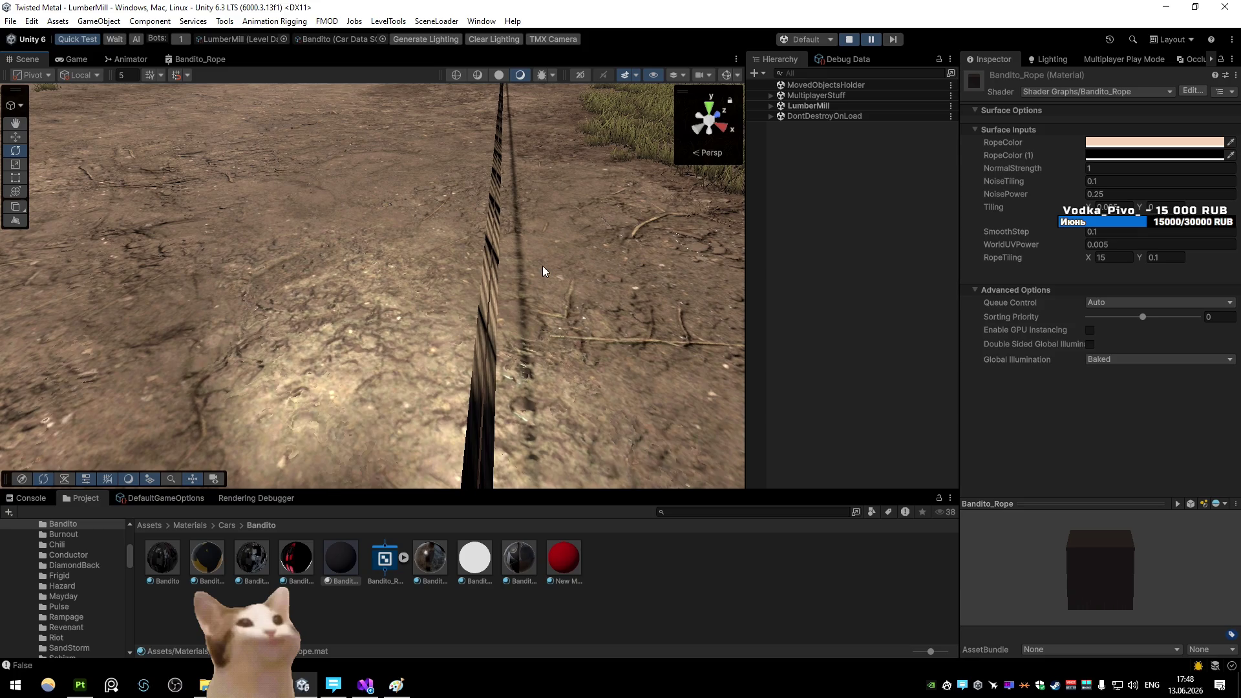
pyautogui.moveTo(542, 257)
pyautogui.mouseDown()
pyautogui.moveTo(460, 206)
pyautogui.moveTo(534, 232)
pyautogui.moveTo(581, 130)
pyautogui.moveTo(690, 297)
pyautogui.mouseUp()
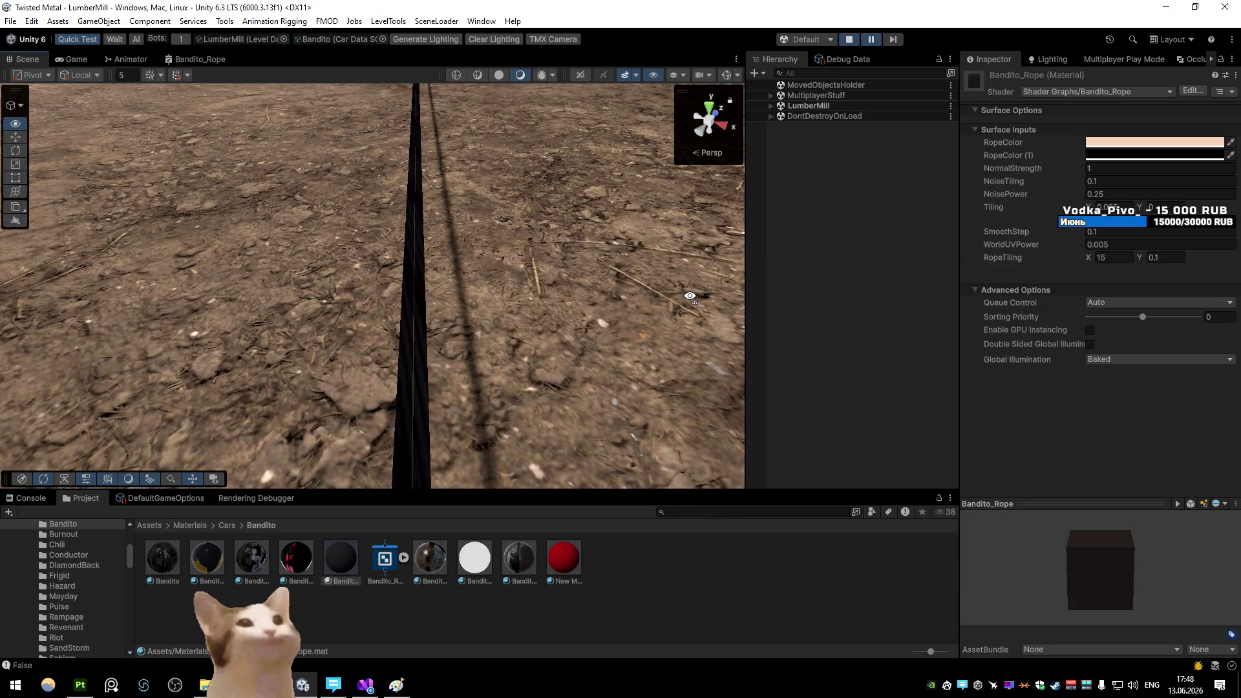
pyautogui.hotkey('alt', 'Tab')
# Scale the rope Plane 5x in X and Z only, excluding Y, in Edit Mode
pyautogui.click(657, 347)
pyautogui.press('Tab')
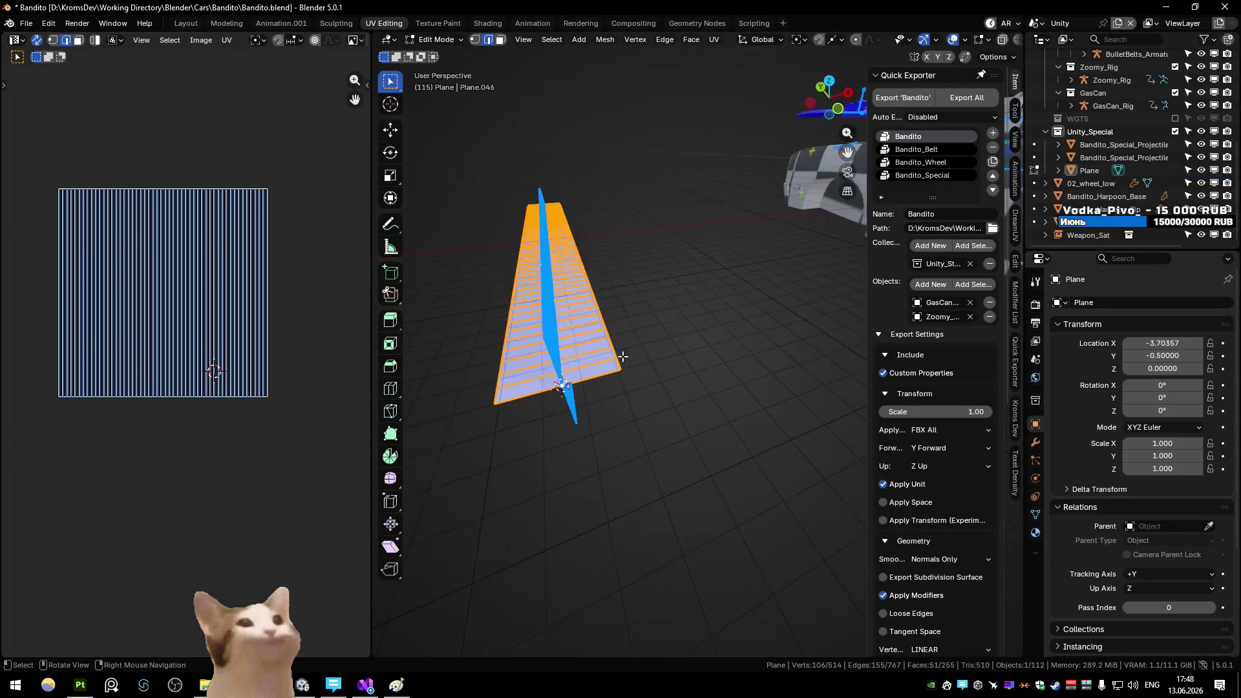
pyautogui.write('5')
pyautogui.press('Return')
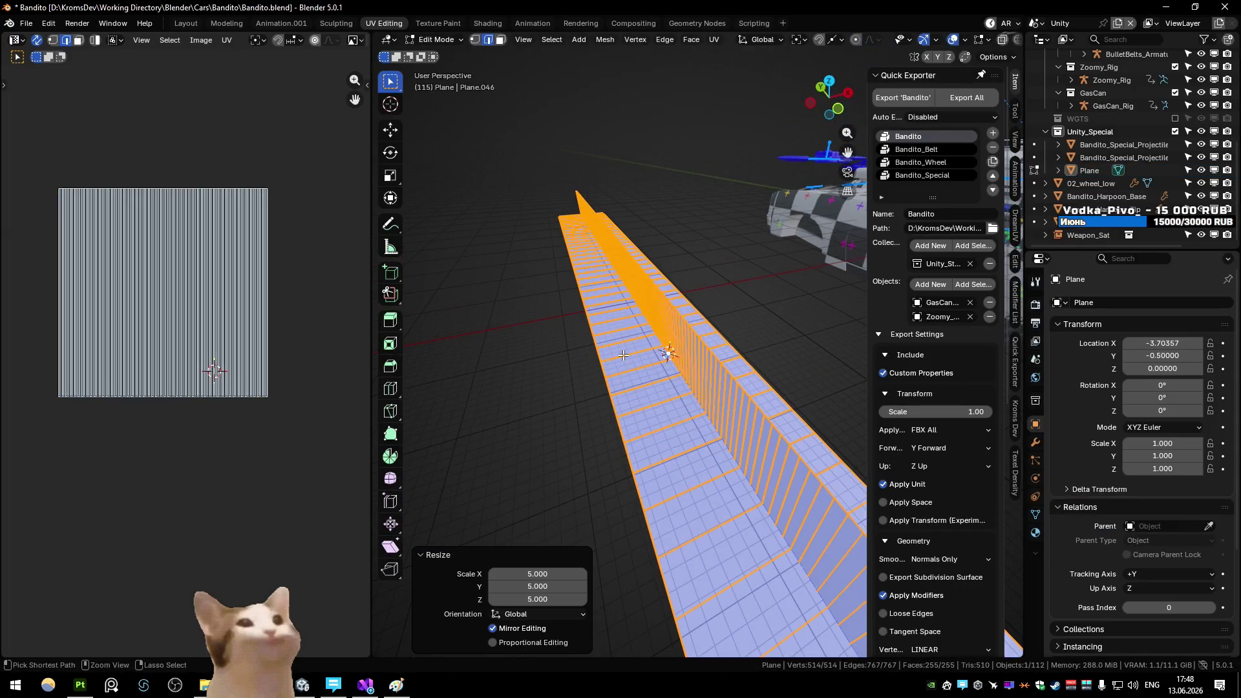
pyautogui.hotkey('ctrl', 'z')
pyautogui.press('s')
pyautogui.hotkey('shift', 'y')
pyautogui.write('5')
pyautogui.press('Return')
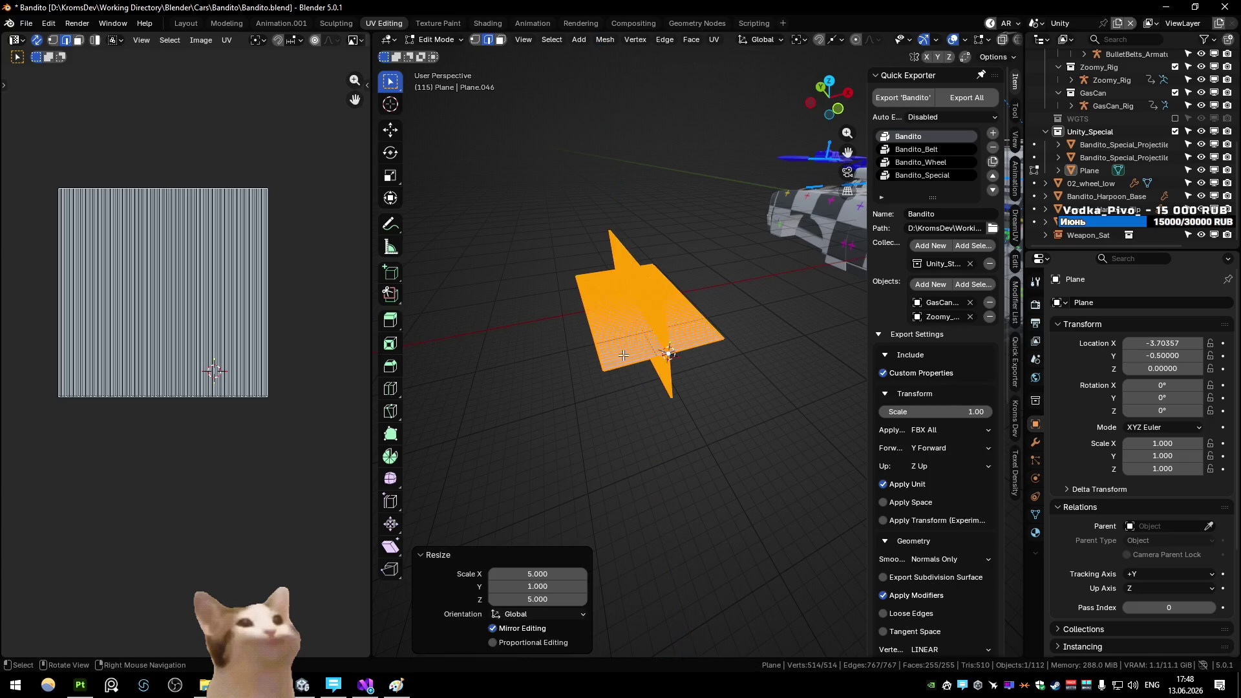
# Export the rope mesh with the Quick Exporter and return to Unity
pyautogui.rightClick(624, 355)
pyautogui.click(629, 358)
pyautogui.click(719, 483)
pyautogui.hotkey('alt', 'Tab')
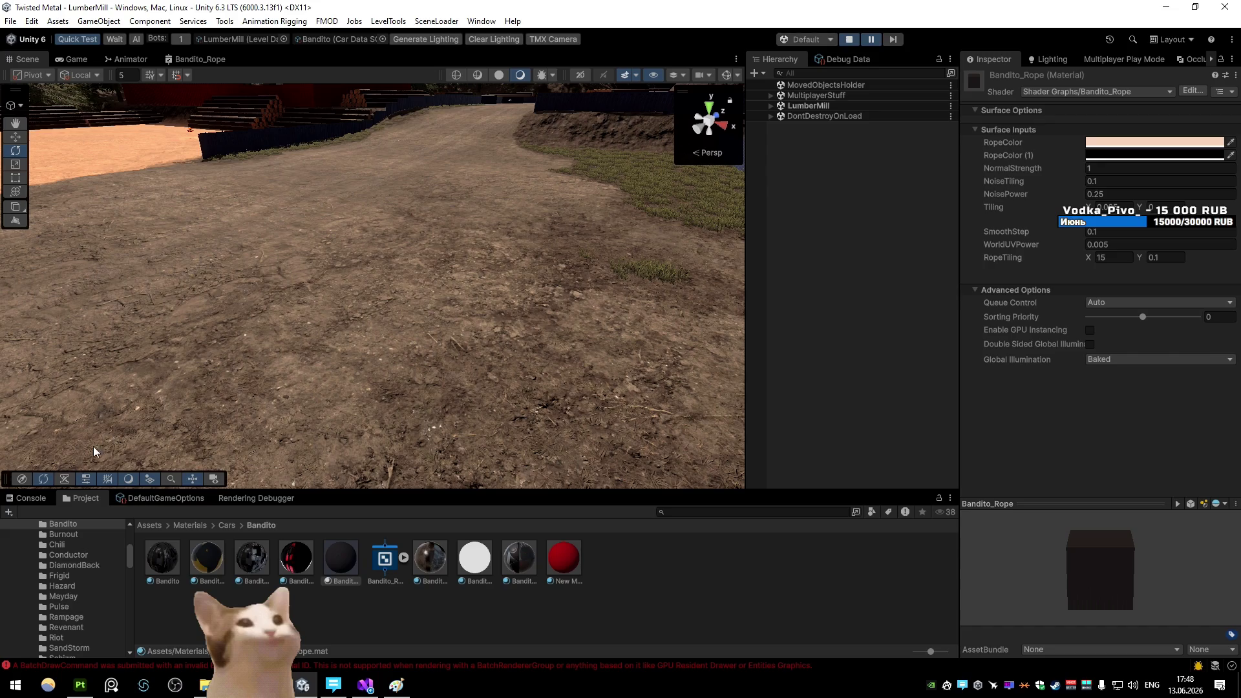
# Restart play mode and drive the Bandito forward in the test game
pyautogui.click(31, 498)
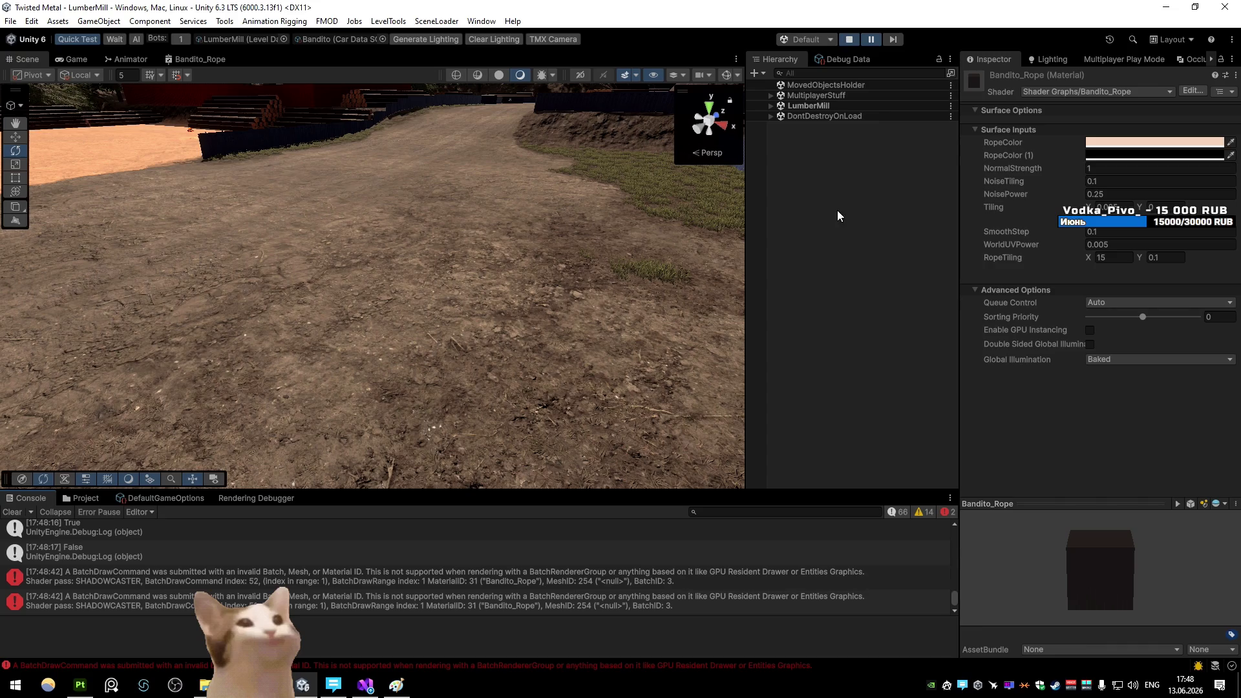
pyautogui.click(875, 37)
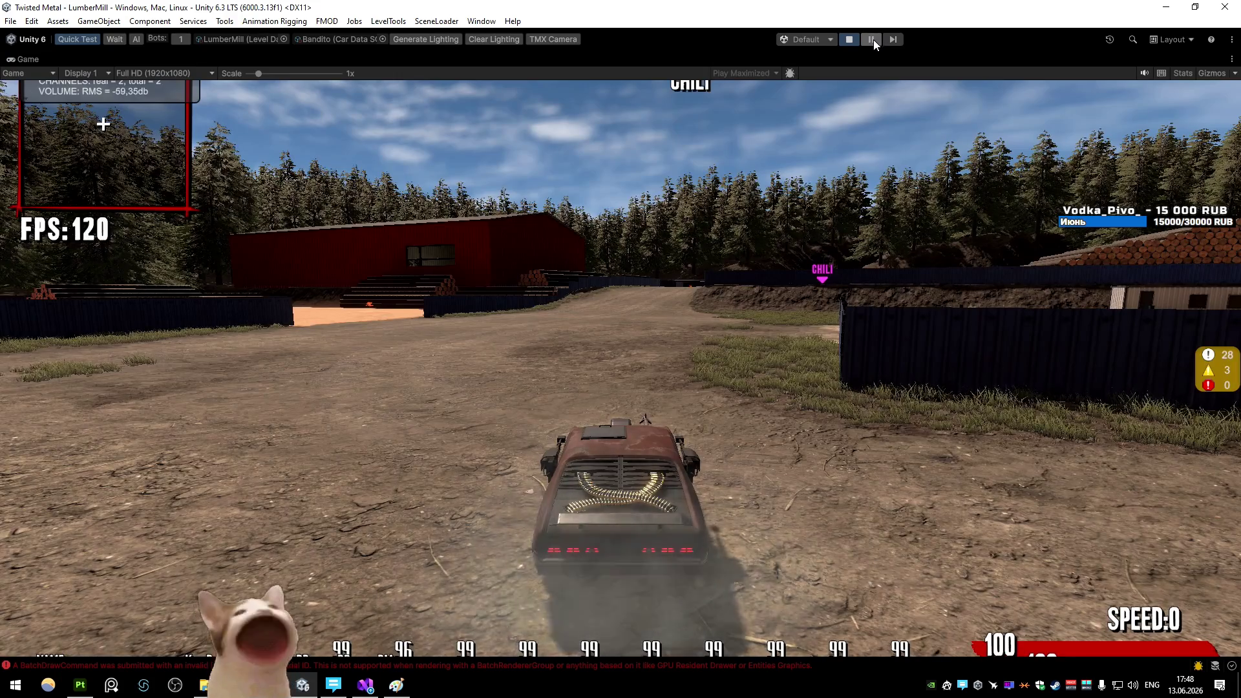
pyautogui.click(849, 40)
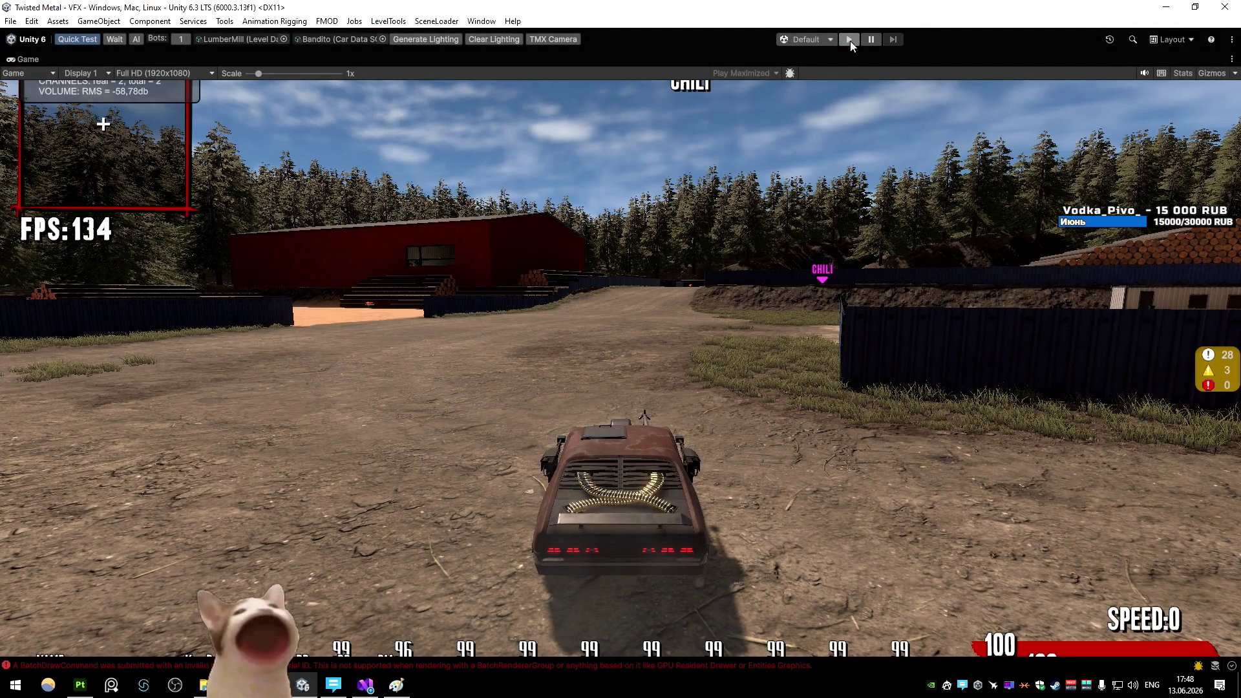
pyautogui.click(851, 41)
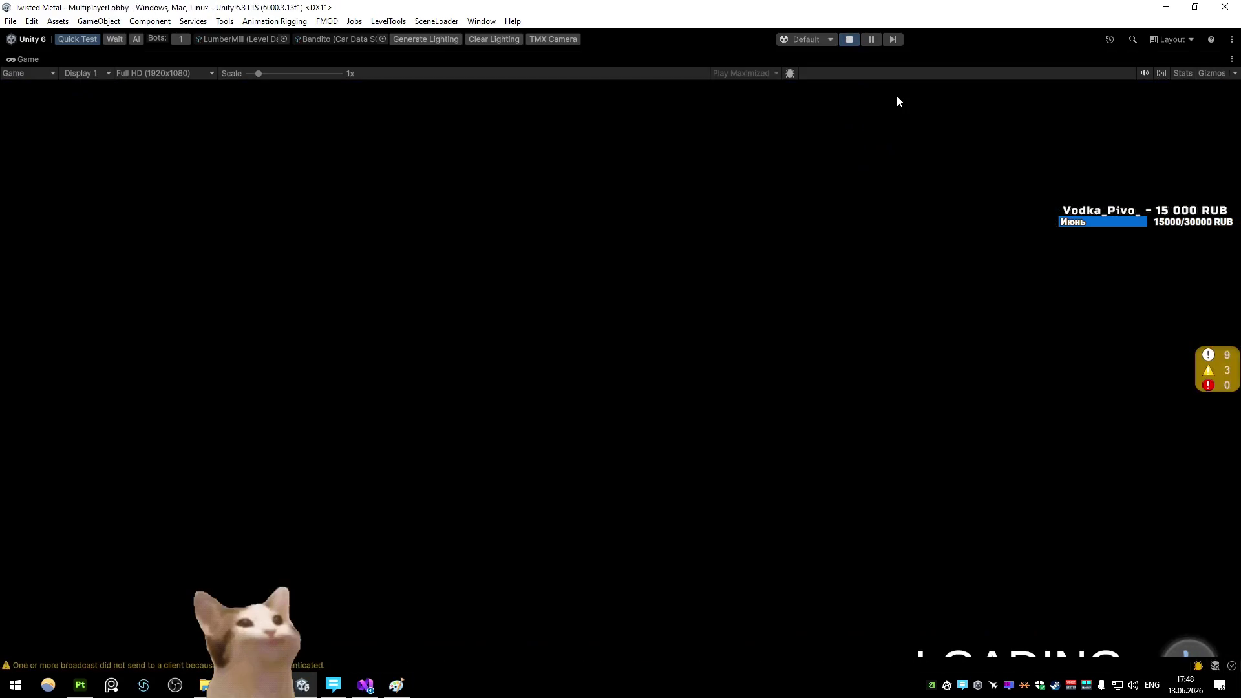
pyautogui.press('w')
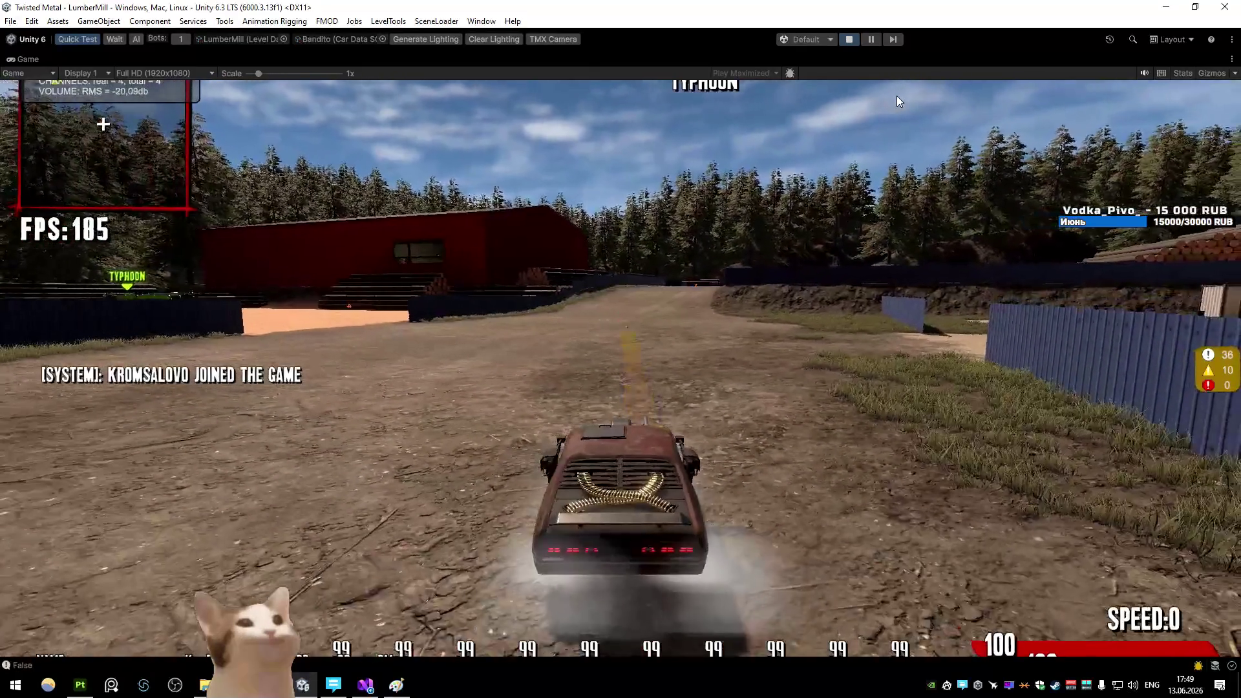
# Re-export the rope plane to FBX from Blender, then pause and fly to the rope
pyautogui.hotkey('alt', 'Tab')
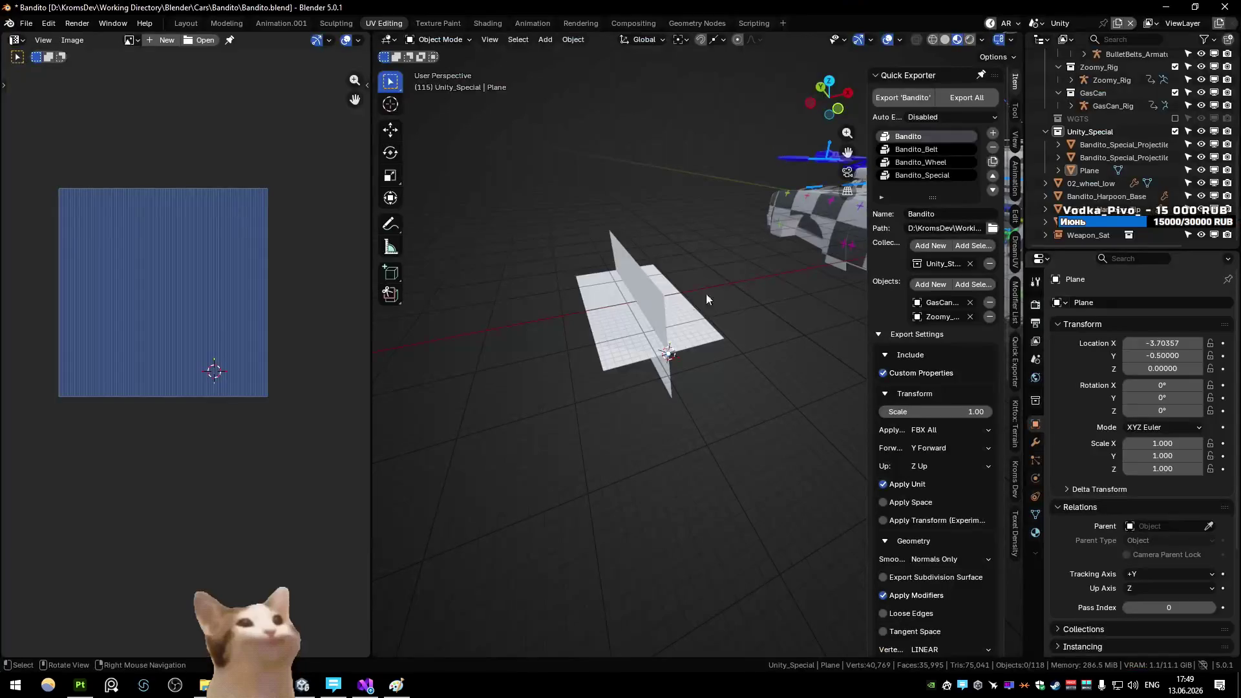
pyautogui.click(656, 282)
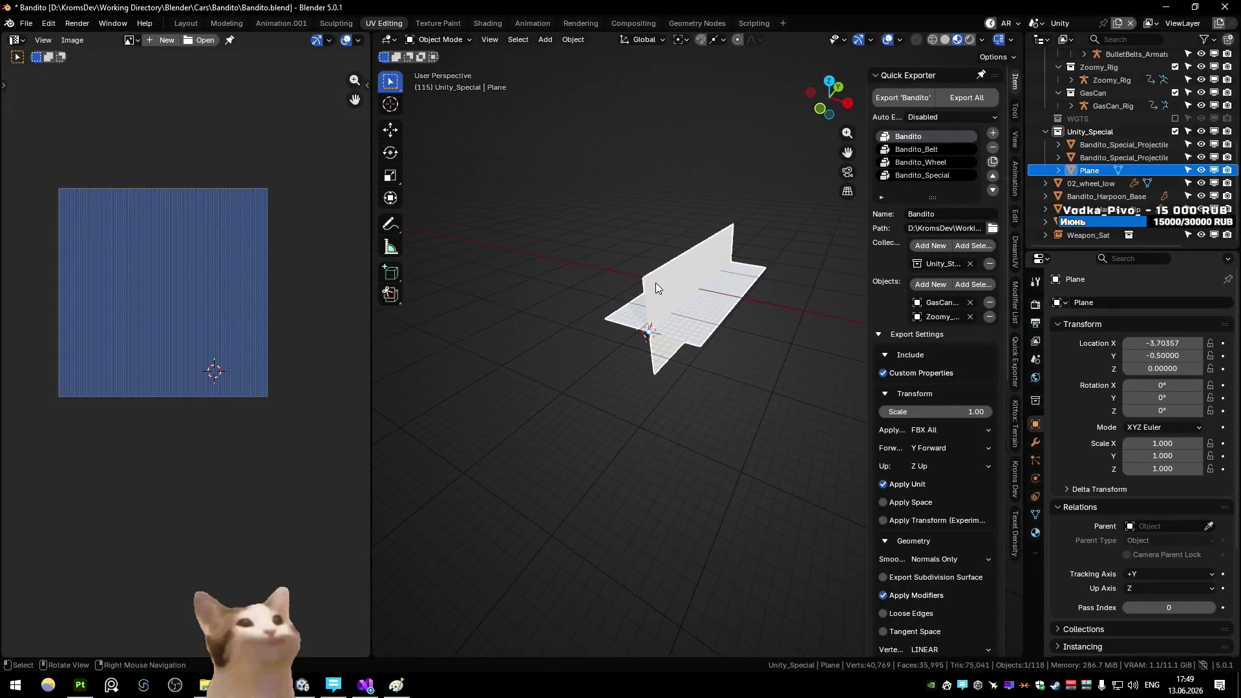
pyautogui.click(722, 488)
pyautogui.hotkey('alt', 'Tab')
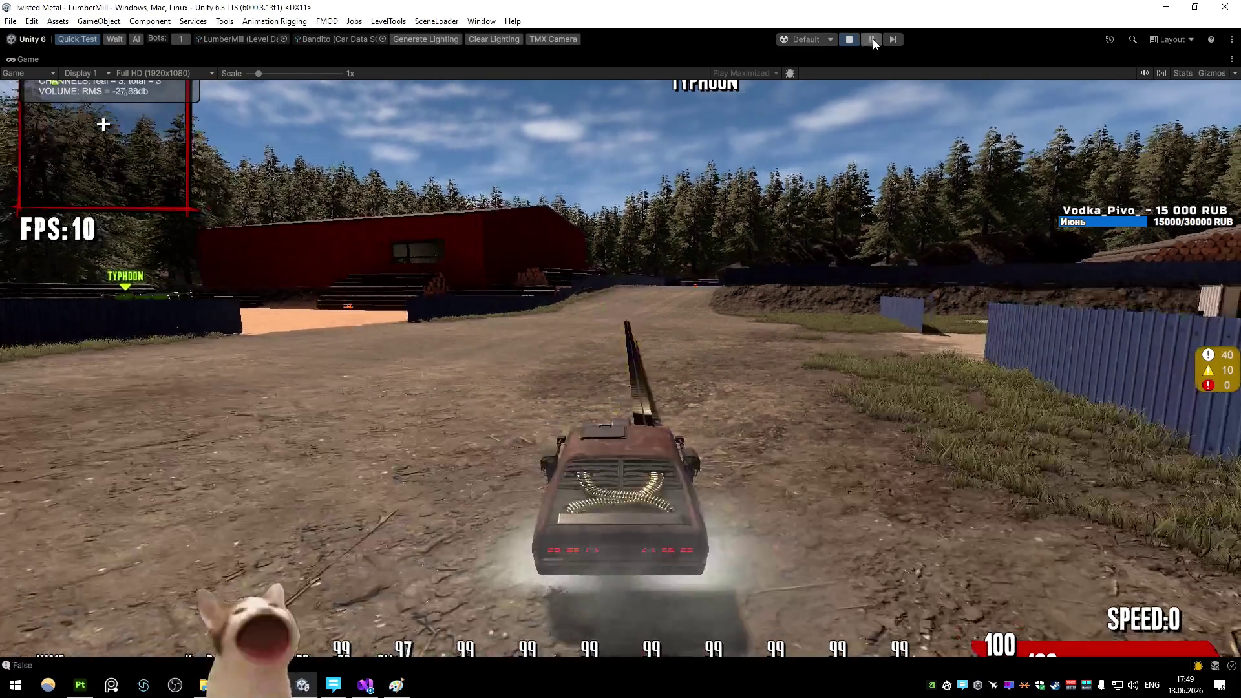
pyautogui.click(871, 38)
pyautogui.moveTo(685, 141)
pyautogui.mouseDown()
pyautogui.moveTo(422, 241)
pyautogui.moveTo(580, 247)
pyautogui.moveTo(591, 269)
pyautogui.moveTo(457, 233)
pyautogui.moveTo(545, 243)
pyautogui.moveTo(507, 127)
pyautogui.moveTo(494, 125)
pyautogui.moveTo(546, 102)
pyautogui.moveTo(527, 187)
pyautogui.moveTo(493, 231)
pyautogui.moveTo(535, 256)
pyautogui.moveTo(602, 222)
pyautogui.moveTo(563, 231)
pyautogui.mouseUp()
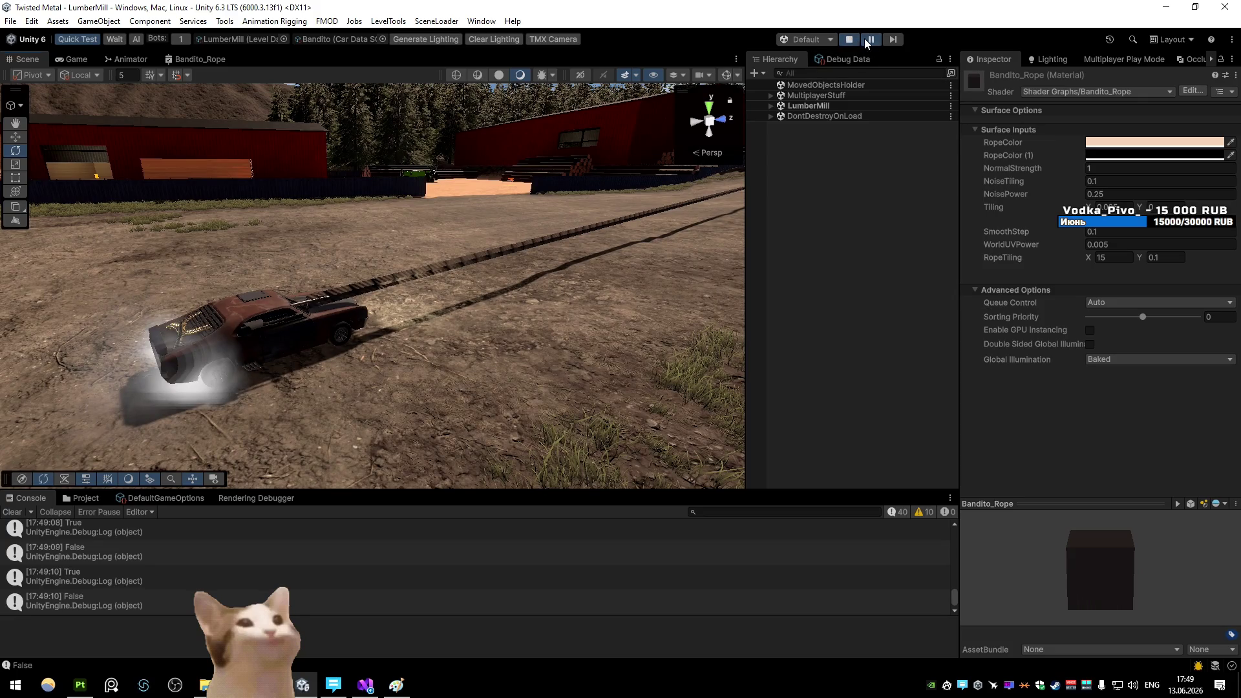
# Browse the Project to Meshes/Cars/Bandito and select the Bandito_RopeMesh asset
pyautogui.click(77, 59)
pyautogui.rightClick(71, 60)
pyautogui.press('Escape')
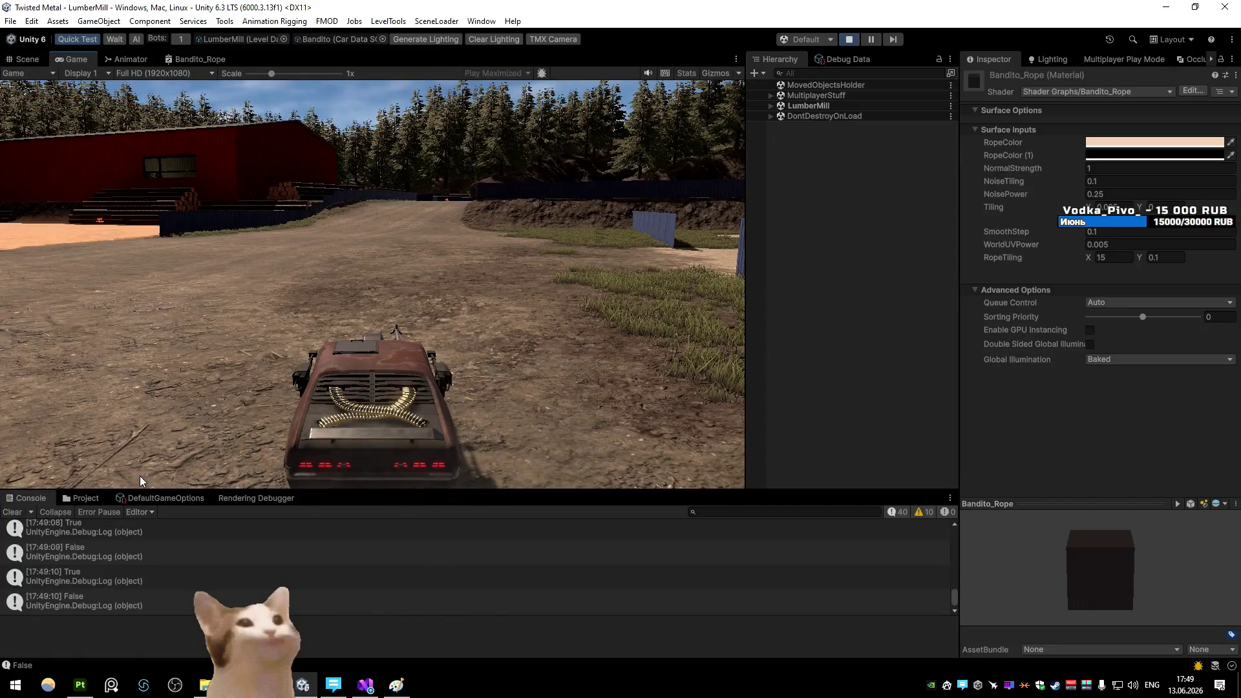
pyautogui.click(82, 498)
pyautogui.click(181, 526)
pyautogui.press('BackSpace')
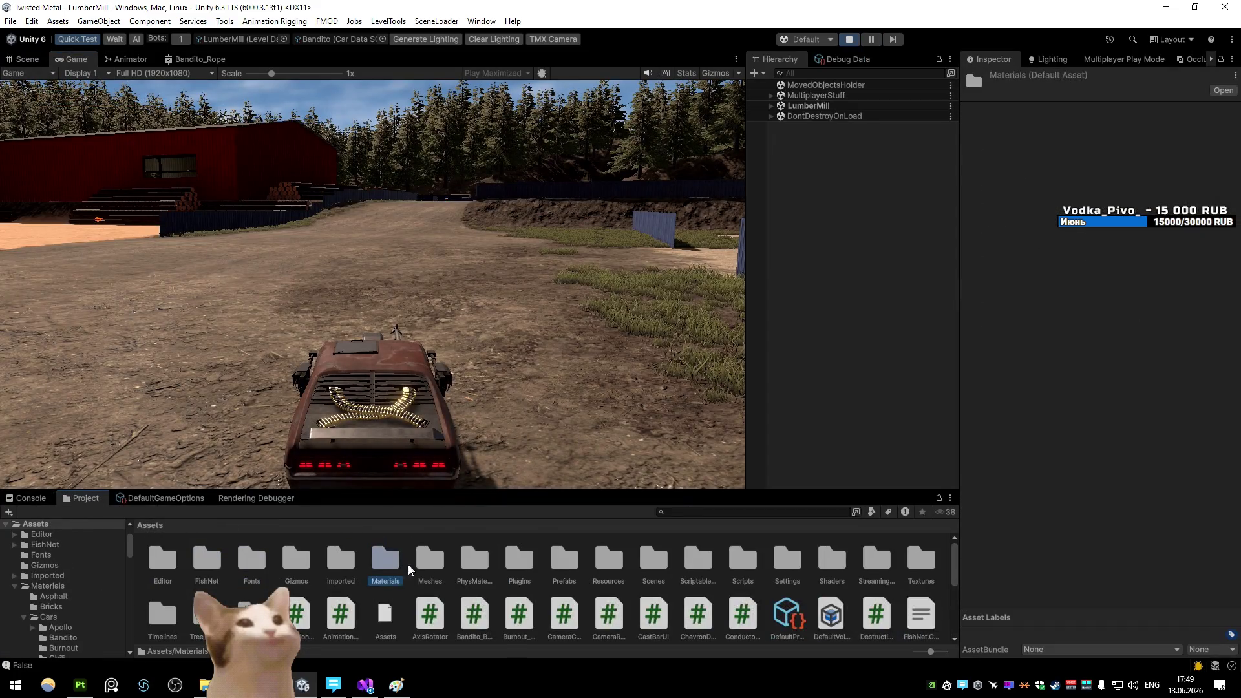
pyautogui.doubleClick(430, 560)
pyautogui.doubleClick(180, 565)
pyautogui.doubleClick(216, 564)
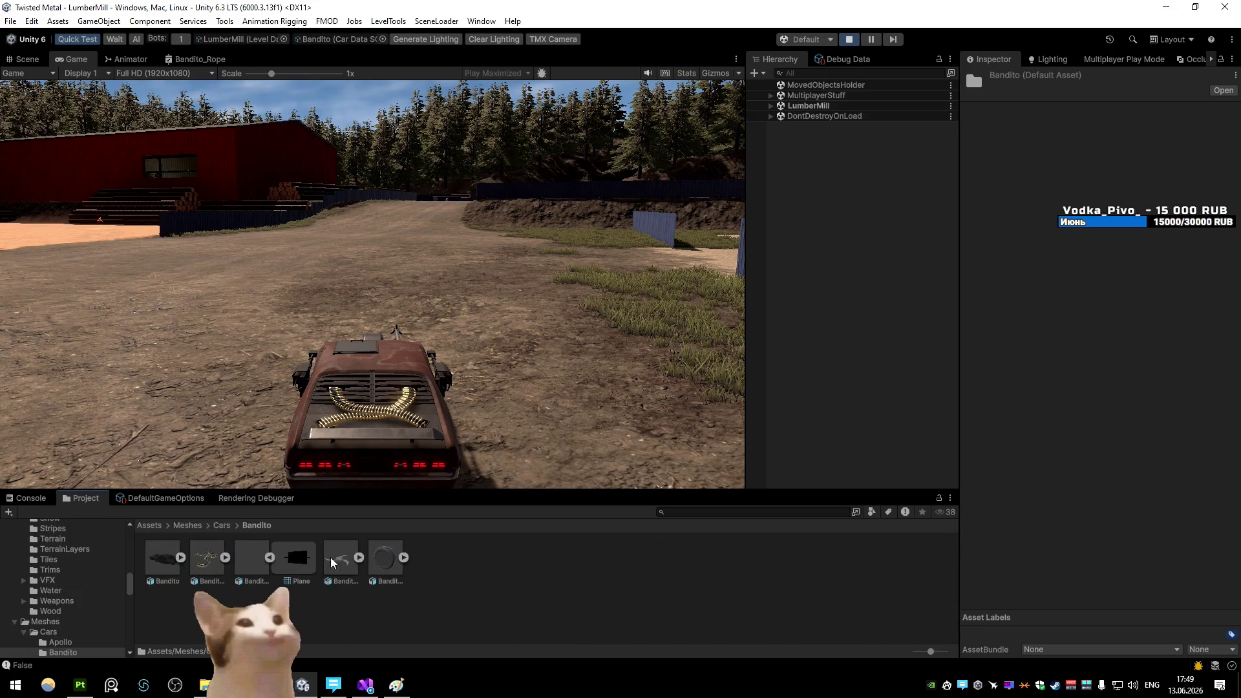
pyautogui.click(319, 555)
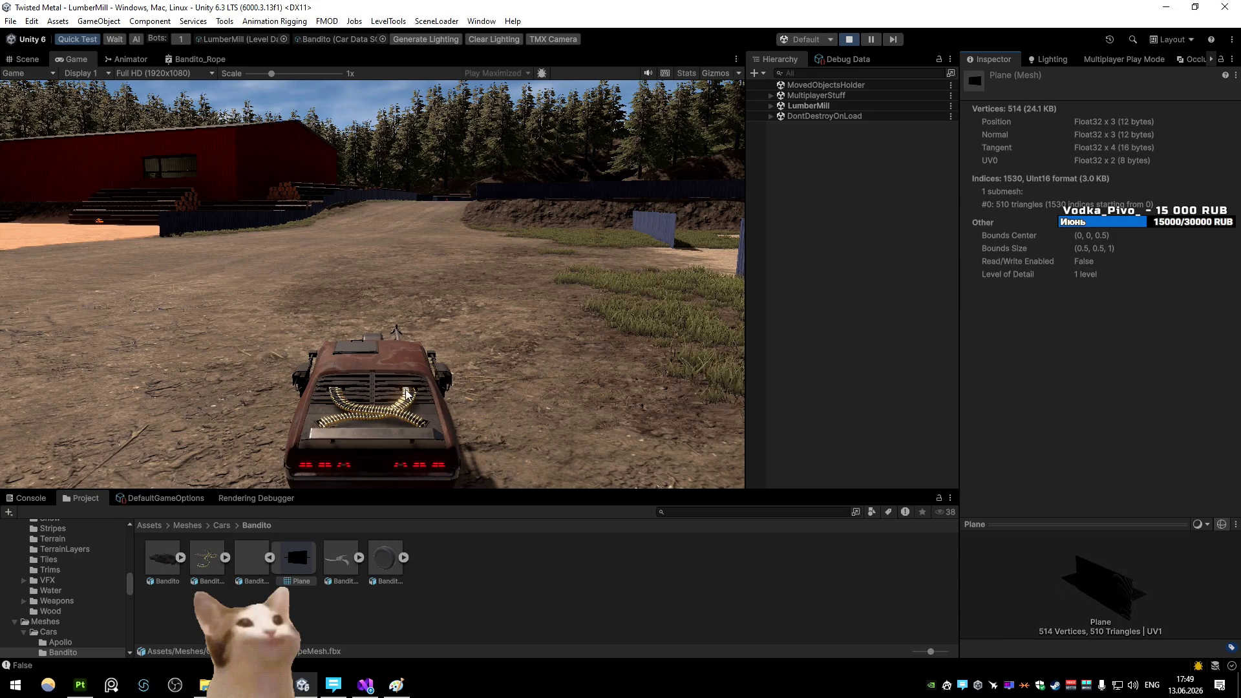
pyautogui.click(771, 106)
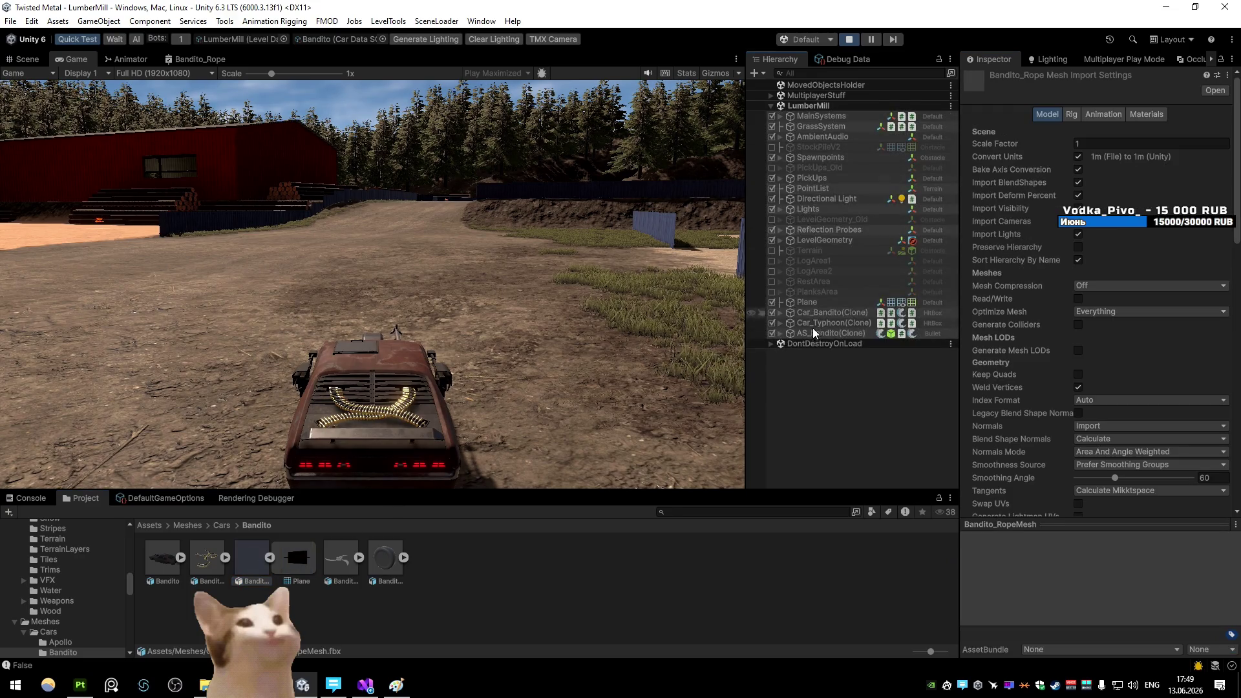
# Place a Bandito_RopeMesh copy in the level and assign it the Bandito_Rope material
pyautogui.click(27, 63)
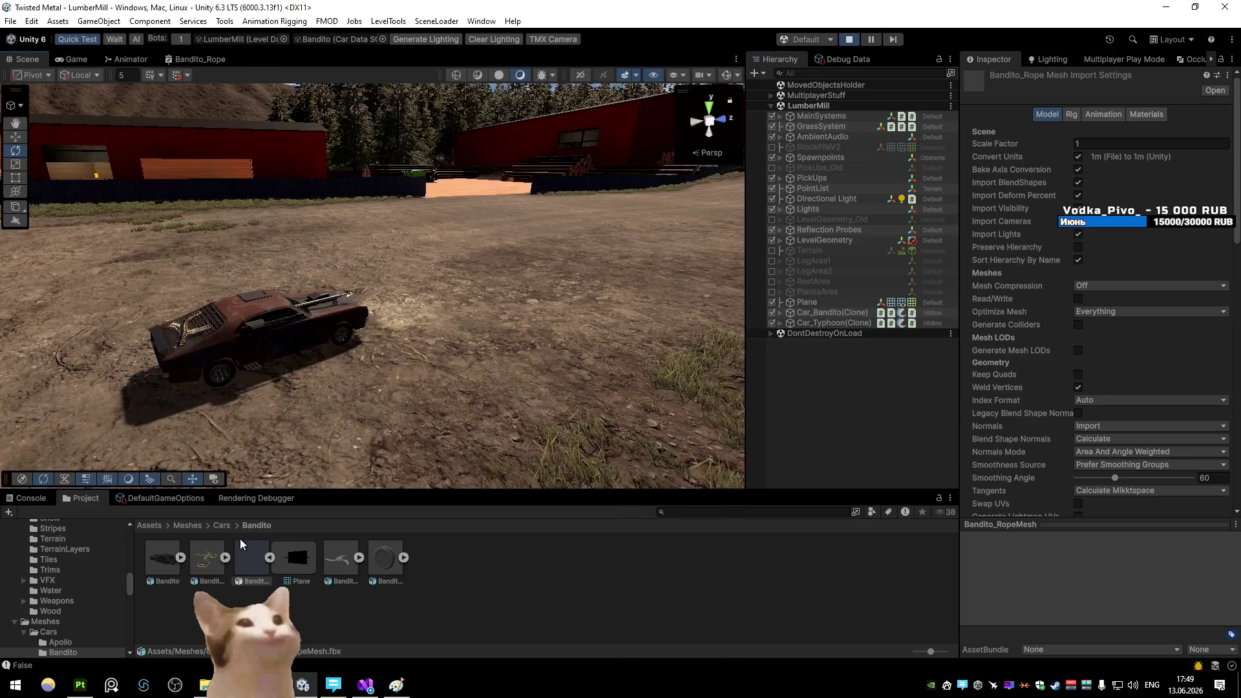
pyautogui.moveTo(406, 252)
pyautogui.mouseDown()
pyautogui.moveTo(244, 278)
pyautogui.moveTo(463, 272)
pyautogui.moveTo(569, 246)
pyautogui.moveTo(578, 232)
pyautogui.moveTo(711, 265)
pyautogui.mouseUp()
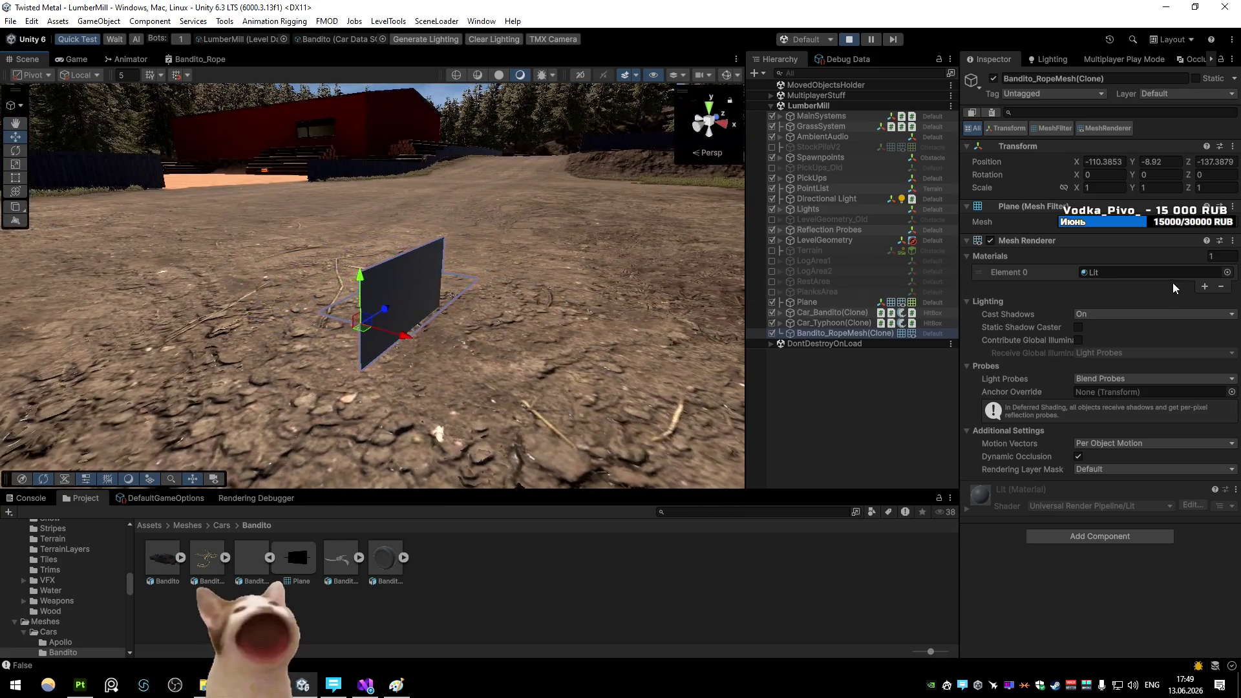
pyautogui.click(1227, 272)
pyautogui.write('rop')
pyautogui.click(976, 213)
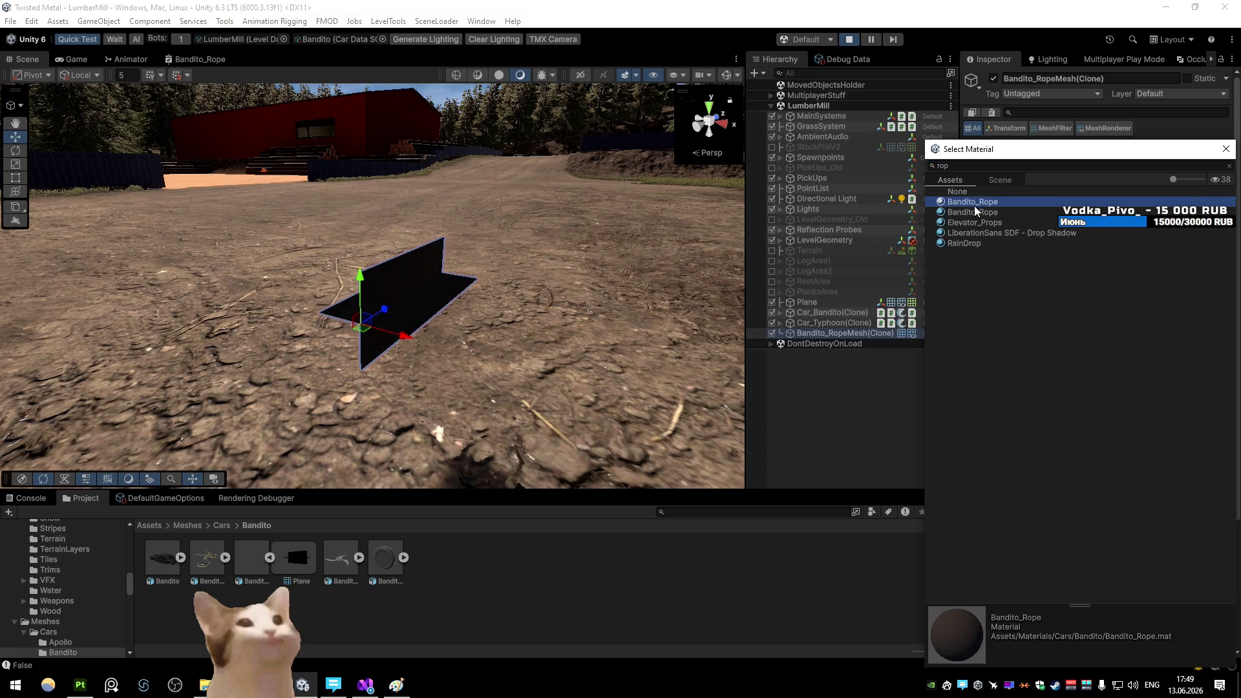
pyautogui.doubleClick(977, 213)
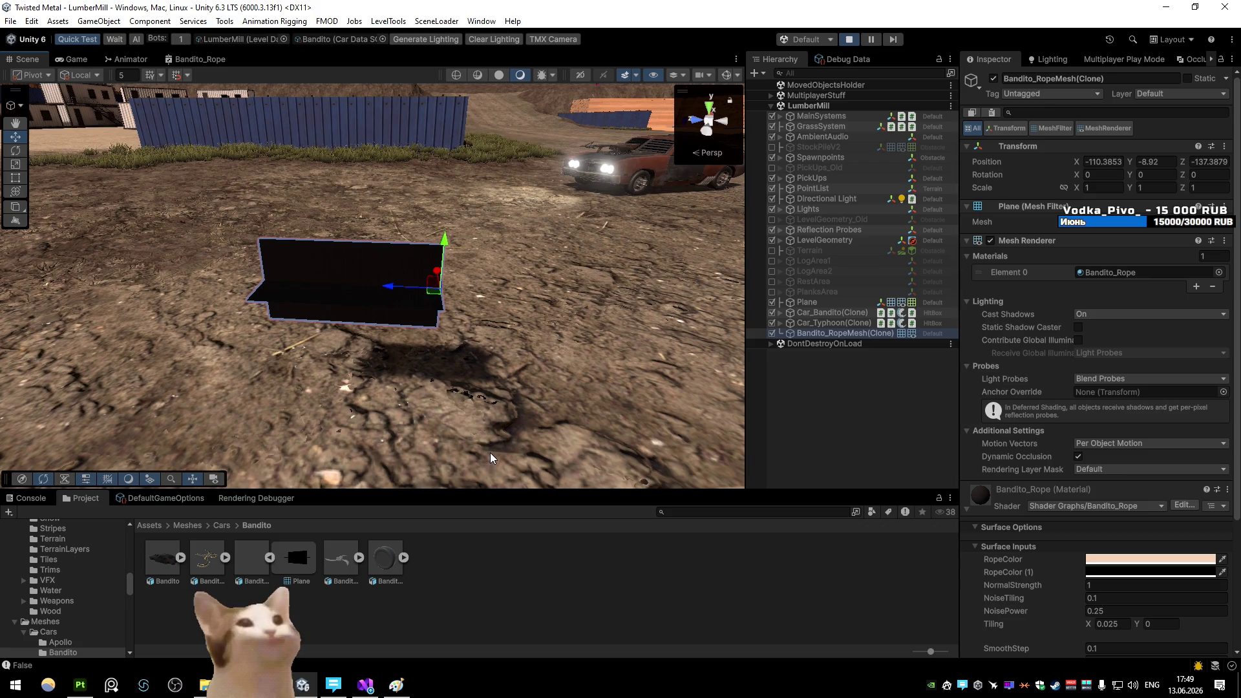
# In Blender, recalculate the rope plane's normals and re-export it as FBX
pyautogui.hotkey('alt', 'Tab')
pyautogui.press('a')
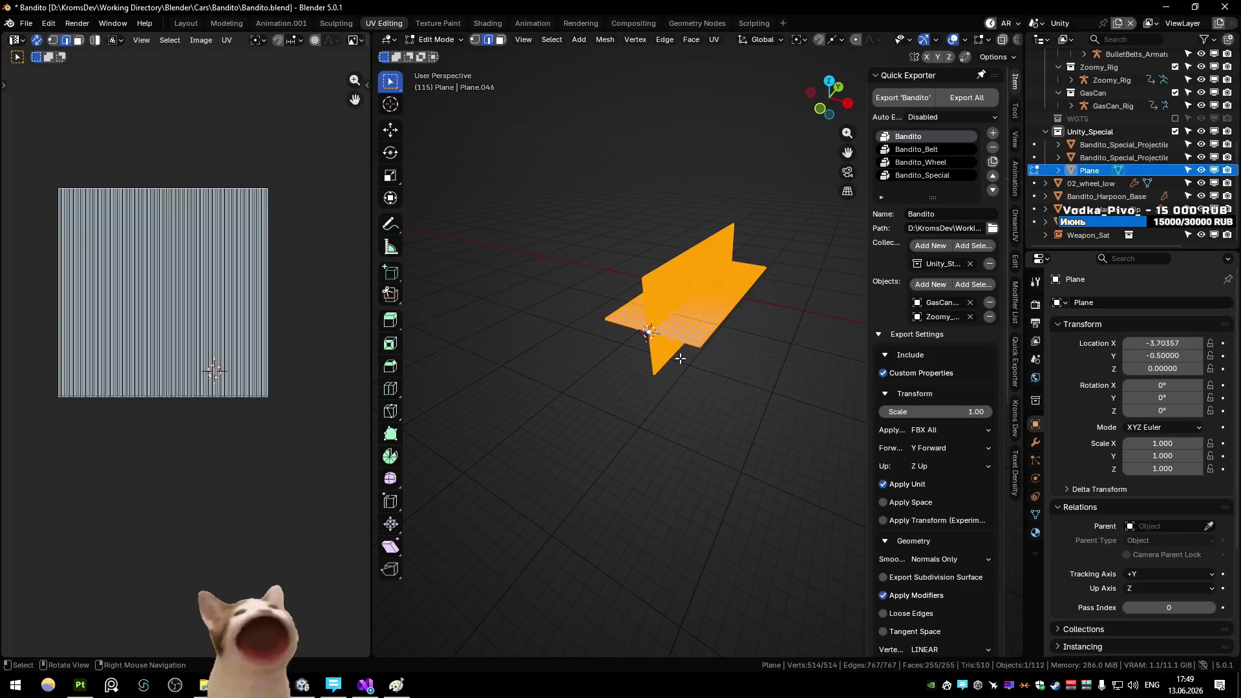
pyautogui.hotkey('shift', 'n')
pyautogui.rightClick(680, 358)
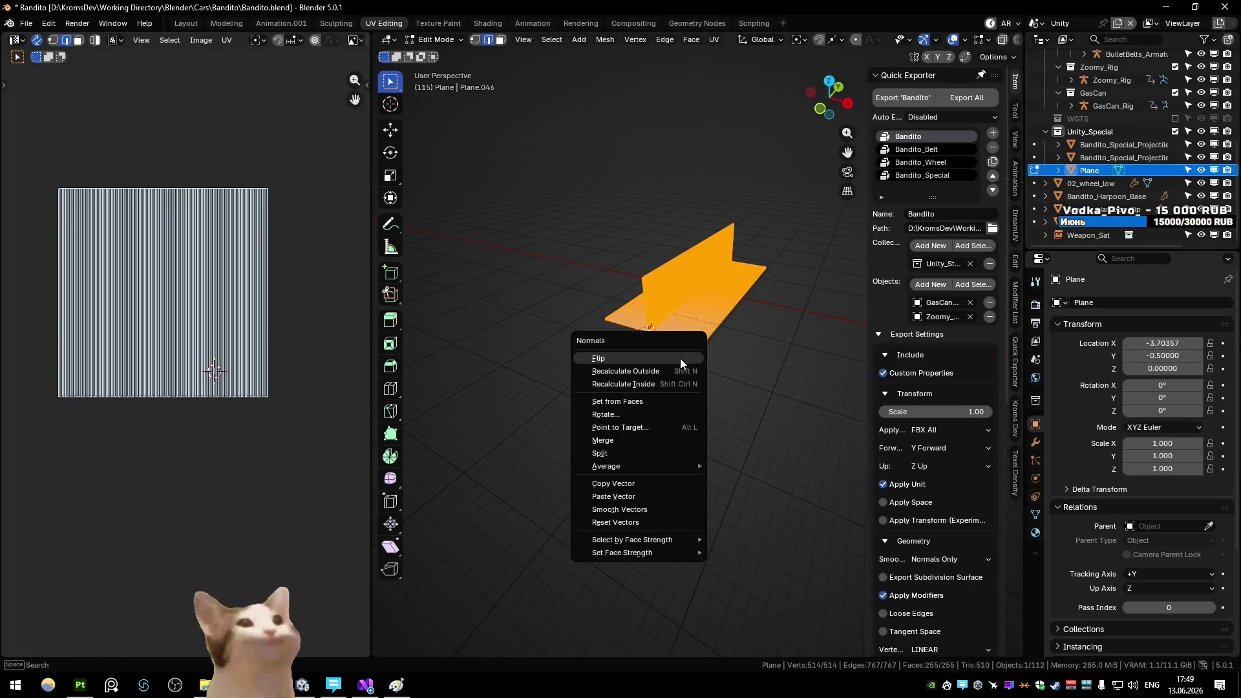
pyautogui.press('Tab')
pyautogui.hotkey('ctrl', 'e')
pyautogui.click(713, 494)
# Orbit around and frame the placed rope mesh in Unity to inspect its shading
pyautogui.hotkey('alt', 'Tab')
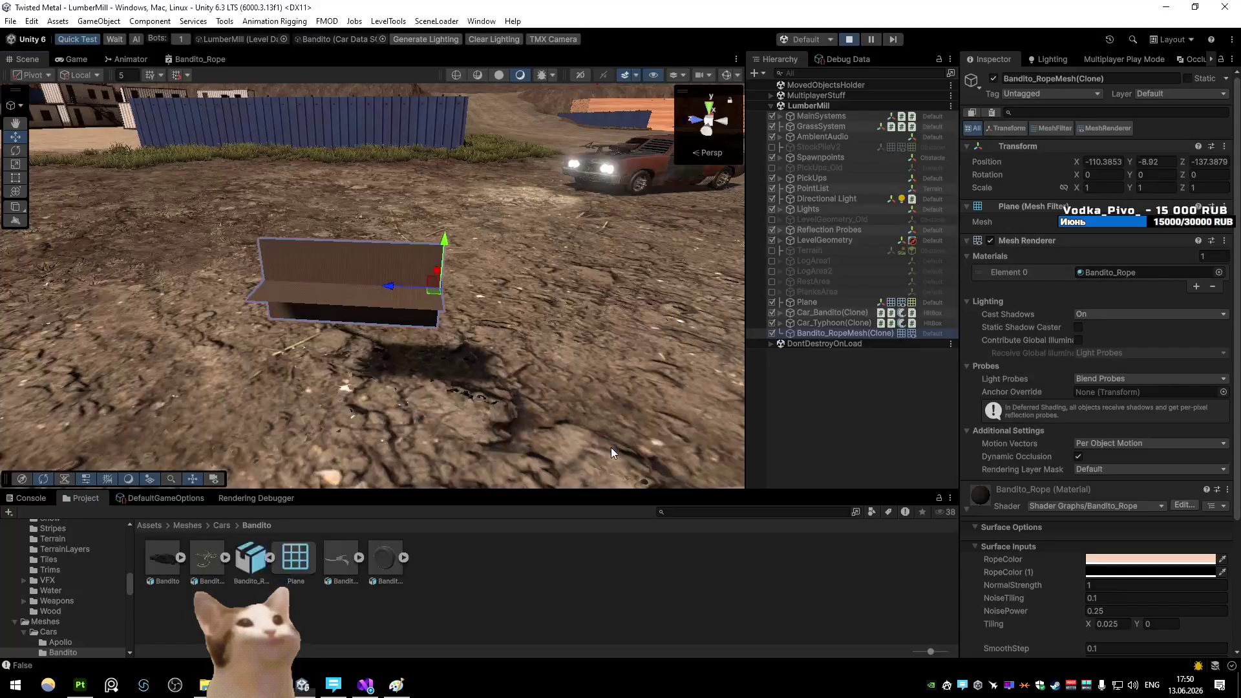
pyautogui.moveTo(602, 441)
pyautogui.mouseDown()
pyautogui.moveTo(460, 360)
pyautogui.moveTo(257, 297)
pyautogui.mouseUp()
pyautogui.press('f')
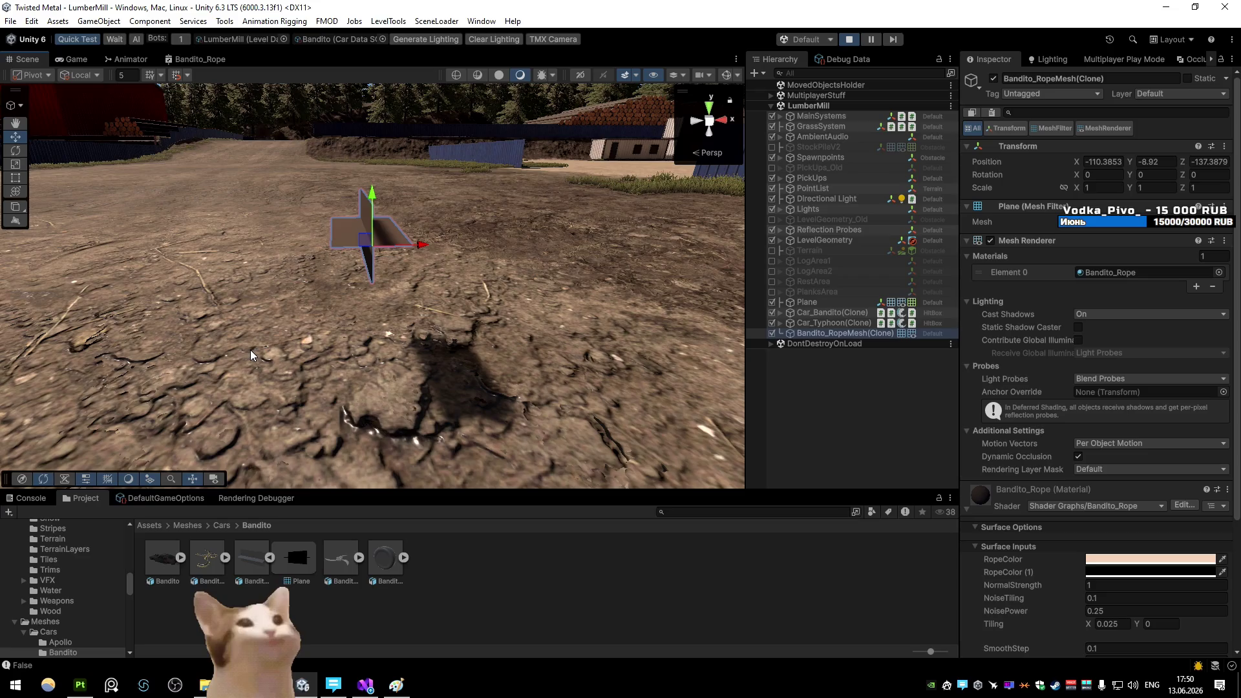
pyautogui.hotkey('alt', 'Tab')
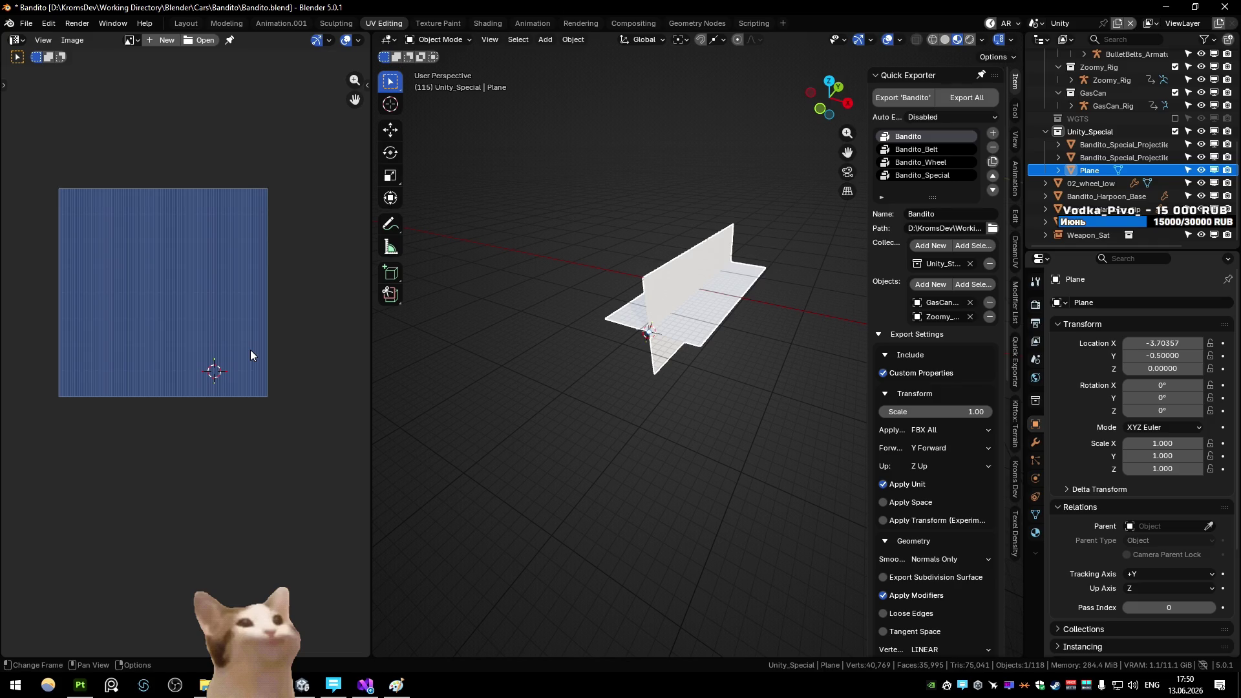
# Orbit closer to the rope mesh in Unity and check it in the Game view
pyautogui.hotkey('alt', 'Tab')
pyautogui.moveTo(245, 298); pyautogui.dragTo(379, 334)
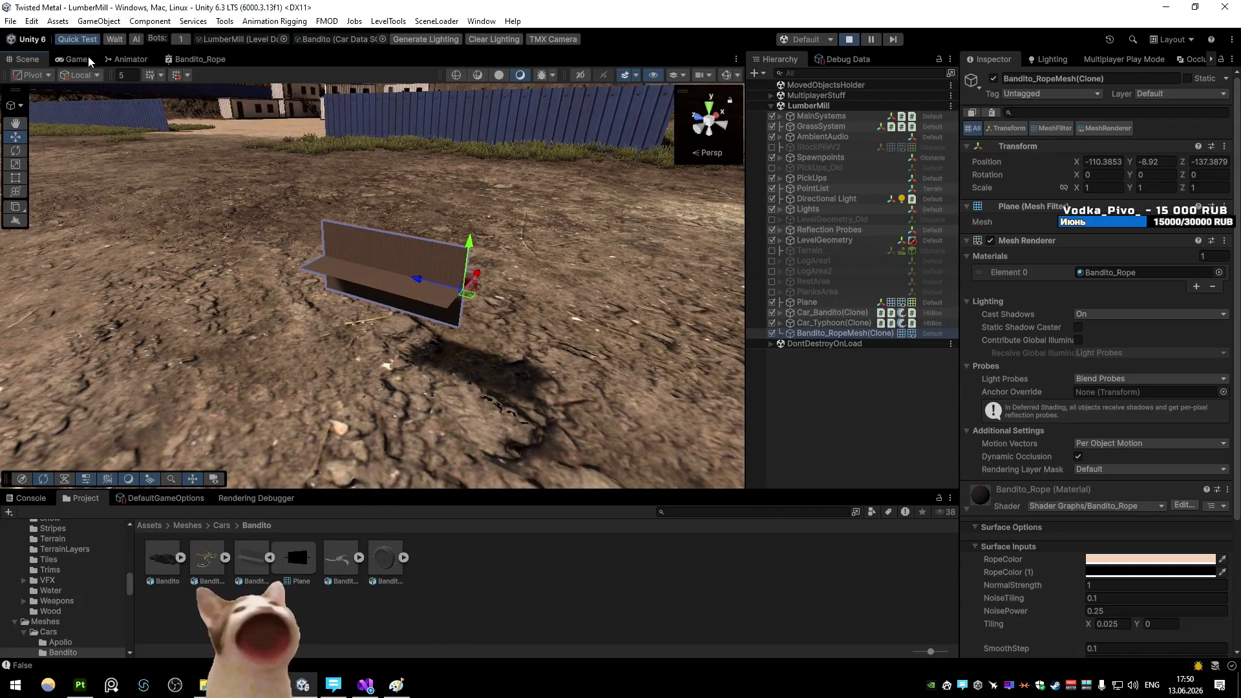
pyautogui.click(75, 59)
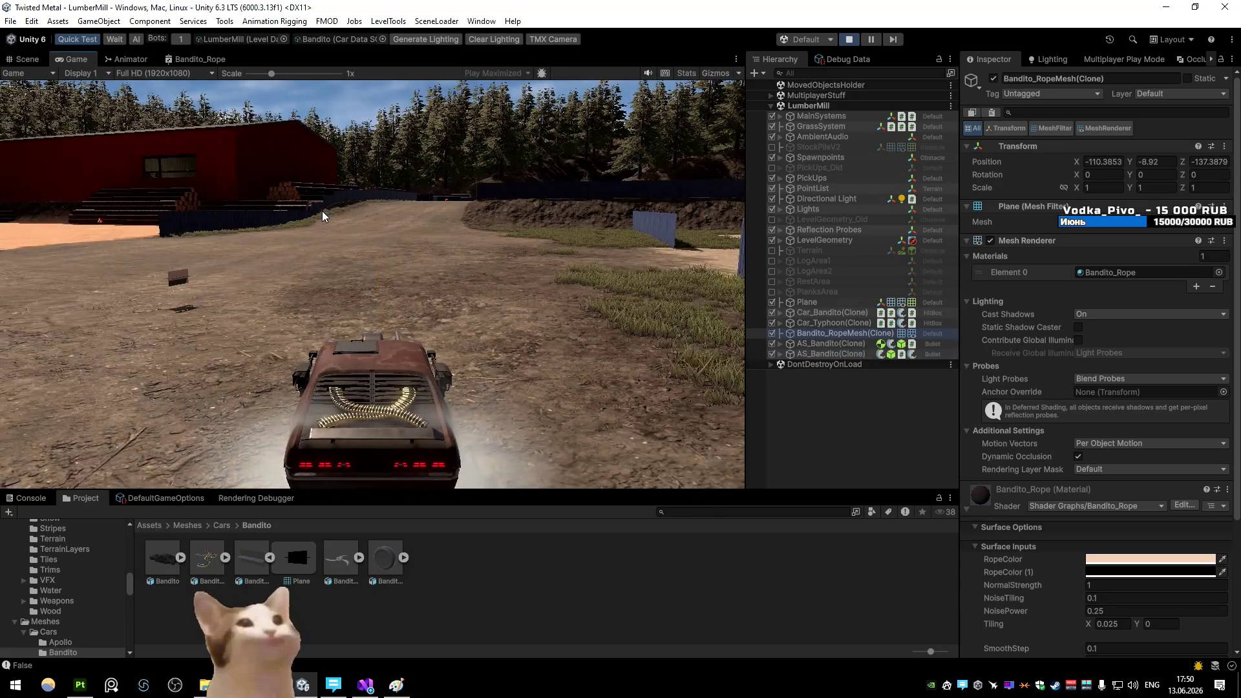
# In Blender, flip the rope plane's normals in Edit Mode and export it to FBX
pyautogui.hotkey('alt', 'Tab')
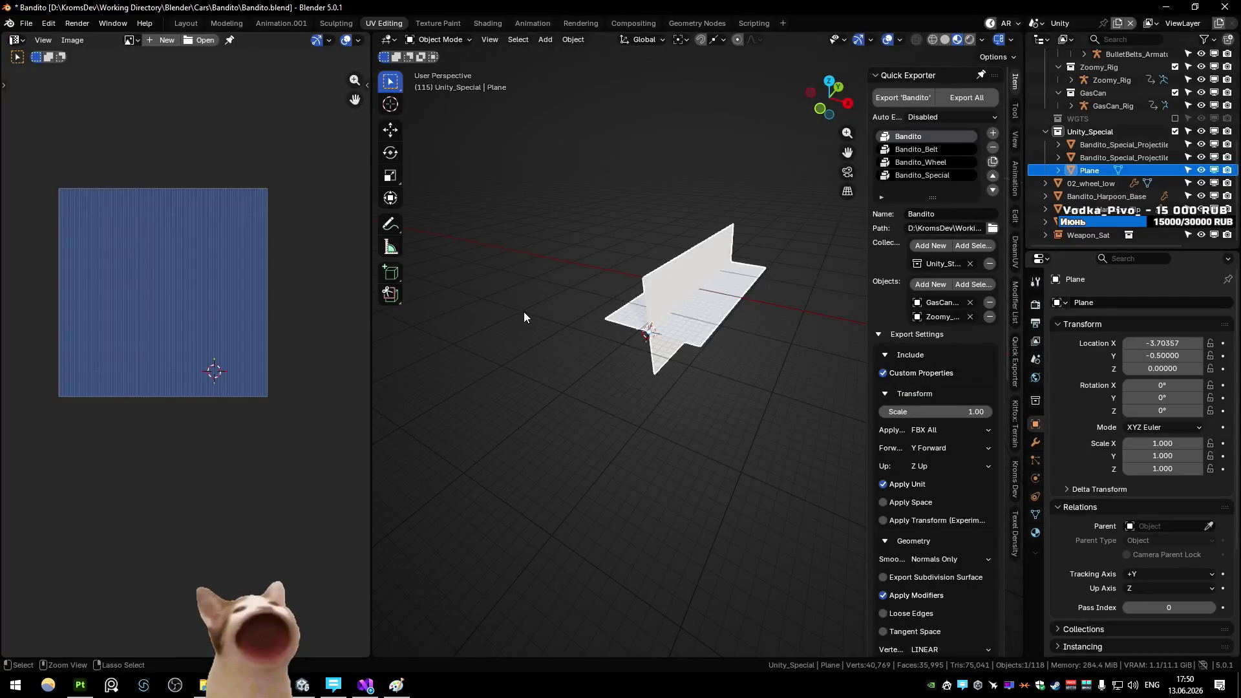
pyautogui.click(534, 321)
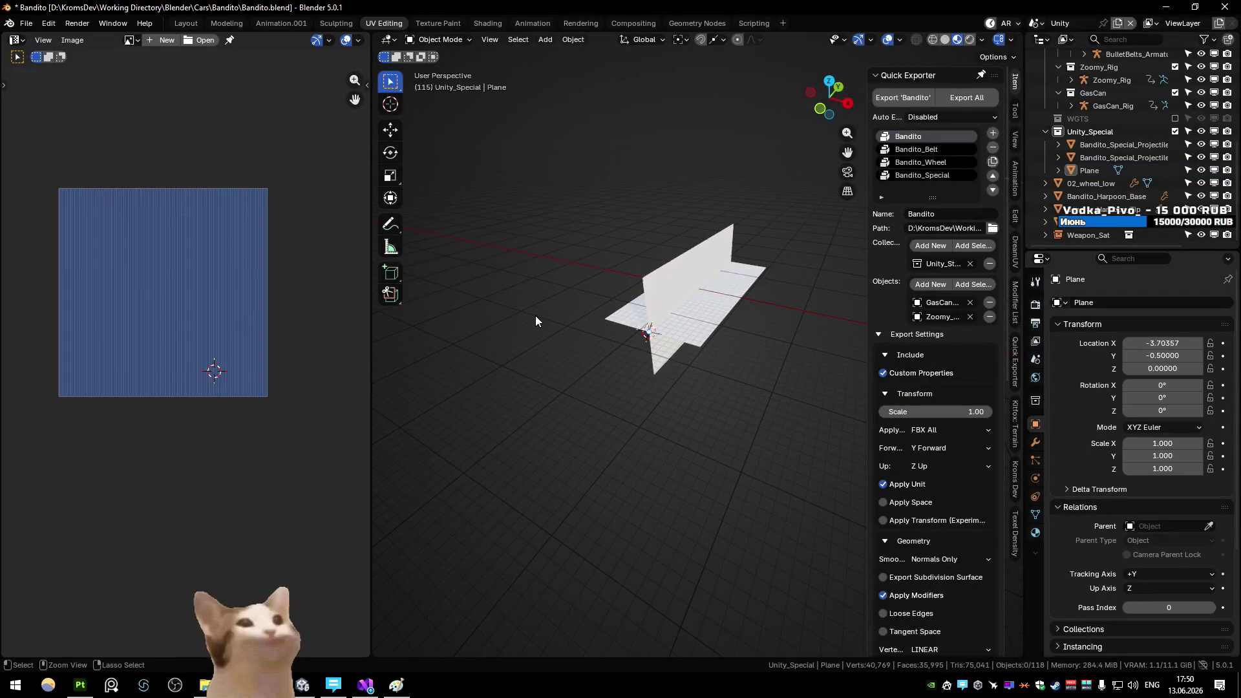
pyautogui.hotkey('ctrl', 'z')
pyautogui.press('Tab')
pyautogui.hotkey('alt', 'n')
pyautogui.click(685, 323)
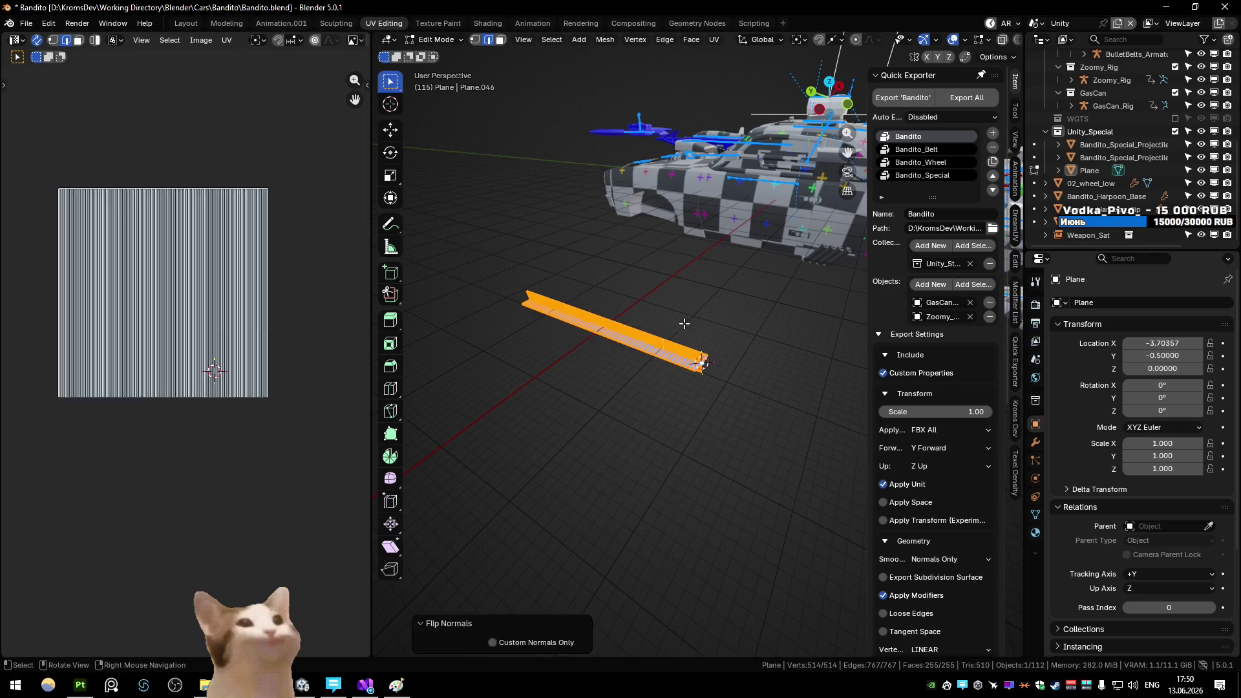
pyautogui.press('Tab')
pyautogui.rightClick(684, 324)
pyautogui.click(684, 323)
pyautogui.click(738, 490)
# Re-export the plane as Bandito_RopeMesh.fbx and return to Unity
pyautogui.hotkey('alt', 'Tab')
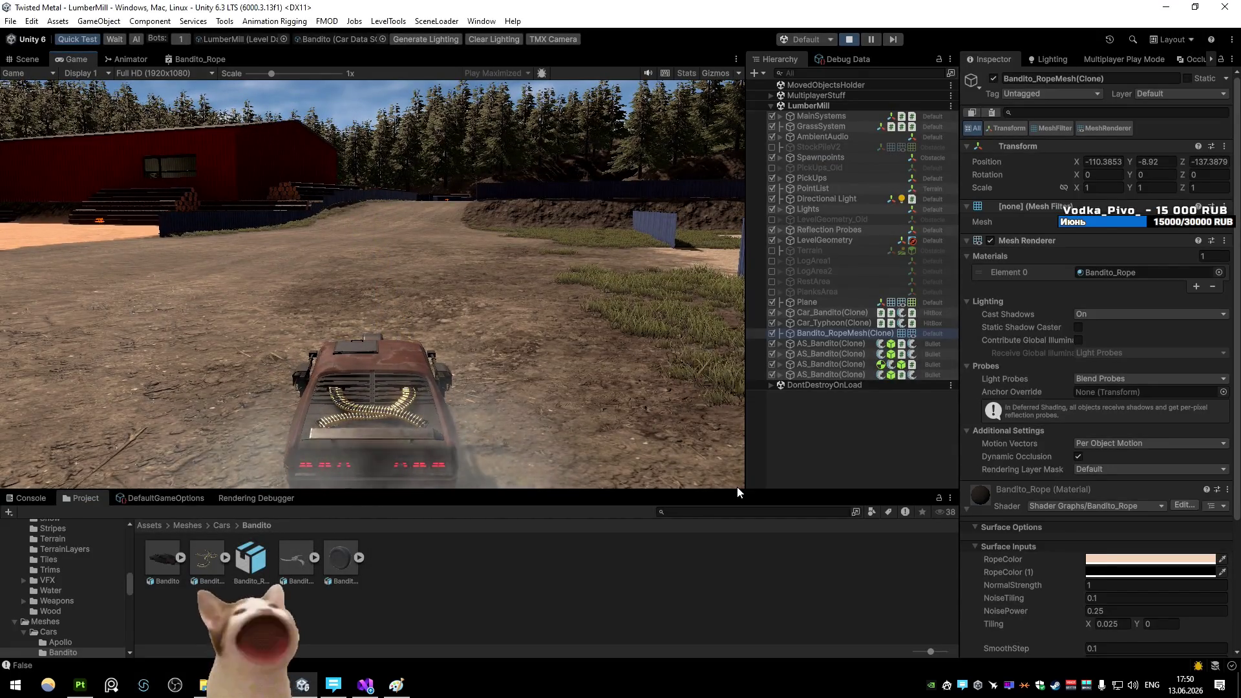
pyautogui.hotkey('alt', 'Tab')
pyautogui.rightClick(668, 323)
pyautogui.click(669, 323)
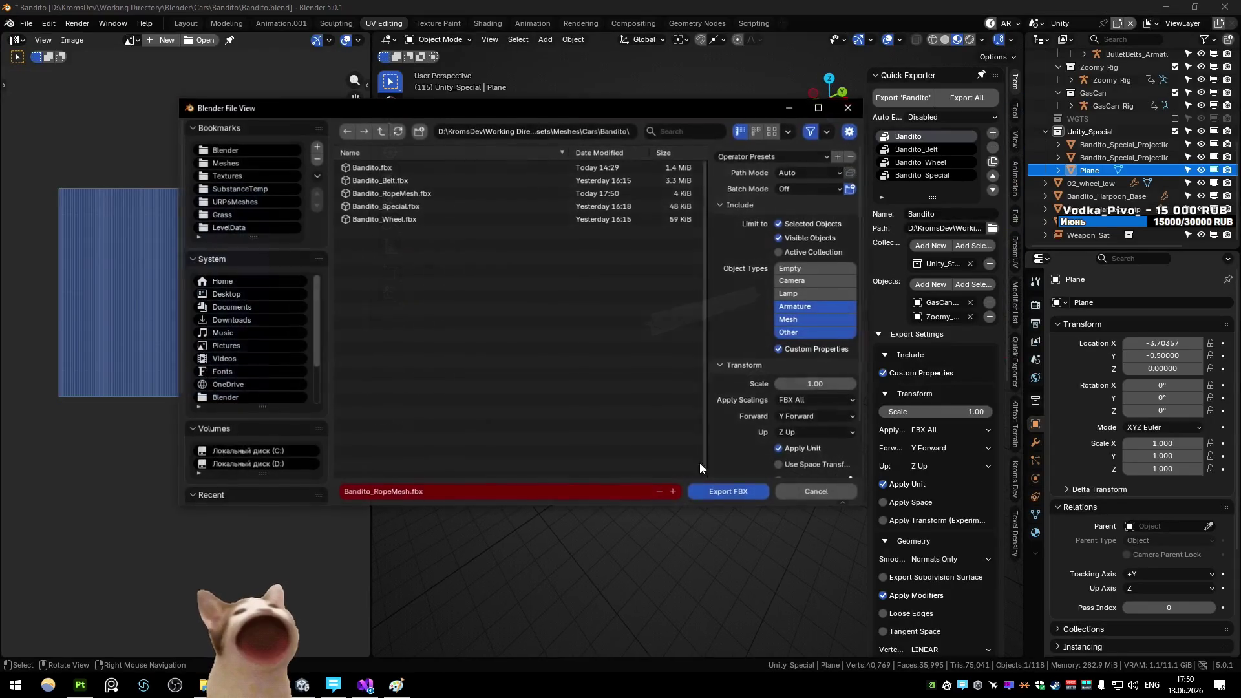
pyautogui.click(728, 491)
pyautogui.hotkey('alt', 'Tab')
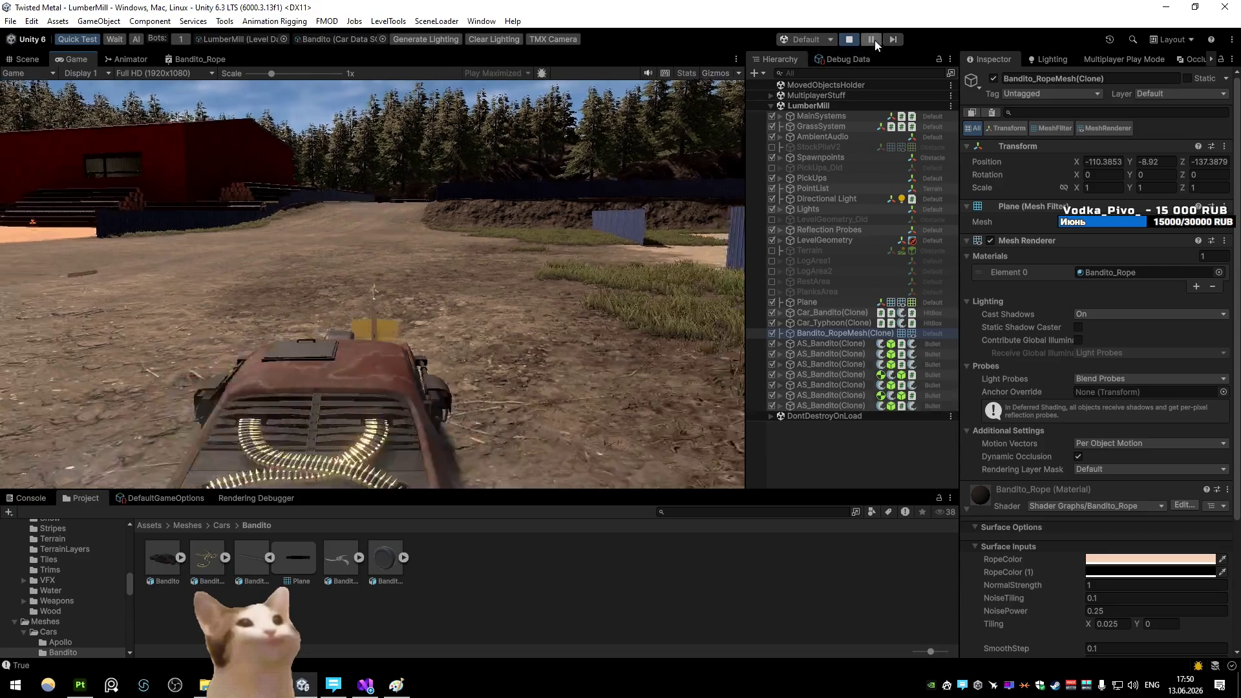
# Pause the game and select the Bandito_RopeMesh on the harpoon tip under AS_Bandito/Tip
pyautogui.click(875, 40)
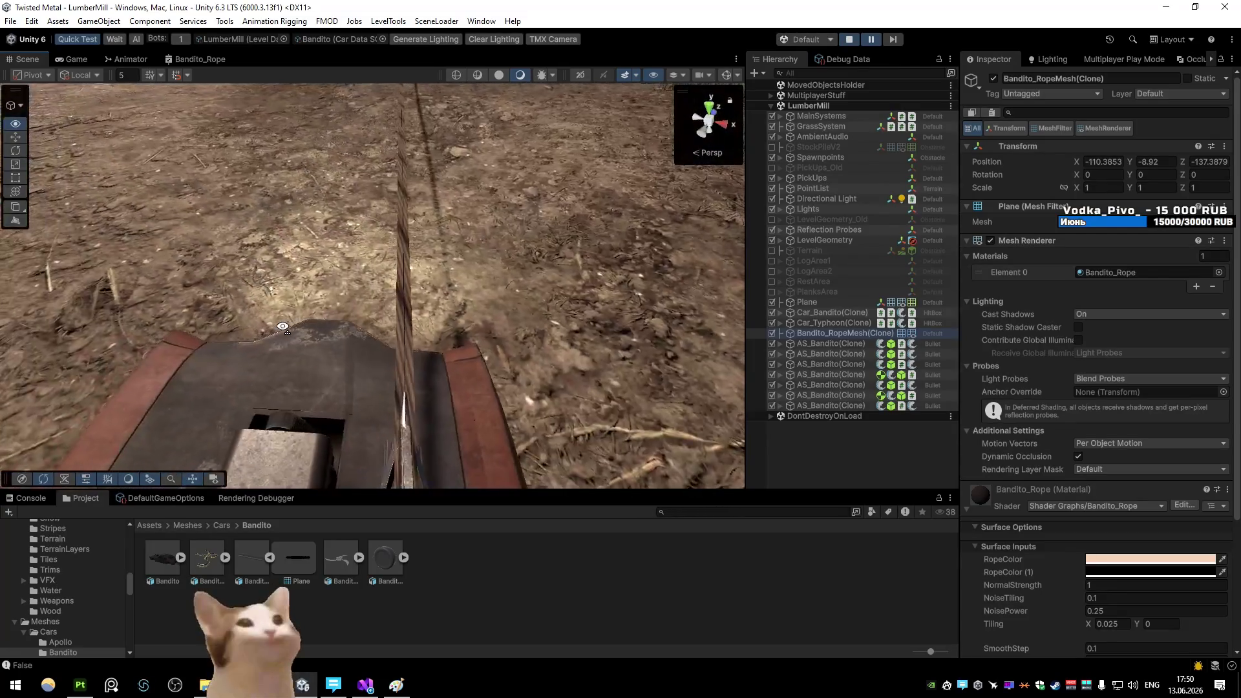
pyautogui.moveTo(282, 327)
pyautogui.mouseDown()
pyautogui.moveTo(392, 305)
pyautogui.moveTo(270, 428)
pyautogui.mouseUp()
pyautogui.rightClick(412, 289)
pyautogui.click(457, 291)
# Set the Bandito_Rope material's RopeTiling X to 50 and view the rope in the Game view
pyautogui.click(1113, 272)
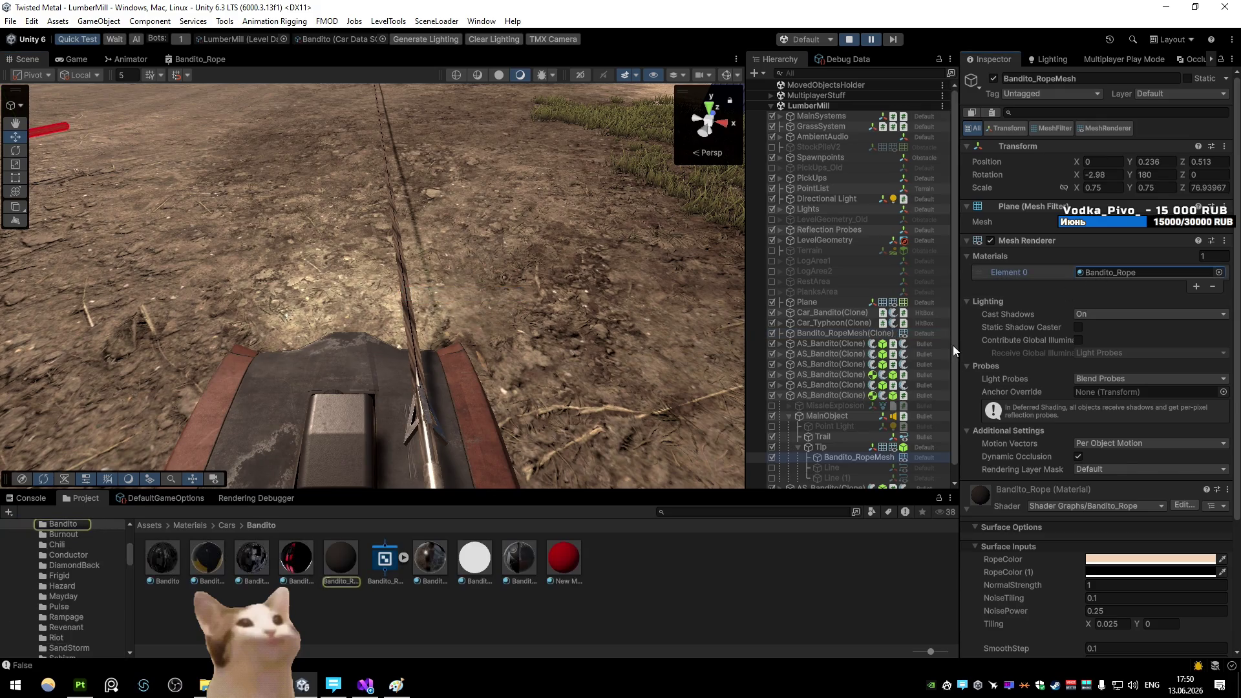
pyautogui.click(332, 557)
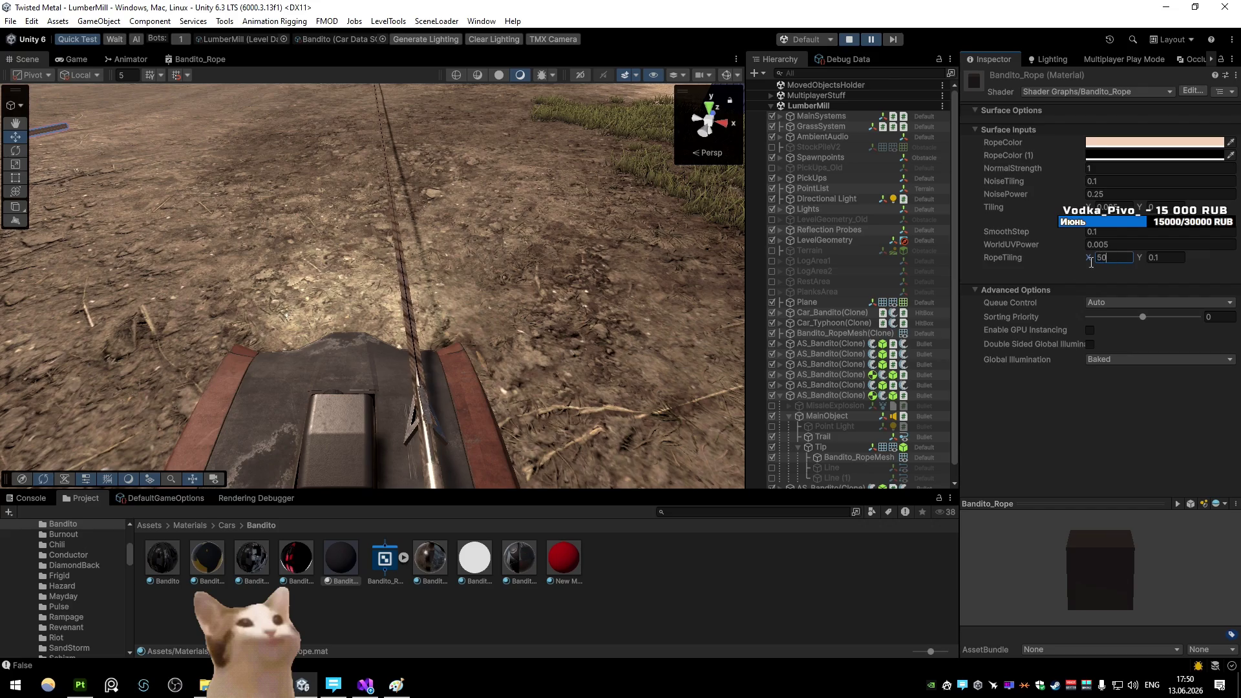
pyautogui.click(86, 63)
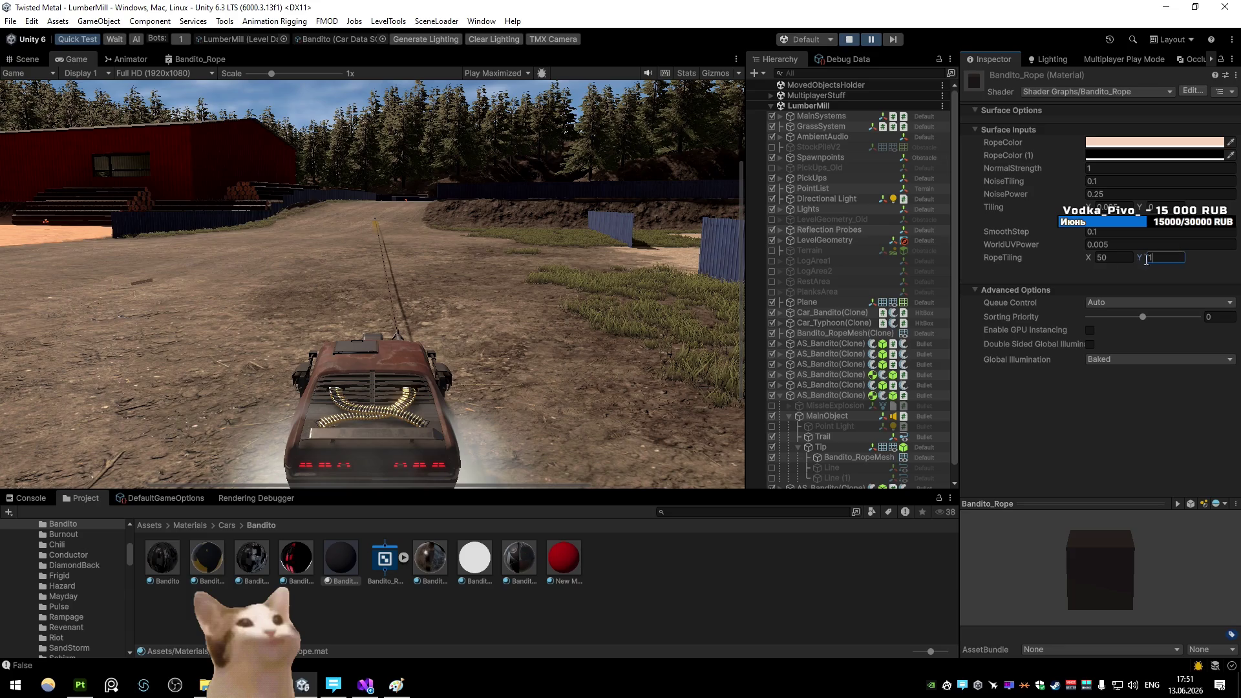
# Inspect the rope in the Scene view, toggling the wireframe overlay on and off
pyautogui.click(26, 59)
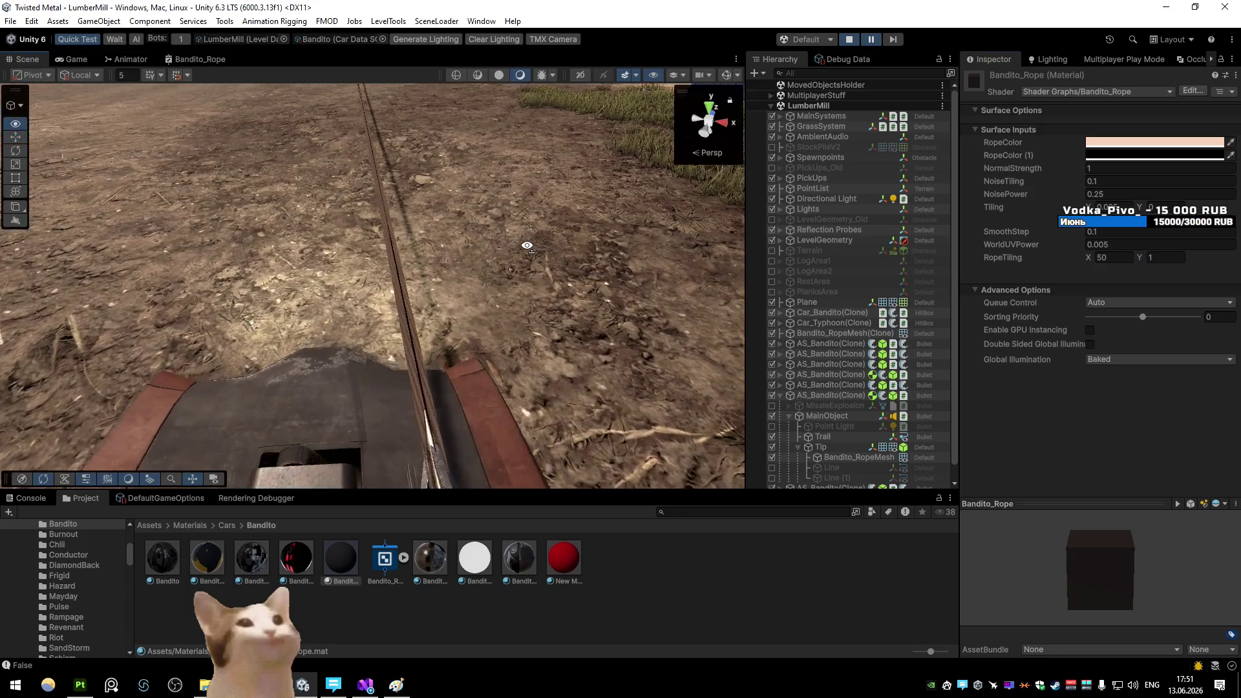
pyautogui.click(477, 75)
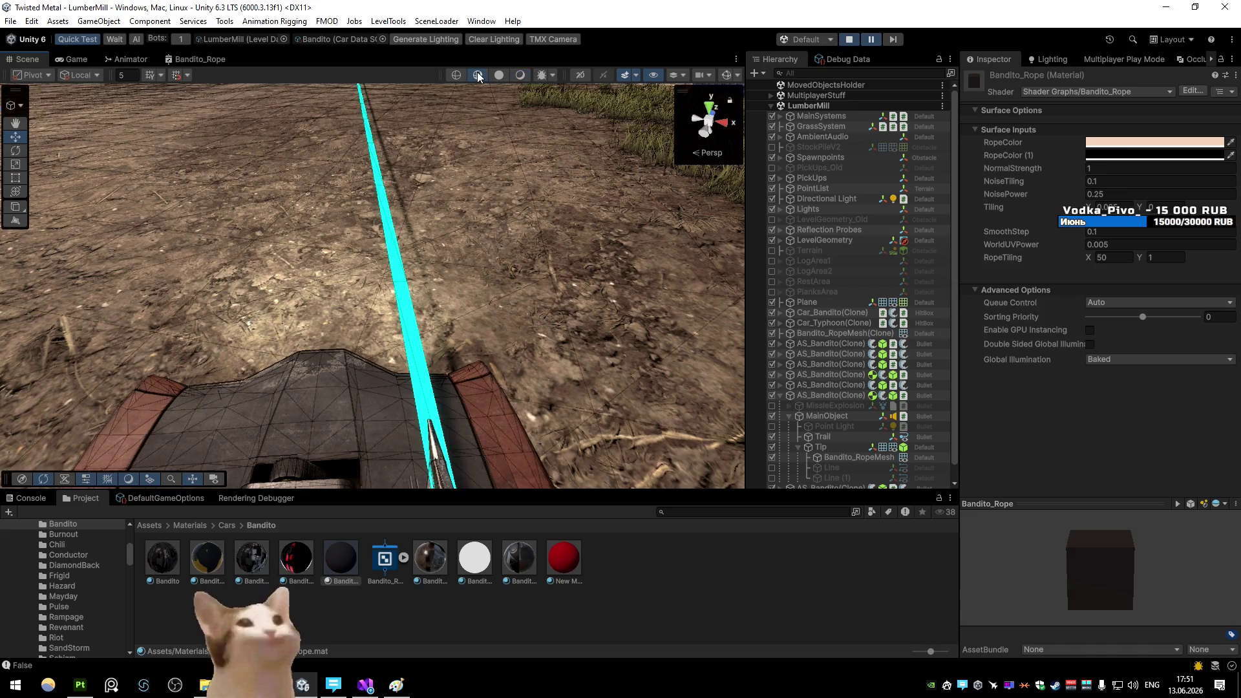
pyautogui.click(521, 75)
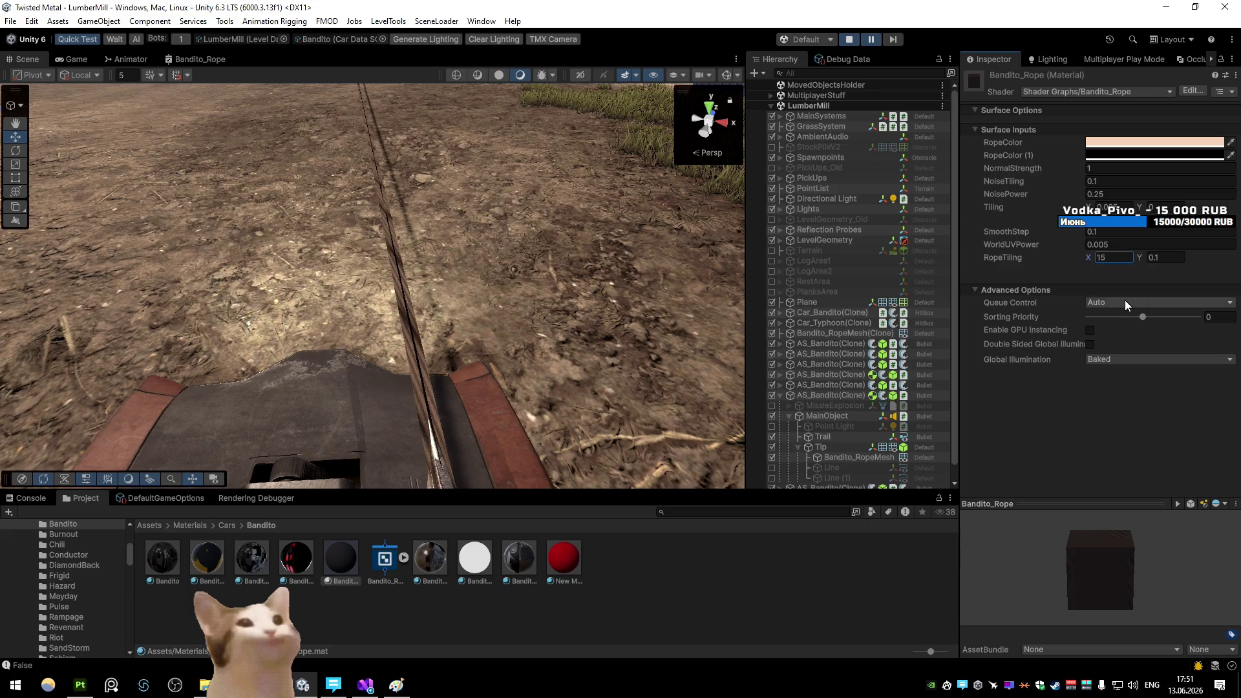
pyautogui.moveTo(712, 271); pyautogui.dragTo(685, 239)
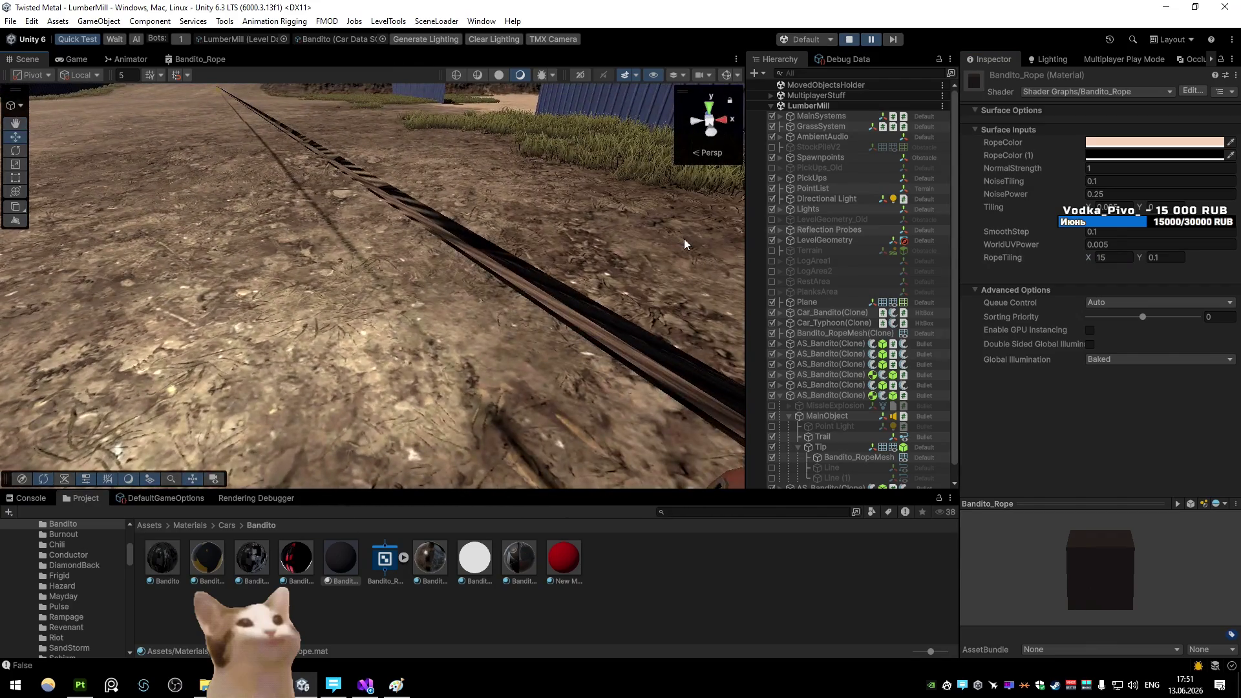
# In Blender, select the linked rope mesh and export it as FBX
pyautogui.hotkey('alt', 'Tab')
pyautogui.press('l')
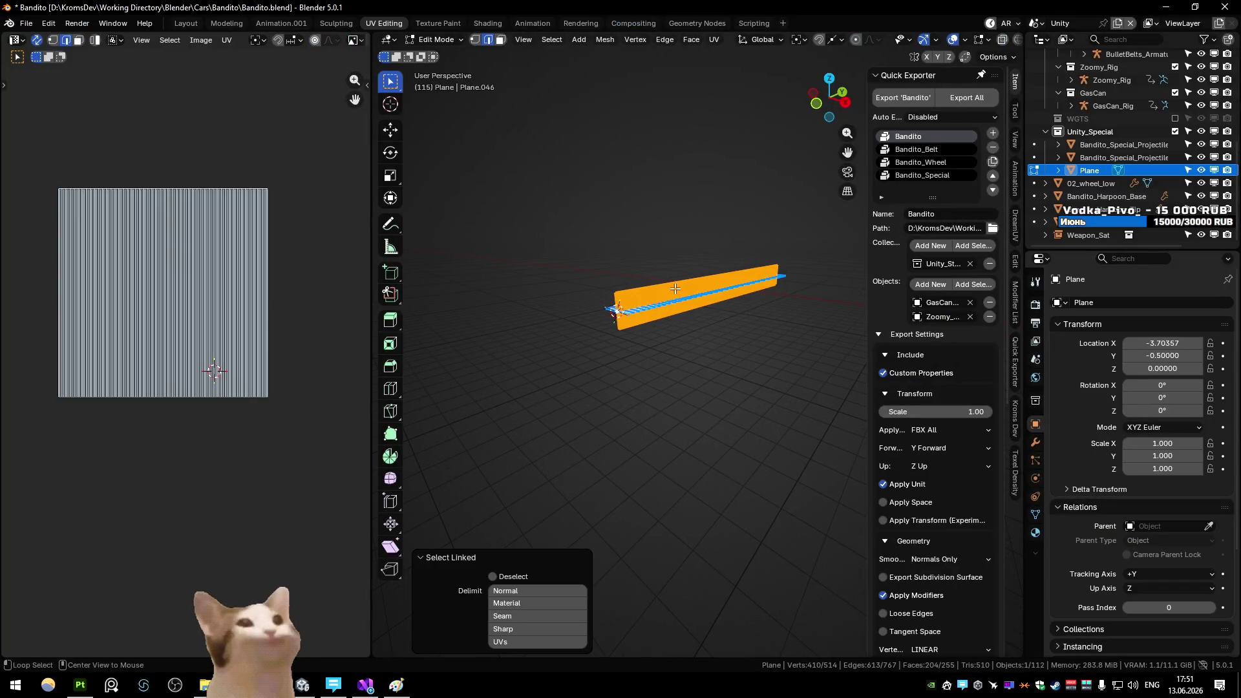
pyautogui.hotkey('ctrl', 'e')
pyautogui.click(739, 491)
# Check the updated rope in Unity's Game view, then go back to Blender
pyautogui.hotkey('alt', 'Tab')
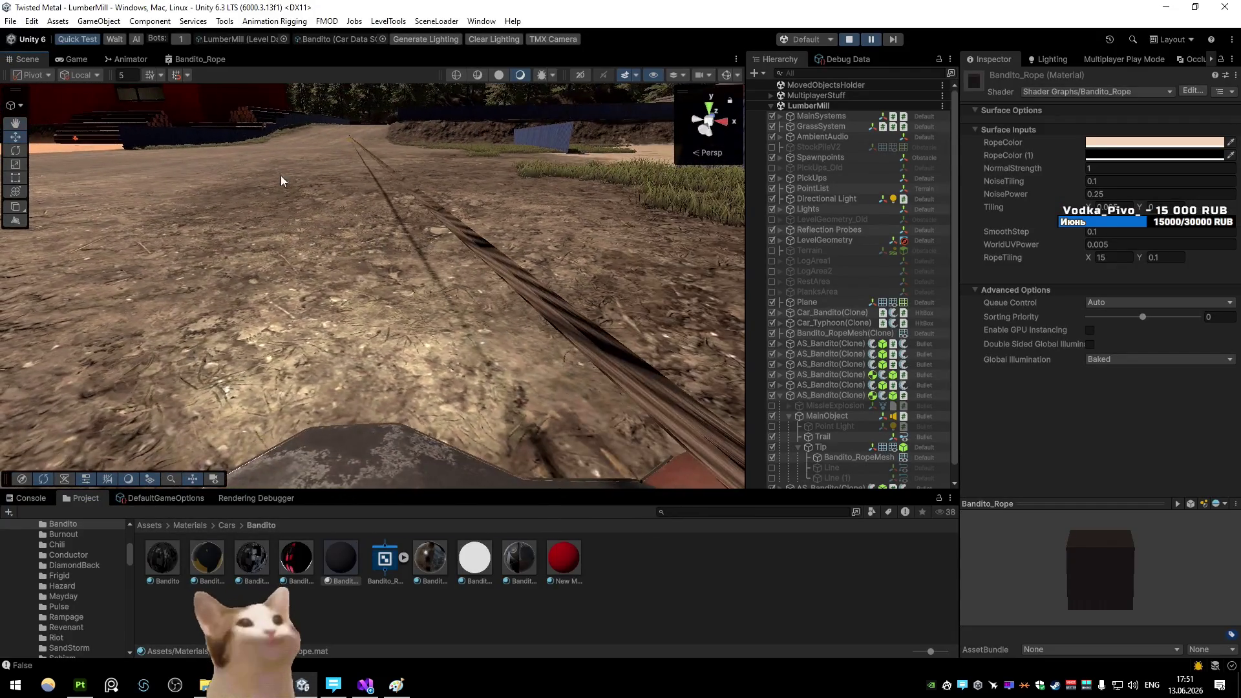
pyautogui.click(76, 59)
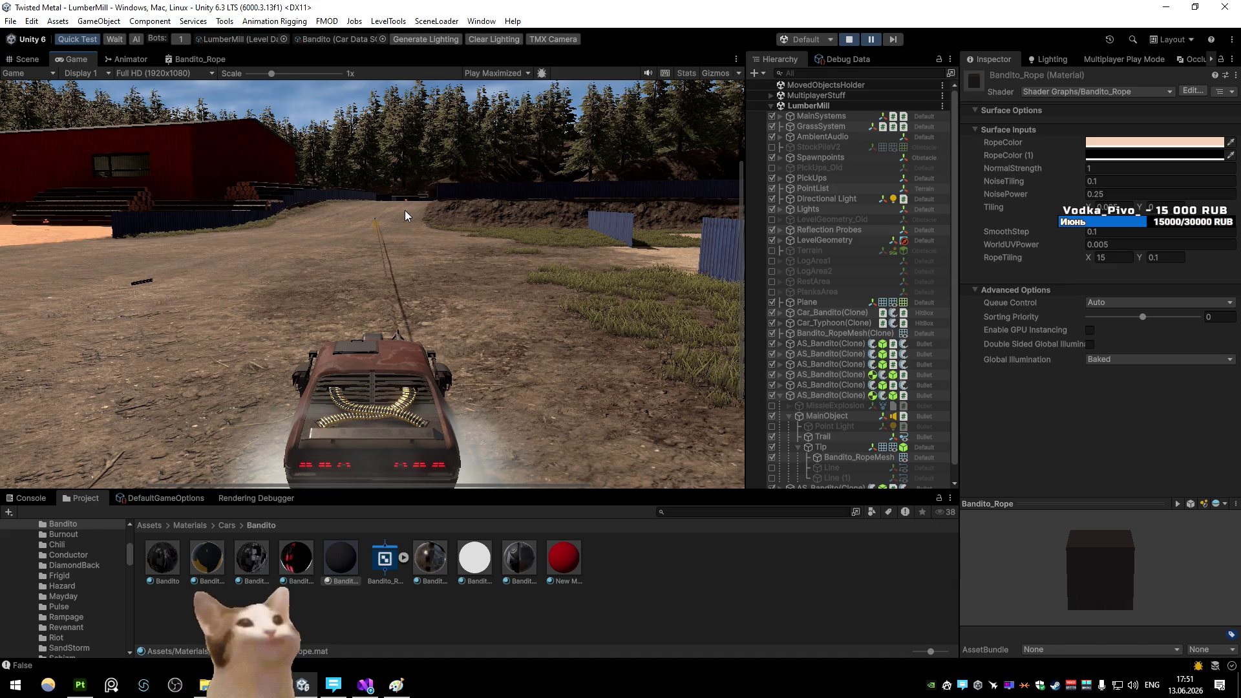
pyautogui.hotkey('alt', 'Tab')
# Delete the lower strip of the rope mesh, leaving only the fin
pyautogui.press('a')
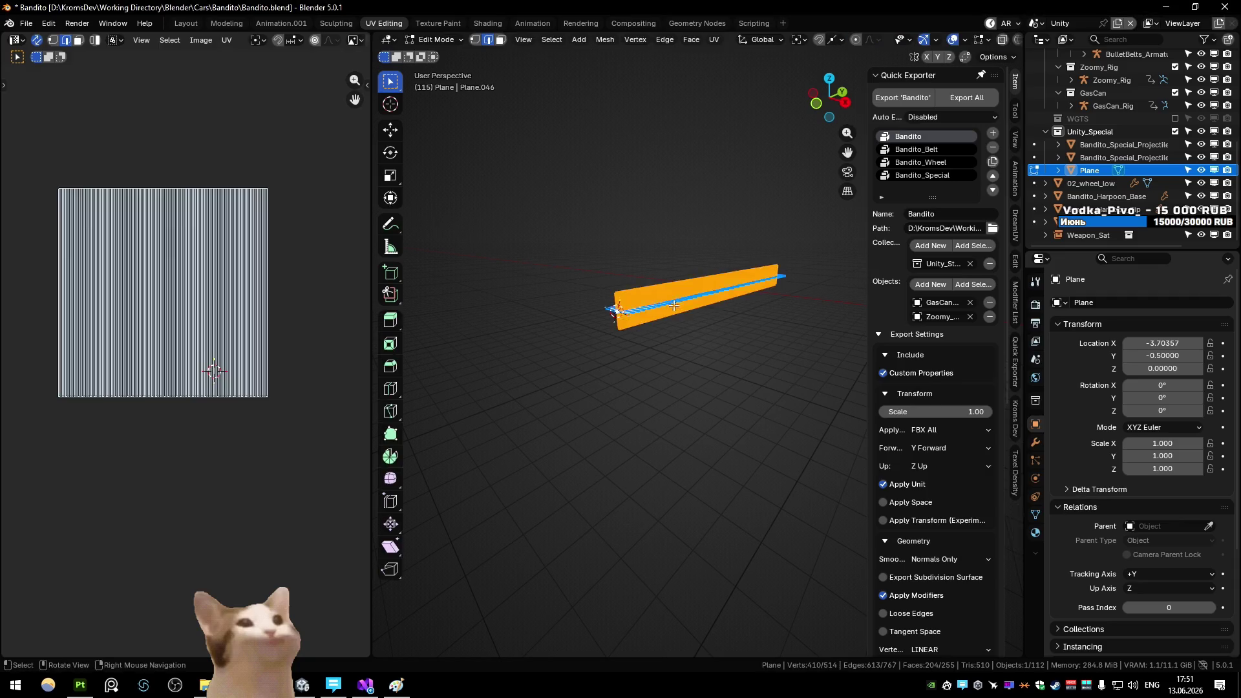
pyautogui.hotkey('alt', 'a')
pyautogui.press('a')
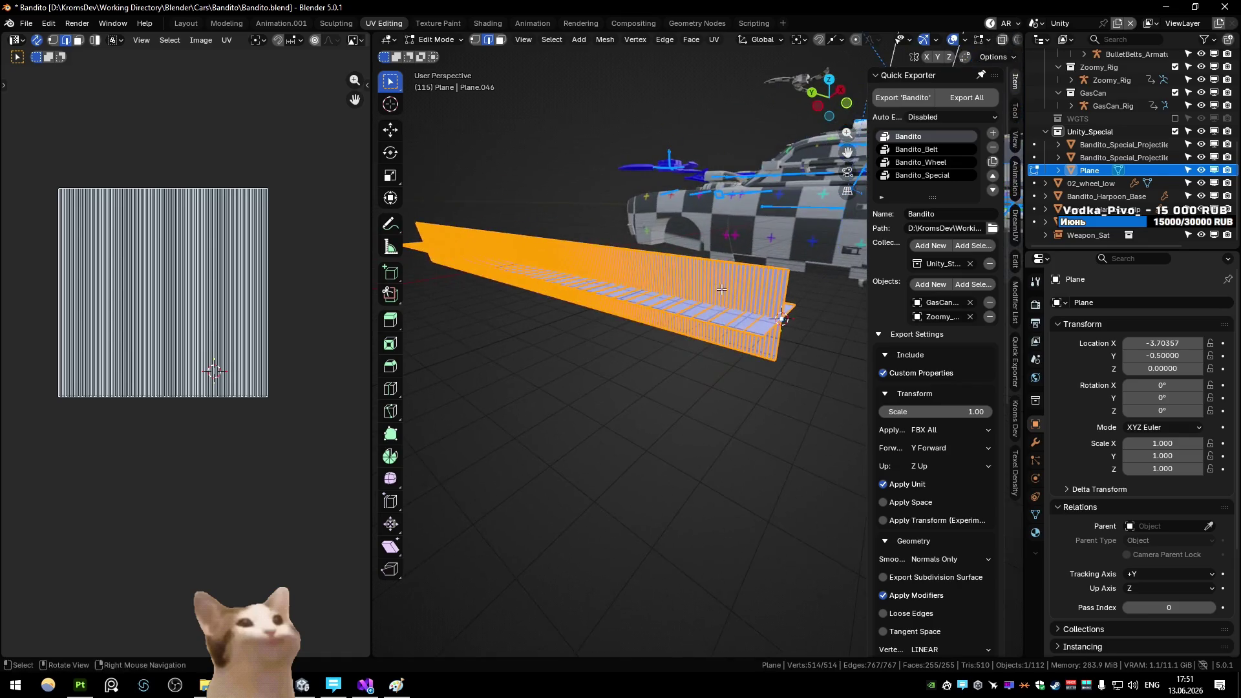
pyautogui.hotkey('alt', 'a')
pyautogui.moveTo(692, 334); pyautogui.dragTo(707, 348)
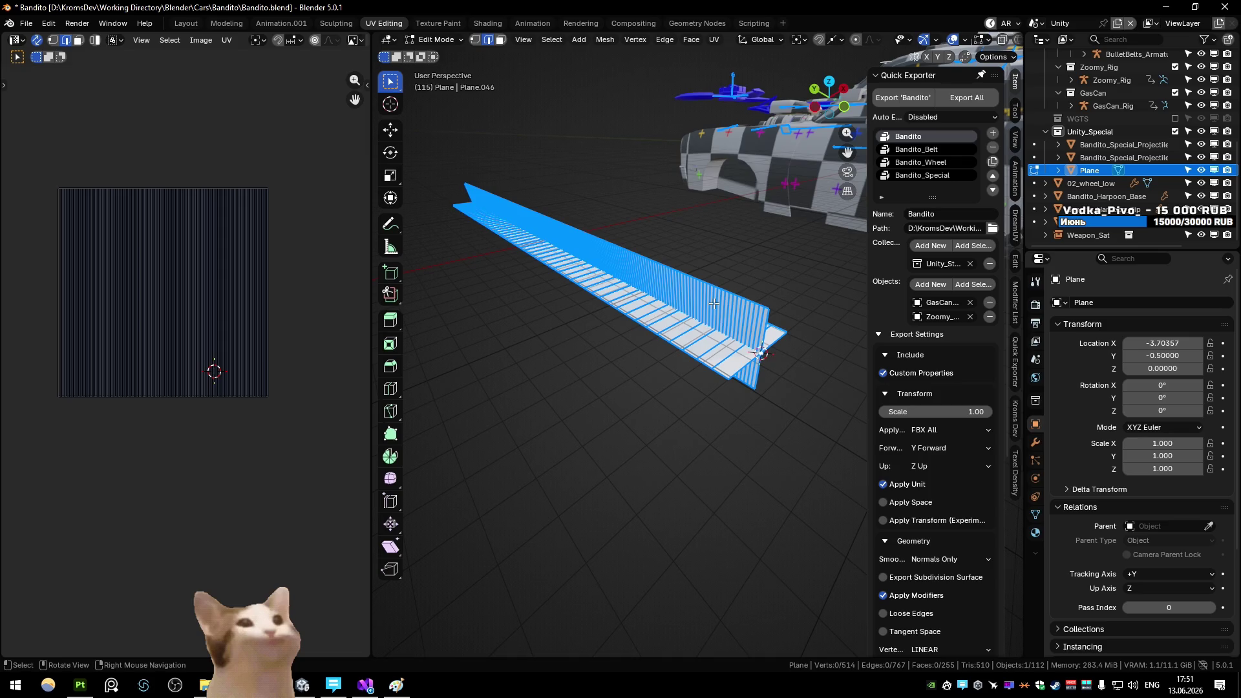
pyautogui.press('l')
pyautogui.press('x')
pyautogui.click(712, 344)
# Duplicate the fin in place and rotate the copy 90° around Y
pyautogui.press('l')
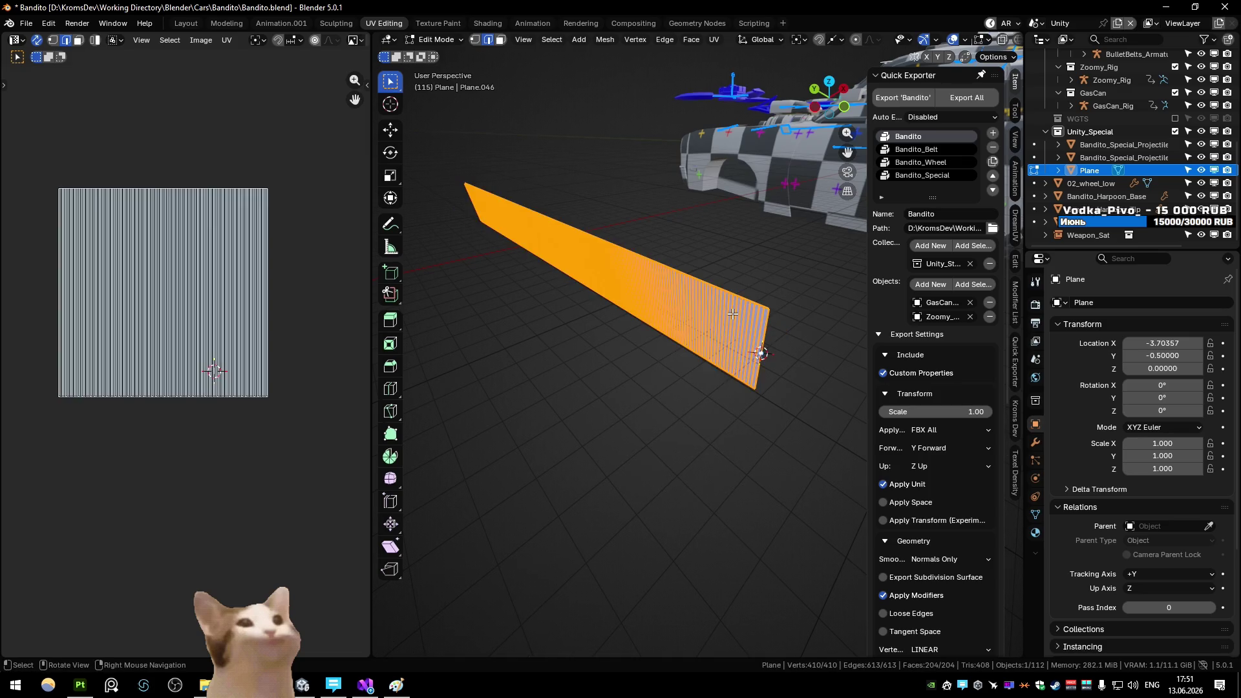
pyautogui.hotkey('shift', 'd')
pyautogui.rightClick(733, 314)
pyautogui.write('ry')
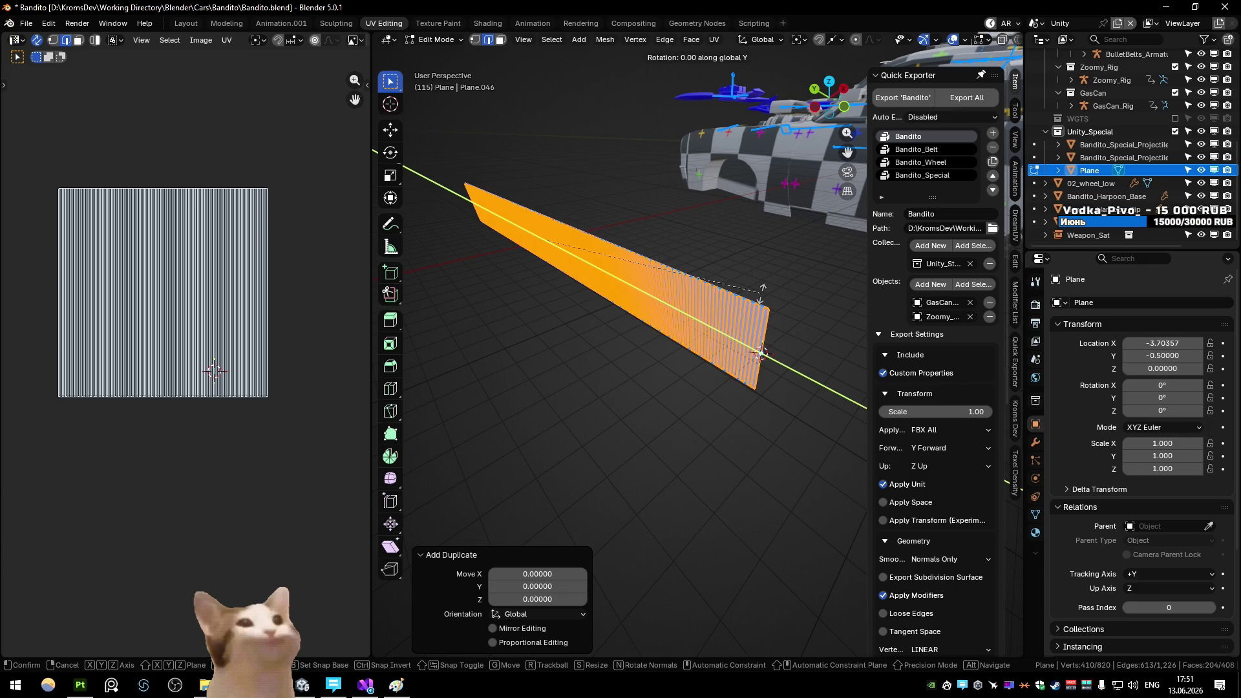
pyautogui.write('90')
pyautogui.press('Return')
# Add a centred loop cut lengthwise down the middle of the strip
pyautogui.press('1')
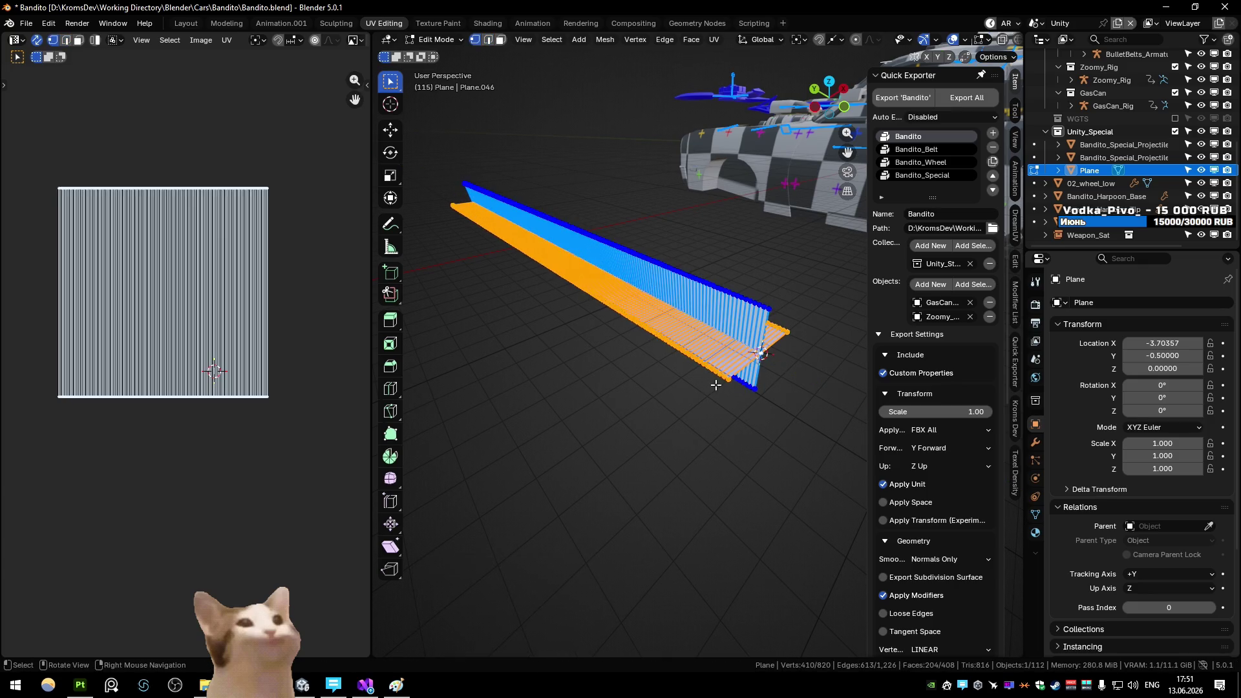
pyautogui.click(719, 384)
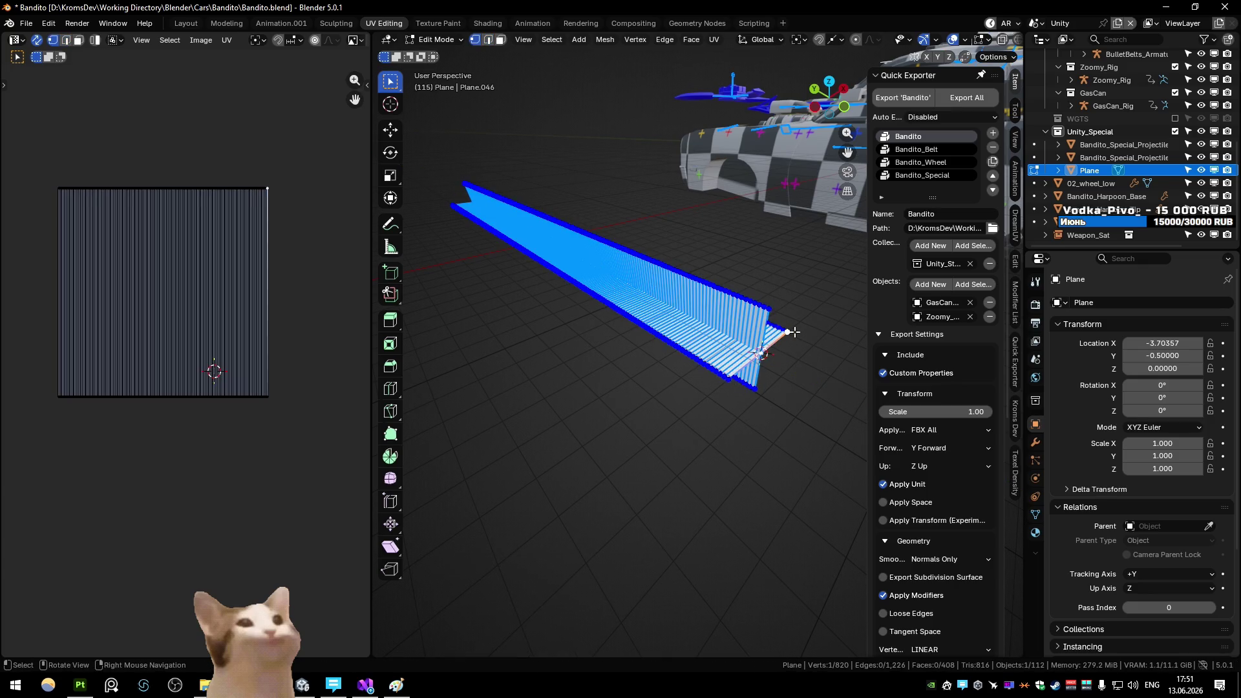
pyautogui.moveTo(800, 333); pyautogui.dragTo(755, 322)
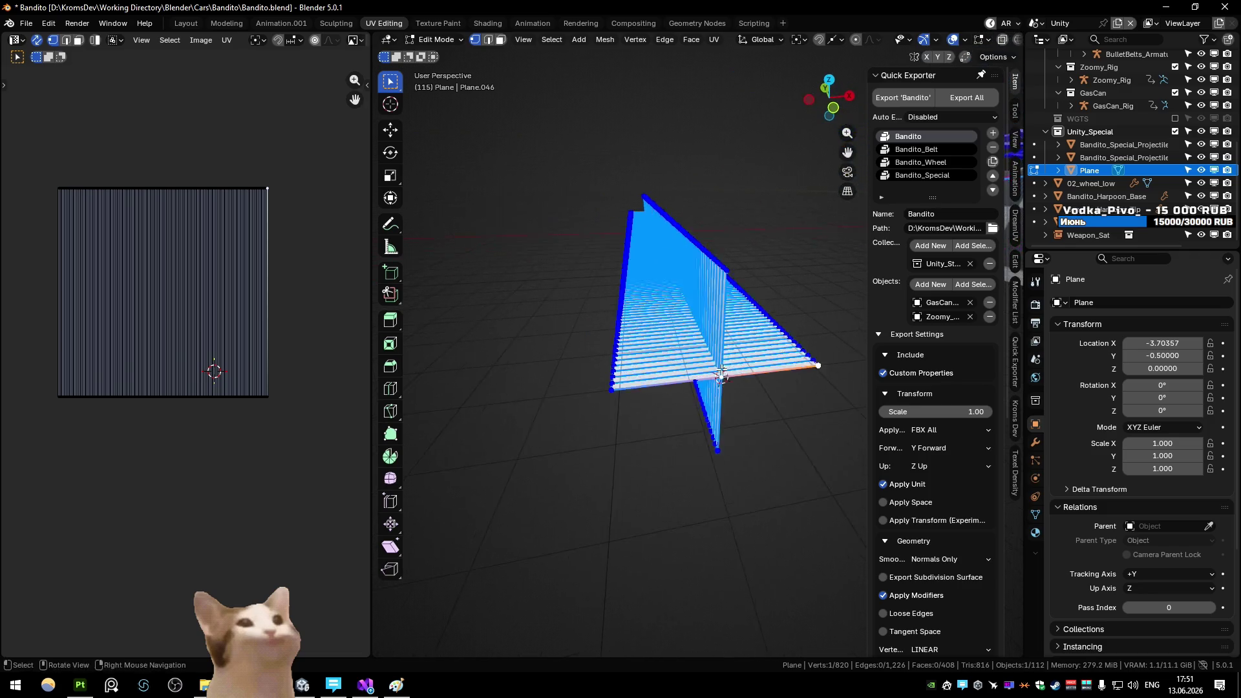
pyautogui.moveTo(721, 370); pyautogui.dragTo(666, 423)
pyautogui.click(646, 448)
pyautogui.rightClick(645, 448)
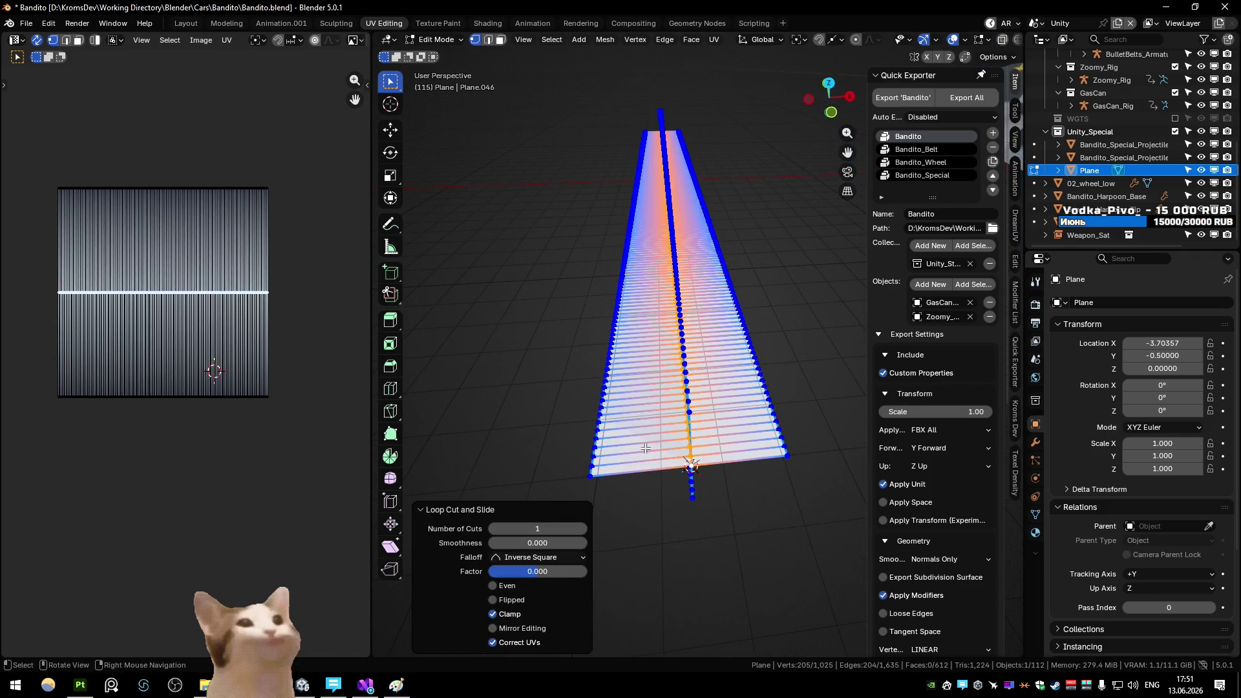
# Export the rope mesh to FBX with the quick exporter
pyautogui.click(744, 463)
pyautogui.press('Tab')
pyautogui.click(722, 503)
pyautogui.click(762, 511)
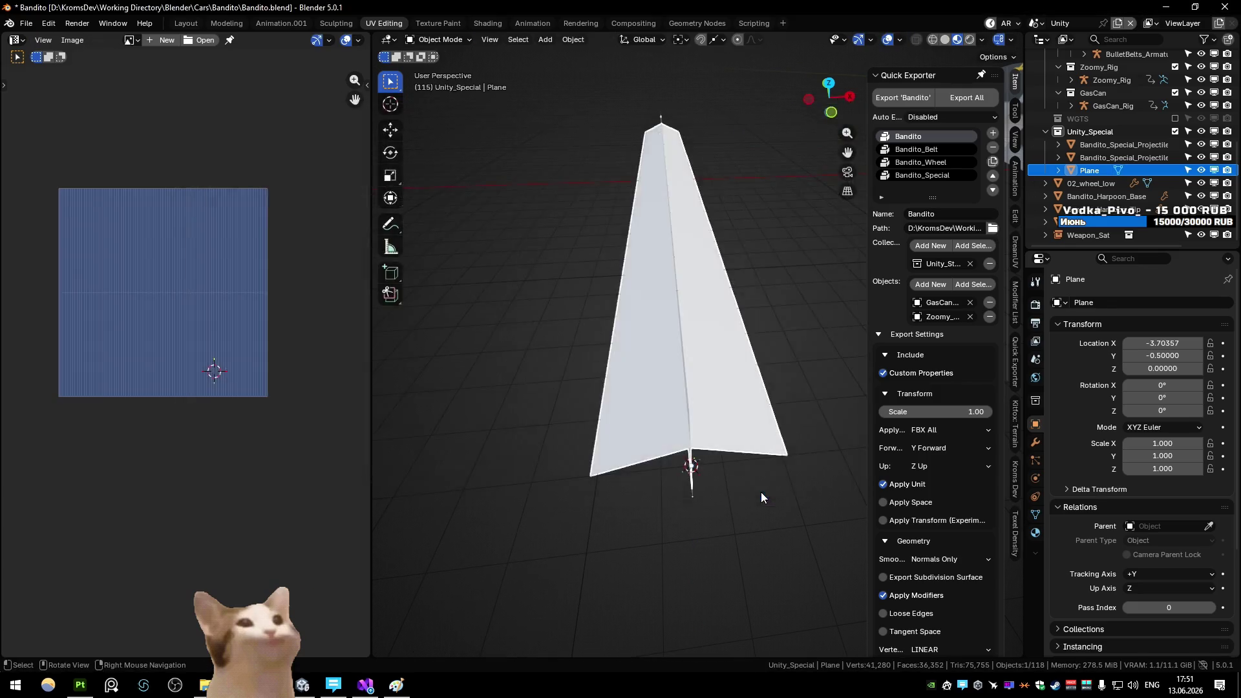
pyautogui.hotkey('alt', 'Tab')
# Flip the normals of the whole strip and re-export the rope mesh
pyautogui.hotkey('alt', 'Tab')
pyautogui.press('Tab')
pyautogui.press('a')
pyautogui.hotkey('alt', 'n')
pyautogui.click(770, 449)
pyautogui.press('Tab')
pyautogui.click(710, 499)
pyautogui.hotkey('alt', 'Tab')
# View the rope along its length in Unity's Scene view and open the Bandito_Rope shader graph
pyautogui.click(29, 59)
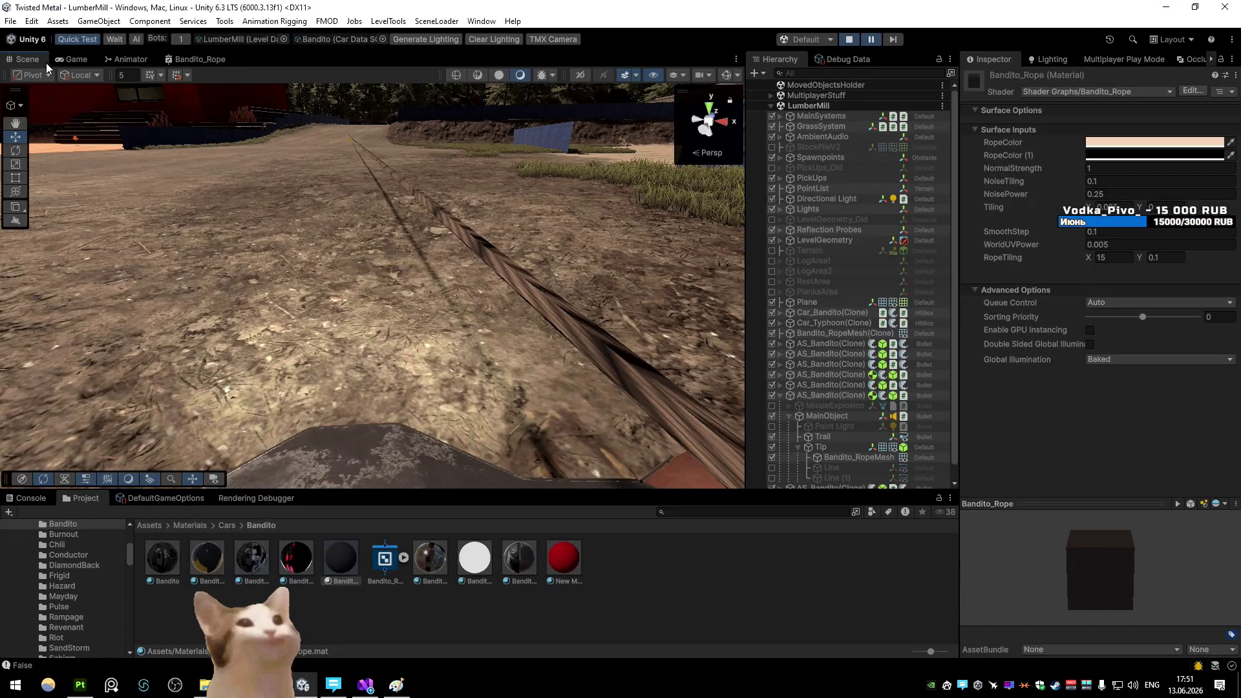
pyautogui.moveTo(383, 302); pyautogui.dragTo(298, 211)
pyautogui.click(198, 61)
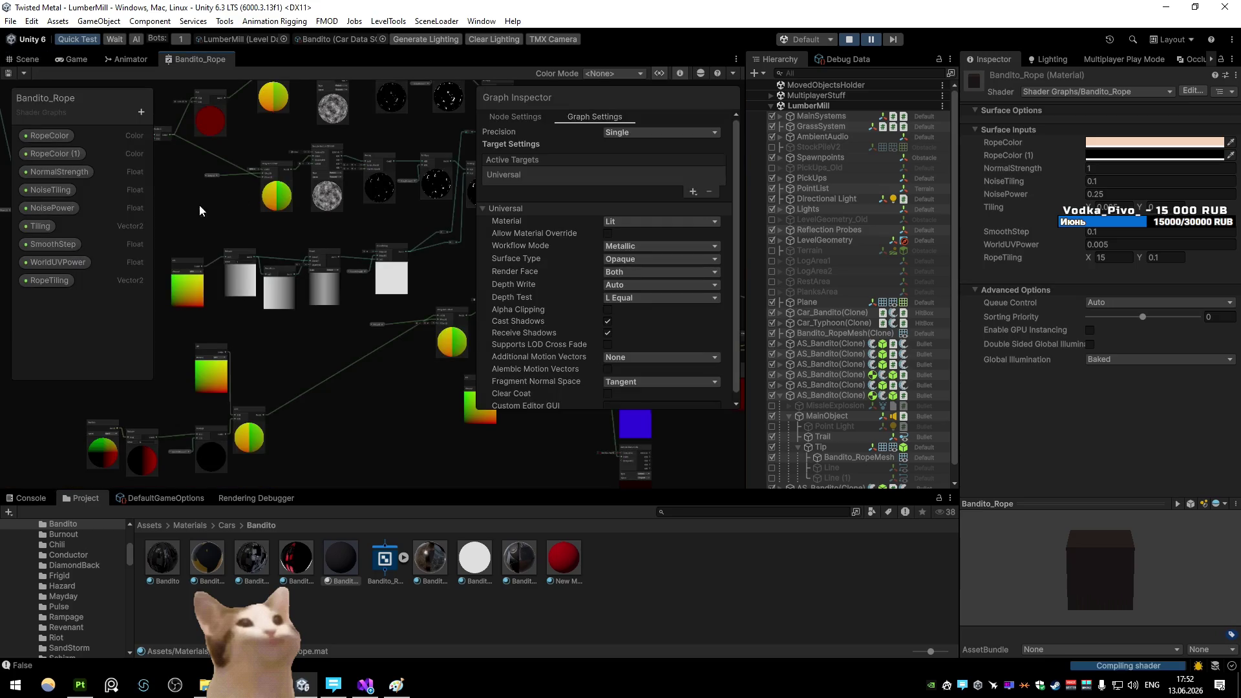
# Bevel the rope's centre edge loop into a wide band
pyautogui.press('a')
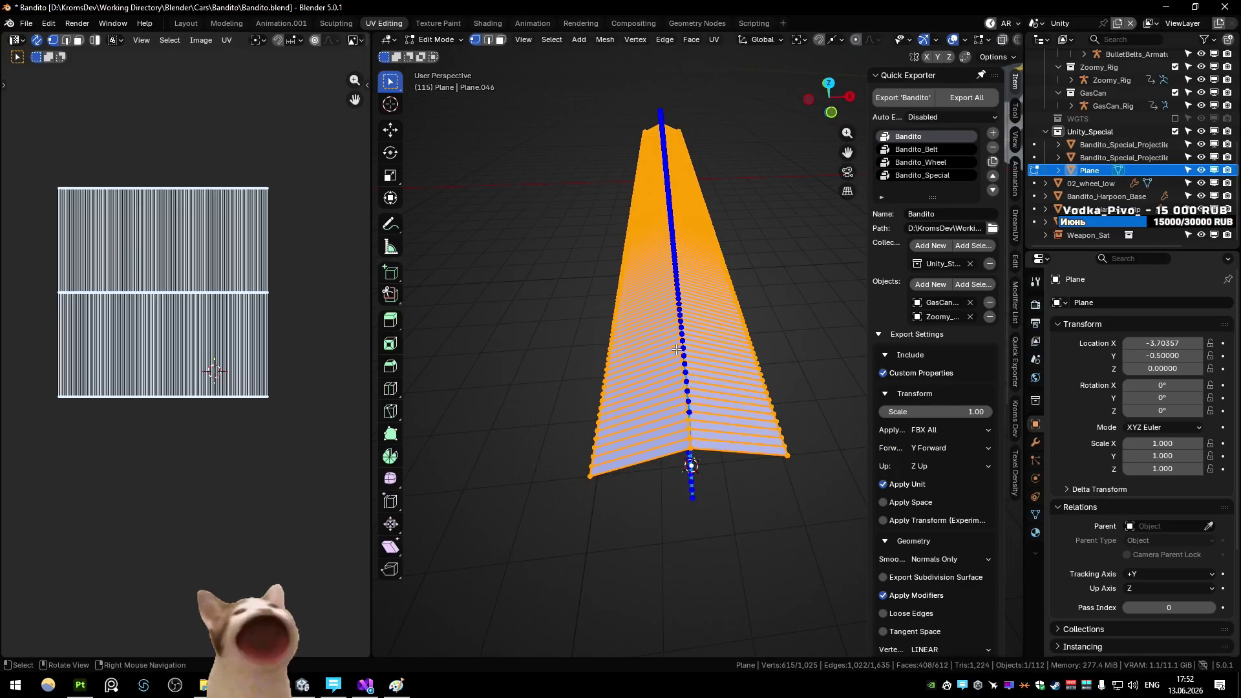
pyautogui.keyDown('alt'); pyautogui.click(687, 426); pyautogui.keyUp('alt')
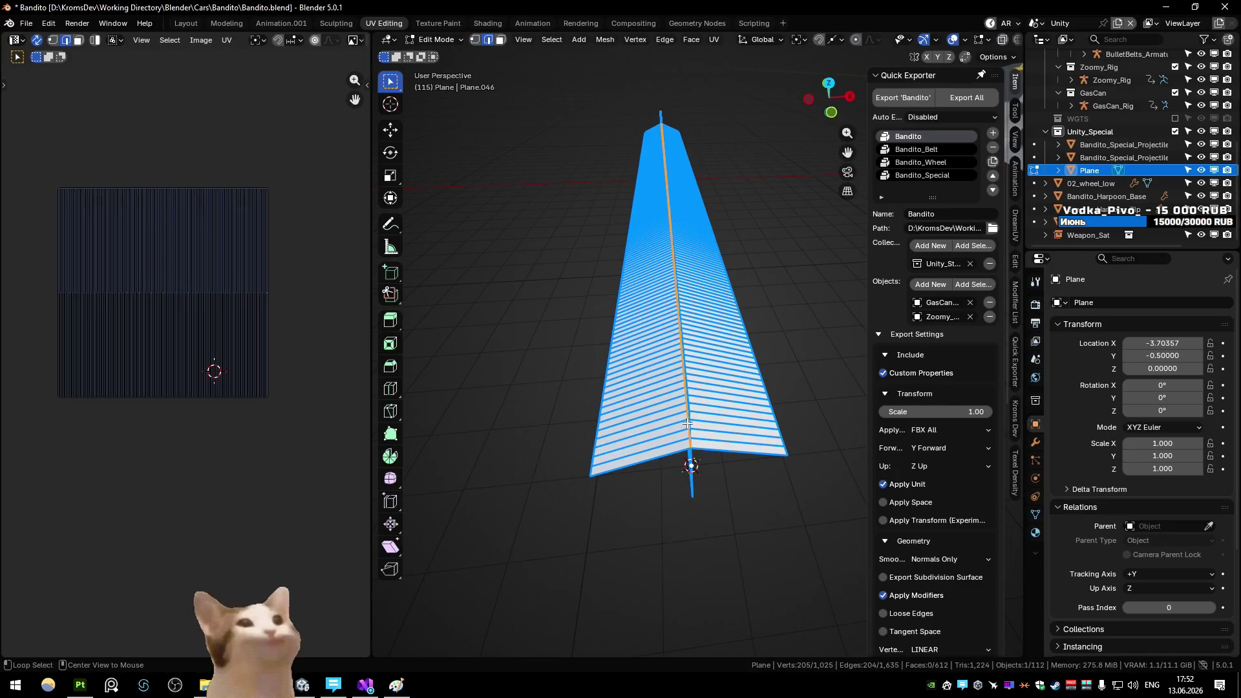
pyautogui.hotkey('ctrl', 'b')
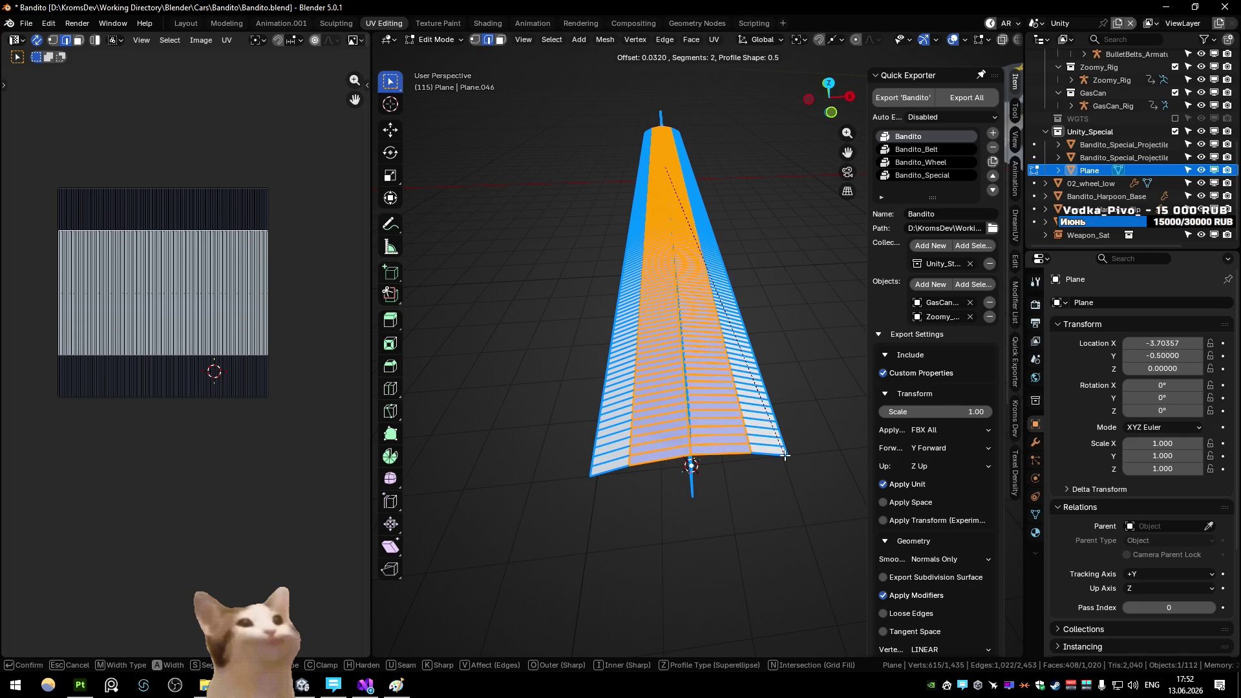
pyautogui.click(785, 455)
pyautogui.press('Tab')
# Apply Shade Auto Smooth, re-export the FBX, and view the rope in Unity wireframe
pyautogui.rightClick(765, 397)
pyautogui.click(766, 397)
pyautogui.click(754, 494)
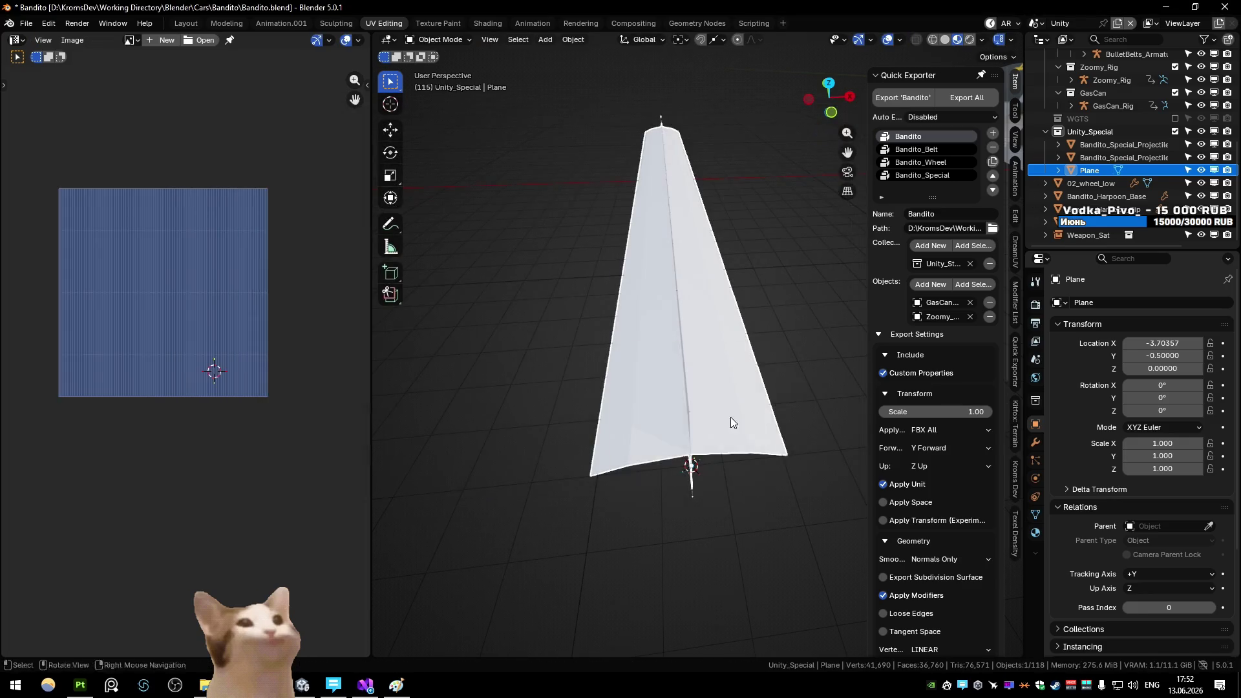
pyautogui.rightClick(716, 387)
pyautogui.click(717, 382)
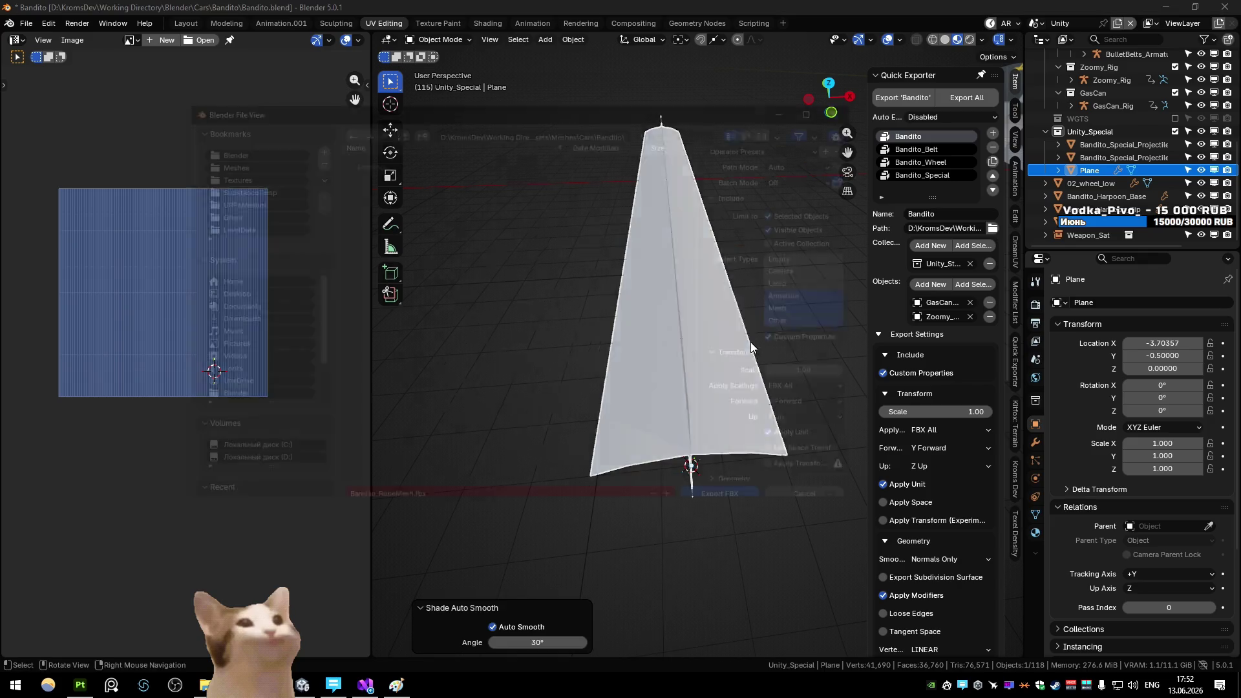
pyautogui.click(742, 493)
pyautogui.hotkey('alt', 'Tab')
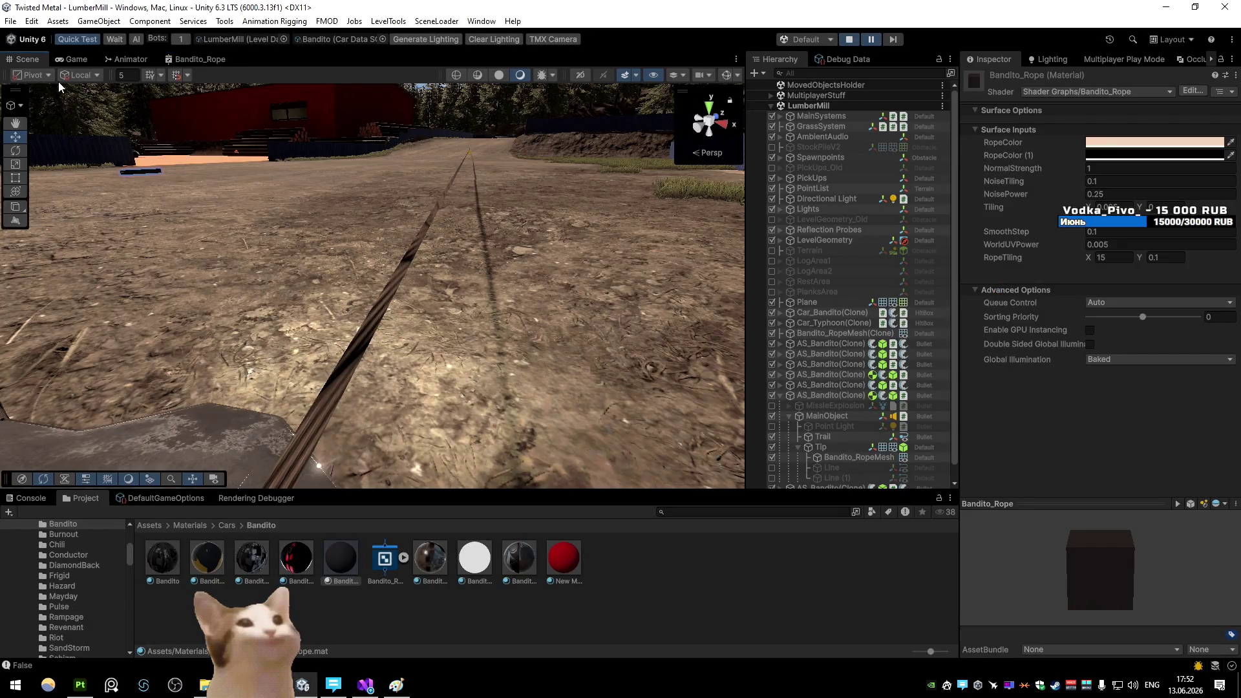
pyautogui.moveTo(58, 81)
pyautogui.mouseDown()
pyautogui.moveTo(420, 279)
pyautogui.moveTo(467, 123)
pyautogui.moveTo(457, 188)
pyautogui.moveTo(430, 166)
pyautogui.moveTo(485, 128)
pyautogui.mouseUp()
pyautogui.click(458, 75)
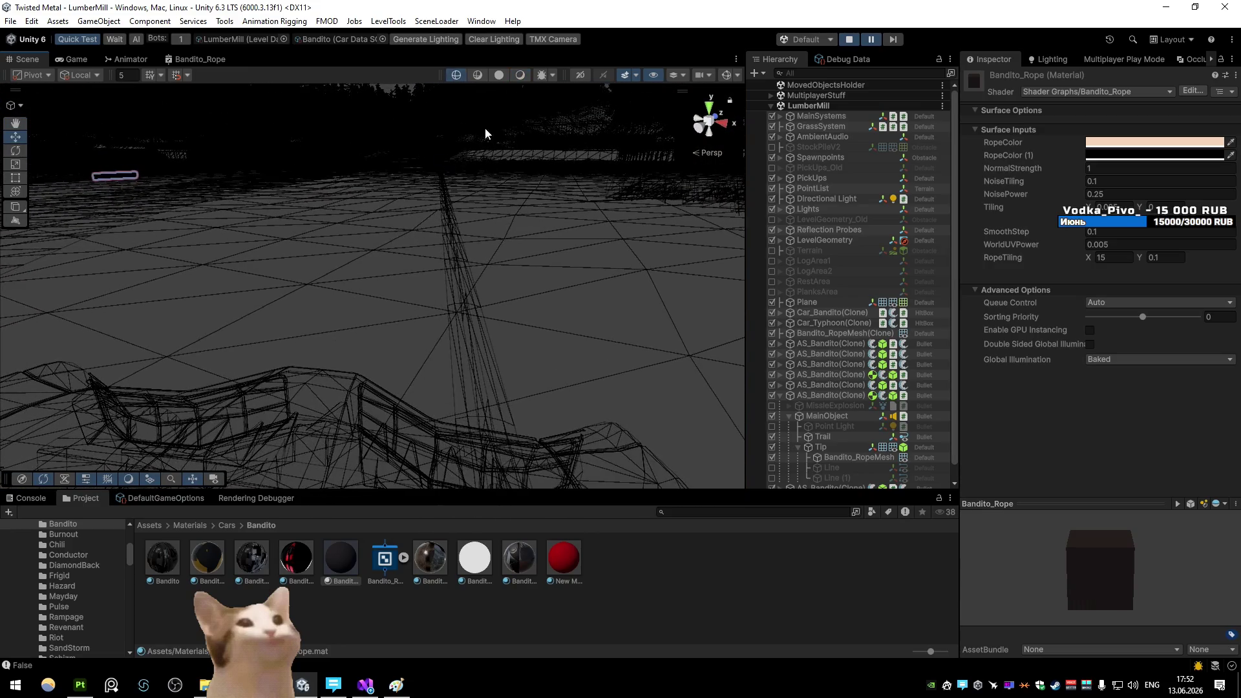
# Restore shaded drawing, then re-export the full rope mesh FBX from Blender
pyautogui.click(520, 75)
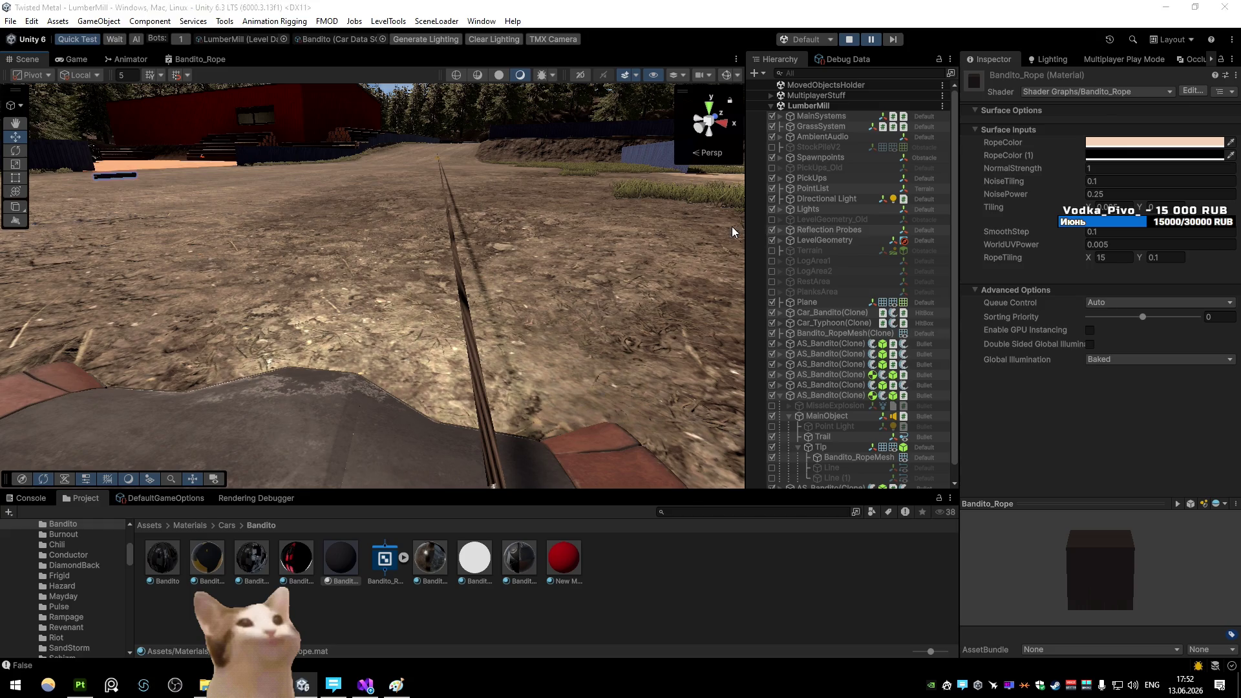
pyautogui.hotkey('alt', 'Tab')
pyautogui.hotkey('alt', 'a')
pyautogui.press('a')
pyautogui.press('Tab')
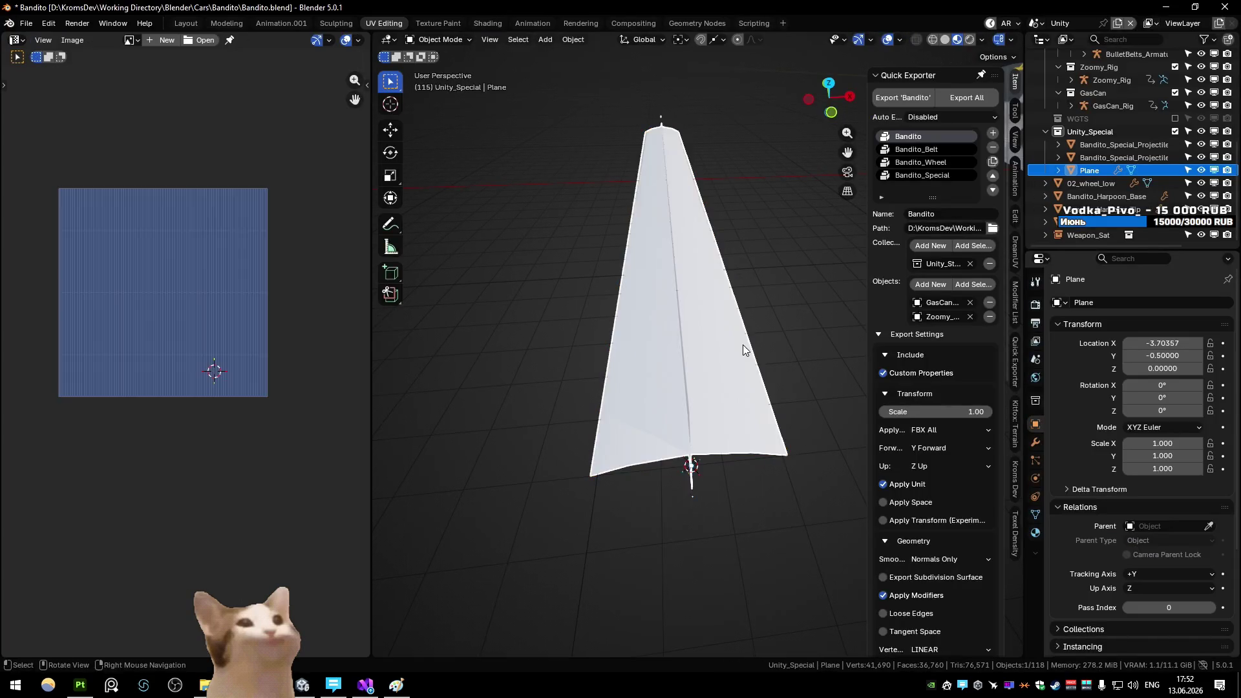
pyautogui.hotkey('ctrl', 'e')
pyautogui.press('Return')
pyautogui.hotkey('alt', 'Tab')
# Play the vehicle scene from the Game view to test the rope, then pause
pyautogui.moveTo(444, 317); pyautogui.dragTo(487, 361)
pyautogui.click(167, 59)
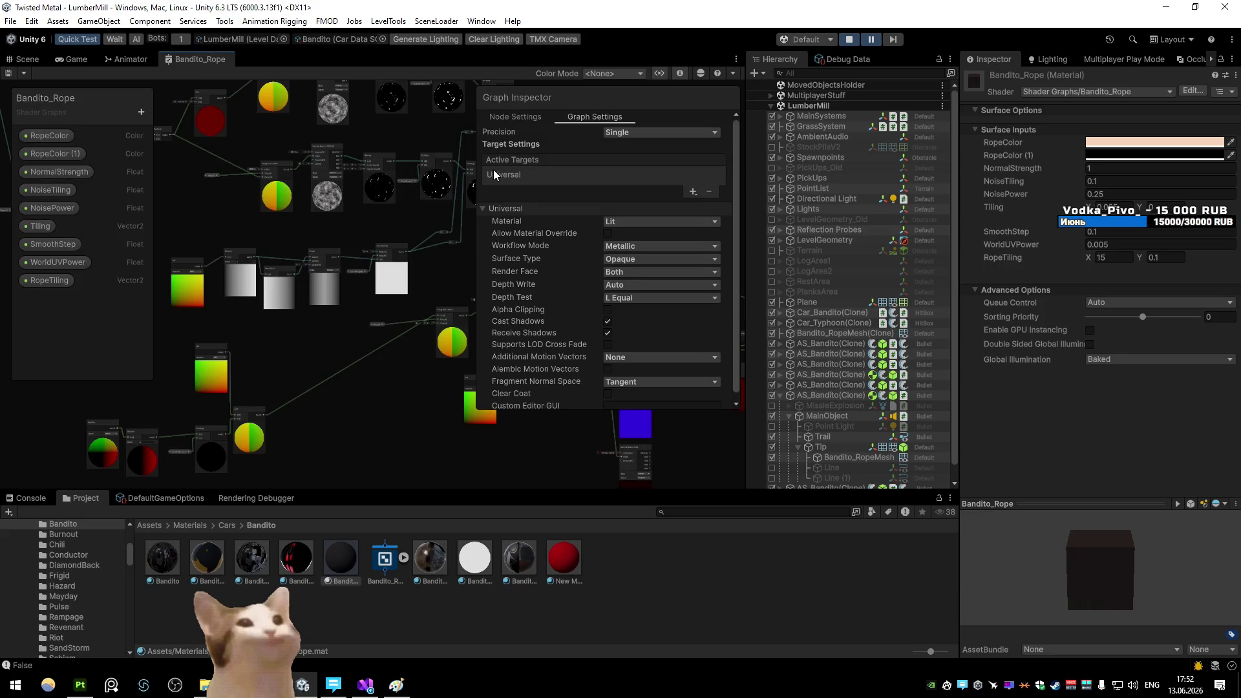
pyautogui.click(46, 60)
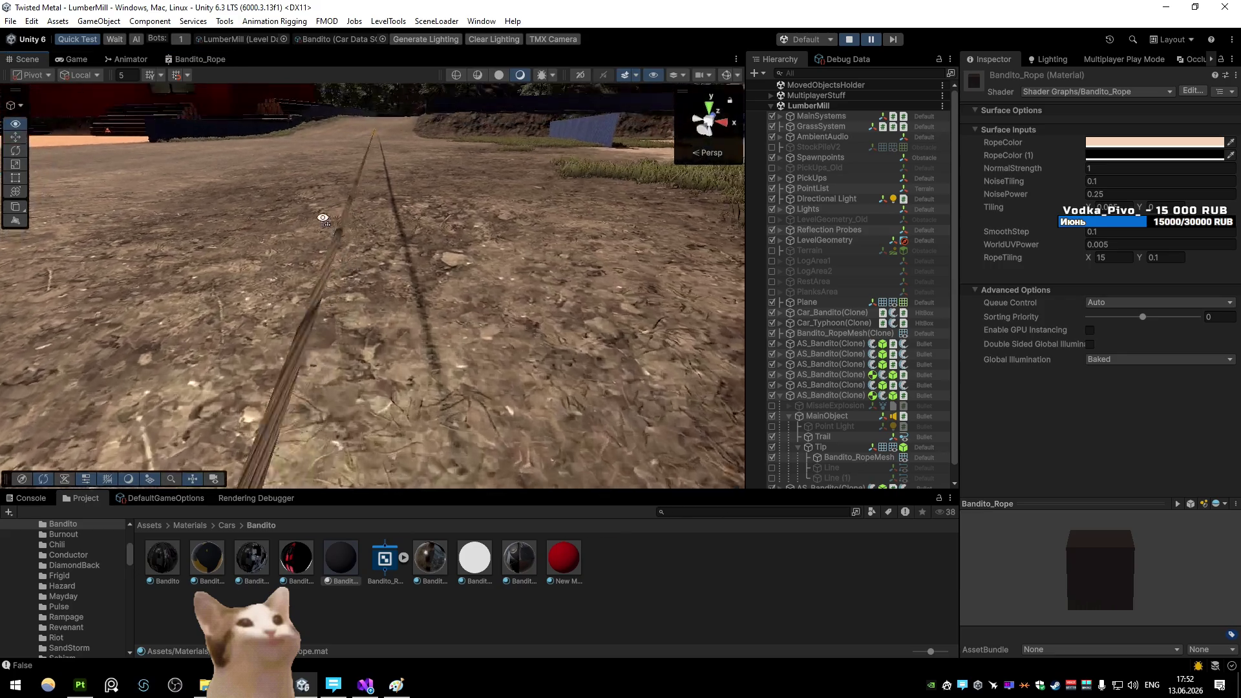
pyautogui.click(77, 60)
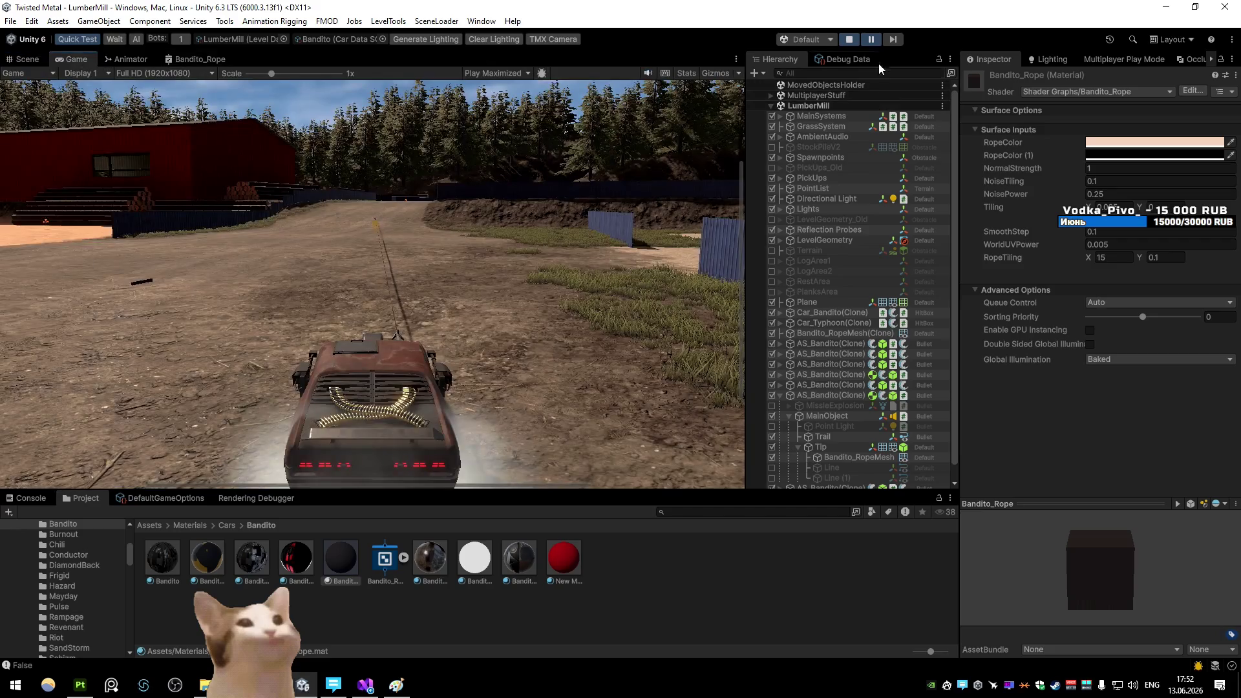
pyautogui.hotkey('shift', 'space')
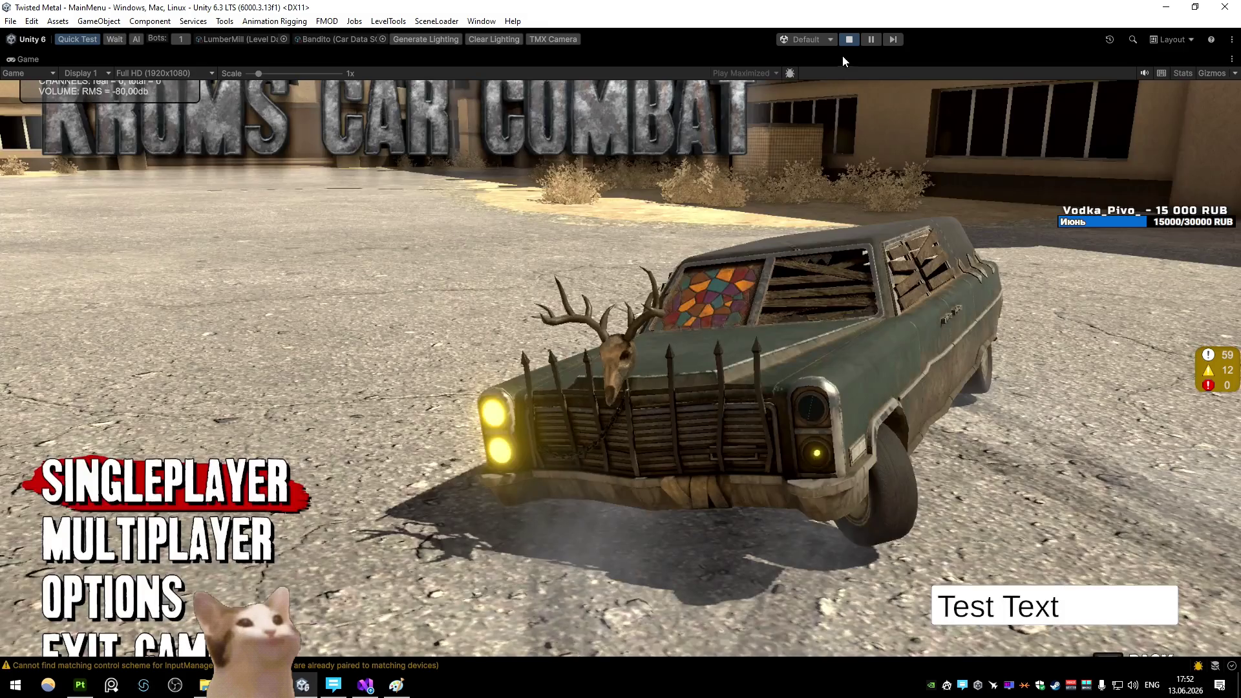
pyautogui.click(850, 41)
pyautogui.click(851, 41)
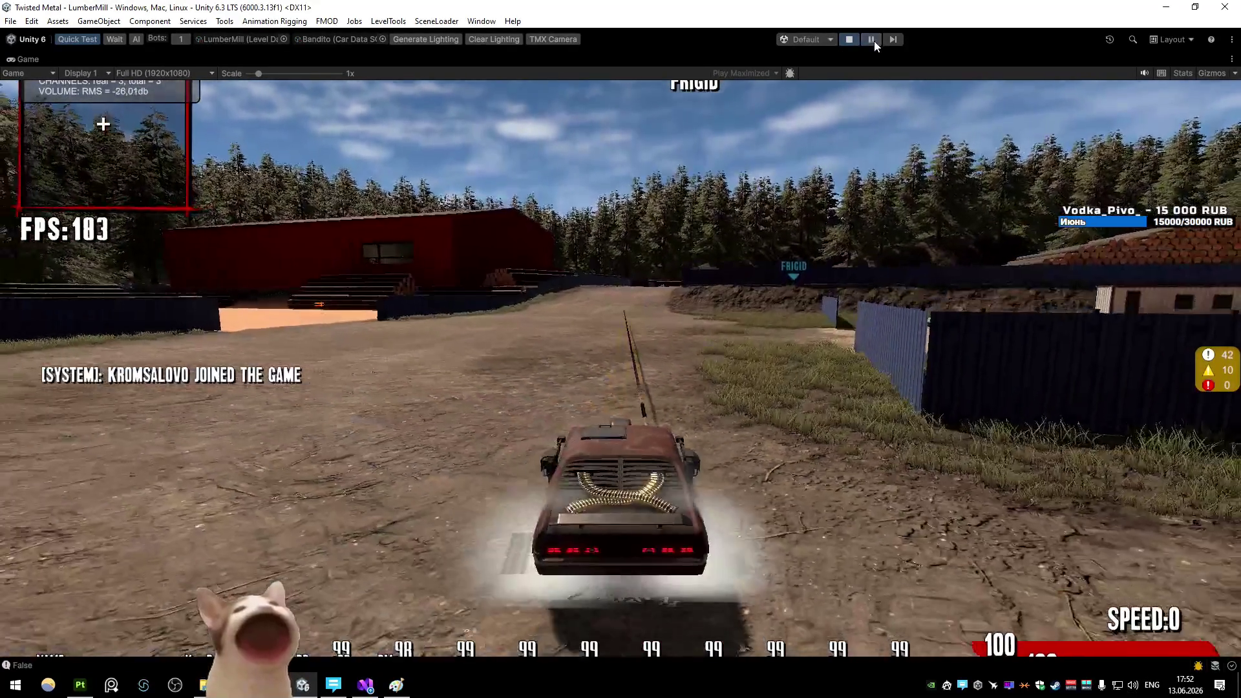
pyautogui.click(872, 40)
# Fly the Scene camera down beside the paused rope, then reopen the mesh in Blender edit mode
pyautogui.click(27, 59)
pyautogui.moveTo(272, 194)
pyautogui.mouseDown()
pyautogui.moveTo(419, 320)
pyautogui.moveTo(390, 264)
pyautogui.moveTo(360, 255)
pyautogui.mouseUp()
pyautogui.hotkey('alt', 'Tab')
pyautogui.press('Tab')
pyautogui.hotkey('alt', 'a')
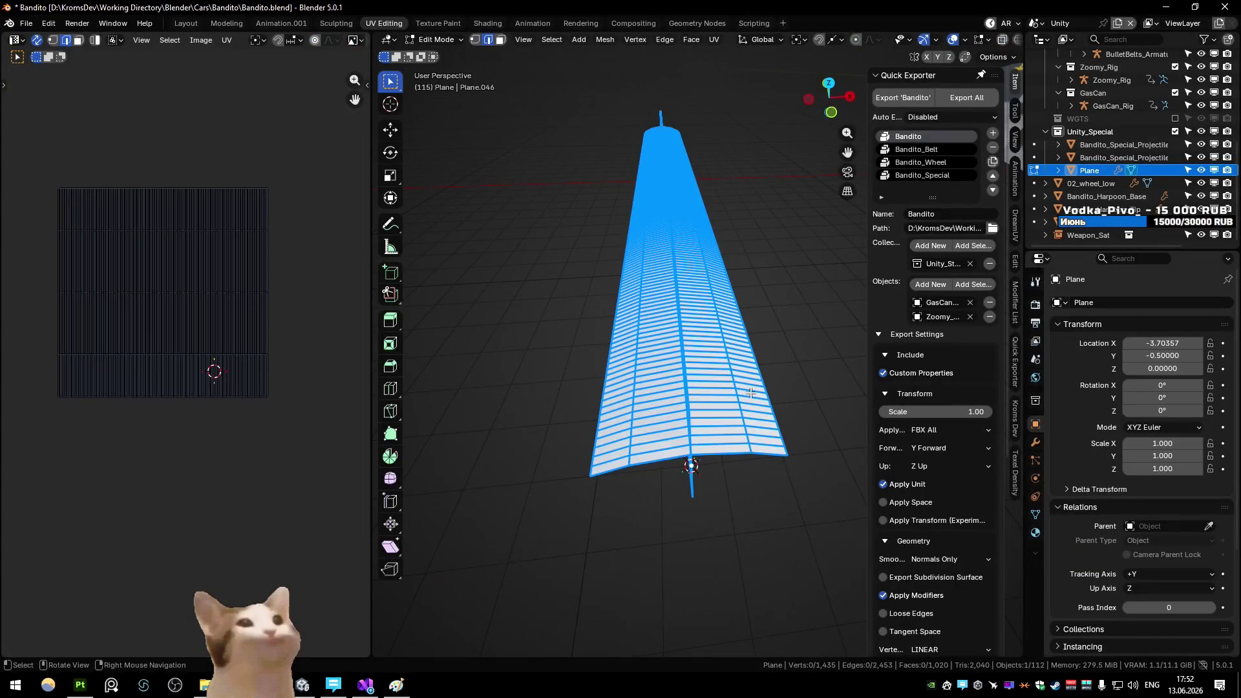
# Select the linked rope island, re-export Bandito_RopeMesh.fbx, and review it in Unity
pyautogui.press('l')
pyautogui.press('Tab')
pyautogui.hotkey('ctrl', 'shift', 'e')
pyautogui.press('Return')
pyautogui.hotkey('alt', 'Tab')
pyautogui.moveTo(514, 337)
pyautogui.mouseDown()
pyautogui.moveTo(366, 224)
pyautogui.moveTo(783, 260)
pyautogui.moveTo(315, 229)
pyautogui.moveTo(355, 295)
pyautogui.mouseUp()
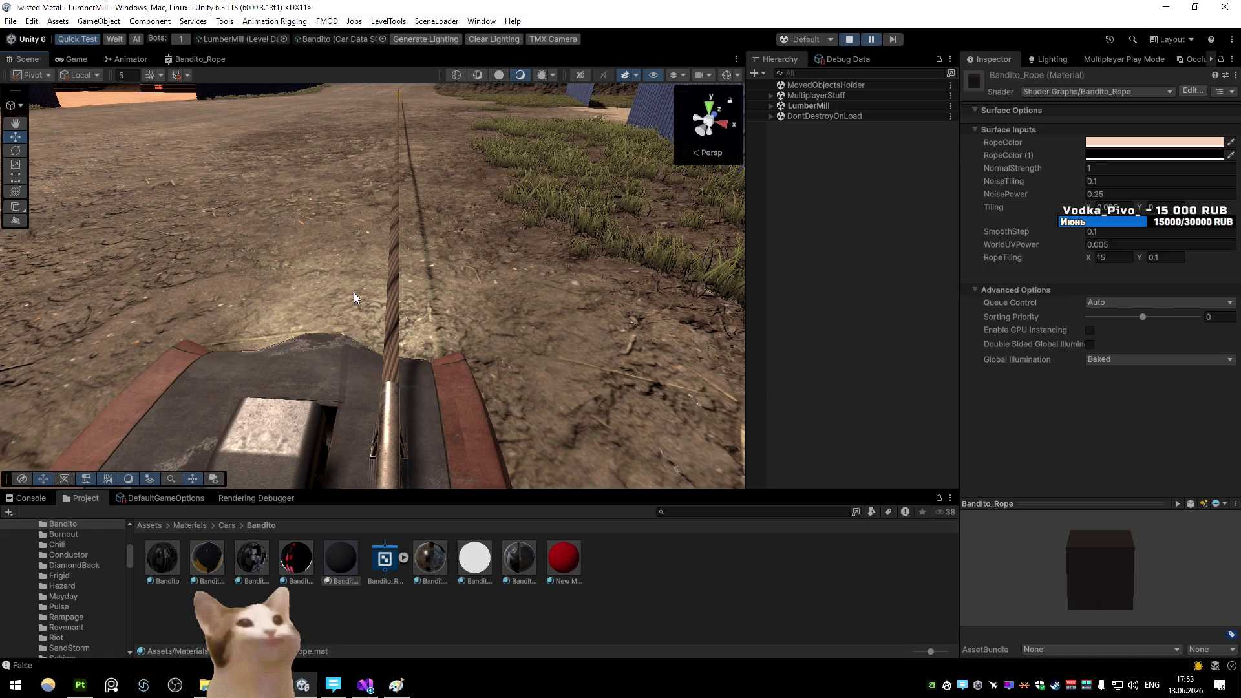
pyautogui.hotkey('alt', 'Tab')
# Add a 32-vertex circle at the rope's end, standing it upright 90°
pyautogui.press('a')
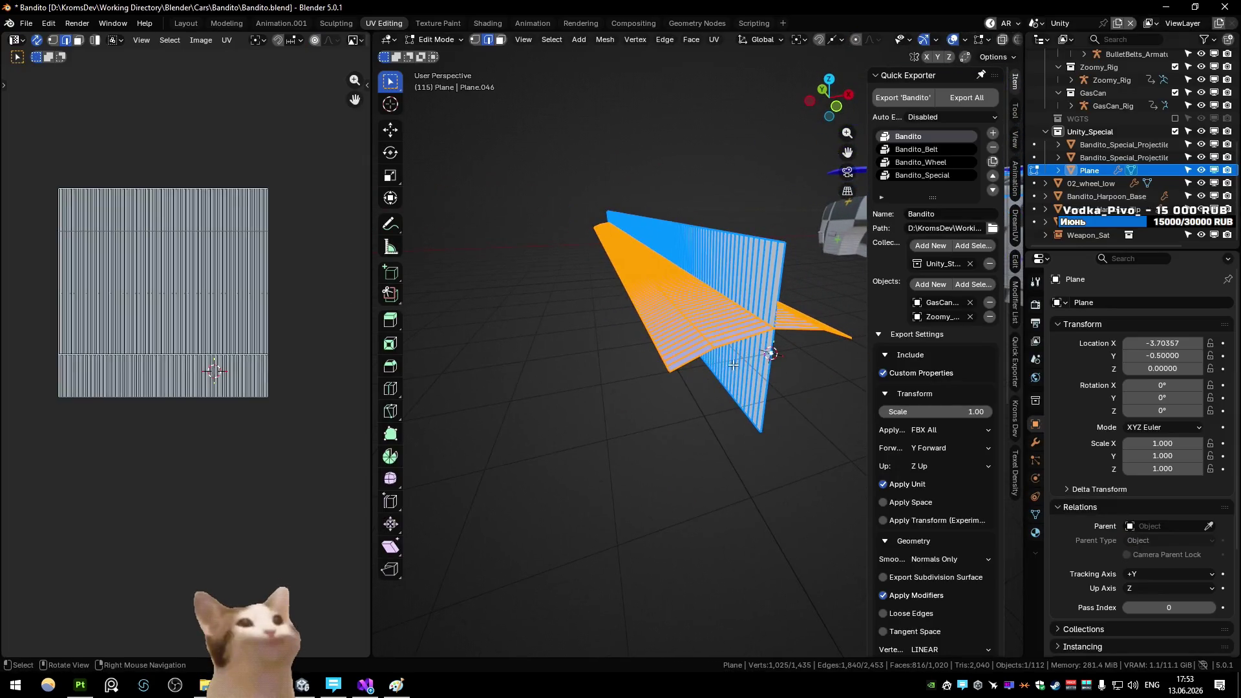
pyautogui.moveTo(758, 353)
pyautogui.mouseDown()
pyautogui.moveTo(707, 351)
pyautogui.moveTo(692, 370)
pyautogui.mouseUp()
pyautogui.press('Tab')
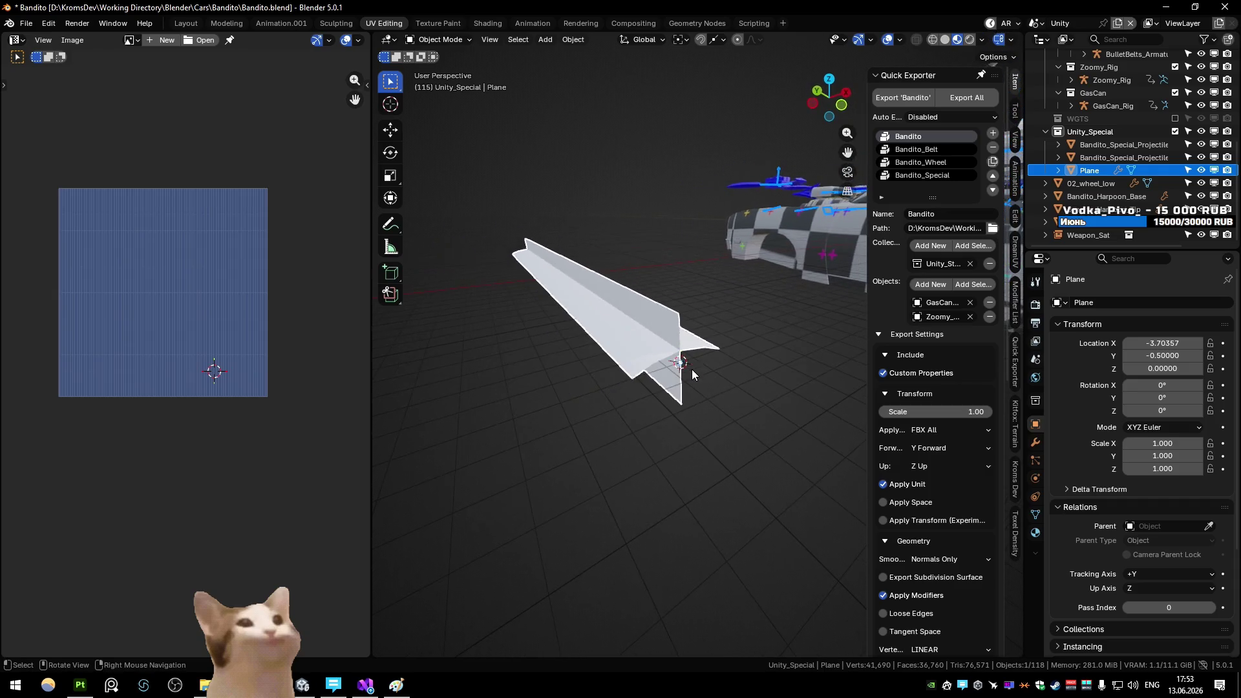
pyautogui.press('Tab')
pyautogui.hotkey('alt', 'a')
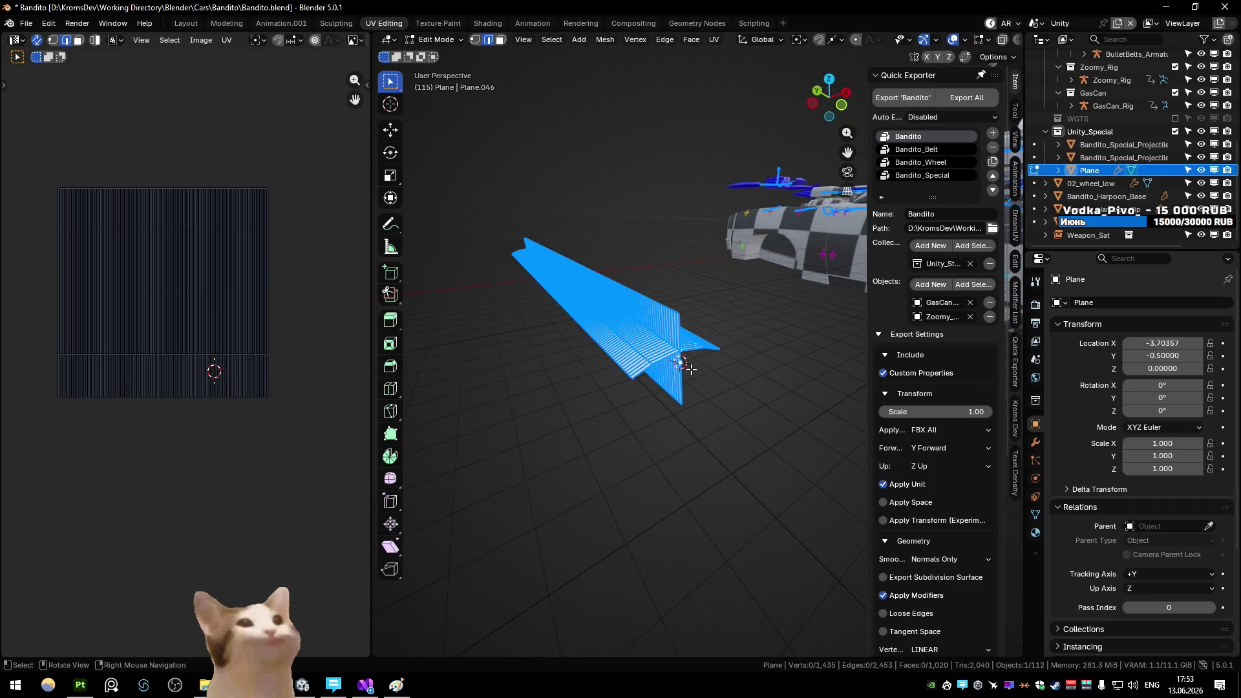
pyautogui.hotkey('shift', 'a')
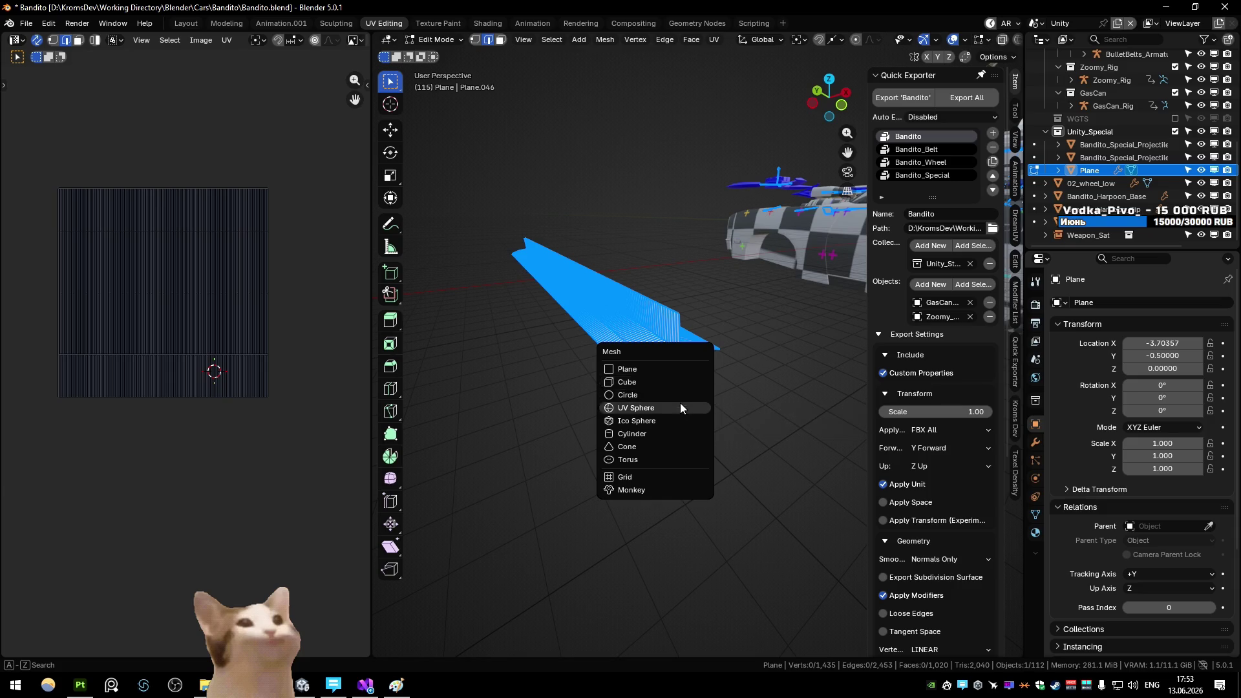
pyautogui.click(679, 395)
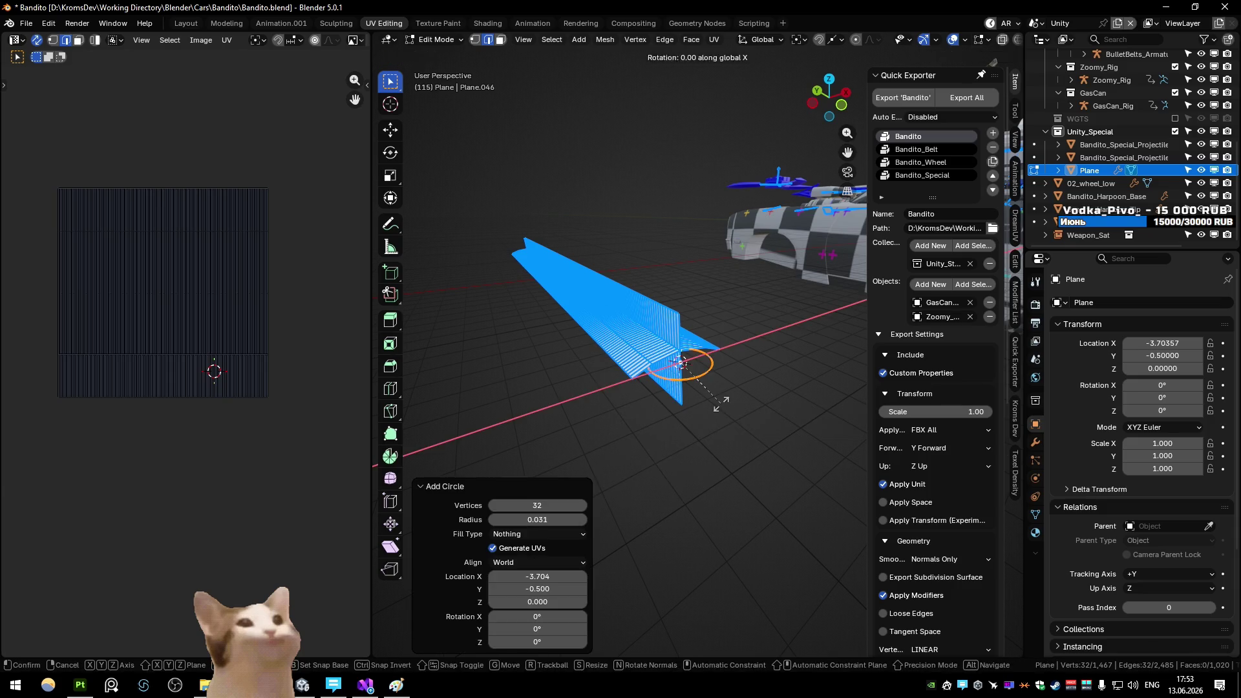
pyautogui.press('Return')
pyautogui.hscroll(5, 720, 401)
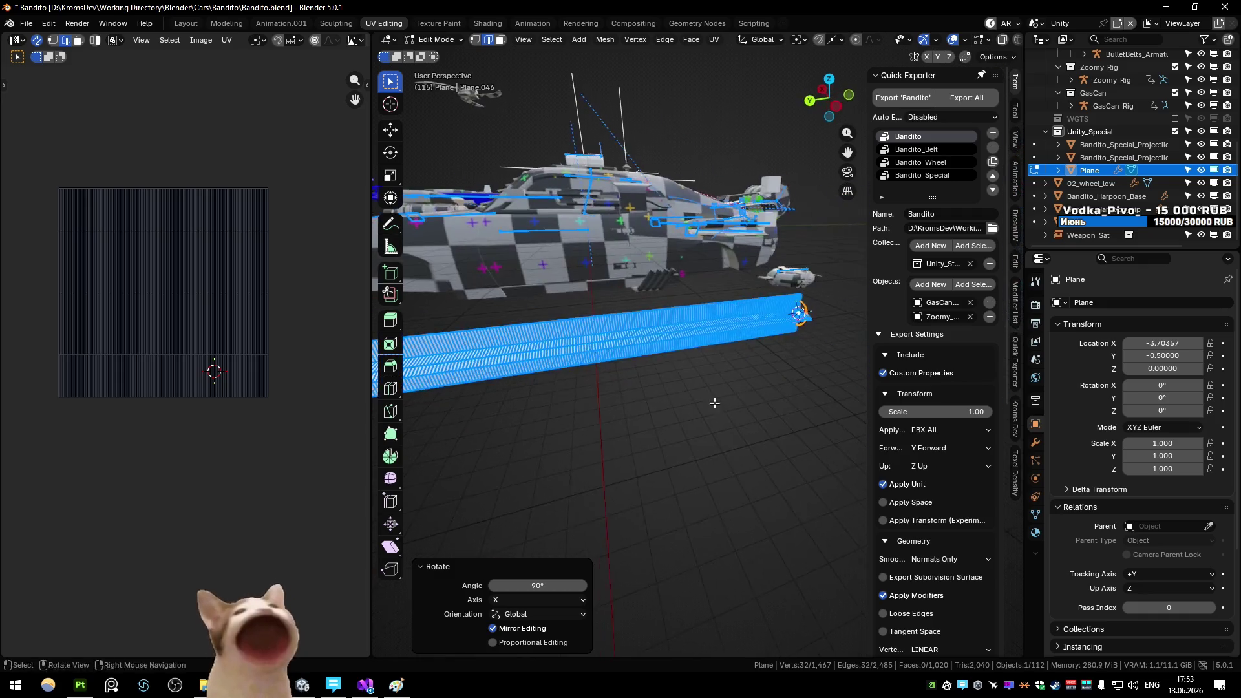
# Merge overlapping vertices by distance across the whole mesh
pyautogui.press('1')
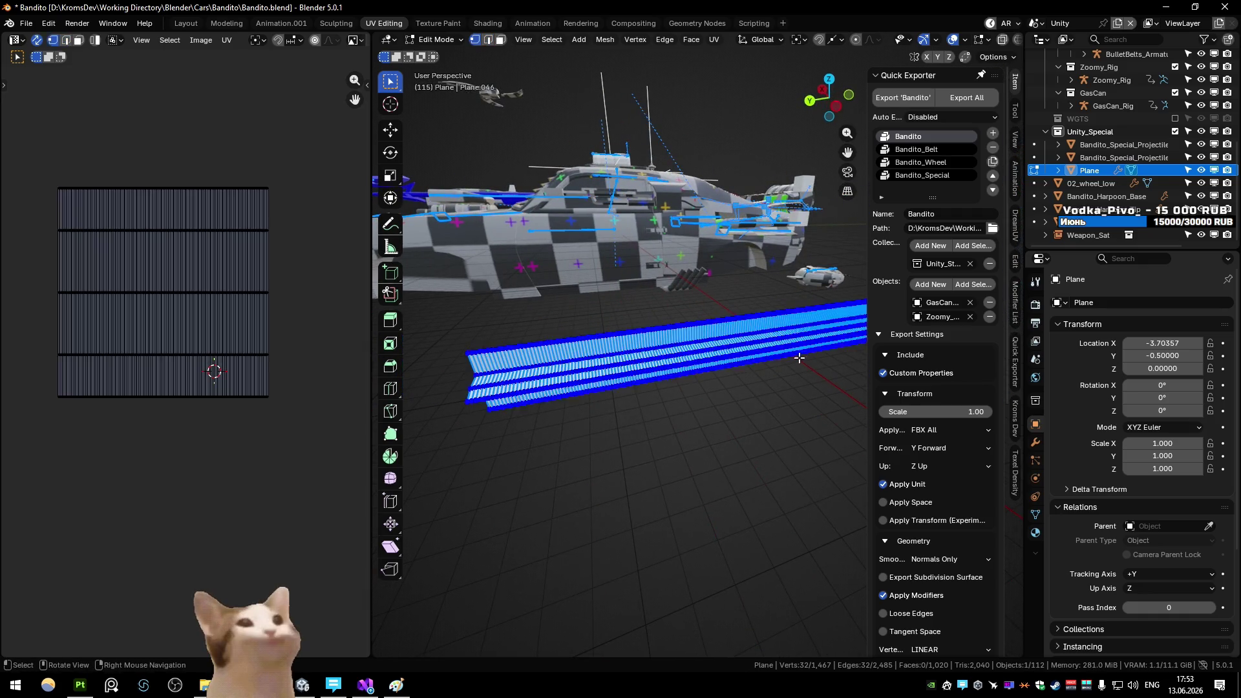
pyautogui.hscroll(-5, 770, 381)
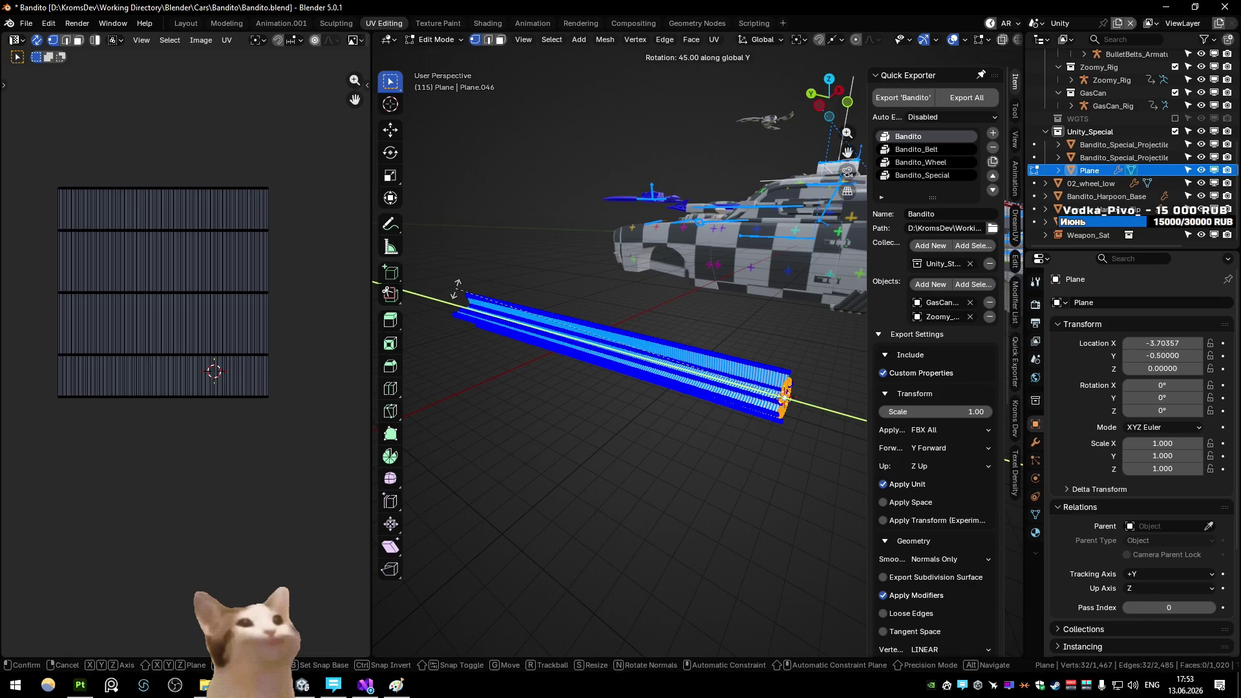
pyautogui.press('a')
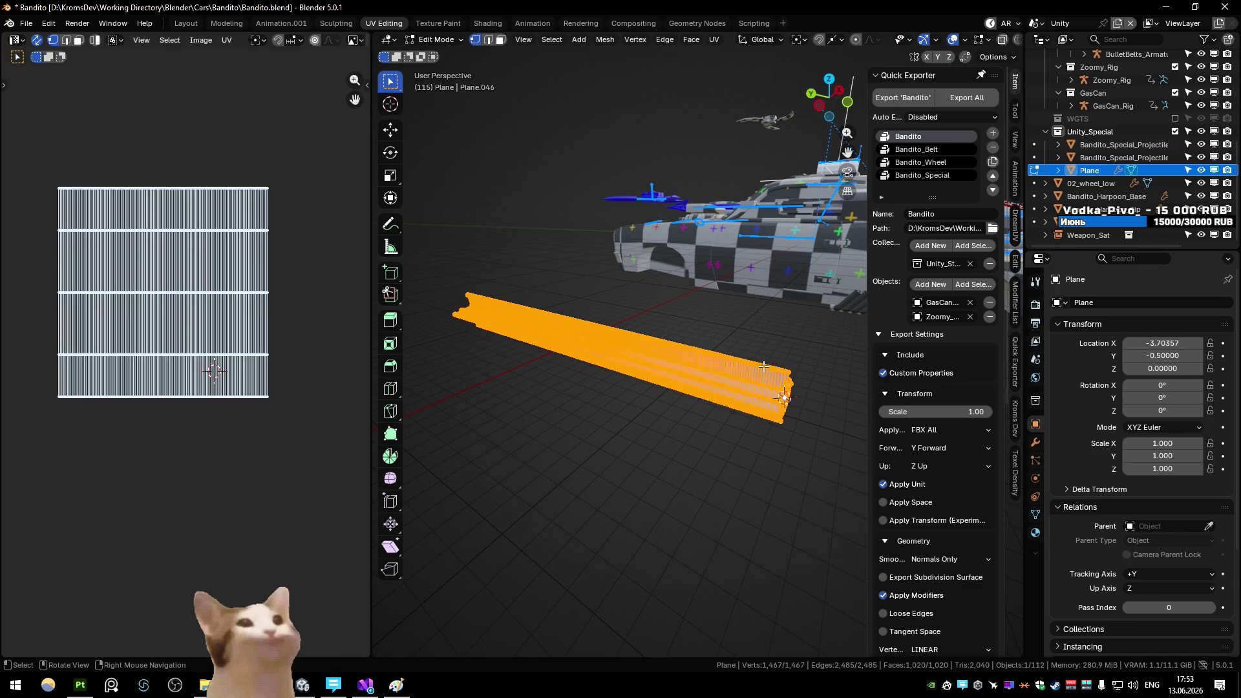
pyautogui.click(710, 412)
pyautogui.hscroll(-5, 709, 408)
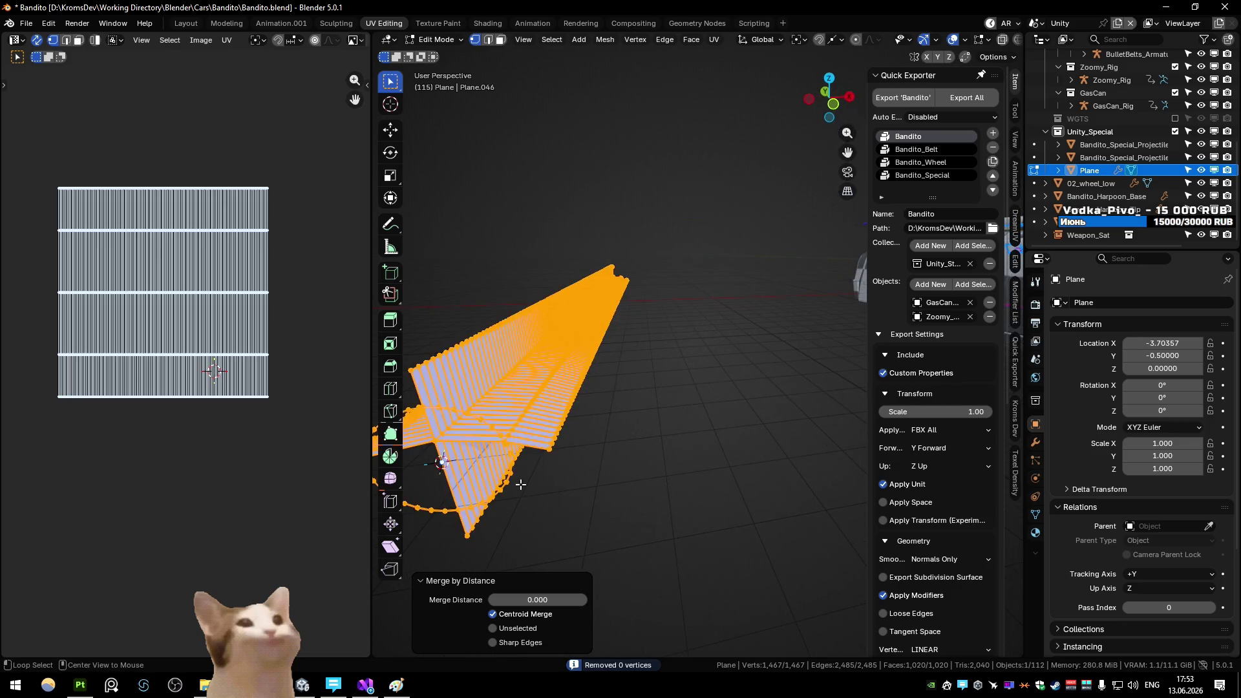
pyautogui.hotkey('alt', 'a')
# Fill the circle's edge loop with a face and extrude it from the top view
pyautogui.keyDown('alt'); pyautogui.click(513, 473); pyautogui.keyUp('alt')
pyautogui.press('f')
pyautogui.press('3')
pyautogui.press('KP_7')
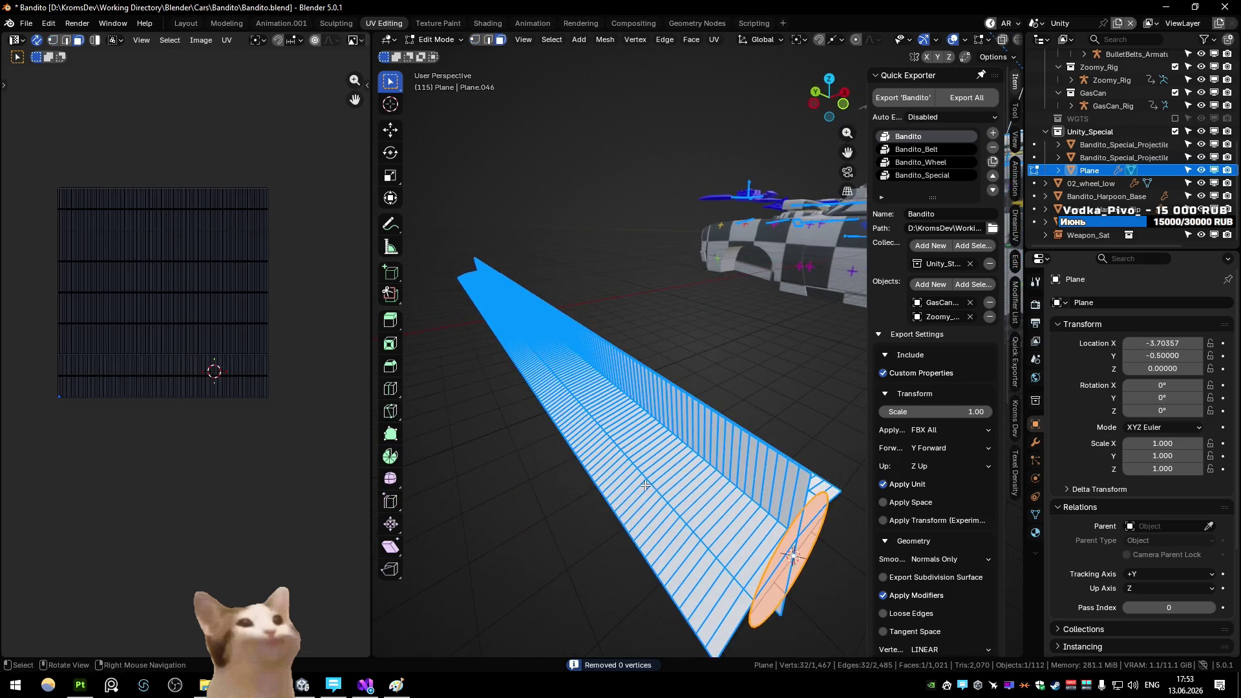
pyautogui.click(642, 251)
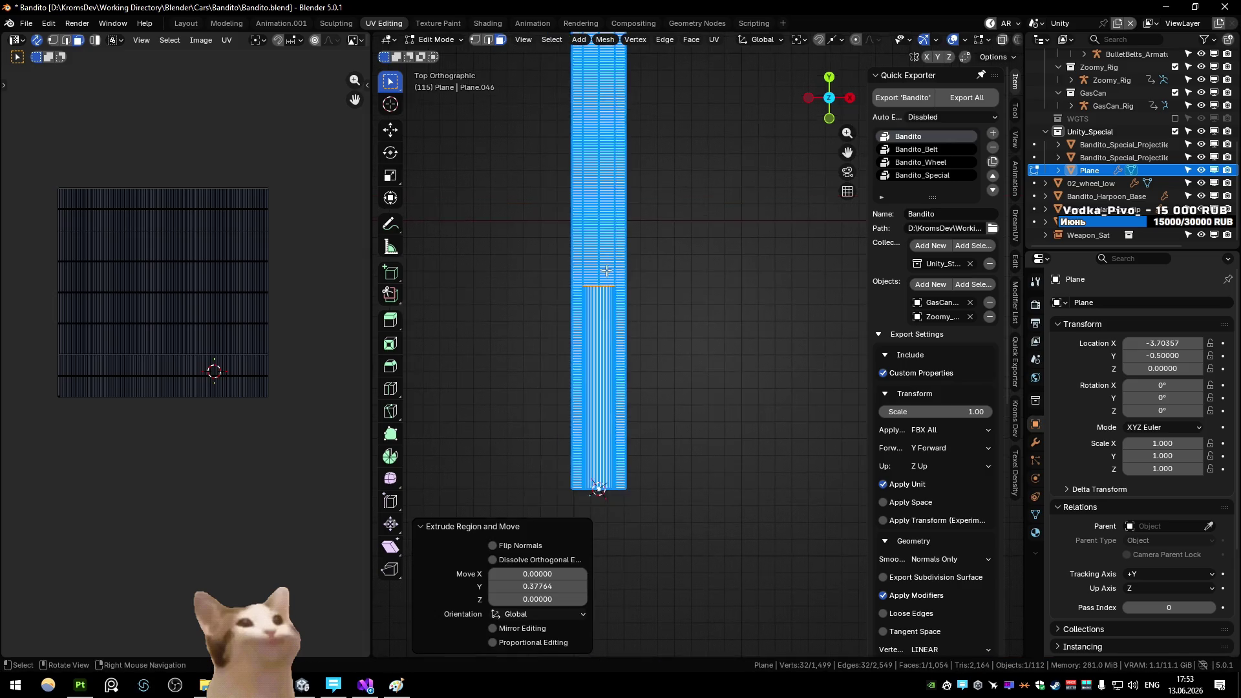
# Move the extruded tube end 0.37764 along Y with Increment snapping
pyautogui.scroll(-5, 690, 342)
pyautogui.scroll(-2, 689, 343)
pyautogui.press('g')
pyautogui.press('y')
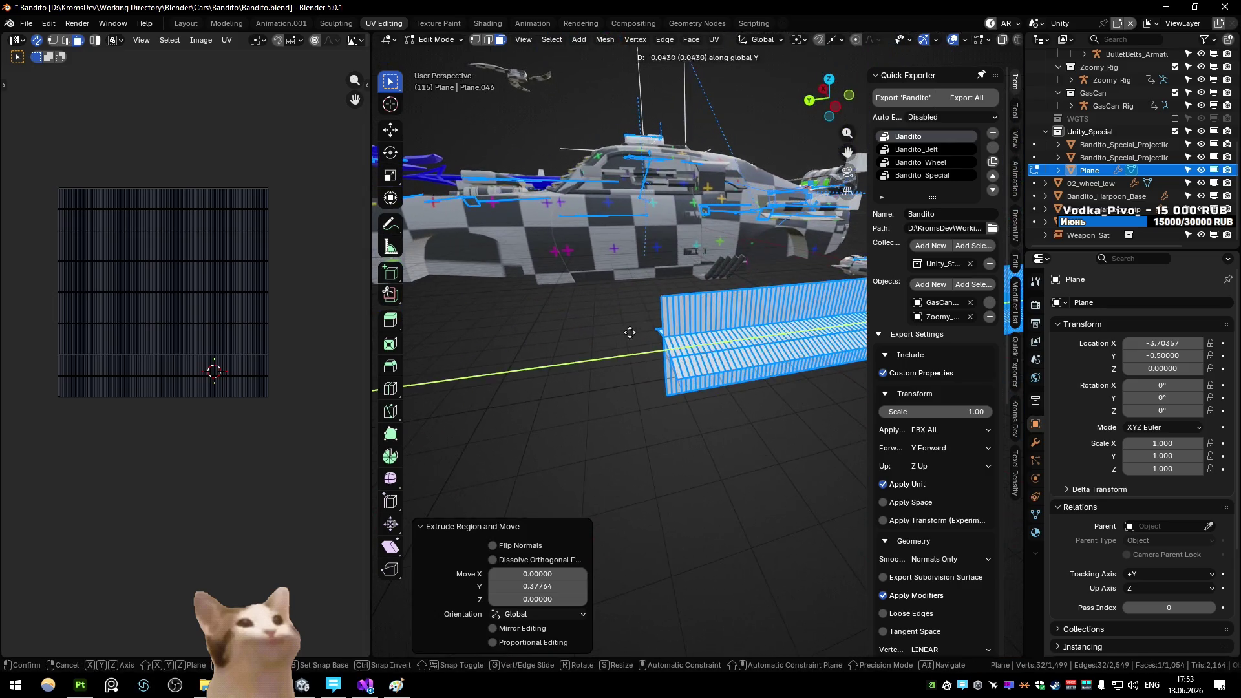
pyautogui.hotkey('ctrl', 'shift', 'Tab')
pyautogui.click(677, 307)
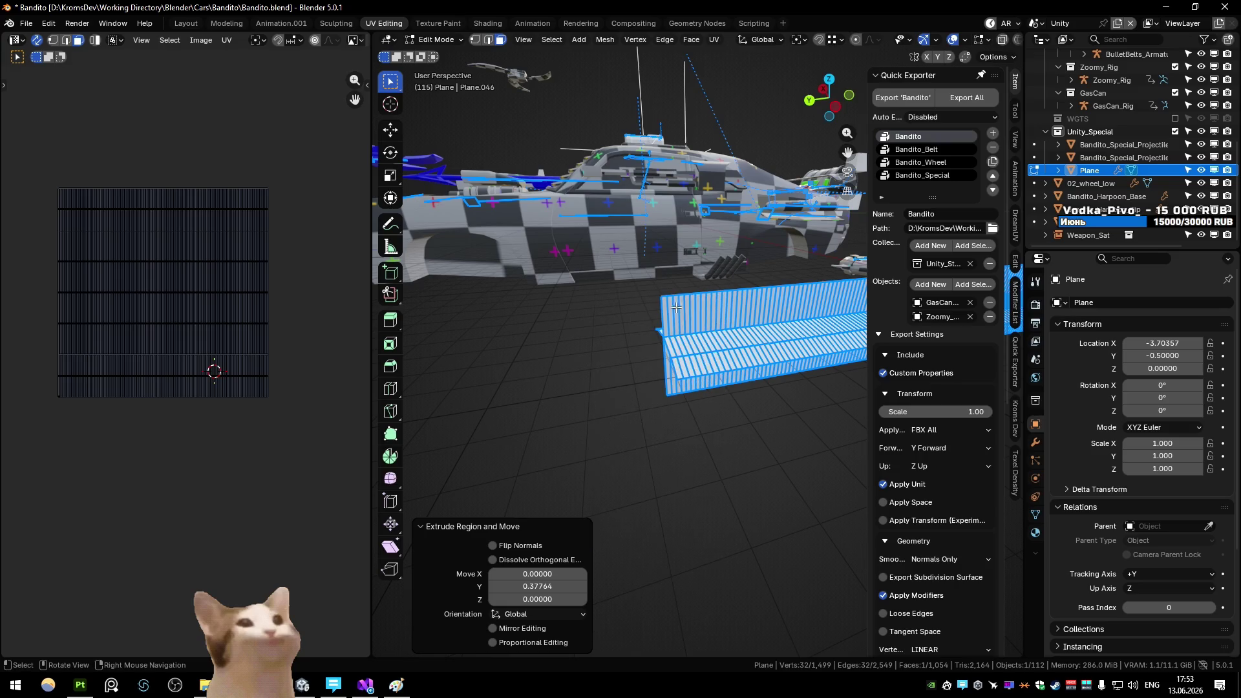
pyautogui.click(661, 297)
pyautogui.scroll(-5, 662, 332)
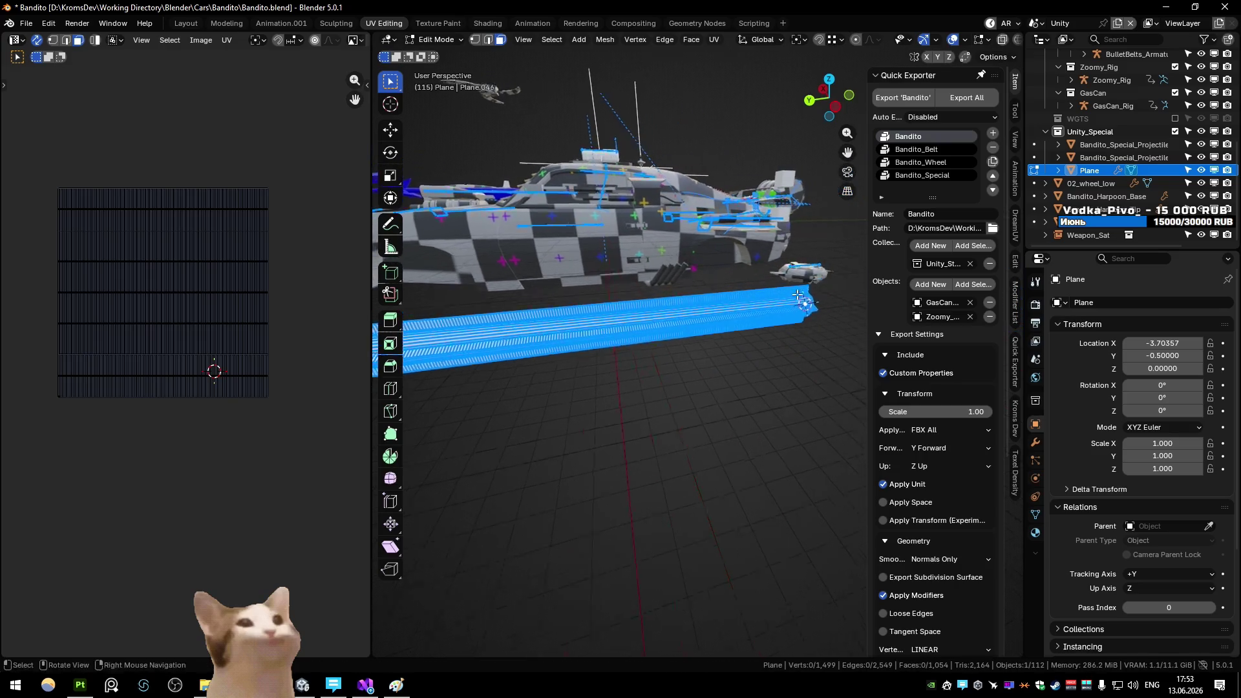
# Select the tube and the old flat rope as linked islands
pyautogui.hotkey('alt', 'a')
pyautogui.press('l')
pyautogui.press('l')
pyautogui.hotkey('alt', 'a')
pyautogui.press('l')
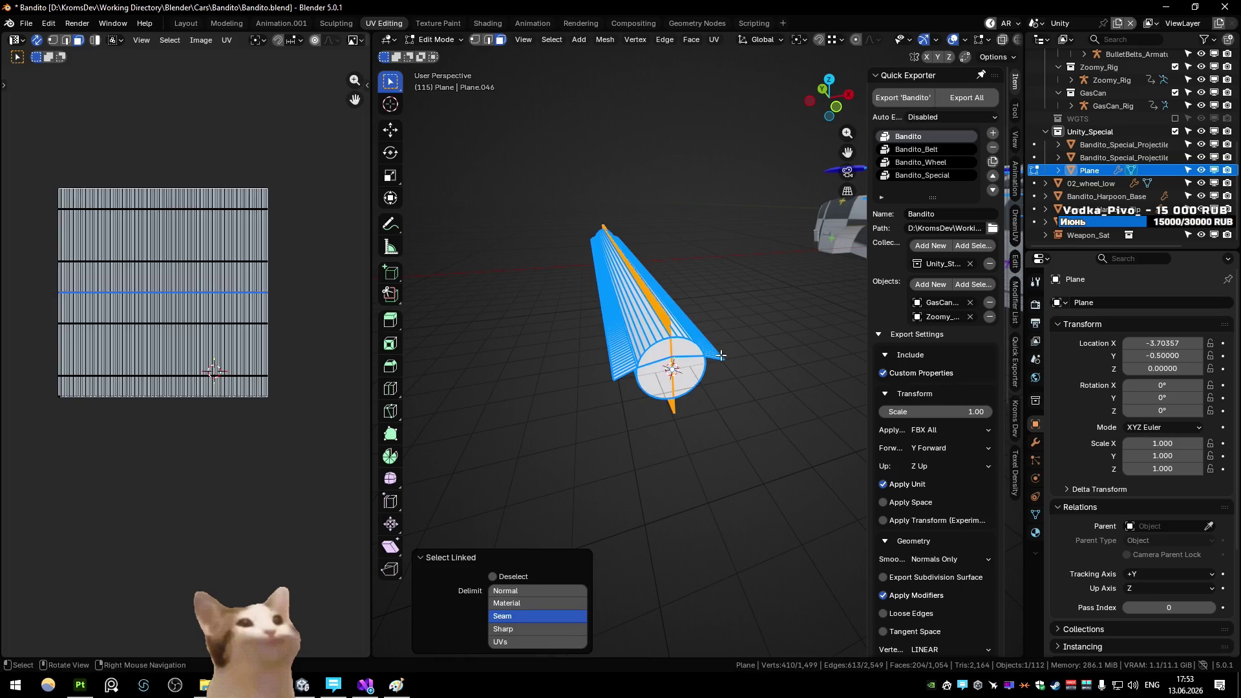
# Delete the old flat rope part and select the cylinder's end cap
pyautogui.press('h')
pyautogui.press('a')
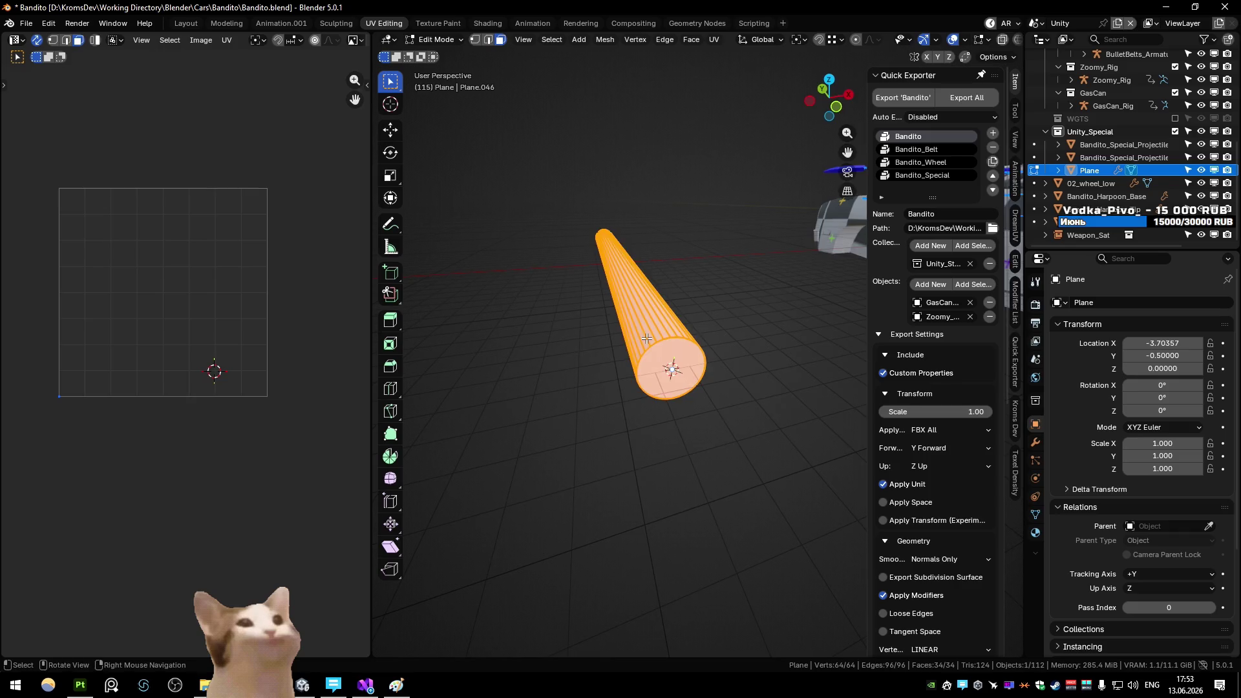
pyautogui.moveTo(647, 339); pyautogui.dragTo(691, 375)
pyautogui.moveTo(513, 238)
pyautogui.mouseDown()
pyautogui.moveTo(704, 249)
pyautogui.moveTo(699, 339)
pyautogui.moveTo(740, 346)
pyautogui.moveTo(721, 391)
pyautogui.mouseUp()
pyautogui.keyDown('shift'); pyautogui.click(699, 339); pyautogui.keyUp('shift')
pyautogui.press('2')
# Unwrap the cylinder, then rotate its UV strip 90° and scale it across the texture width
pyautogui.press('u')
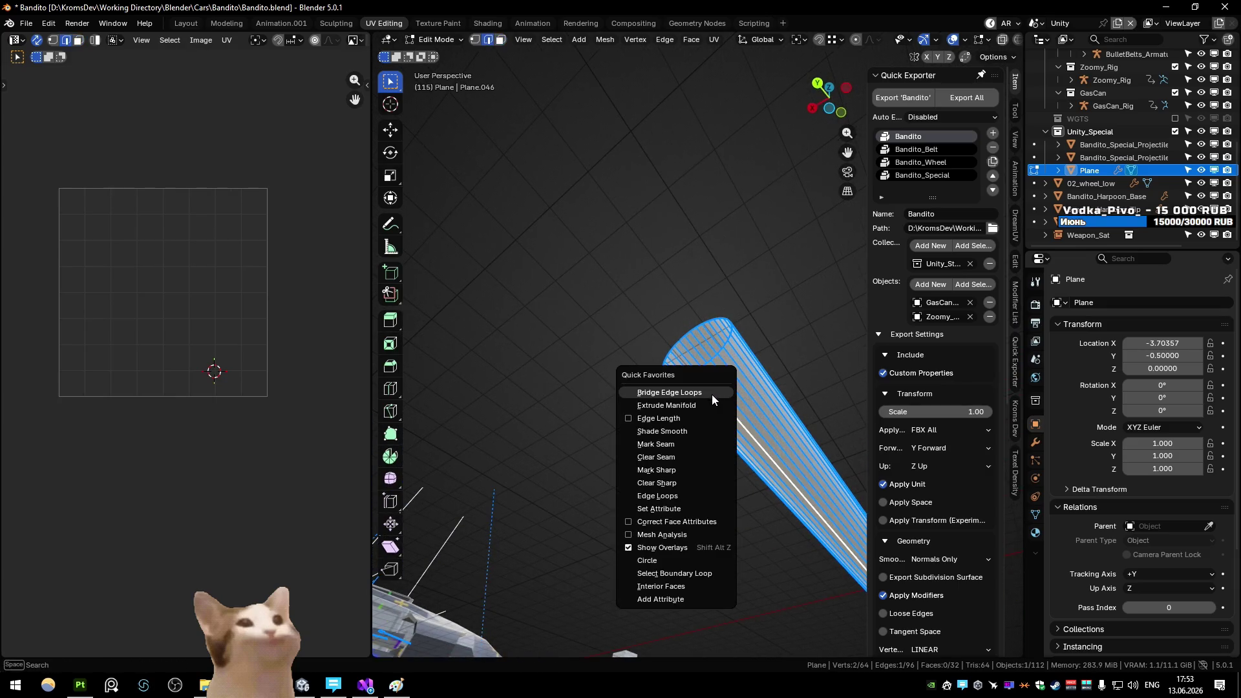
pyautogui.click(693, 446)
pyautogui.moveTo(692, 435)
pyautogui.mouseDown()
pyautogui.moveTo(731, 441)
pyautogui.moveTo(534, 373)
pyautogui.moveTo(626, 369)
pyautogui.moveTo(643, 448)
pyautogui.moveTo(551, 397)
pyautogui.moveTo(635, 414)
pyautogui.mouseUp()
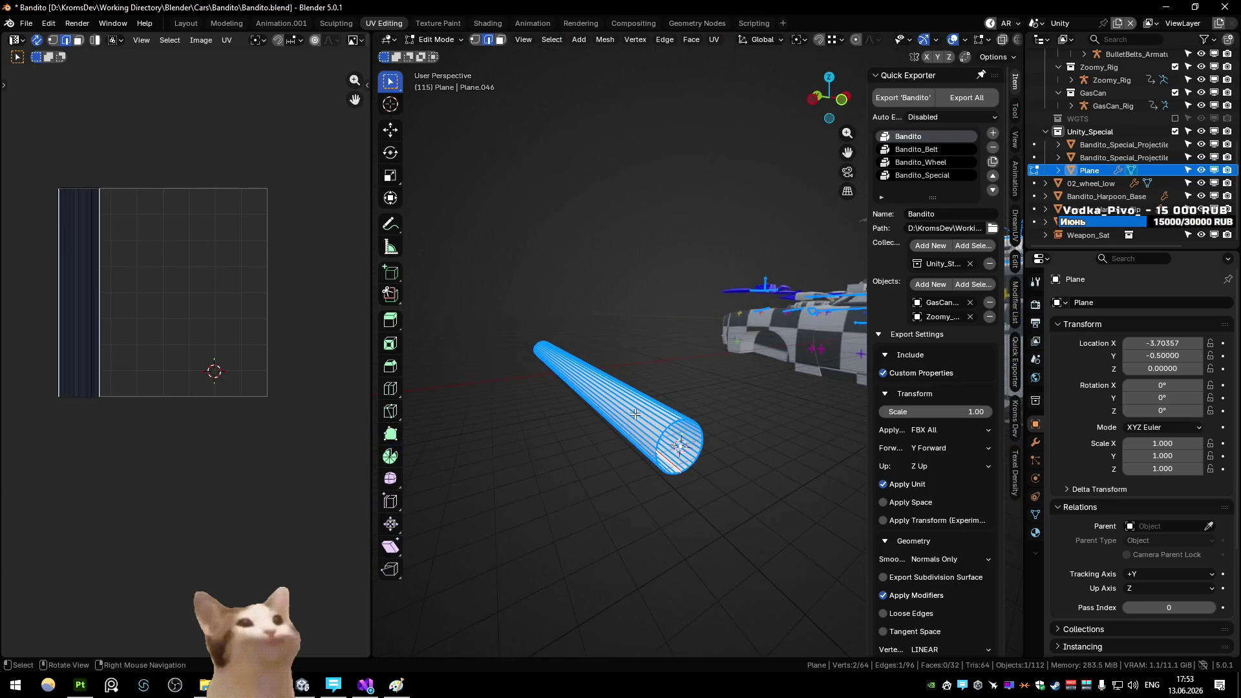
pyautogui.write('r')
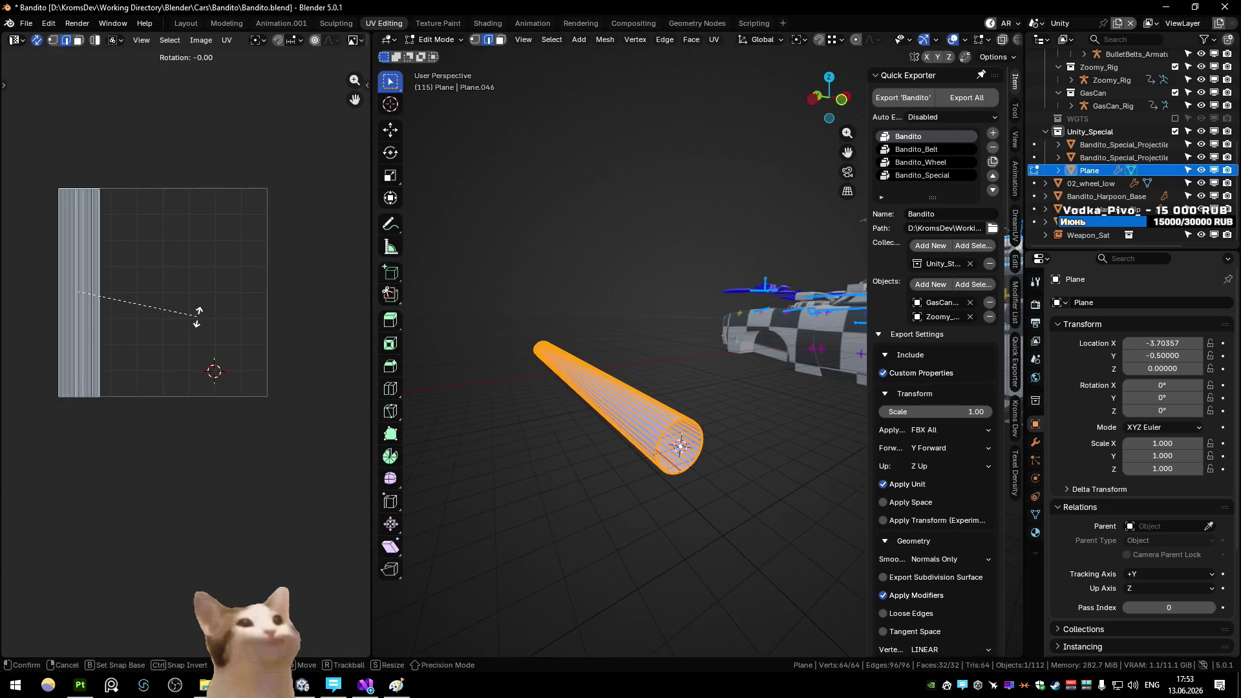
pyautogui.write('90')
pyautogui.press('Return')
pyautogui.press('g')
pyautogui.press('x')
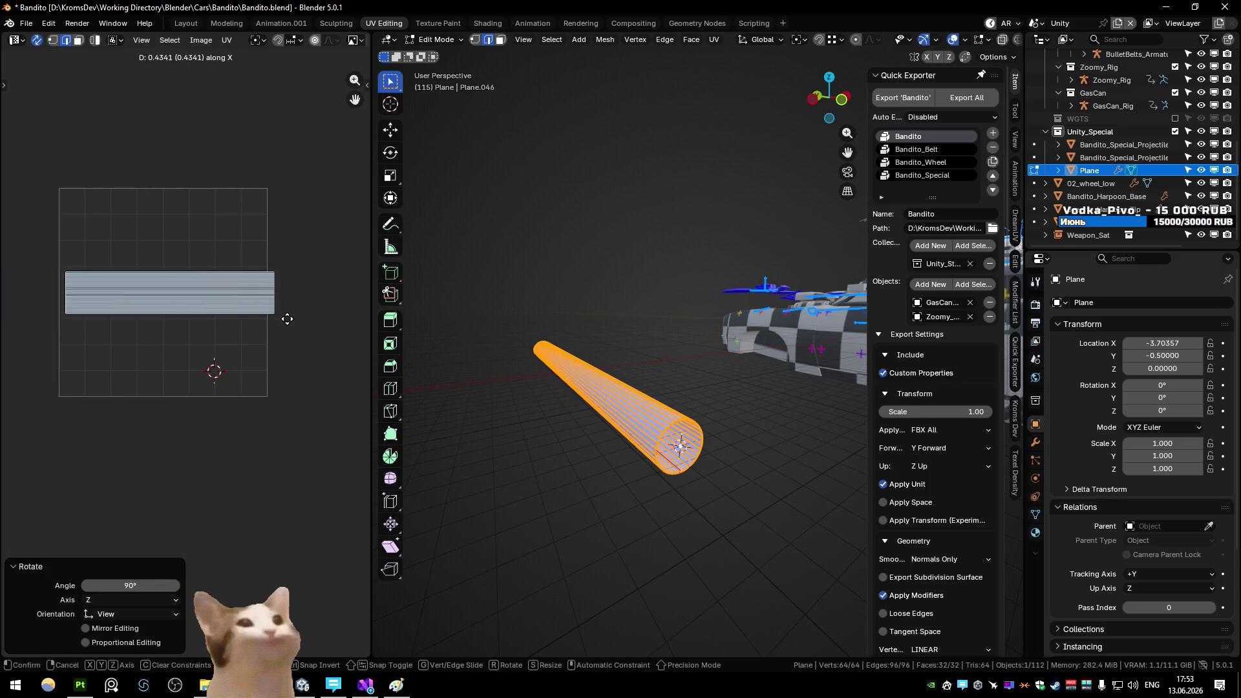
pyautogui.click(224, 40)
pyautogui.press('s')
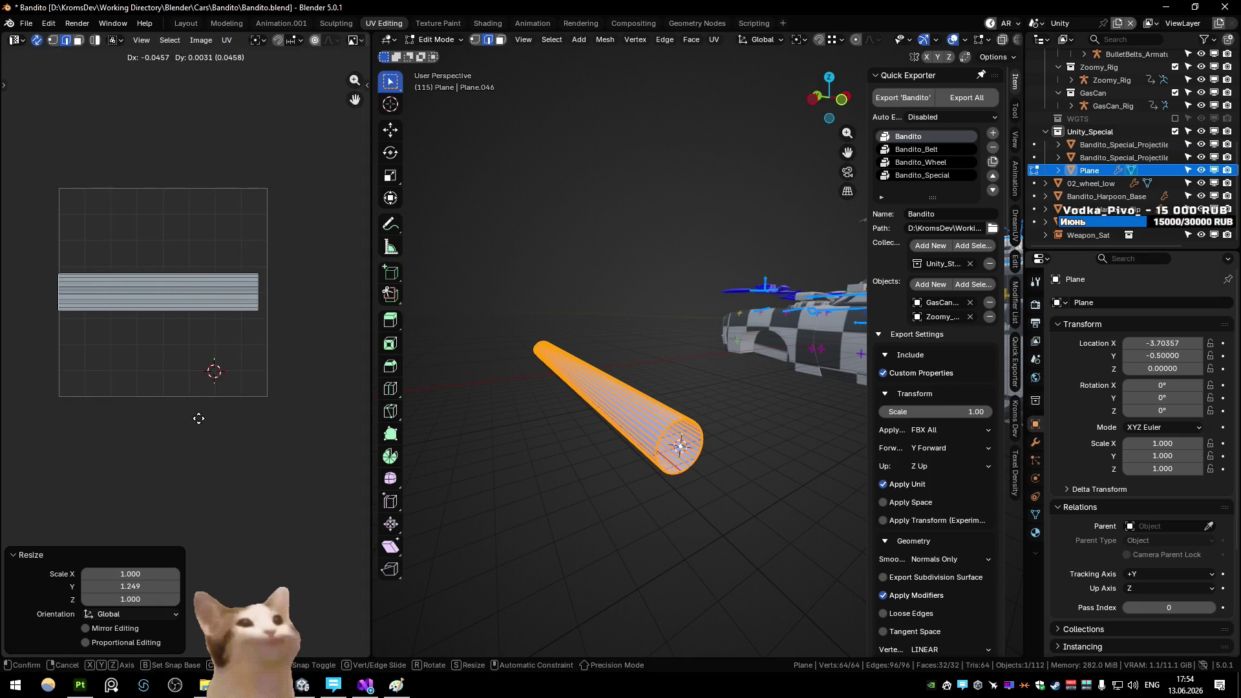
pyautogui.press('1')
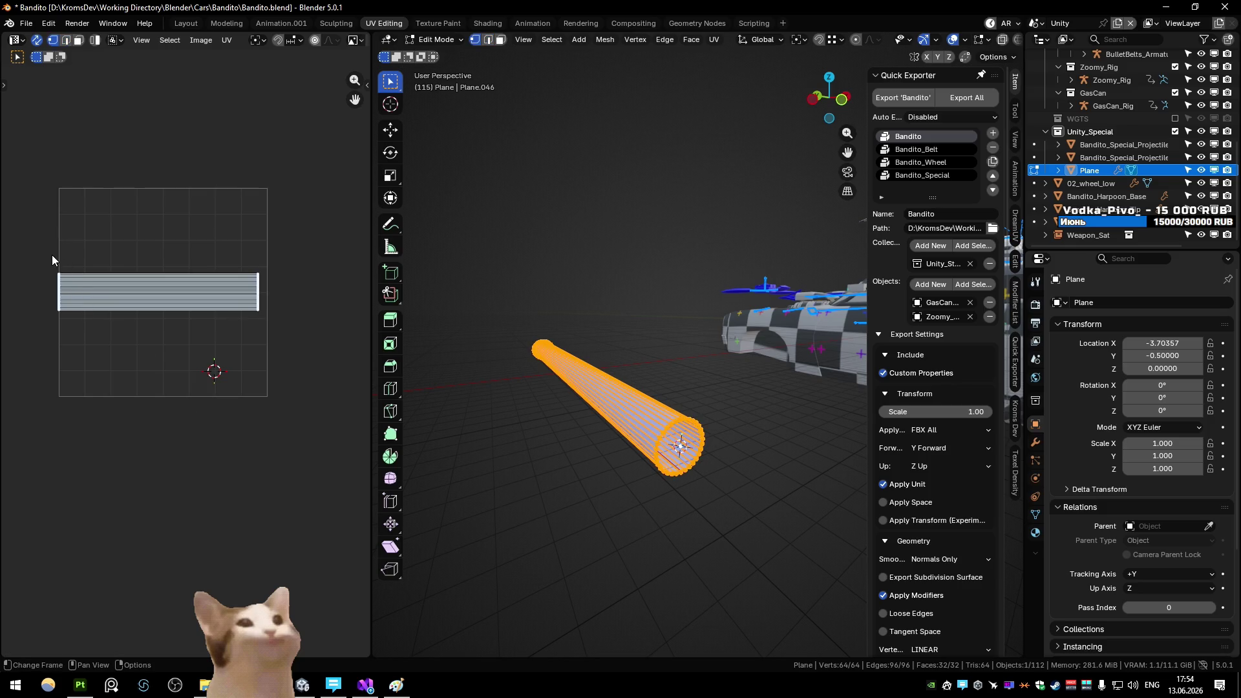
pyautogui.moveTo(52, 255); pyautogui.dragTo(104, 323)
pyautogui.press('a')
# Return to object mode and start the FBX export of the cylinder rope
pyautogui.press('Tab')
pyautogui.rightClick(498, 362)
pyautogui.click(475, 414)
pyautogui.click(723, 488)
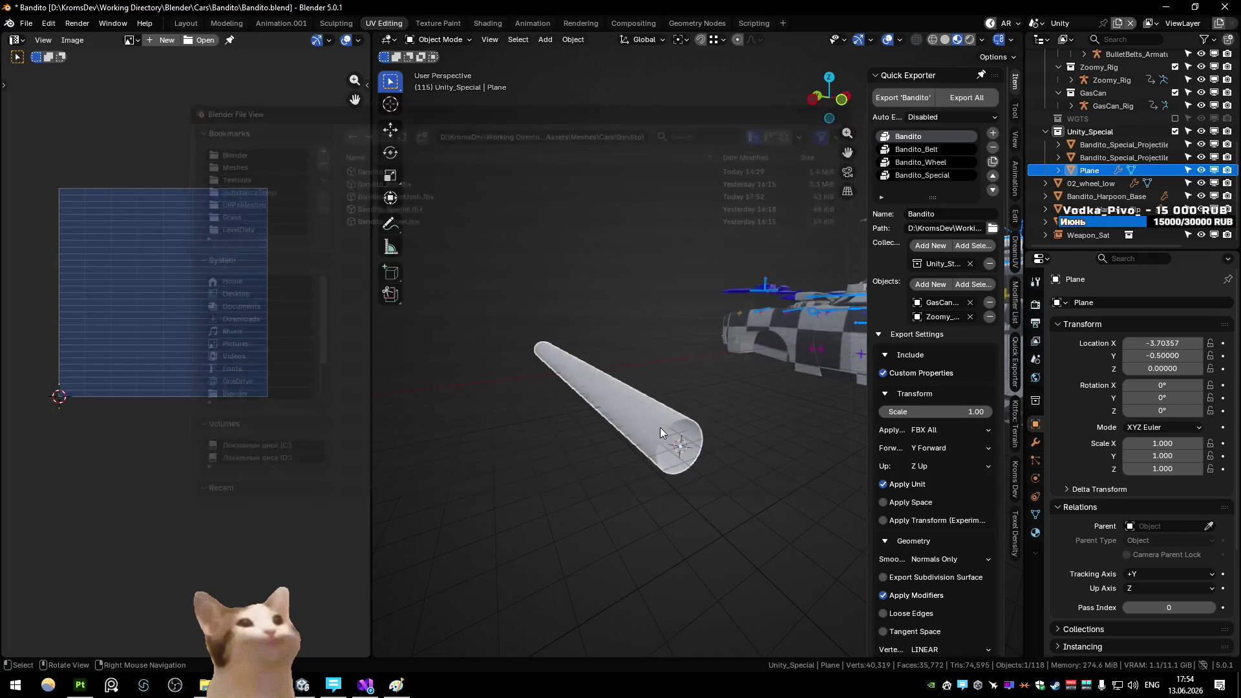
# Check the tube rope in Unity's Scene view, re-export it as FBX from Blender, and recheck it
pyautogui.hotkey('alt', 'Tab')
pyautogui.moveTo(496, 347)
pyautogui.mouseDown()
pyautogui.moveTo(521, 271)
pyautogui.moveTo(384, 205)
pyautogui.moveTo(725, 251)
pyautogui.moveTo(714, 228)
pyautogui.mouseUp()
pyautogui.hotkey('alt', 'Tab')
pyautogui.press('Tab')
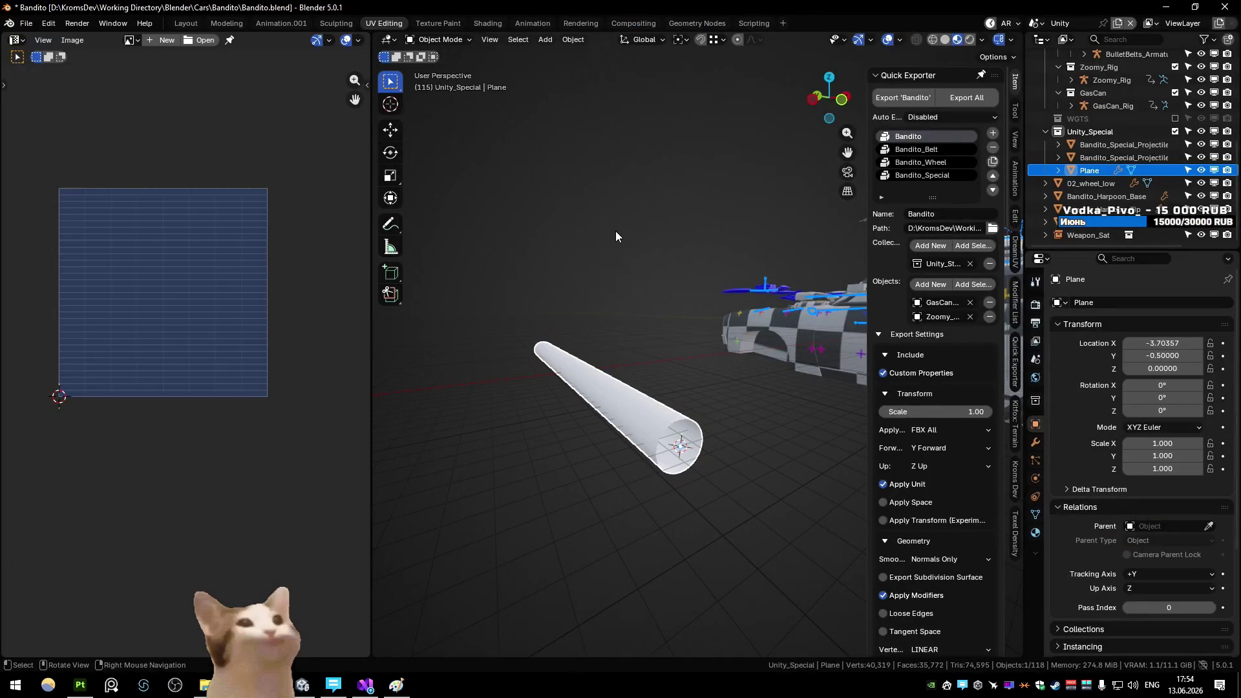
pyautogui.click(718, 496)
pyautogui.hotkey('alt', 'Tab')
pyautogui.moveTo(573, 332)
pyautogui.mouseDown()
pyautogui.moveTo(247, 319)
pyautogui.moveTo(419, 322)
pyautogui.mouseUp()
pyautogui.hotkey('alt', 'Tab')
pyautogui.hotkey('alt', 'Tab')
# Back in Blender, checker-deselect the cone's lengthwise edges so every other one stays selected
pyautogui.moveTo(587, 393)
pyautogui.mouseDown()
pyautogui.moveTo(363, 230)
pyautogui.moveTo(397, 269)
pyautogui.moveTo(703, 297)
pyautogui.mouseUp()
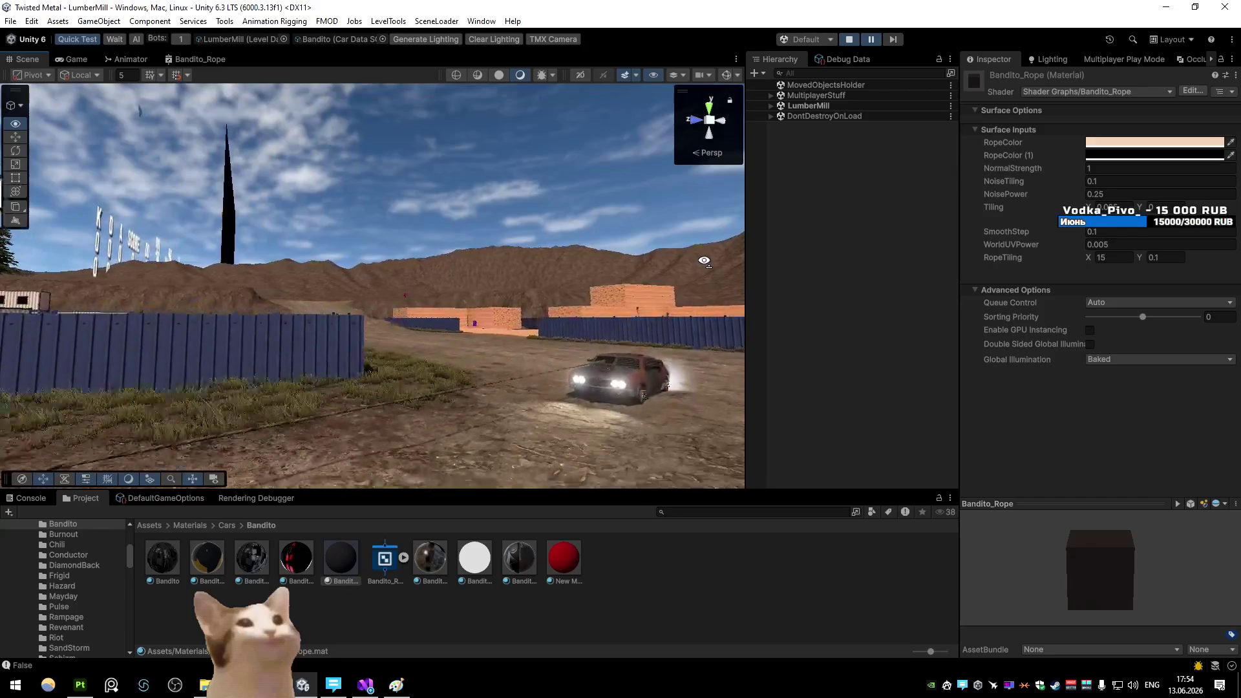
pyautogui.hotkey('alt', 'Tab')
pyautogui.moveTo(666, 369)
pyautogui.mouseDown()
pyautogui.moveTo(670, 415)
pyautogui.moveTo(599, 538)
pyautogui.moveTo(699, 479)
pyautogui.moveTo(634, 421)
pyautogui.moveTo(739, 421)
pyautogui.mouseUp()
pyautogui.hotkey('ctrl', 'x')
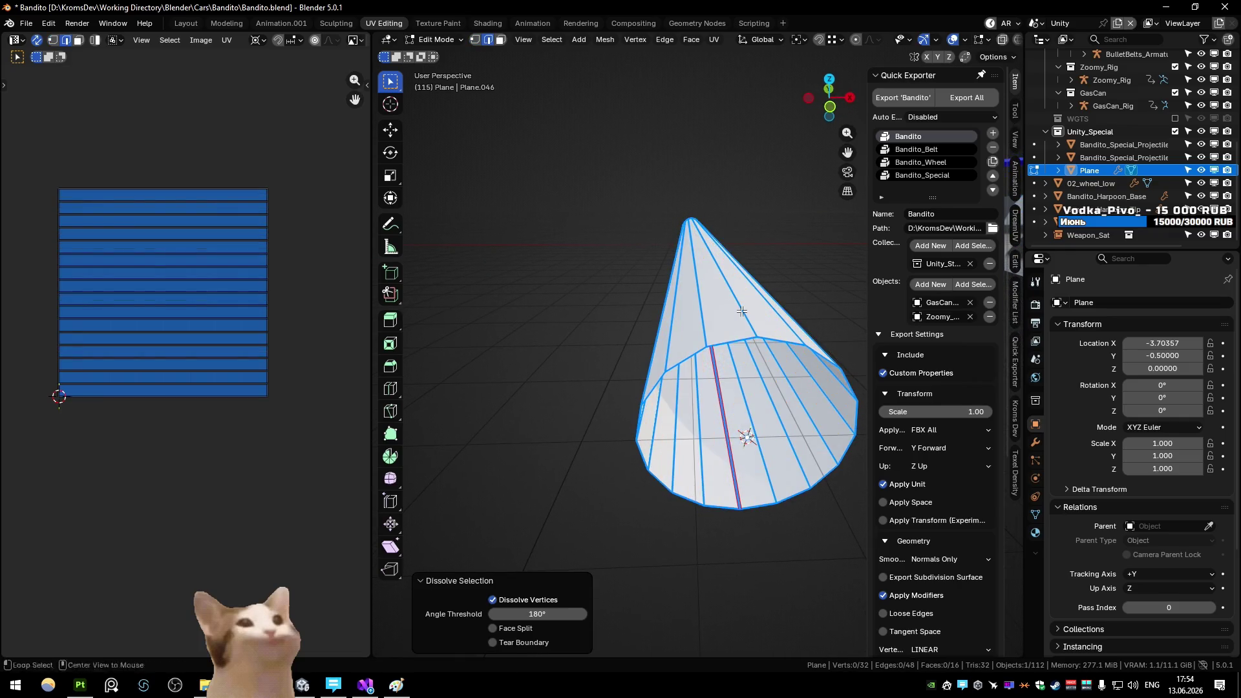
# Dissolve every other edge to halve the rope's sides and apply smooth shading
pyautogui.keyDown('ctrl'); pyautogui.keyDown('alt'); pyautogui.click(743, 312); pyautogui.keyUp('alt'); pyautogui.keyUp('ctrl')
pyautogui.hotkey('ctrl', 'x')
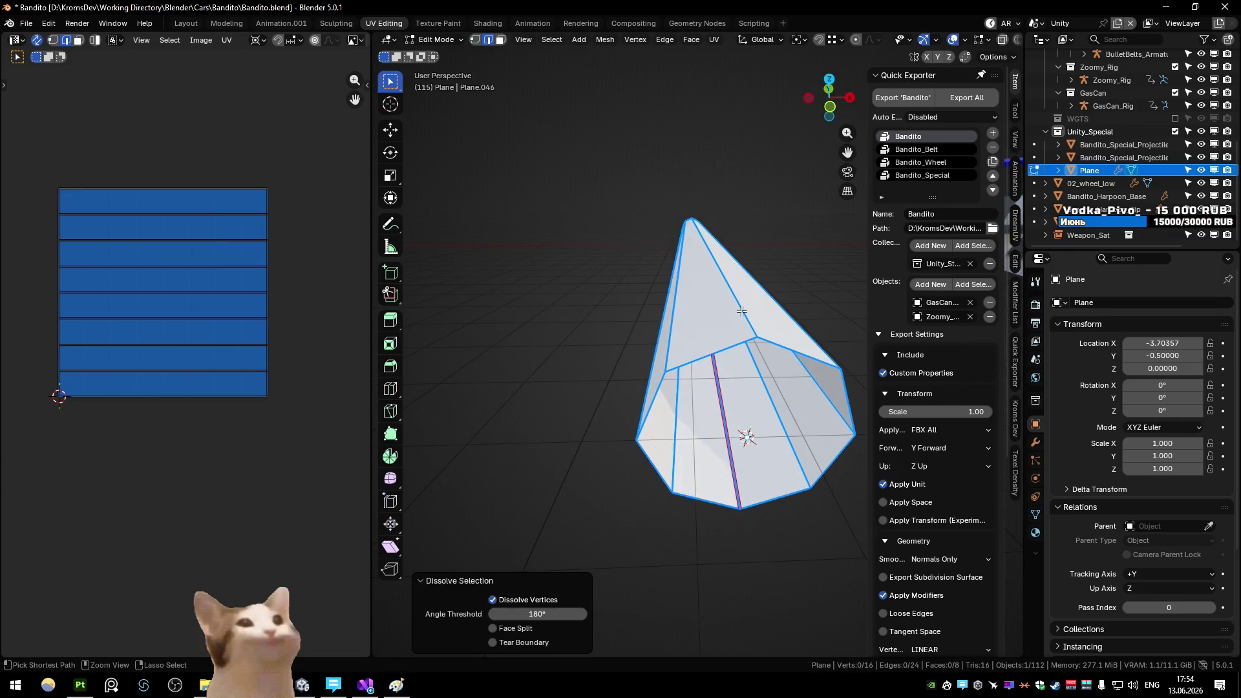
pyautogui.press('Tab')
pyautogui.rightClick(731, 314)
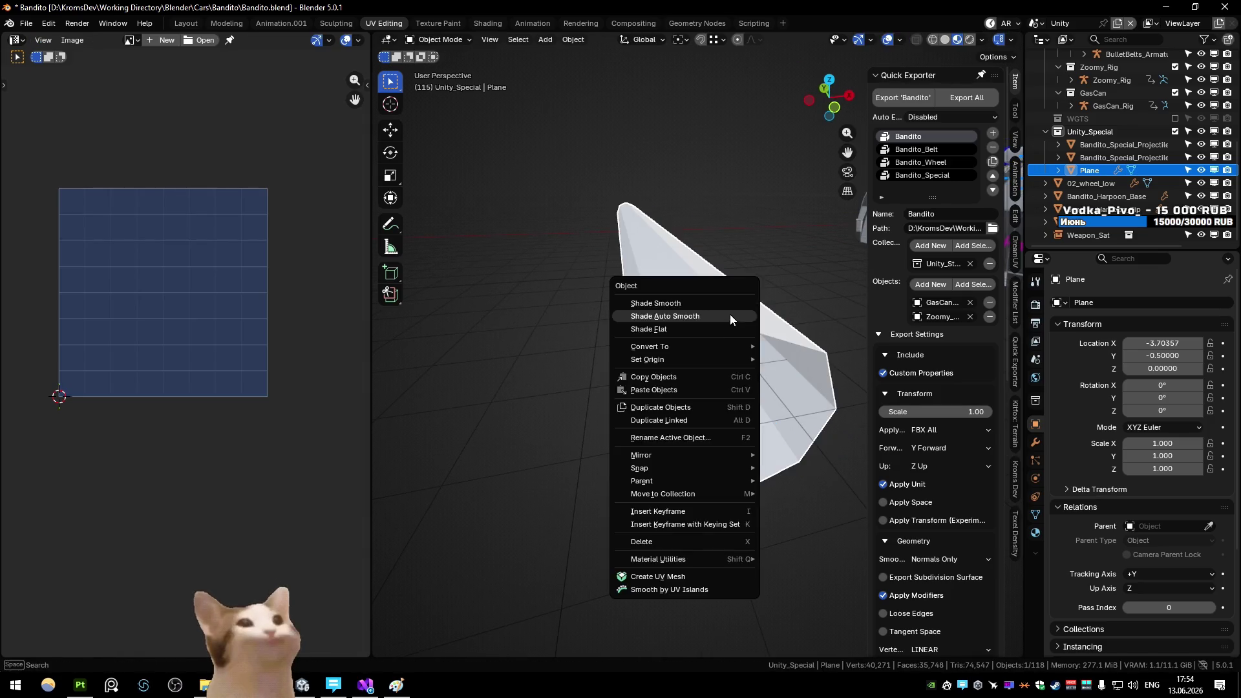
pyautogui.click(731, 314)
pyautogui.rightClick(700, 319)
pyautogui.click(697, 306)
# Add 10 loop cuts along the rope tube
pyautogui.press('Tab')
pyautogui.hotkey('shift', '`')
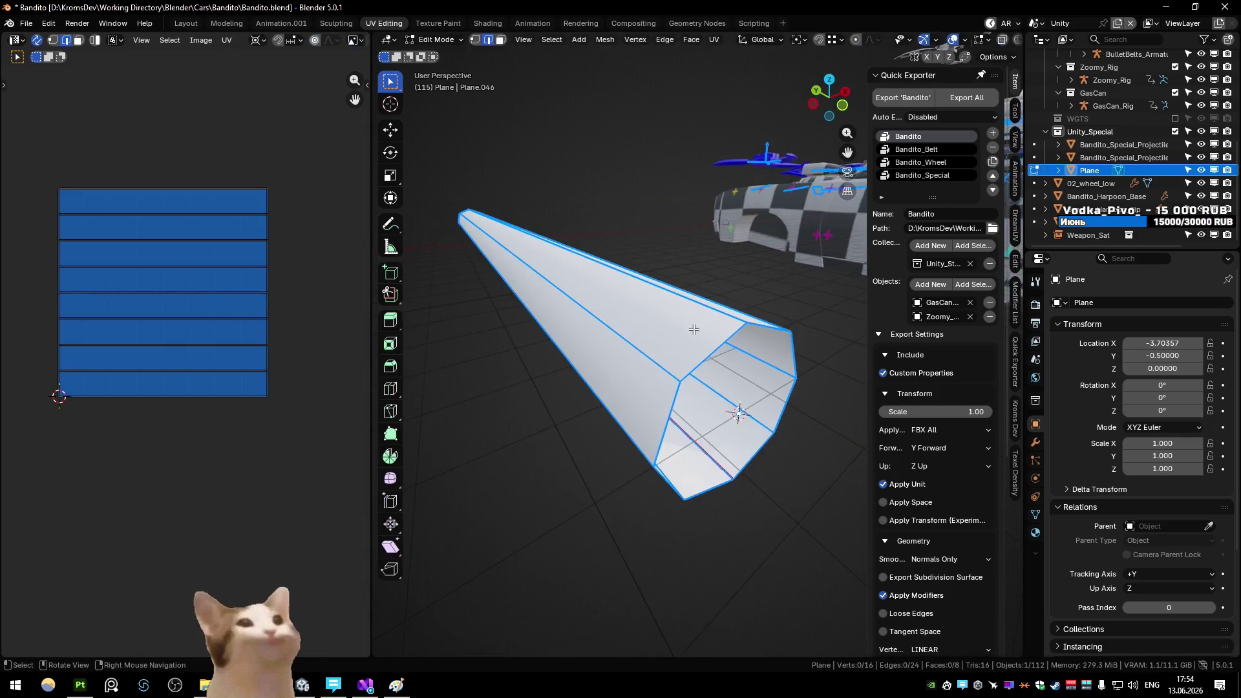
pyautogui.click(624, 351)
pyautogui.hotkey('ctrl', 'r')
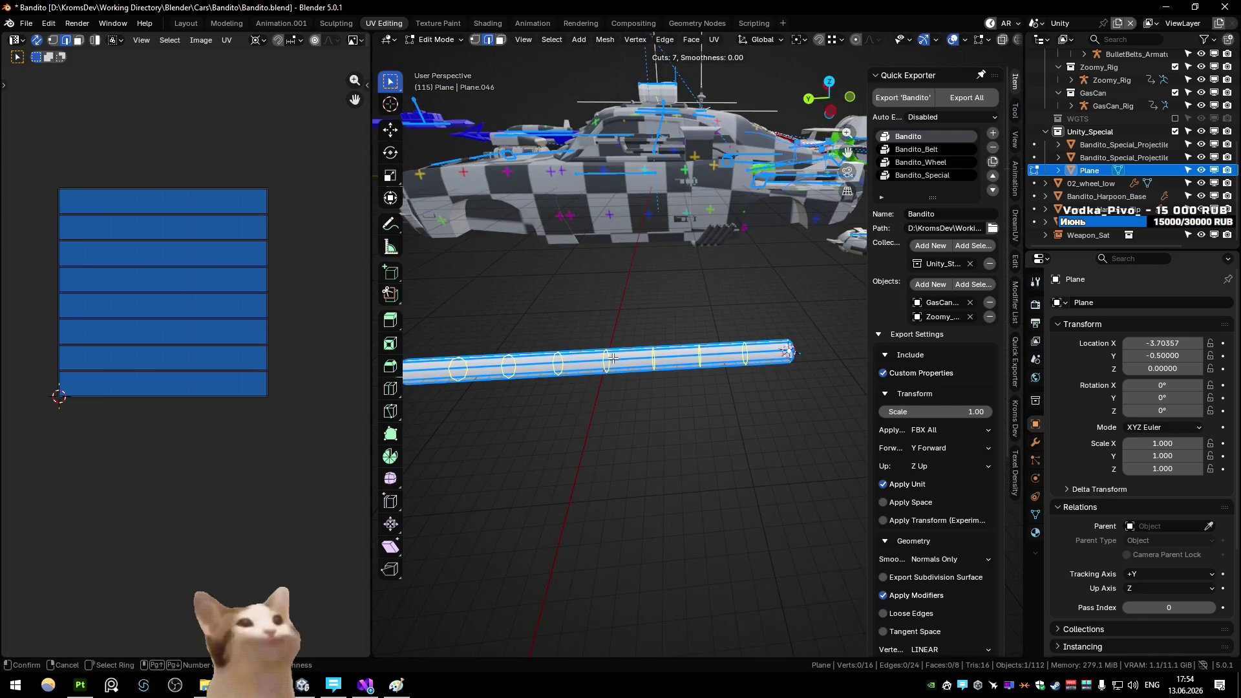
pyautogui.click(612, 357)
pyautogui.press('Return')
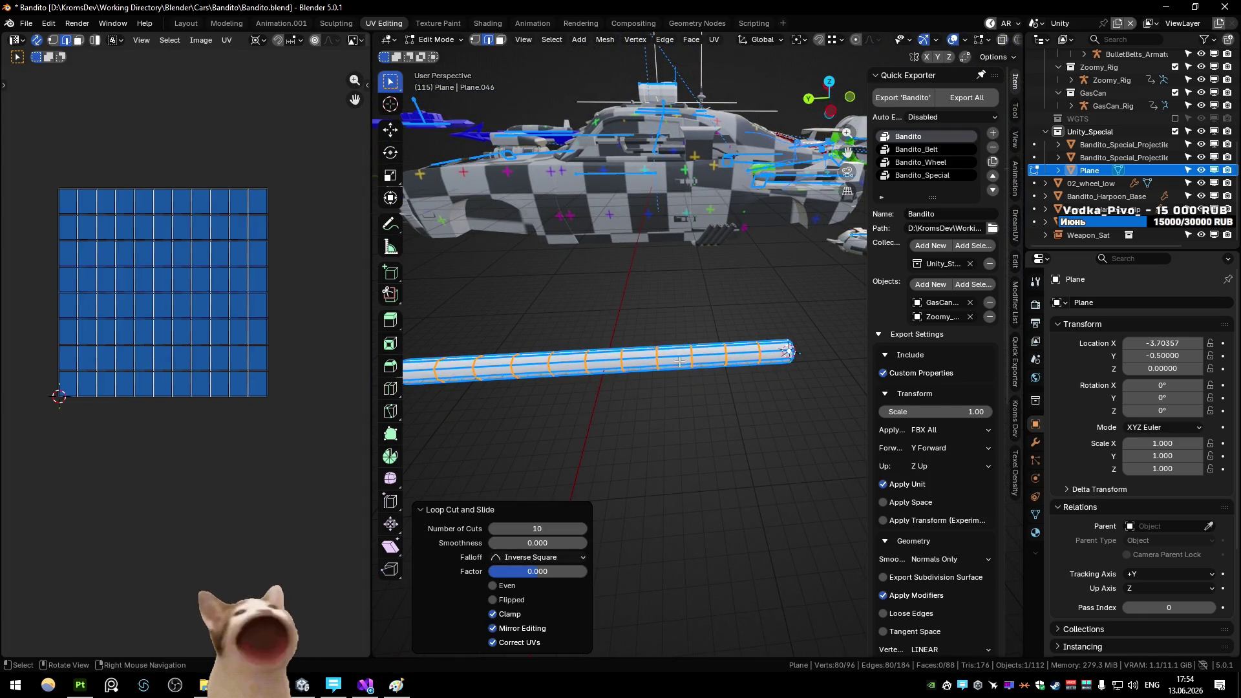
# Export the rope as FBX and inspect it in Unity's LumberMill scene
pyautogui.press('Tab')
pyautogui.hotkey('ctrl', 'shift', 'e')
pyautogui.press('Return')
pyautogui.hotkey('alt', 'Tab')
pyautogui.moveTo(577, 352)
pyautogui.mouseDown()
pyautogui.moveTo(554, 437)
pyautogui.moveTo(605, 414)
pyautogui.mouseUp()
pyautogui.moveTo(691, 382)
pyautogui.mouseDown()
pyautogui.moveTo(507, 355)
pyautogui.moveTo(457, 310)
pyautogui.moveTo(420, 302)
pyautogui.moveTo(460, 346)
pyautogui.moveTo(667, 376)
pyautogui.moveTo(755, 259)
pyautogui.moveTo(120, 93)
pyautogui.mouseUp()
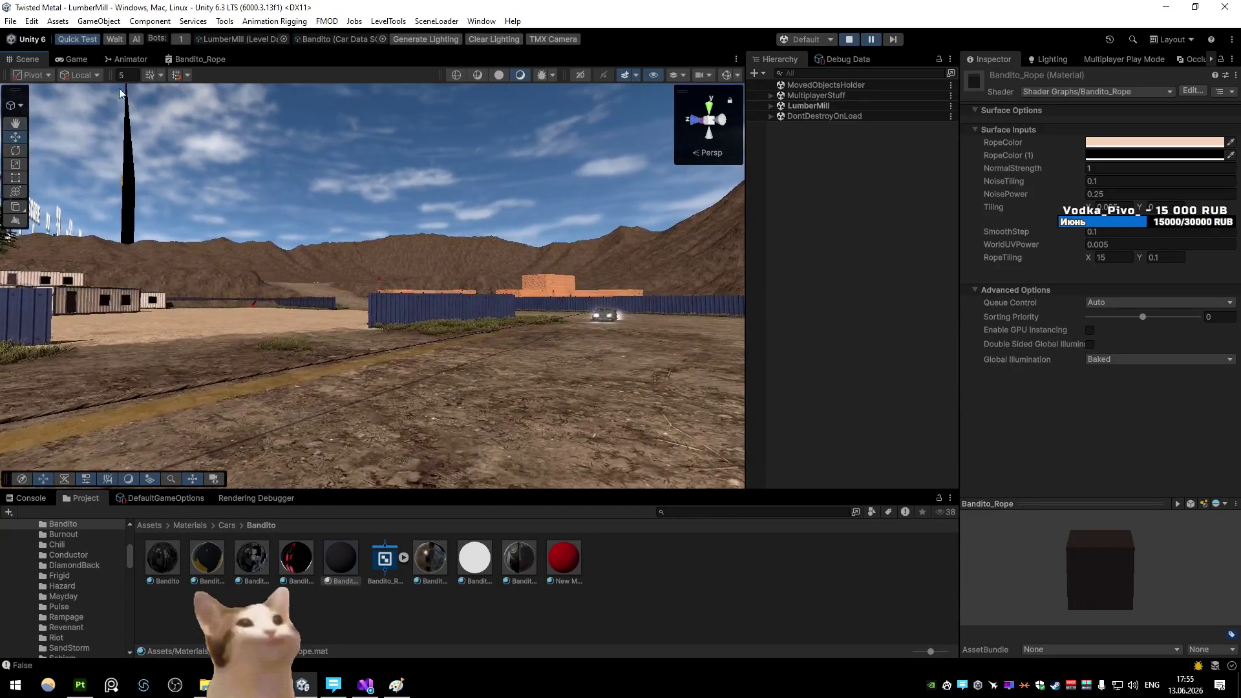
# Open the Bandito_Rope shader graph full screen and delete the red-preview node
pyautogui.click(75, 60)
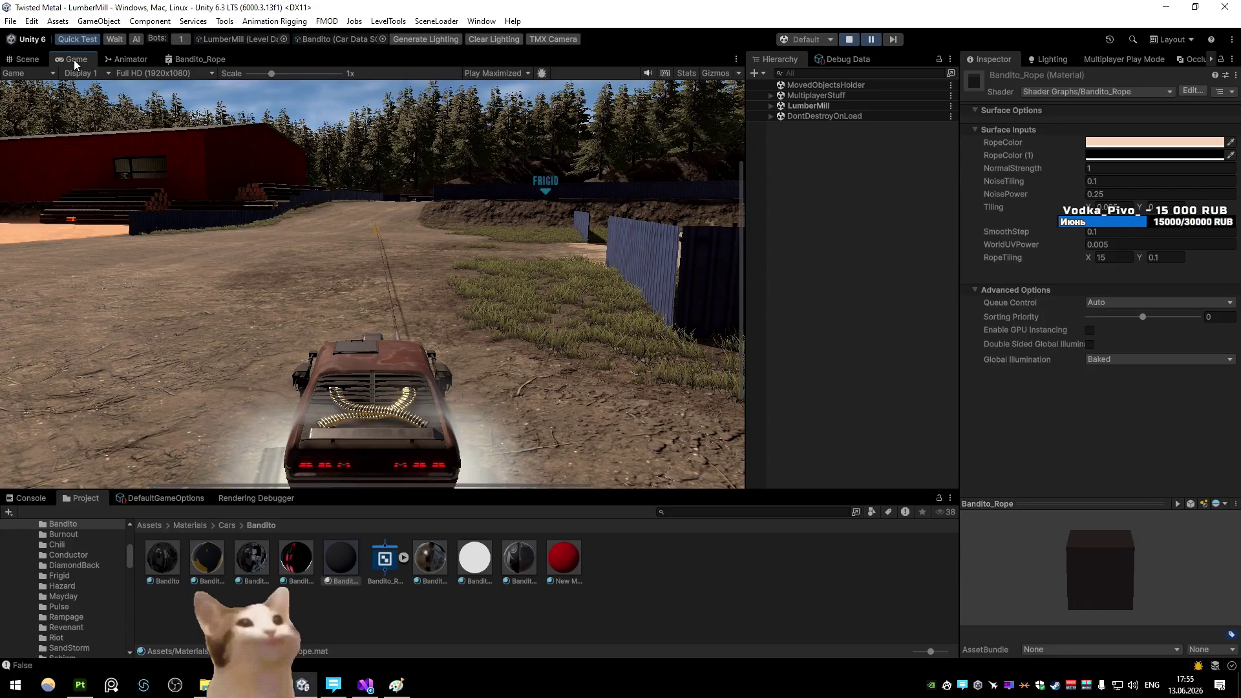
pyautogui.doubleClick(189, 59)
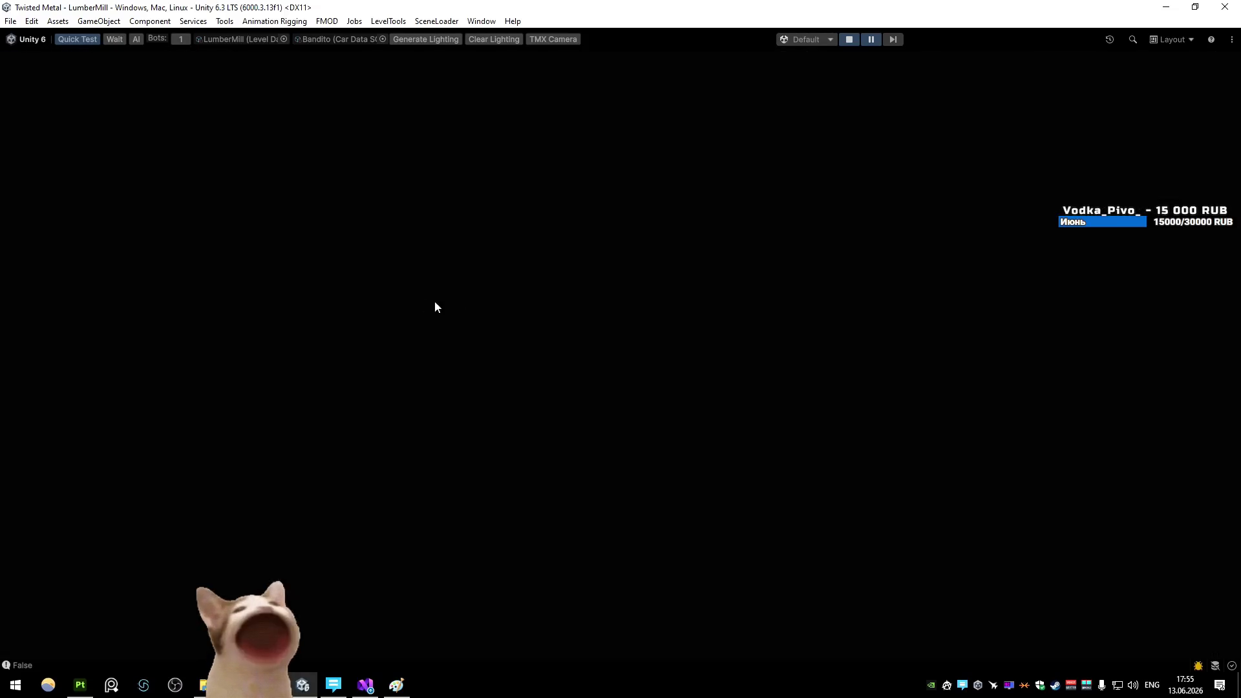
pyautogui.scroll(5, 499, 313)
pyautogui.click(569, 437)
pyautogui.press('Delete')
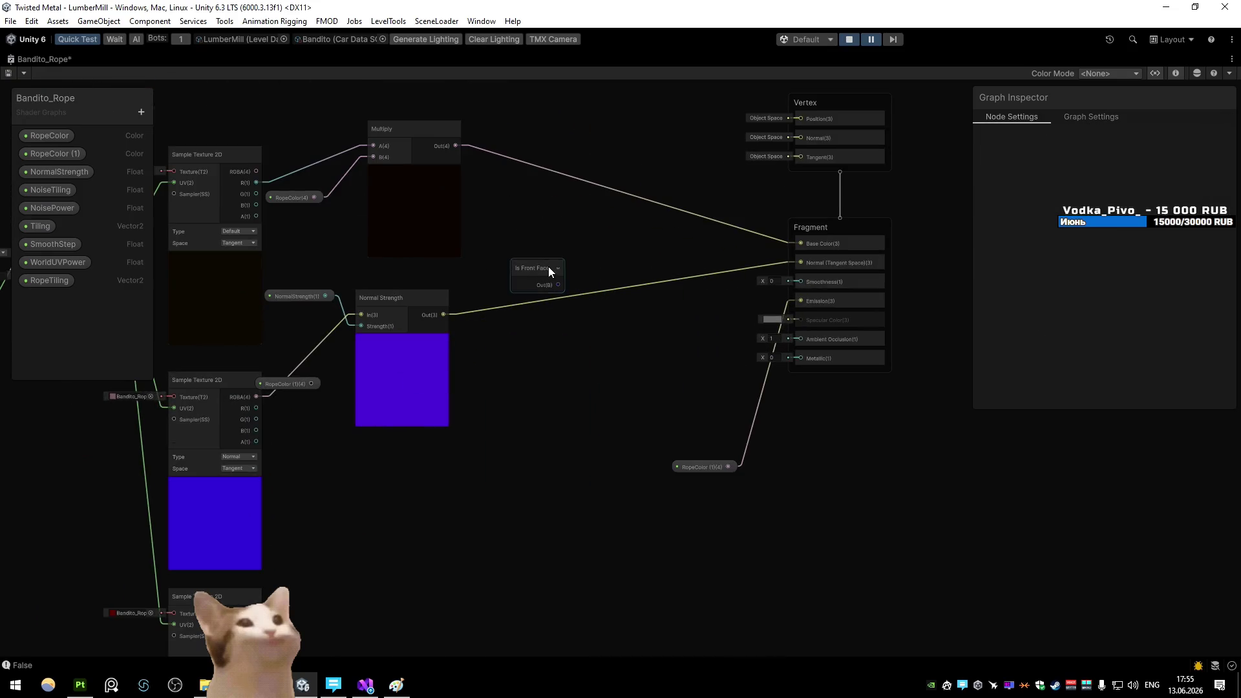
# Reconnect the Normal Strength output to the fragment Normal
pyautogui.moveTo(398, 329)
pyautogui.mouseDown()
pyautogui.moveTo(577, 361)
pyautogui.moveTo(504, 371)
pyautogui.mouseUp()
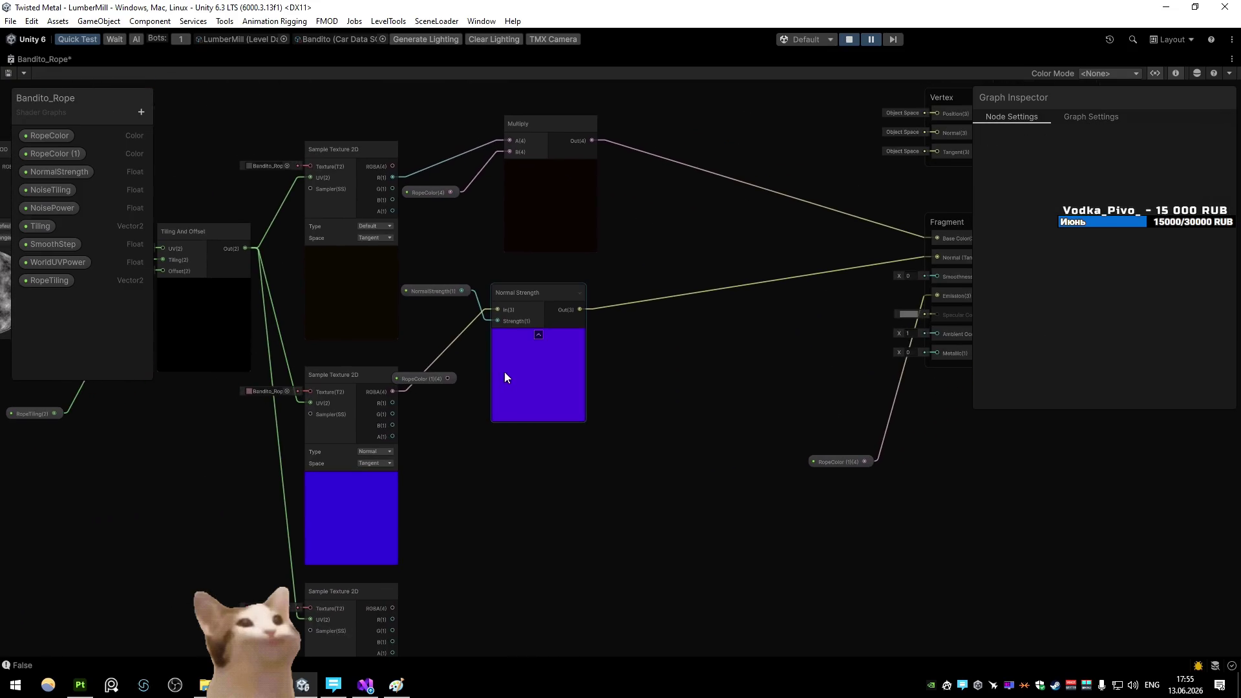
pyautogui.click(422, 295)
pyautogui.moveTo(788, 319); pyautogui.dragTo(683, 323)
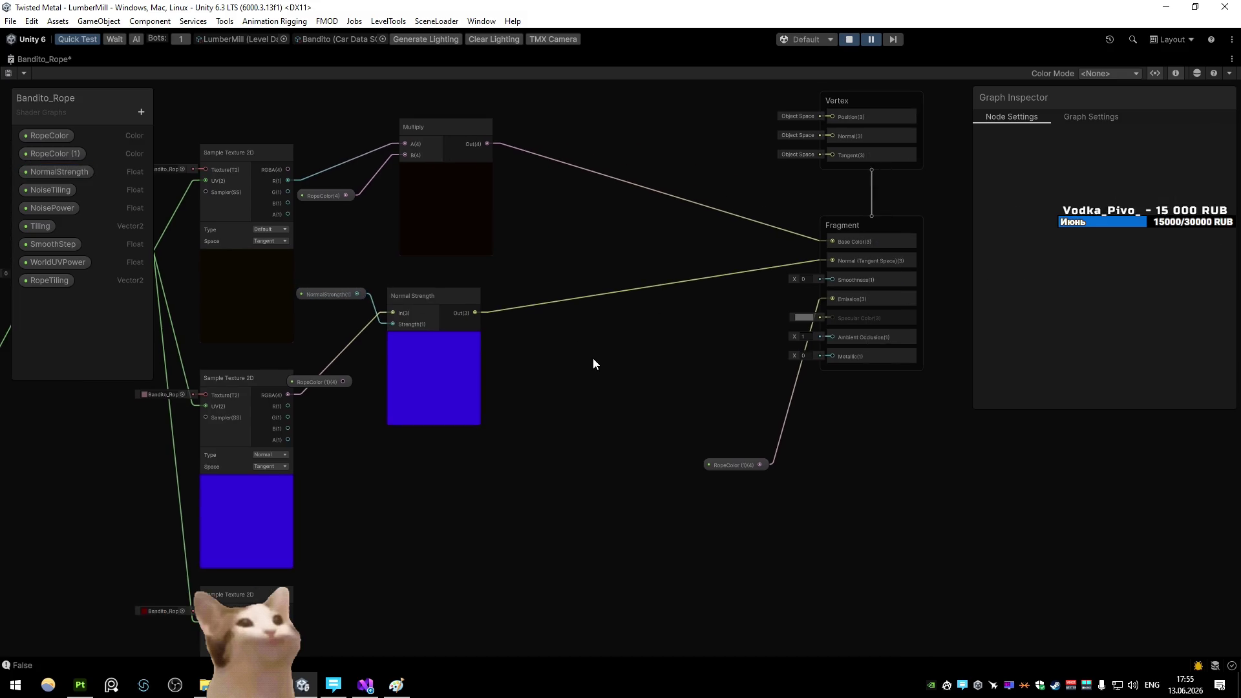
pyautogui.press('Delete')
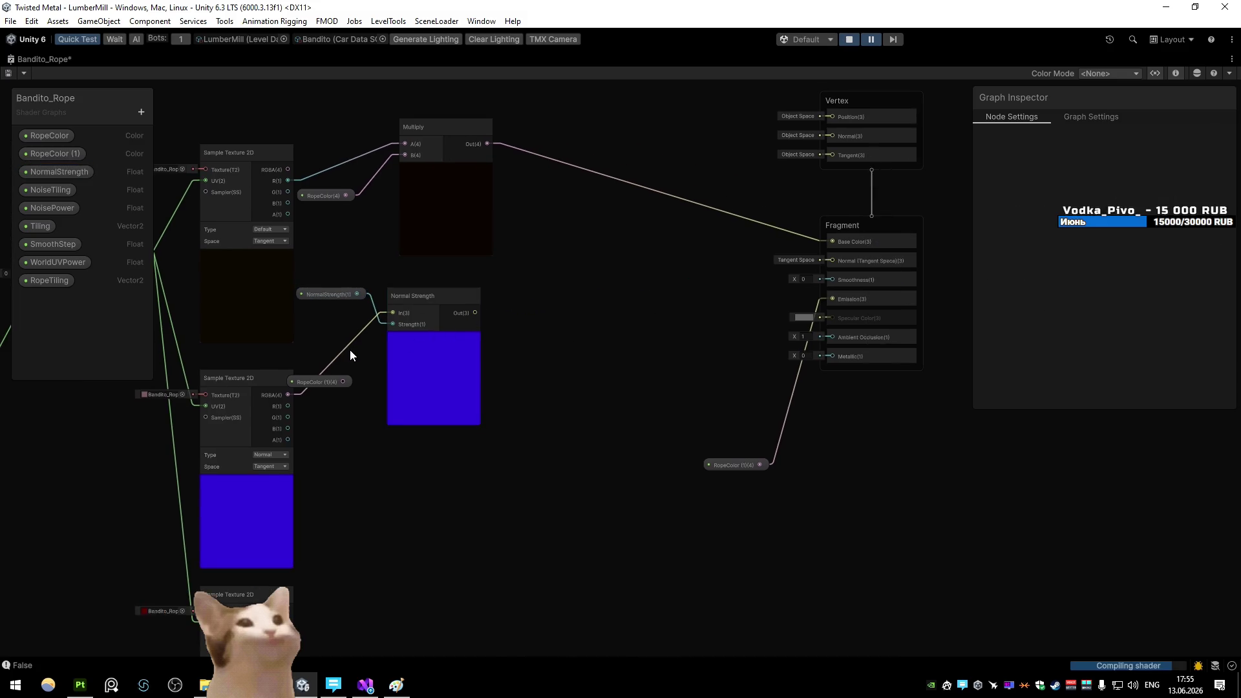
pyautogui.moveTo(475, 313); pyautogui.dragTo(829, 281)
pyautogui.moveTo(133, 350); pyautogui.dragTo(437, 369)
# Set RopeTiling's default value to 5 and adjust the Smoothness value
pyautogui.click(247, 436)
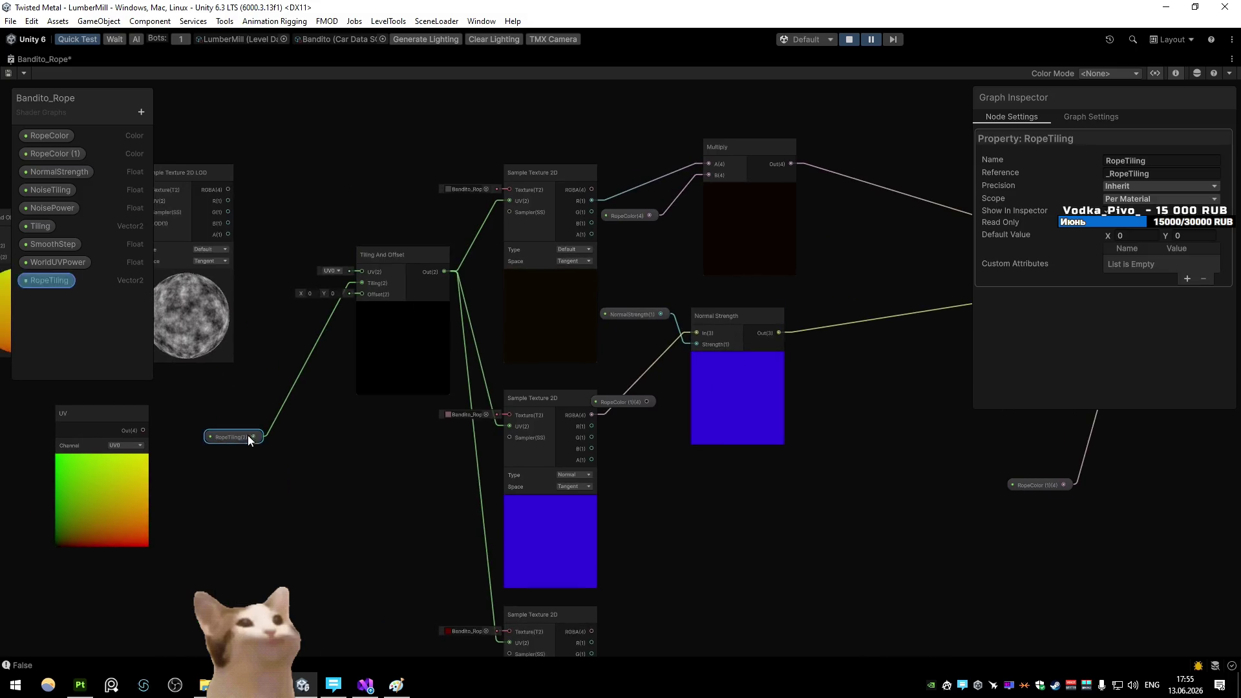
pyautogui.write('5')
pyautogui.click(1189, 246)
pyautogui.moveTo(896, 424)
pyautogui.mouseDown()
pyautogui.moveTo(682, 389)
pyautogui.moveTo(598, 325)
pyautogui.mouseUp()
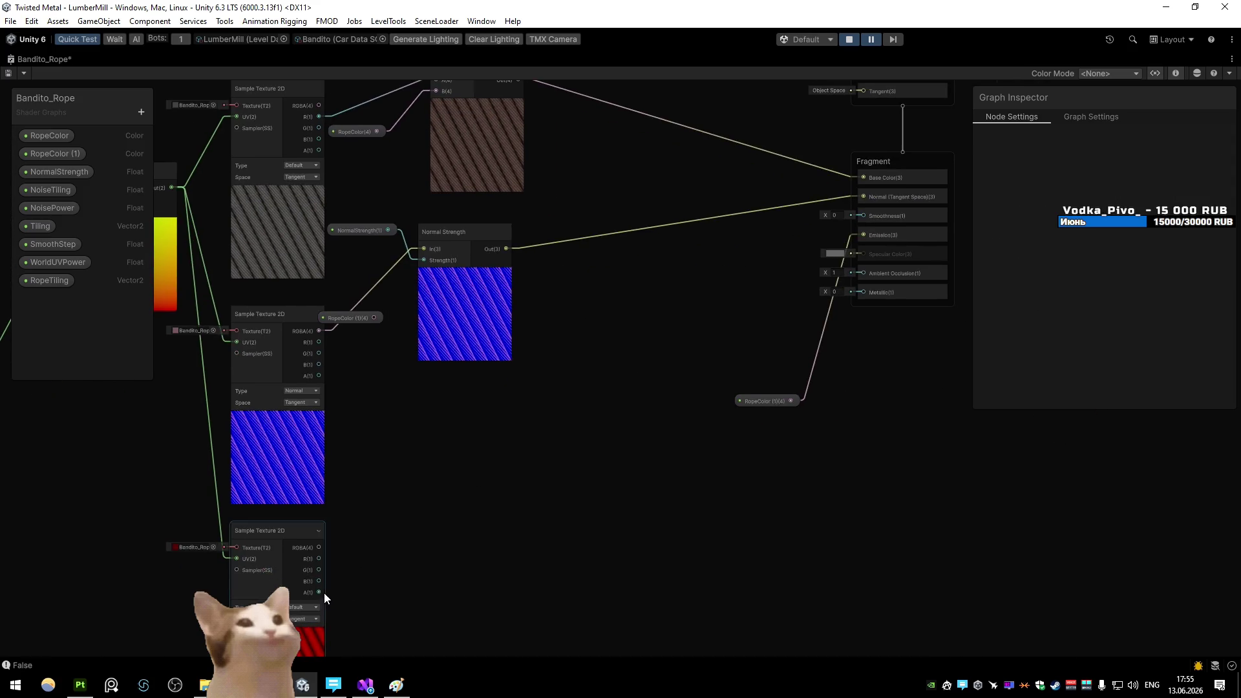
pyautogui.moveTo(324, 592); pyautogui.dragTo(235, 606)
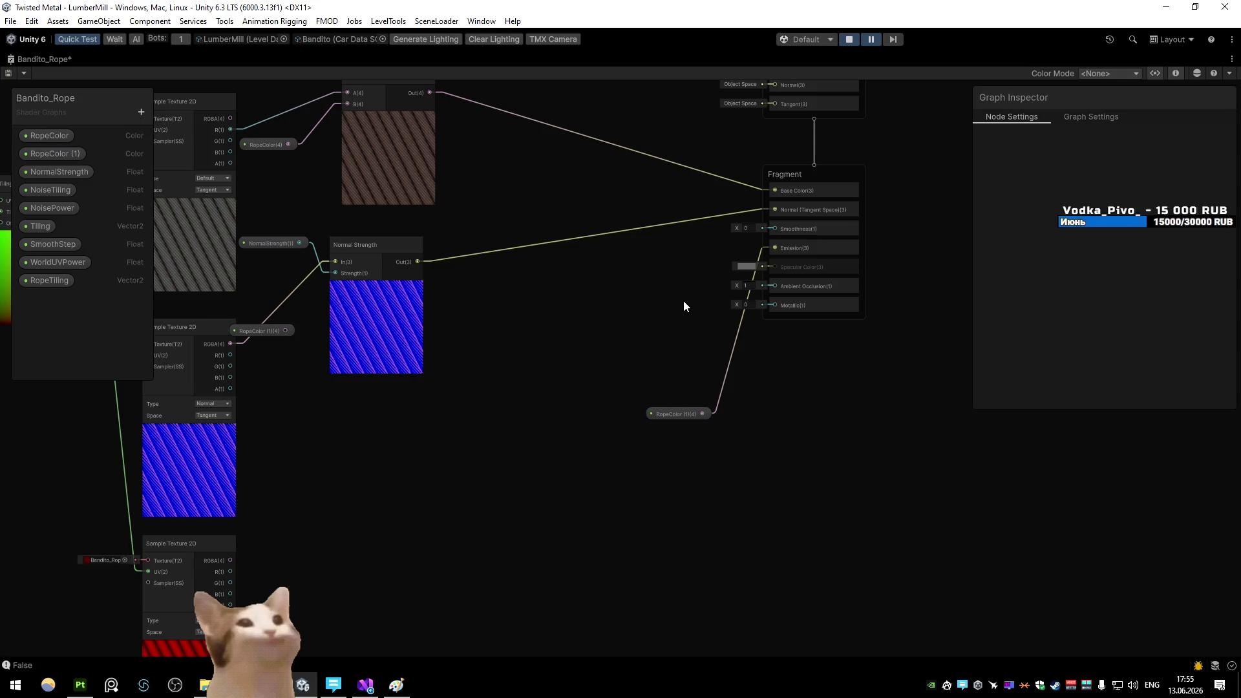
pyautogui.click(749, 228)
pyautogui.click(444, 213)
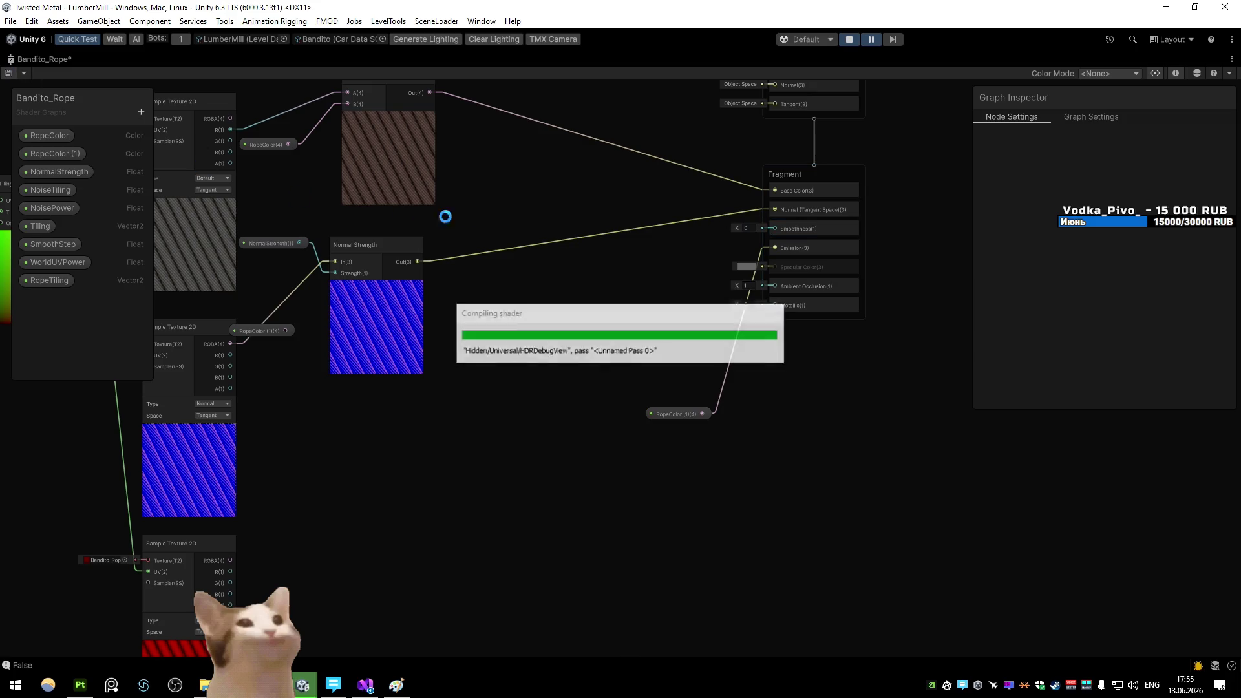
# Delete the RopeColor (1) node, save the graph, and restore the normal layout
pyautogui.click(681, 414)
pyautogui.press('Delete')
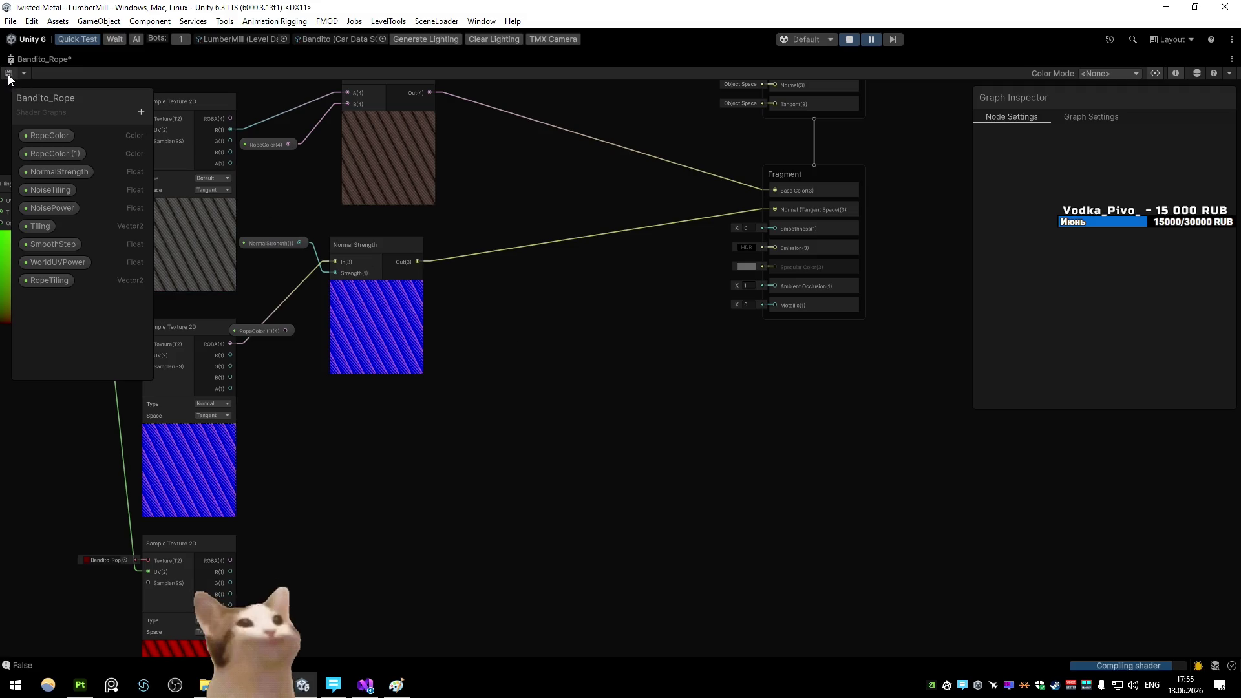
pyautogui.click(9, 74)
pyautogui.doubleClick(26, 59)
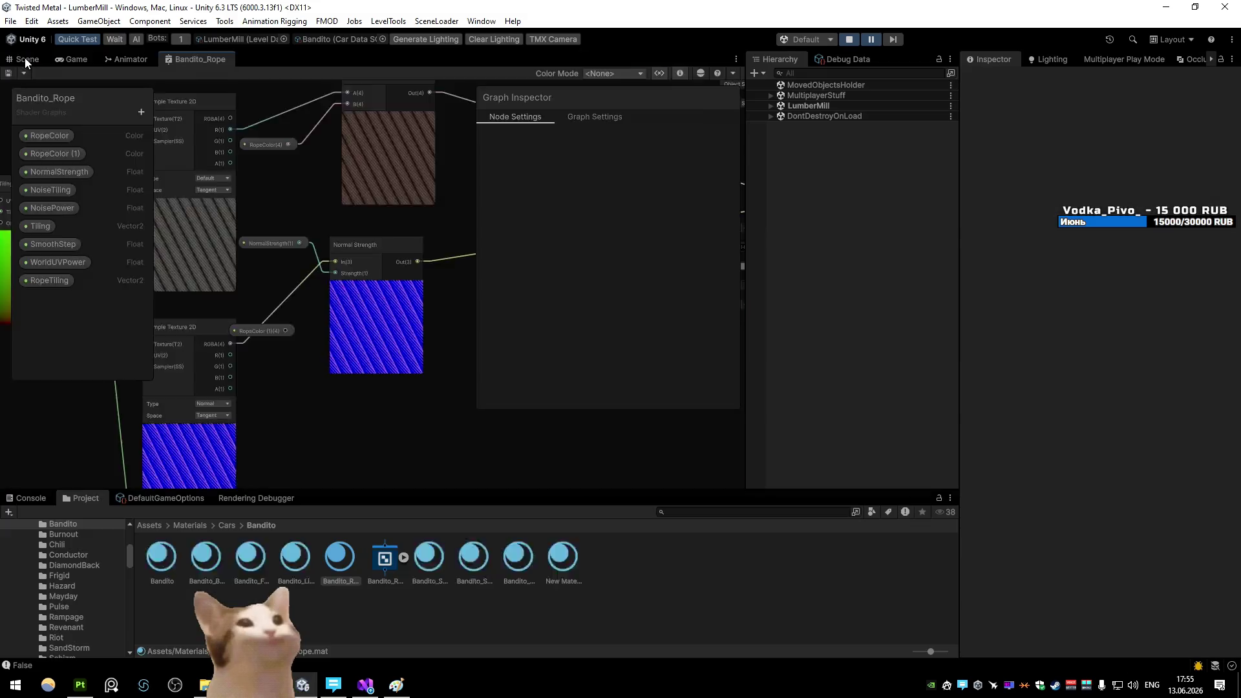
# Fly the scene camera down to the new rope and compare it in the Game view
pyautogui.click(25, 57)
pyautogui.moveTo(537, 236); pyautogui.dragTo(349, 373)
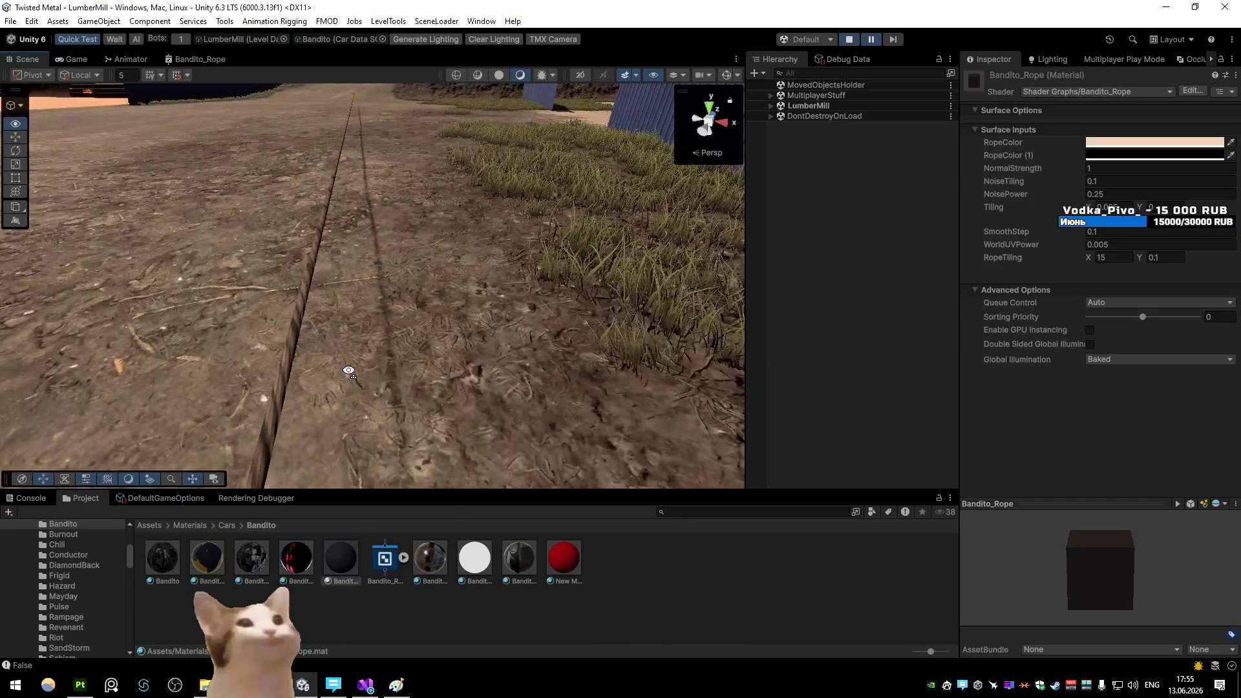
pyautogui.click(72, 58)
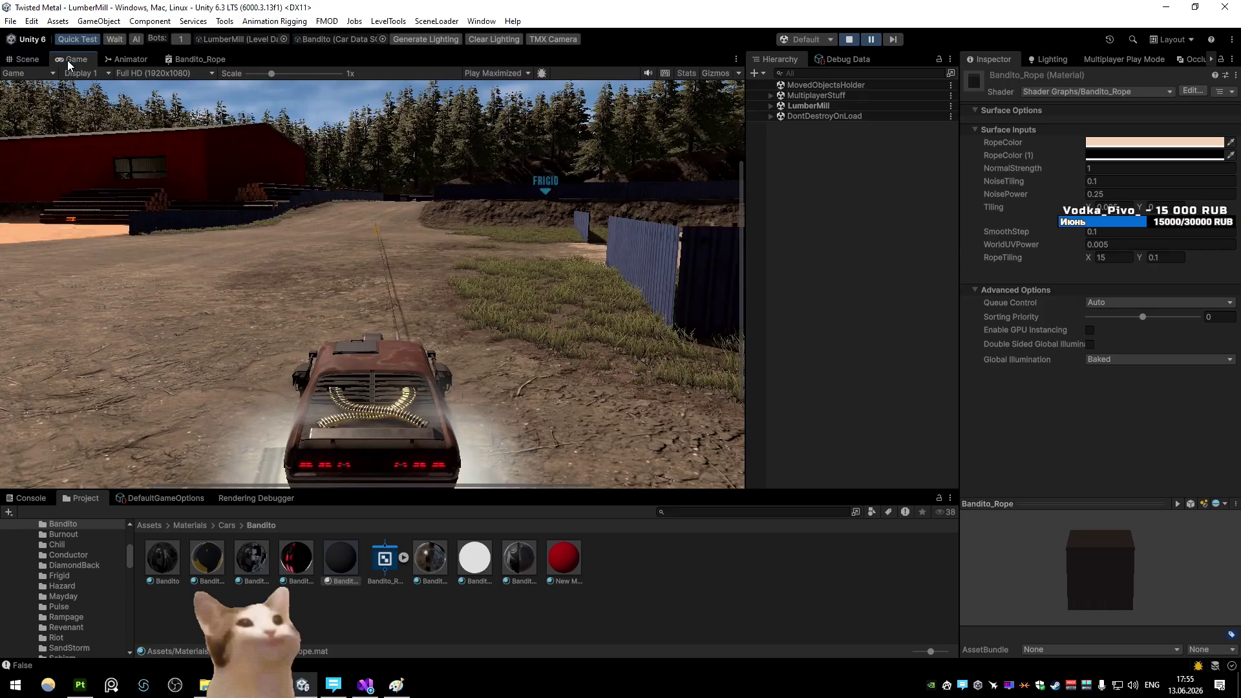
pyautogui.click(24, 59)
pyautogui.moveTo(188, 153)
pyautogui.mouseDown()
pyautogui.moveTo(413, 220)
pyautogui.moveTo(502, 225)
pyautogui.moveTo(466, 209)
pyautogui.mouseUp()
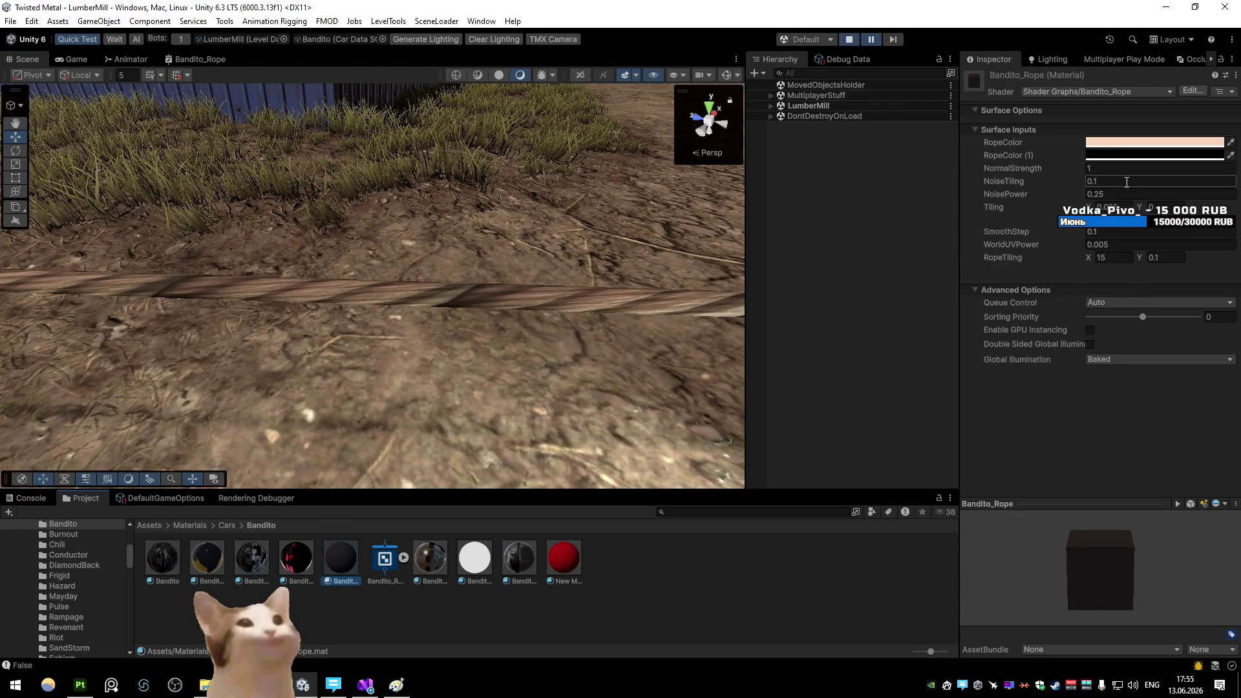
# Set the material's NormalStrength to 4 and view the rope in the Game view
pyautogui.click(1099, 168)
pyautogui.write('4')
pyautogui.moveTo(542, 200); pyautogui.dragTo(258, 234)
pyautogui.click(77, 59)
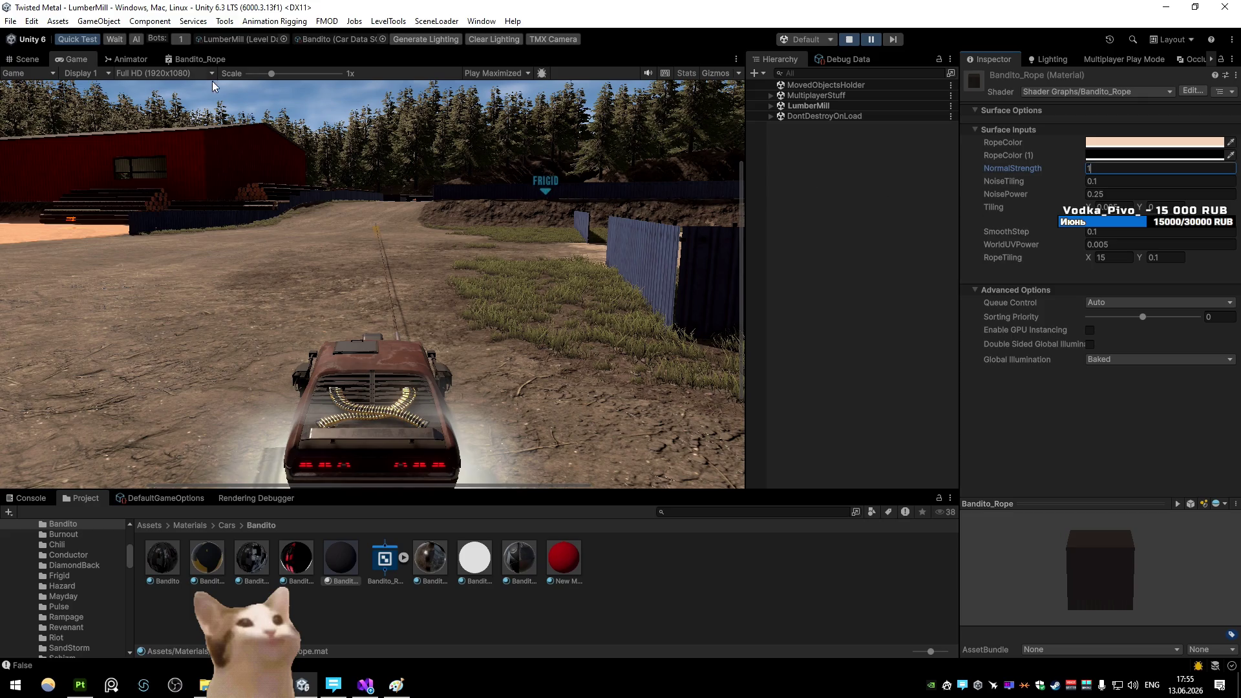
# Reopen the Bandito_Rope shader graph maximized
pyautogui.click(200, 59)
pyautogui.hotkey('shift', 'space')
pyautogui.scroll(-3, 522, 351)
pyautogui.scroll(5, 497, 234)
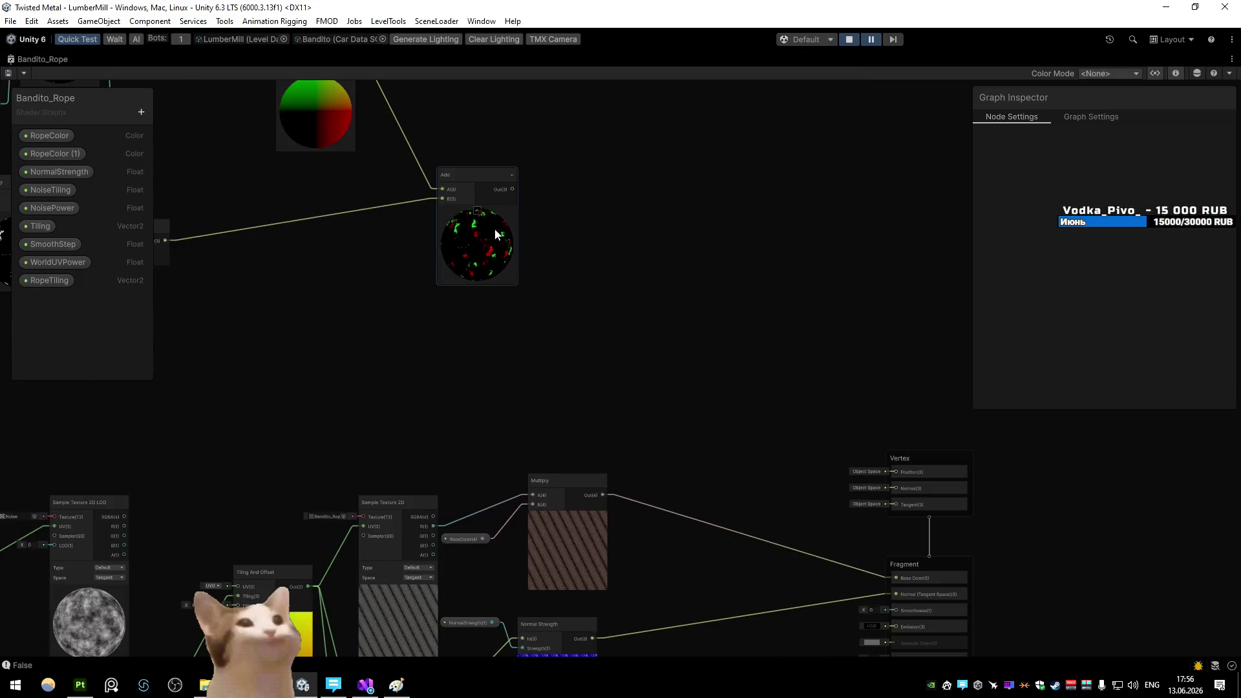
# Connect the Add node to the vertex position, save the graph, and view the rope in the scene
pyautogui.moveTo(565, 241); pyautogui.dragTo(896, 473)
pyautogui.click(10, 74)
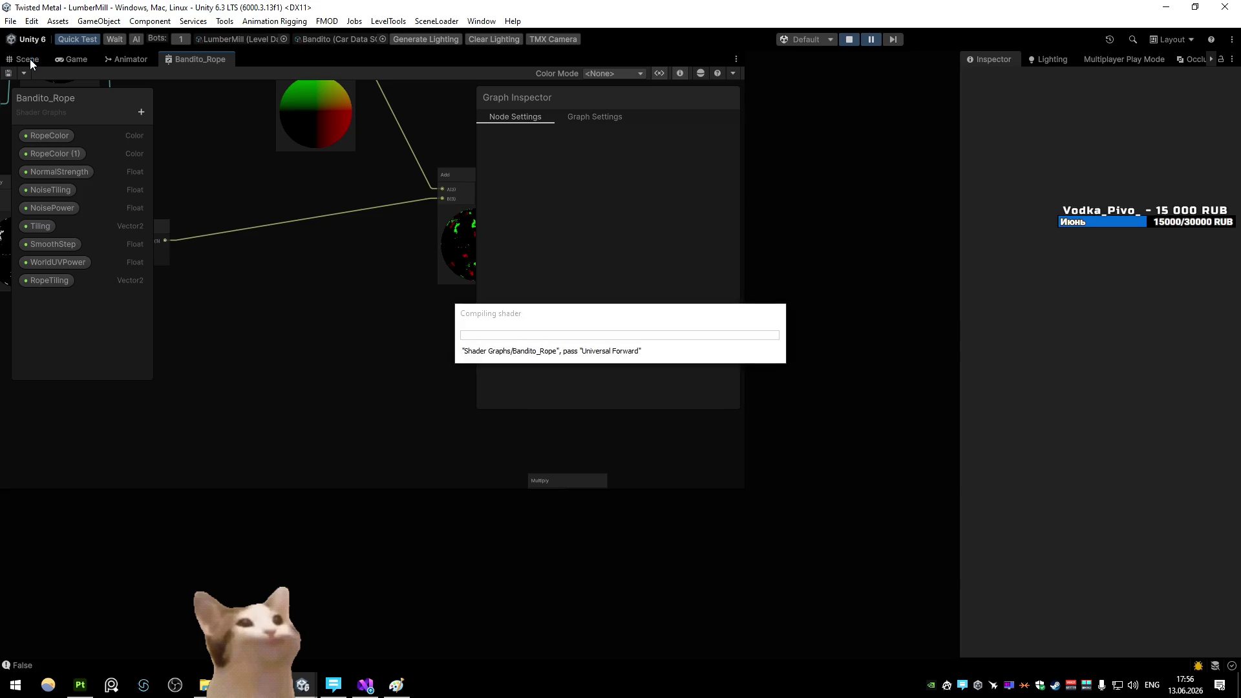
pyautogui.click(30, 62)
pyautogui.moveTo(550, 246)
pyautogui.mouseDown()
pyautogui.moveTo(581, 240)
pyautogui.moveTo(493, 205)
pyautogui.mouseUp()
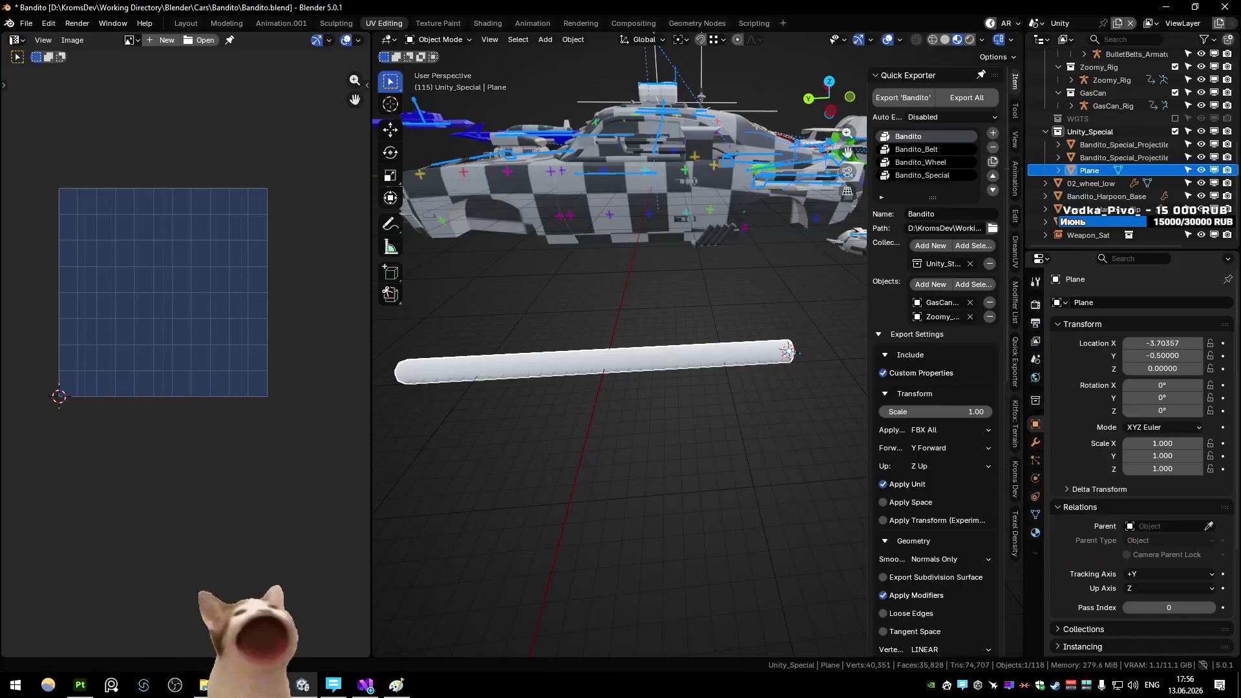
# In Blender, dissolve the tube's middle edge loops
pyautogui.hotkey('alt', 'Tab')
pyautogui.press('a')
pyautogui.press('x')
pyautogui.click(584, 393)
# Add 80 loop cuts along the tube and export it as FBX
pyautogui.hotkey('ctrl', 'r')
pyautogui.click(582, 355)
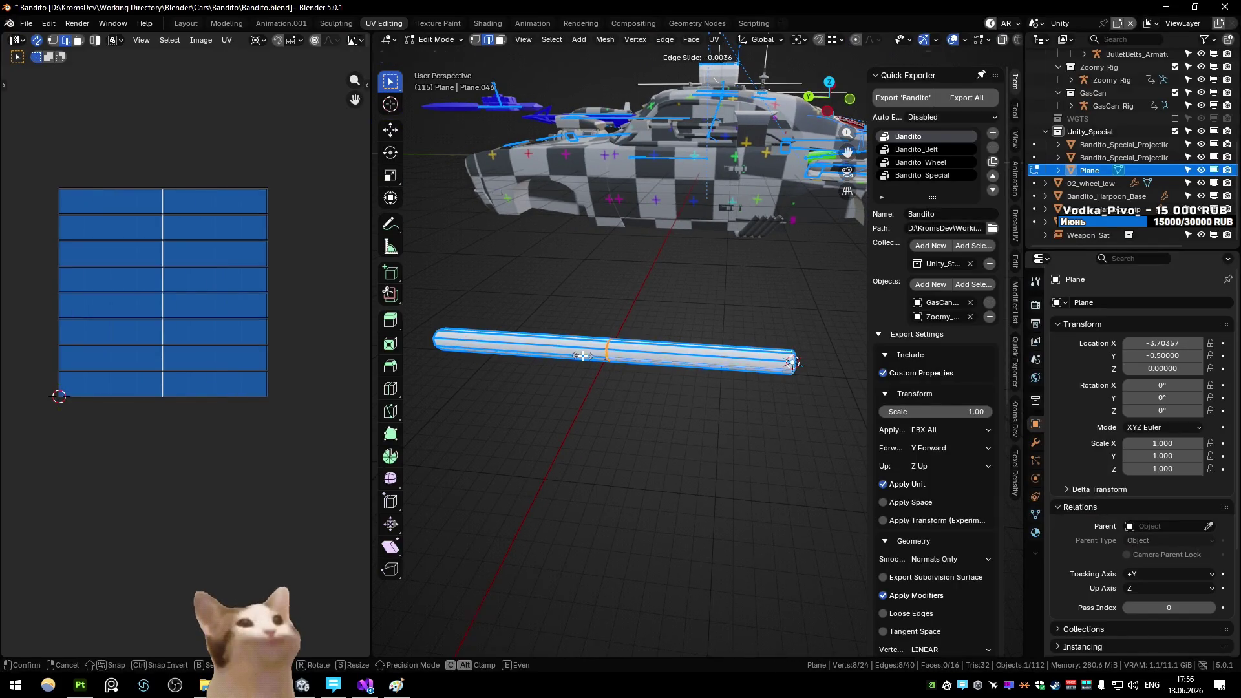
pyautogui.click(582, 356)
pyautogui.click(538, 529)
pyautogui.write('80')
pyautogui.press('Return')
pyautogui.press('Tab')
pyautogui.hotkey('ctrl', 'shift', 'e')
pyautogui.click(711, 493)
# Set the material's NoisePower to 1 and return the running game to the main menu
pyautogui.hotkey('alt', 'Tab')
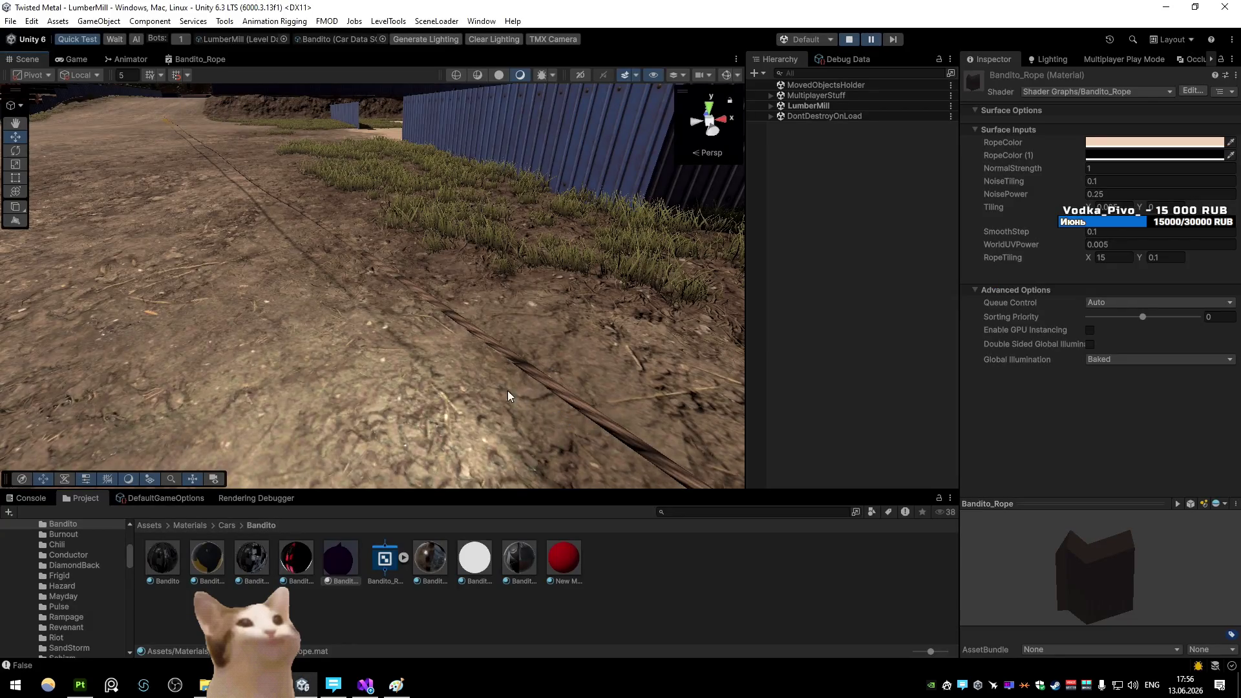
pyautogui.click(1118, 194)
pyautogui.write('1')
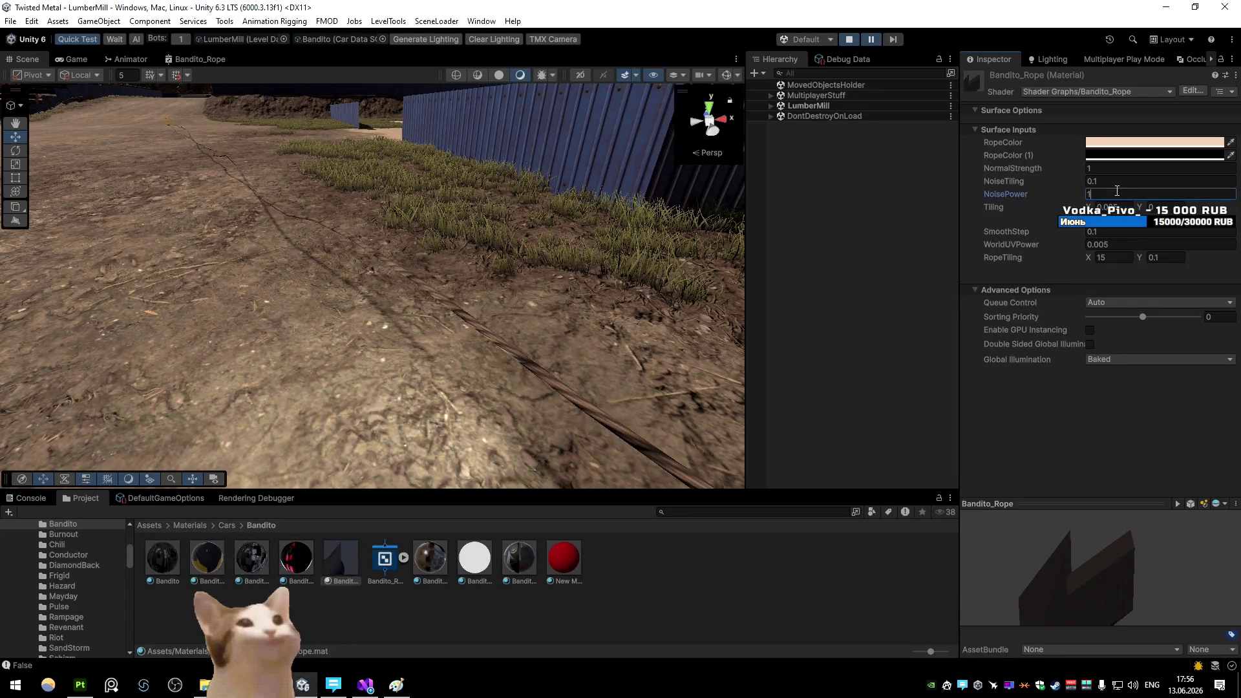
pyautogui.moveTo(716, 239); pyautogui.dragTo(505, 113)
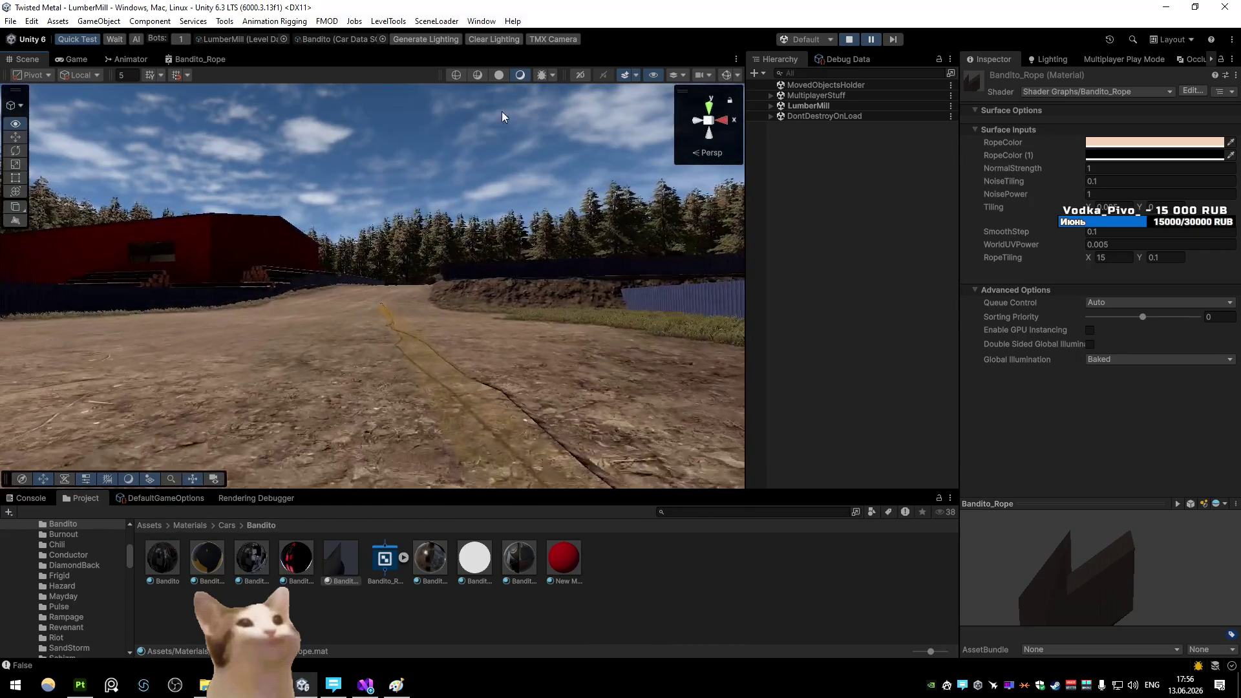
pyautogui.click(77, 59)
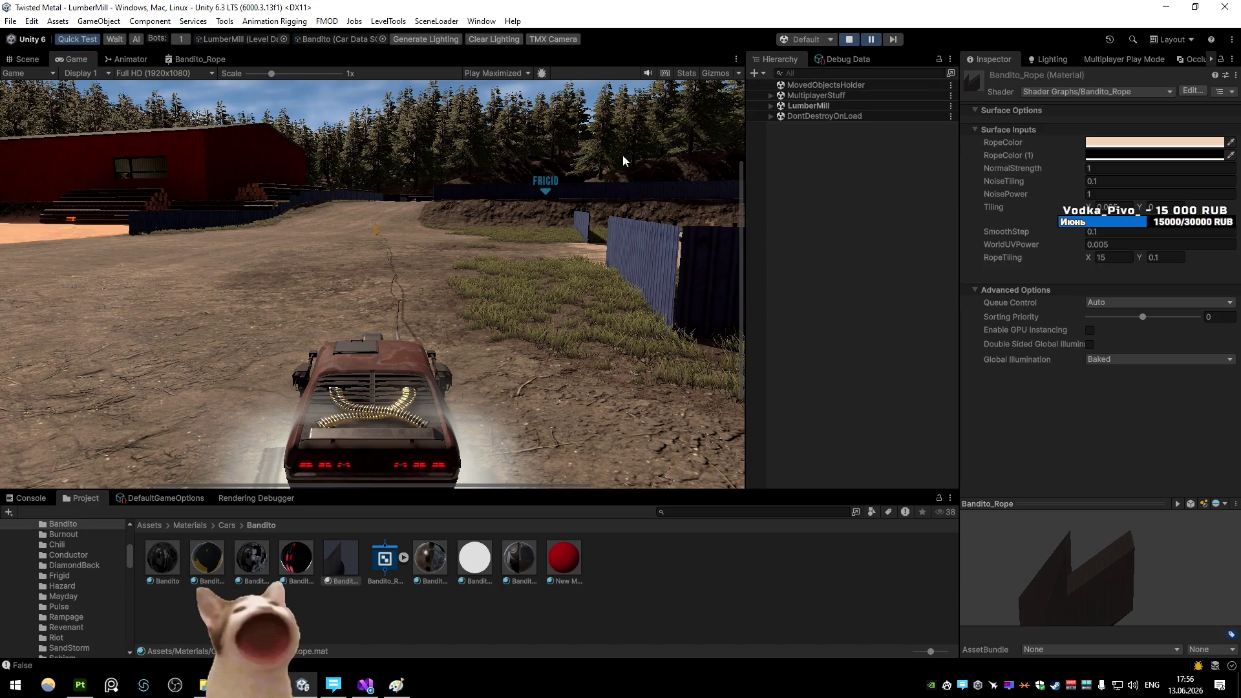
pyautogui.hotkey('shift', 'space')
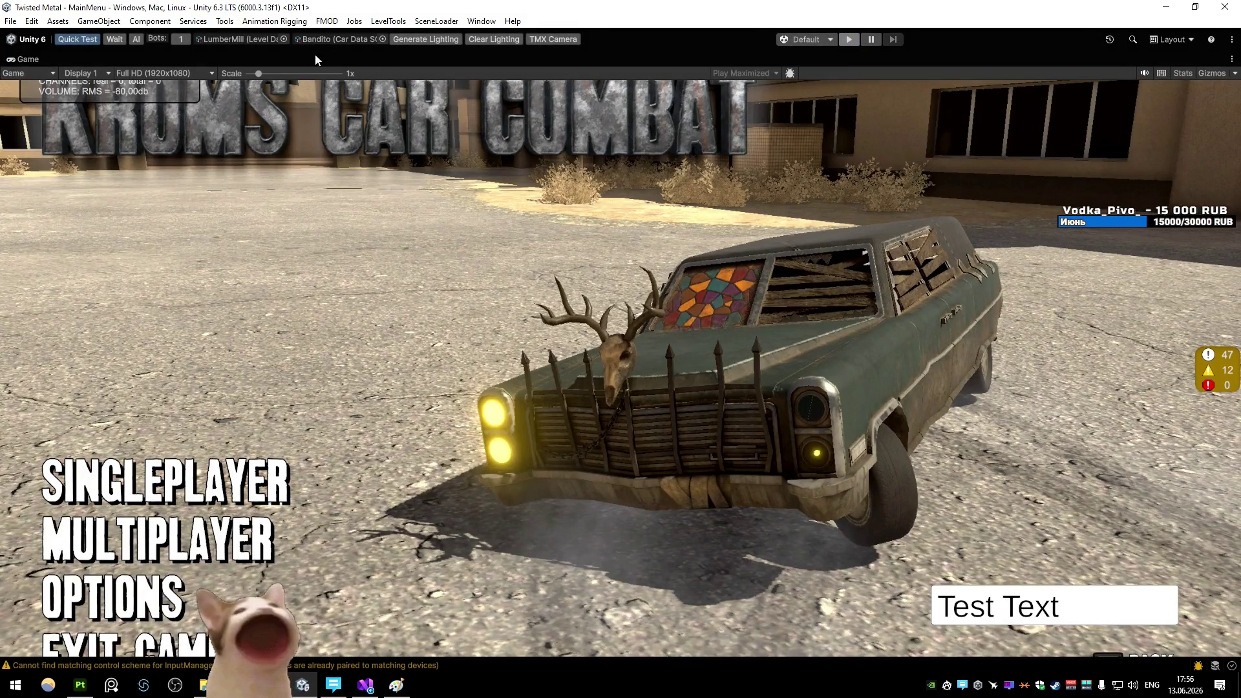
# Pick TestPlayground from the level list, press Play, and un-maximize the Game view
pyautogui.click(284, 38)
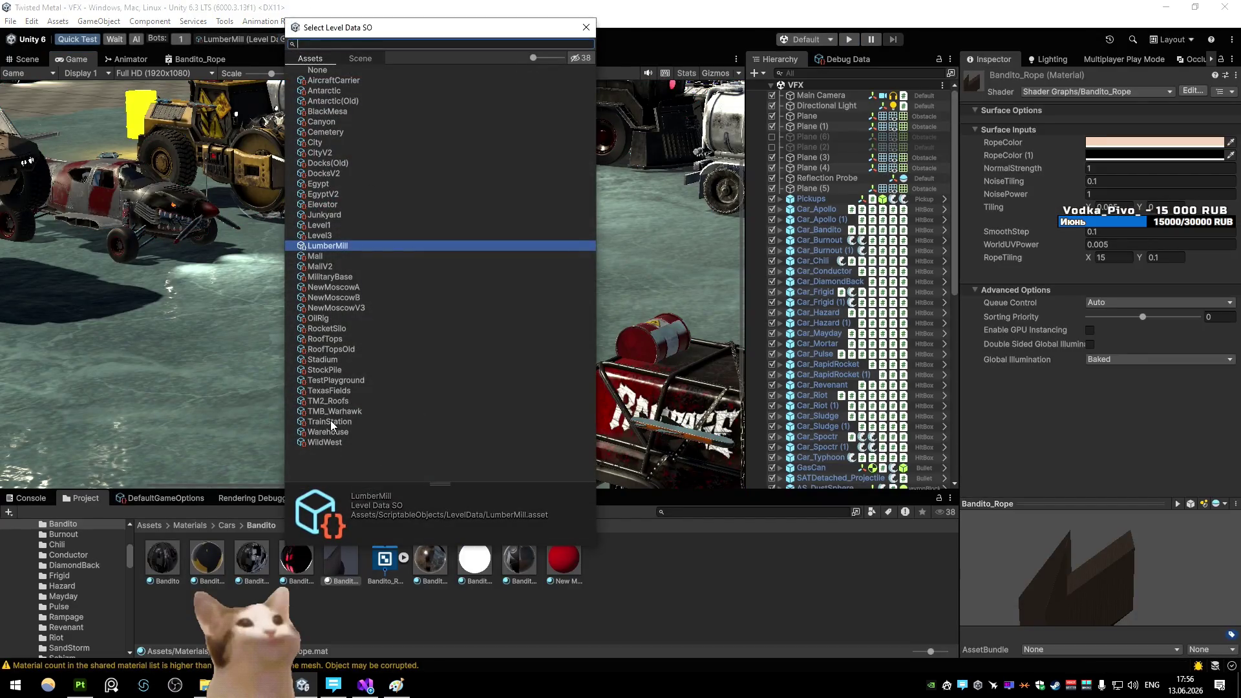
pyautogui.click(332, 422)
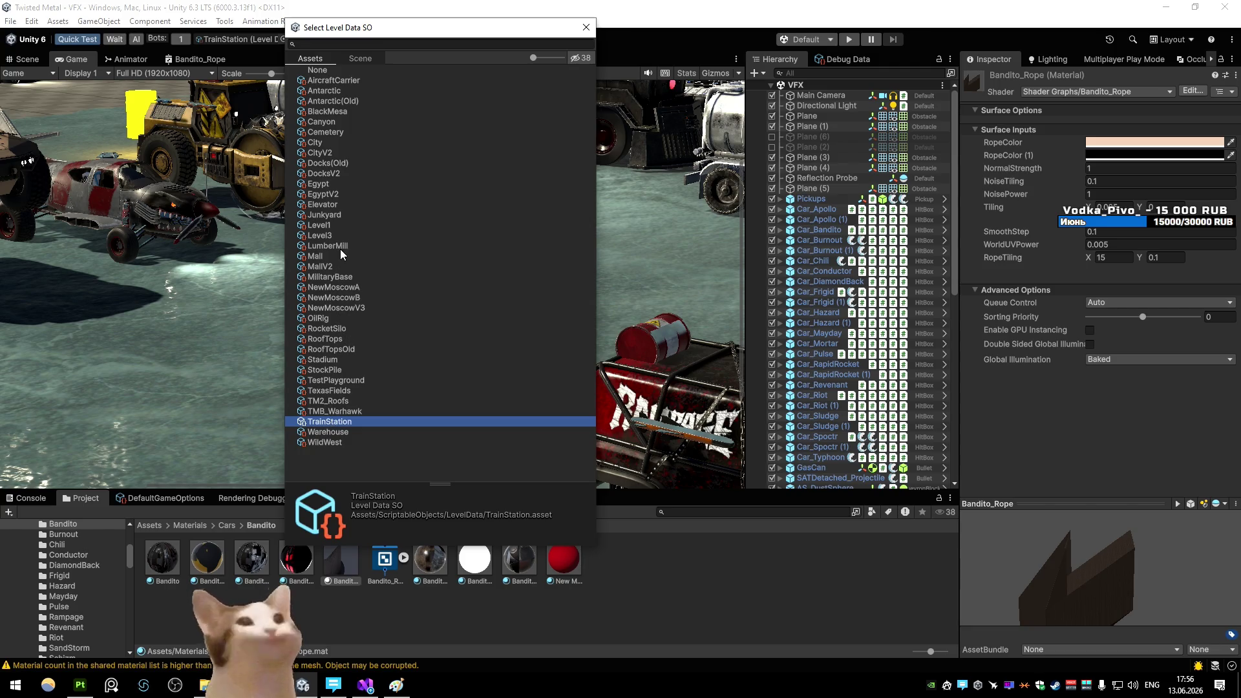
pyautogui.doubleClick(354, 382)
pyautogui.click(860, 39)
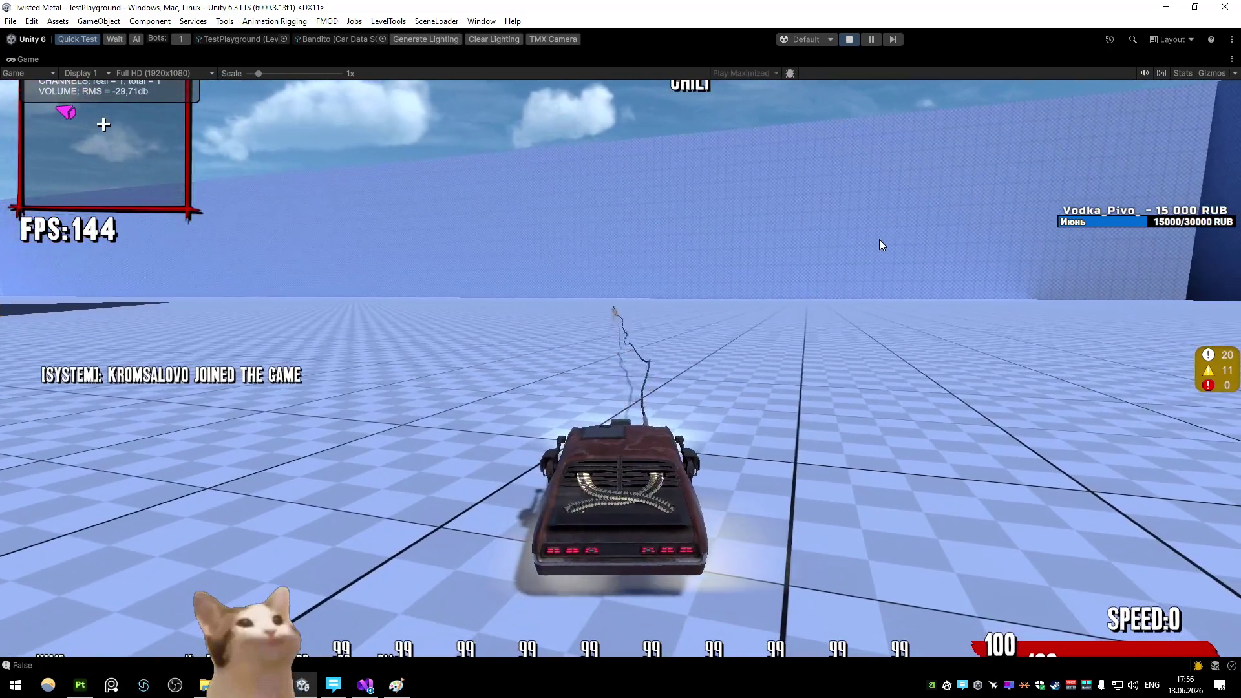
pyautogui.rightClick(26, 59)
pyautogui.click(52, 95)
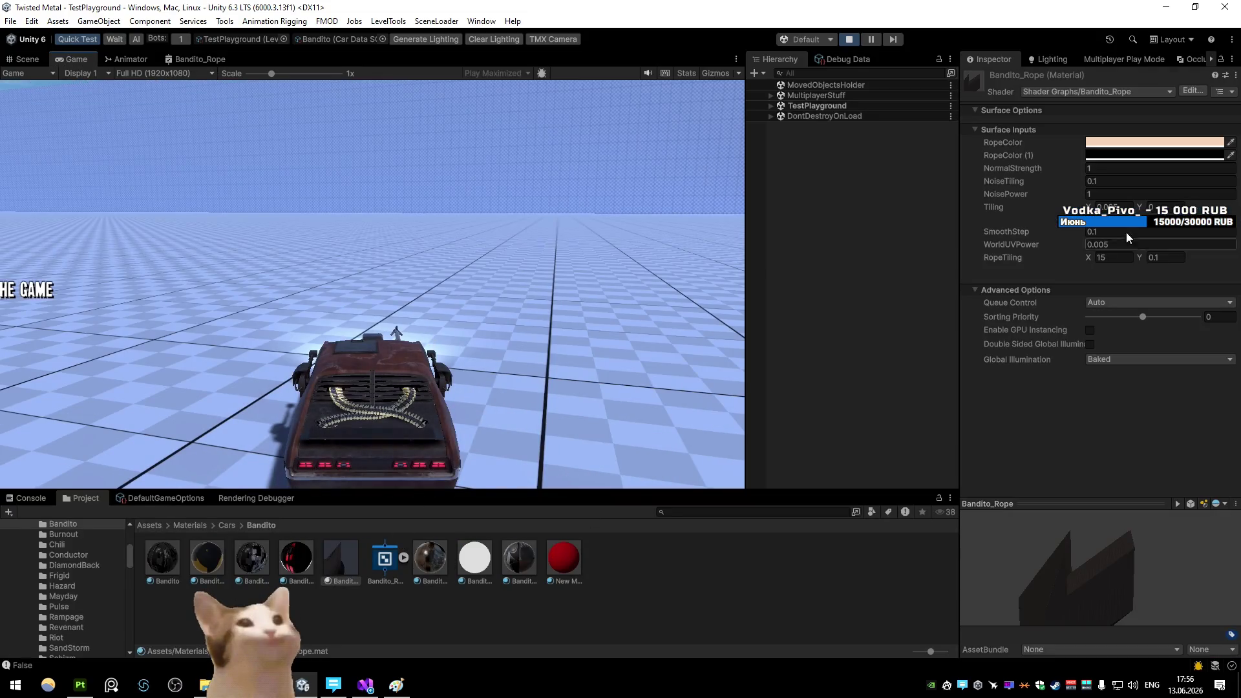
# Set NoisePower to 0.5 and WorldUVPower to 0.005/2 (0.0025), then maximize the Game view
pyautogui.write('0.5')
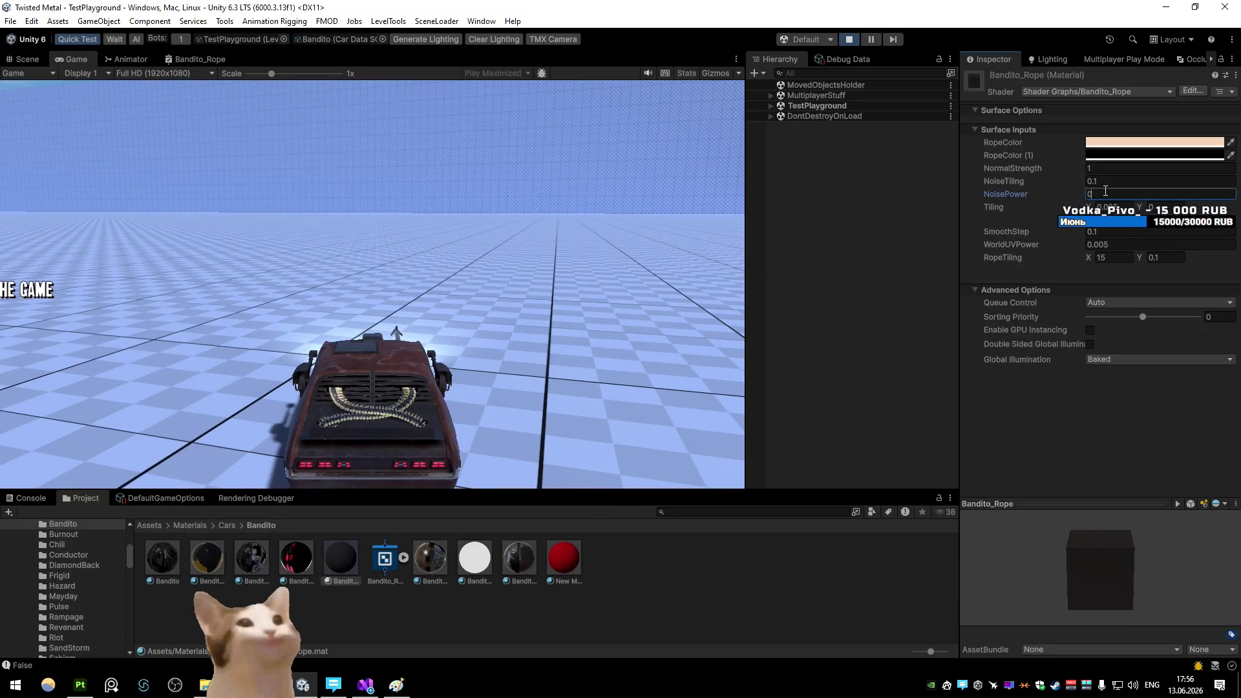
pyautogui.click(593, 243)
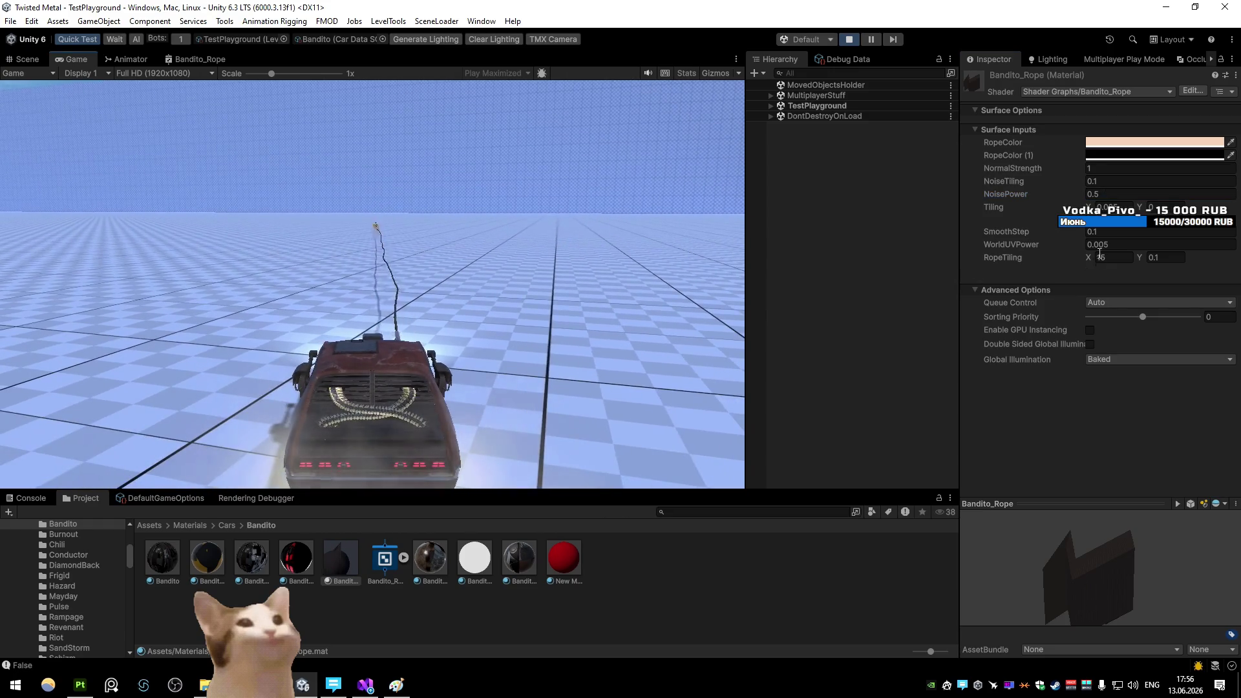
pyautogui.press('Escape')
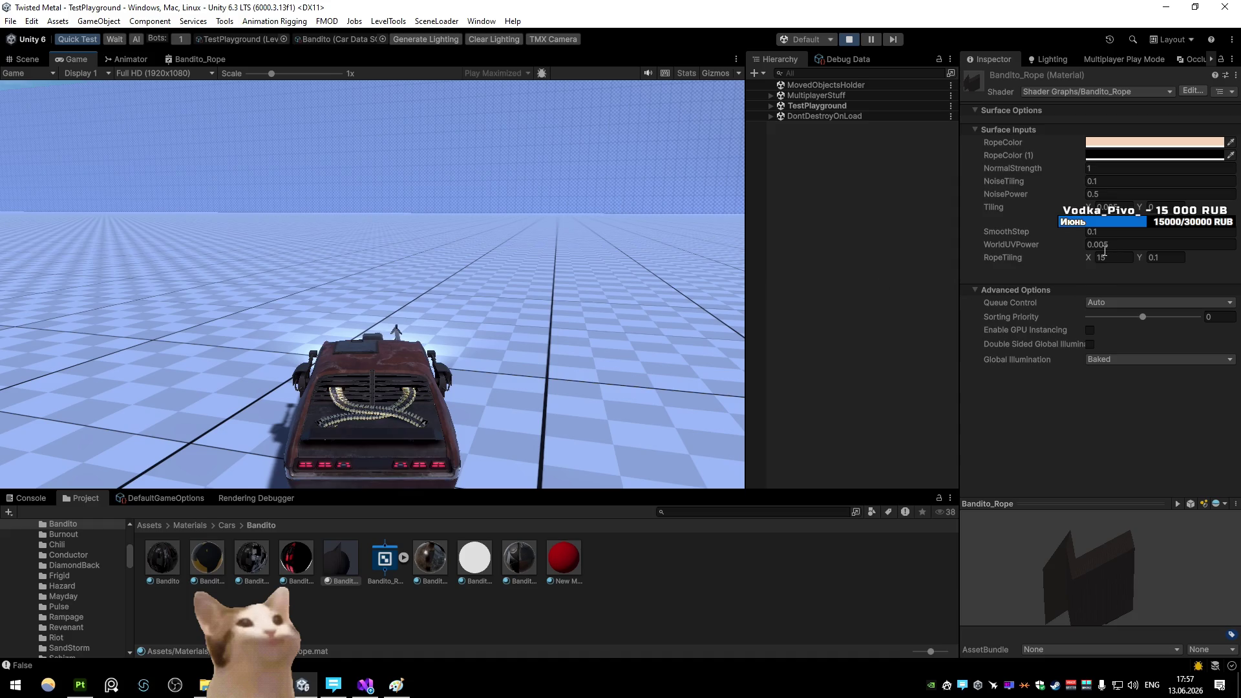
pyautogui.write('/2')
pyautogui.click(721, 239)
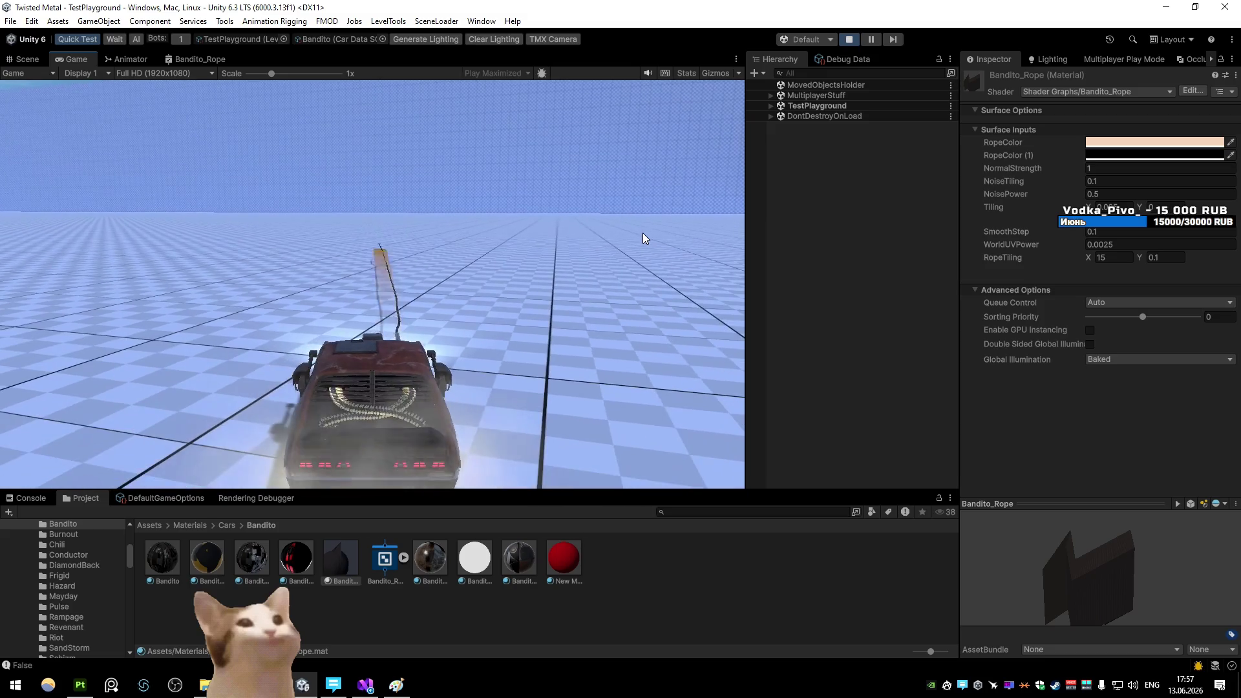
pyautogui.rightClick(87, 64)
pyautogui.click(159, 98)
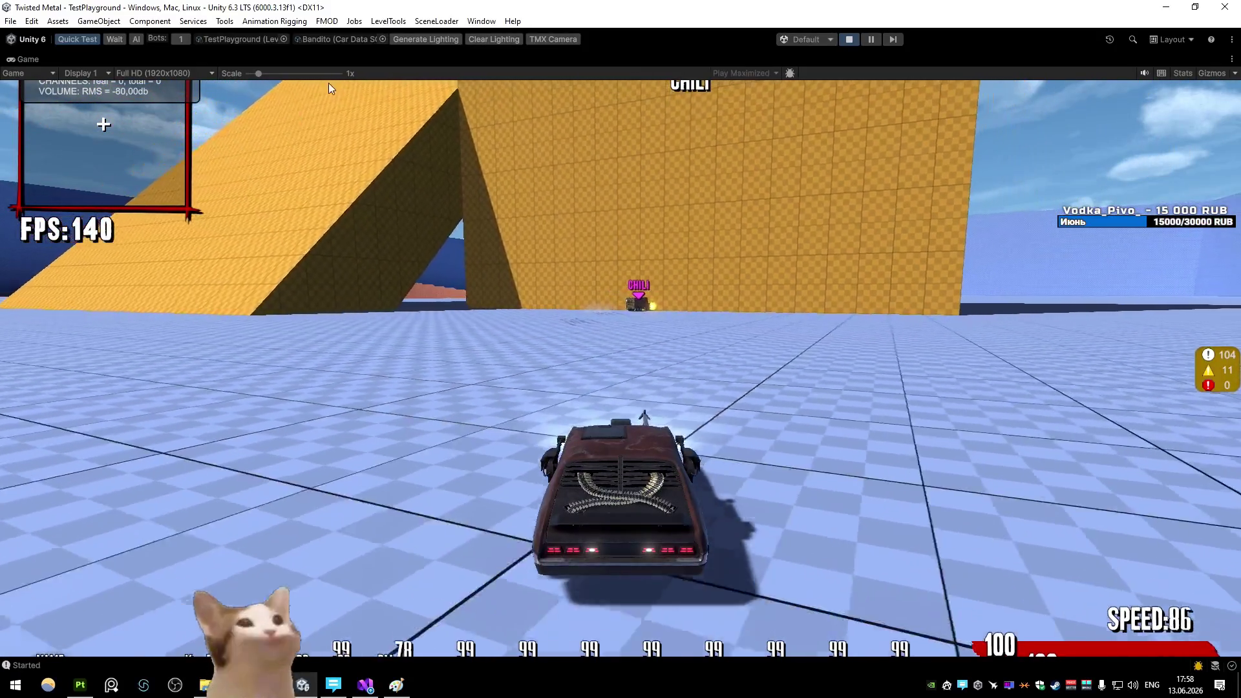
# Stop play mode, switch to the VFX Unity window, then bring the projectile script forward in Visual Studio
pyautogui.click(849, 39)
pyautogui.moveTo(365, 685)
pyautogui.click(353, 601)
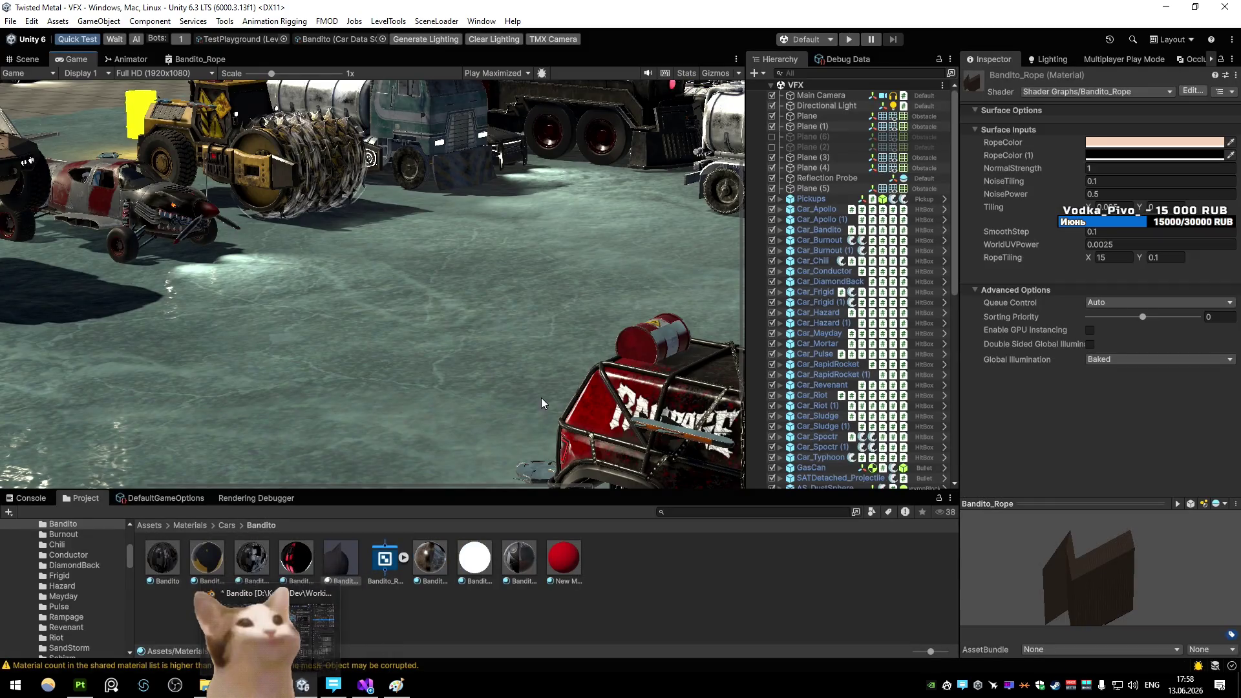
pyautogui.click(365, 686)
# Add a 'private Material RopeMaterial;' field below the AltSpecial_Bandito field and save
pyautogui.click(382, 355)
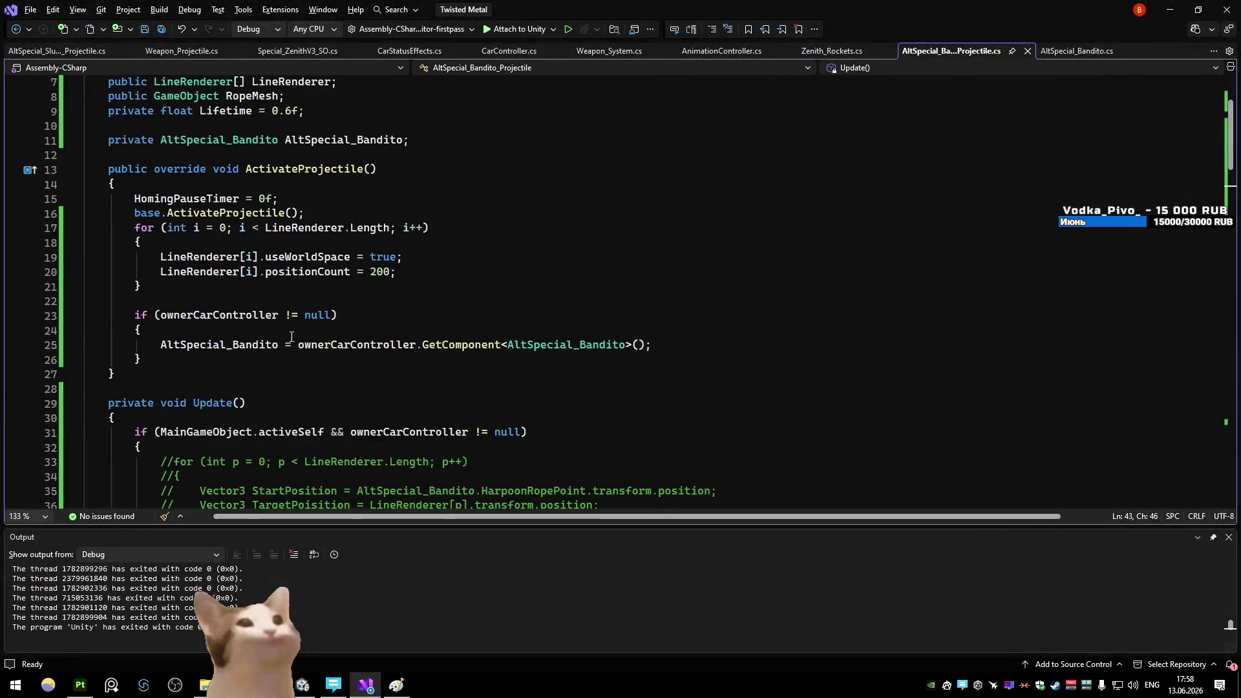
pyautogui.scroll(8, 382, 357)
pyautogui.click(468, 225)
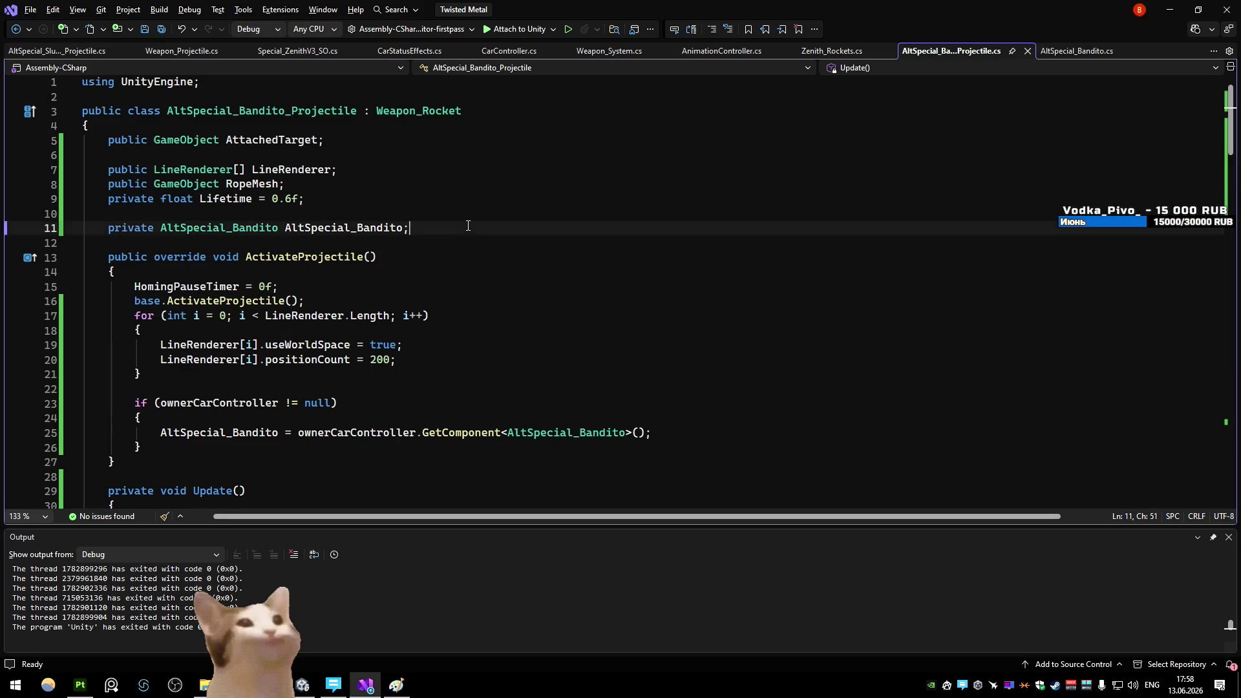
pyautogui.press('Return')
pyautogui.press('Return')
pyautogui.write('pr')
pyautogui.press('Tab')
pyautogui.write('Mater')
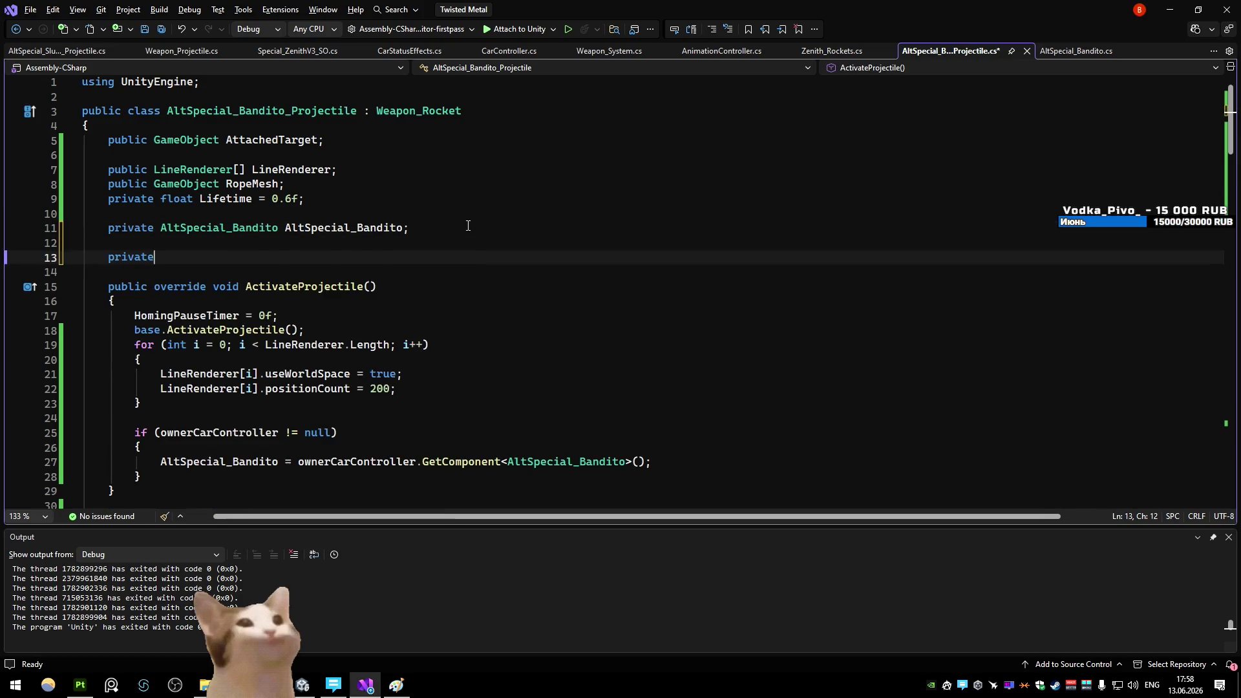
pyautogui.press('Tab')
pyautogui.write('RopeMaterial')
pyautogui.write(';')
pyautogui.hotkey('ctrl', 's')
# Insert blank lines in ActivateProjectile after the owner check's closing brace
pyautogui.scroll(-4, 396, 243)
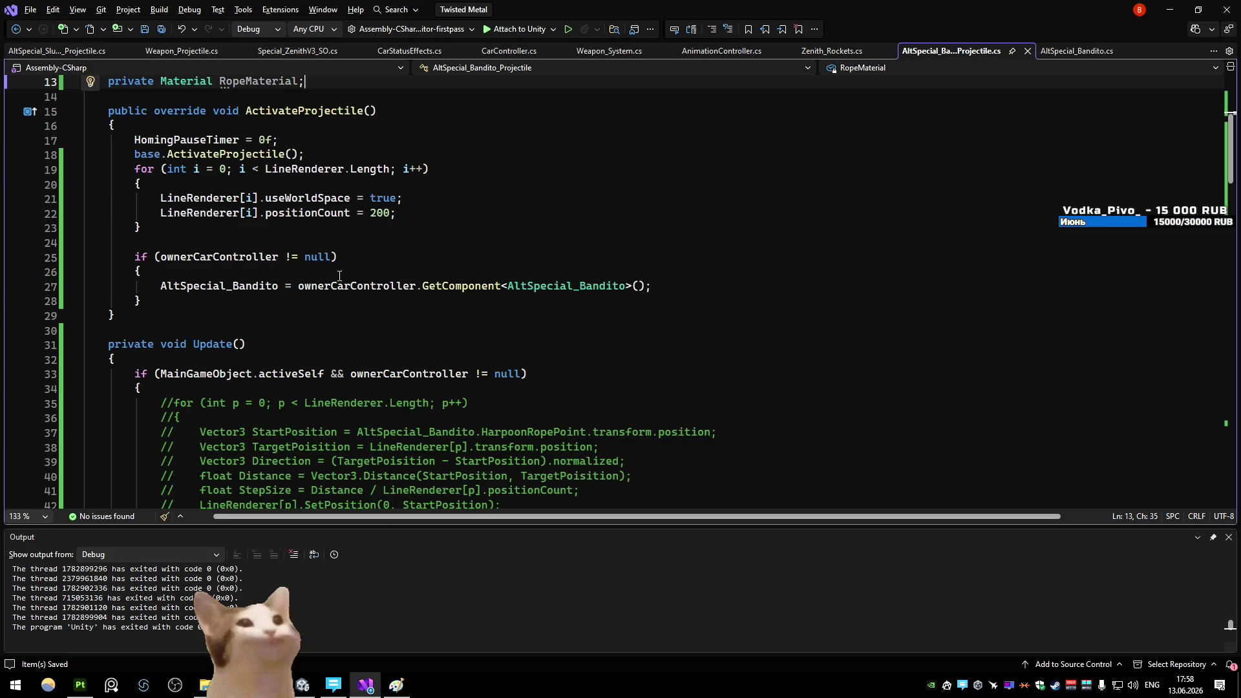
pyautogui.scroll(2, 339, 276)
pyautogui.scroll(-20, 339, 276)
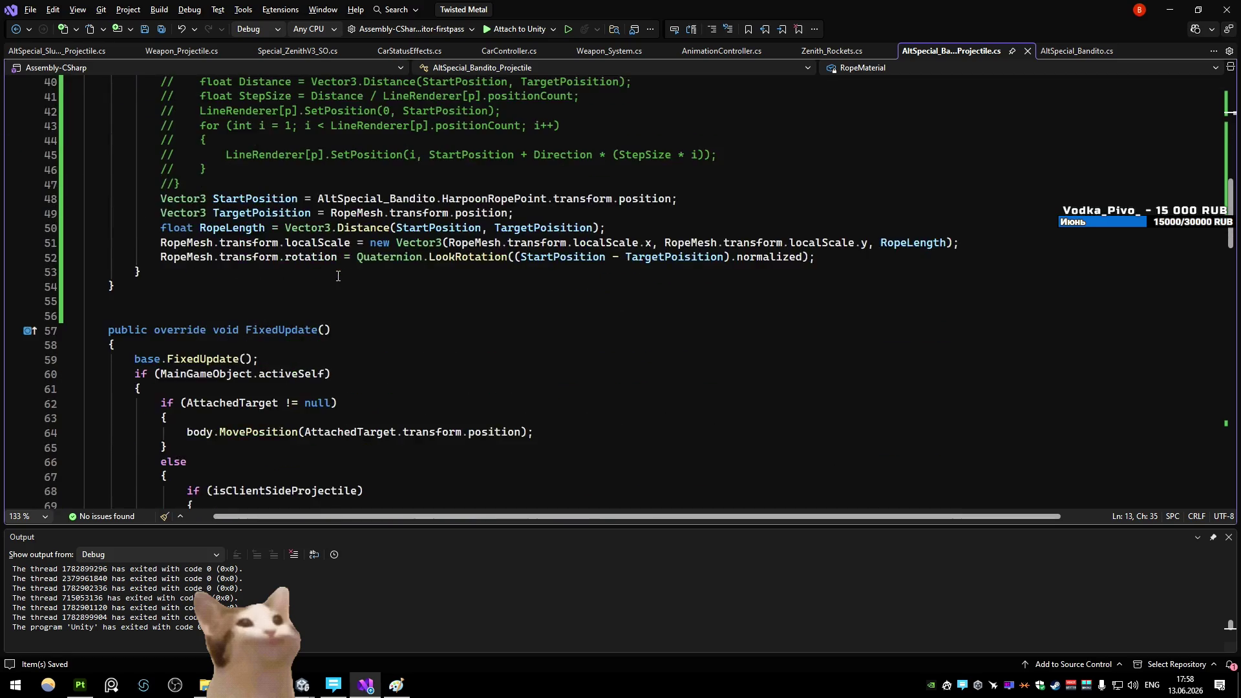
pyautogui.scroll(20, 338, 276)
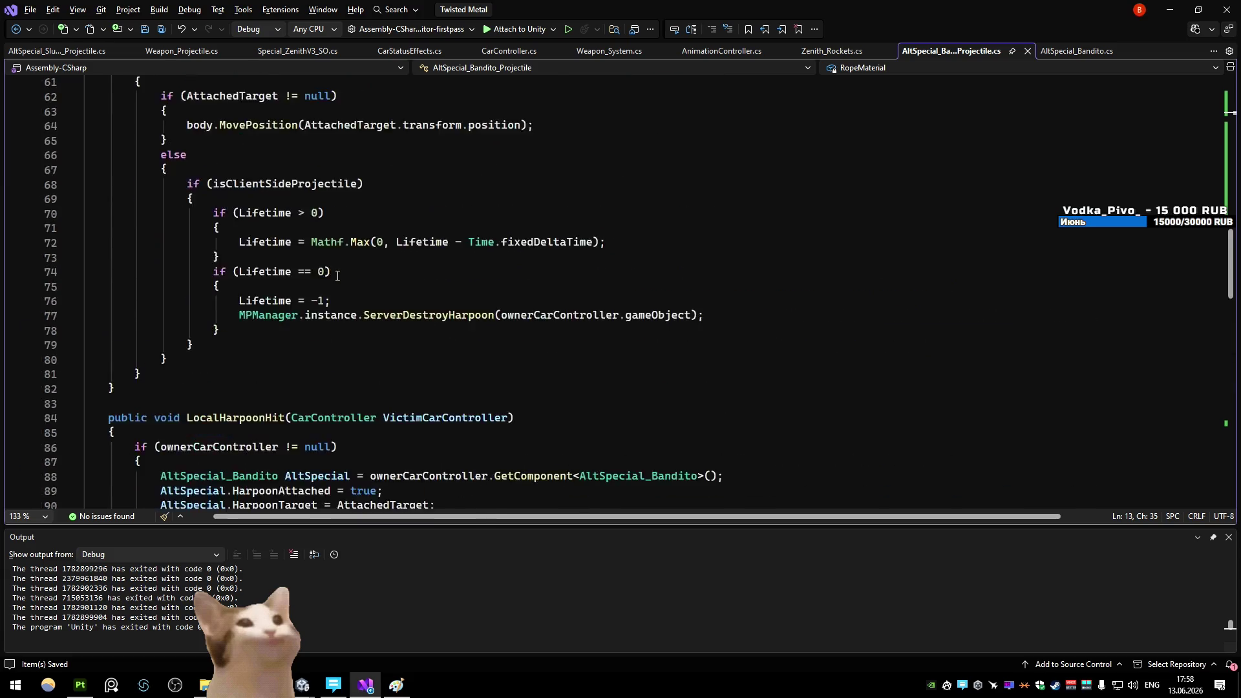
pyautogui.scroll(9, 338, 277)
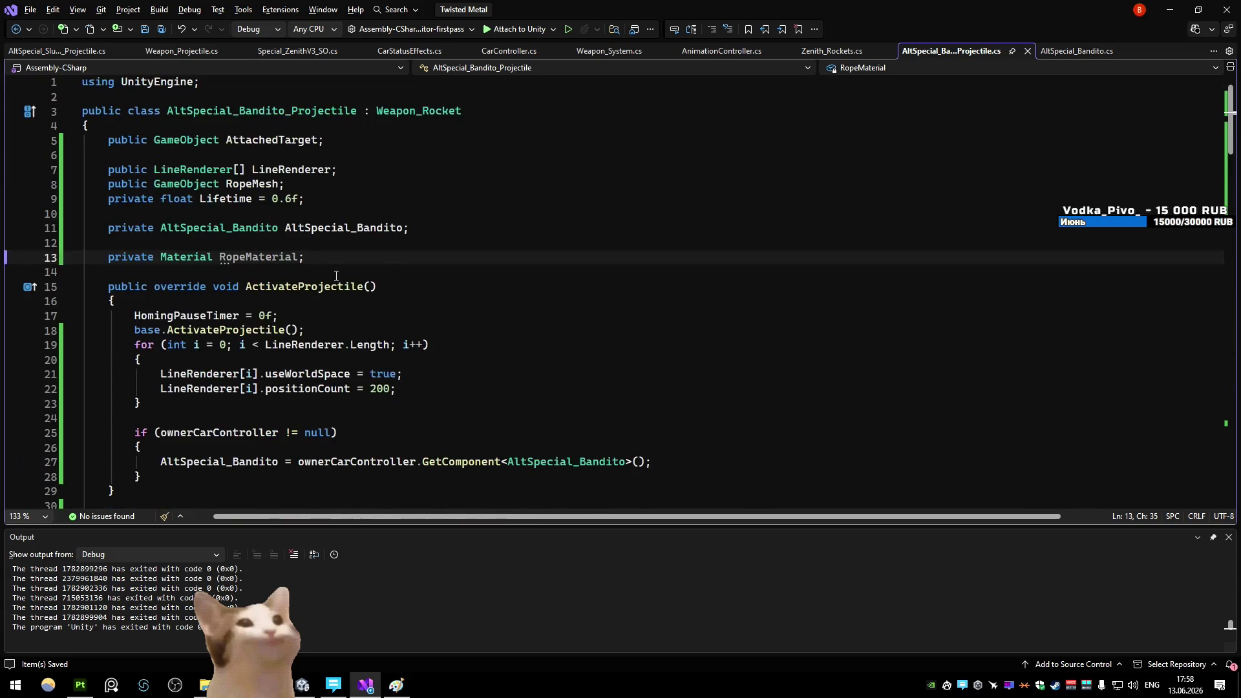
pyautogui.scroll(-3, 335, 276)
pyautogui.click(218, 346)
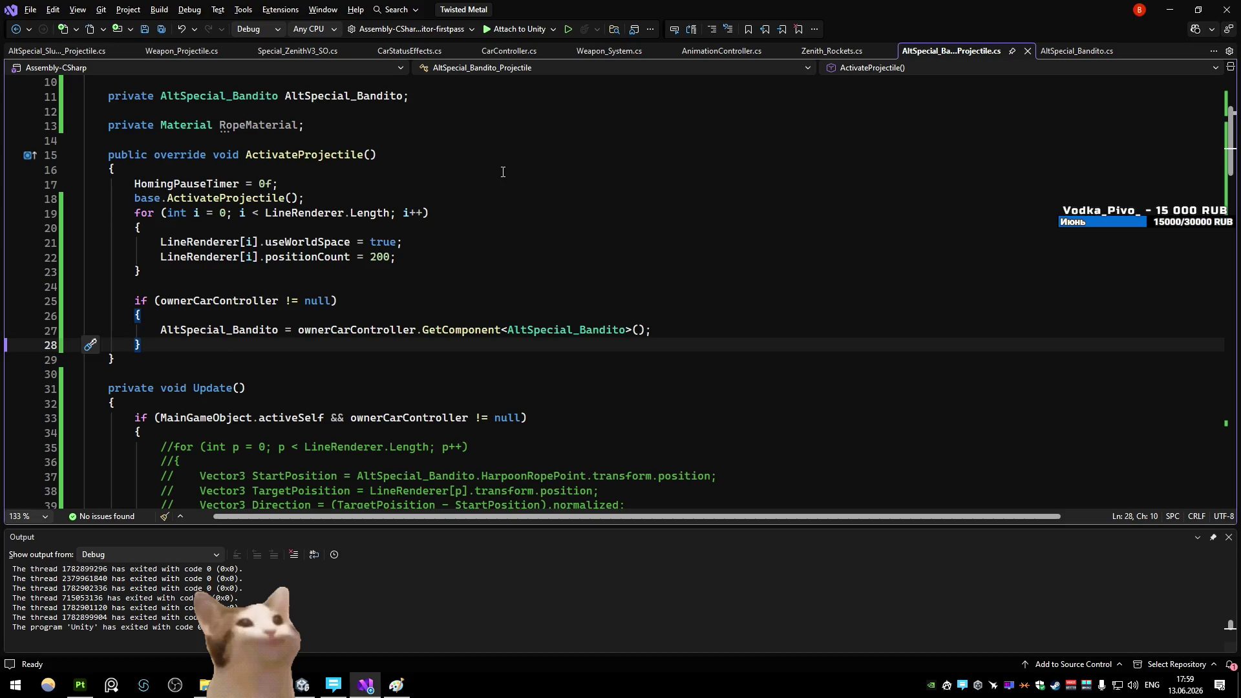
pyautogui.press('Return')
pyautogui.press('Return')
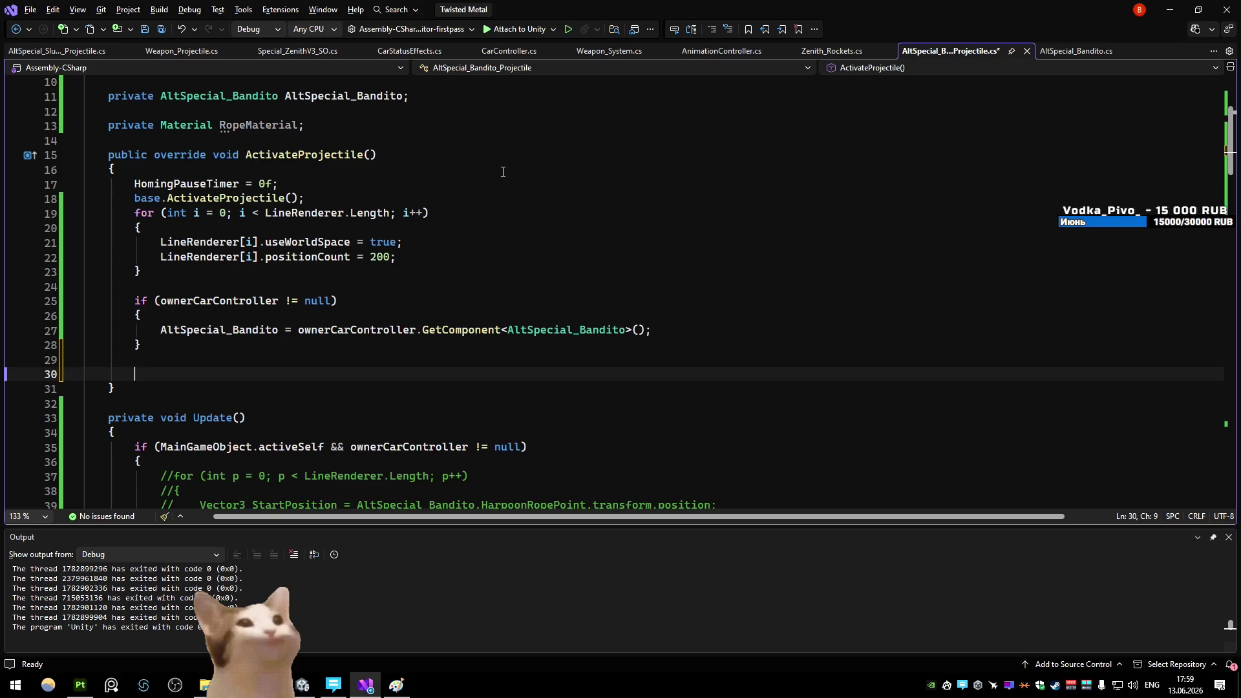
# Delete the LineRenderer array field, move RopeMaterial under RopeMesh, and retype RopeMesh as MeshRenderer
pyautogui.scroll(3, 503, 172)
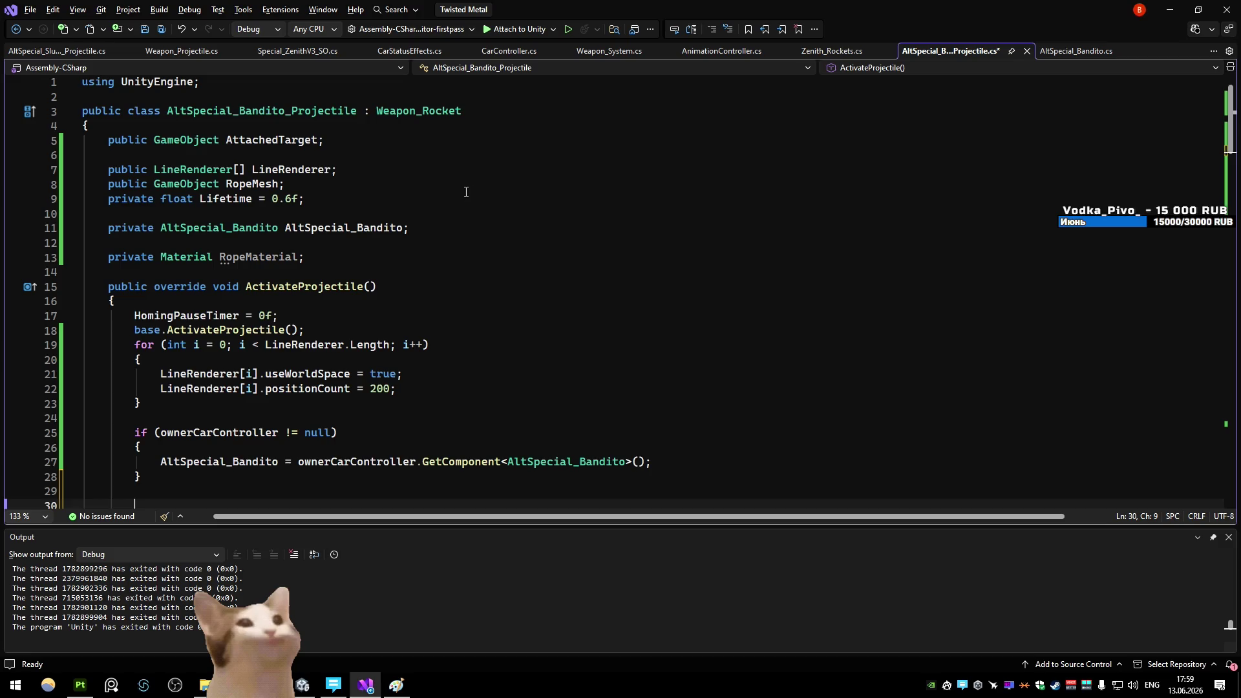
pyautogui.click(349, 180)
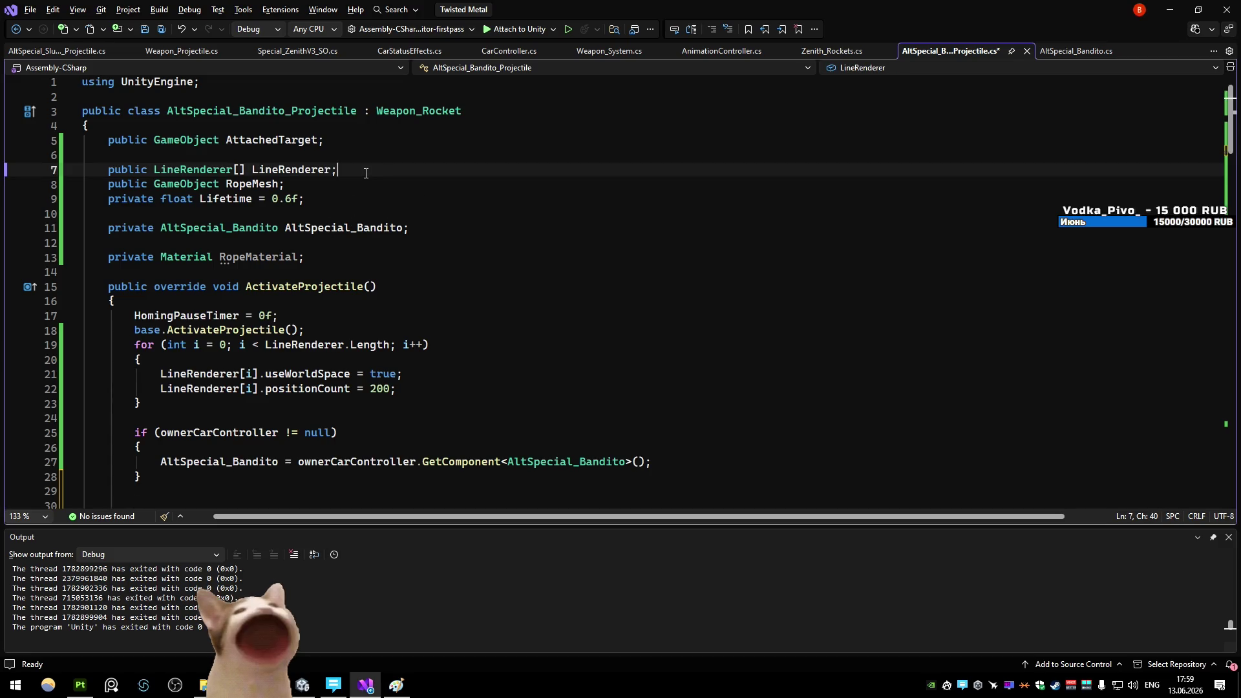
pyautogui.hotkey('ctrl', 'x')
pyautogui.press('Down')
pyautogui.press('Down')
pyautogui.press('Down')
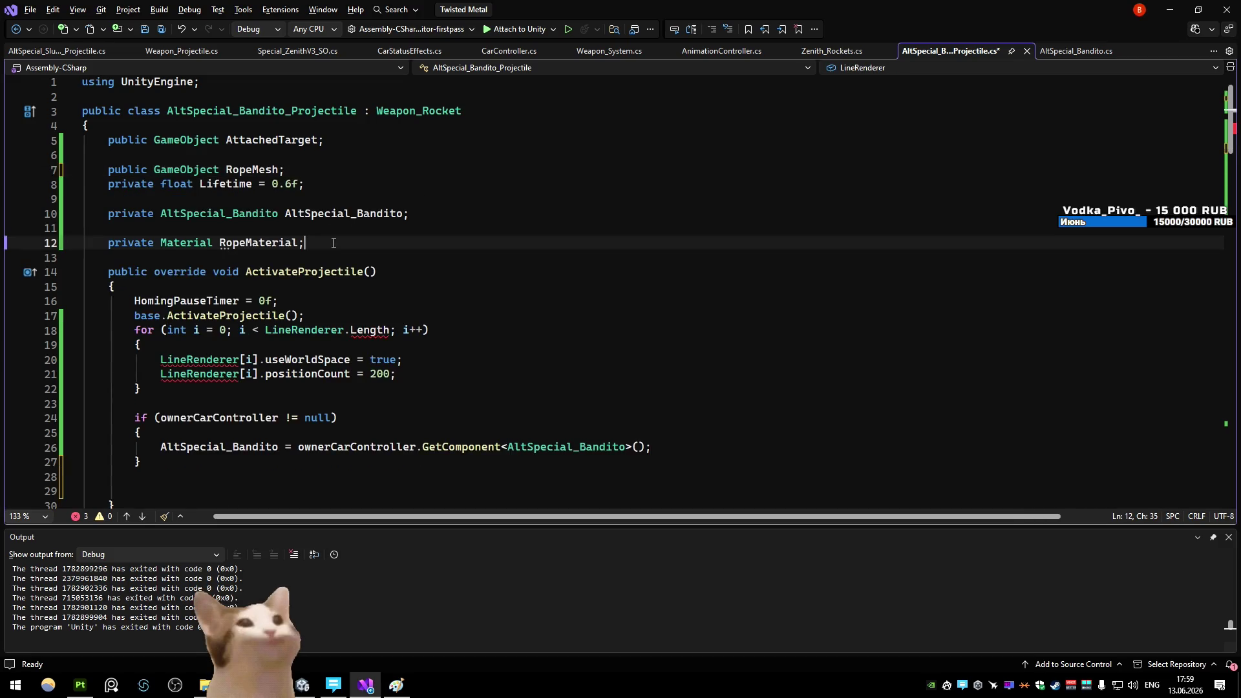
pyautogui.hotkey('alt', 'Up')
pyautogui.hotkey('alt', 'Up')
pyautogui.hotkey('alt', 'Up')
pyautogui.hotkey('alt', 'Up')
pyautogui.click(320, 162)
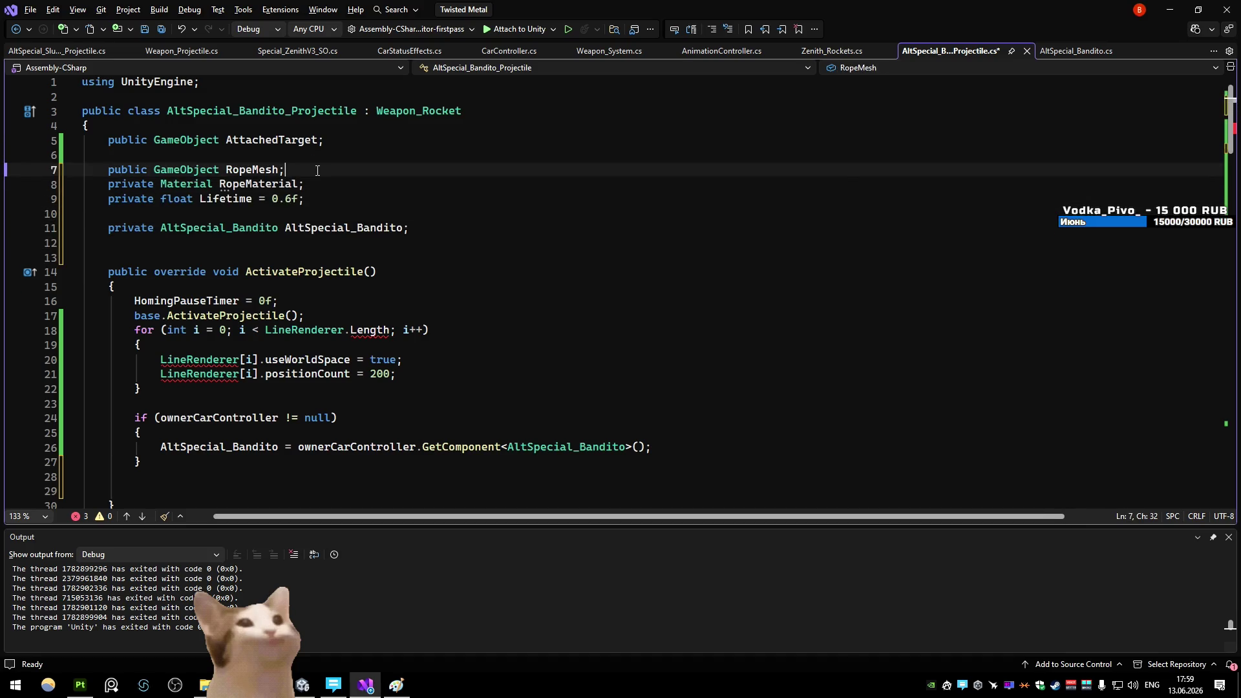
pyautogui.doubleClick(185, 170)
pyautogui.write('Meshre')
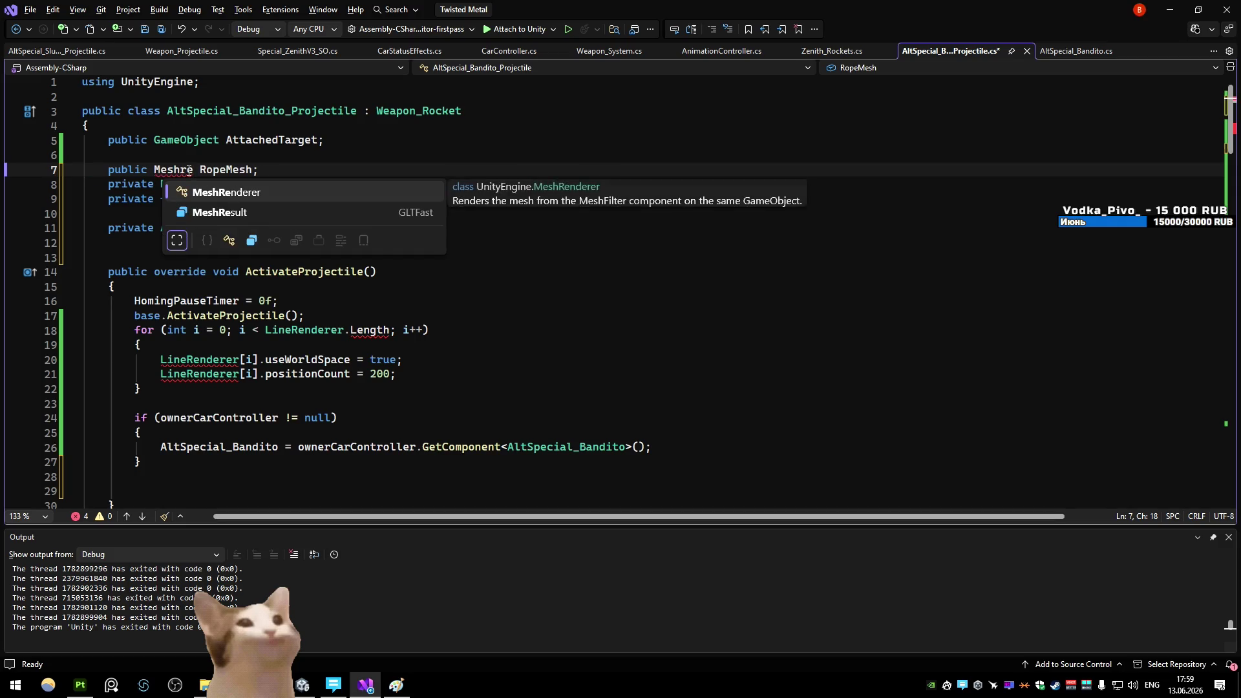
pyautogui.press('Tab')
# Comment out the LineRenderer setup loop in ActivateProjectile and save the script
pyautogui.click(265, 169)
pyautogui.scroll(-2, 265, 183)
pyautogui.moveTo(141, 301)
pyautogui.mouseDown()
pyautogui.moveTo(159, 272)
pyautogui.moveTo(60, 249)
pyautogui.mouseUp()
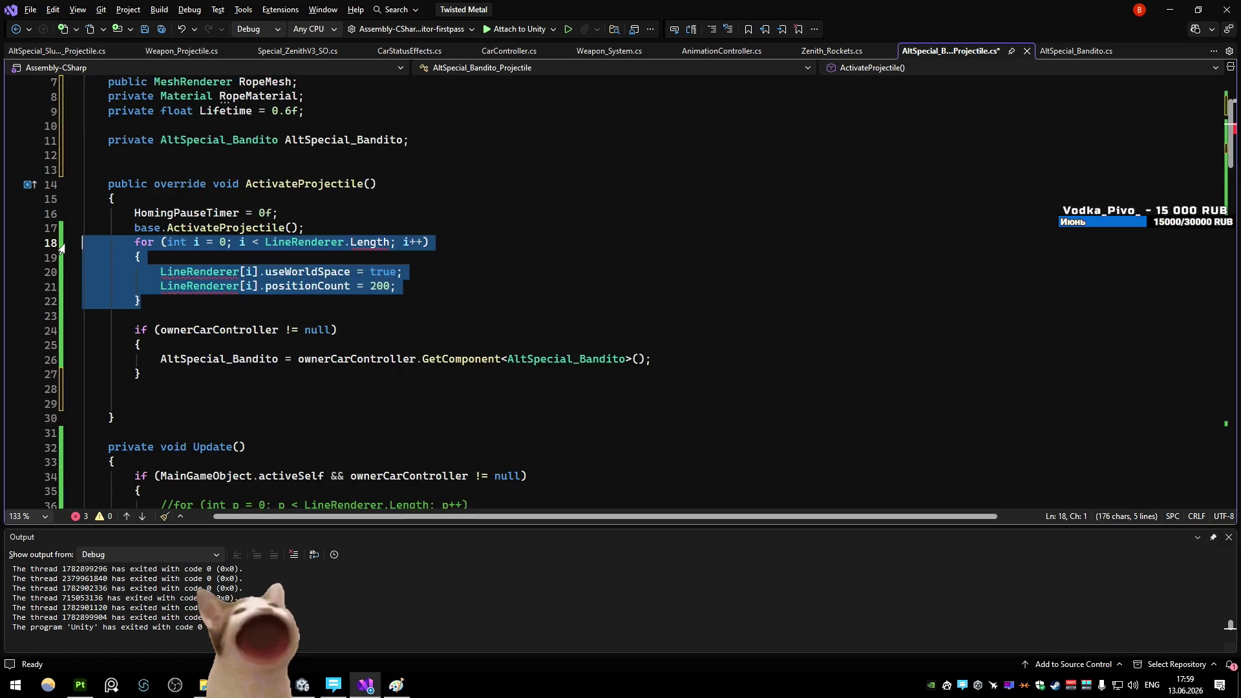
pyautogui.hotkey('ctrl', 'k')
pyautogui.hotkey('ctrl', 'c')
pyautogui.scroll(-7, 190, 227)
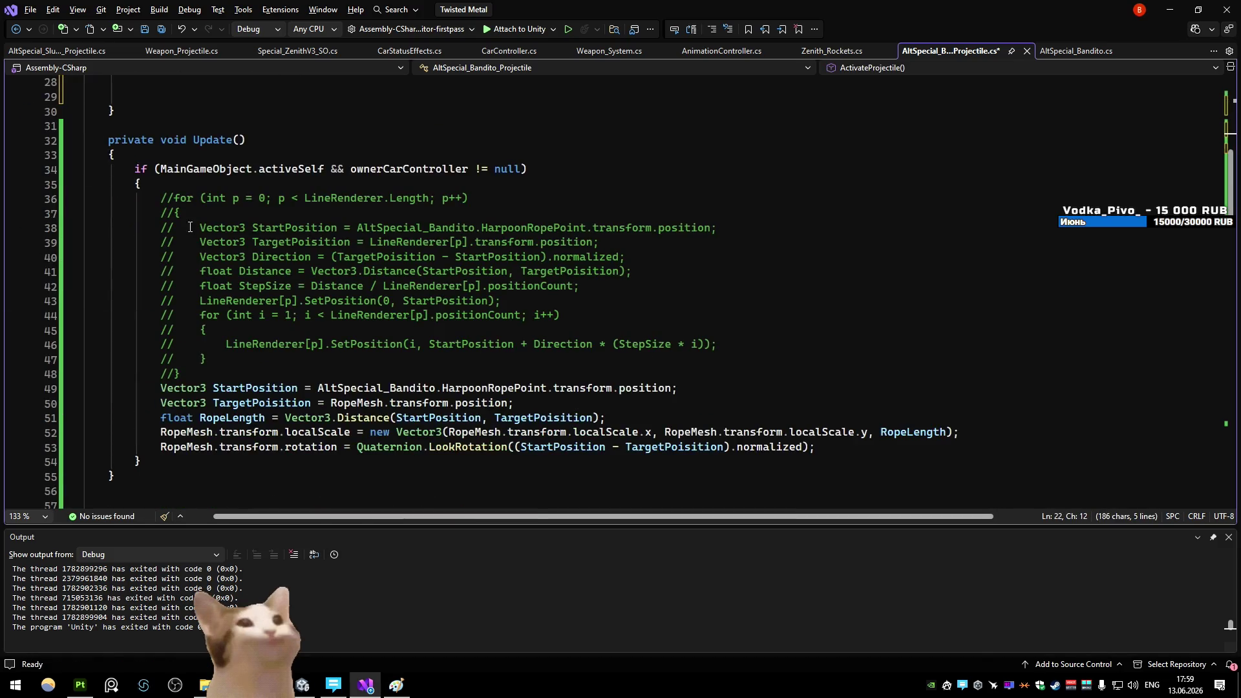
pyautogui.click(166, 286)
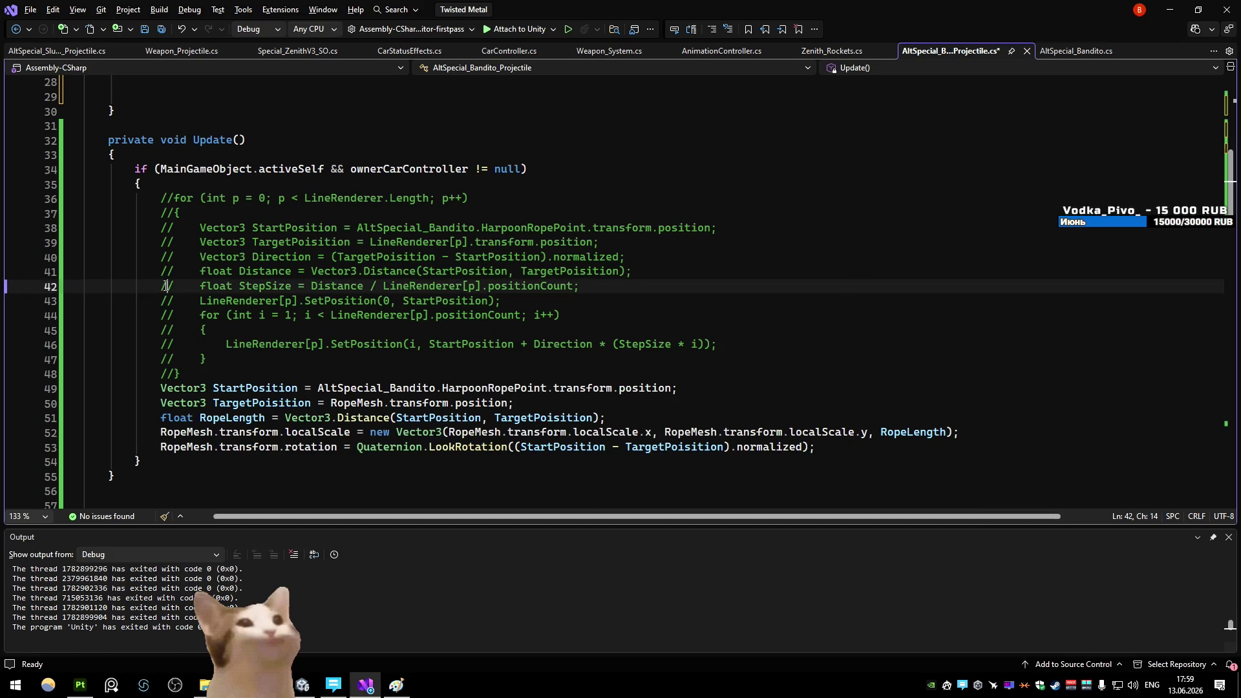
pyautogui.scroll(9, 174, 278)
pyautogui.click(196, 265)
pyautogui.hotkey('ctrl', 's')
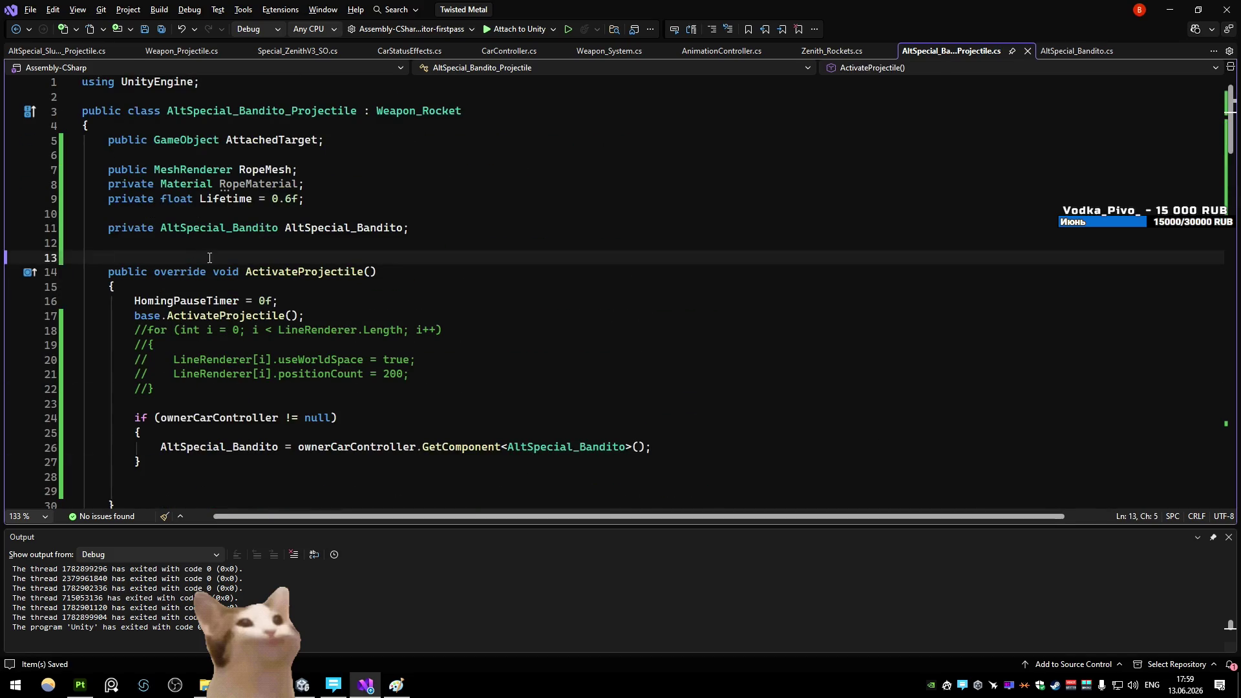
# Rename the RopeMesh field to RopeRenderer and save
pyautogui.scroll(-3, 200, 298)
pyautogui.click(203, 350)
pyautogui.scroll(1, 503, 367)
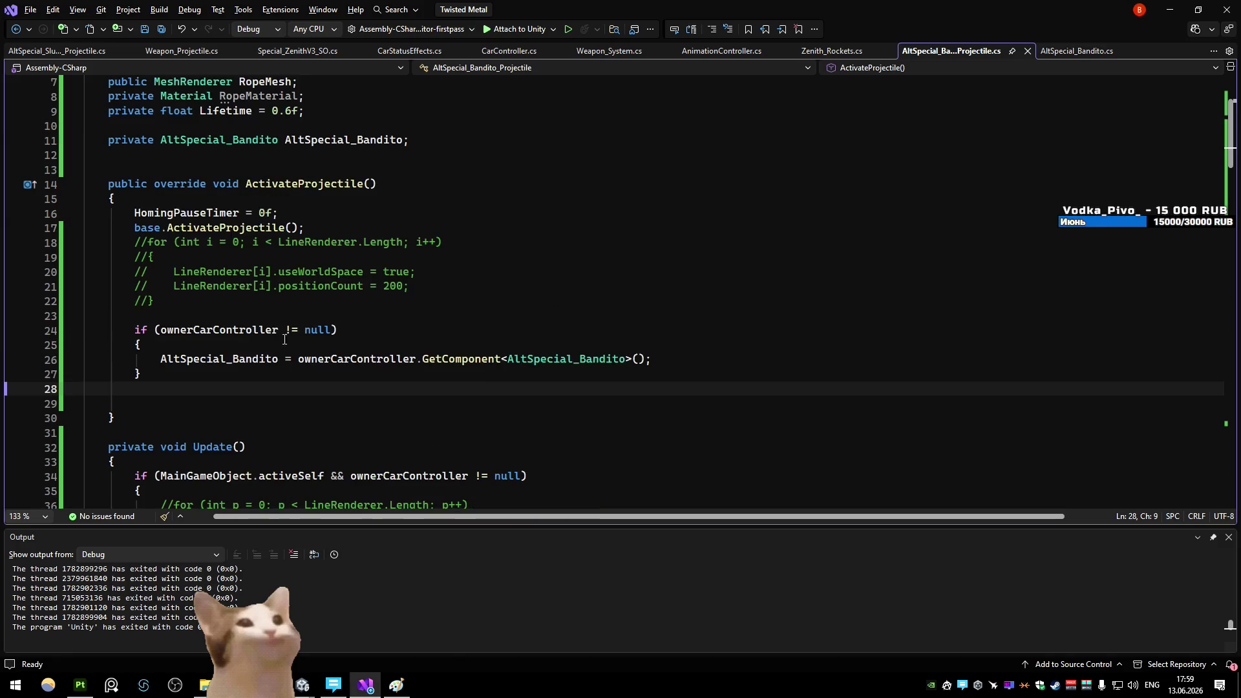
pyautogui.write('ro')
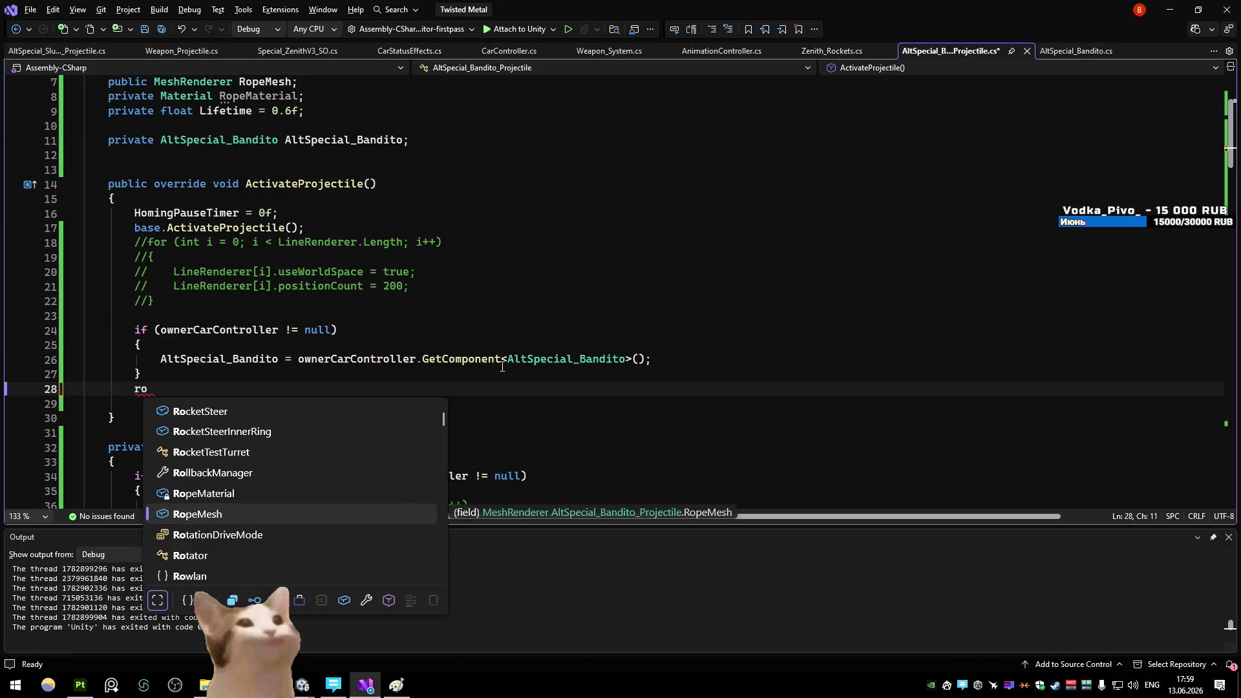
pyautogui.click(259, 82)
pyautogui.hotkey('ctrl', 'r')
pyautogui.hotkey('ctrl', 'r')
pyautogui.write('RopeRenderer')
pyautogui.press('Return')
pyautogui.hotkey('ctrl', 's')
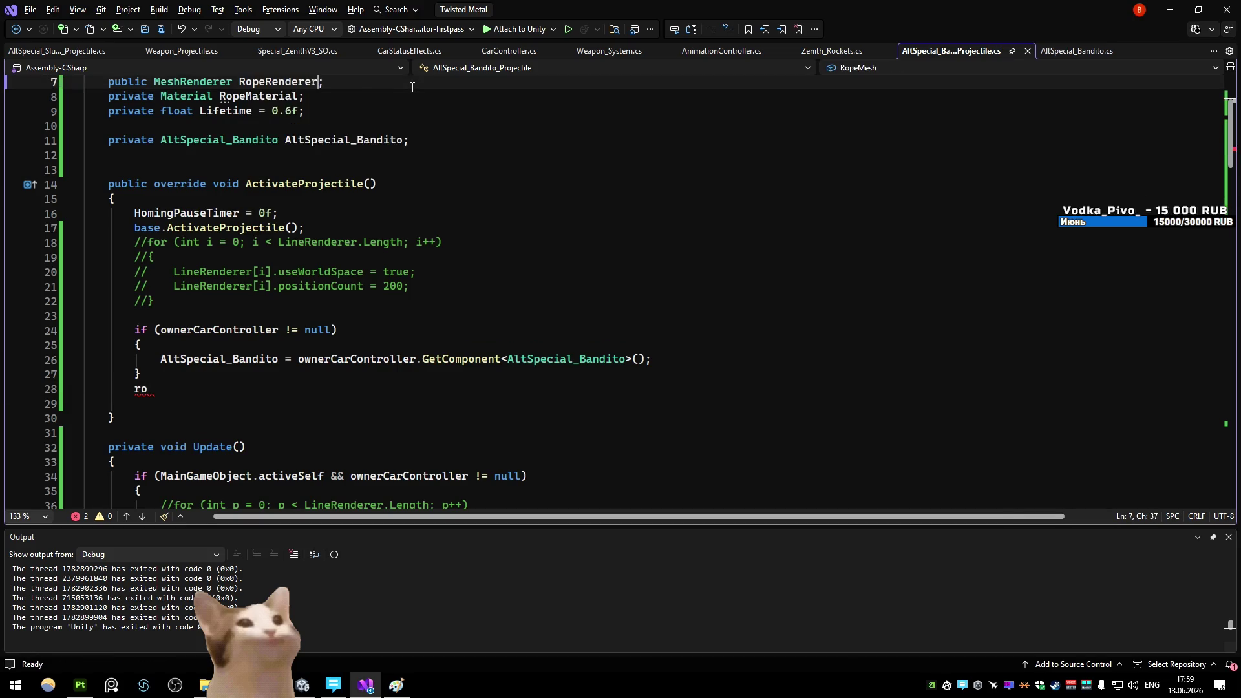
# On line 28 write 'RopeMaterial = new Material(RopeRenderer.sharedMaterial);'
pyautogui.click(275, 387)
pyautogui.write('p')
pyautogui.press('Tab')
pyautogui.press('BackSpace')
pyautogui.press('BackSpace')
pyautogui.press('BackSpace')
pyautogui.press('BackSpace')
pyautogui.press('BackSpace')
pyautogui.write('R')
pyautogui.press('Tab')
pyautogui.press('BackSpace')
pyautogui.press('BackSpace')
pyautogui.press('BackSpace')
pyautogui.write('opema')
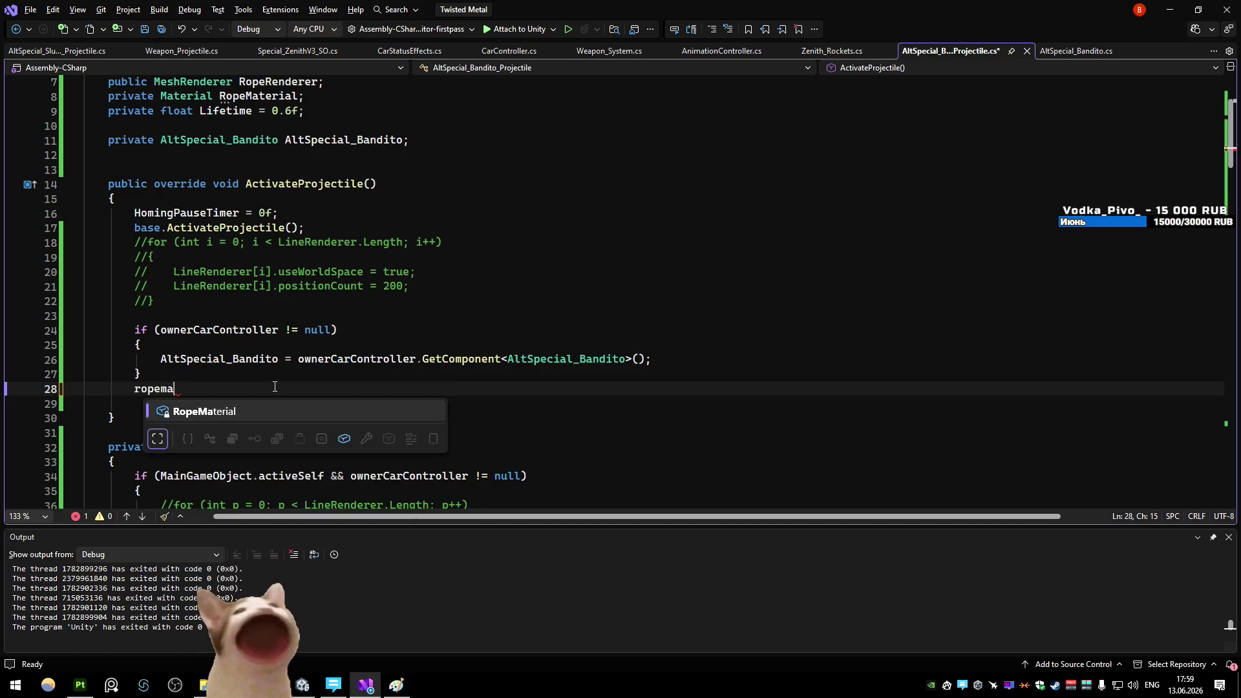
pyautogui.press('Tab')
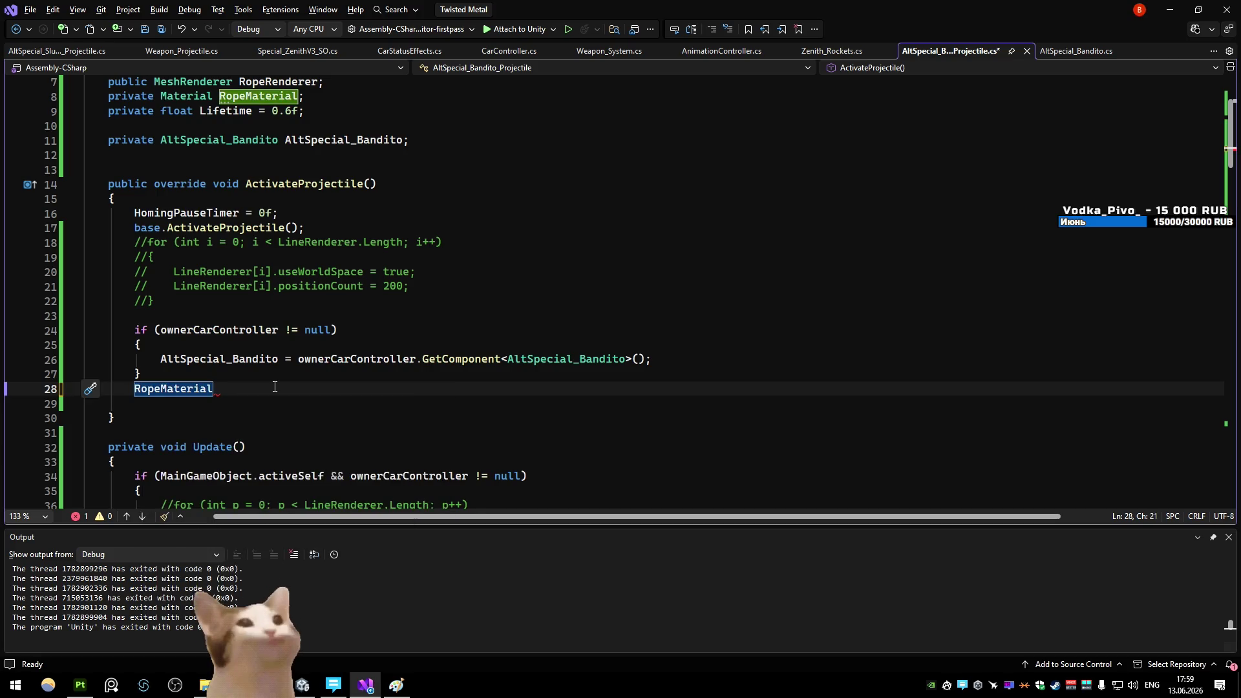
pyautogui.write(' = ')
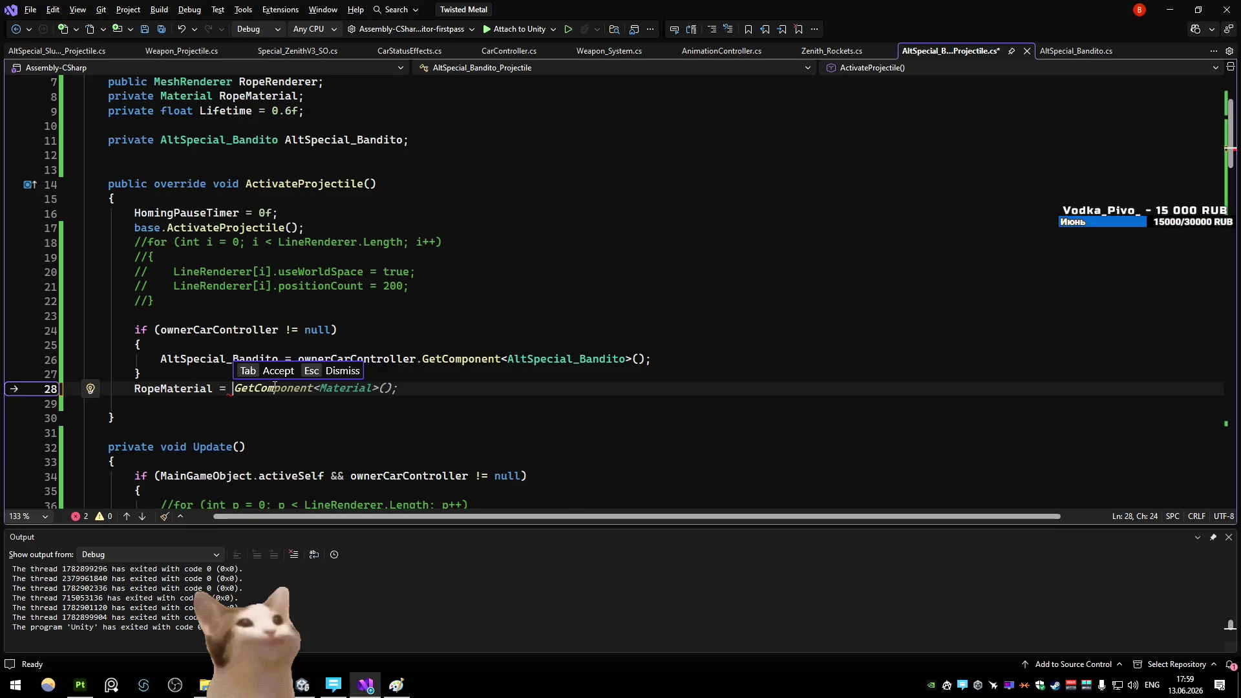
pyautogui.write('rope')
pyautogui.press('Down')
pyautogui.write('.')
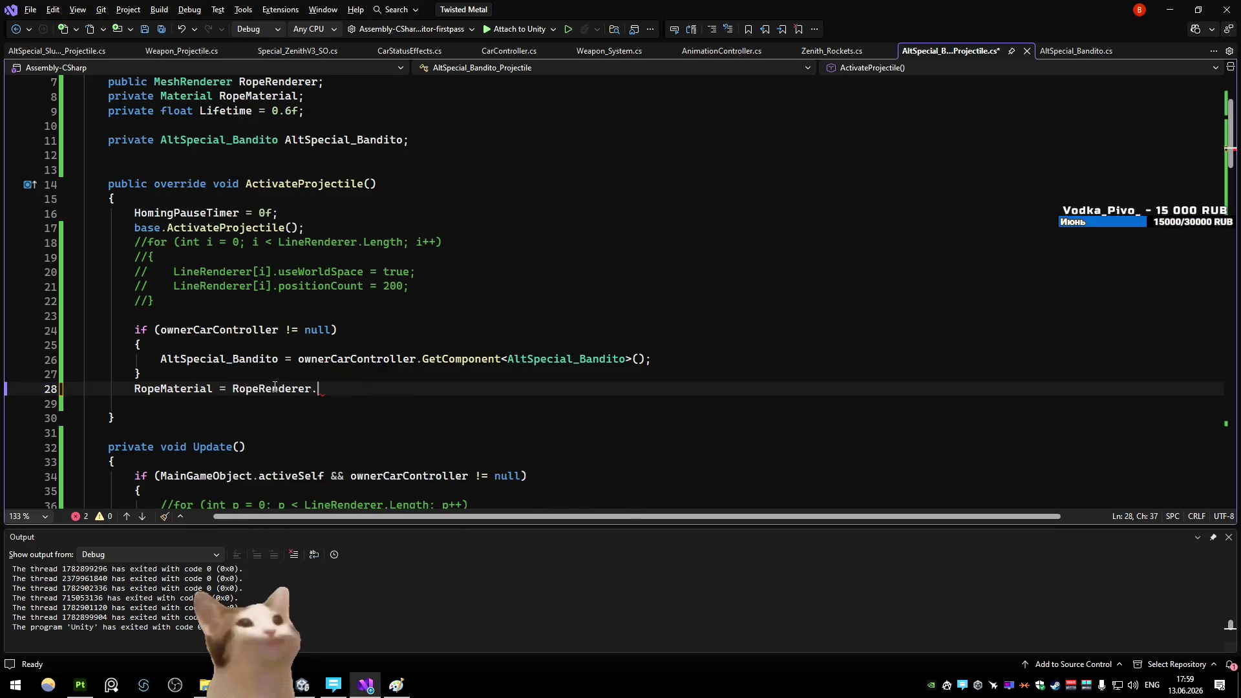
pyautogui.write('ma')
pyautogui.press('BackSpace')
pyautogui.press('BackSpace')
pyautogui.press('BackSpace')
pyautogui.press('BackSpace')
pyautogui.press('BackSpace')
pyautogui.press('BackSpace')
pyautogui.write('new mat')
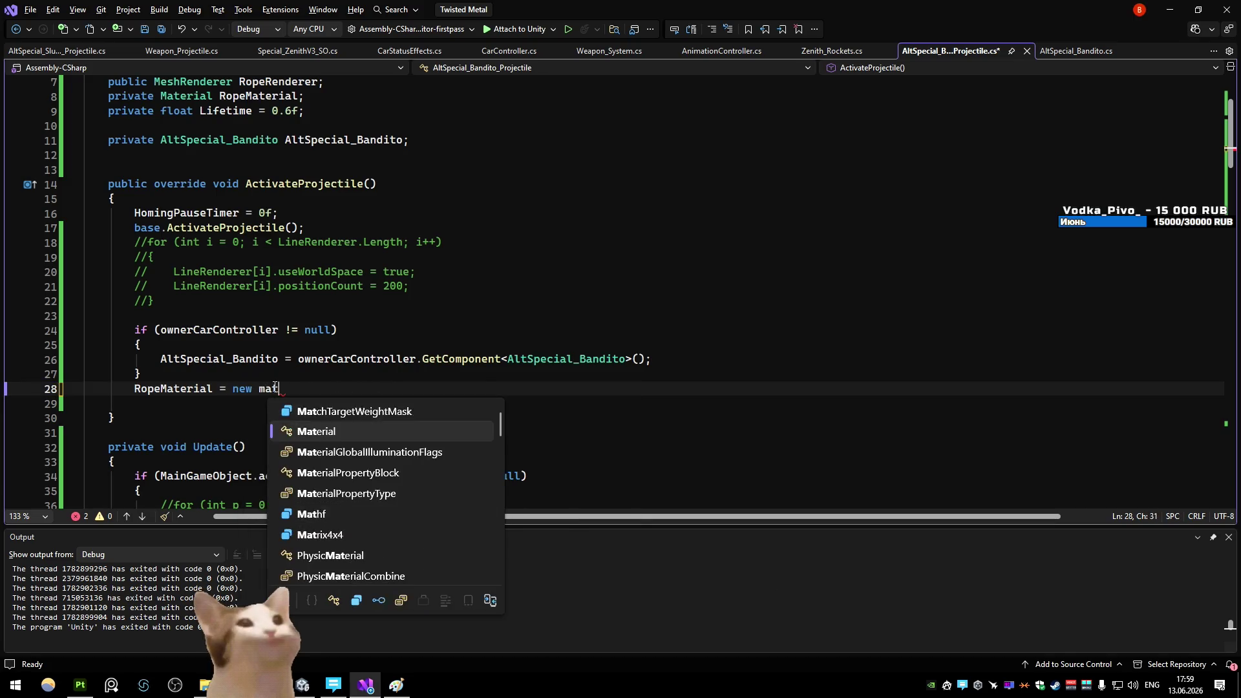
pyautogui.write('(ropere')
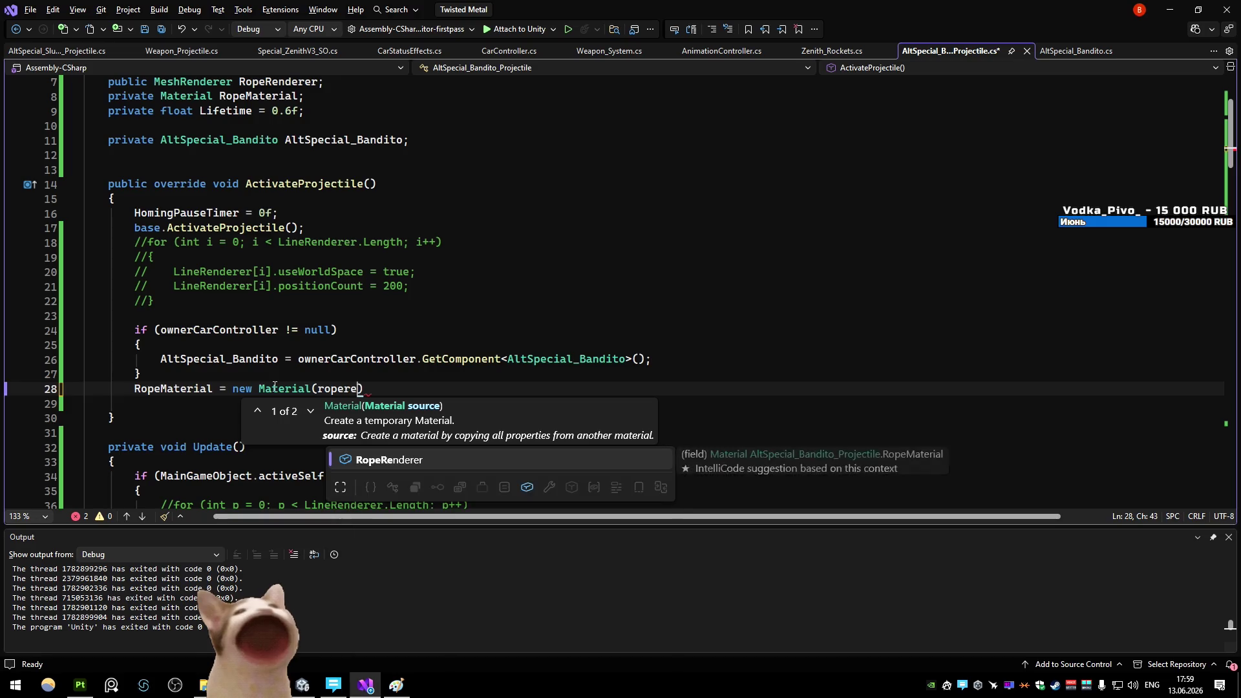
pyautogui.write('.sha')
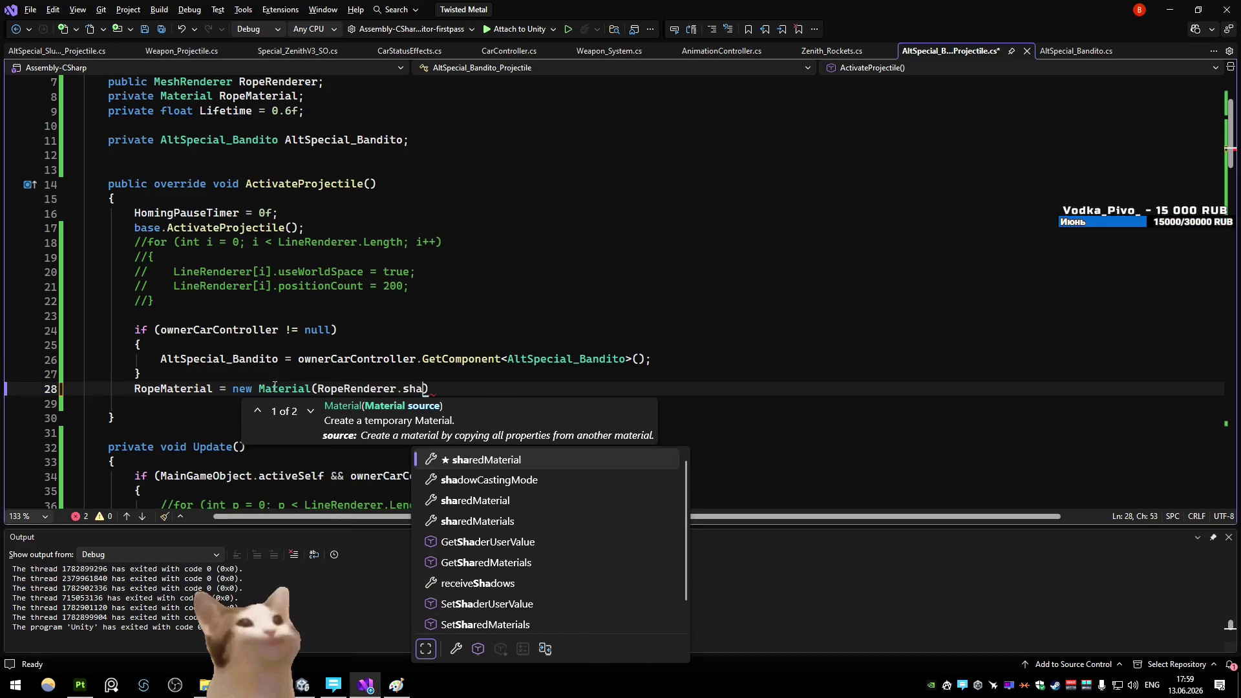
pyautogui.press('Tab')
pyautogui.write(');')
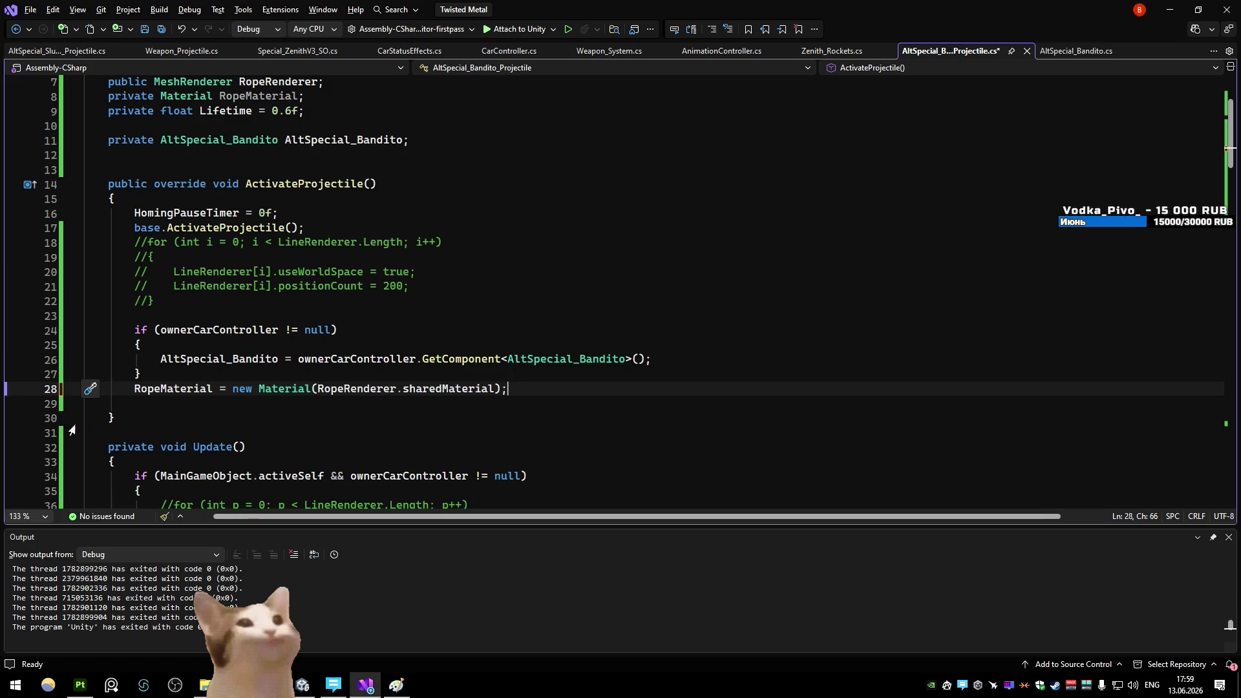
# Add an OnDestroy method containing 'if (RopeMaterial != null)'
pyautogui.click(83, 418)
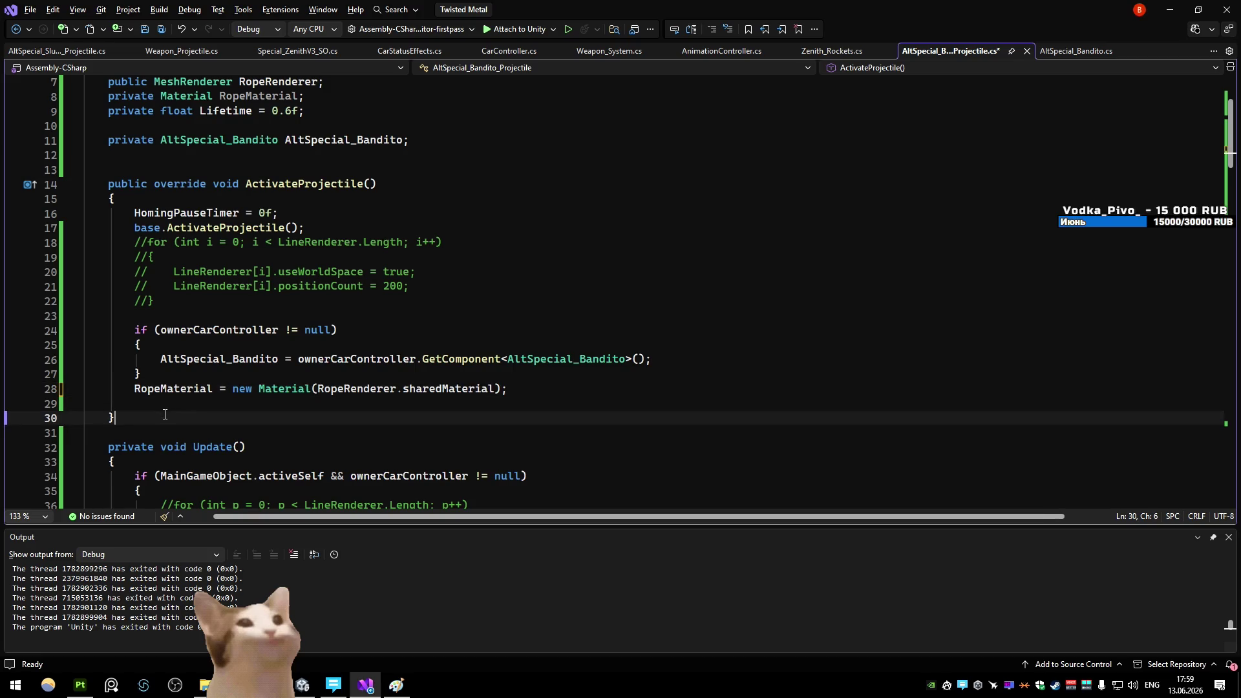
pyautogui.press('Return')
pyautogui.press('Return')
pyautogui.write('ond')
pyautogui.press('Tab')
pyautogui.write('if (ropem!=null)')
pyautogui.press('Return')
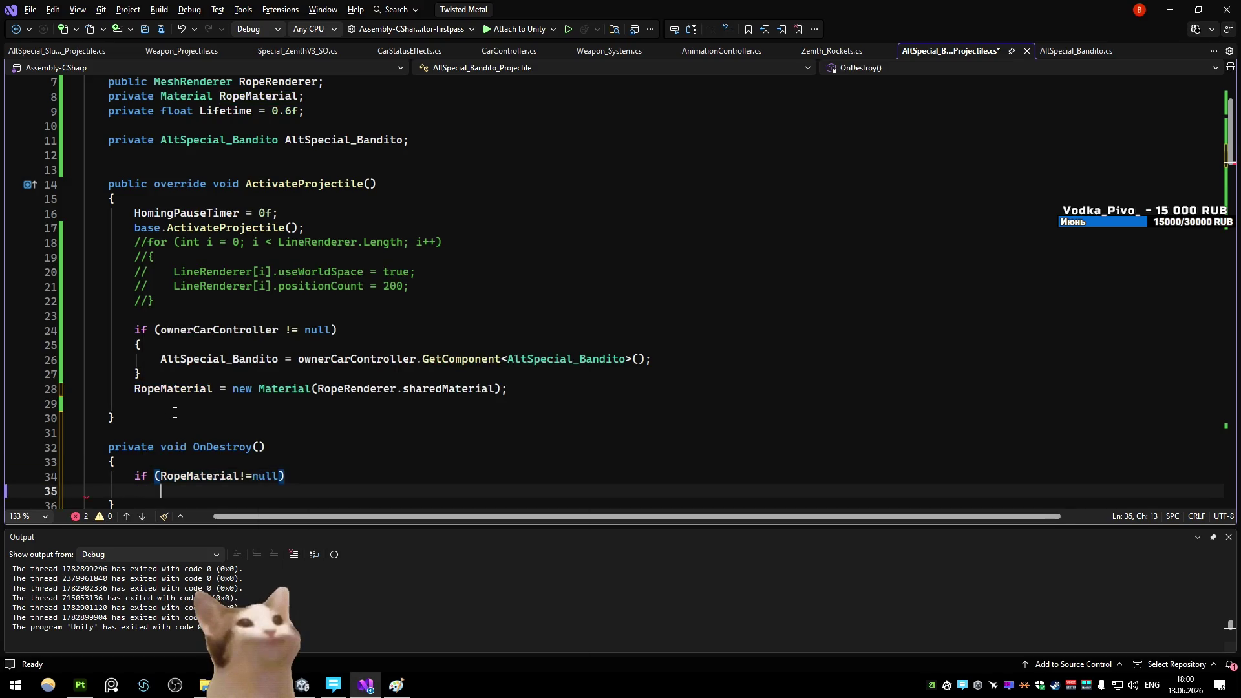
pyautogui.write('{')
pyautogui.press('Return')
pyautogui.write('des')
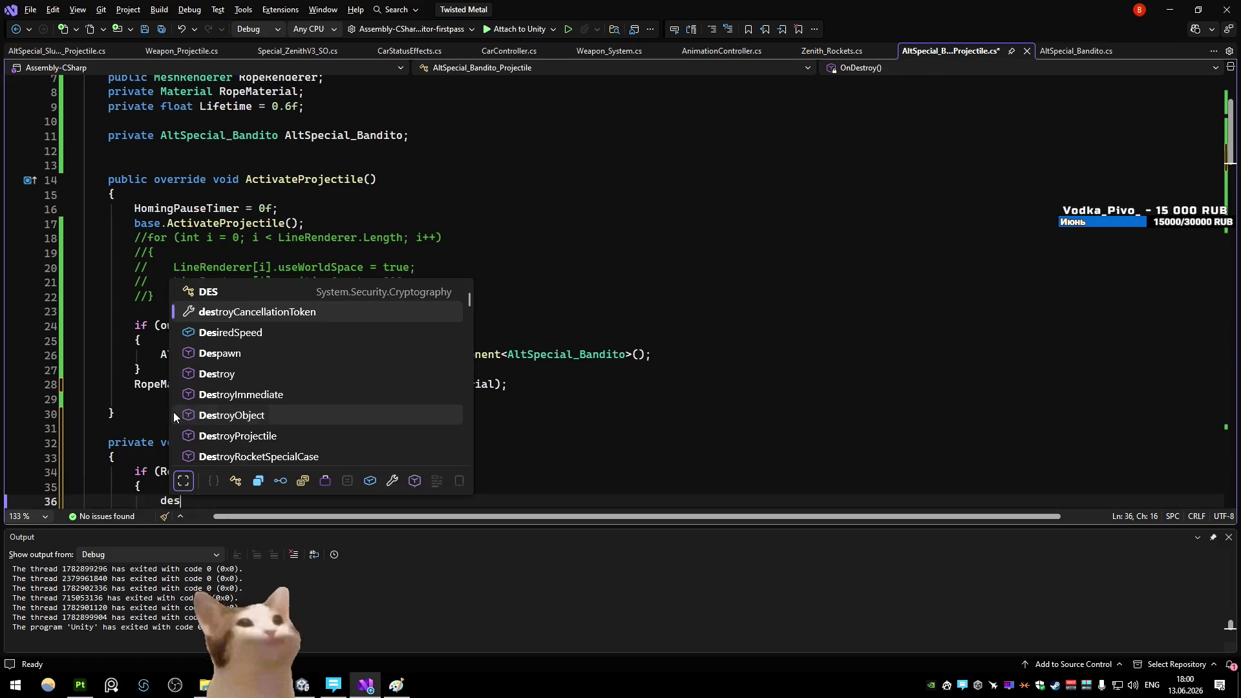
pyautogui.press('Escape')
pyautogui.press('Tab')
pyautogui.write('(rop')
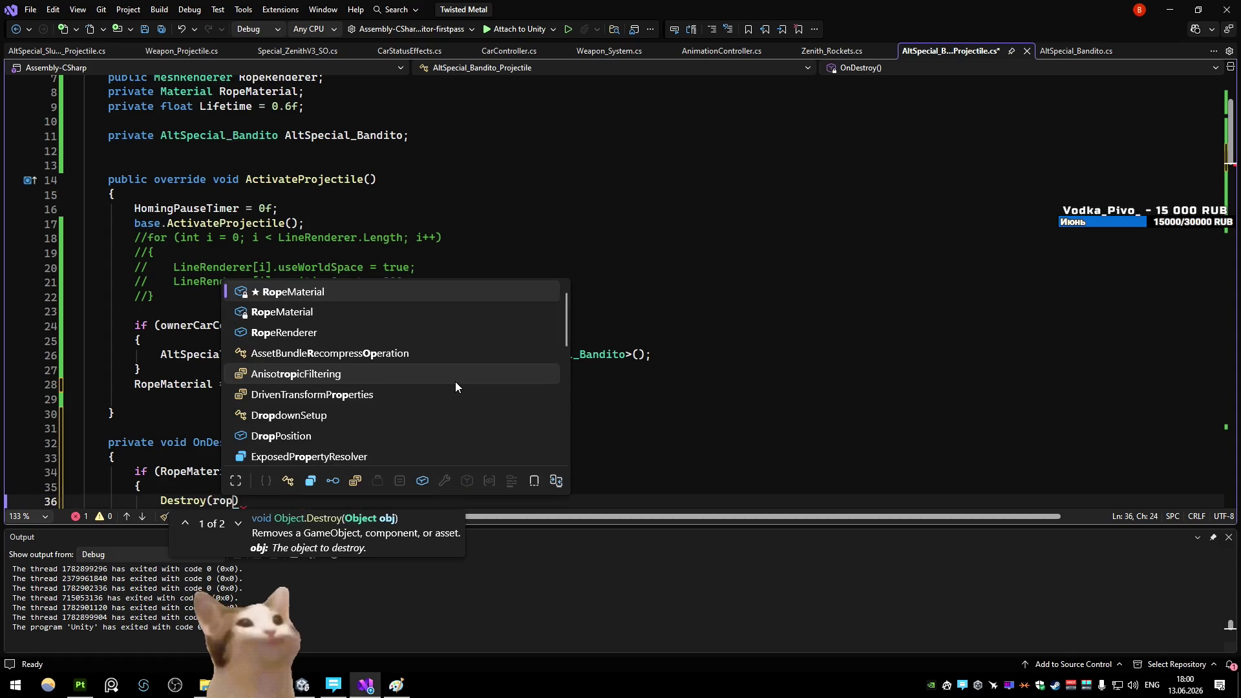
pyautogui.write('eM')
pyautogui.press('Tab')
pyautogui.write(');')
pyautogui.scroll(-3, 462, 347)
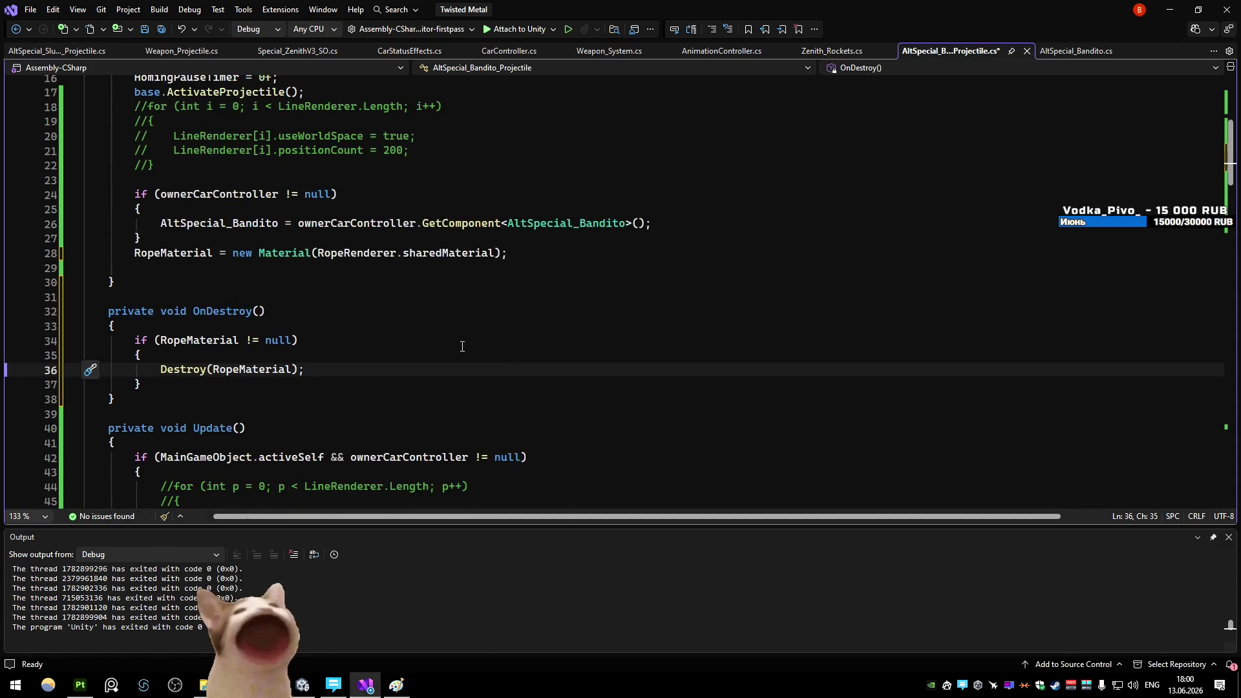
pyautogui.scroll(2, 329, 333)
pyautogui.click(333, 302)
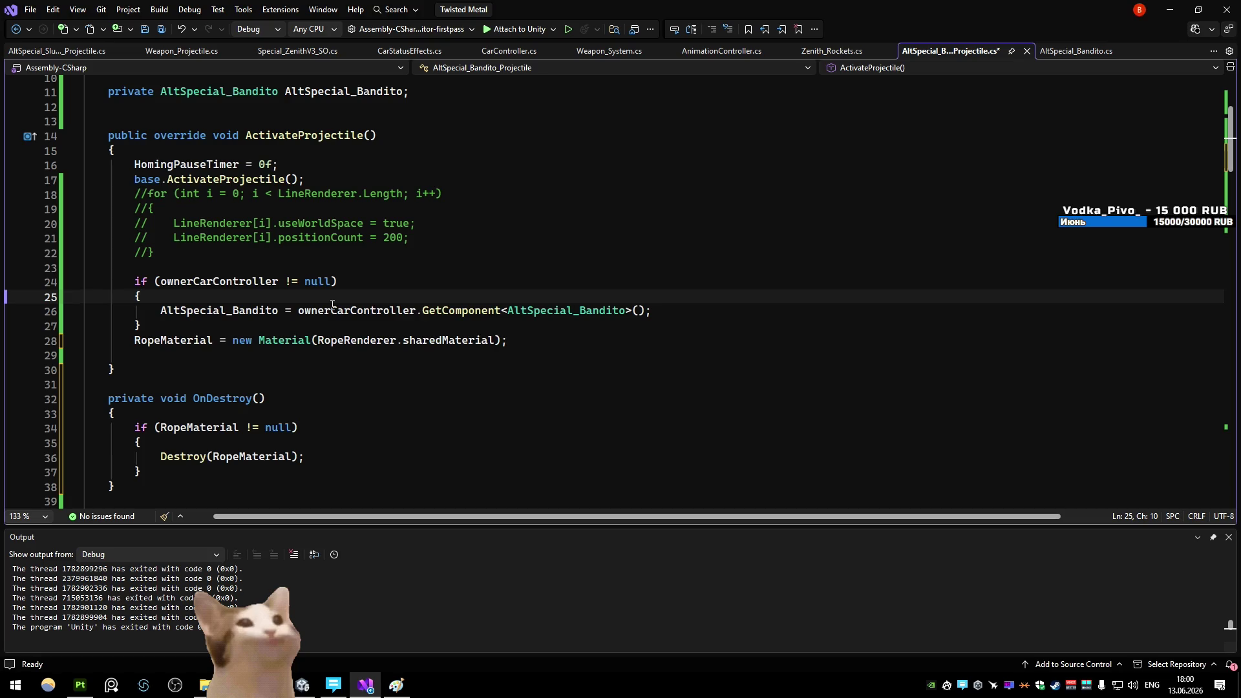
pyautogui.click(317, 282)
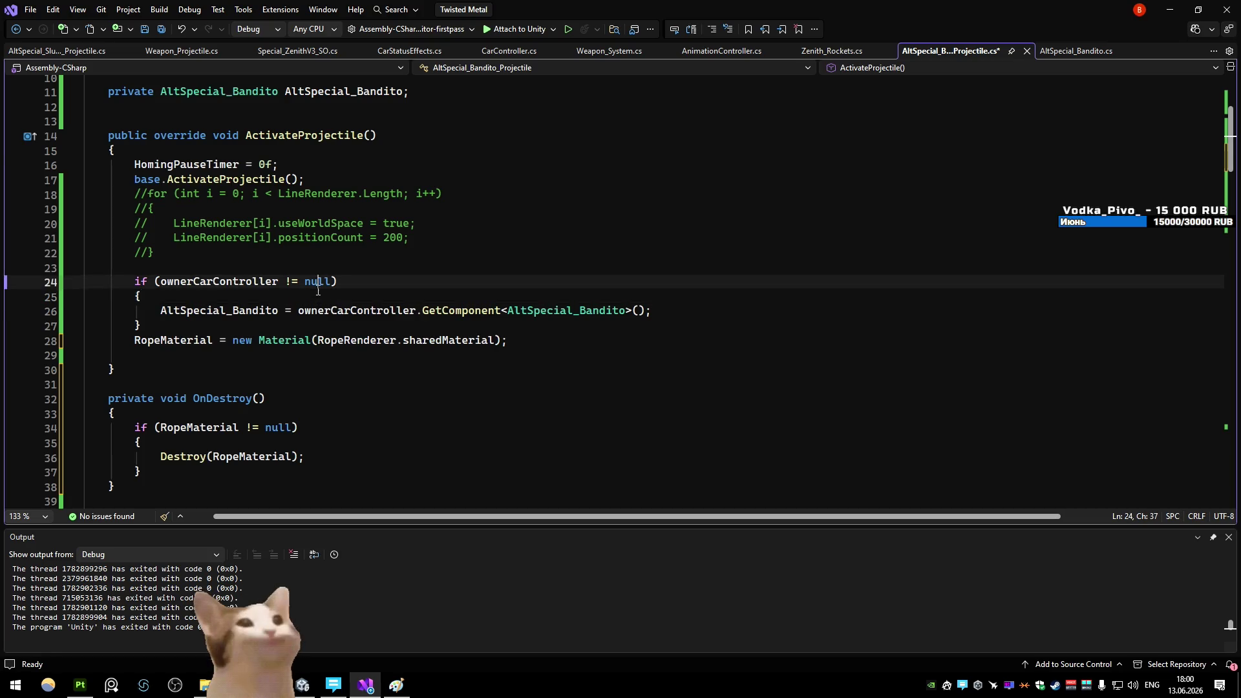
pyautogui.scroll(-3, 316, 288)
pyautogui.hotkey('ctrl', 's')
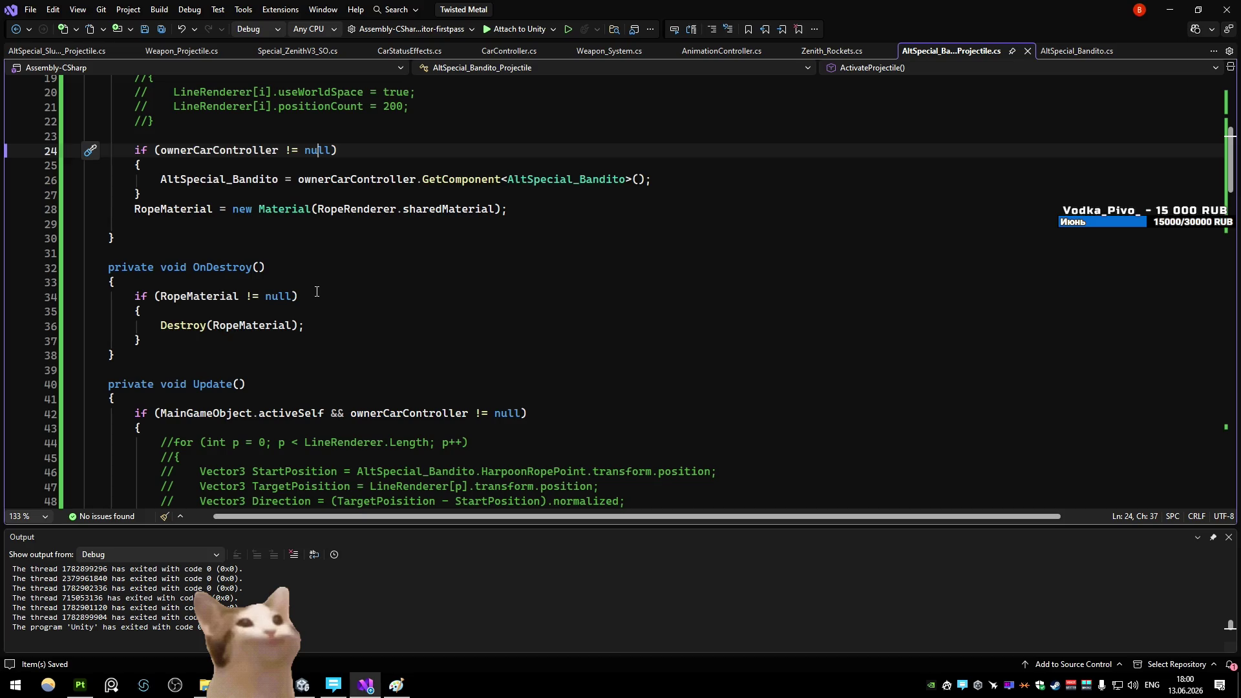
pyautogui.scroll(-16, 317, 292)
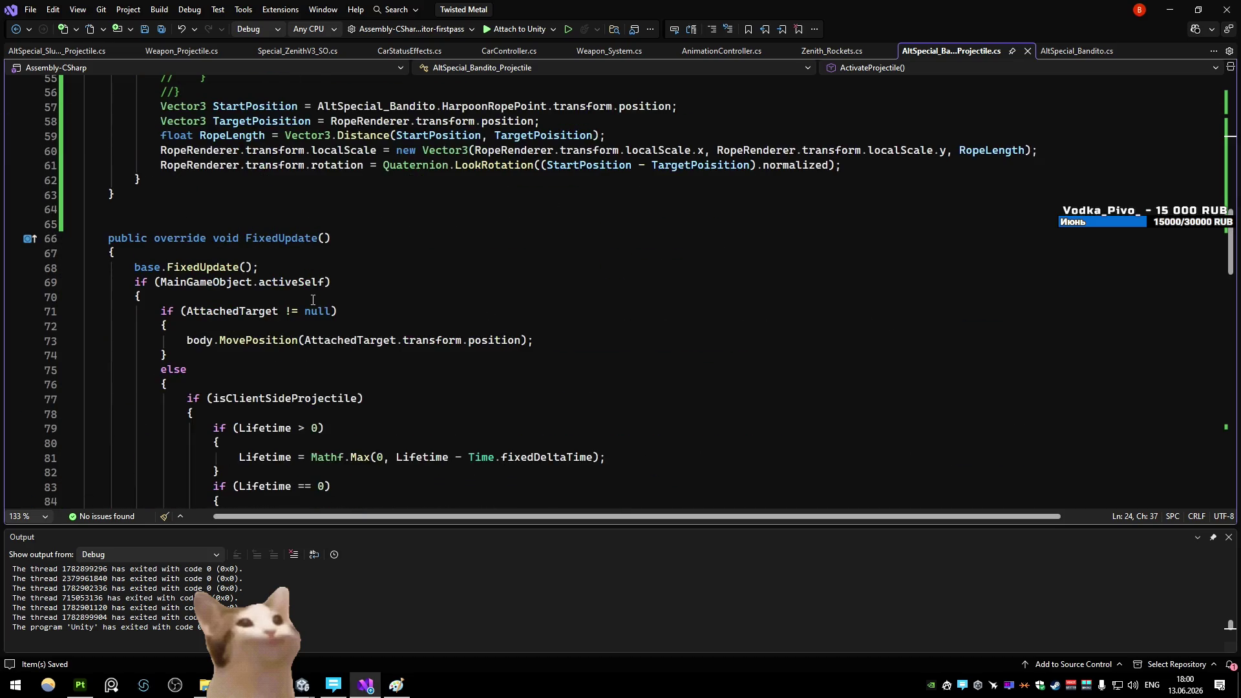
pyautogui.scroll(-12, 313, 300)
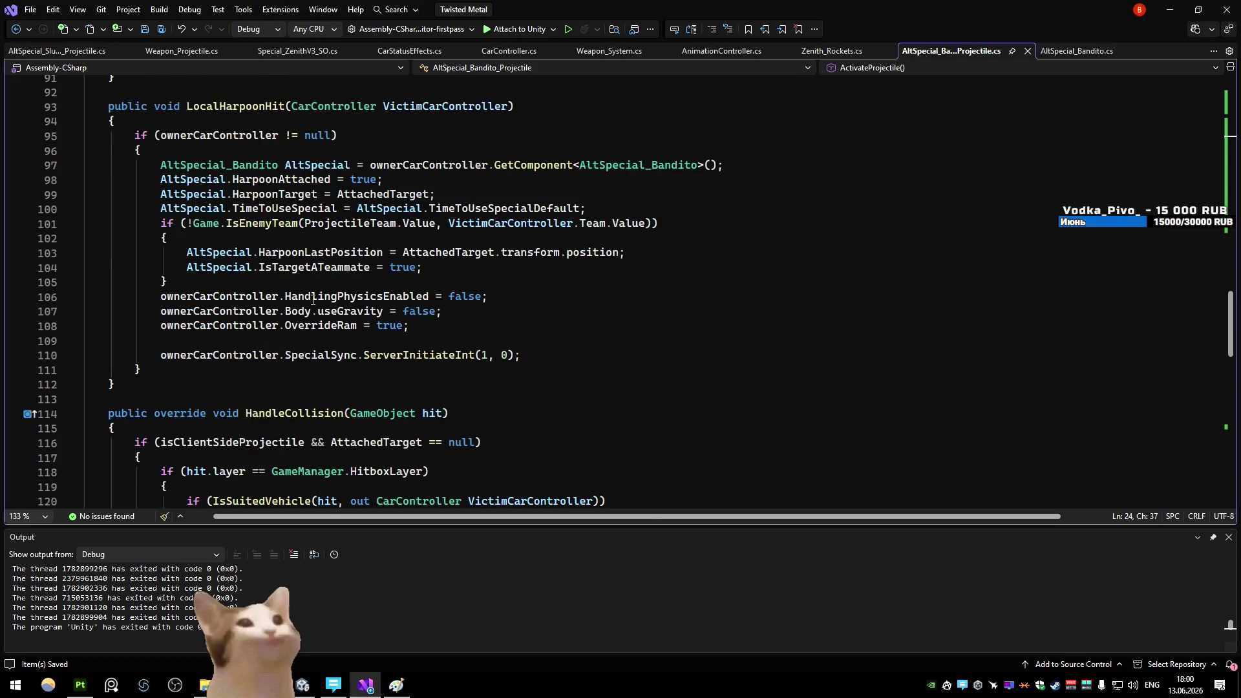
pyautogui.scroll(5, 313, 300)
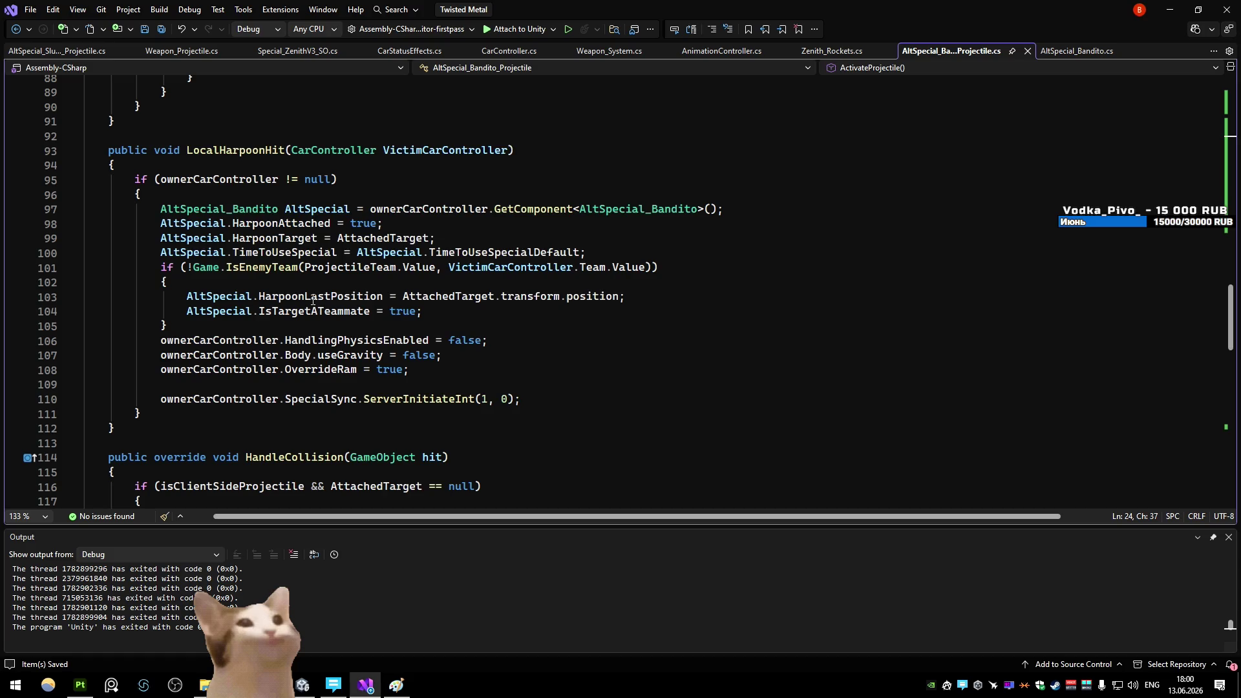
pyautogui.moveTo(167, 150)
pyautogui.mouseDown()
pyautogui.moveTo(175, 179)
pyautogui.moveTo(522, 399)
pyautogui.mouseUp()
pyautogui.click(258, 326)
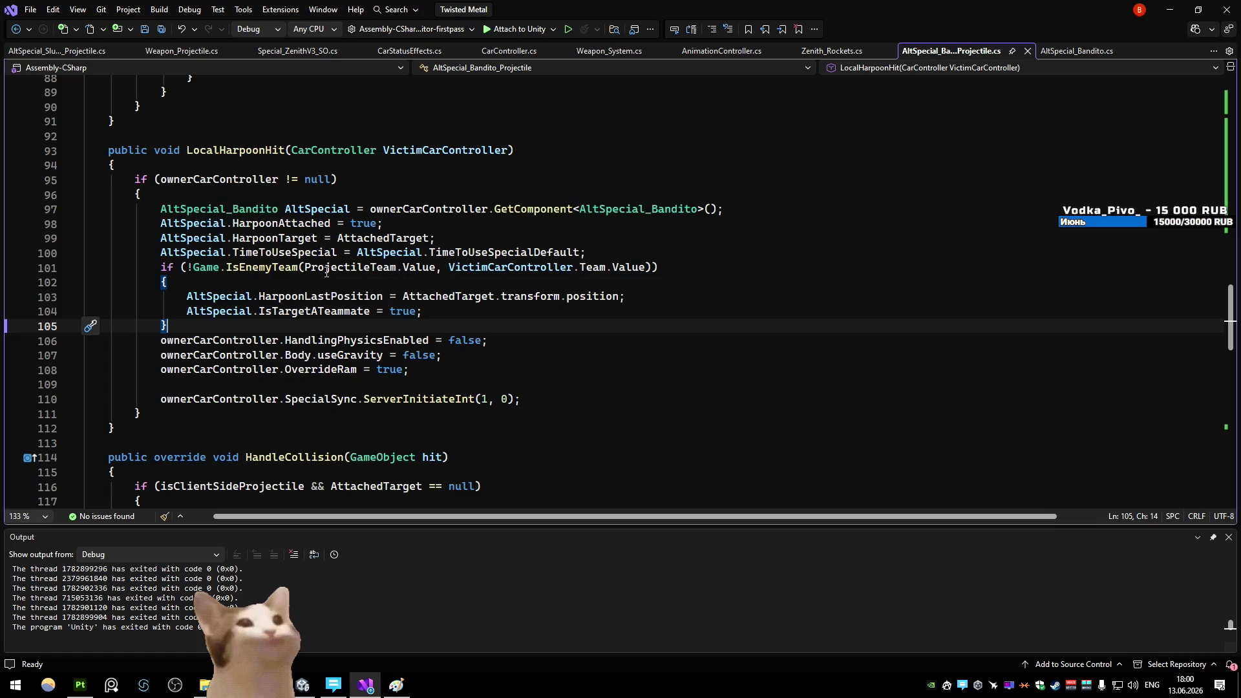
pyautogui.moveTo(326, 272)
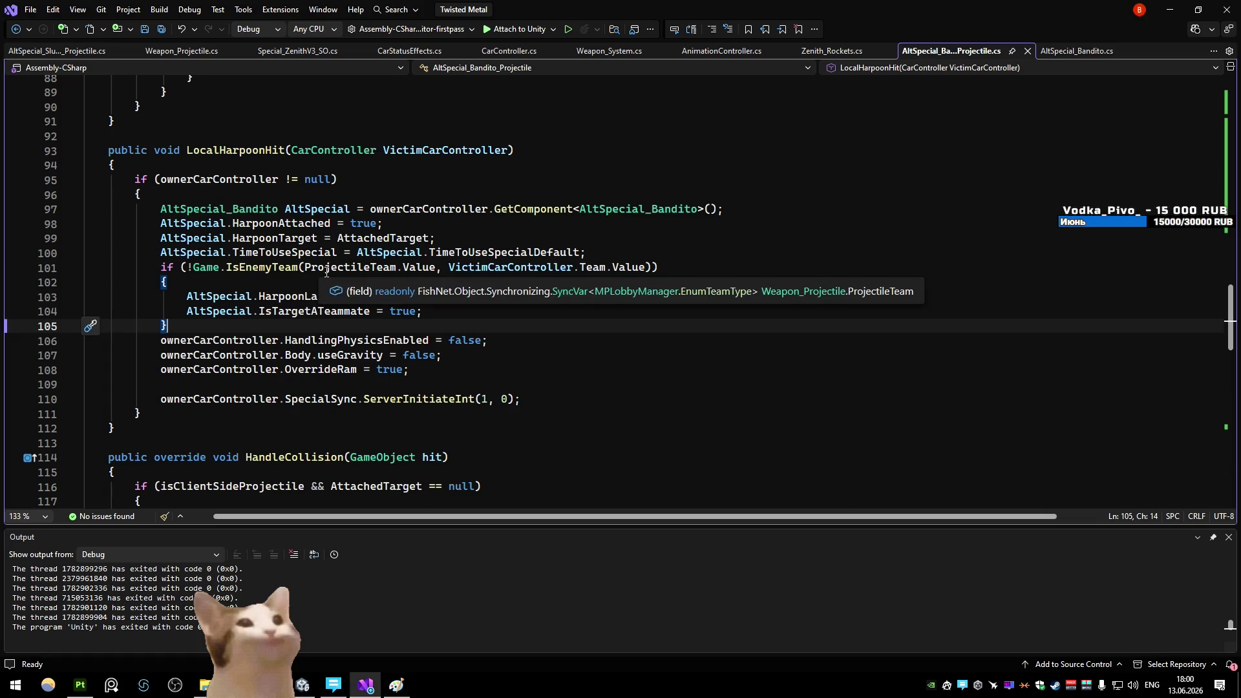
pyautogui.rightClick(326, 274)
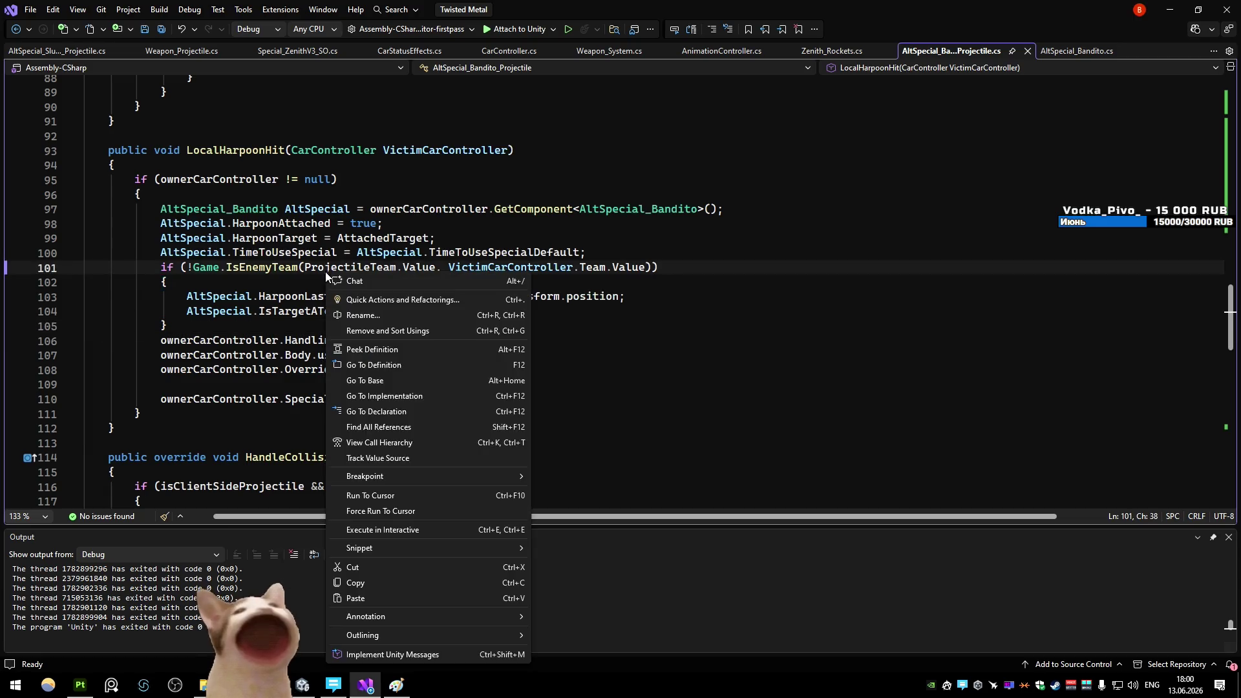
pyautogui.click(322, 252)
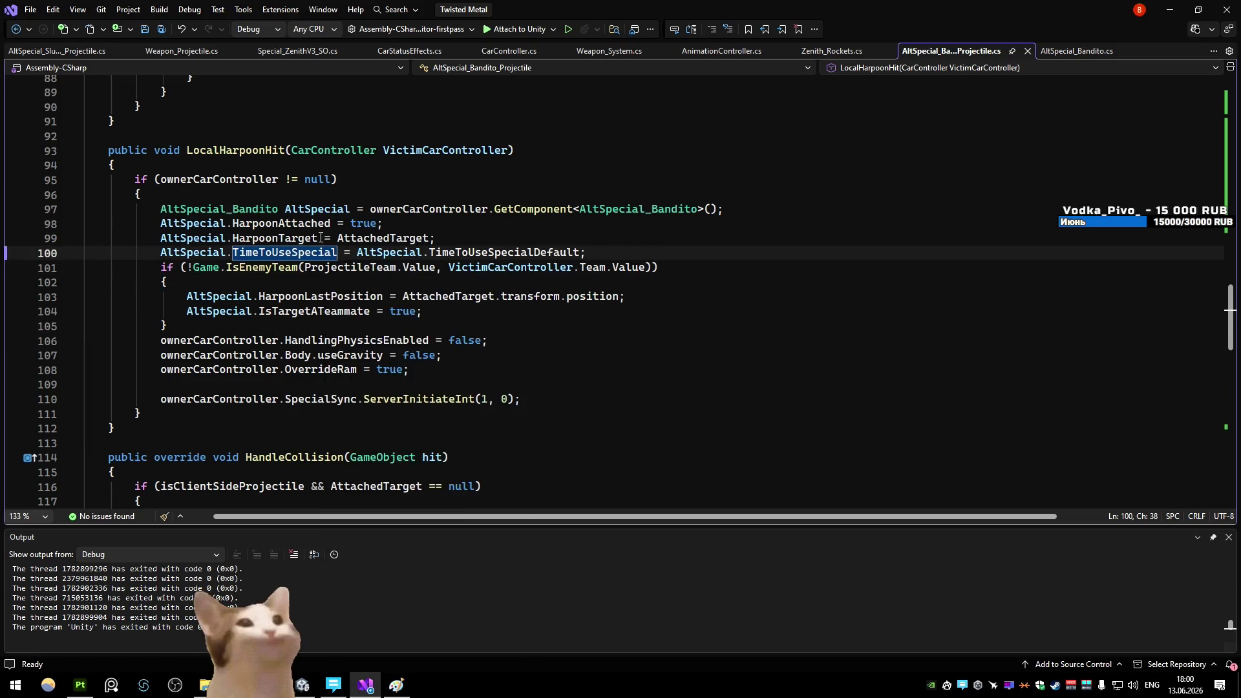
pyautogui.click(405, 164)
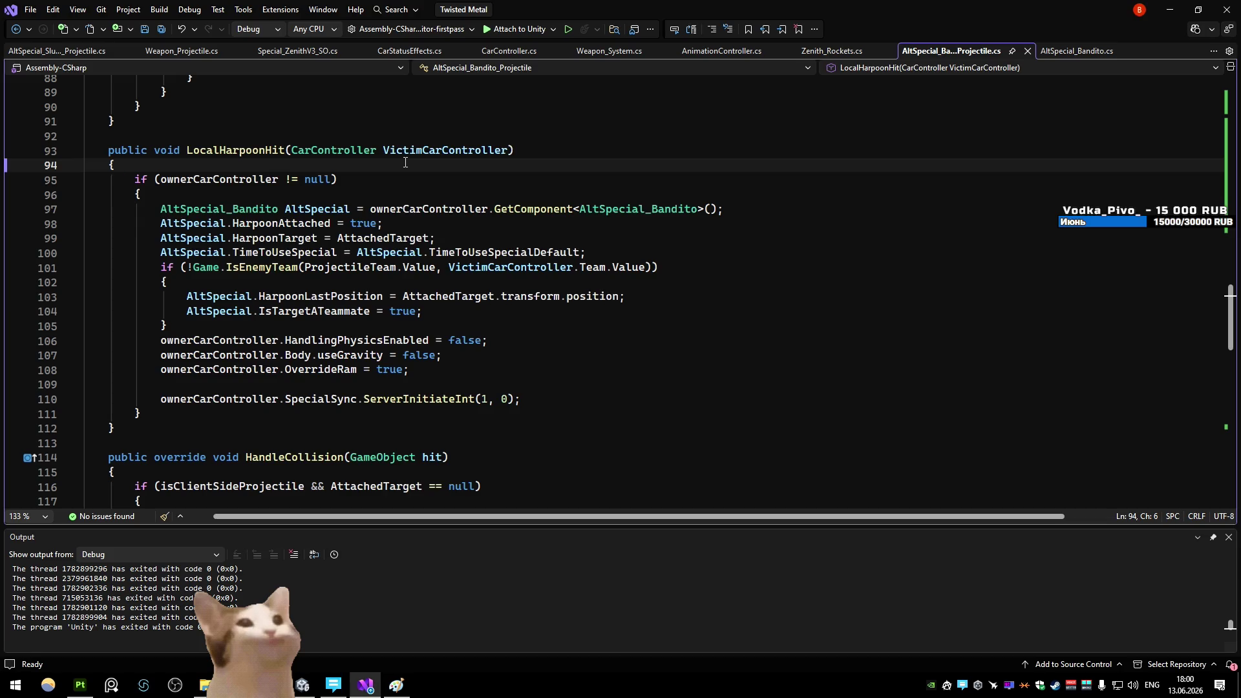
pyautogui.doubleClick(235, 150)
pyautogui.scroll(-7, 465, 287)
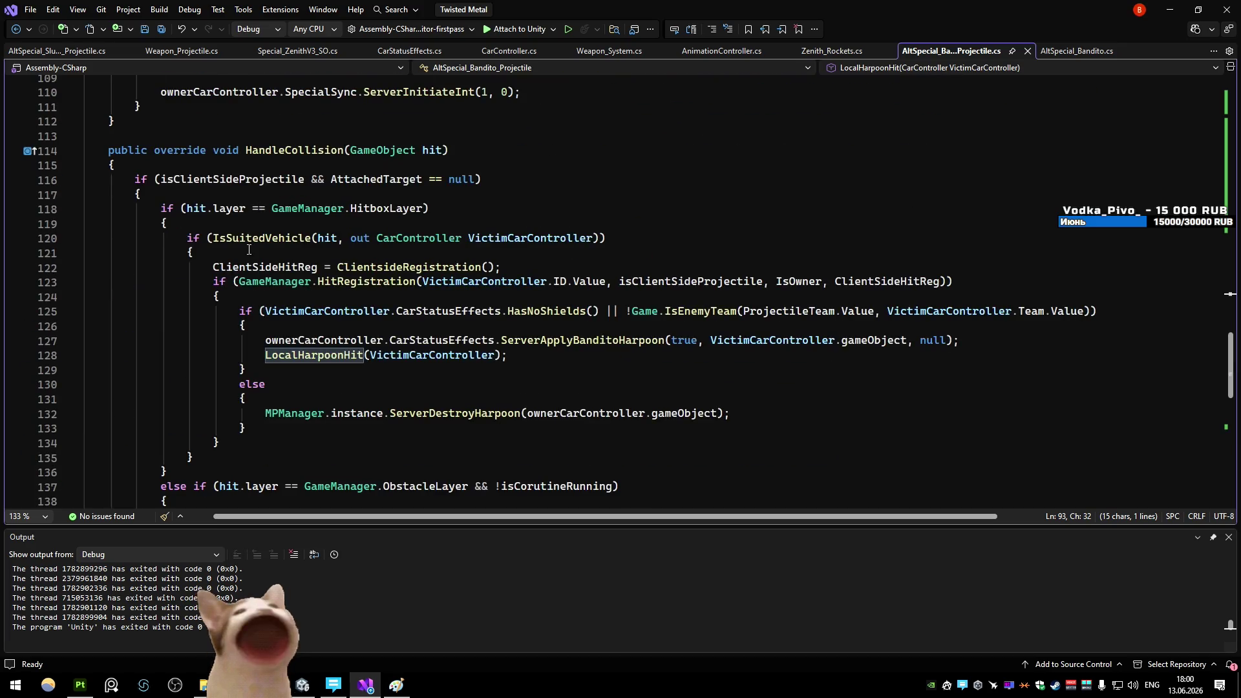
pyautogui.click(512, 361)
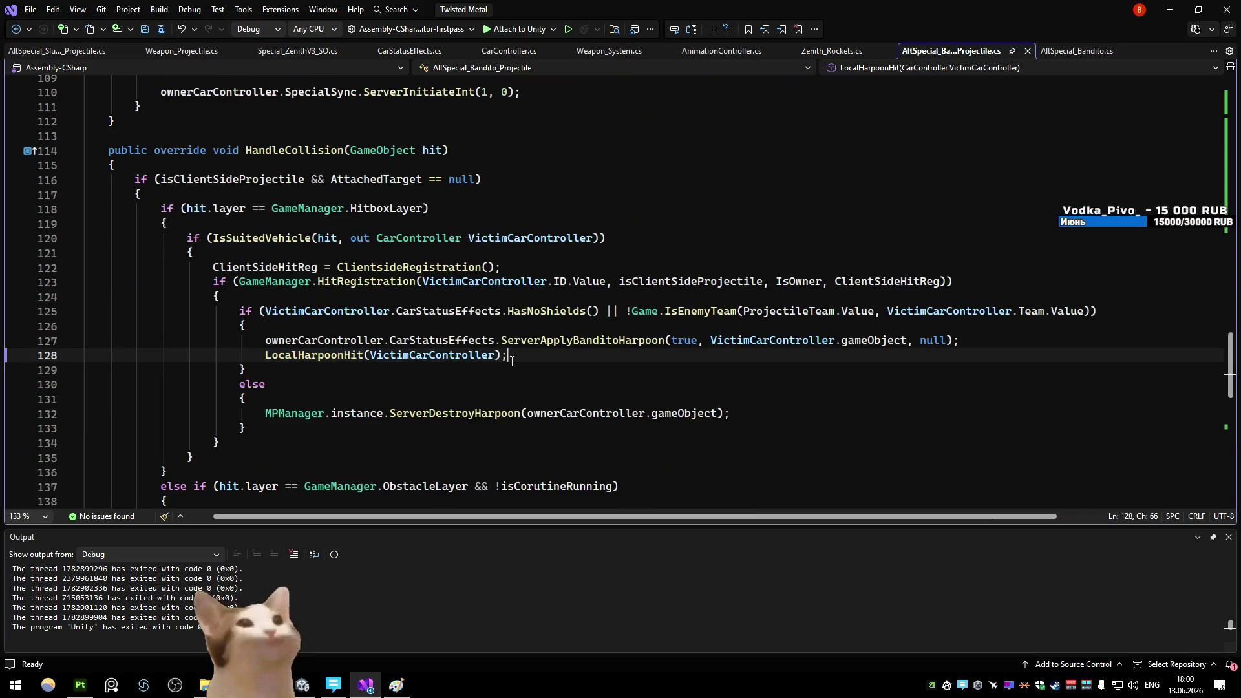
pyautogui.keyDown('ctrl'); pyautogui.click(550, 340); pyautogui.keyUp('ctrl')
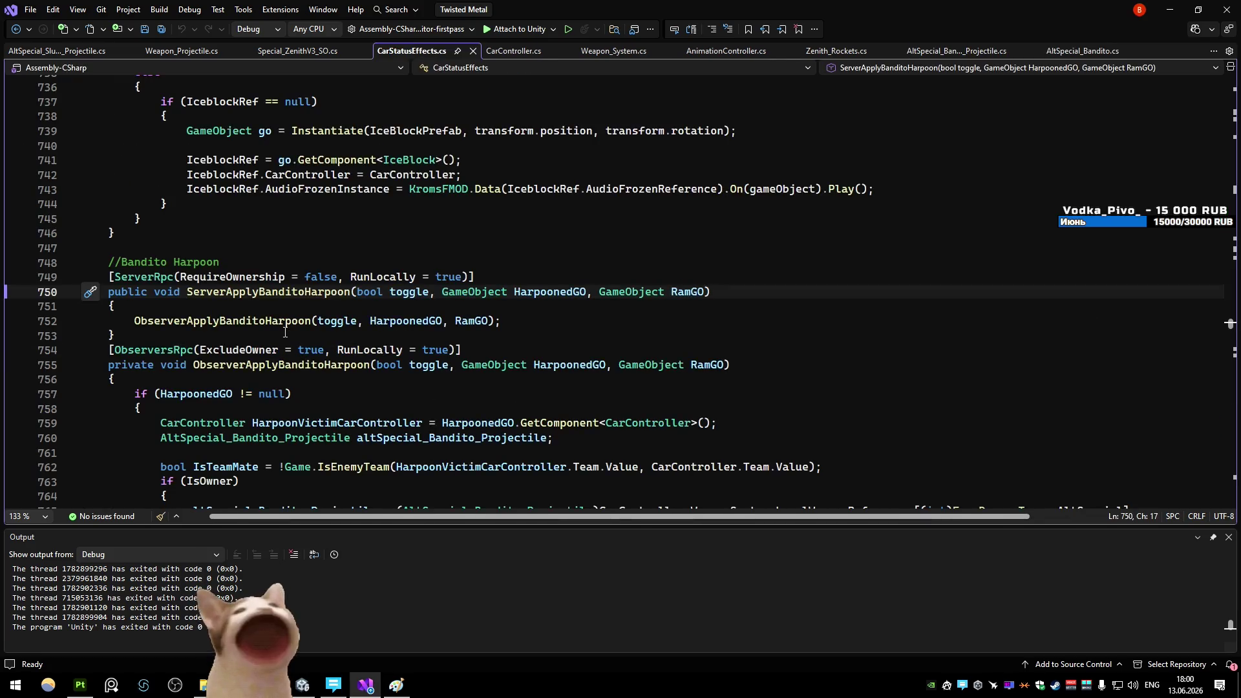
pyautogui.keyDown('ctrl'); pyautogui.click(220, 321); pyautogui.keyUp('ctrl')
pyautogui.scroll(-6, 471, 309)
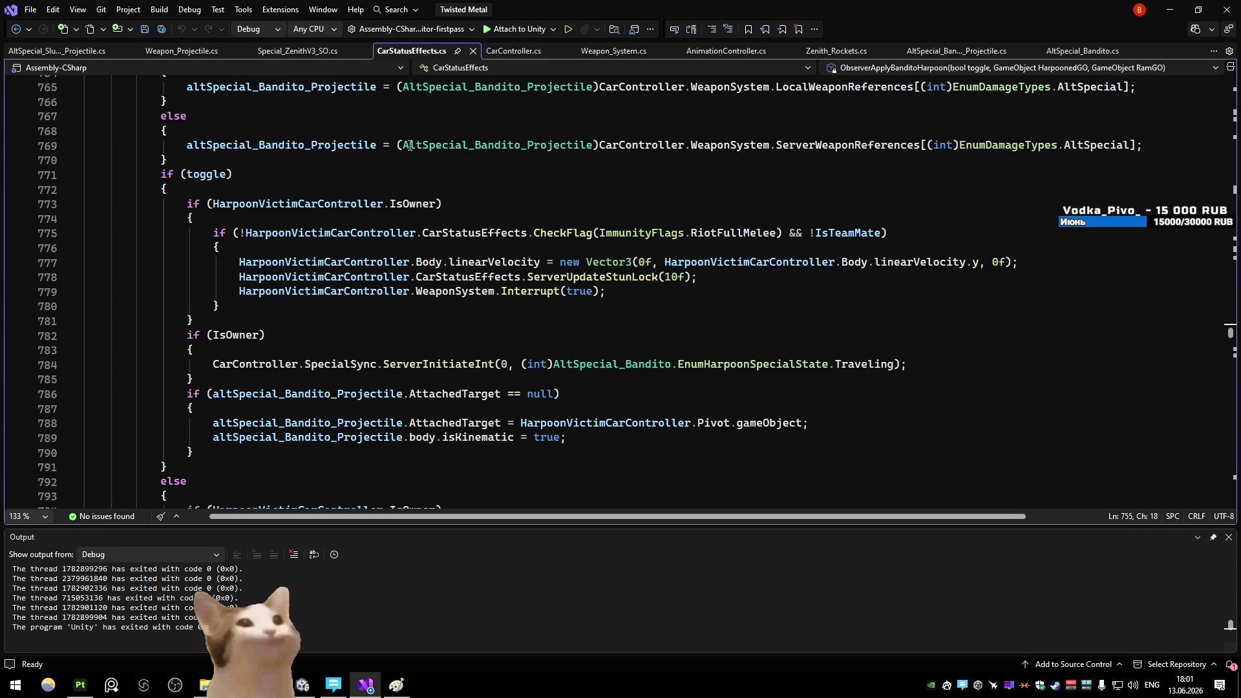
pyautogui.moveTo(410, 147)
pyautogui.scroll(5, 410, 146)
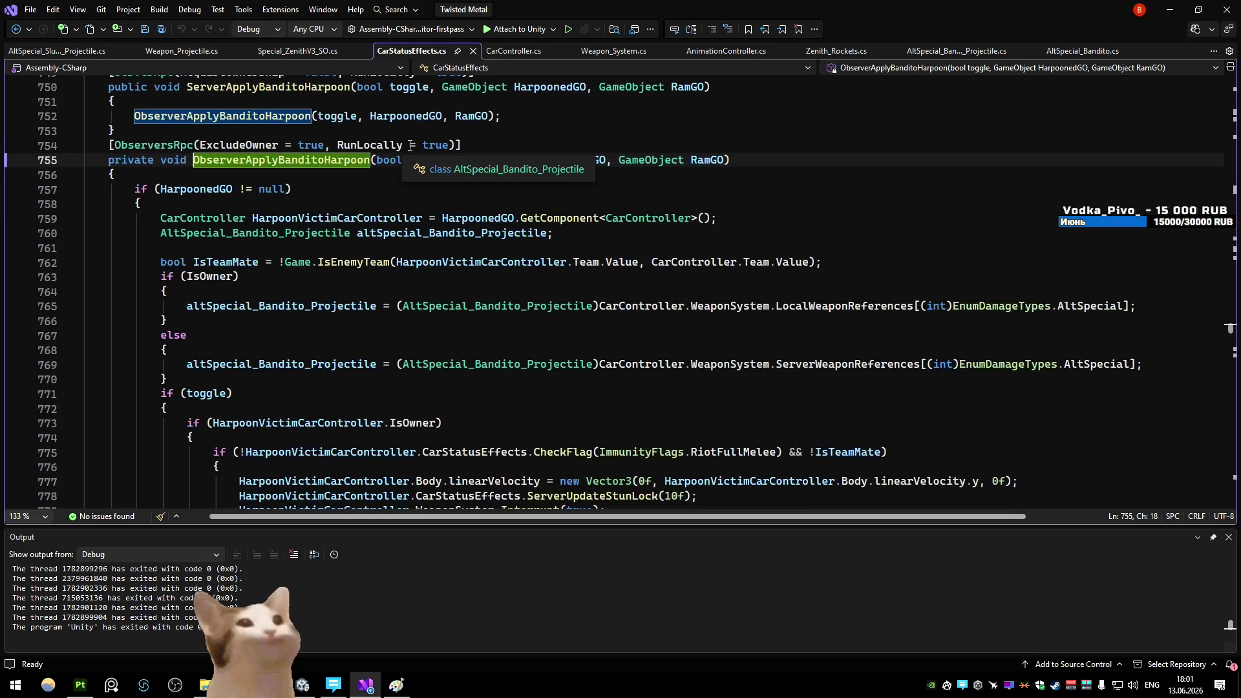
pyautogui.scroll(-4, 410, 145)
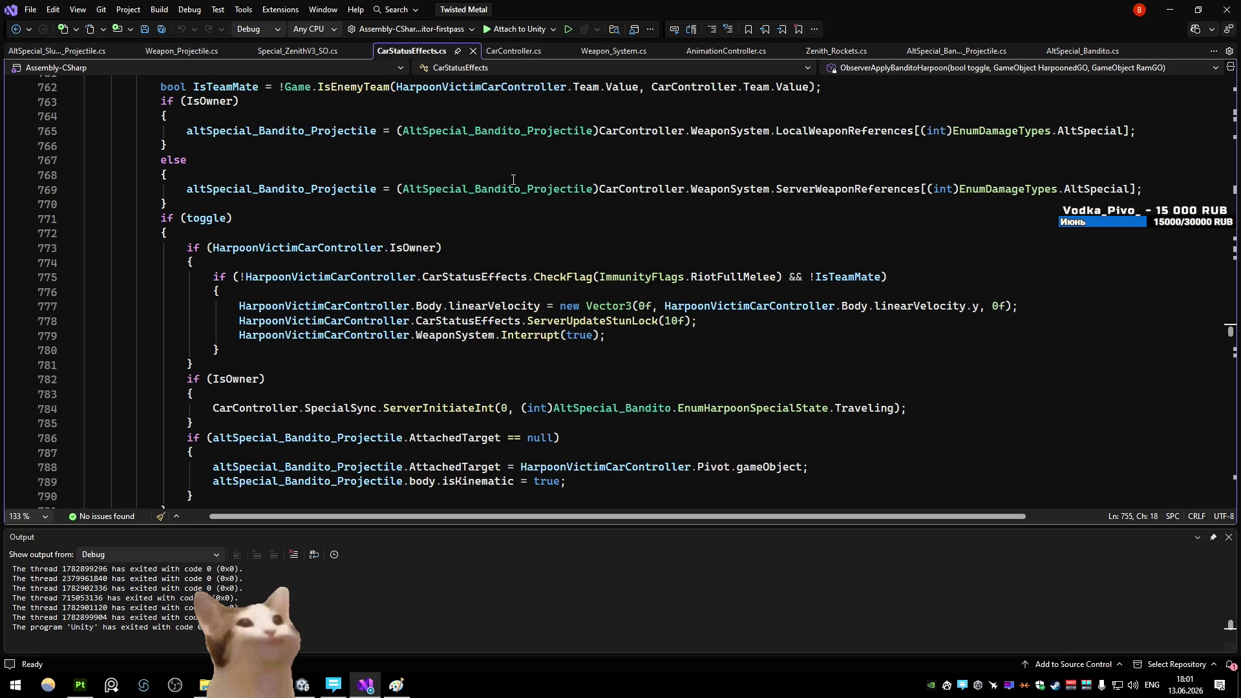
pyautogui.scroll(-2, 513, 179)
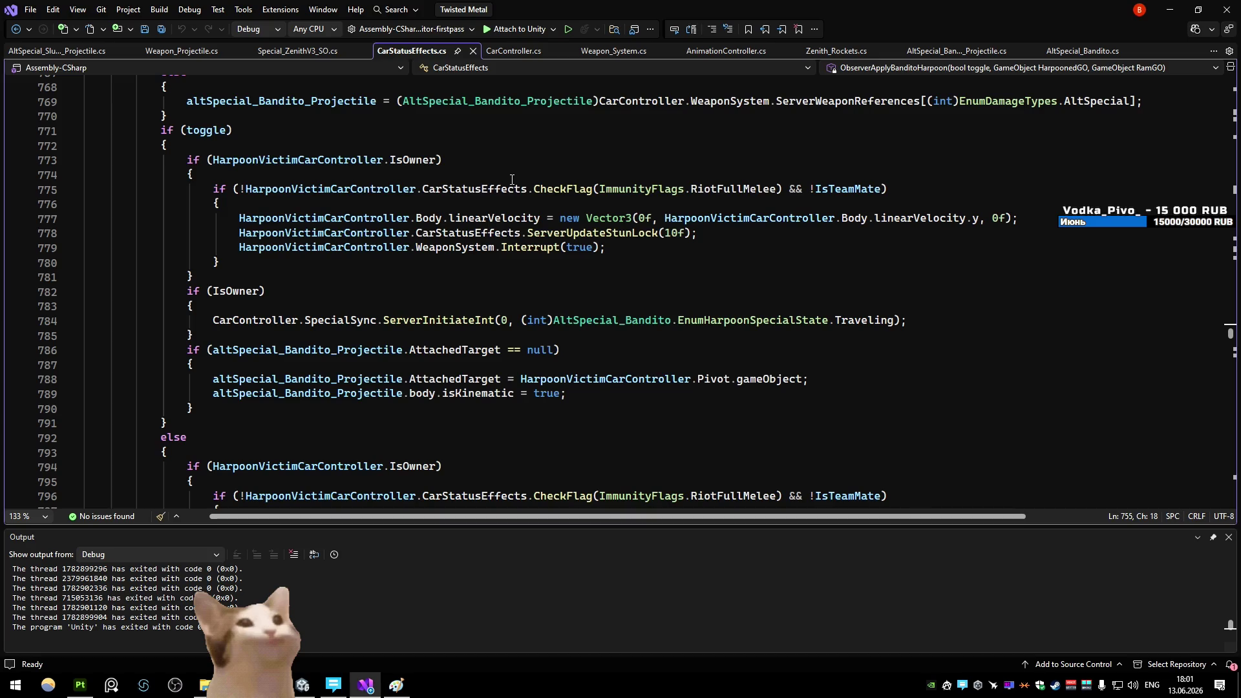
pyautogui.hotkey('ctrl', '-')
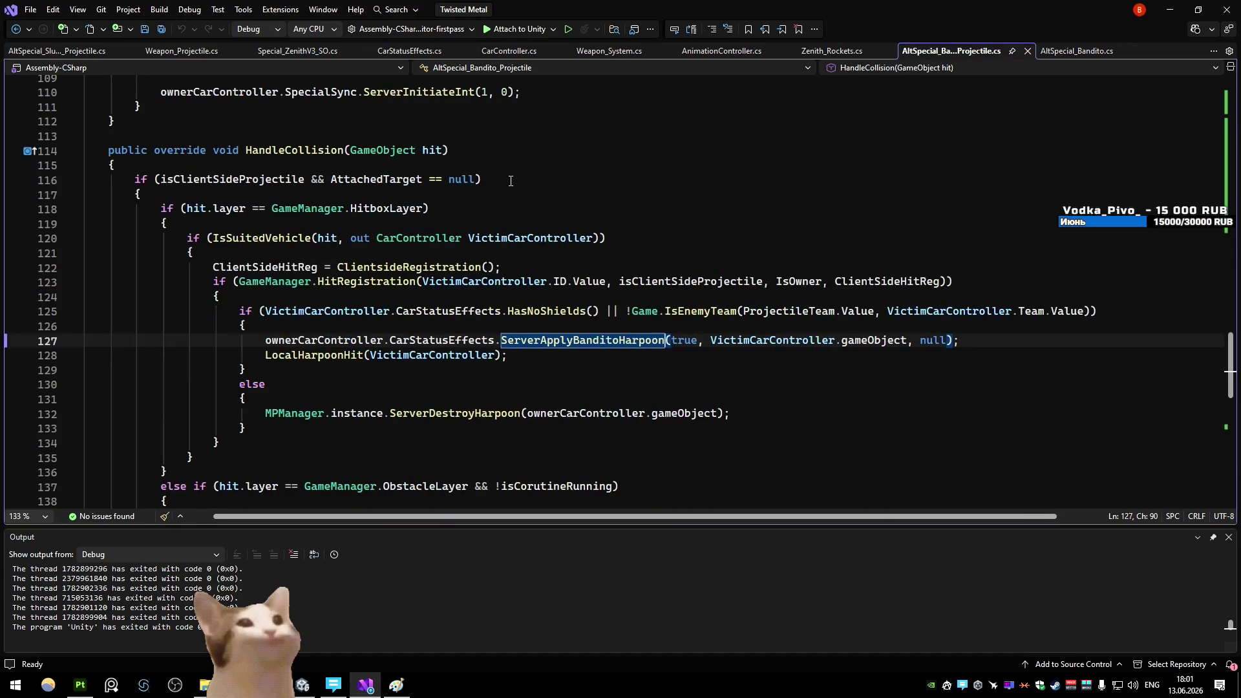
pyautogui.hotkey('ctrl', 'shift', '-')
pyautogui.hotkey('ctrl', '-')
pyautogui.press('F12')
pyautogui.keyDown('ctrl'); pyautogui.click(296, 359); pyautogui.keyUp('ctrl')
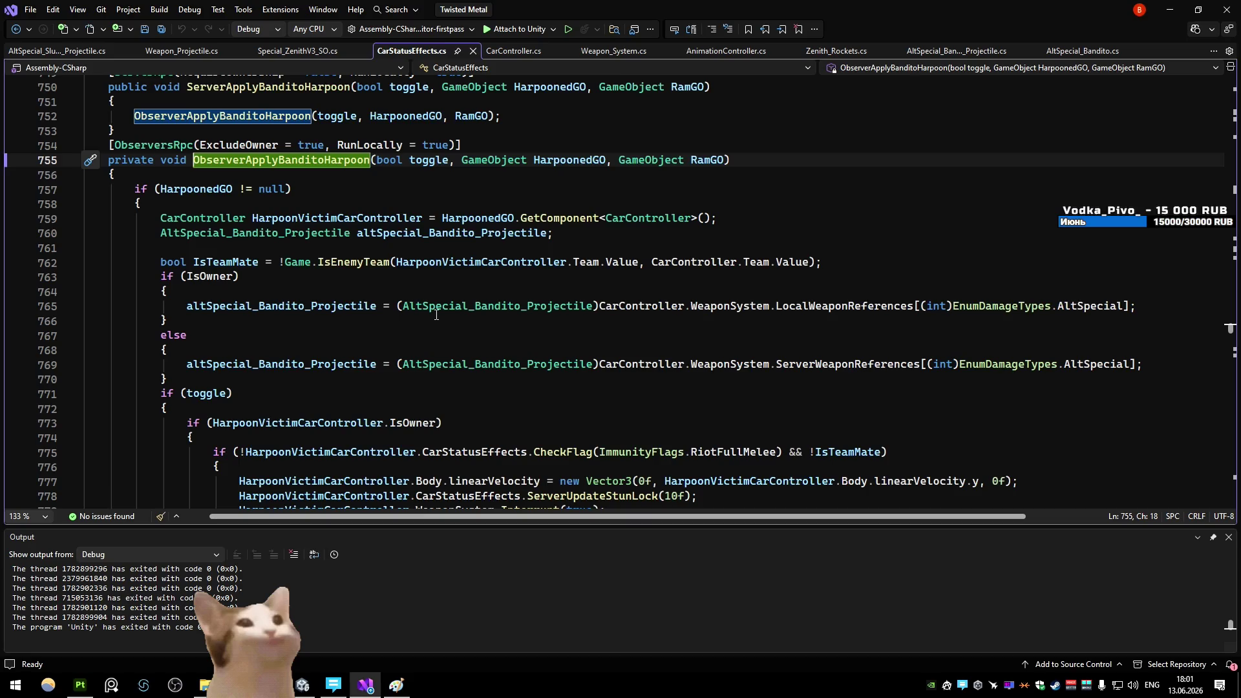
pyautogui.keyDown('ctrl'); pyautogui.click(256, 232); pyautogui.keyUp('ctrl')
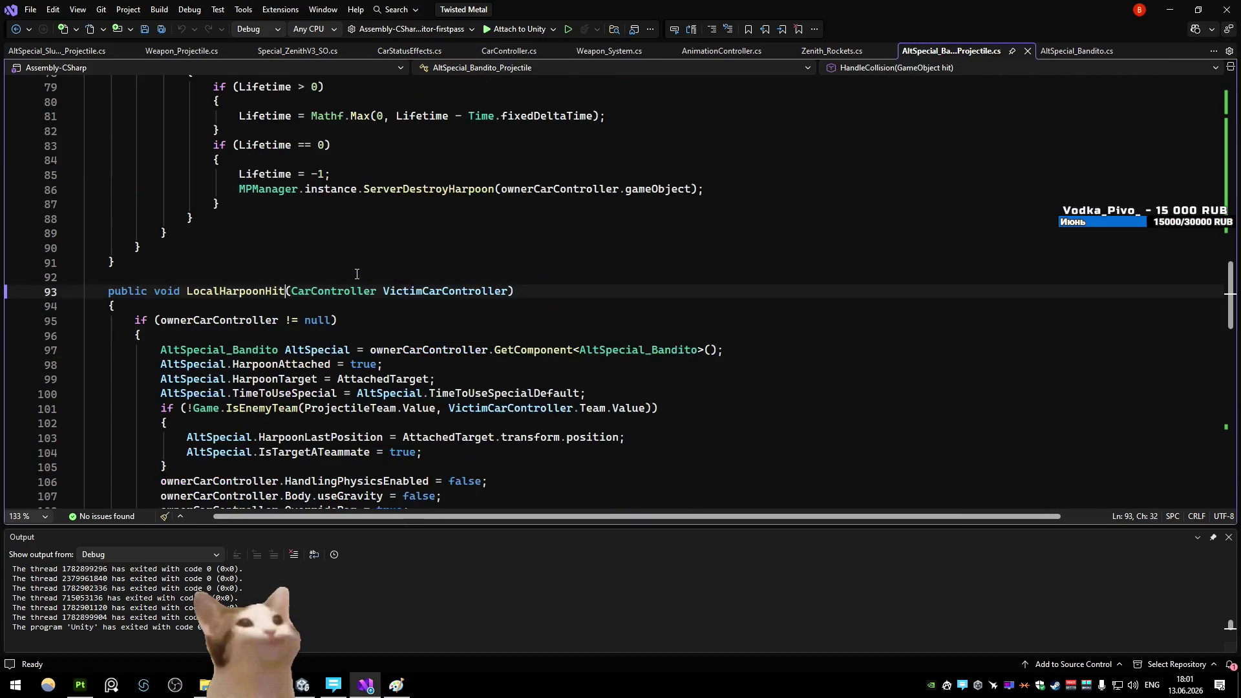
pyautogui.hotkey('ctrl', '-')
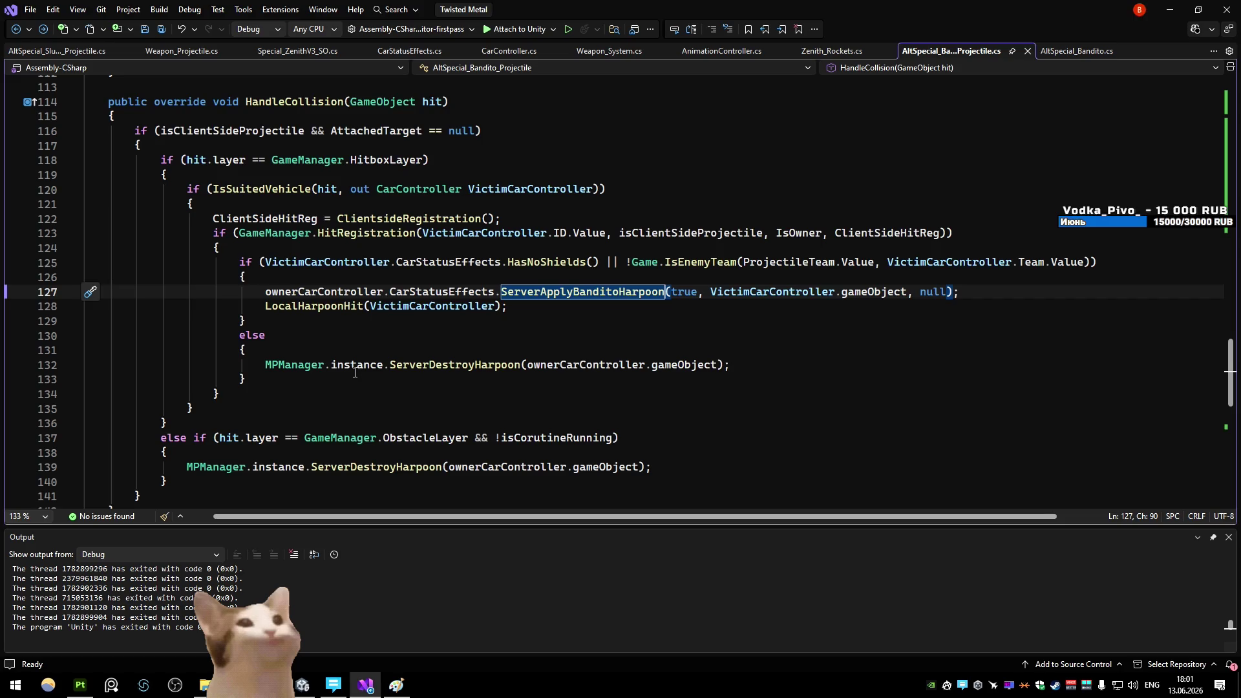
pyautogui.keyDown('ctrl'); pyautogui.click(532, 292); pyautogui.keyUp('ctrl')
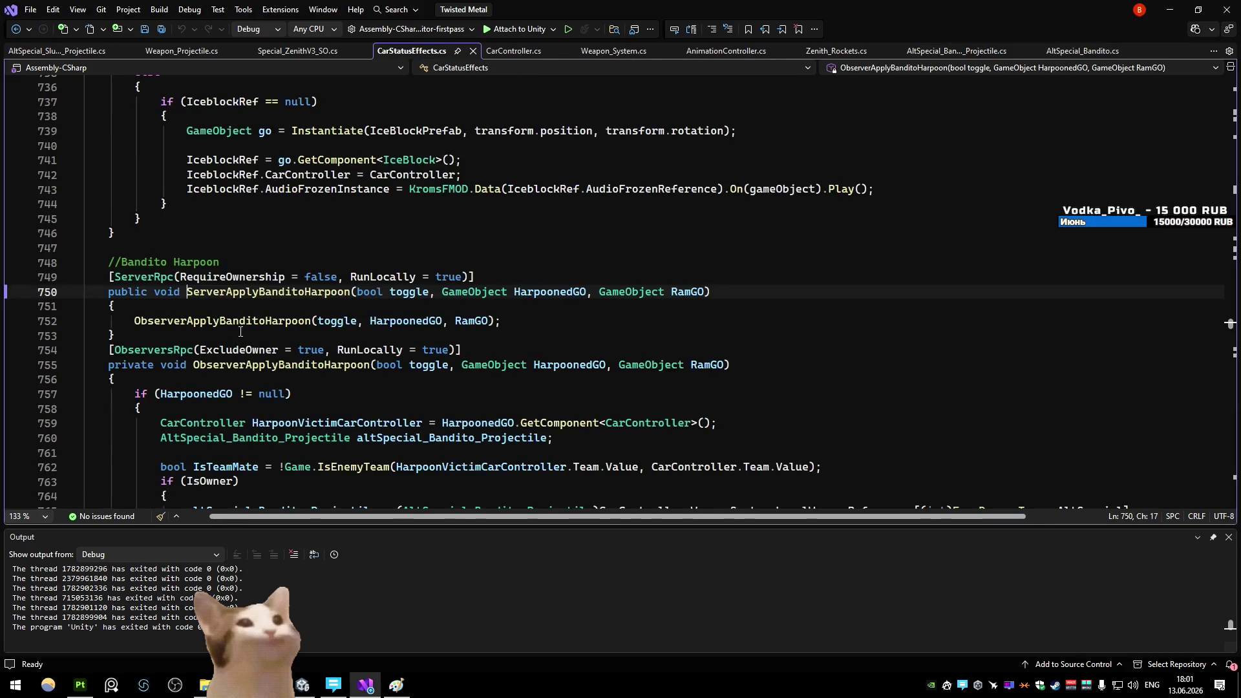
pyautogui.scroll(-3, 239, 324)
pyautogui.scroll(-2, 316, 313)
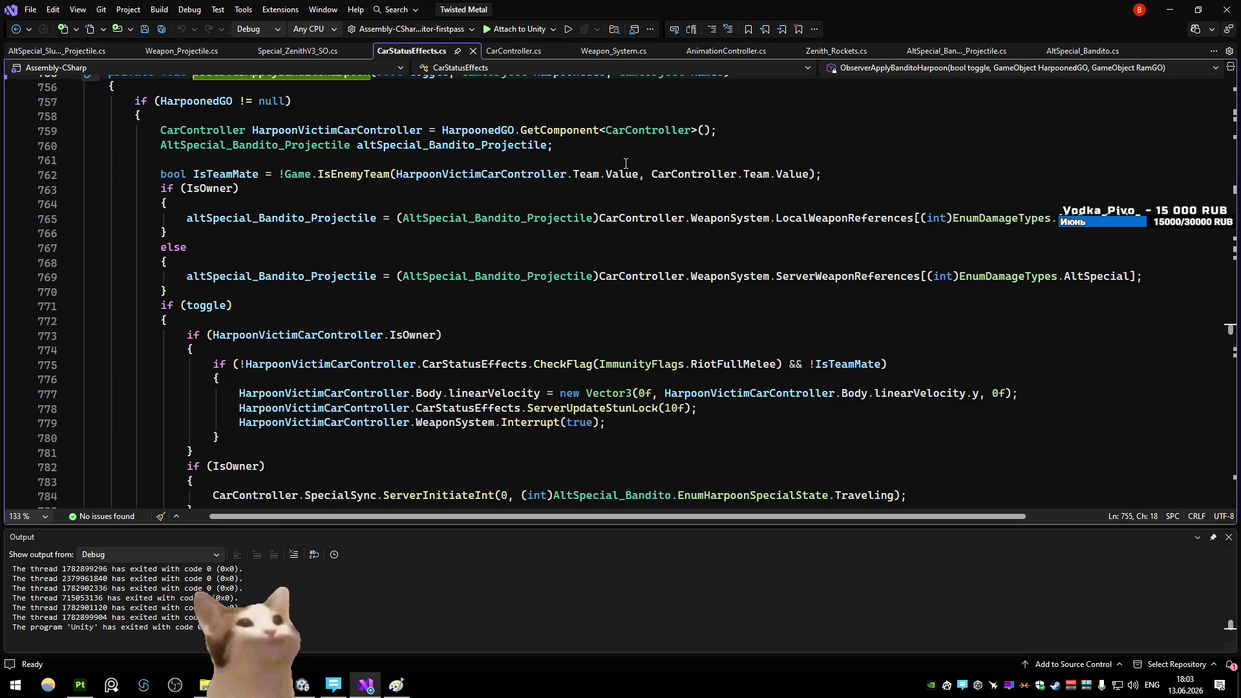
# Return to the projectile script's LocalHarpoonHit method
pyautogui.scroll(-3, 524, 198)
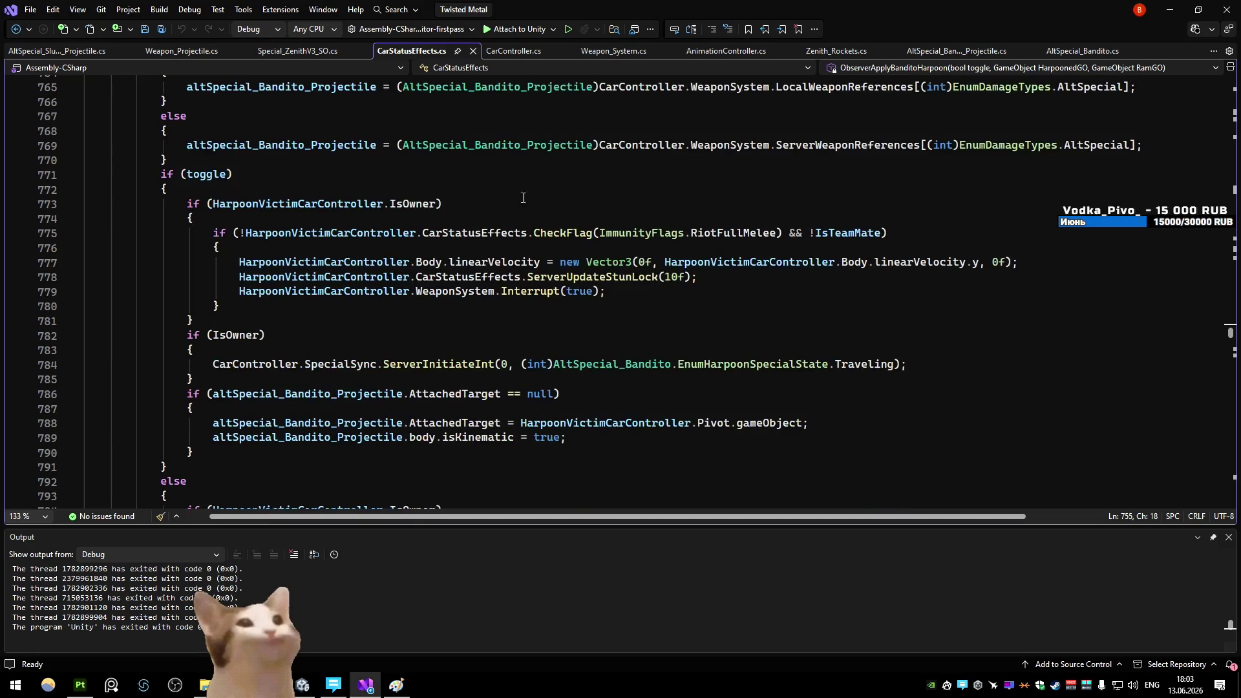
pyautogui.scroll(-1, 483, 200)
pyautogui.scroll(5, 483, 201)
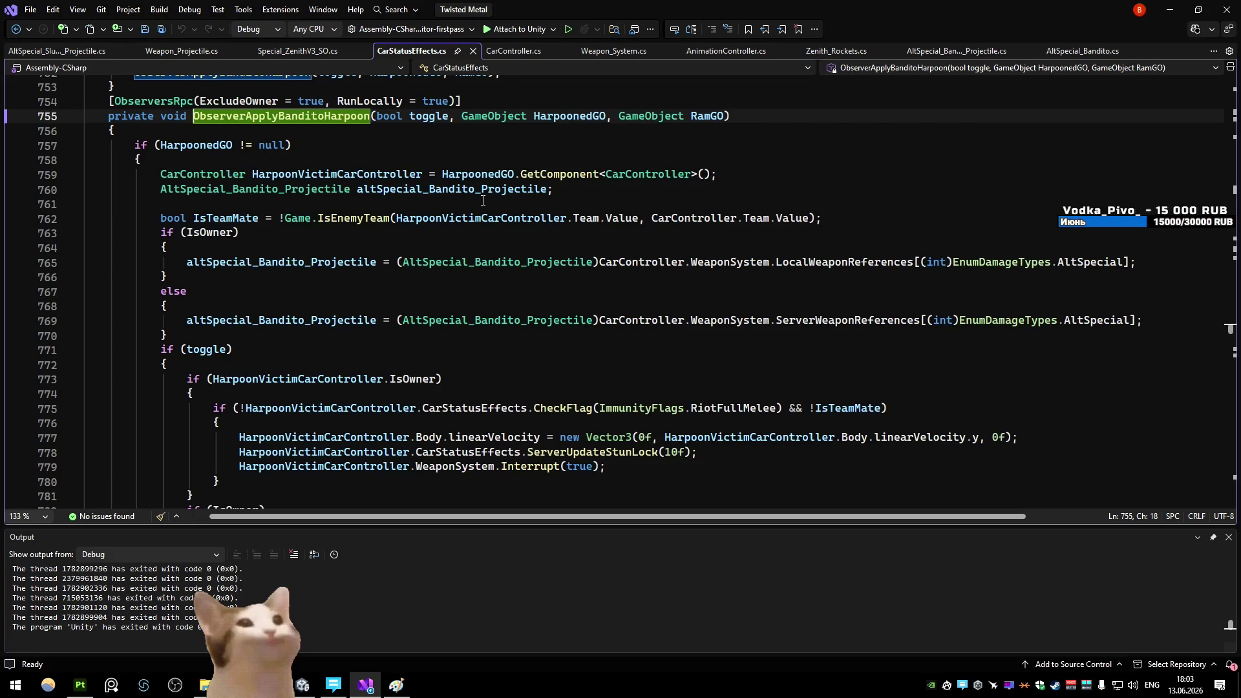
pyautogui.scroll(-3, 483, 200)
pyautogui.scroll(-6, 482, 200)
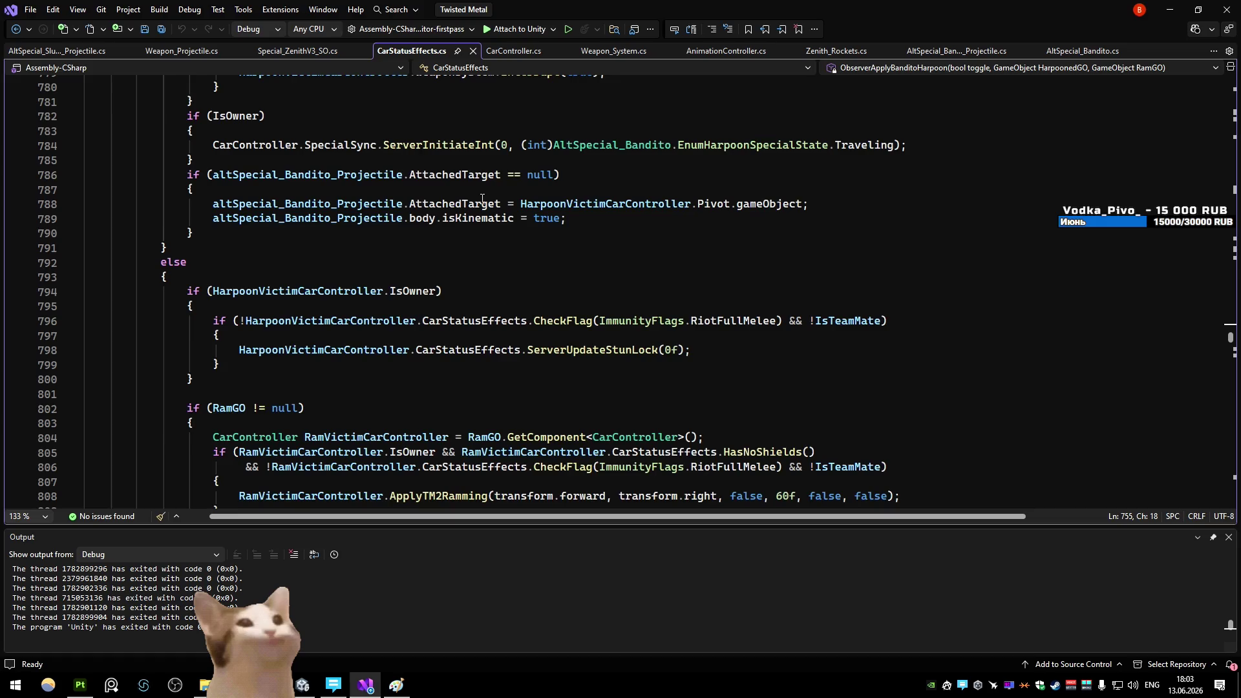
pyautogui.scroll(4, 482, 200)
pyautogui.scroll(1, 482, 197)
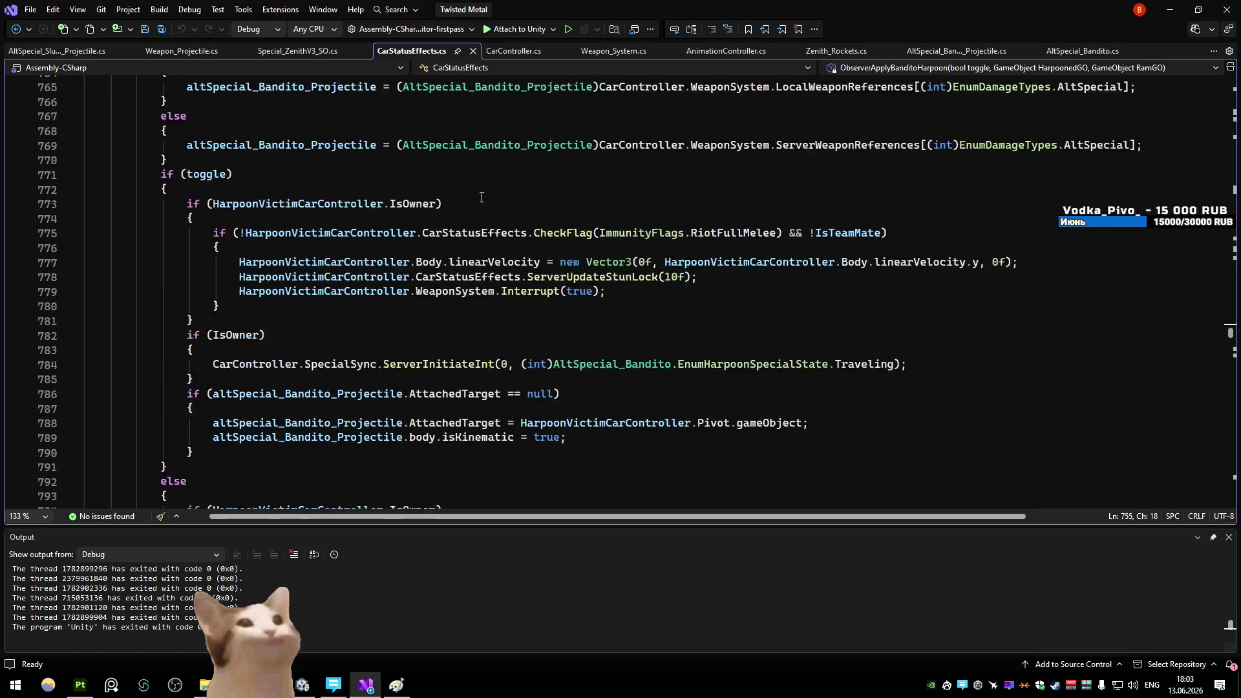
pyautogui.hotkey('ctrl', '-')
pyautogui.hotkey('ctrl', '-')
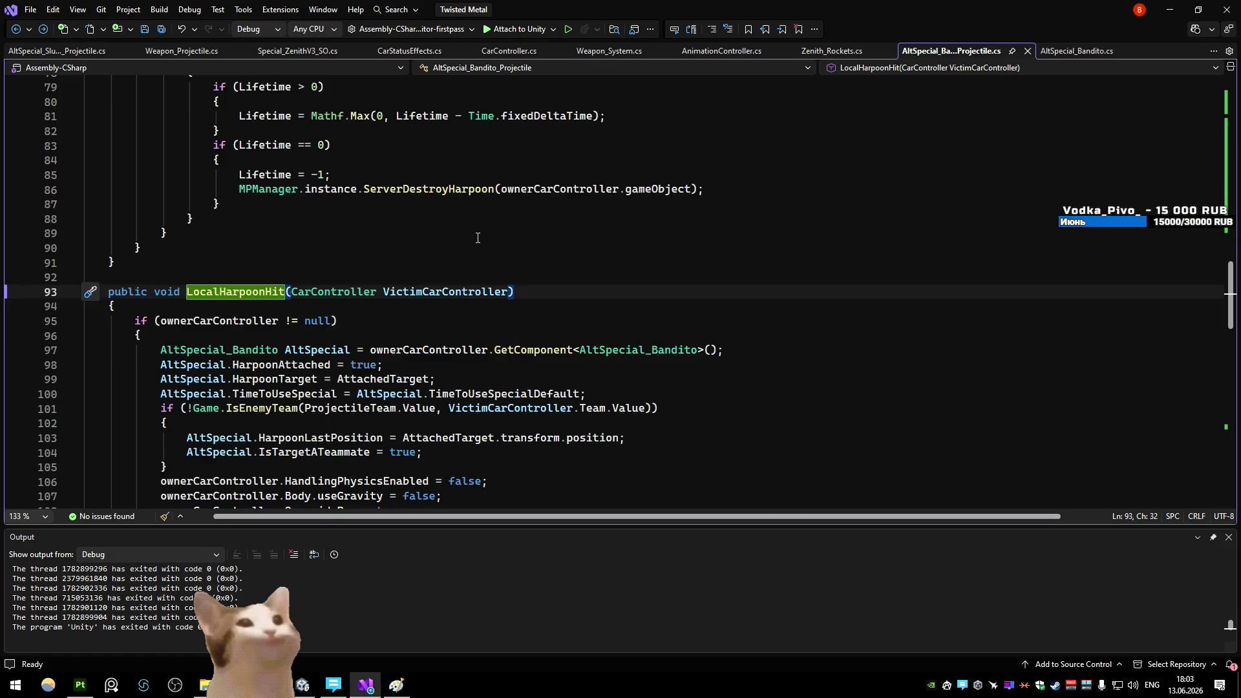
pyautogui.scroll(8, 480, 220)
pyautogui.scroll(5, 433, 245)
pyautogui.scroll(-4, 388, 246)
# Declare a 'public void RopeTension()' method with braces below Update
pyautogui.click(262, 250)
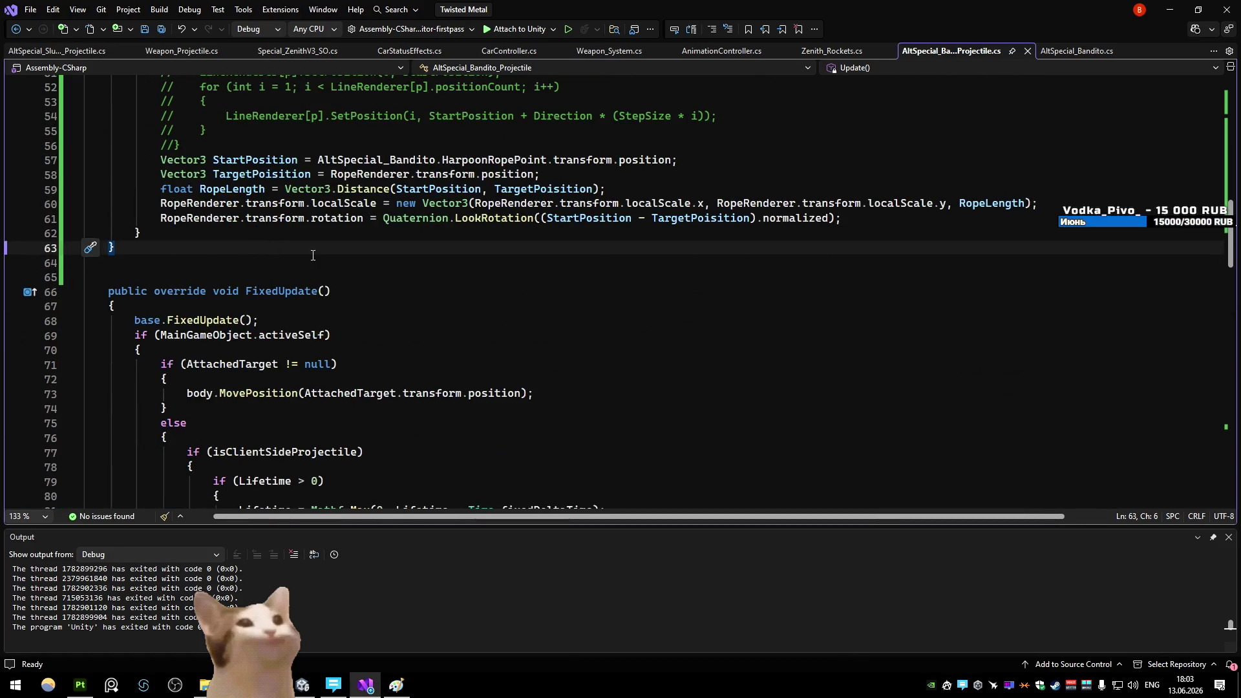
pyautogui.press('Return')
pyautogui.press('Return')
pyautogui.press('Return')
pyautogui.write('public ')
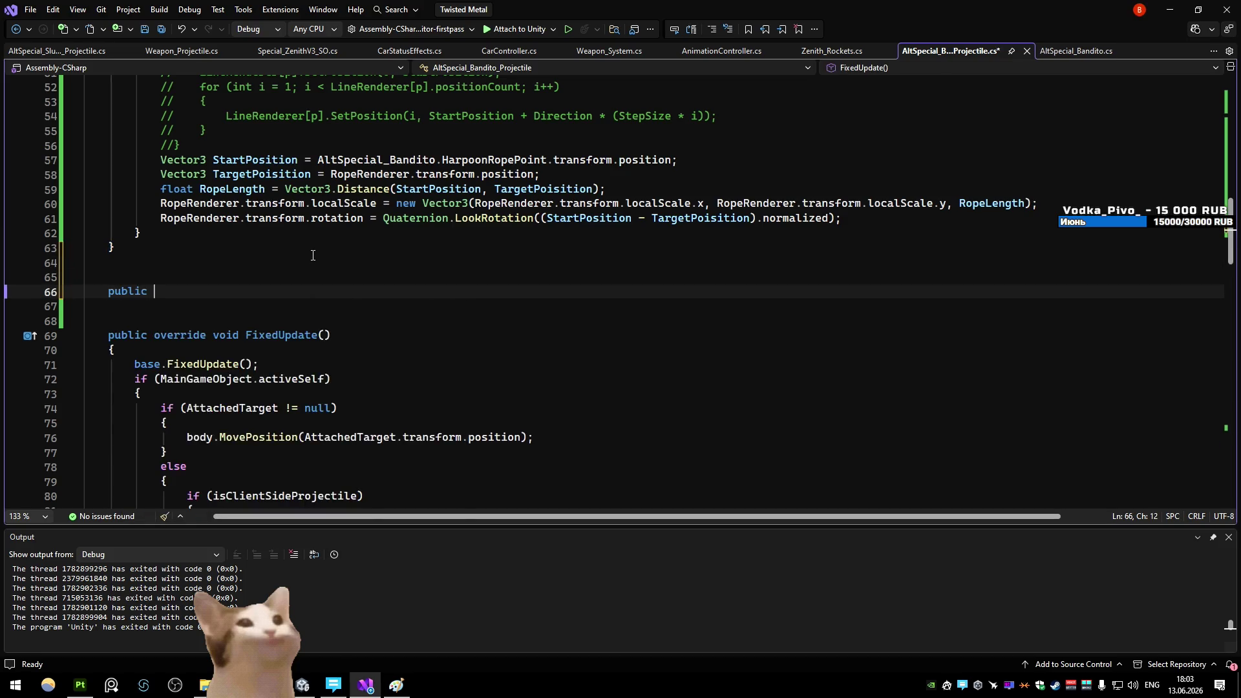
pyautogui.write('RopeTenstion')
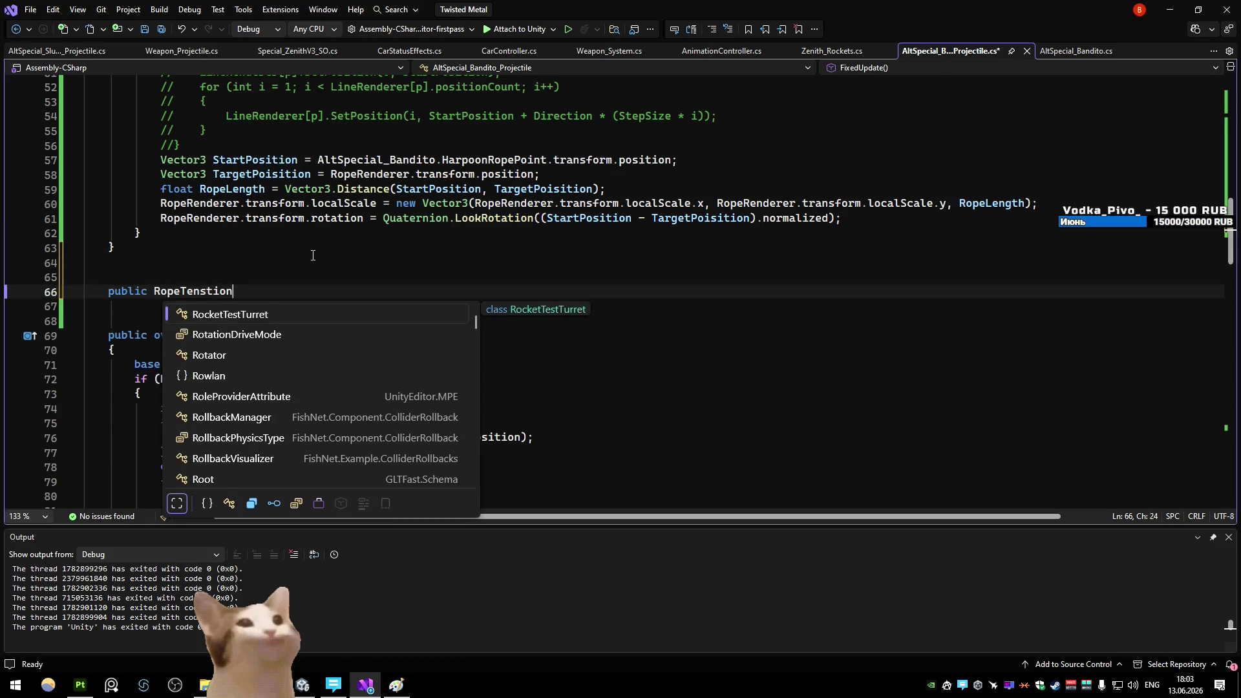
pyautogui.press('BackSpace')
pyautogui.press('BackSpace')
pyautogui.press('BackSpace')
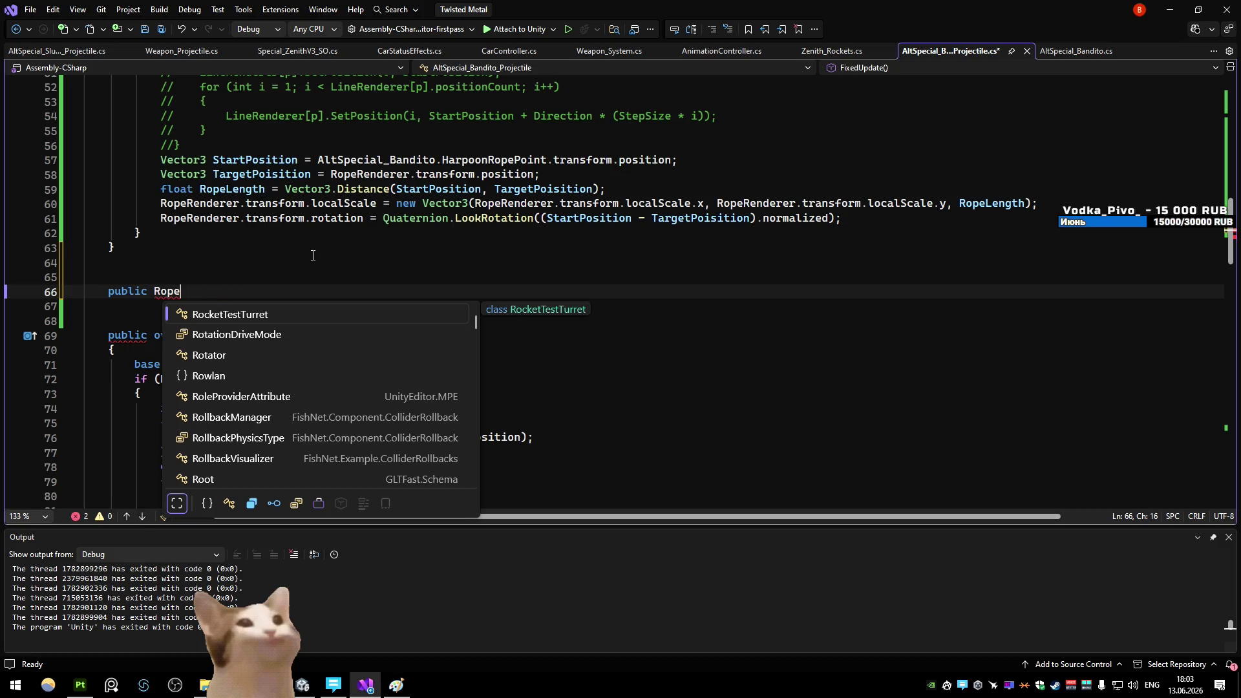
pyautogui.write('Tension(')
pyautogui.write(')')
pyautogui.press('Return')
pyautogui.write('{')
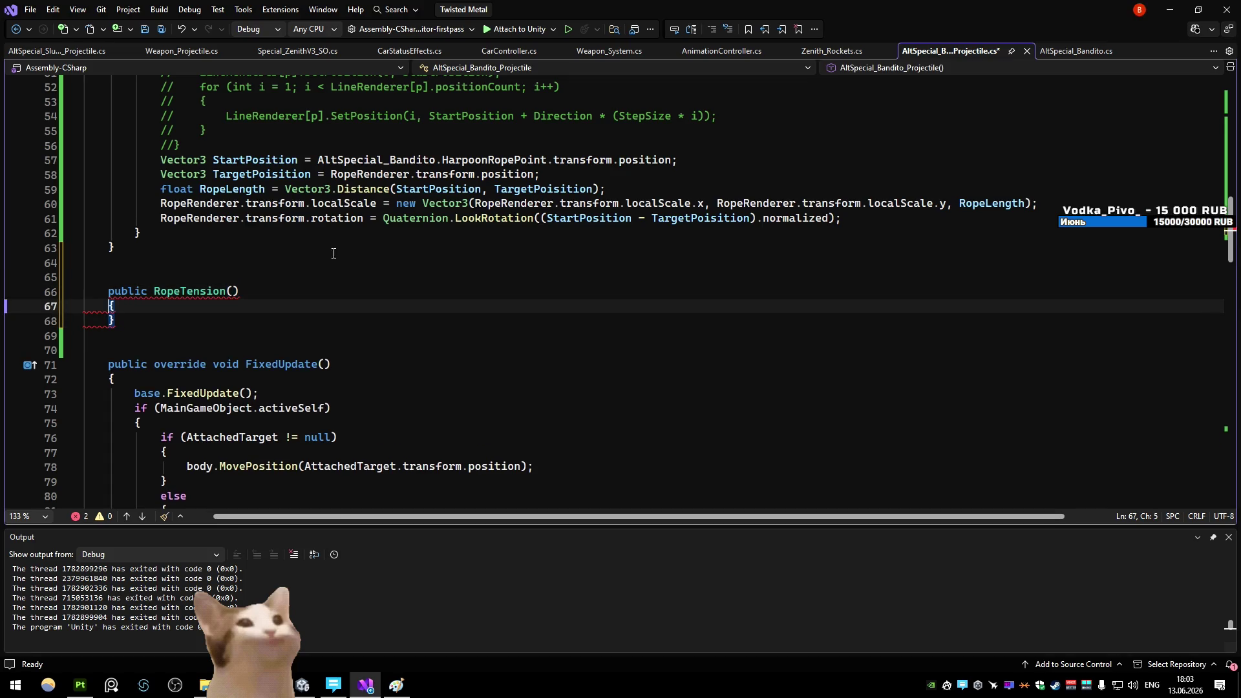
pyautogui.click(155, 288)
pyautogui.write('void')
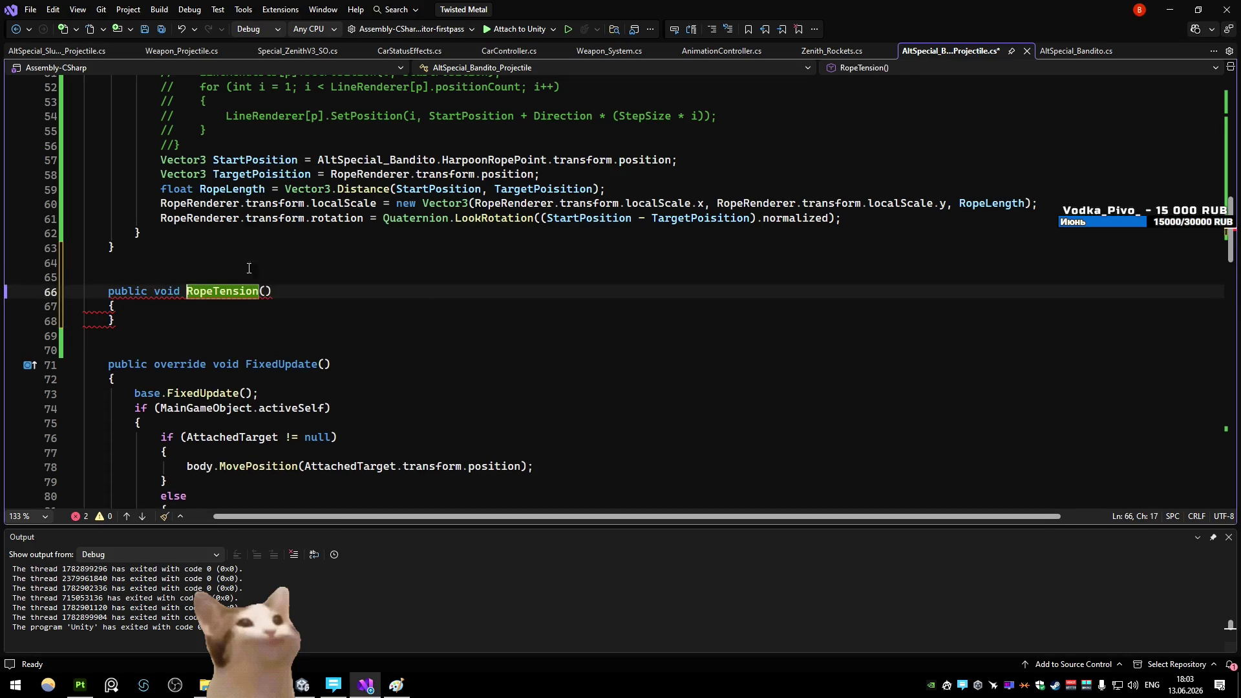
# Start the RopeTension body with RopeMaterial
pyautogui.click(379, 301)
pyautogui.press('Return')
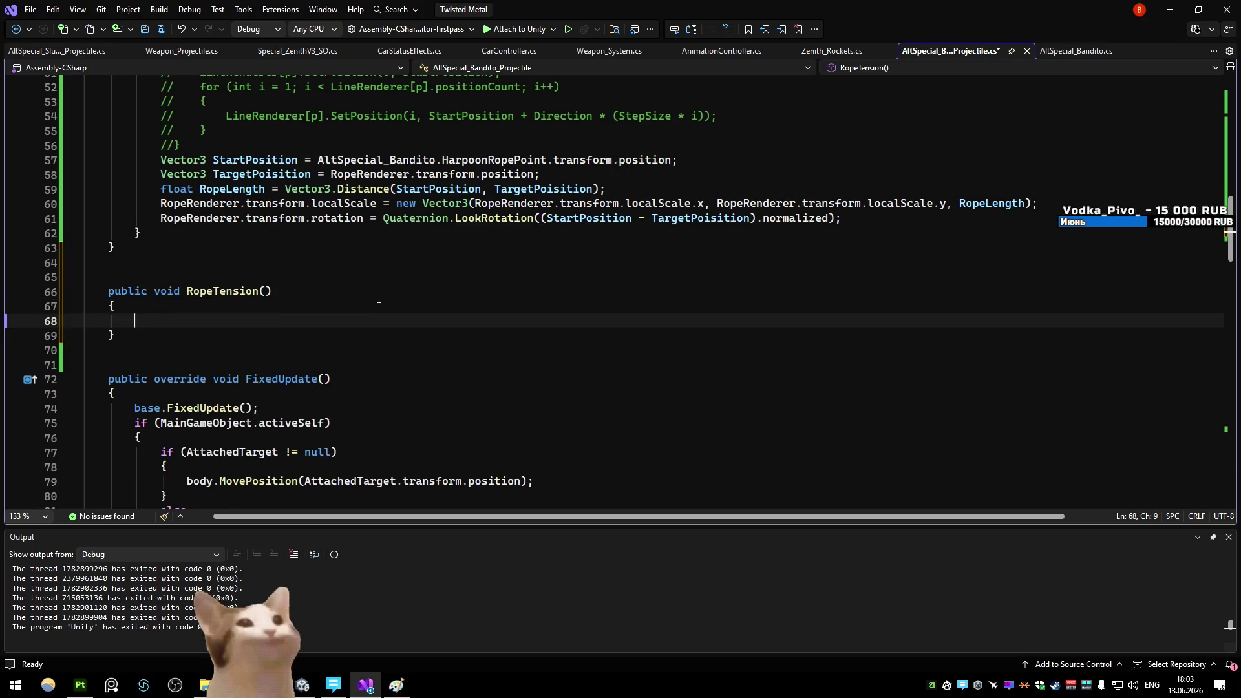
pyautogui.write('ropem')
pyautogui.press('Tab')
pyautogui.scroll(13, 388, 299)
pyautogui.click(546, 309)
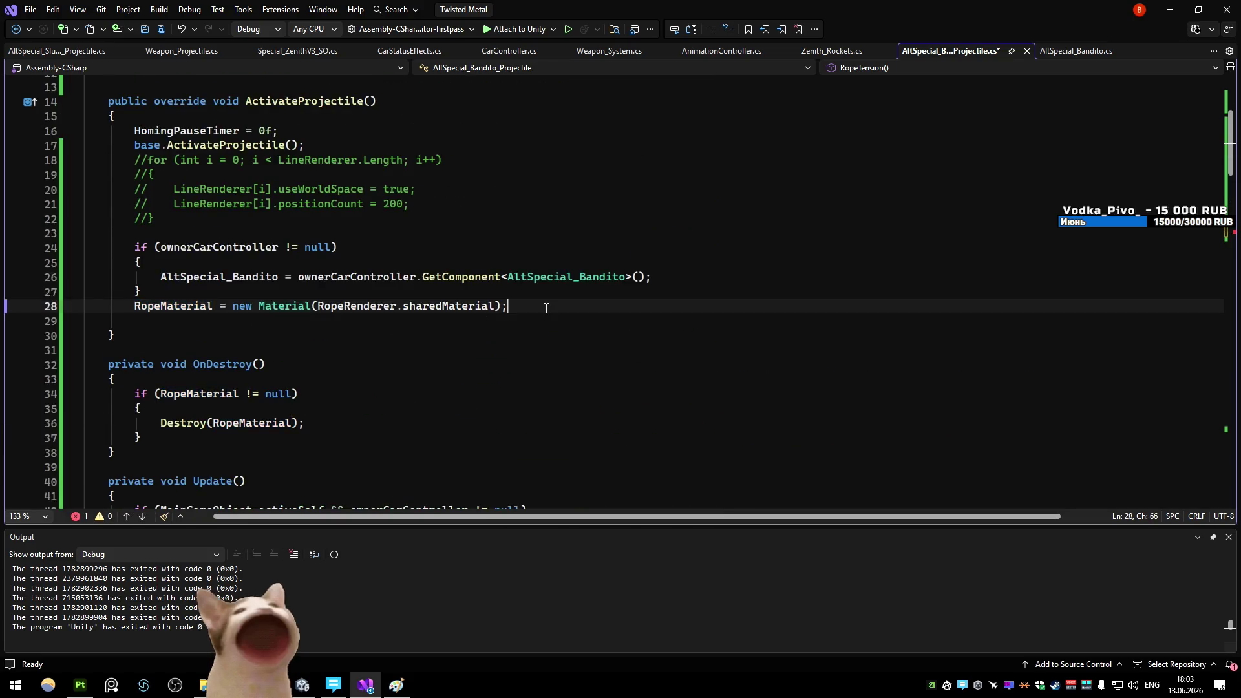
# After the RopeMaterial creation line, add 'RopeRenderer.material = RopeMaterial;'
pyautogui.press('Return')
pyautogui.write('ropema')
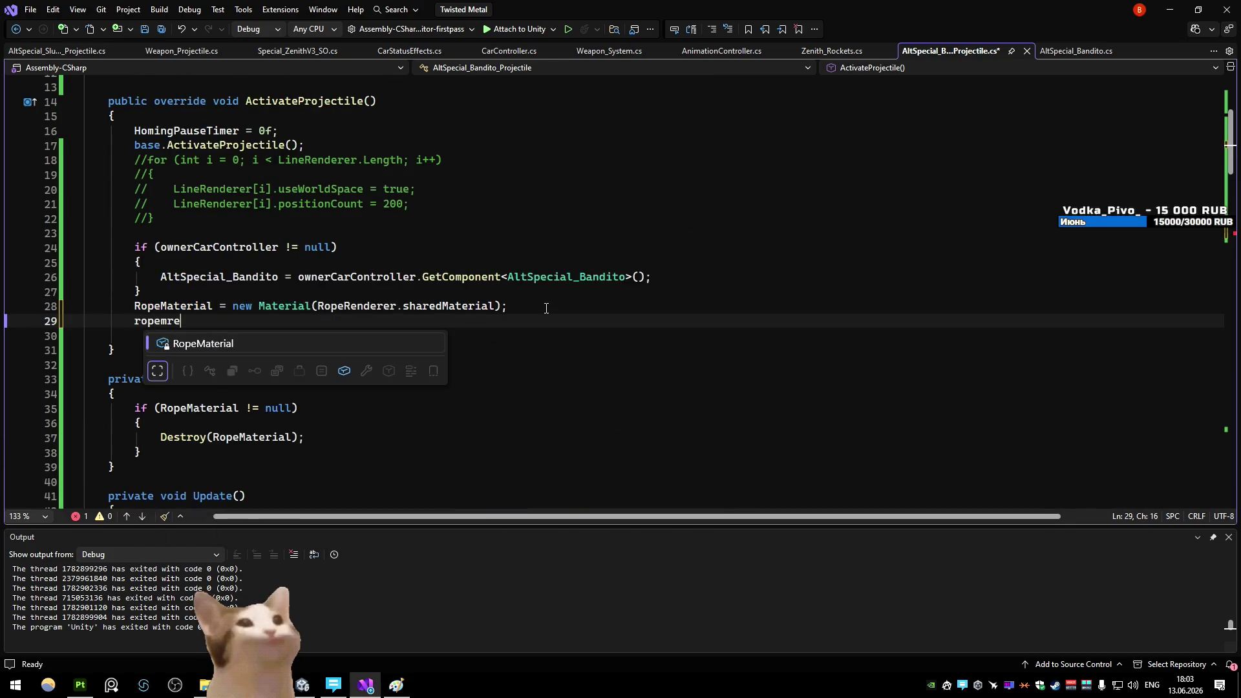
pyautogui.press('Tab')
pyautogui.write('.mate')
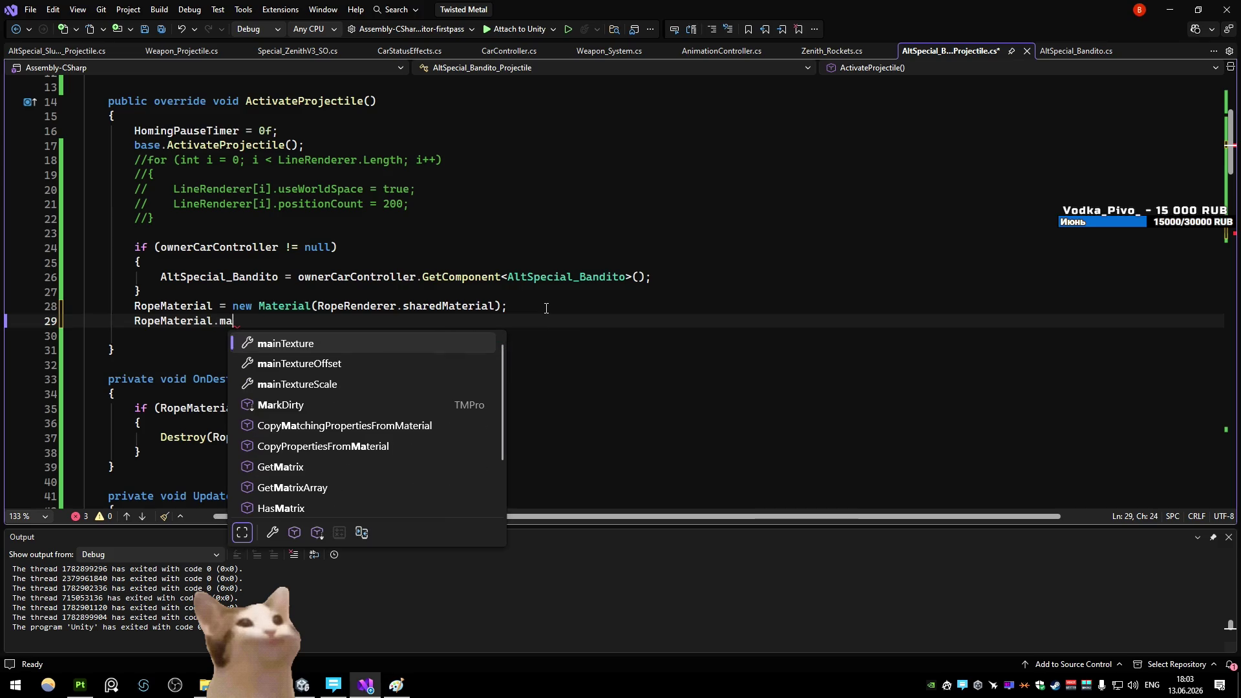
pyautogui.press('BackSpace')
pyautogui.press('BackSpace')
pyautogui.press('BackSpace')
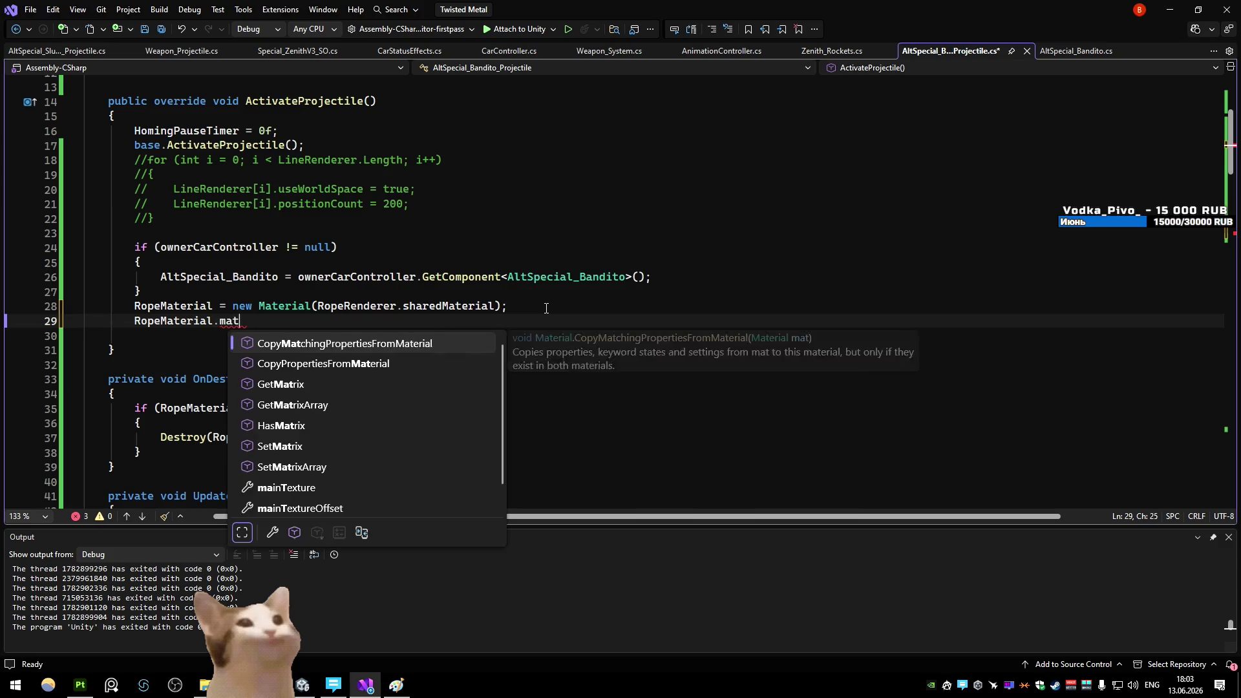
pyautogui.press('BackSpace')
pyautogui.press('BackSpace')
pyautogui.press('BackSpace')
pyautogui.write('R')
pyautogui.press('Tab')
pyautogui.write('.mat')
pyautogui.press('Tab')
pyautogui.write('= ropem')
pyautogui.press('Tab')
pyautogui.write(';')
# Start RopeMaterial.SetFloat in RopeTension and check the NoisePower reference in the Bandito_Rope shader graph
pyautogui.scroll(-12, 567, 308)
pyautogui.click(304, 379)
pyautogui.write('.set')
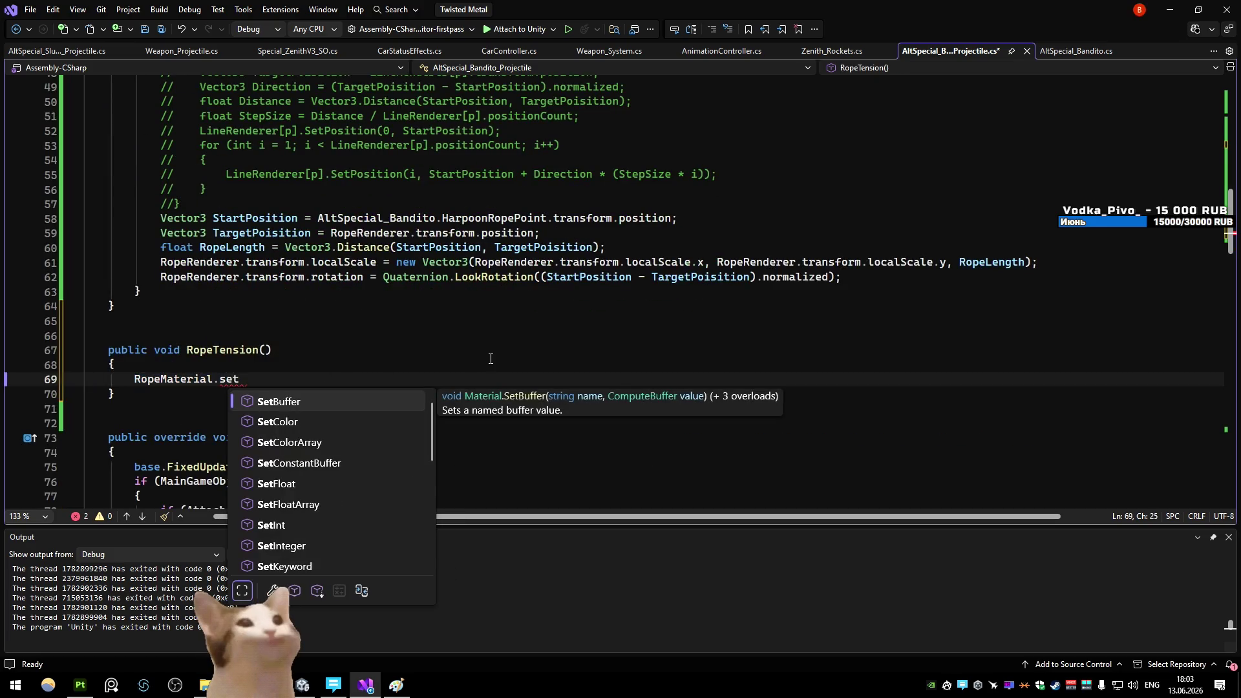
pyautogui.hotkey('alt', 'Tab')
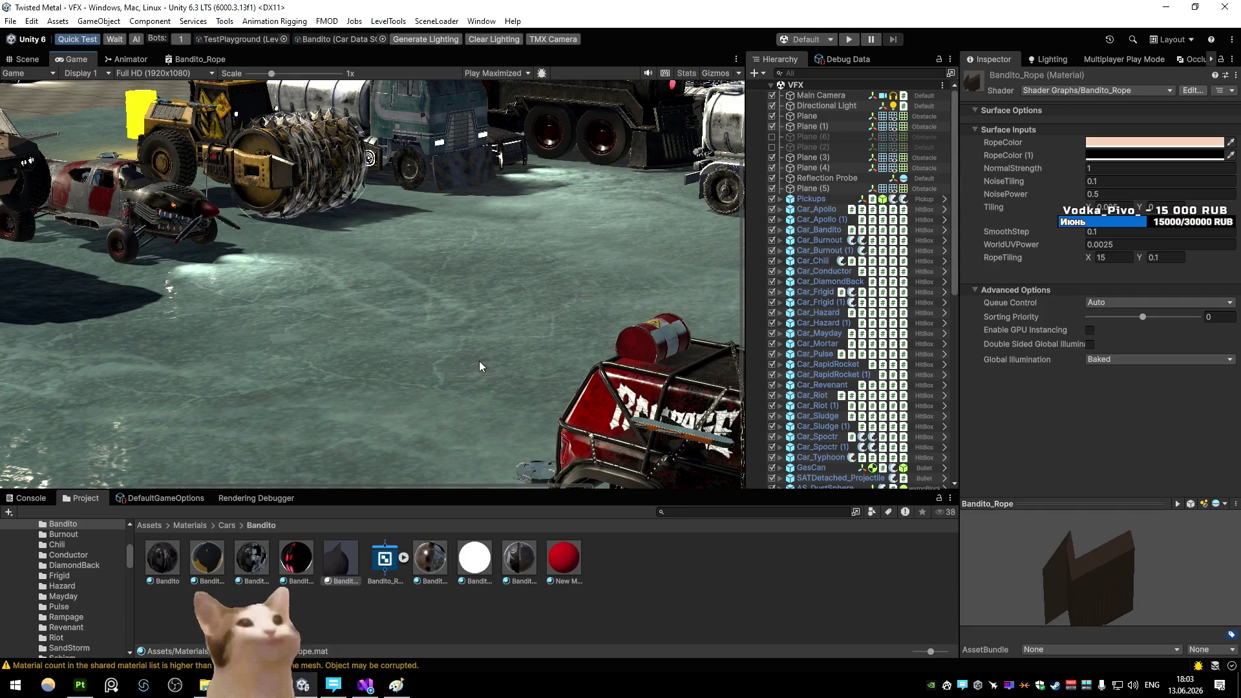
pyautogui.hotkey('alt', 'Tab')
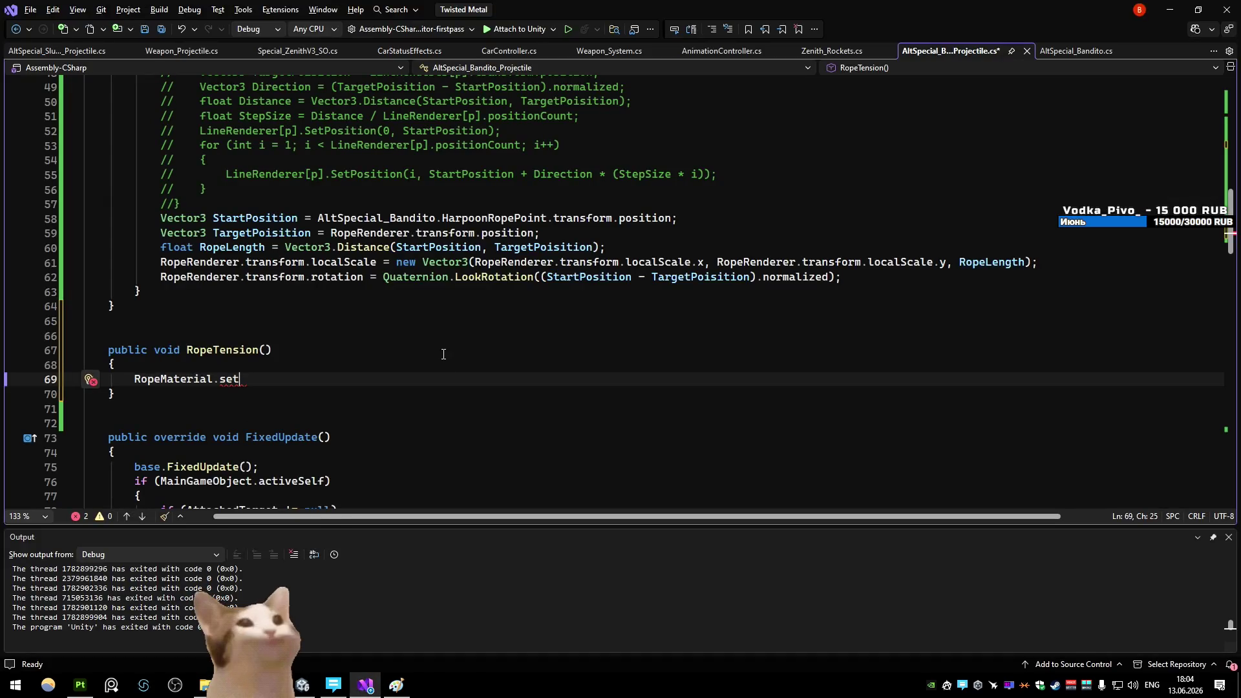
pyautogui.hotkey('ctrl', 'space')
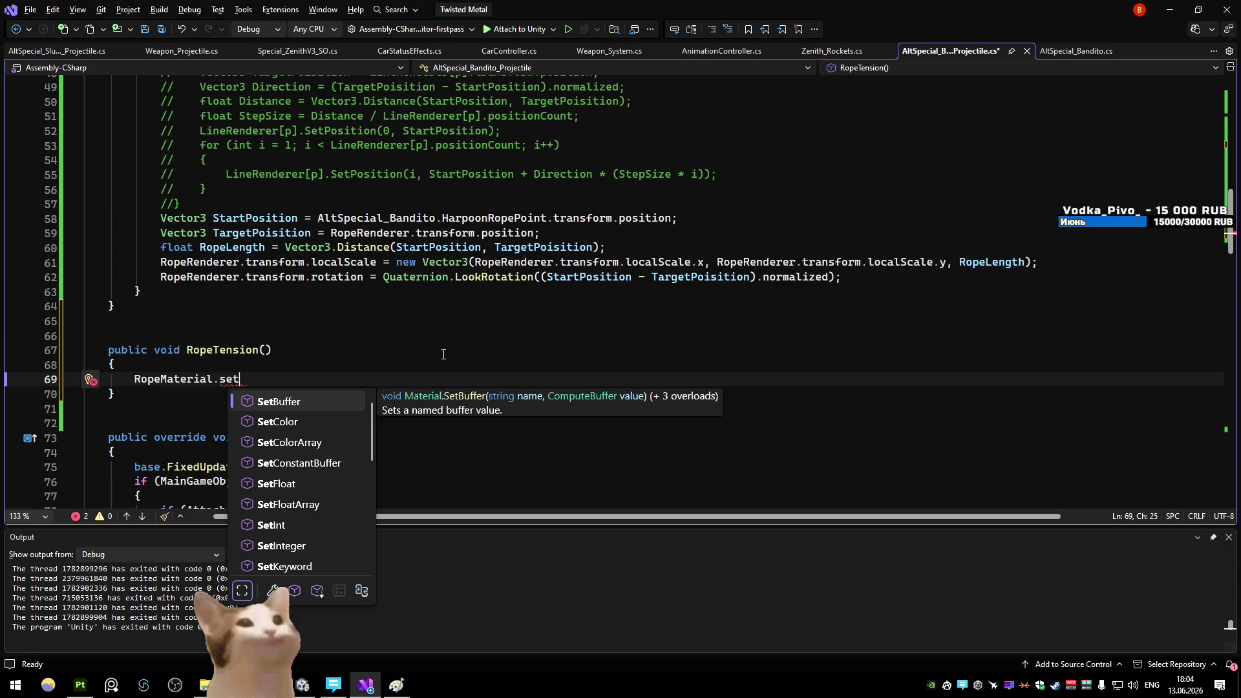
pyautogui.press('Down')
pyautogui.press('Down')
pyautogui.press('Tab')
pyautogui.hotkey('alt', 'Tab')
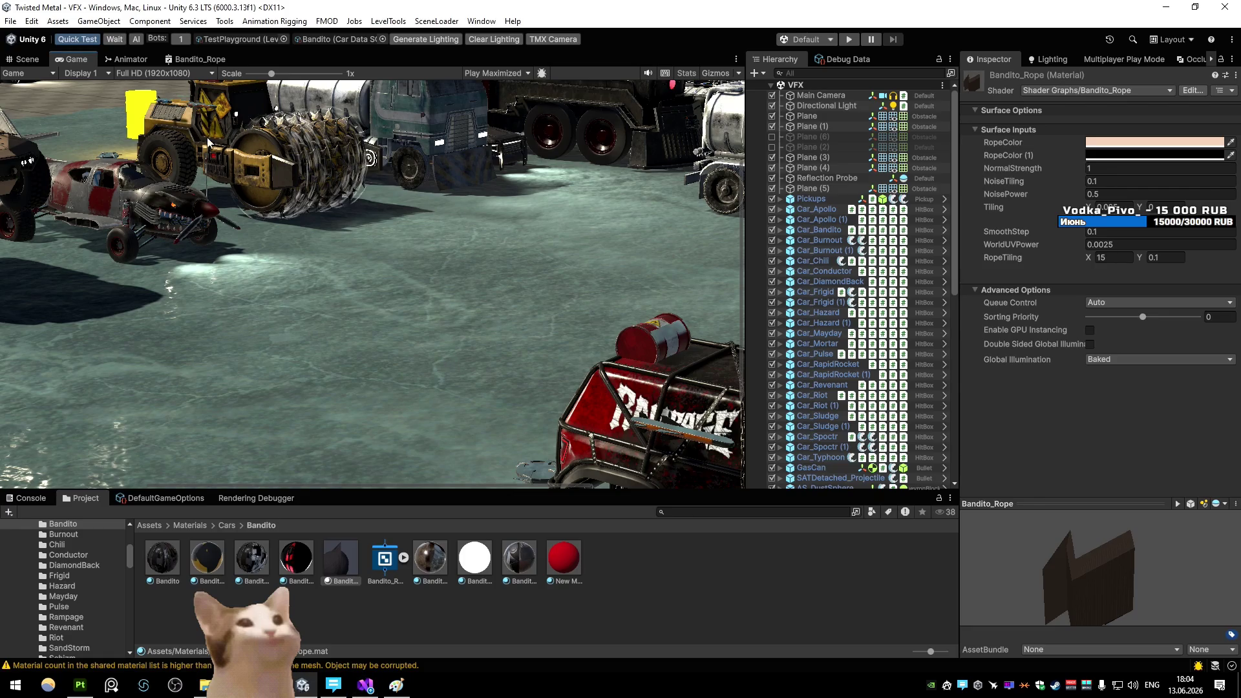
pyautogui.click(201, 60)
pyautogui.click(52, 208)
pyautogui.click(656, 173)
pyautogui.hotkey('alt', 'Tab')
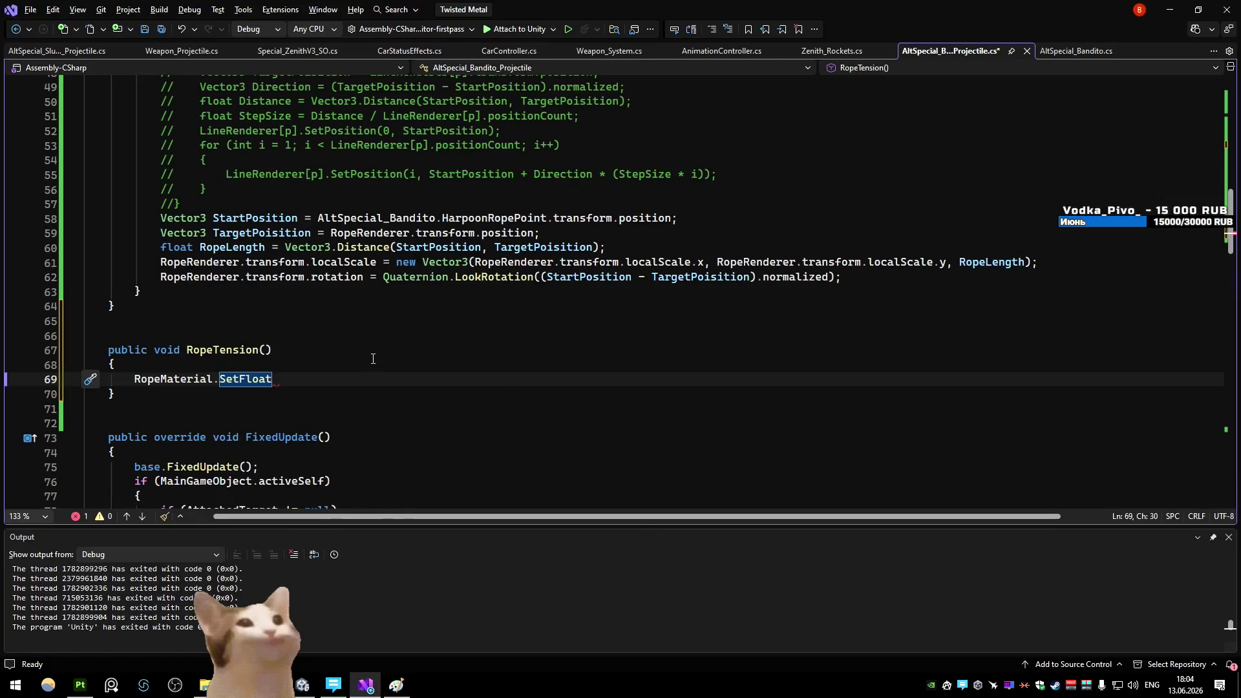
# Finish the call as 'RopeMaterial.SetFloat("_NoisePower", 0f);' and save
pyautogui.write('("_NoisePower"')
pyautogui.write('m')
pyautogui.press('BackSpace')
pyautogui.write(', 0f);')
pyautogui.hotkey('ctrl', 's')
pyautogui.press('Up')
pyautogui.press('Up')
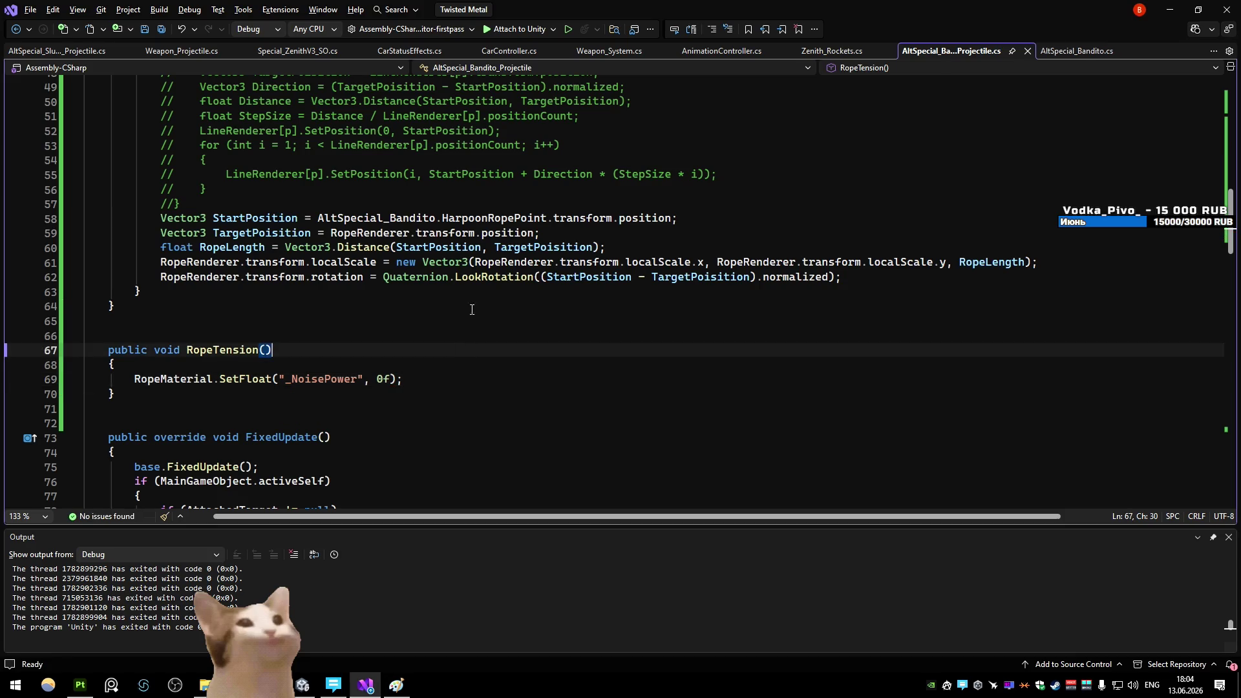
pyautogui.click(377, 379)
pyautogui.press('Down')
pyautogui.press('Up')
pyautogui.press('Up')
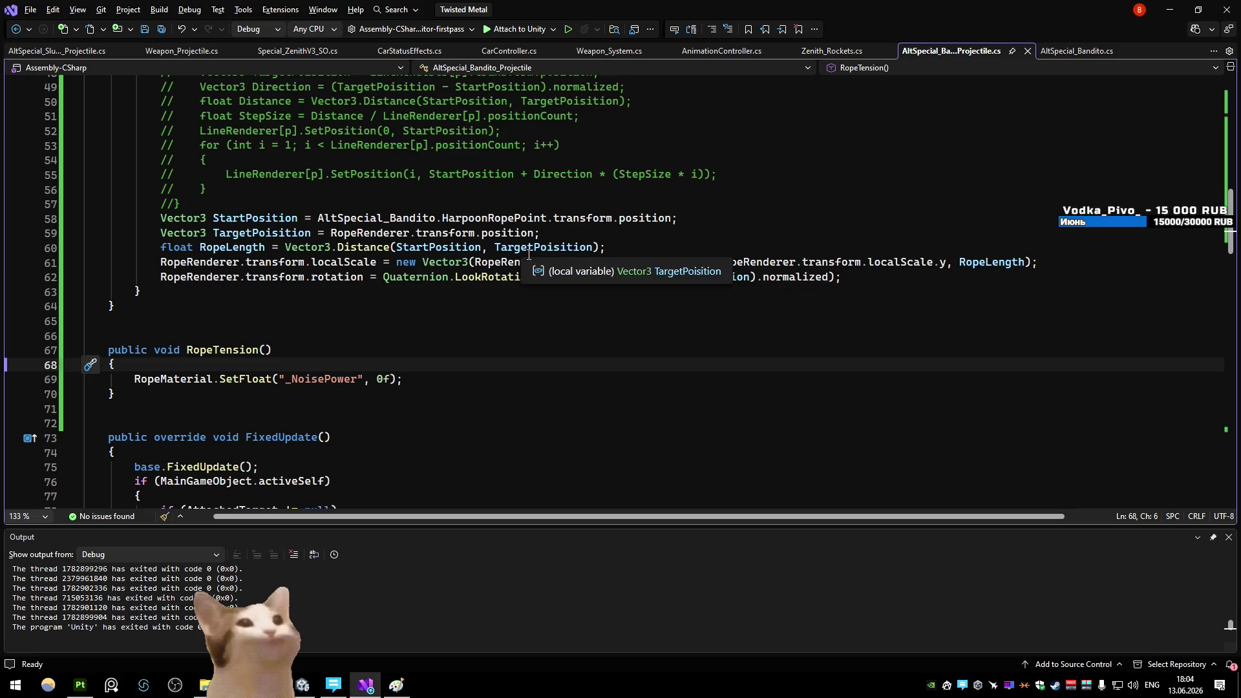
# Add RopeTension(); after the ServerInitiateInt call in LocalHarpoonHit and save the script
pyautogui.doubleClick(383, 379)
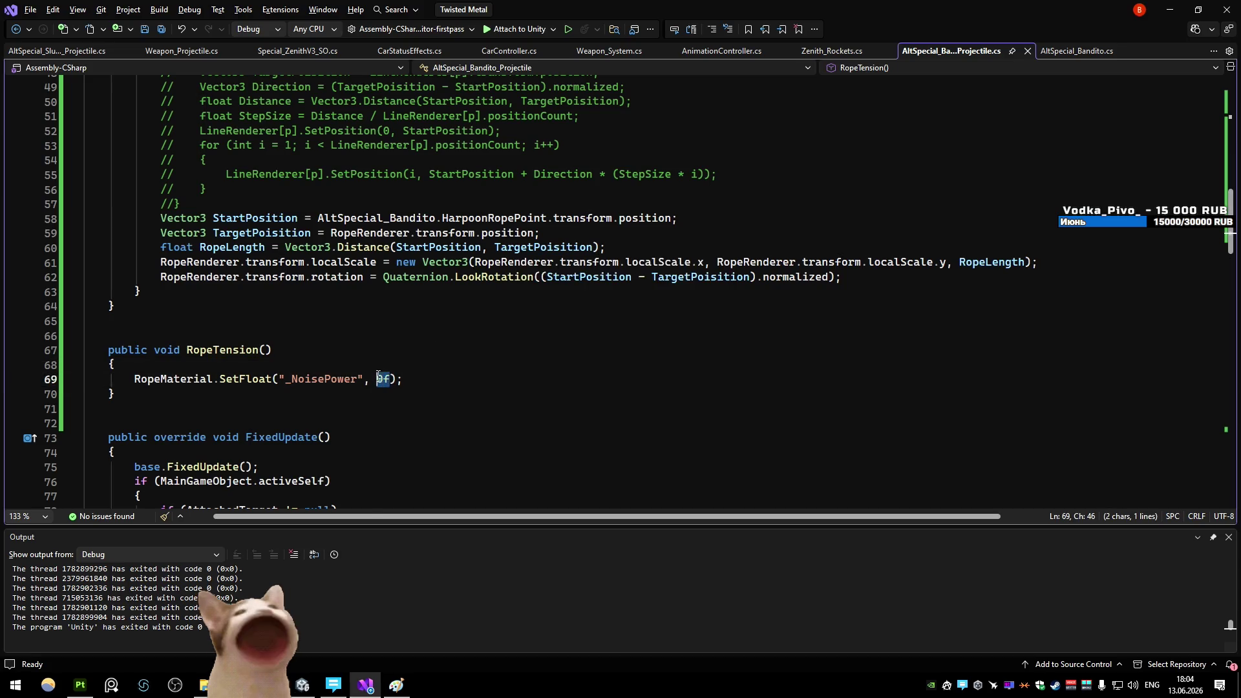
pyautogui.click(478, 357)
pyautogui.scroll(-15, 569, 269)
pyautogui.scroll(-10, 569, 270)
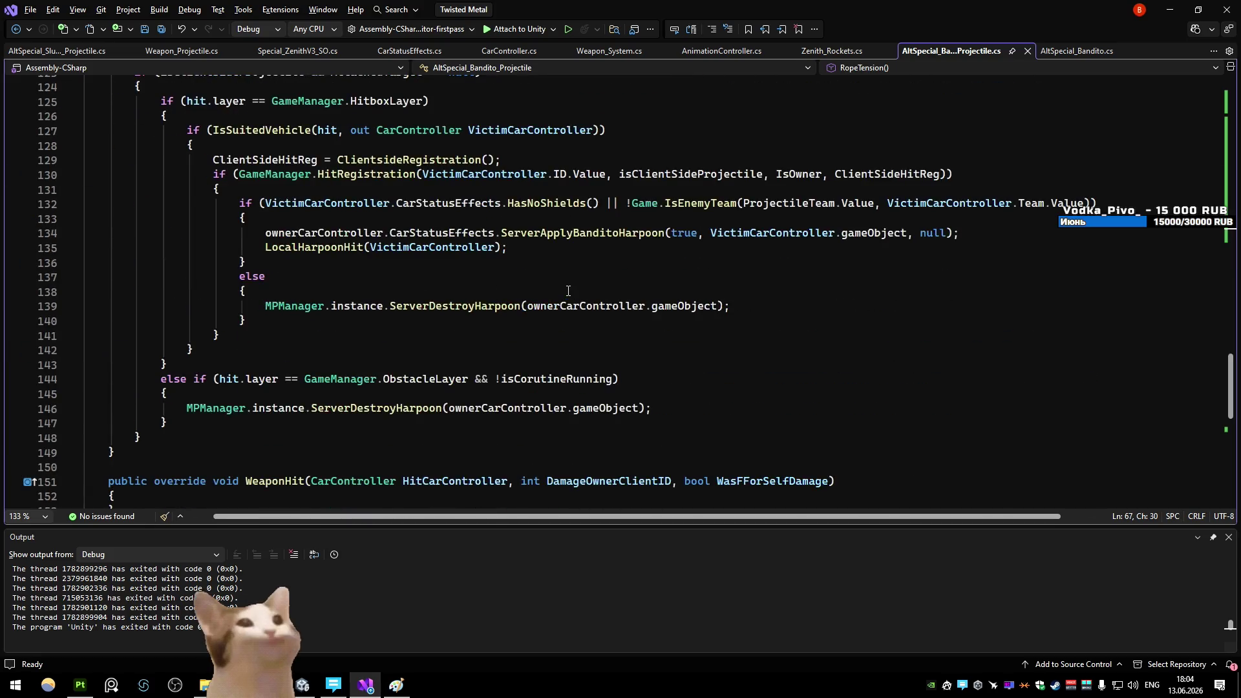
pyautogui.scroll(1, 568, 291)
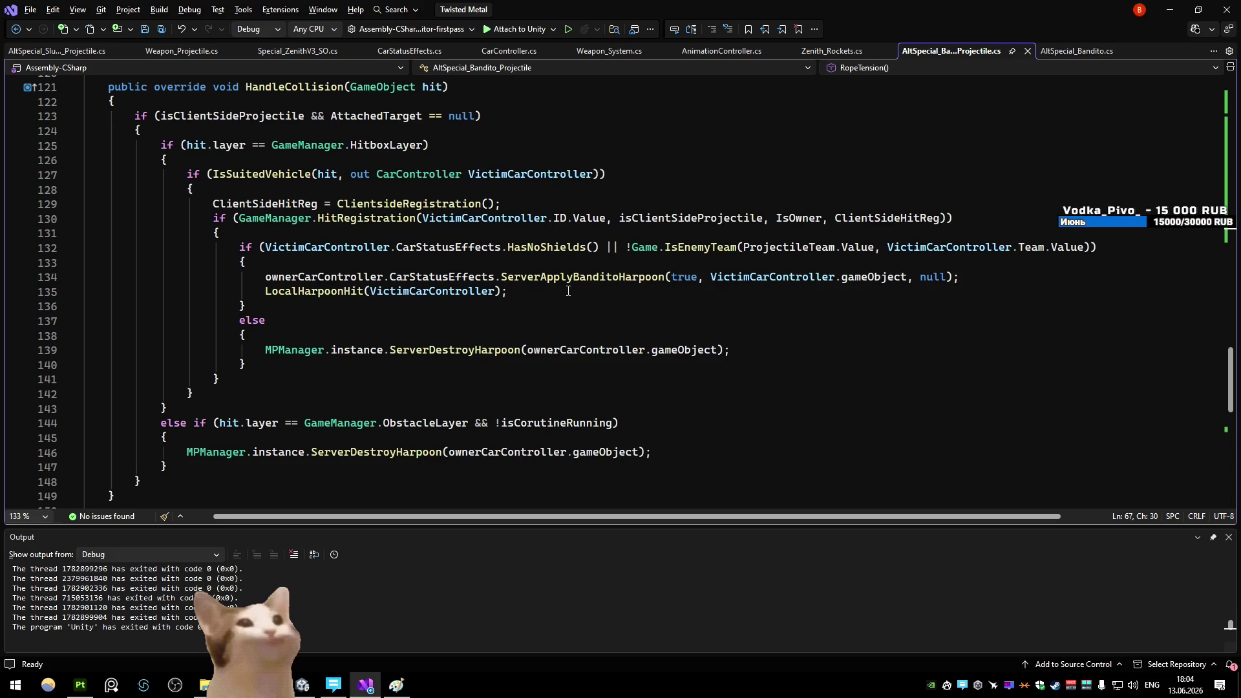
pyautogui.keyDown('ctrl'); pyautogui.click(354, 290); pyautogui.keyUp('ctrl')
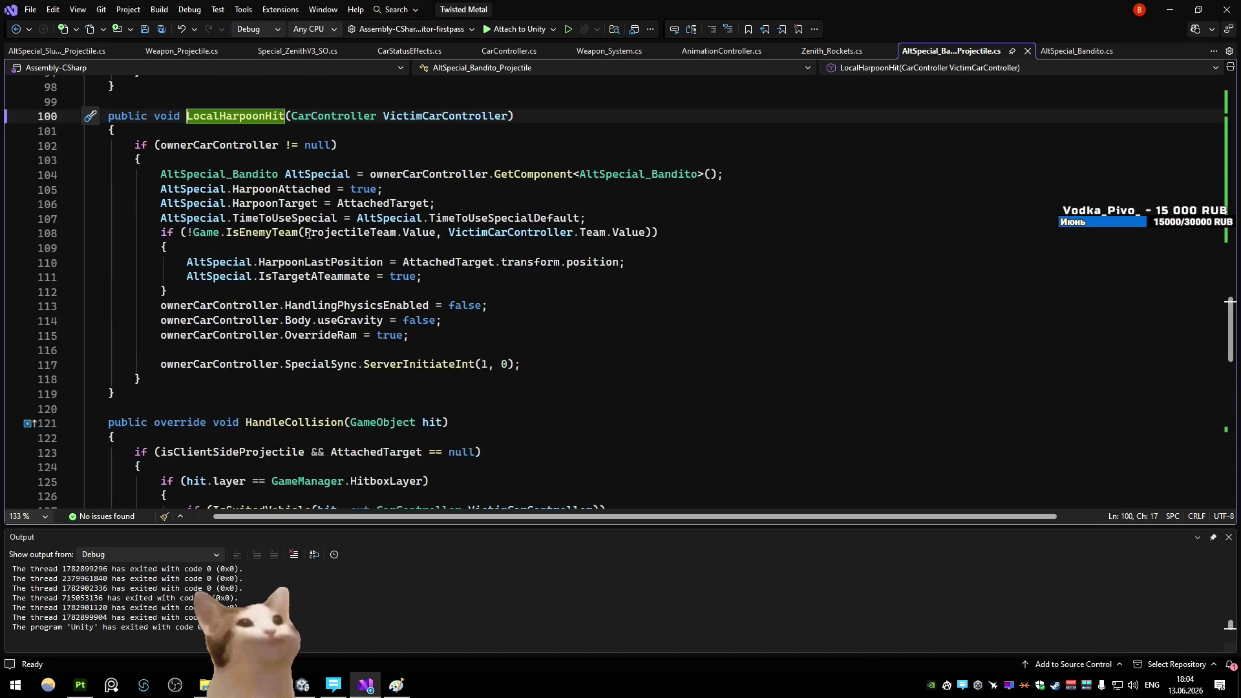
pyautogui.click(549, 362)
pyautogui.press('Return')
pyautogui.write('ropet')
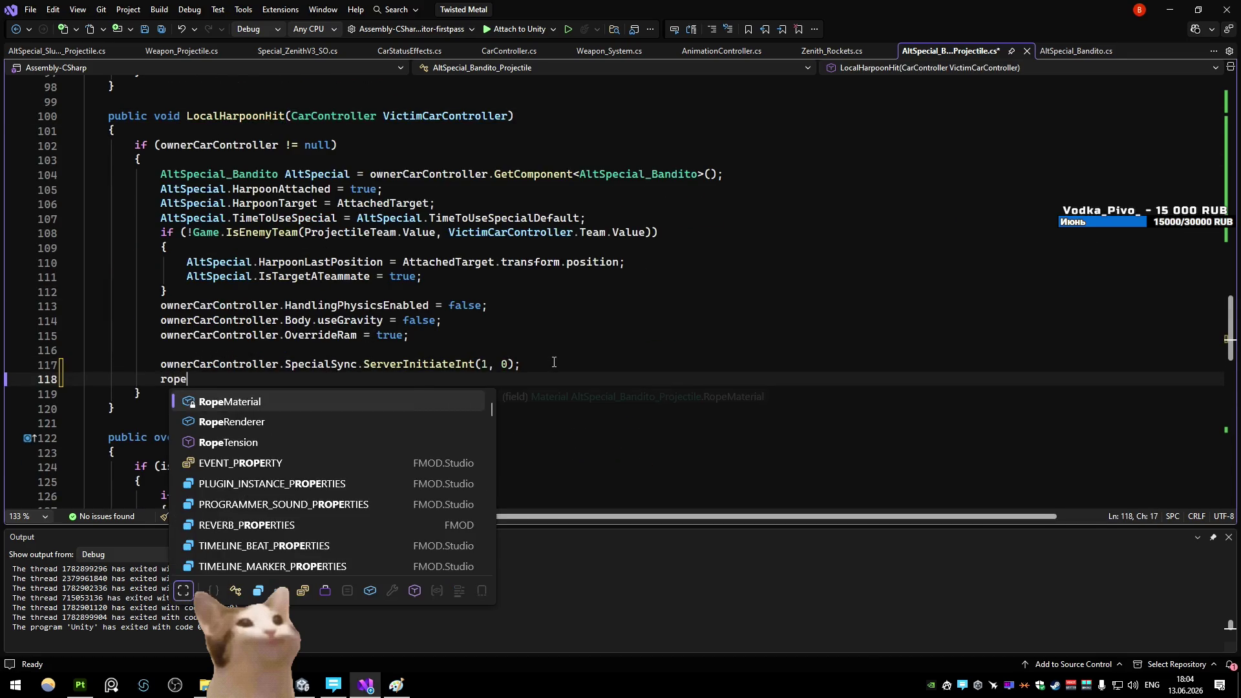
pyautogui.press('Tab')
pyautogui.write('();')
pyautogui.hotkey('ctrl', 's')
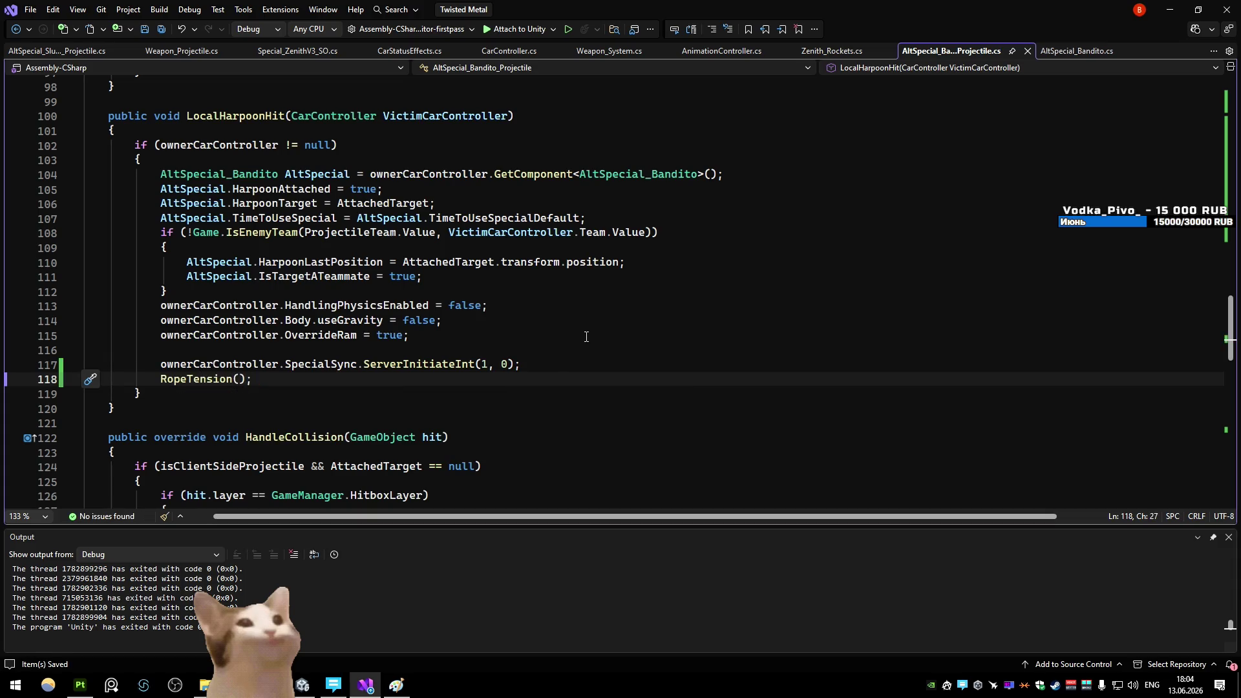
# Navigate from the hit call site through ServerApplyBanditoHarpoon to the ObserverApplyBanditoHarpoon definition
pyautogui.hotkey('ctrl', '-')
pyautogui.hotkey('ctrl', '-')
pyautogui.keyDown('ctrl'); pyautogui.click(559, 282); pyautogui.keyUp('ctrl')
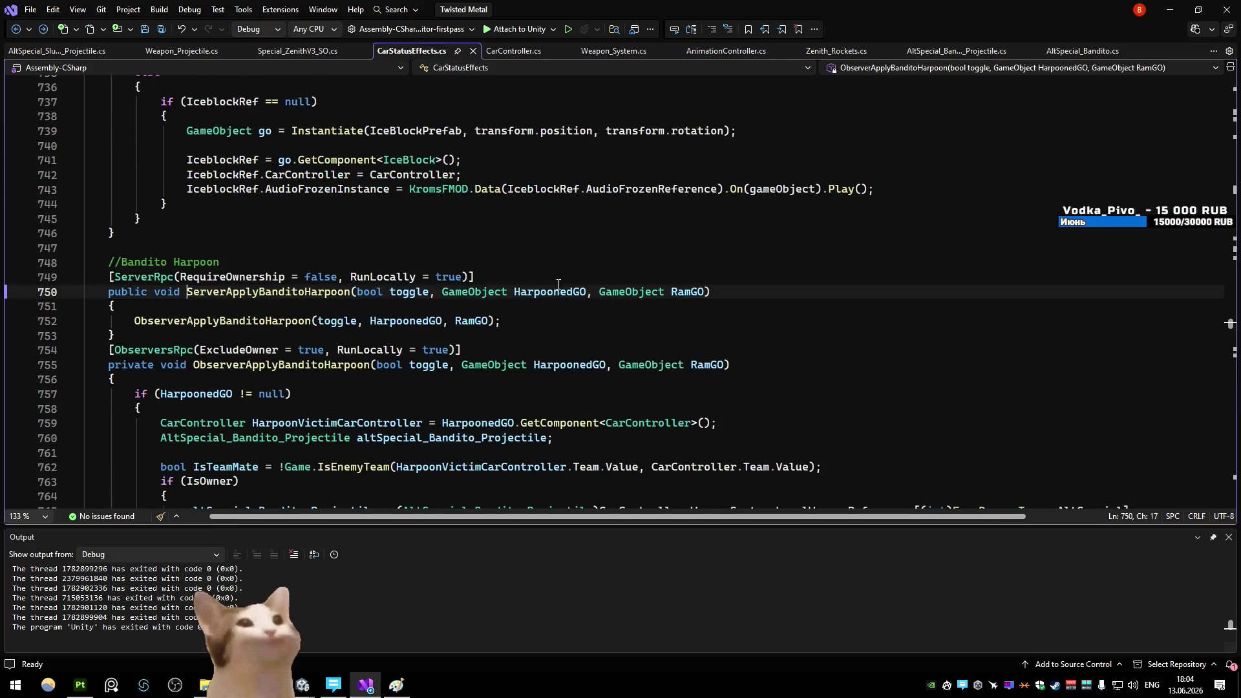
pyautogui.keyDown('ctrl'); pyautogui.click(220, 320); pyautogui.keyUp('ctrl')
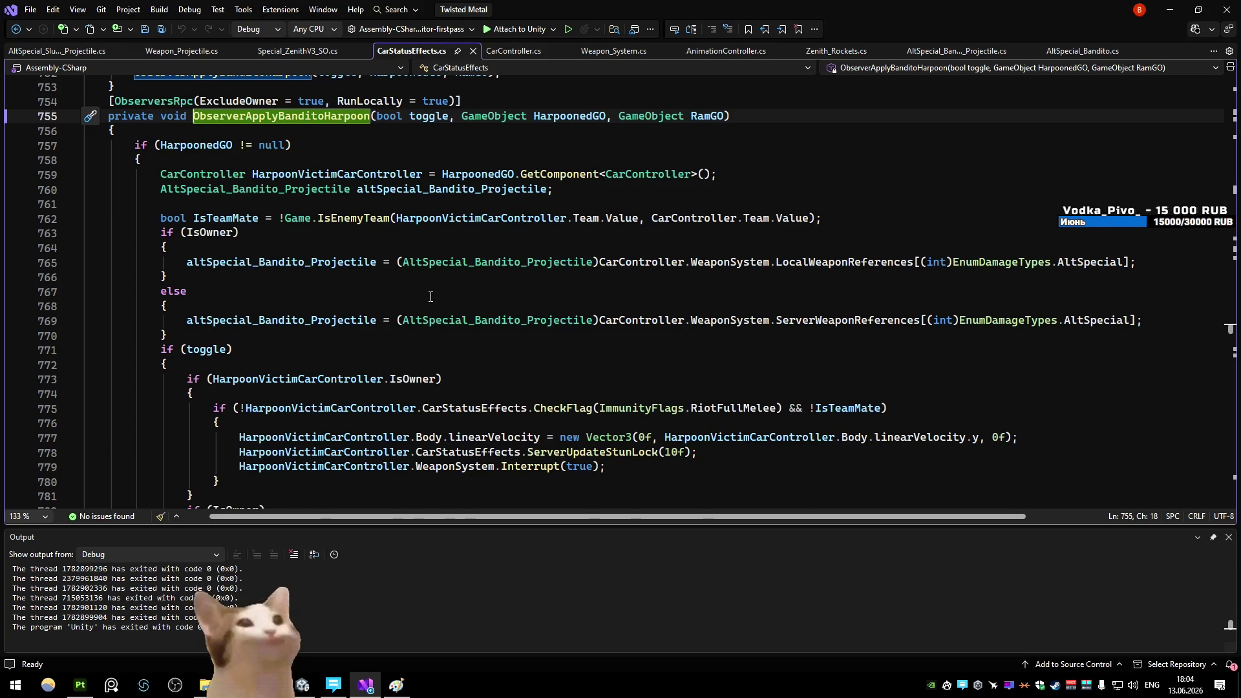
pyautogui.scroll(-3, 427, 304)
pyautogui.scroll(-2, 429, 278)
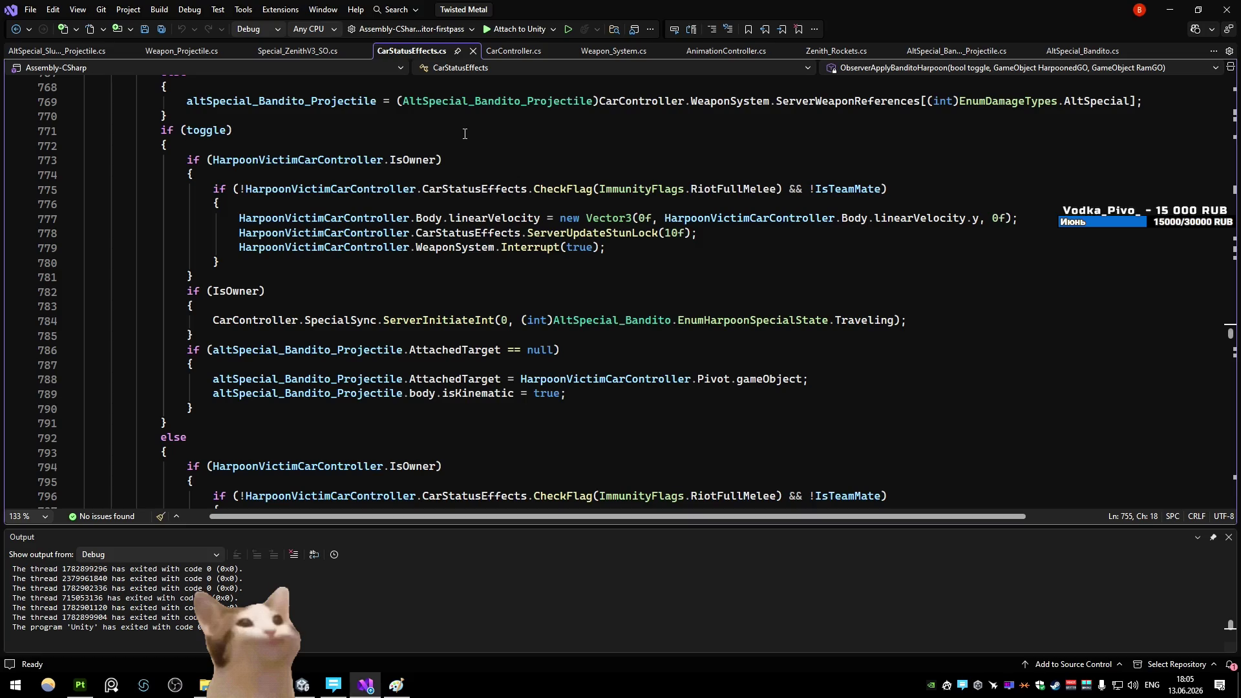
# Add altSpecial_Bandito_Projectile.RopeTension(); after Interrupt(true) in ObserverApplyBanditoHarpoon and save
pyautogui.click(666, 248)
pyautogui.press('Return')
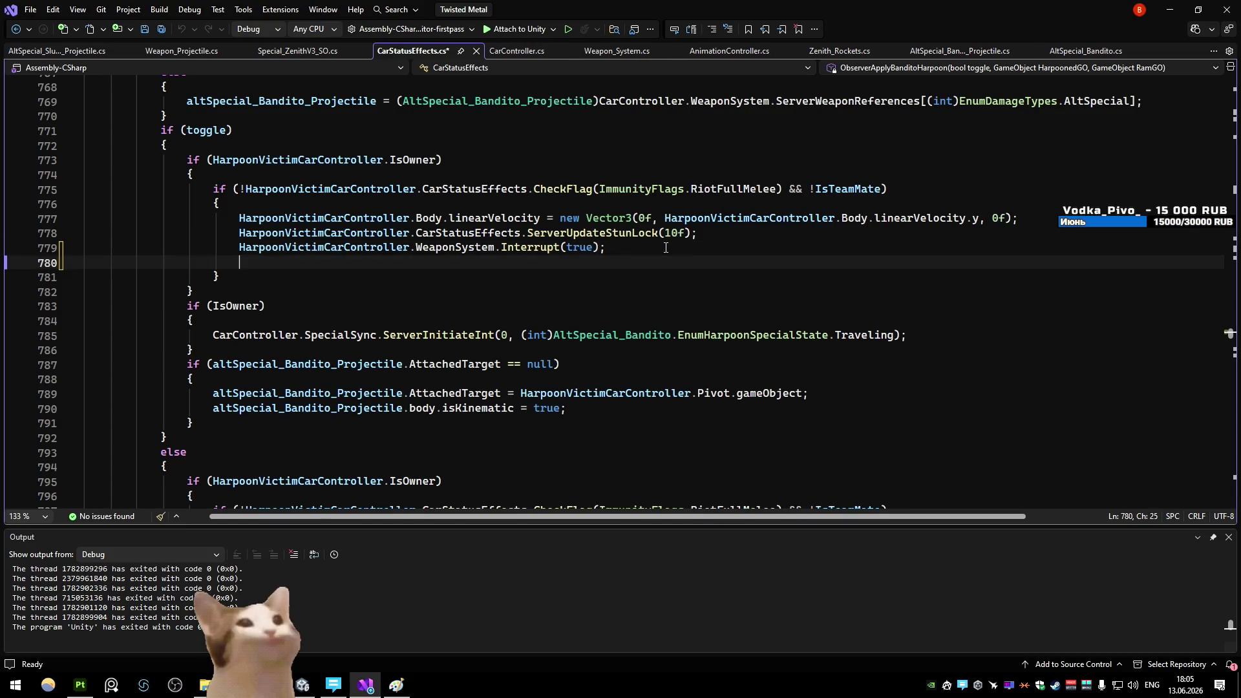
pyautogui.hotkey('ctrl', 'z')
pyautogui.scroll(5, 678, 253)
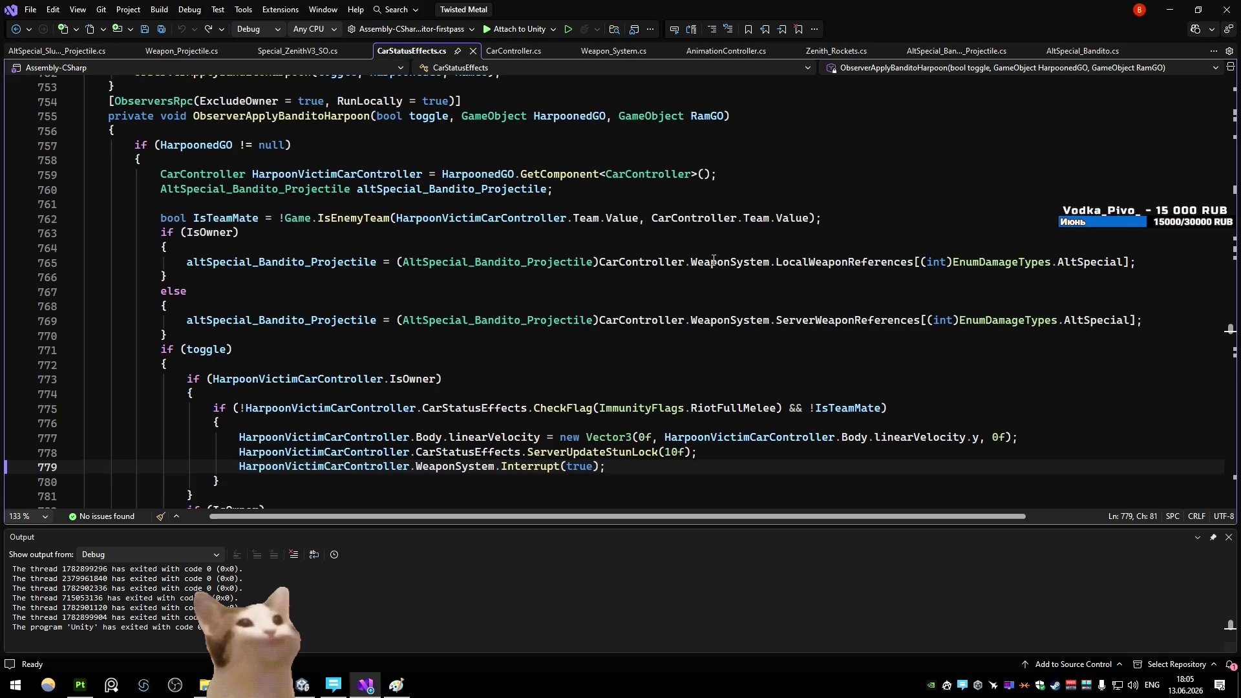
pyautogui.scroll(-2, 714, 259)
pyautogui.press('Return')
pyautogui.write('altspe')
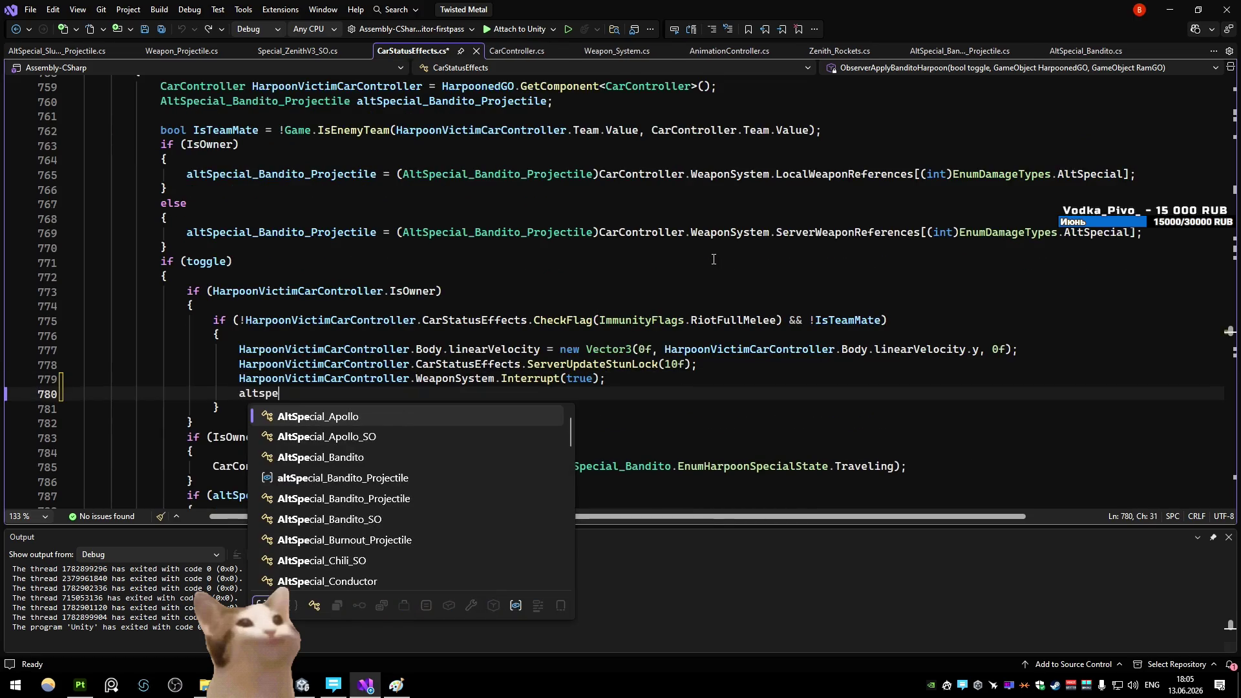
pyautogui.press('Down')
pyautogui.press('Down')
pyautogui.press('Down')
pyautogui.write('.')
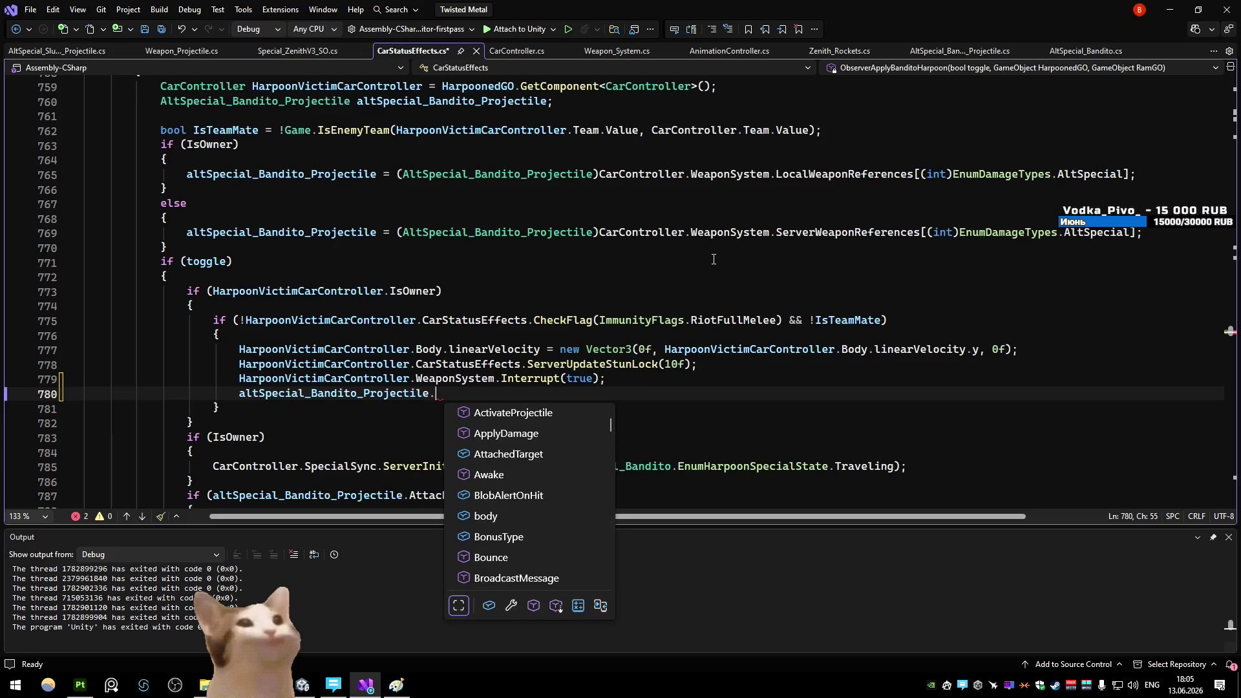
pyautogui.press('BackSpace')
pyautogui.press('BackSpace')
pyautogui.press('BackSpace')
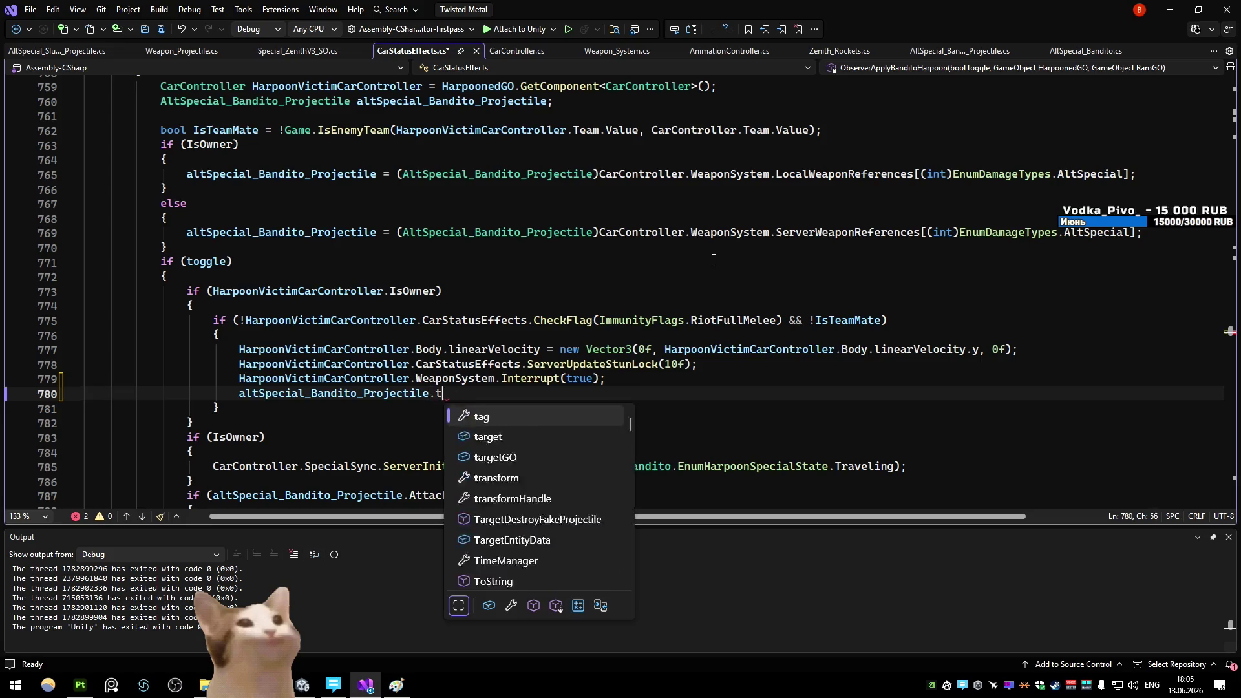
pyautogui.write('rope();')
pyautogui.hotkey('ctrl', 's')
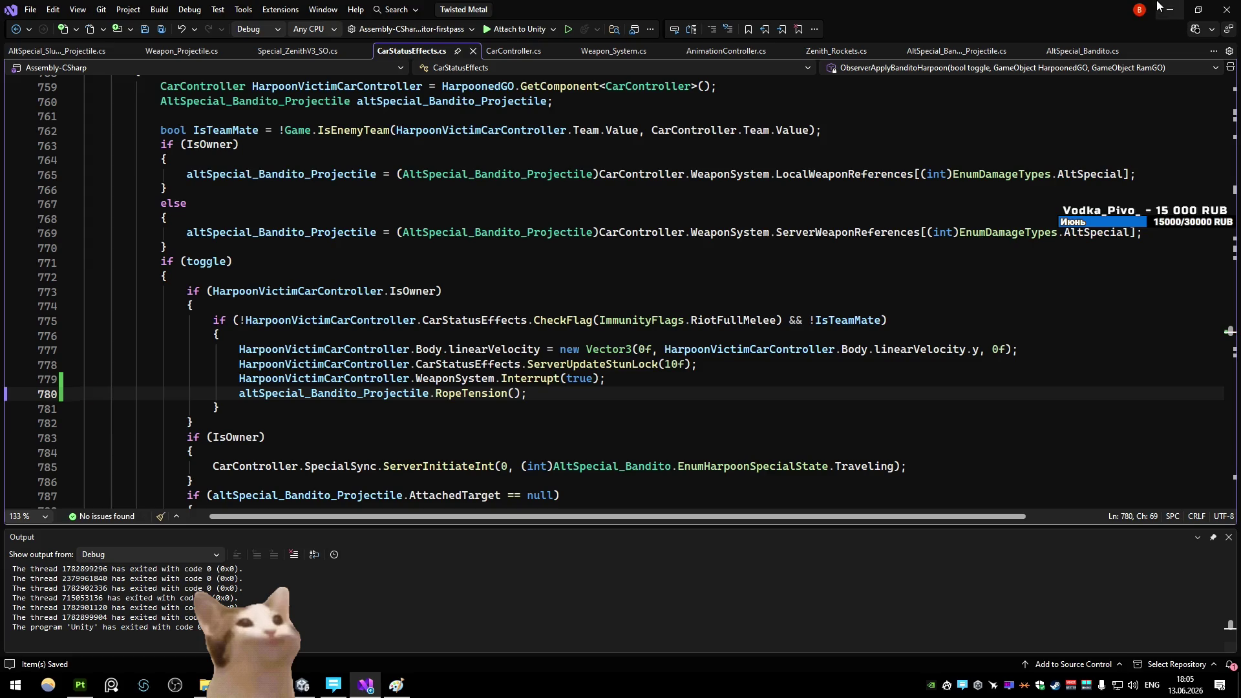
# Let Unity compile, then compare LocalWeaponReferences with ServerWeaponReferences in ObserverApplyBanditoHarpoon
pyautogui.hotkey('alt', 'Tab')
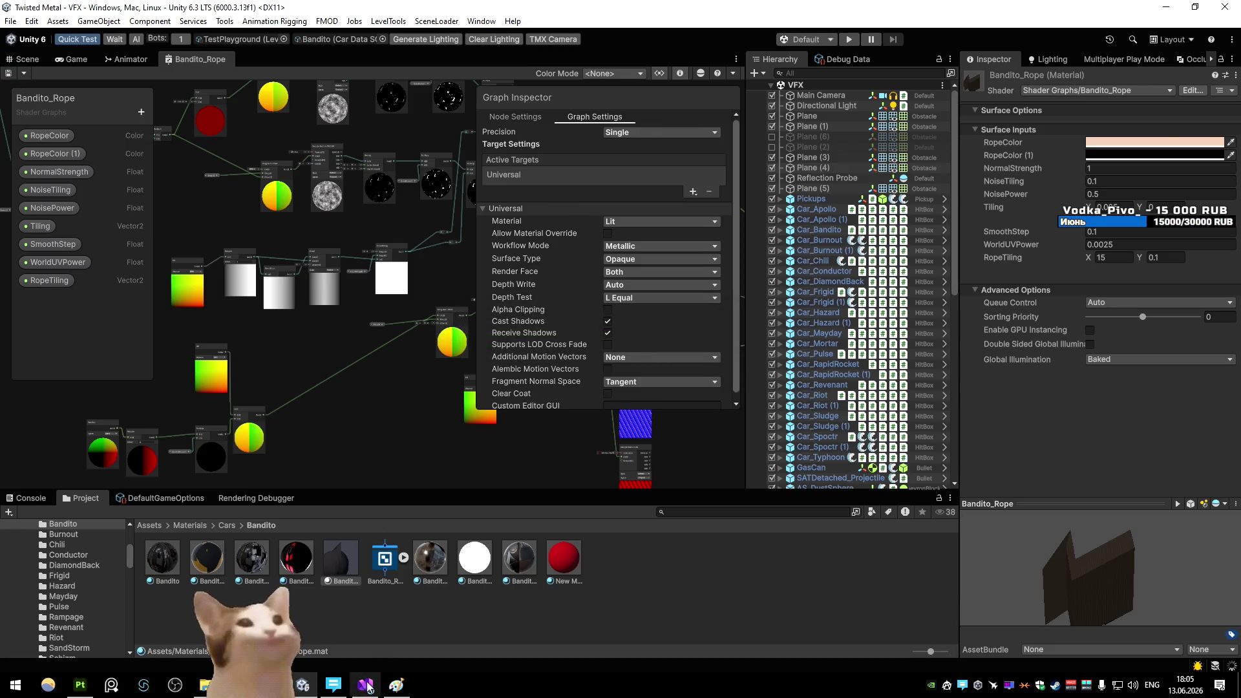
pyautogui.hotkey('alt', 'Tab')
pyautogui.scroll(2, 499, 386)
pyautogui.doubleClick(841, 364)
pyautogui.doubleClick(839, 306)
pyautogui.doubleClick(840, 364)
pyautogui.doubleClick(839, 306)
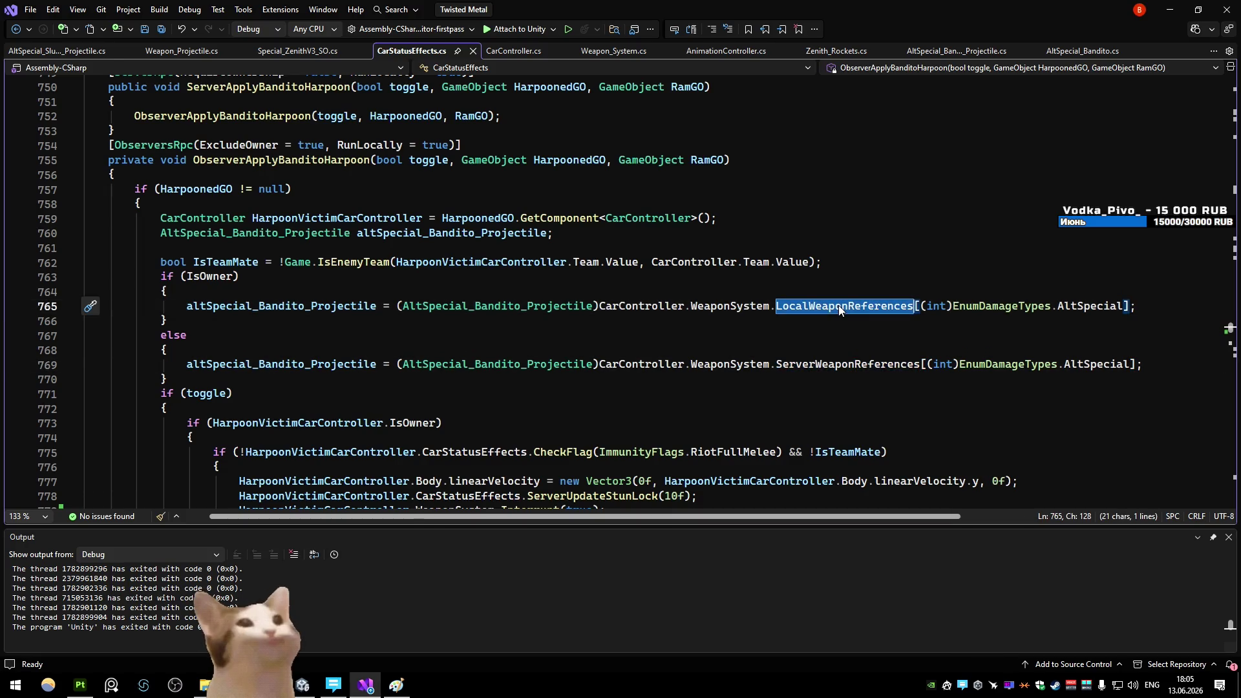
pyautogui.moveTo(839, 305)
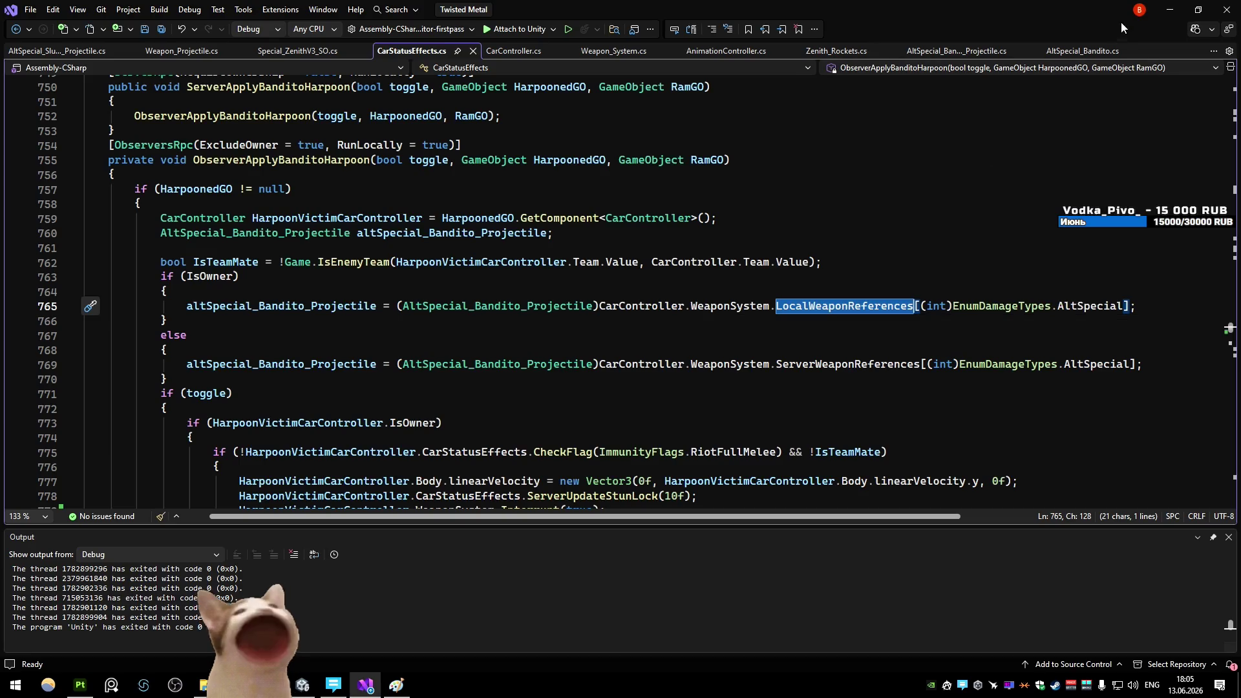
# Play TestPlayground, drive the Bandito car with W, D and S, and fire the harpoon at the Diamondback
pyautogui.click(1169, 9)
pyautogui.click(849, 38)
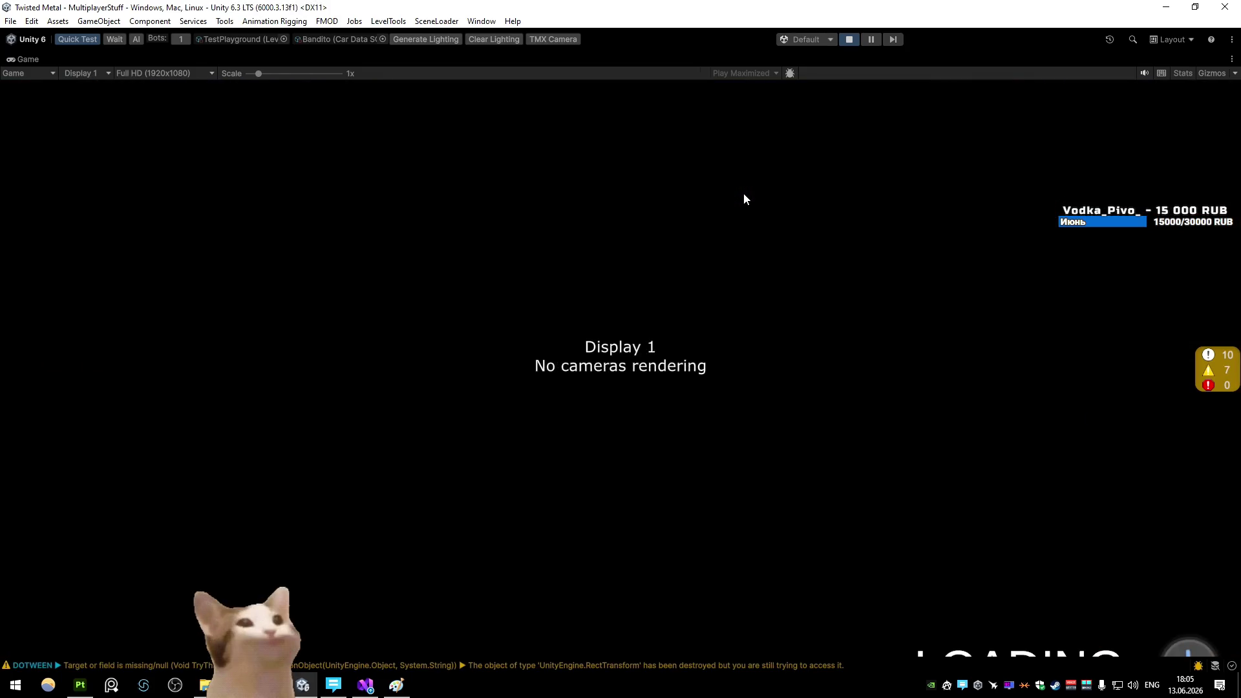
pyautogui.press('w')
pyautogui.press('d')
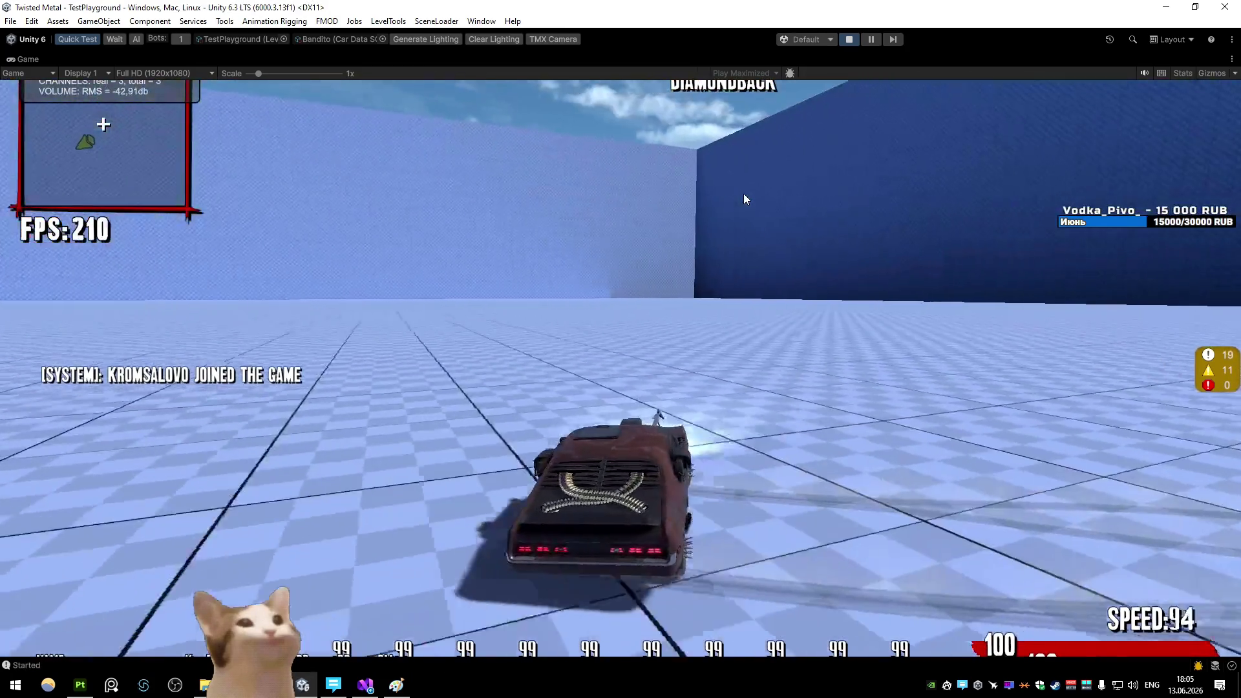
pyautogui.press('s')
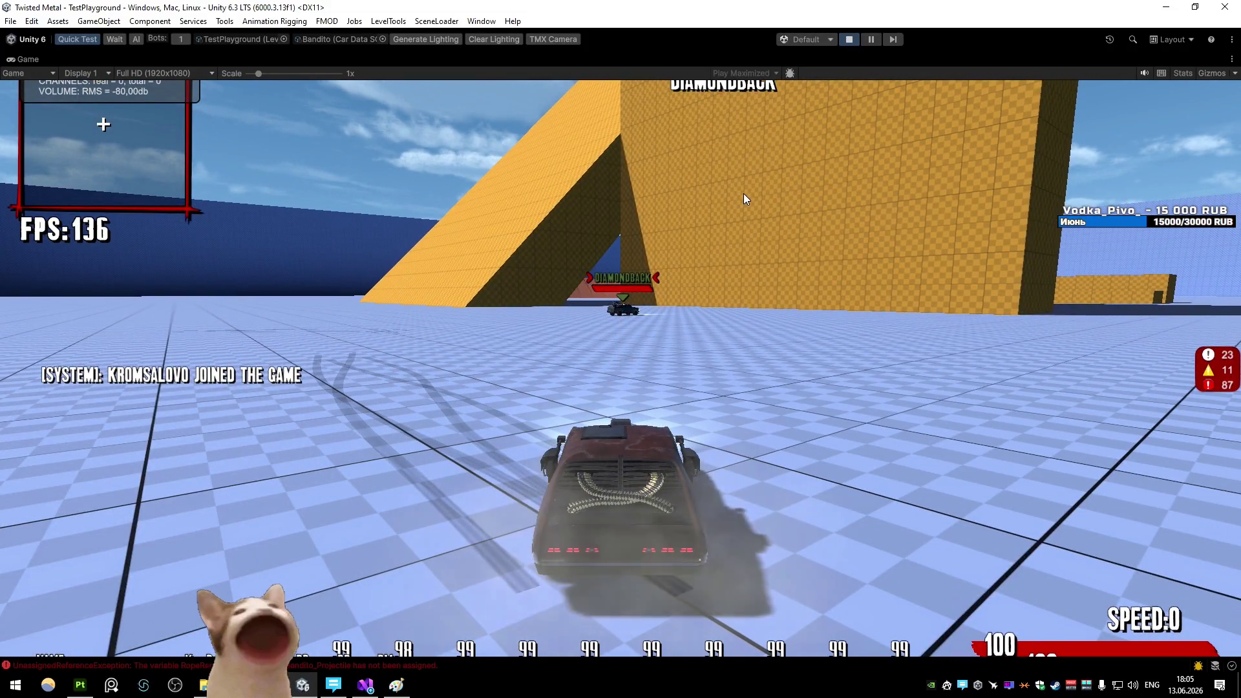
pyautogui.click(743, 193)
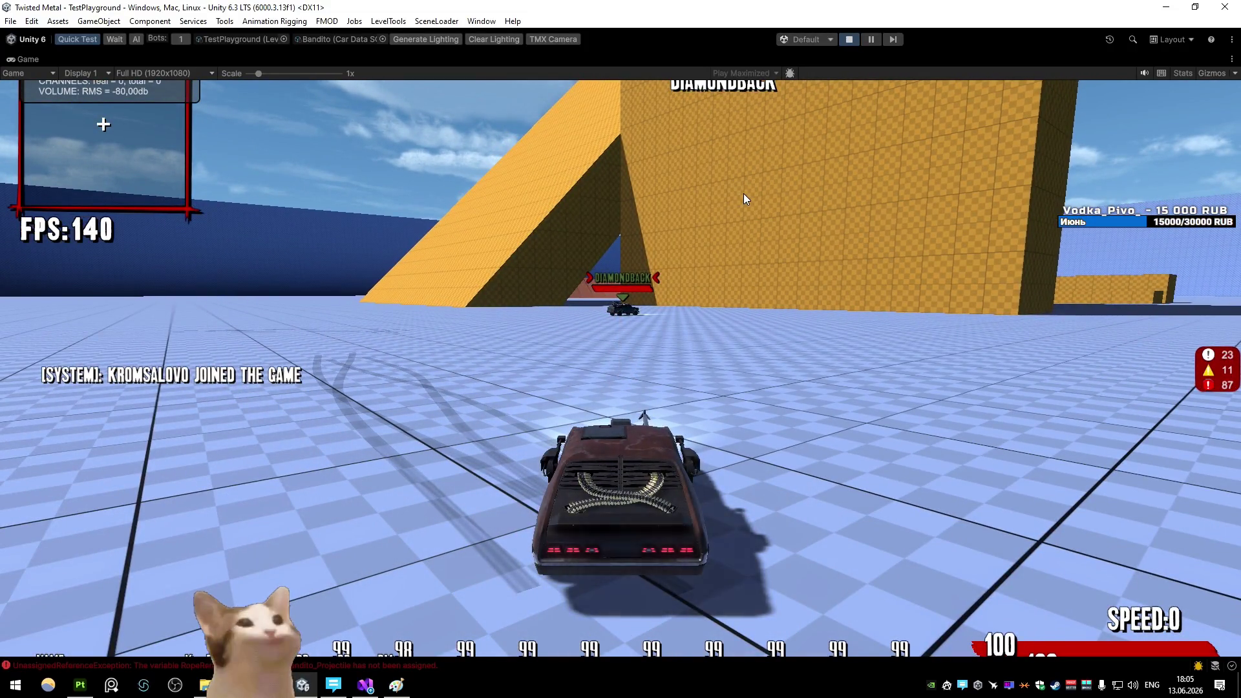
pyautogui.click(847, 40)
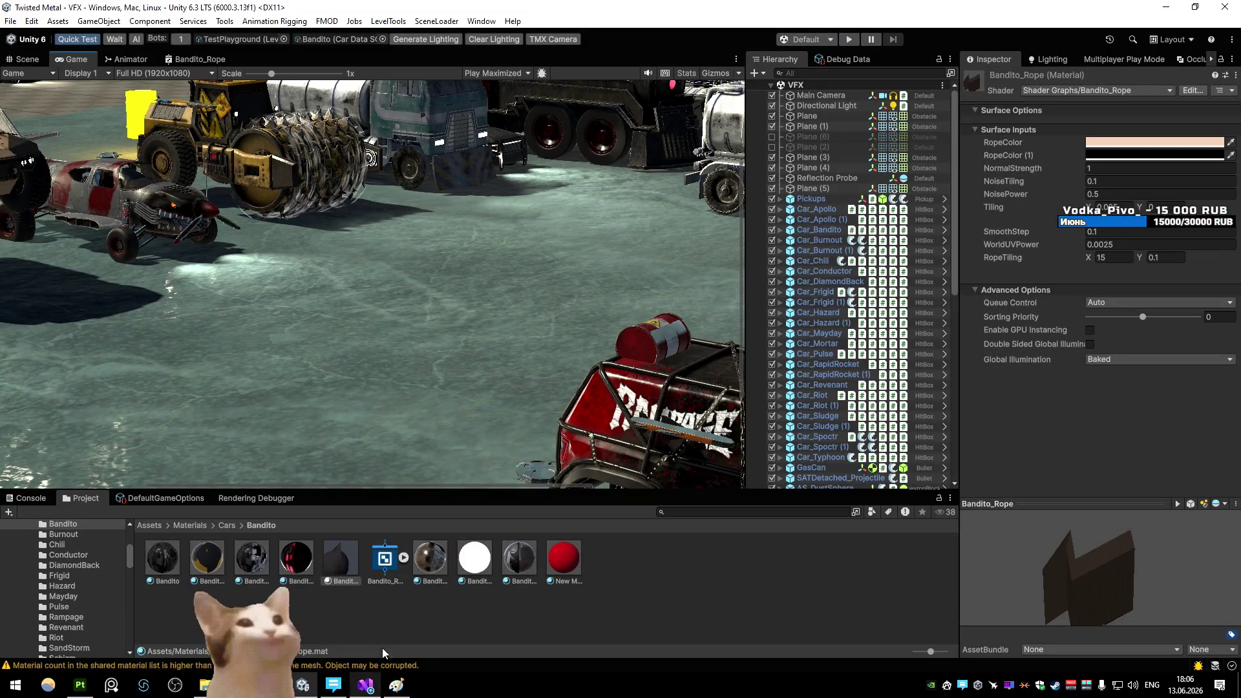
# Open the AS_Bandito prefab from Prefabs/Weapons/AltSpecials in Prefab Mode
pyautogui.click(400, 602)
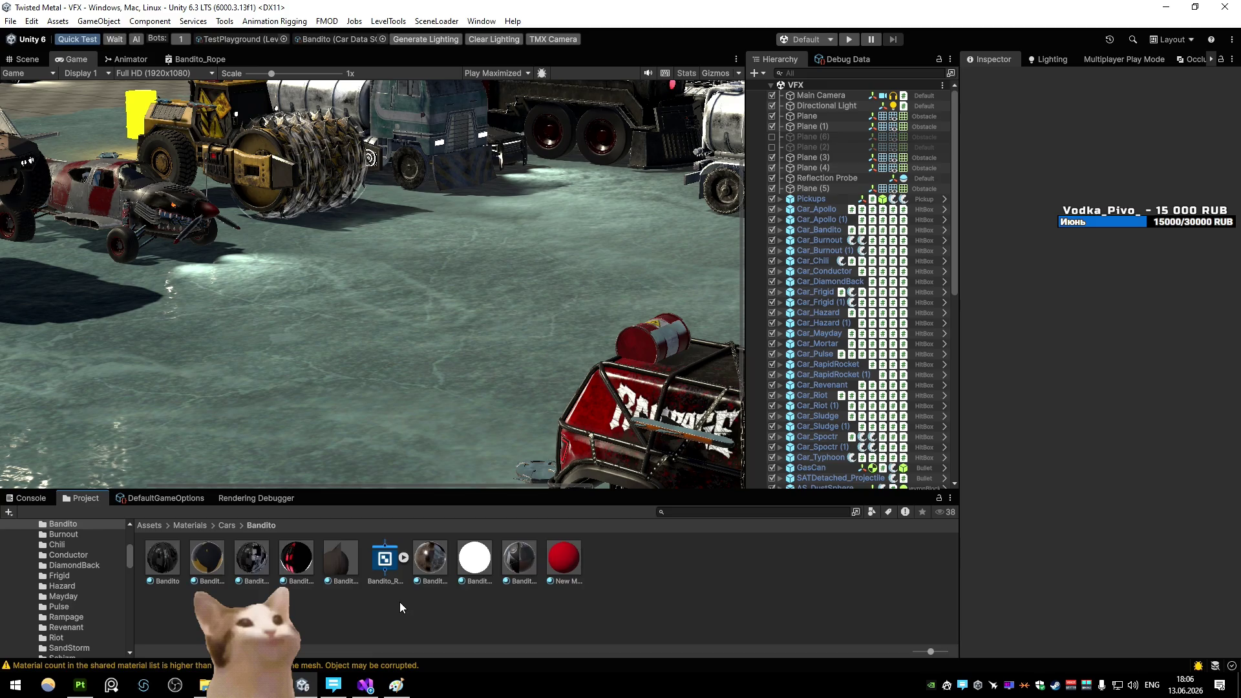
pyautogui.click(150, 525)
pyautogui.click(579, 564)
pyautogui.doubleClick(582, 567)
pyautogui.doubleClick(430, 557)
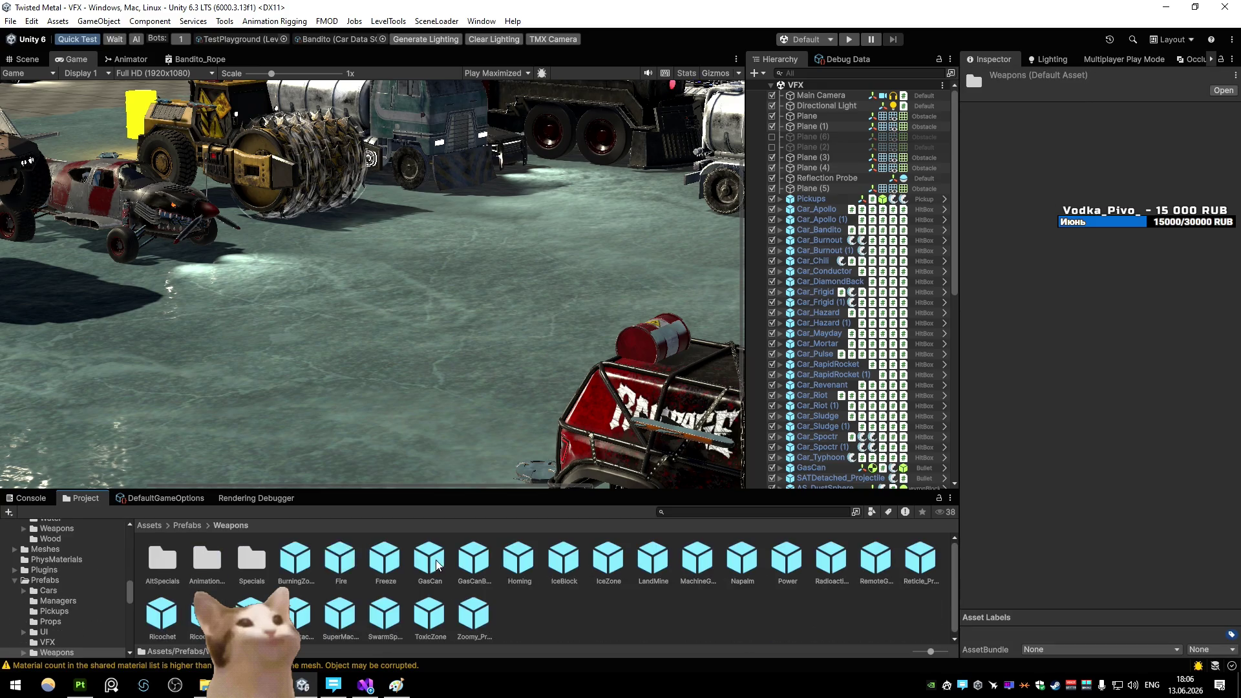
pyautogui.doubleClick(251, 559)
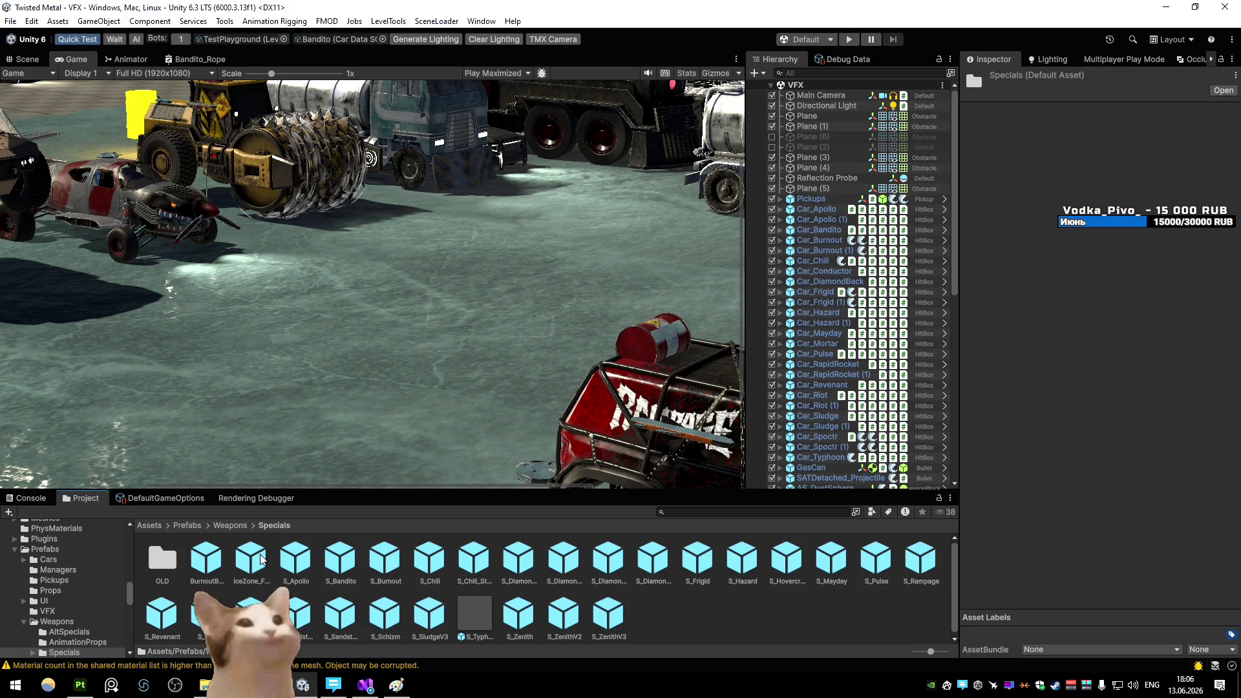
pyautogui.press('BackSpace')
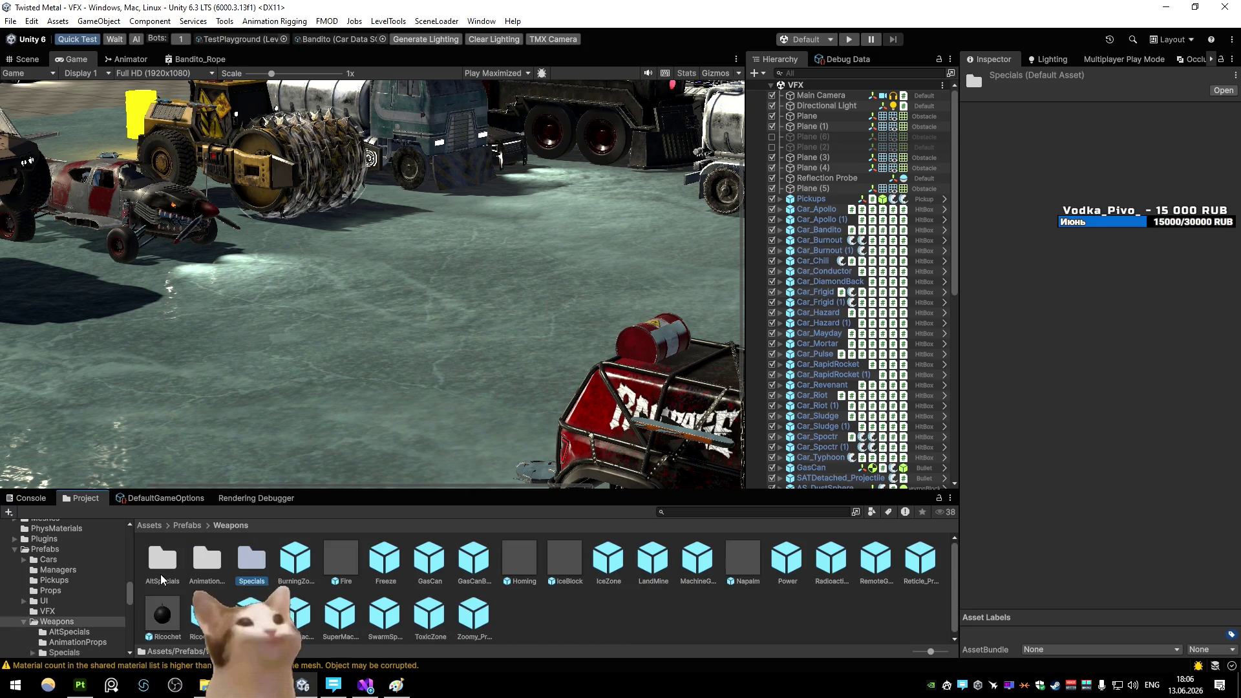
pyautogui.doubleClick(161, 569)
pyautogui.click(169, 578)
pyautogui.press('Return')
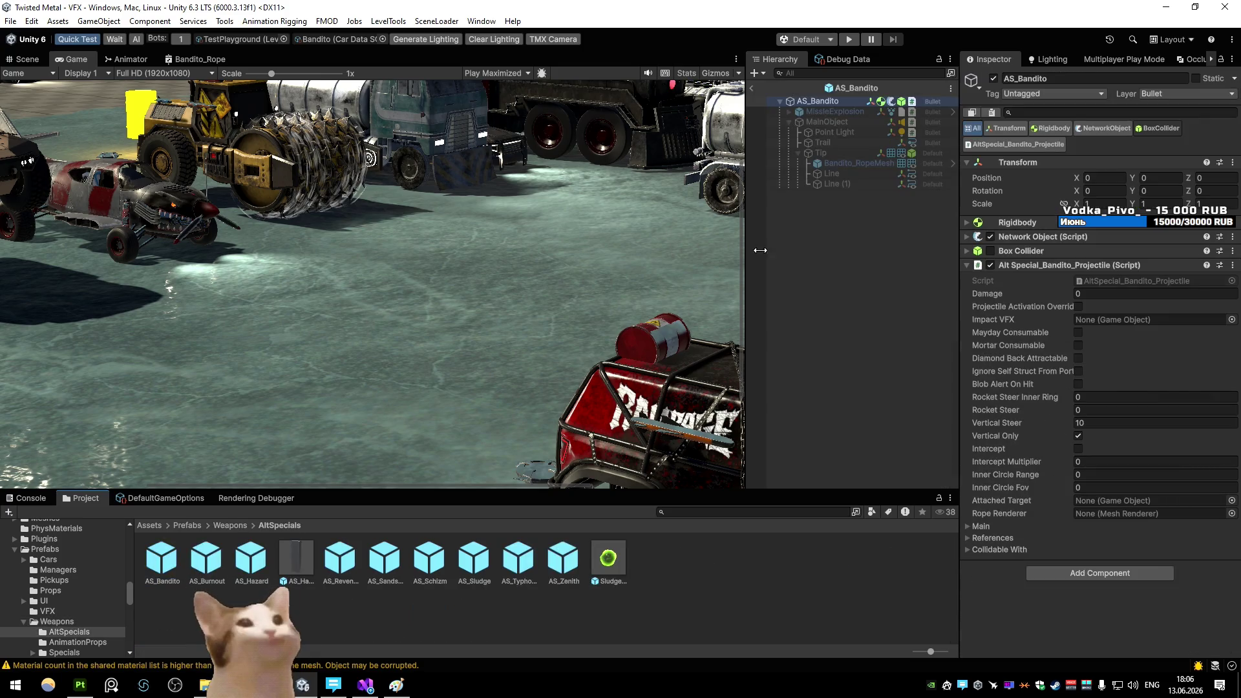
# Set Bandito_RopeMesh as the Rope Renderer, delete Line and Line (1), and save the prefab
pyautogui.moveTo(932, 265); pyautogui.dragTo(1111, 515)
pyautogui.click(832, 174)
pyautogui.keyDown('shift'); pyautogui.click(832, 185); pyautogui.keyUp('shift')
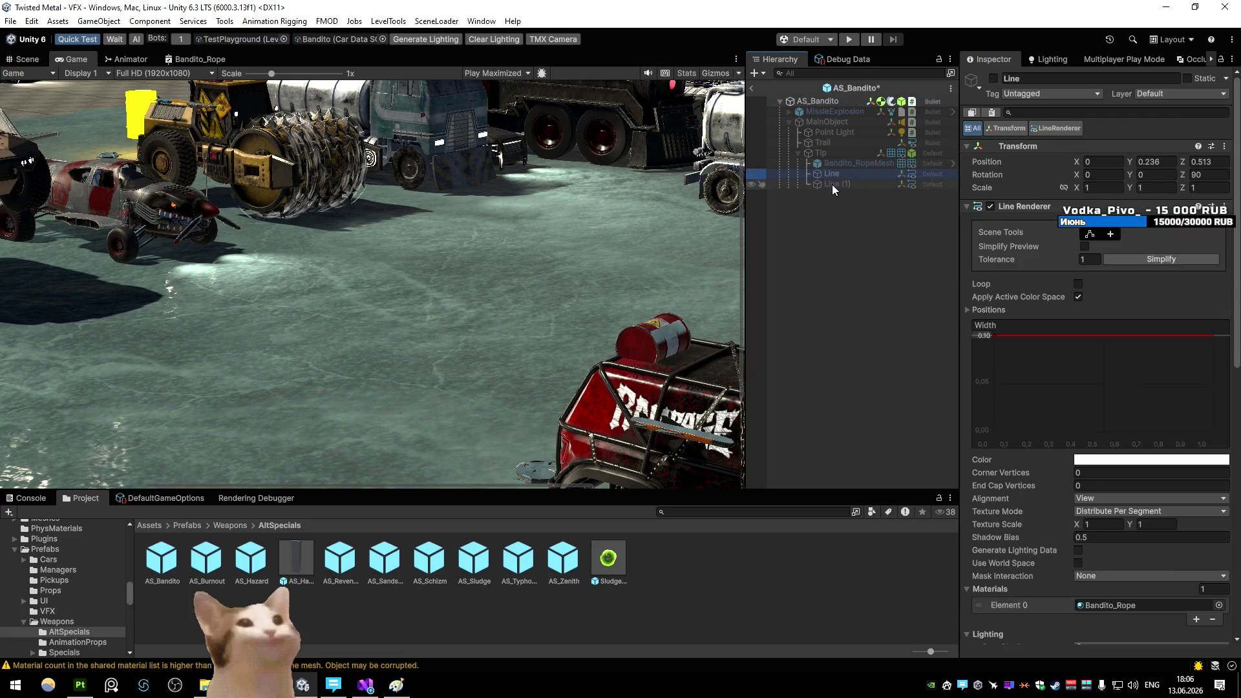
pyautogui.press('Delete')
pyautogui.click(752, 88)
pyautogui.press('Escape')
pyautogui.click(849, 40)
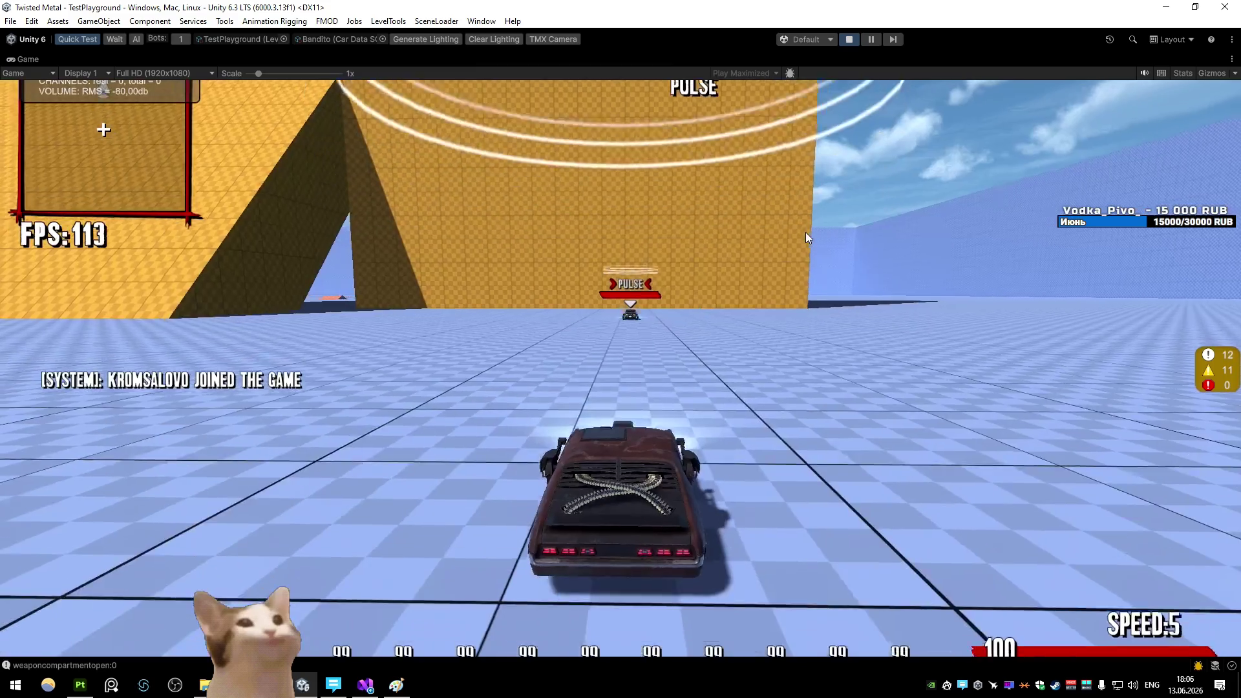
# Fire the harpoon at the enemy car, pause, and orbit the Scene view around the car to inspect the rope
pyautogui.click(806, 231)
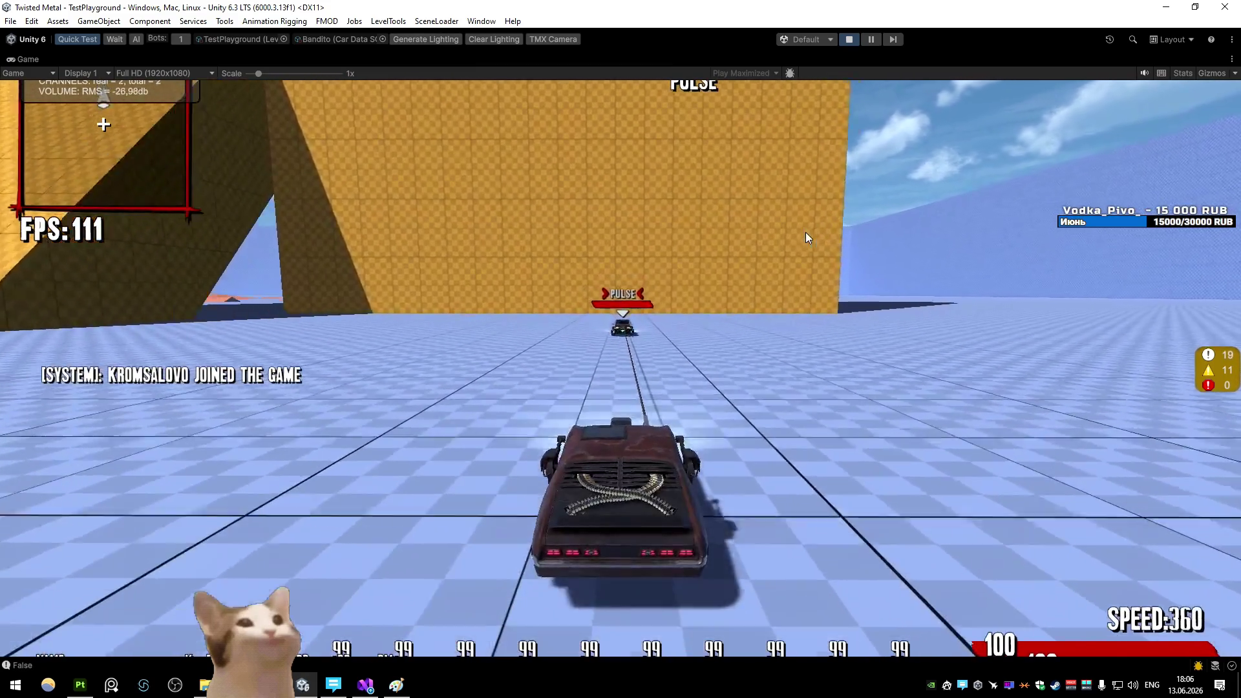
pyautogui.press('s')
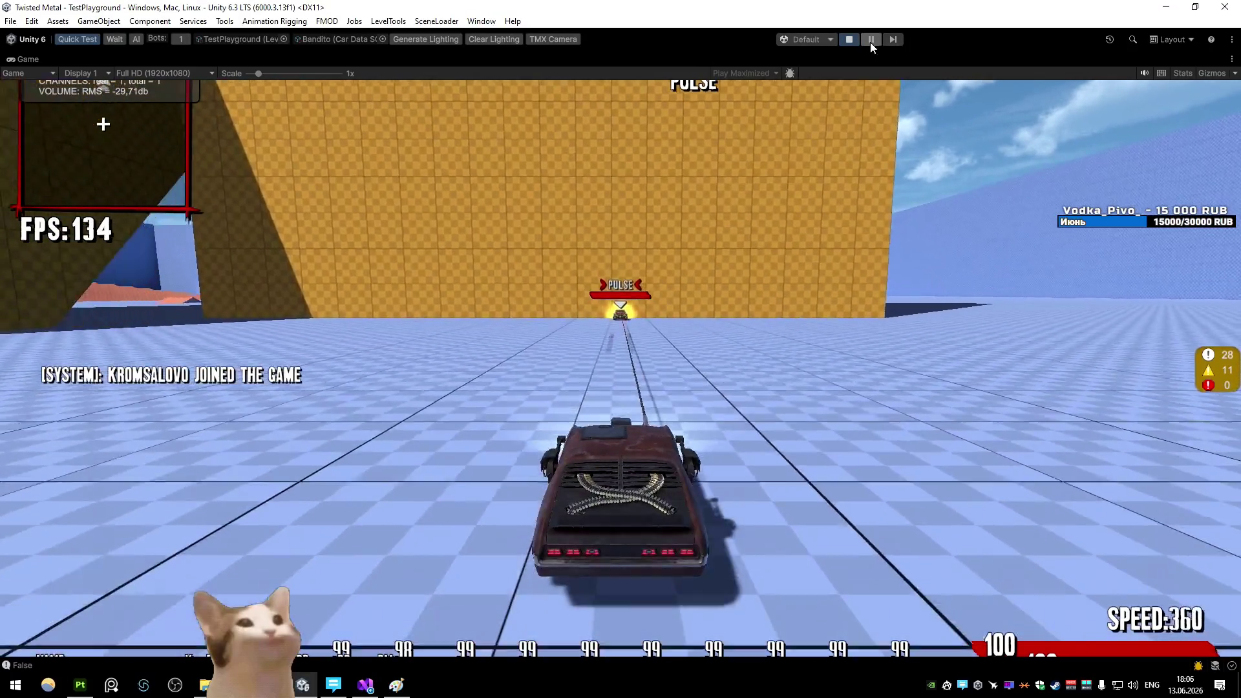
pyautogui.click(870, 41)
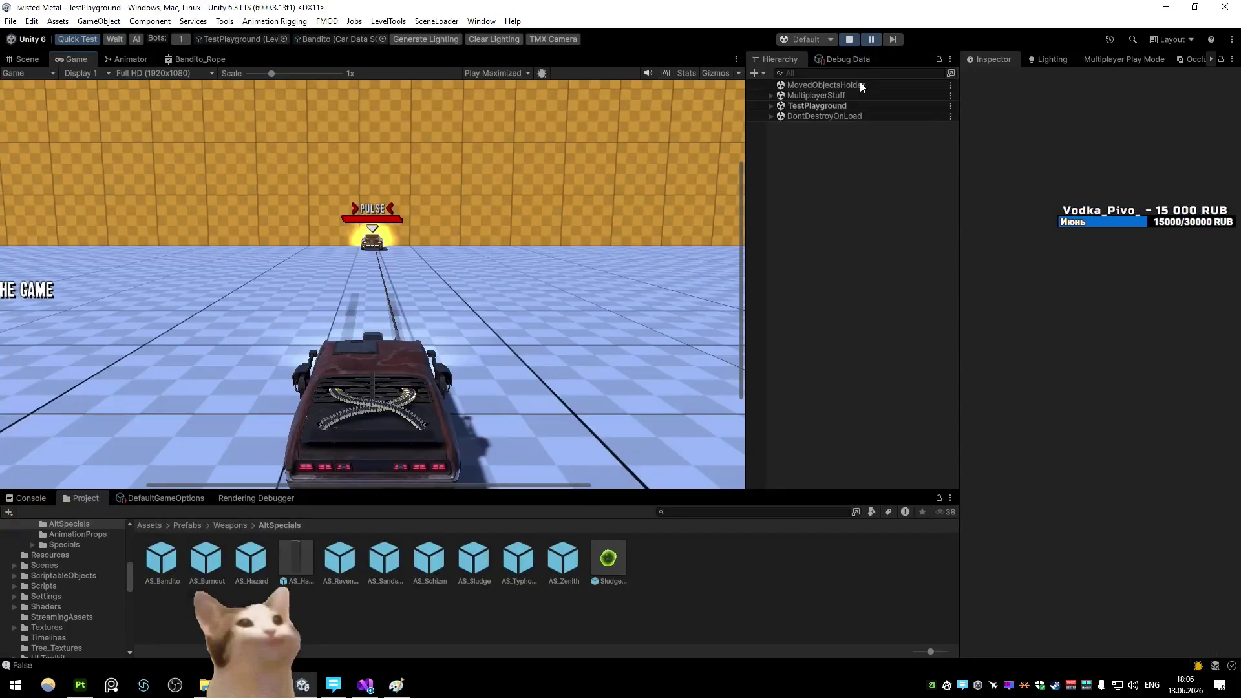
pyautogui.click(27, 59)
pyautogui.moveTo(269, 172)
pyautogui.mouseDown()
pyautogui.moveTo(452, 188)
pyautogui.moveTo(155, 188)
pyautogui.moveTo(319, 223)
pyautogui.moveTo(1041, 242)
pyautogui.moveTo(1039, 216)
pyautogui.moveTo(879, 239)
pyautogui.moveTo(846, 277)
pyautogui.moveTo(433, 216)
pyautogui.moveTo(805, 225)
pyautogui.moveTo(725, 215)
pyautogui.mouseUp()
pyautogui.press('s')
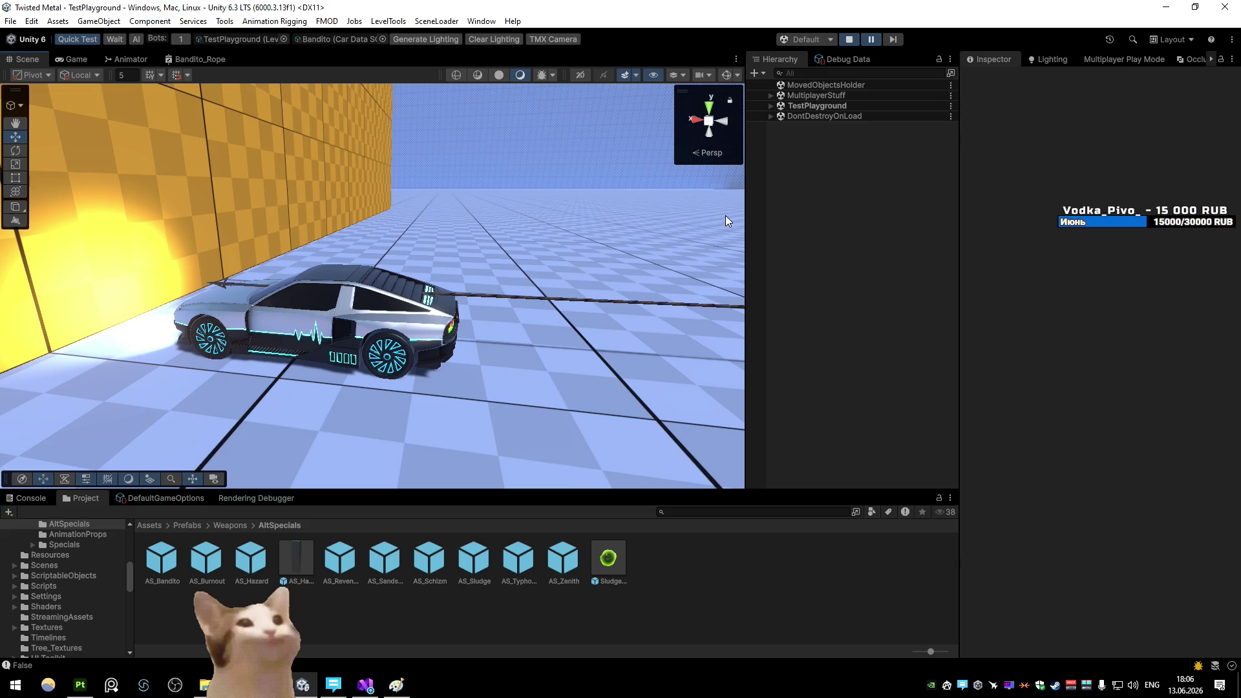
pyautogui.click(871, 39)
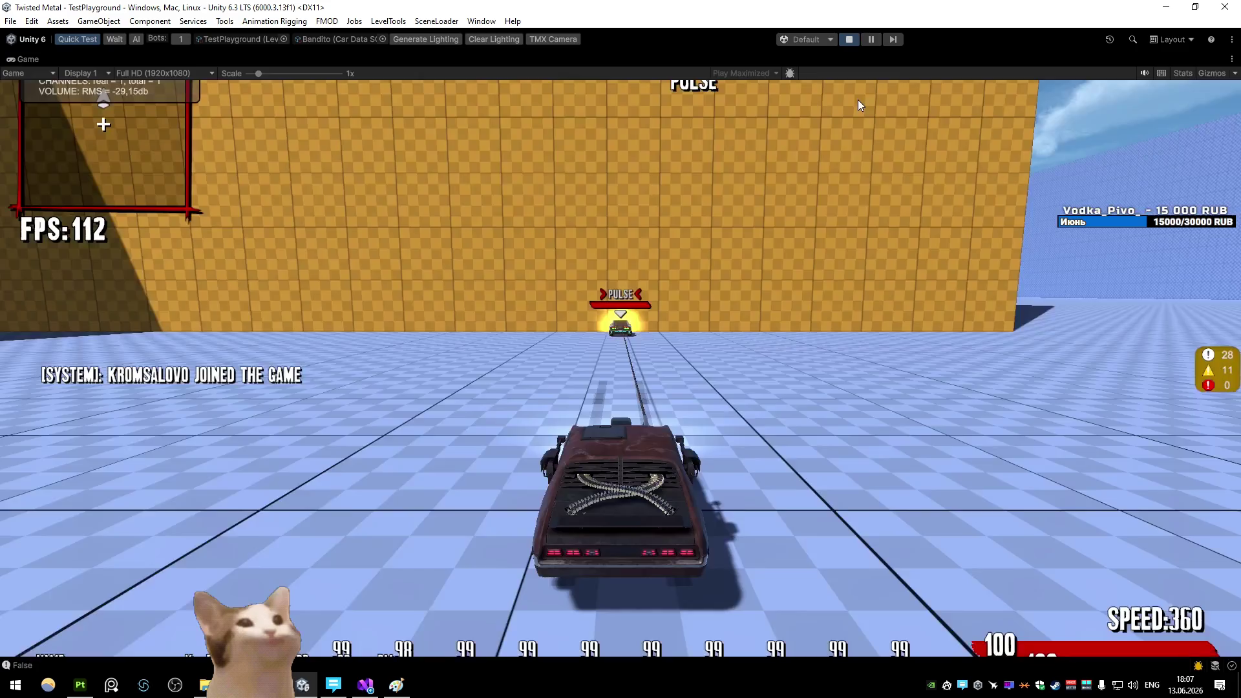
pyautogui.hotkey('ctrl', 'p')
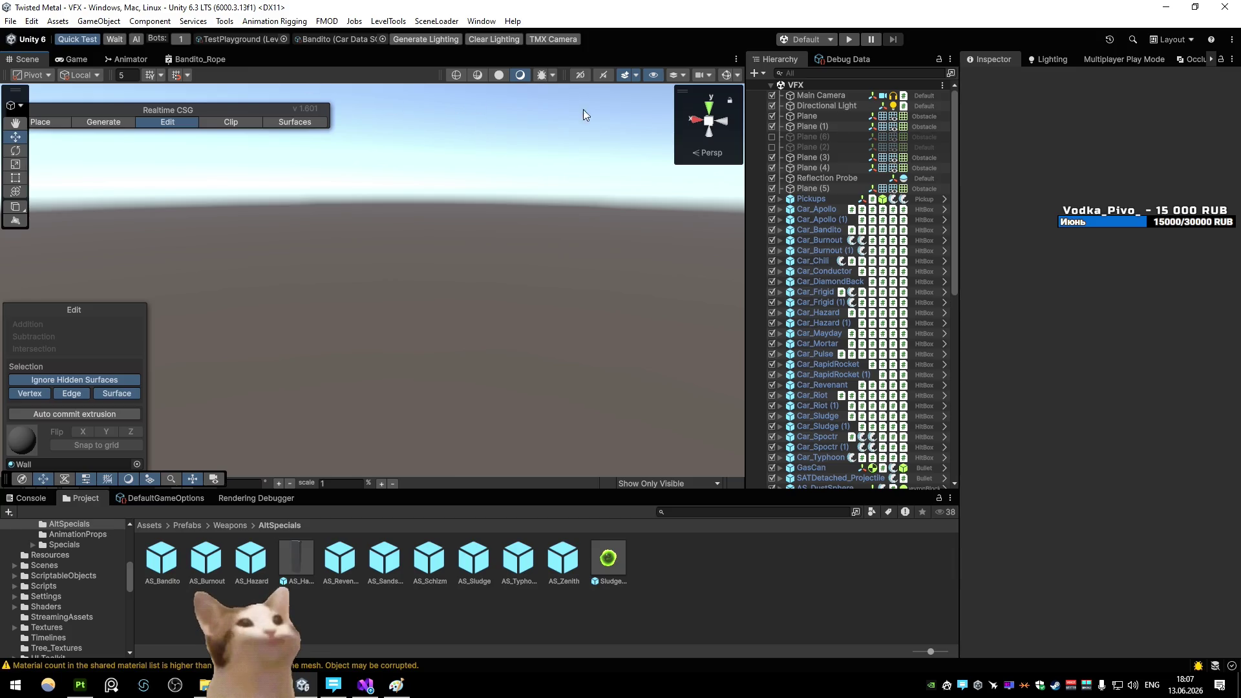
# Set the bot count to 0 and snap Unity to the left half of the screen
pyautogui.click(181, 39)
pyautogui.write('0')
pyautogui.press('super+Left')
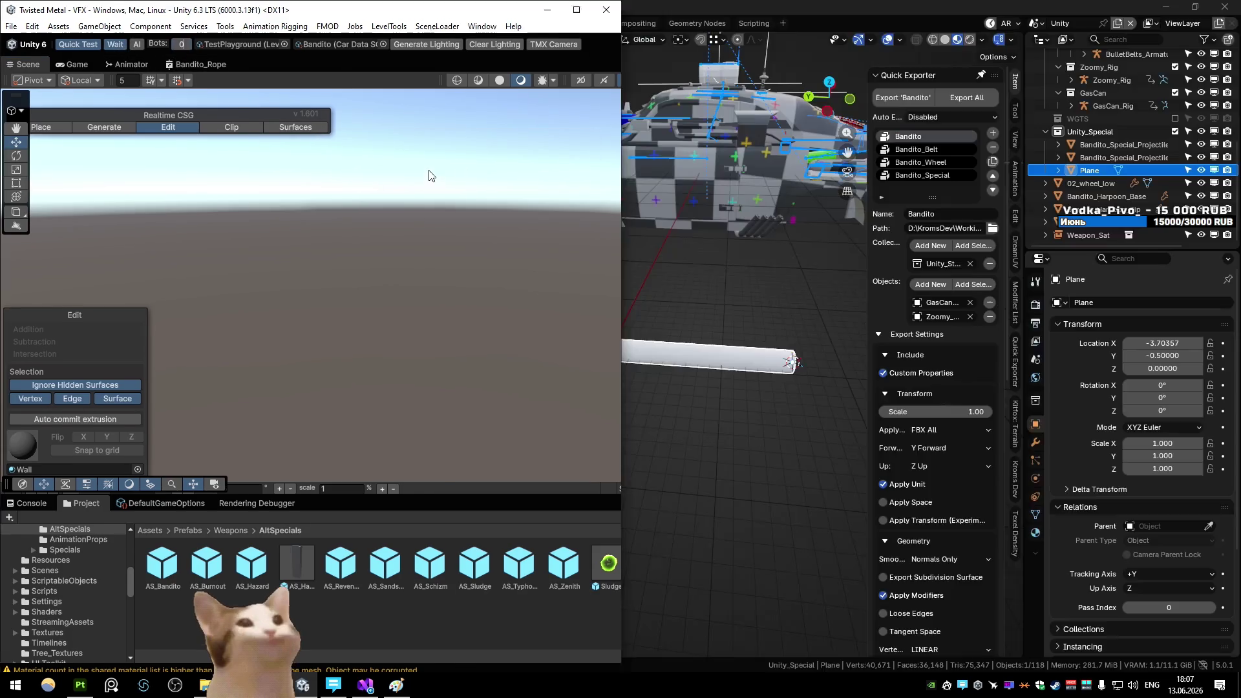
pyautogui.click(554, 62)
pyautogui.click(605, 62)
pyautogui.click(747, 250)
# Save the Blender file, activate virtual Player 2 in Multiplayer Play Mode, and select Blender's rope plane for renaming
pyautogui.hotkey('ctrl', 's')
pyautogui.hotkey('alt', 'Tab')
pyautogui.click(594, 59)
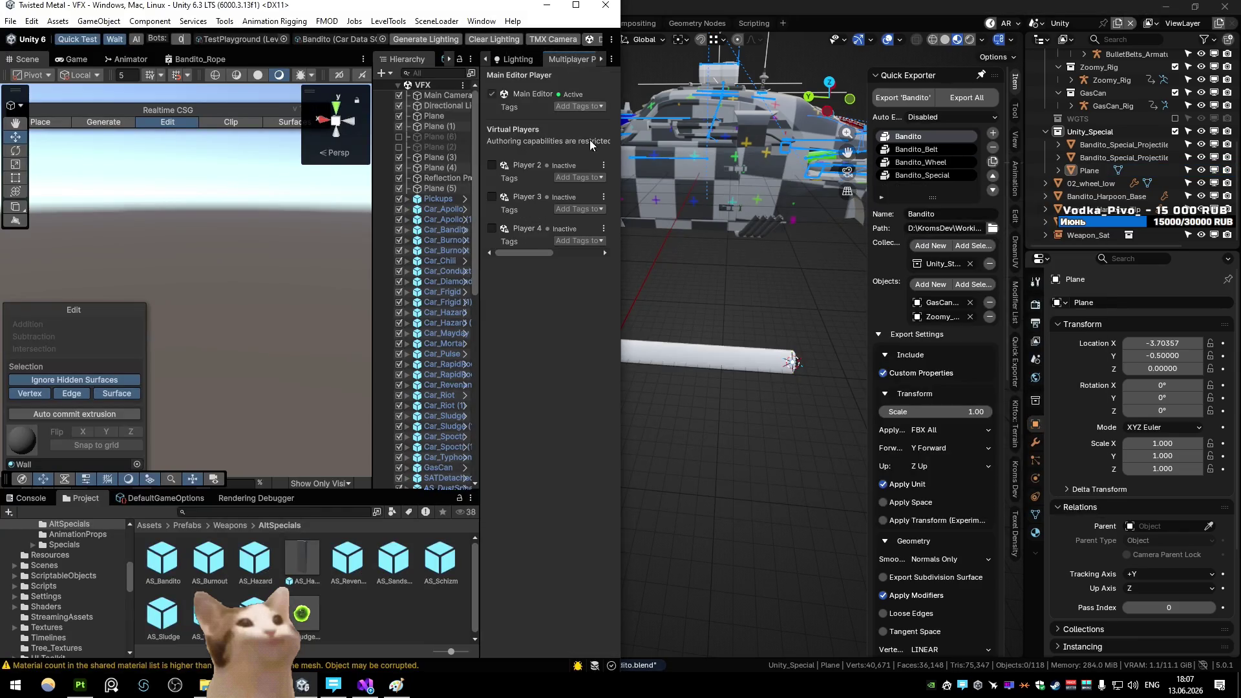
pyautogui.click(491, 165)
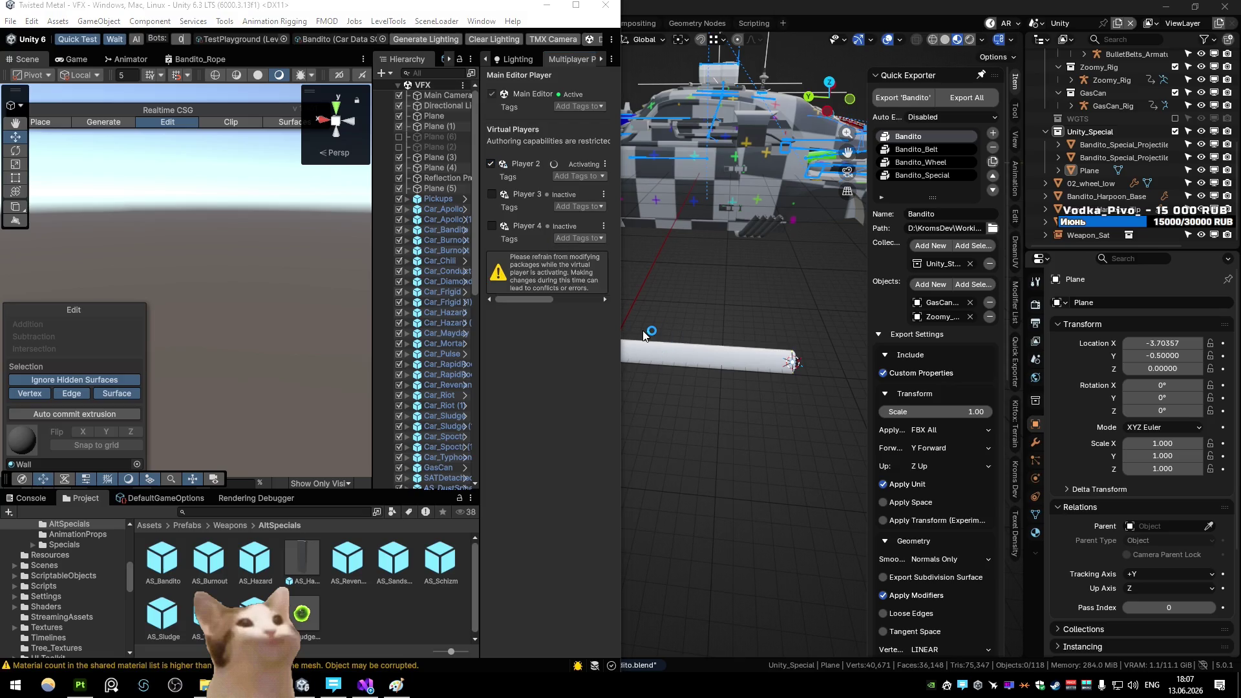
pyautogui.click(690, 355)
pyautogui.press('F2')
pyautogui.write('Bandito_RopeM')
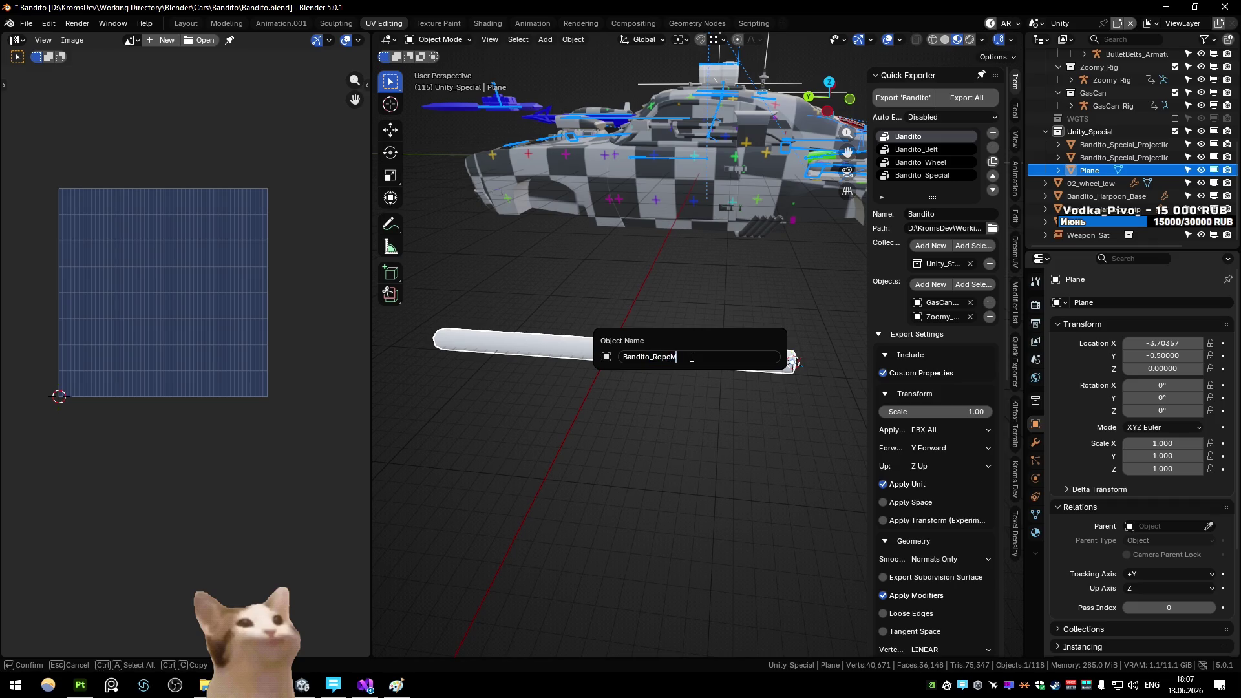
# Finish naming the rope plane Bandito_RopeMesh and export it through the Quick Exporter
pyautogui.write('esh')
pyautogui.press('Return')
pyautogui.rightClick(691, 358)
pyautogui.click(691, 358)
pyautogui.press('Return')
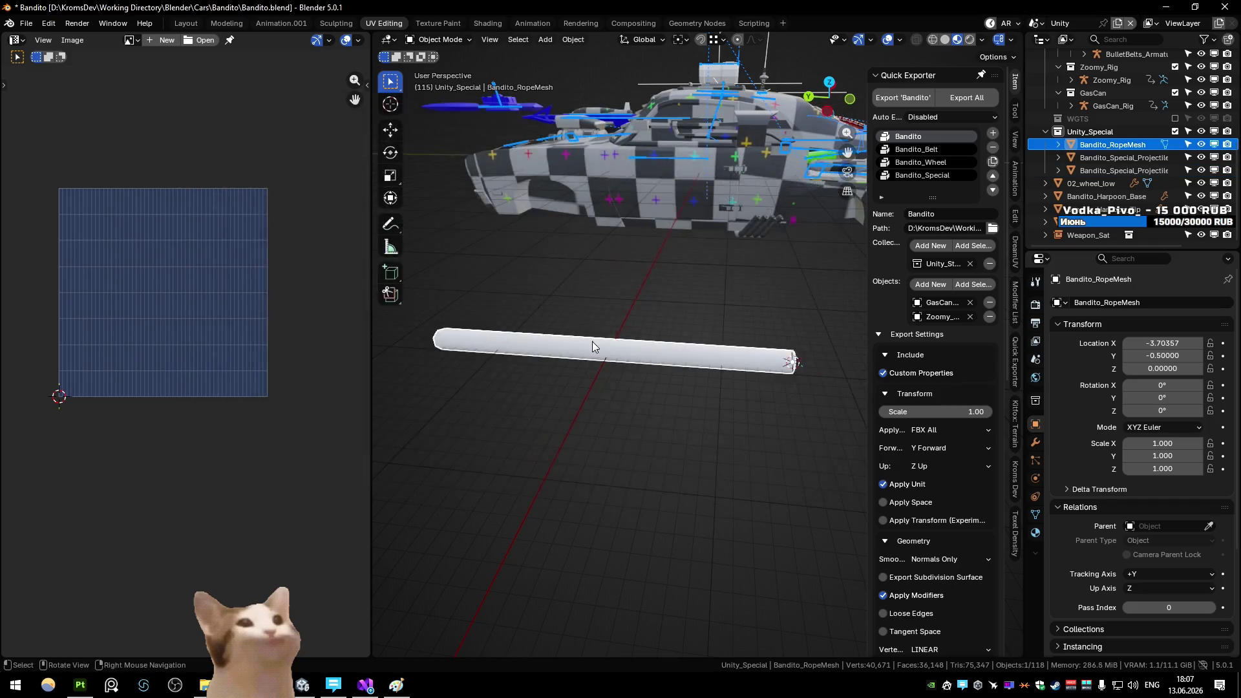
pyautogui.hotkey('alt', 'Tab')
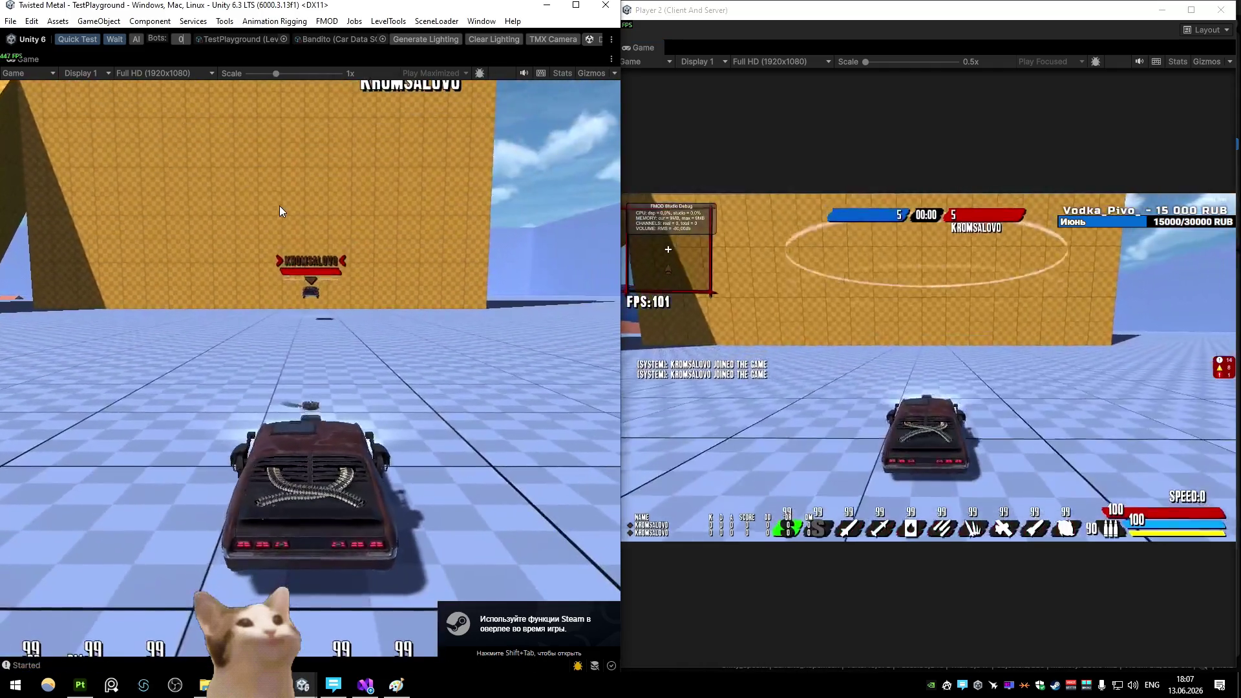
# In Player 2's window, turn, aim and drive the car toward the main player's car
pyautogui.click(877, 366)
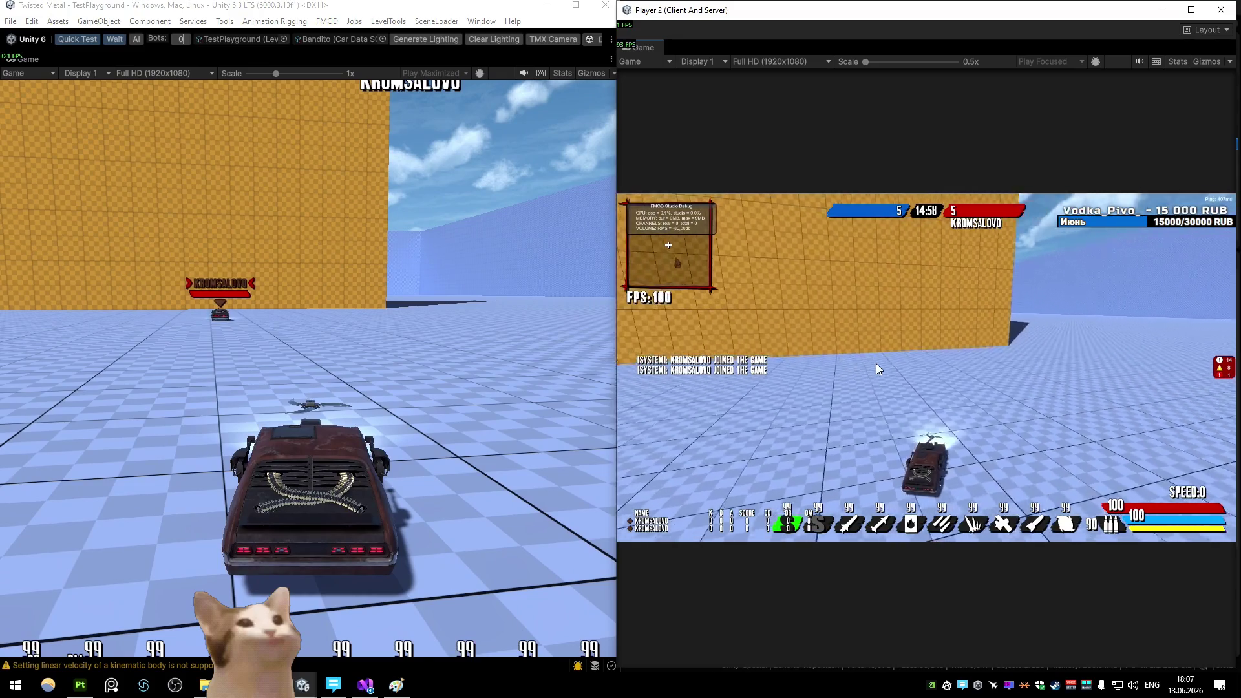
pyautogui.press('d')
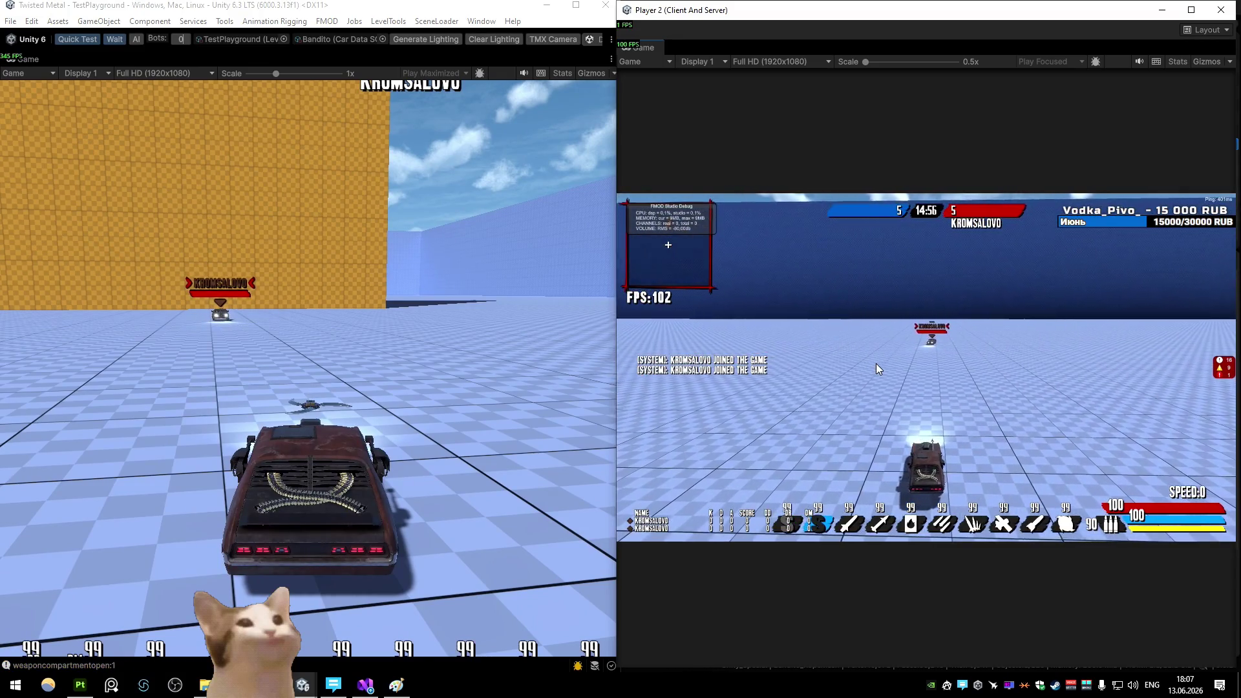
pyautogui.press('e')
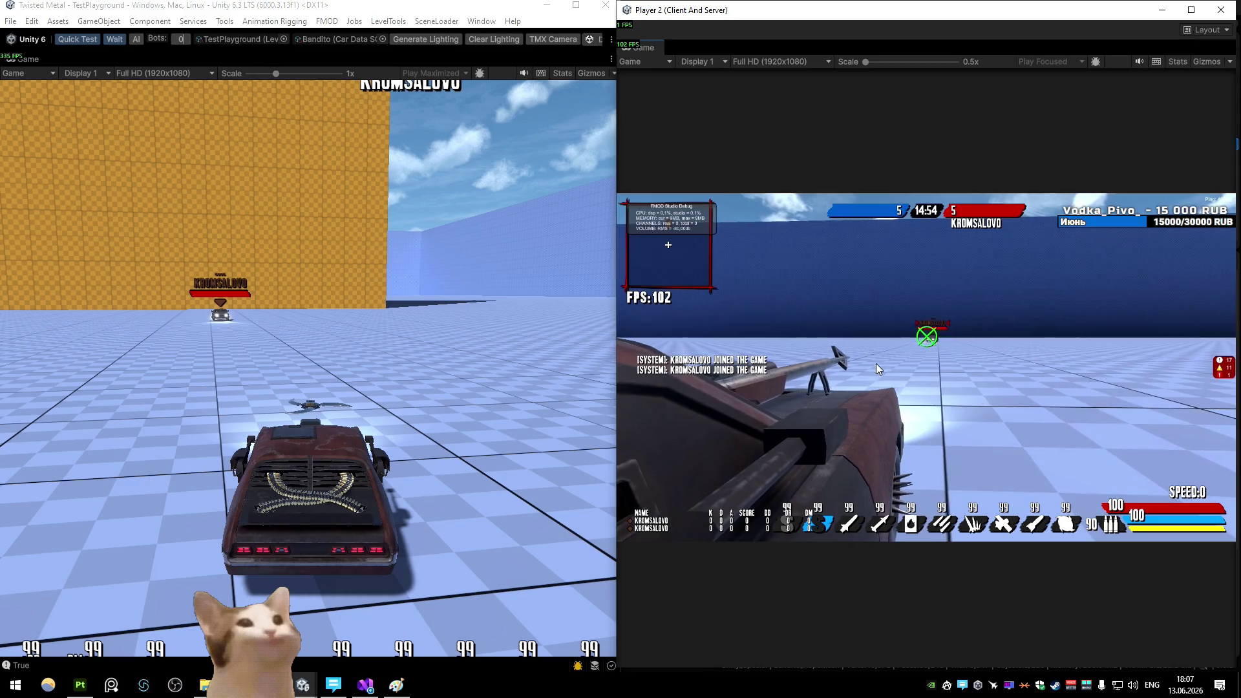
pyautogui.press('w')
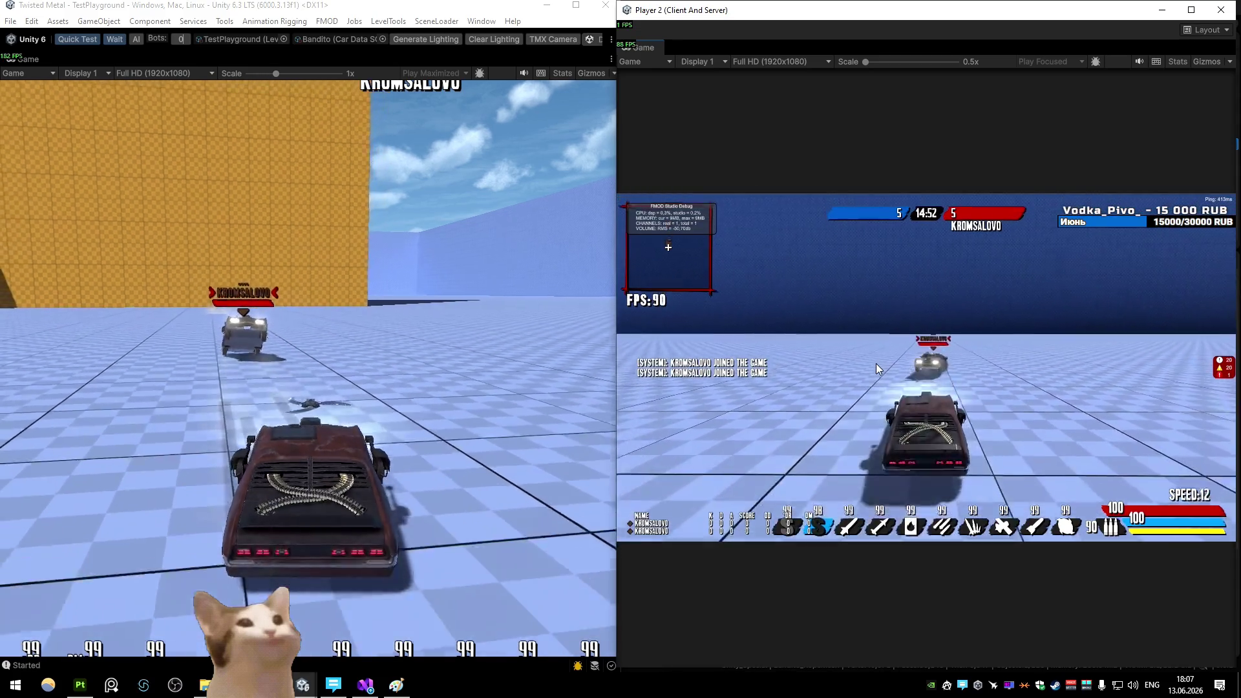
pyautogui.press('w')
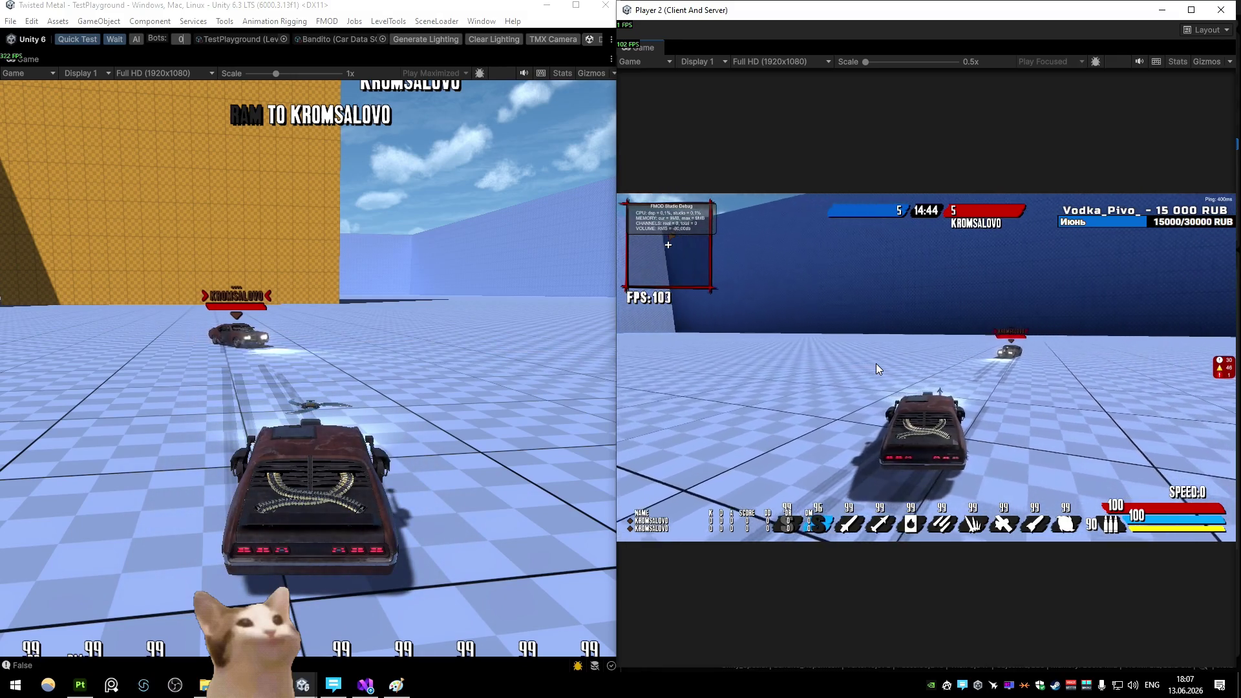
pyautogui.press('w')
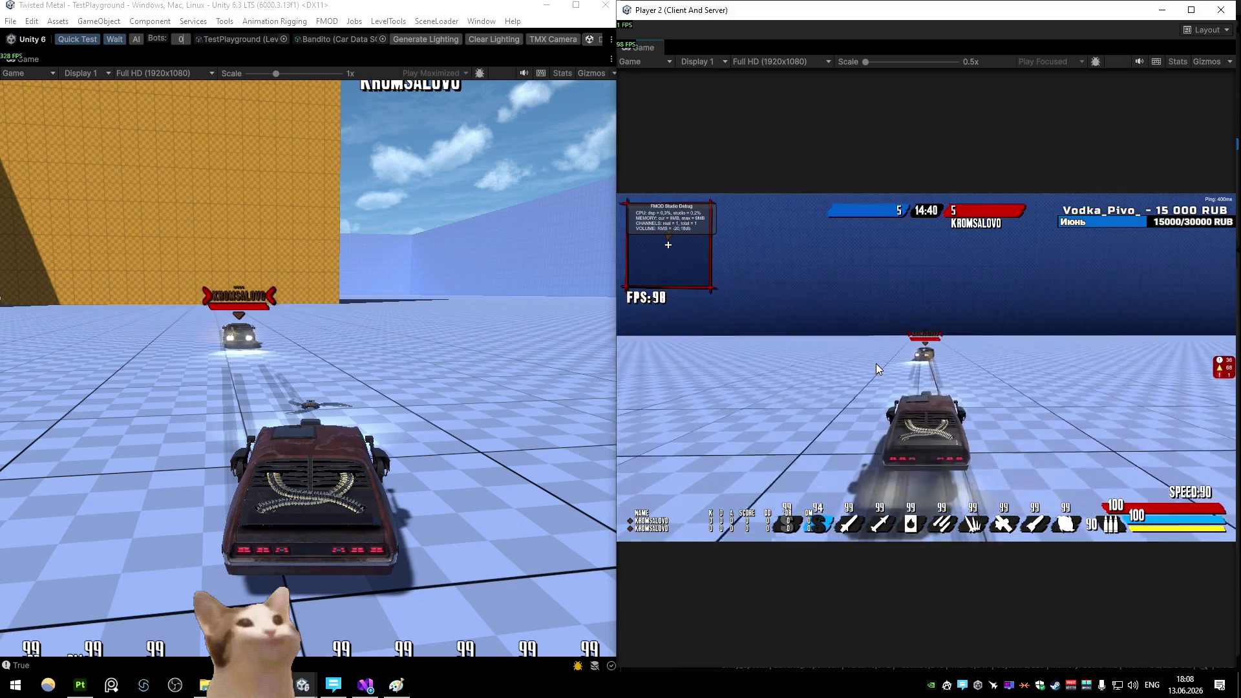
# Fire Player 2's harpoon several times at the enemy car, then drive away and check both windows
pyautogui.click(876, 363)
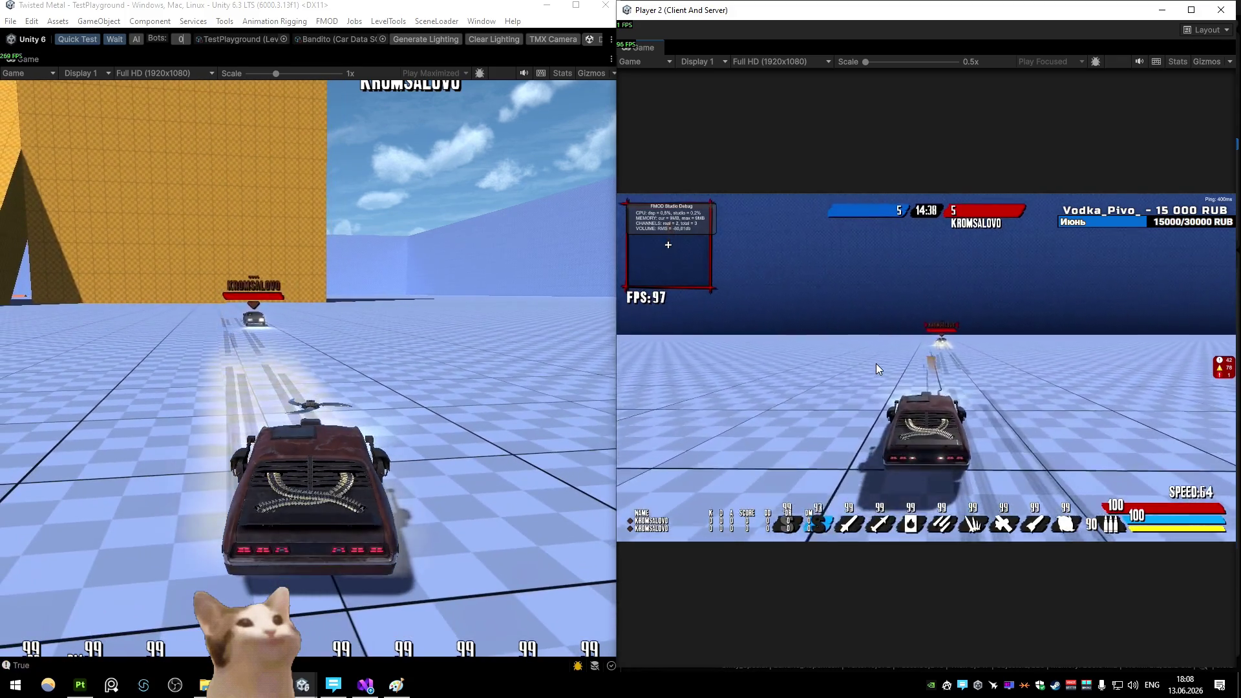
pyautogui.click(876, 367)
pyautogui.click(876, 367)
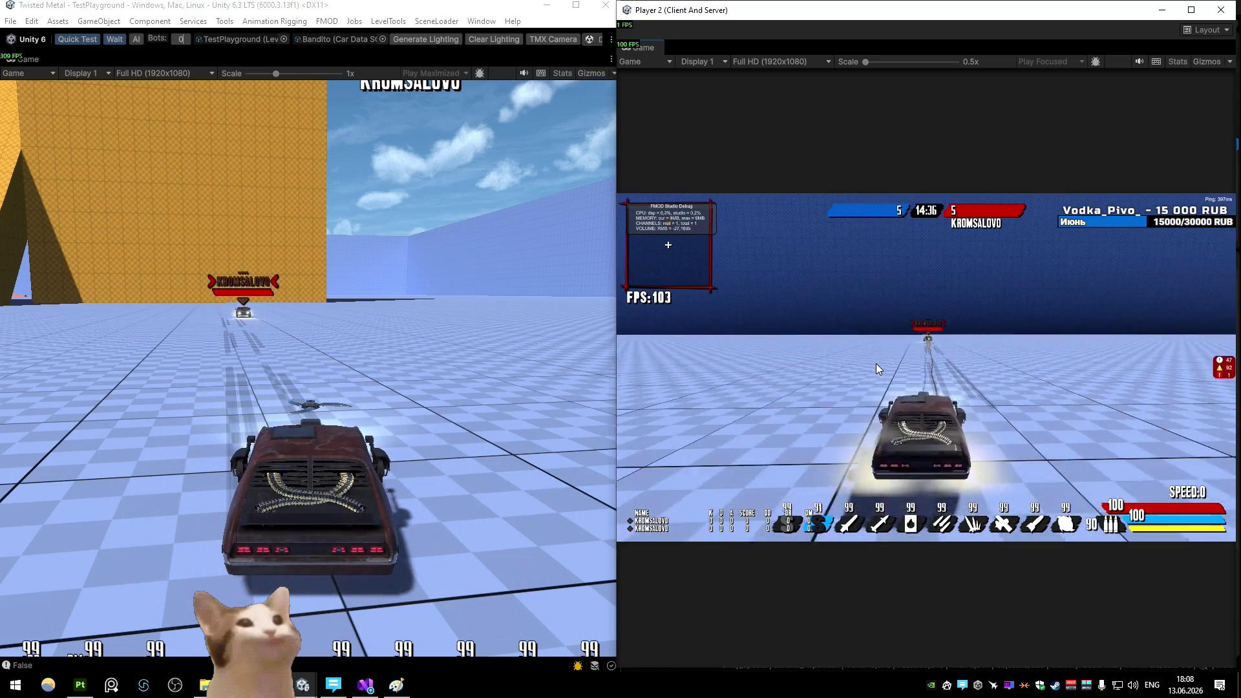
pyautogui.click(877, 366)
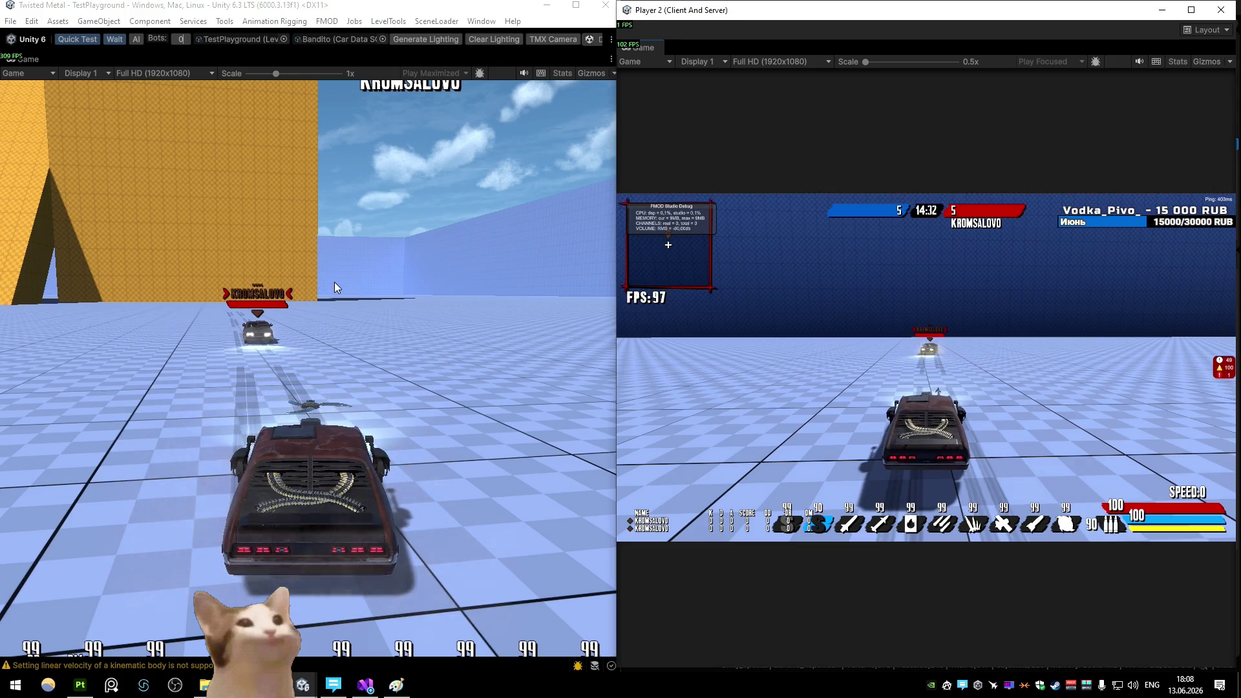
pyautogui.press('s')
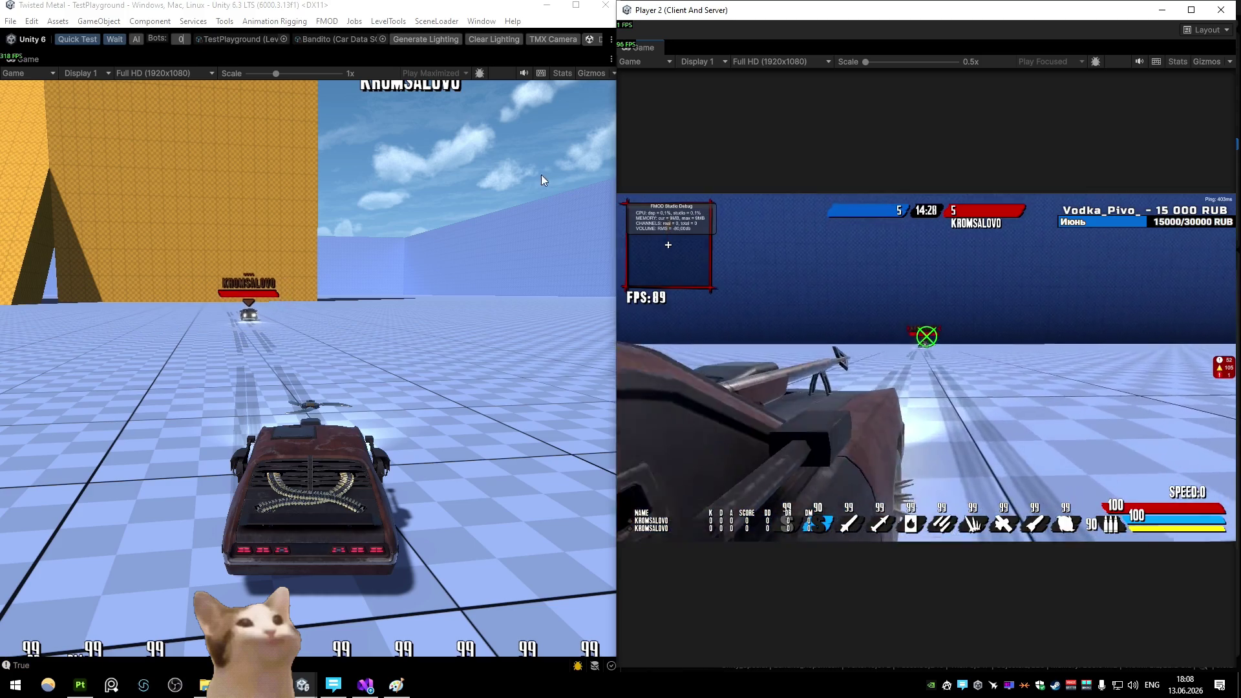
pyautogui.click(491, 165)
pyautogui.click(898, 247)
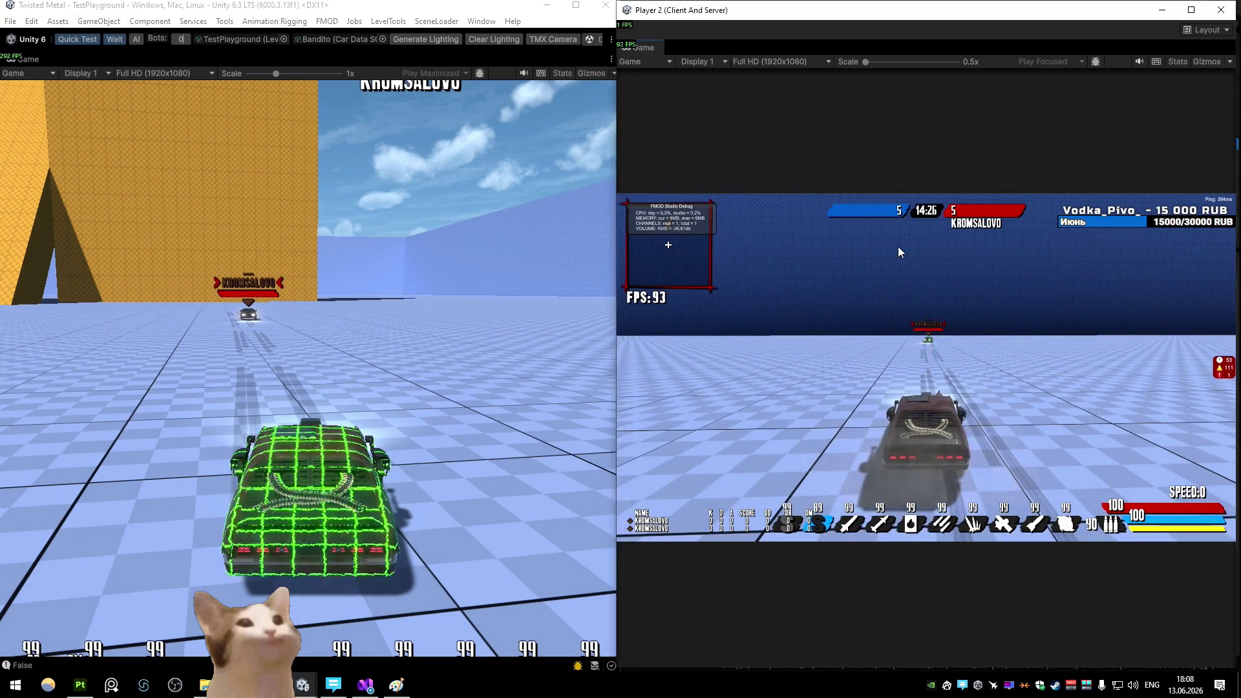